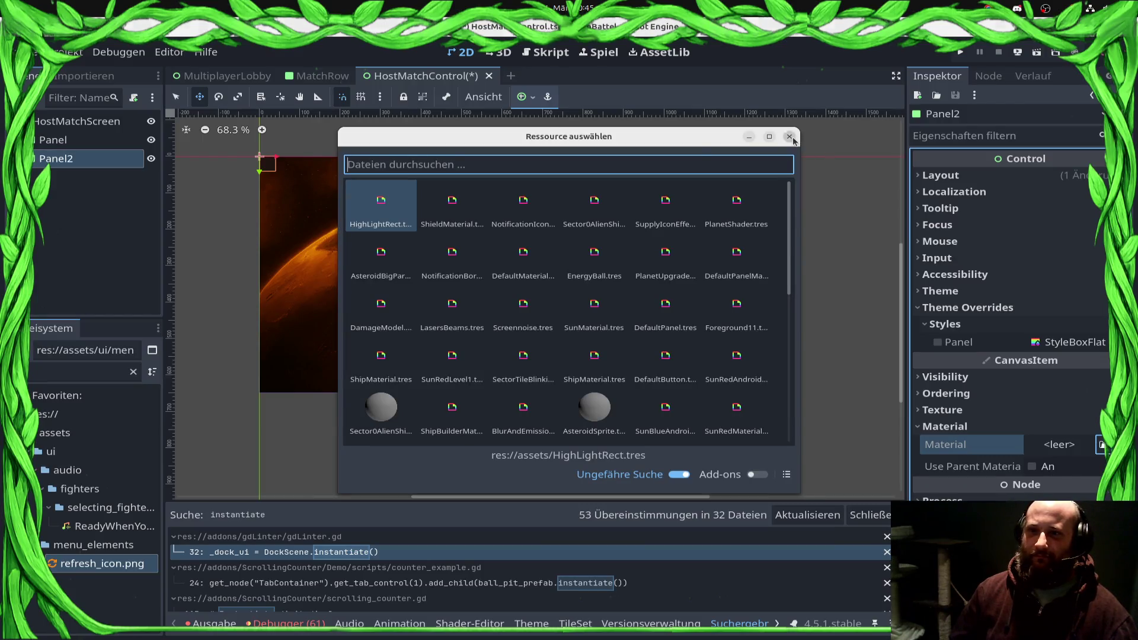
Step: Assign MainUi.tres as the Theme of the HostMatchScreen root node
{"action": "left_click", "coordinate": [790, 137]}
{"action": "left_click", "coordinate": [77, 121]}
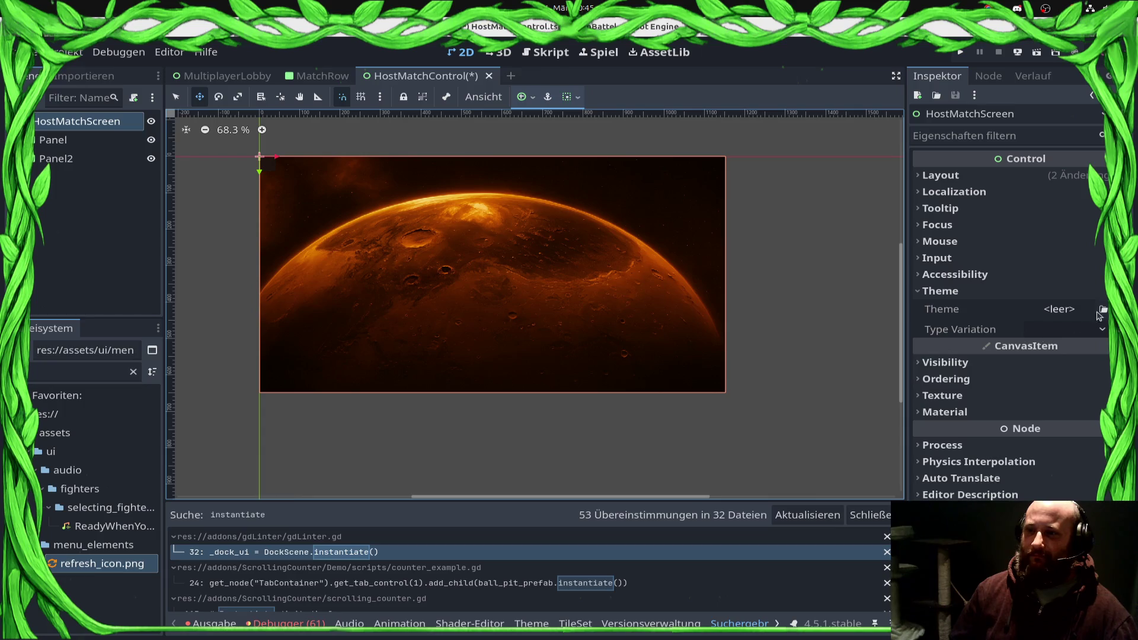
{"action": "left_click", "coordinate": [1103, 308]}
{"action": "double_click", "coordinate": [475, 195]}
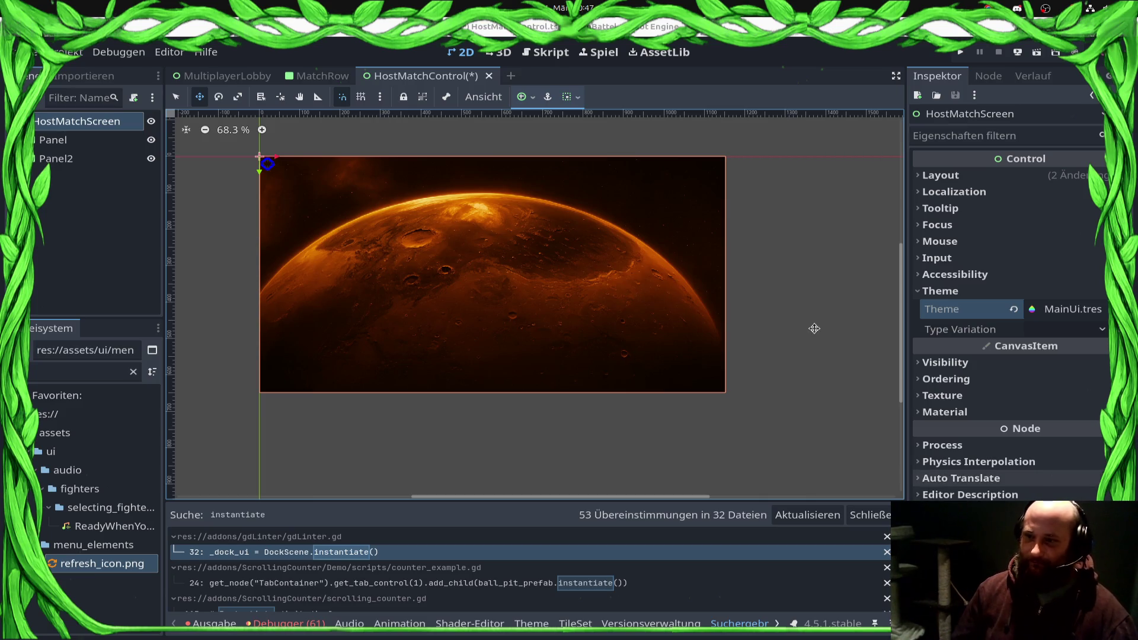
{"action": "left_click", "coordinate": [995, 413]}
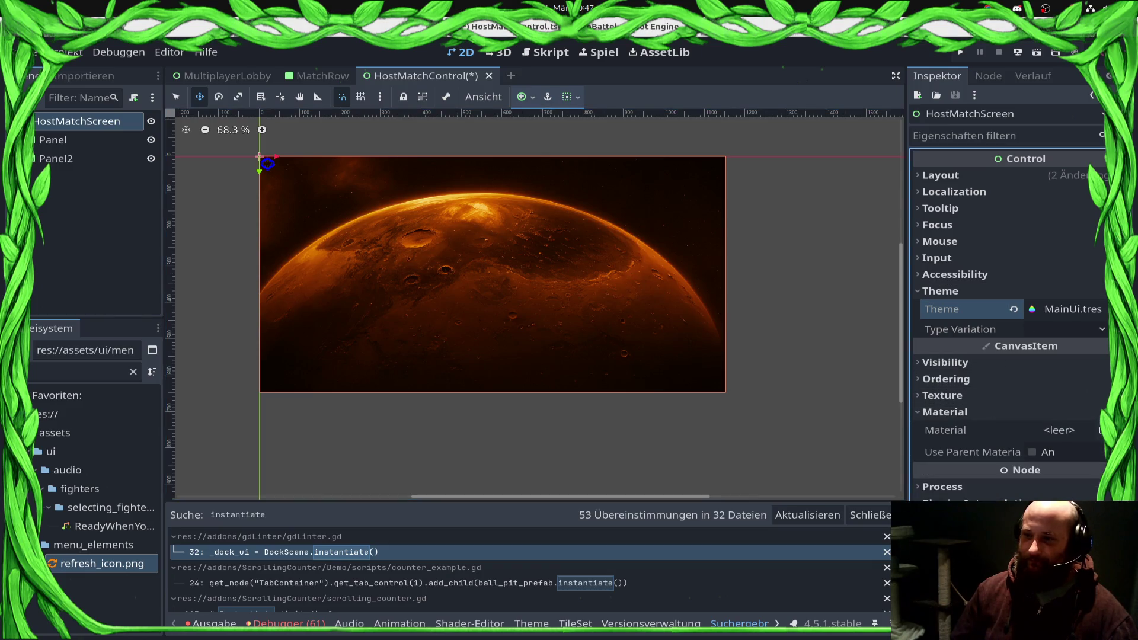
Step: Quick-load the DefaultPanel material into HostMatchScreen's Material slot
{"action": "left_click", "coordinate": [1059, 430]}
{"action": "type", "text": "Dea"}
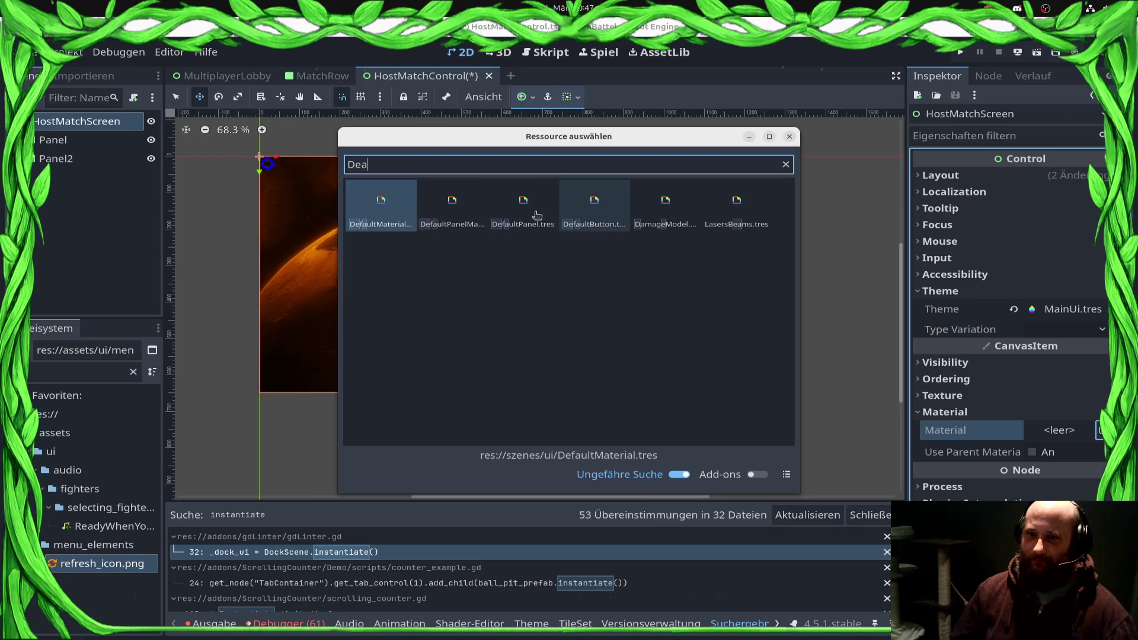
{"action": "double_click", "coordinate": [450, 206]}
{"action": "left_click", "coordinate": [1080, 434]}
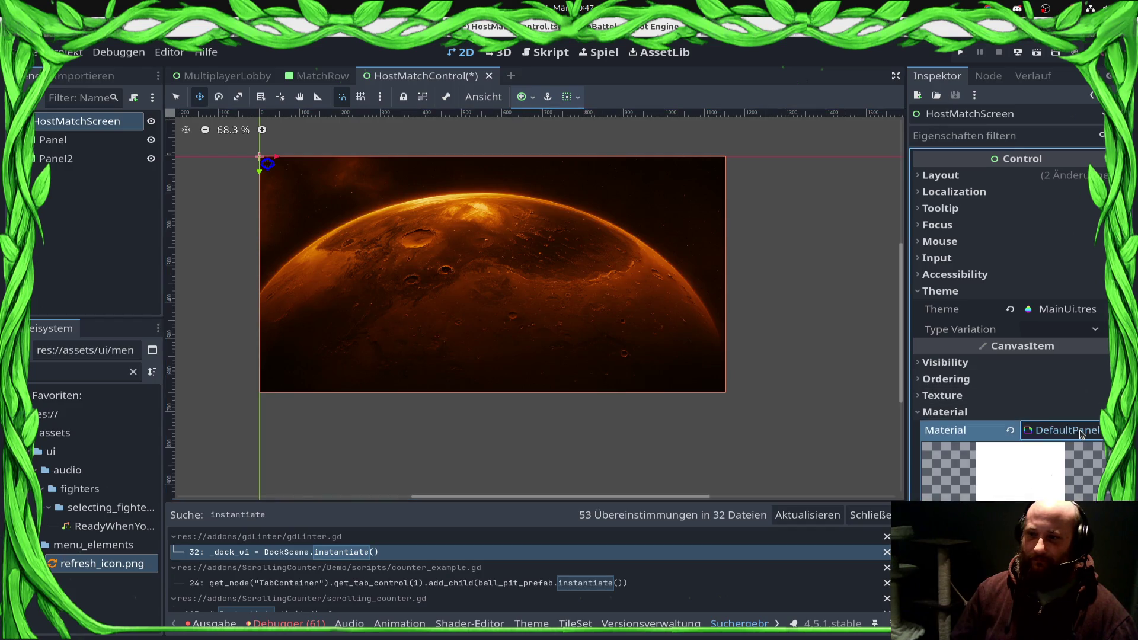
{"action": "right_click", "coordinate": [1014, 430]}
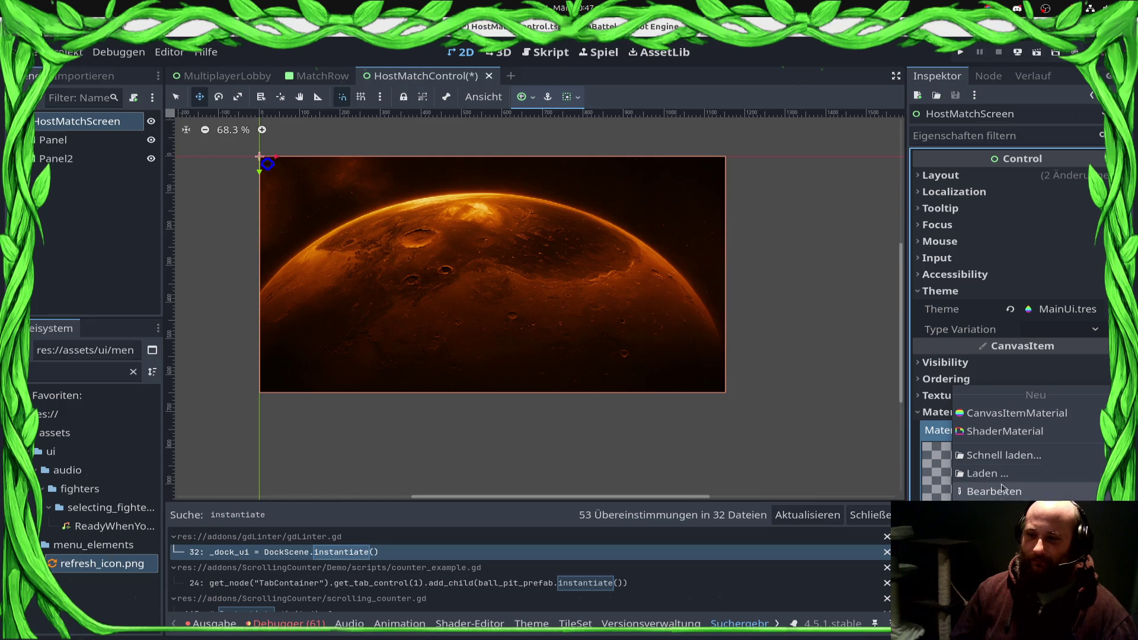
{"action": "left_click", "coordinate": [845, 440]}
{"action": "type", "text": "af"}
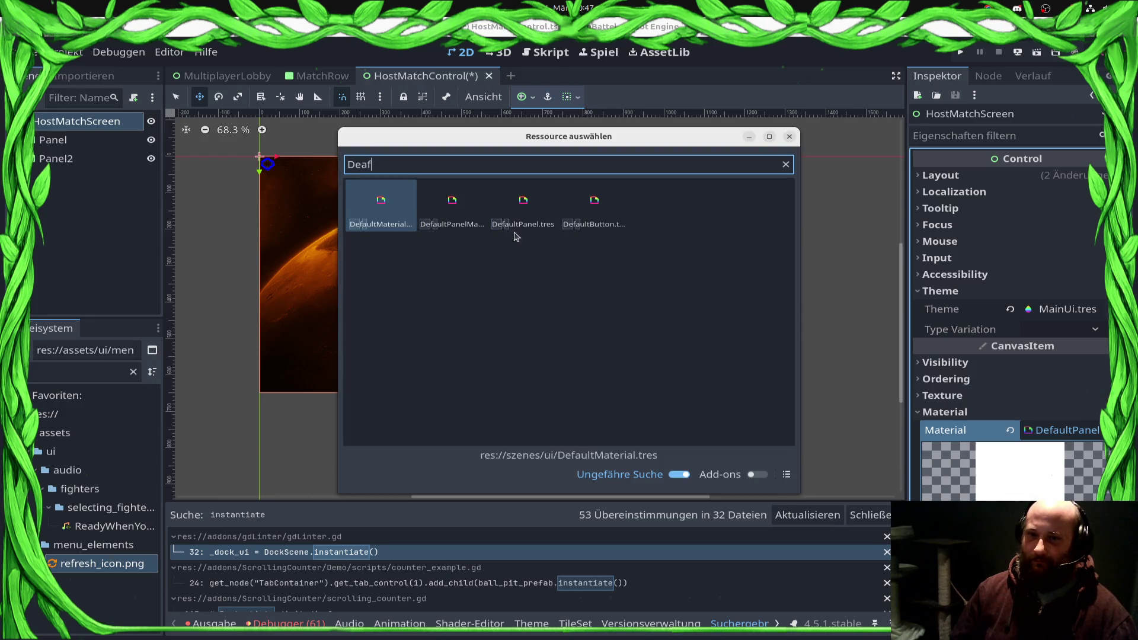
{"action": "key", "text": "Escape"}
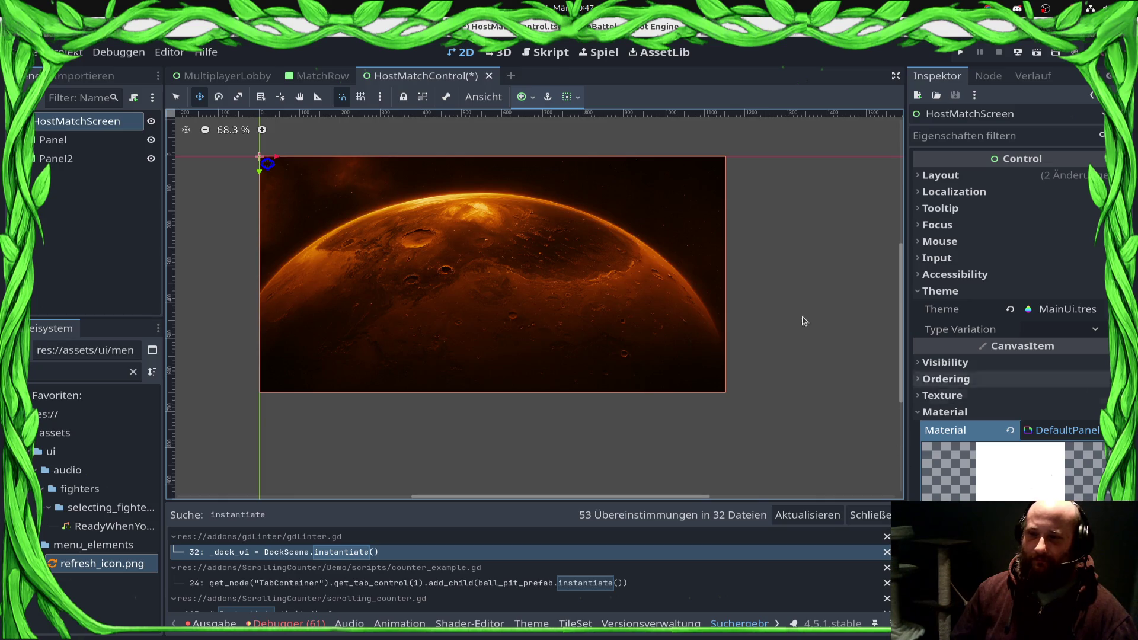
Step: Revert HostMatchScreen's Material back to empty and select Panel2
{"action": "scroll", "coordinate": [371, 209], "scroll_direction": "up", "scroll_amount": 3}
{"action": "scroll", "coordinate": [370, 208], "scroll_direction": "up", "scroll_amount": 2}
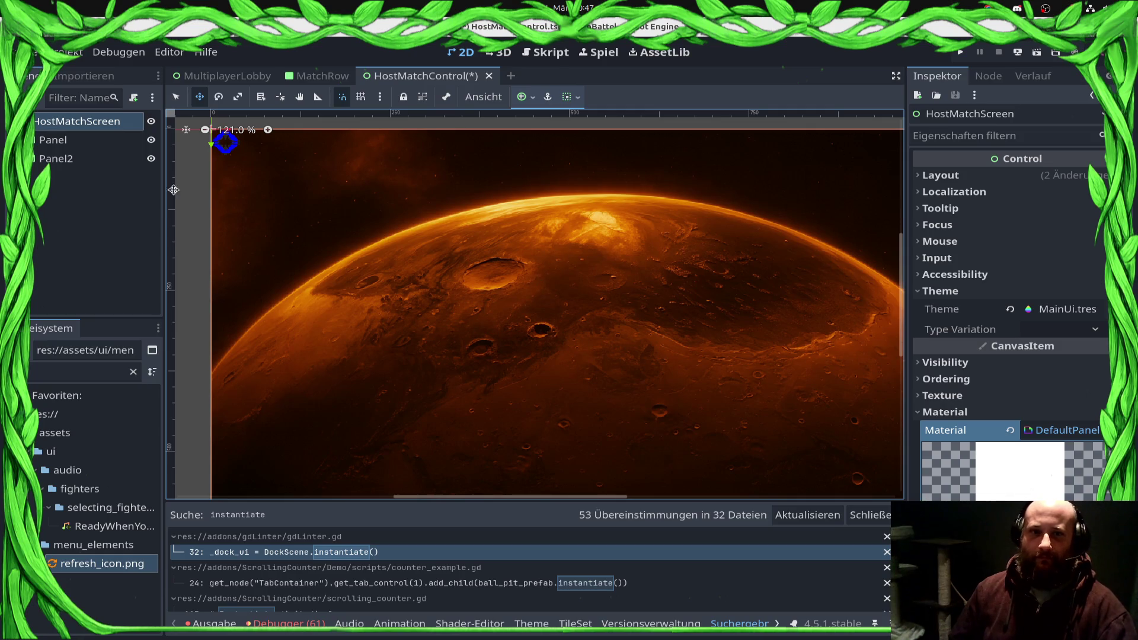
{"action": "left_click", "coordinate": [74, 158]}
{"action": "left_click", "coordinate": [77, 121]}
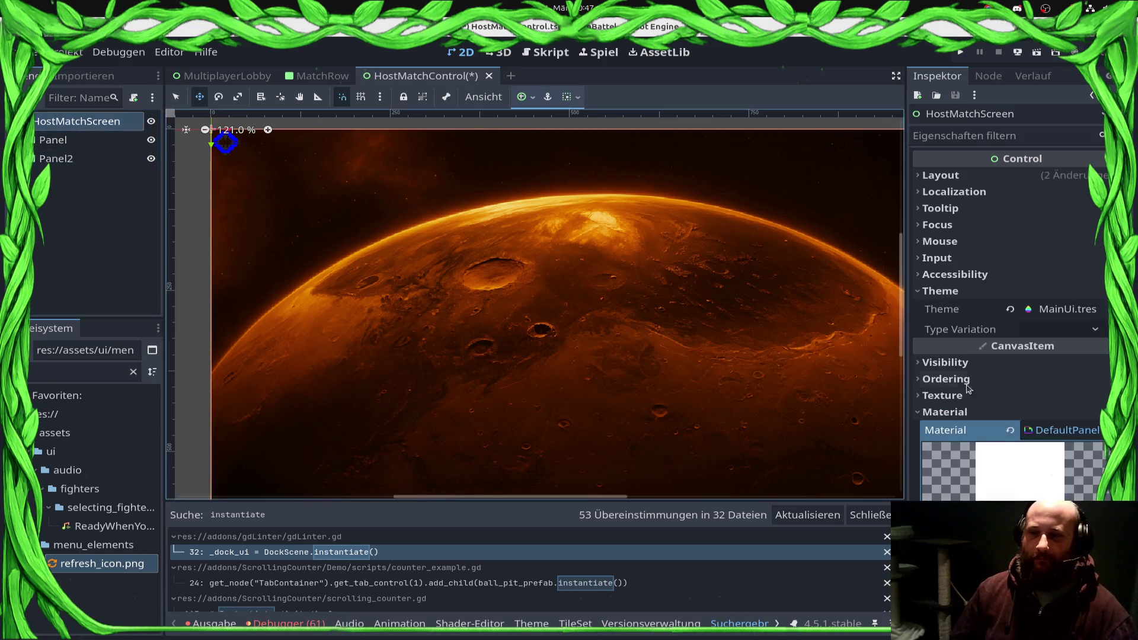
{"action": "left_click", "coordinate": [1011, 429]}
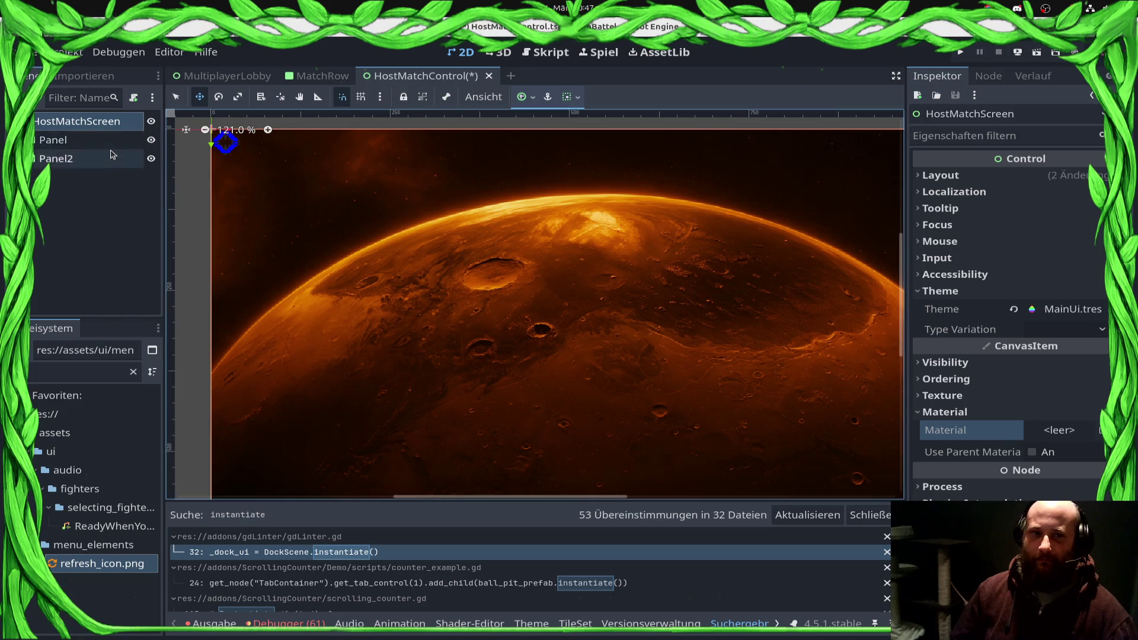
{"action": "left_click", "coordinate": [56, 158]}
{"action": "left_click", "coordinate": [1101, 445]}
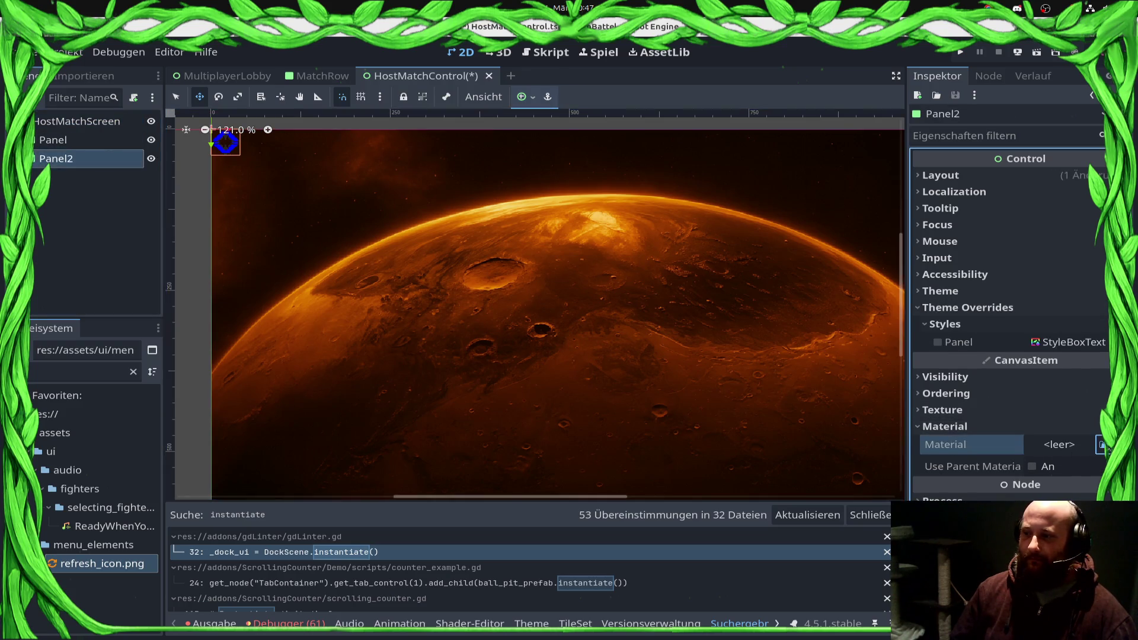
Step: Assign the DefaultPanel material to Panel2 and reset the canvas zoom to 100%
{"action": "type", "text": "Dea"}
{"action": "double_click", "coordinate": [524, 207]}
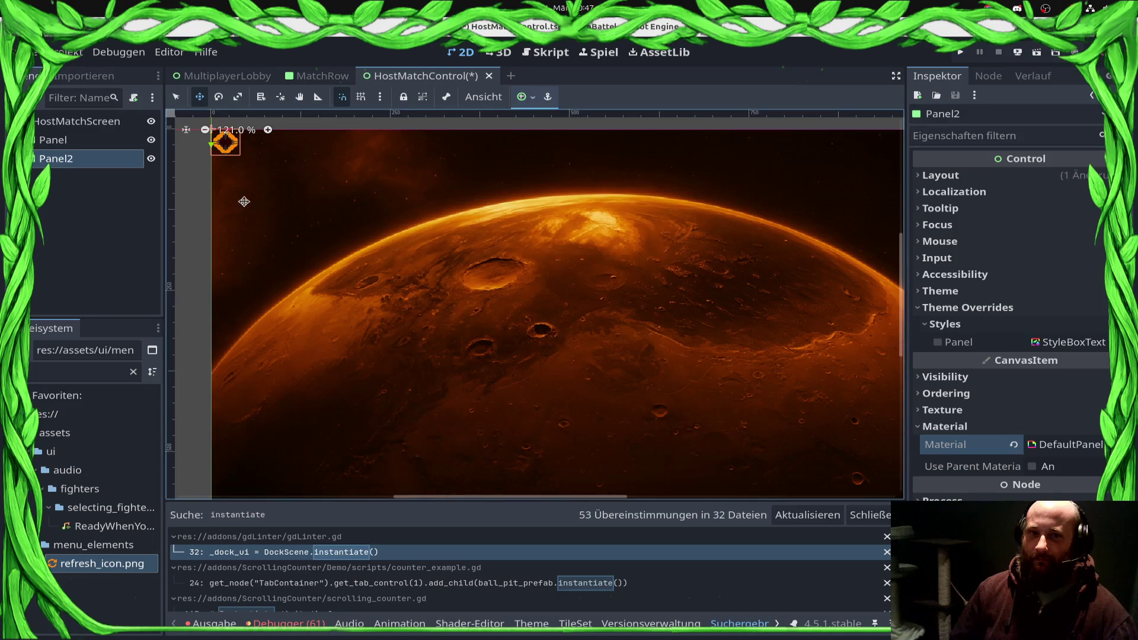
{"action": "key", "text": "ctrl+0"}
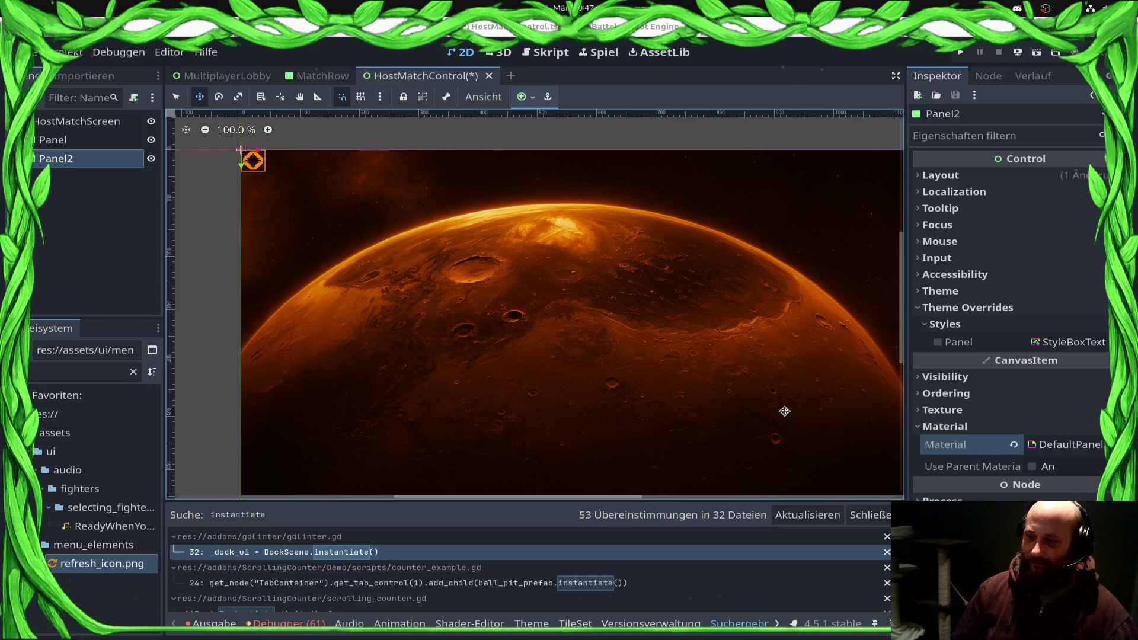
{"action": "scroll", "coordinate": [681, 427], "scroll_direction": "down", "scroll_amount": 2}
{"action": "scroll", "coordinate": [629, 421], "scroll_direction": "left", "scroll_amount": 1}
{"action": "scroll", "coordinate": [586, 416], "scroll_direction": "up", "scroll_amount": 2}
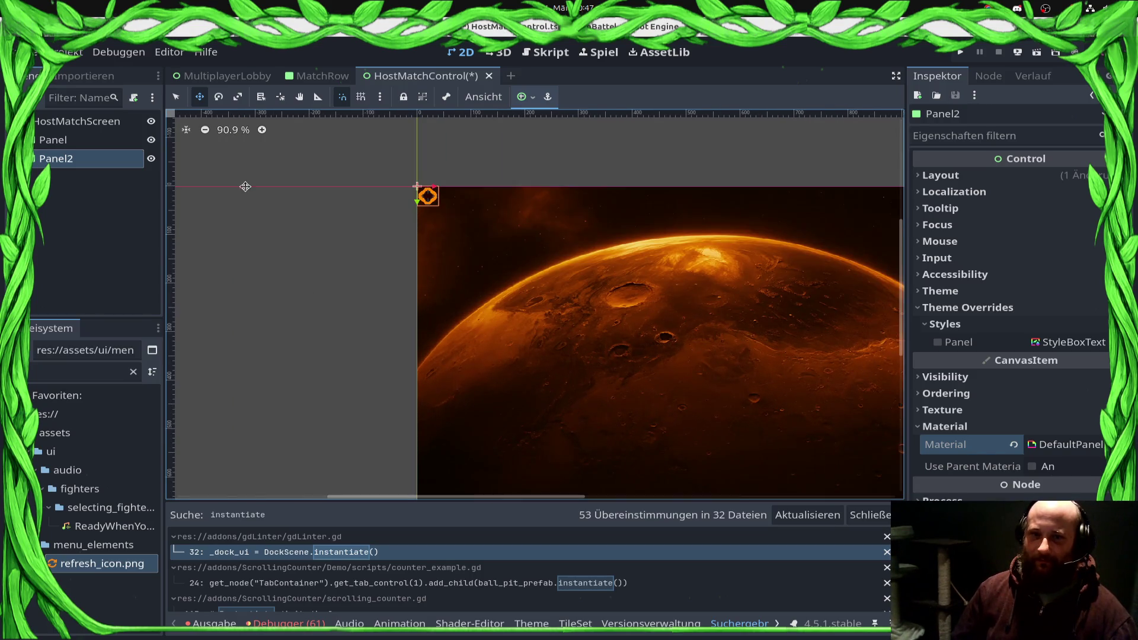
Step: Drag Panel2 into a large framed panel over the planet, then save the scene
{"action": "left_click", "coordinate": [119, 169]}
{"action": "key", "text": "q"}
{"action": "mouse_move", "coordinate": [445, 210]}
{"action": "left_mouse_down"}
{"action": "mouse_move", "coordinate": [478, 243]}
{"action": "mouse_move", "coordinate": [657, 351]}
{"action": "left_mouse_up"}
{"action": "key", "text": "ctrl+z"}
{"action": "left_click", "coordinate": [57, 158]}
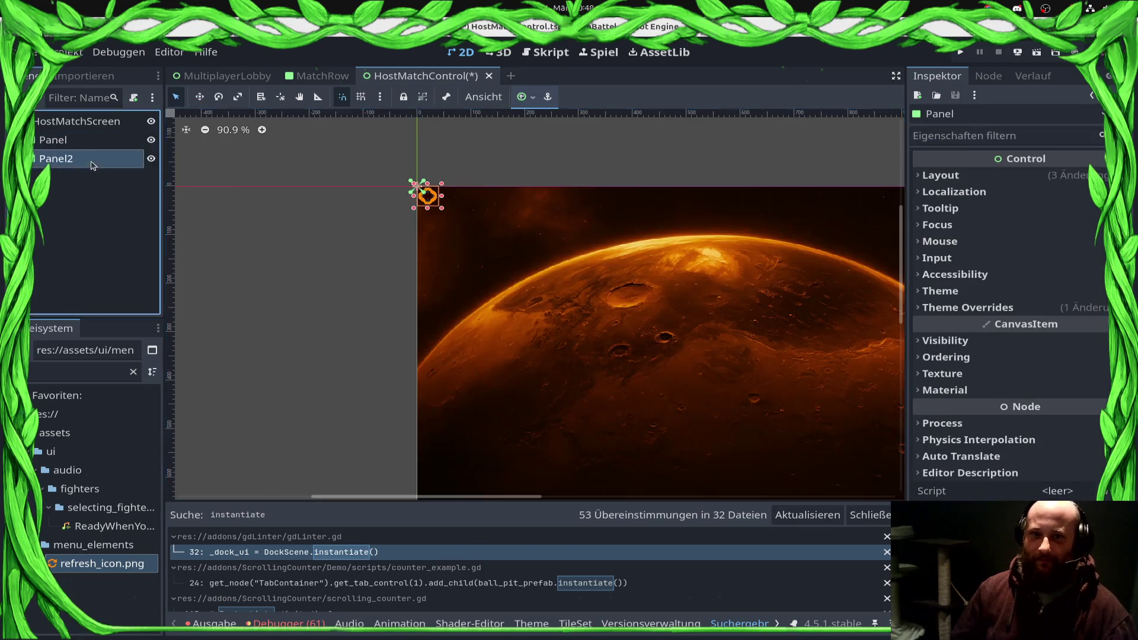
{"action": "mouse_move", "coordinate": [441, 209]}
{"action": "left_mouse_down"}
{"action": "mouse_move", "coordinate": [508, 236]}
{"action": "mouse_move", "coordinate": [736, 465]}
{"action": "left_mouse_up"}
{"action": "left_click_drag", "start_coordinate": [447, 252], "coordinate": [478, 269]}
{"action": "left_click_drag", "start_coordinate": [556, 260], "coordinate": [660, 264]}
{"action": "key", "text": "ctrl+s"}
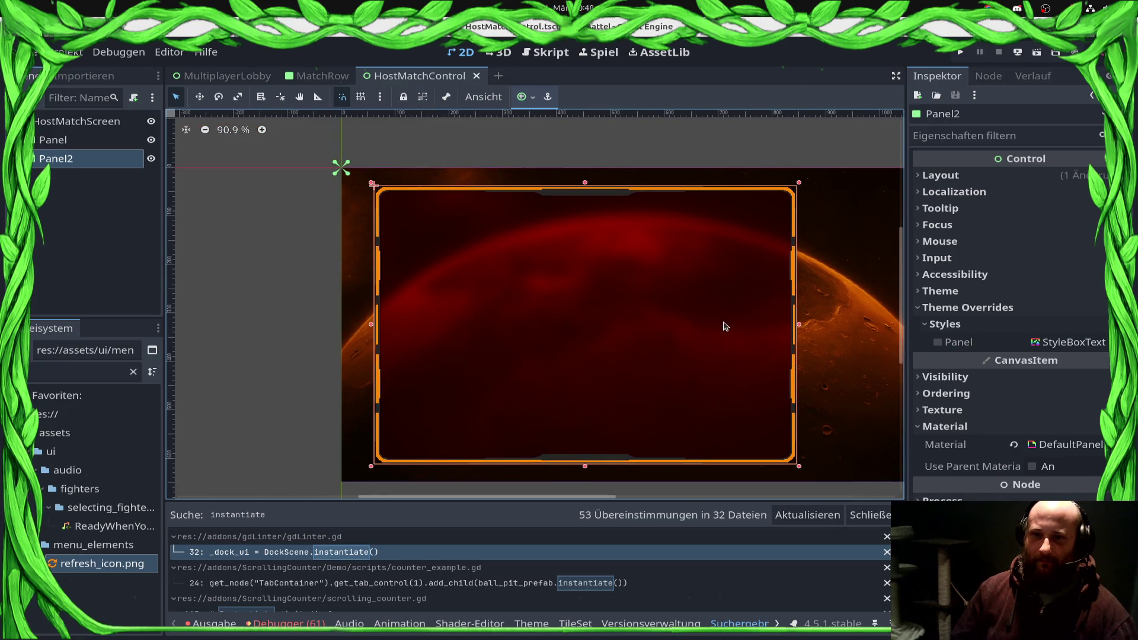
{"action": "left_click", "coordinate": [125, 160]}
{"action": "left_click", "coordinate": [98, 155]}
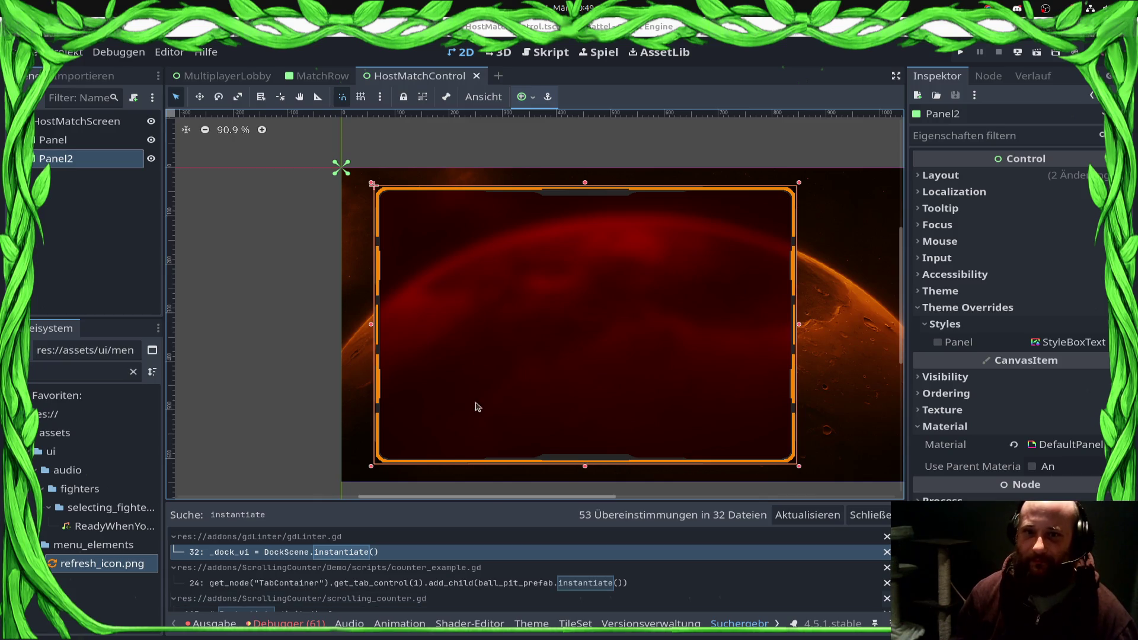
{"action": "left_click", "coordinate": [67, 165]}
{"action": "left_click", "coordinate": [65, 143]}
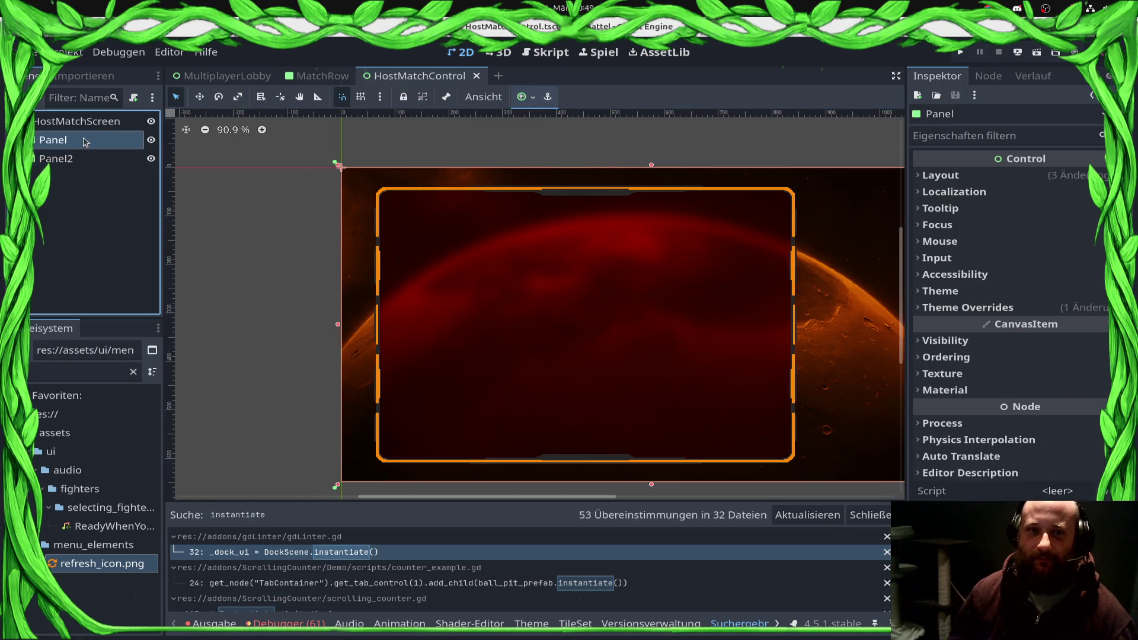
{"action": "left_click", "coordinate": [83, 121]}
{"action": "left_click", "coordinate": [69, 172]}
{"action": "right_click", "coordinate": [66, 159]}
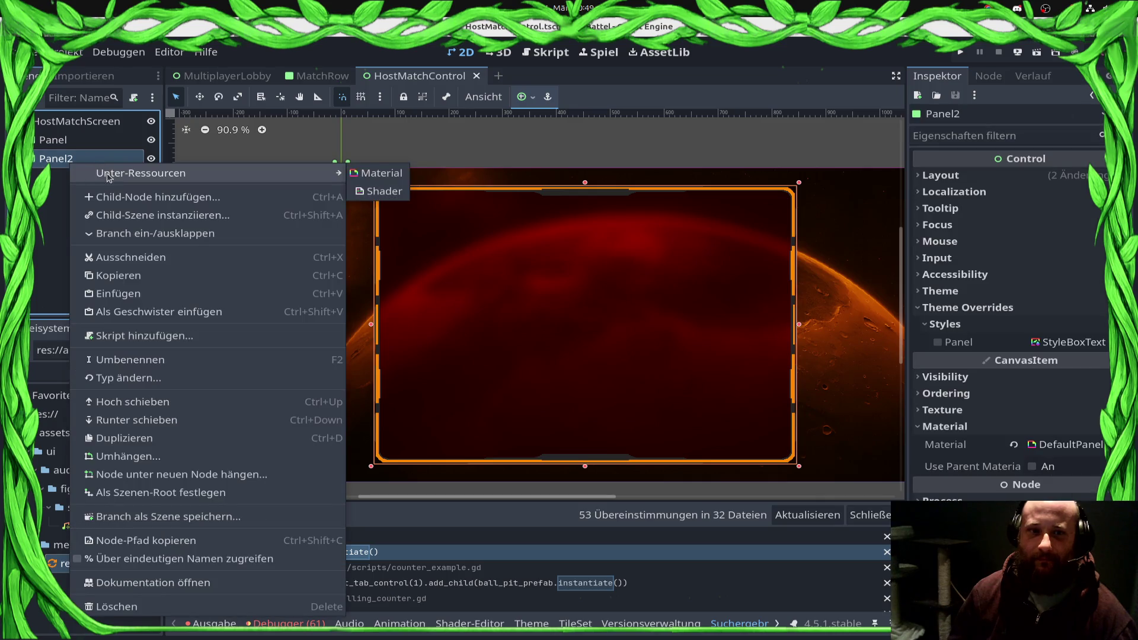
{"action": "left_click", "coordinate": [107, 202]}
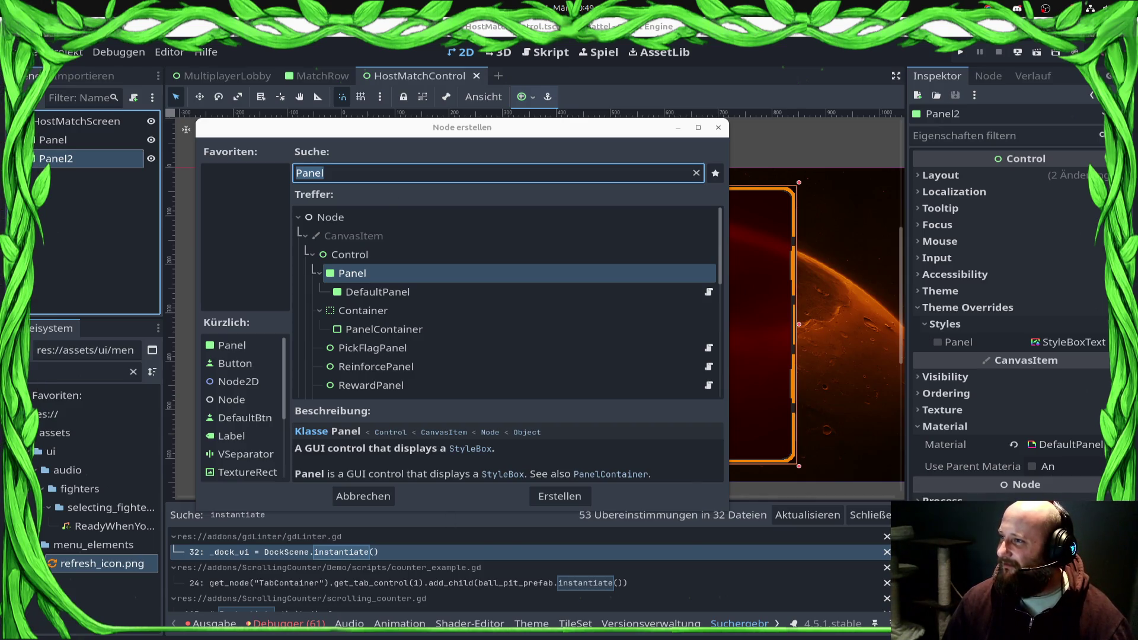
{"action": "key", "text": "super"}
{"action": "key", "text": "super"}
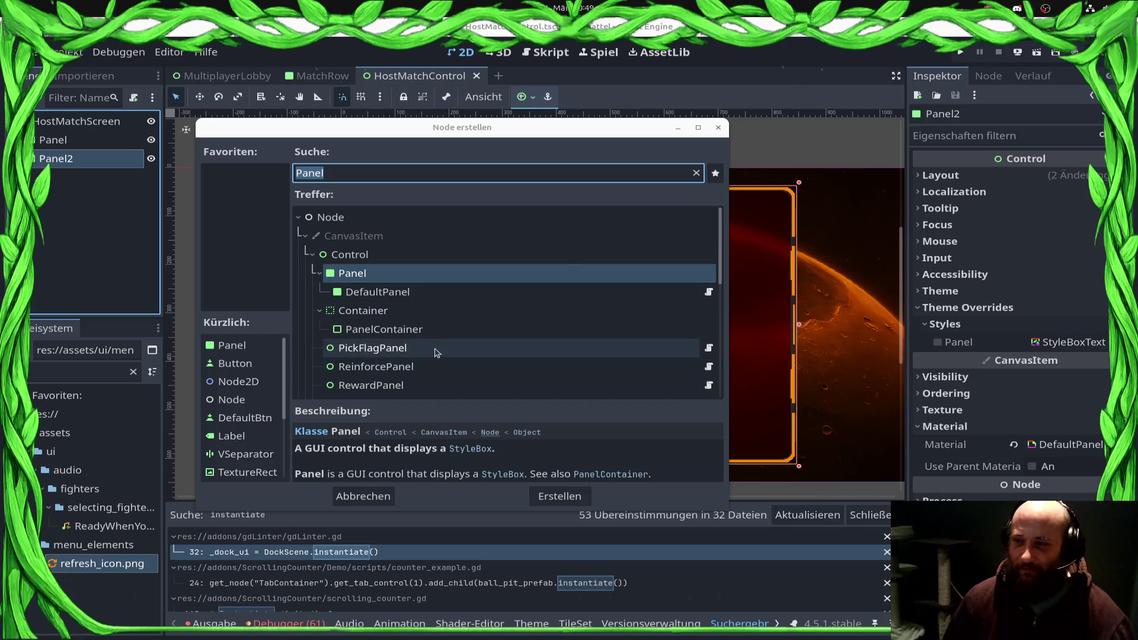
{"action": "left_click", "coordinate": [468, 449]}
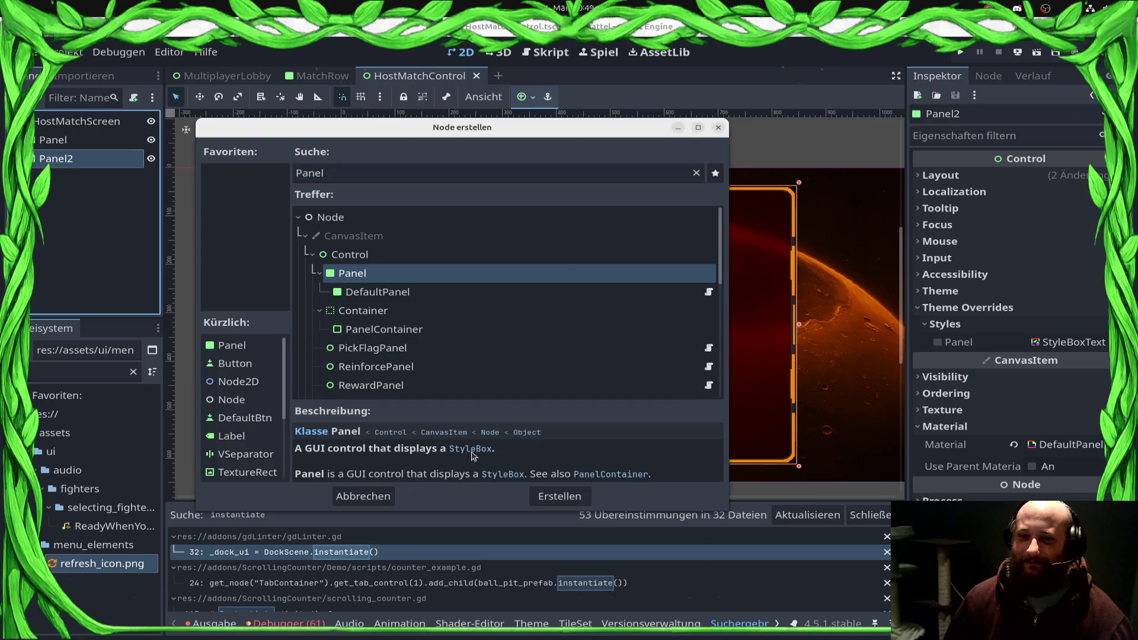
{"action": "left_click", "coordinate": [89, 158]}
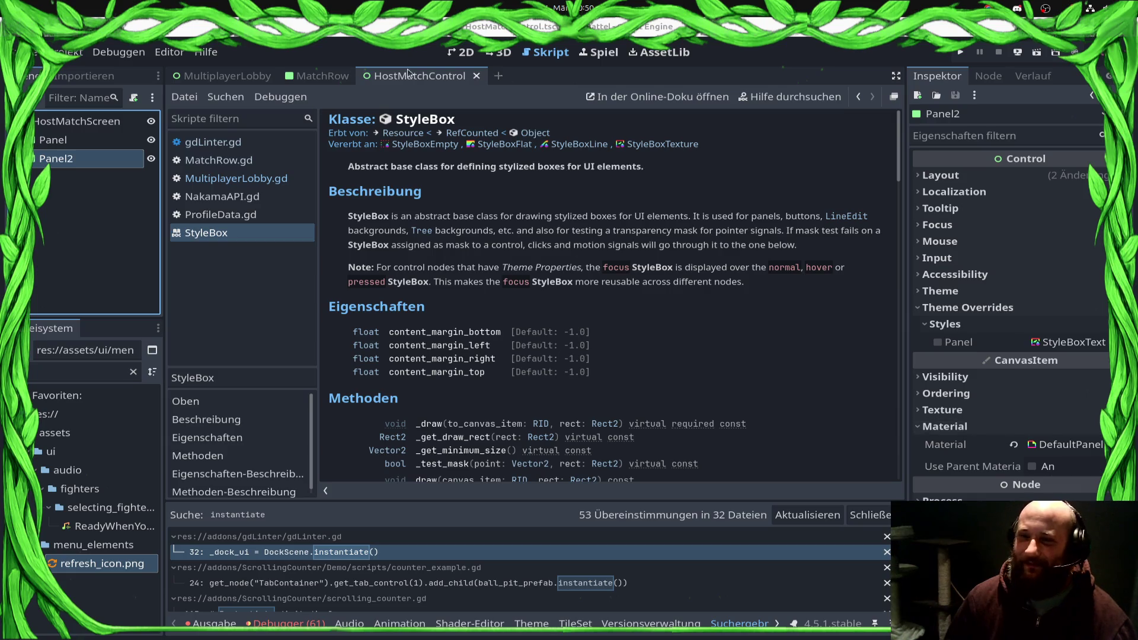
{"action": "left_click", "coordinate": [461, 52]}
Step: Add a VBoxContainer as a child of Panel2
{"action": "right_click", "coordinate": [57, 159]}
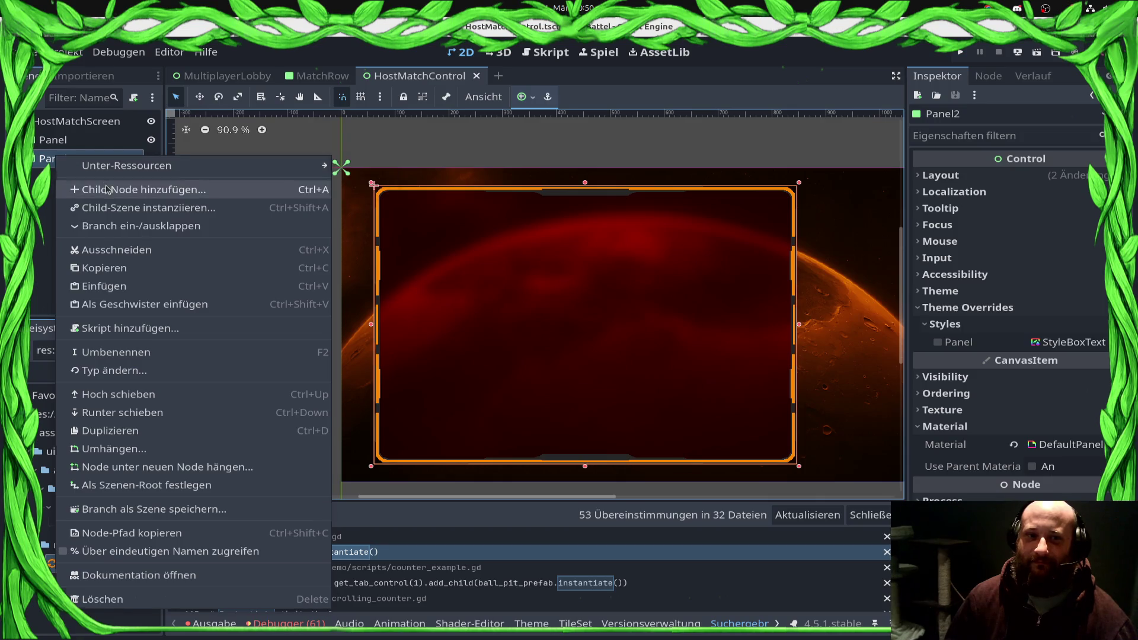
{"action": "left_click", "coordinate": [110, 185]}
{"action": "type", "text": "HB"}
{"action": "key", "text": "BackSpace"}
{"action": "key", "text": "BackSpace"}
{"action": "type", "text": "VB"}
{"action": "key", "text": "Return"}
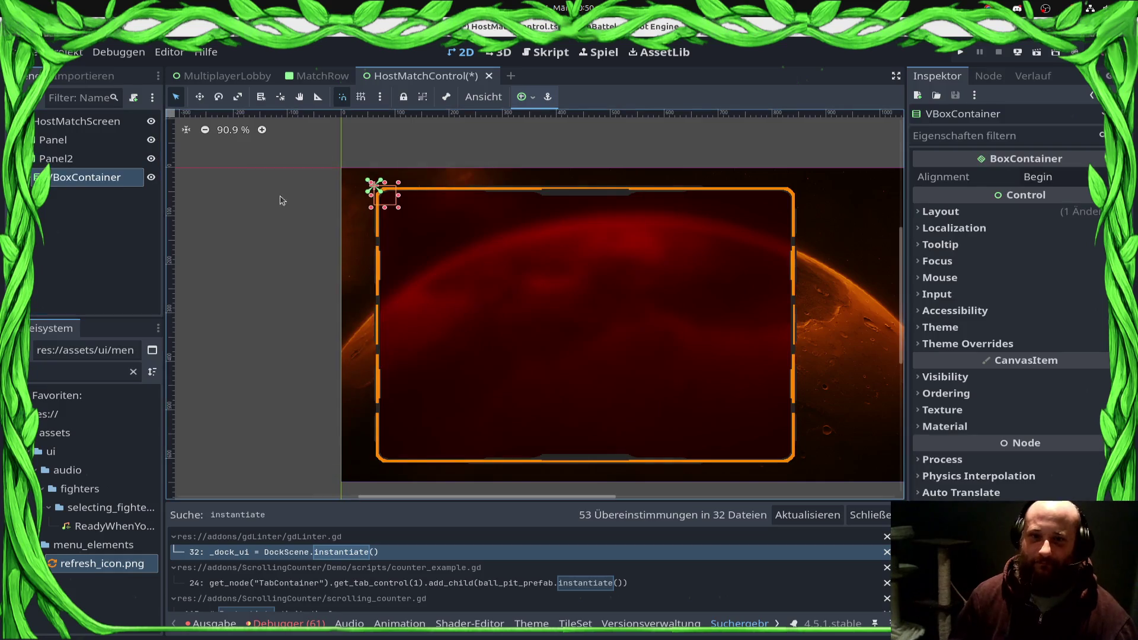
Step: Stretch the VBoxContainer to fill Panel2's orange frame and save the scene
{"action": "left_click", "coordinate": [522, 97]}
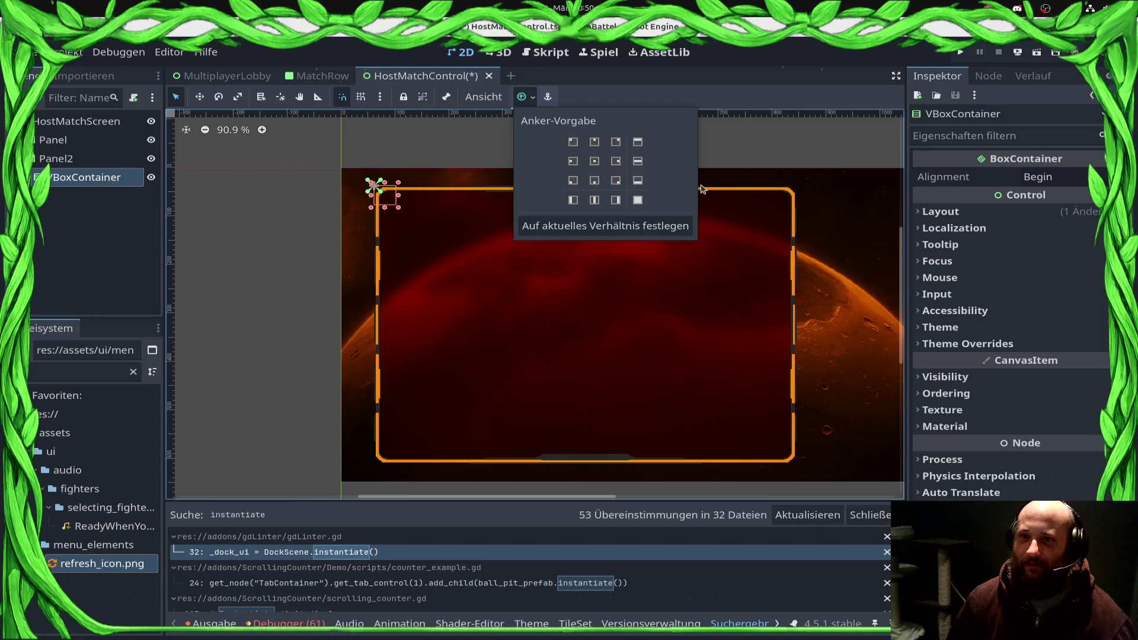
{"action": "left_click", "coordinate": [595, 161]}
{"action": "left_click", "coordinate": [573, 317]}
{"action": "mouse_move", "coordinate": [572, 317]}
{"action": "left_mouse_down"}
{"action": "mouse_move", "coordinate": [415, 196]}
{"action": "mouse_move", "coordinate": [393, 199]}
{"action": "left_mouse_up"}
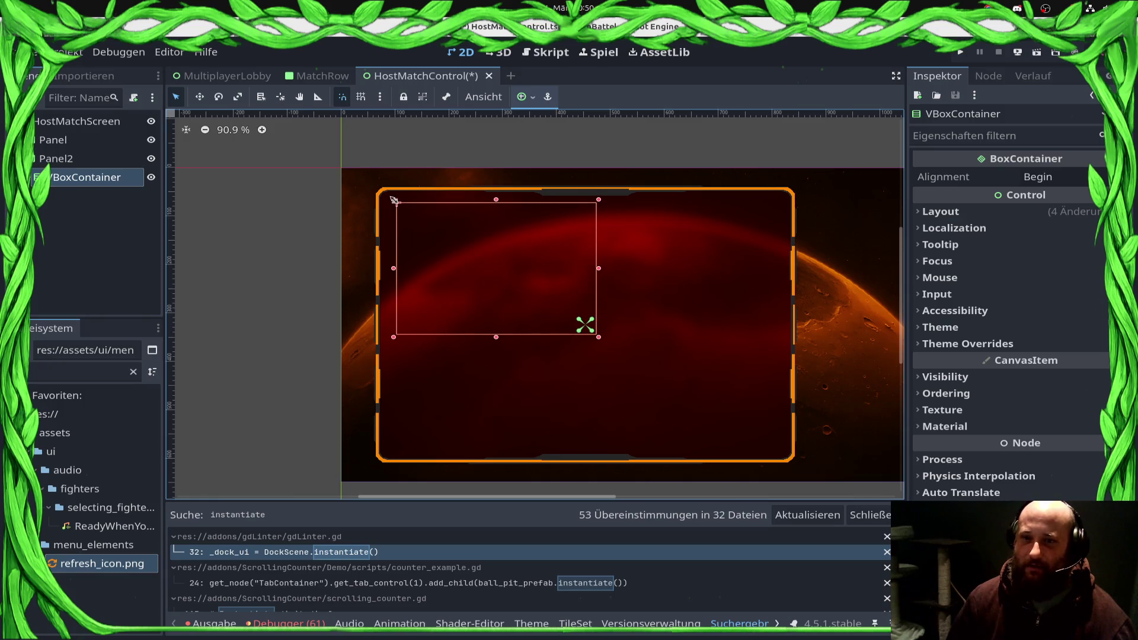
{"action": "mouse_move", "coordinate": [598, 339]}
{"action": "left_mouse_down"}
{"action": "mouse_move", "coordinate": [785, 442]}
{"action": "mouse_move", "coordinate": [784, 455]}
{"action": "left_mouse_up"}
{"action": "key", "text": "ctrl+s"}
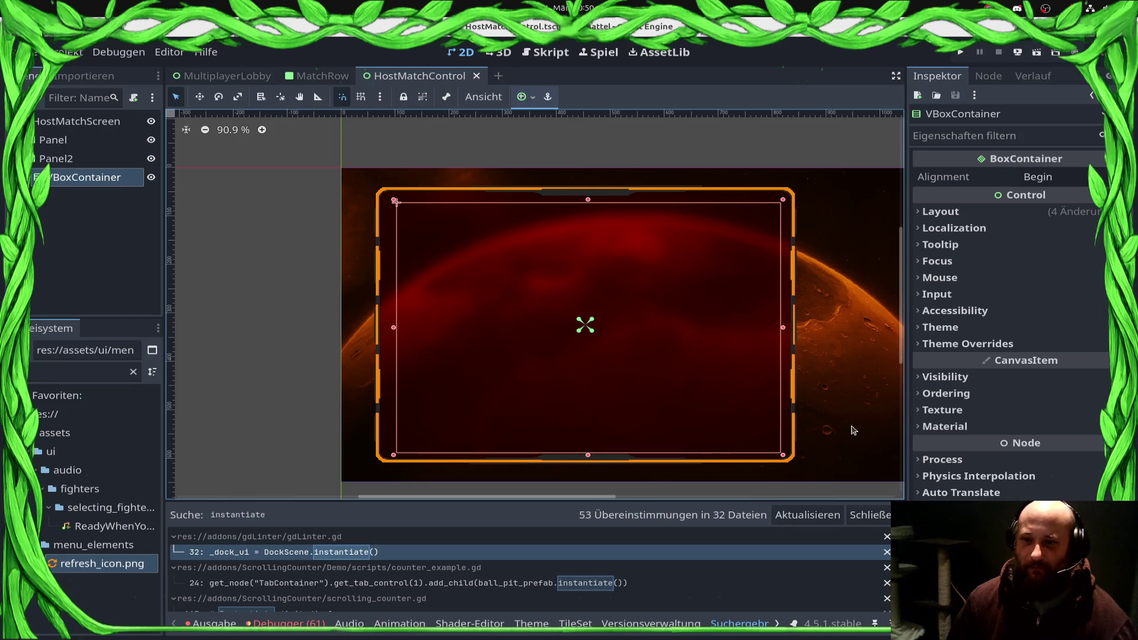
{"action": "left_click_drag", "start_coordinate": [588, 455], "coordinate": [590, 452]}
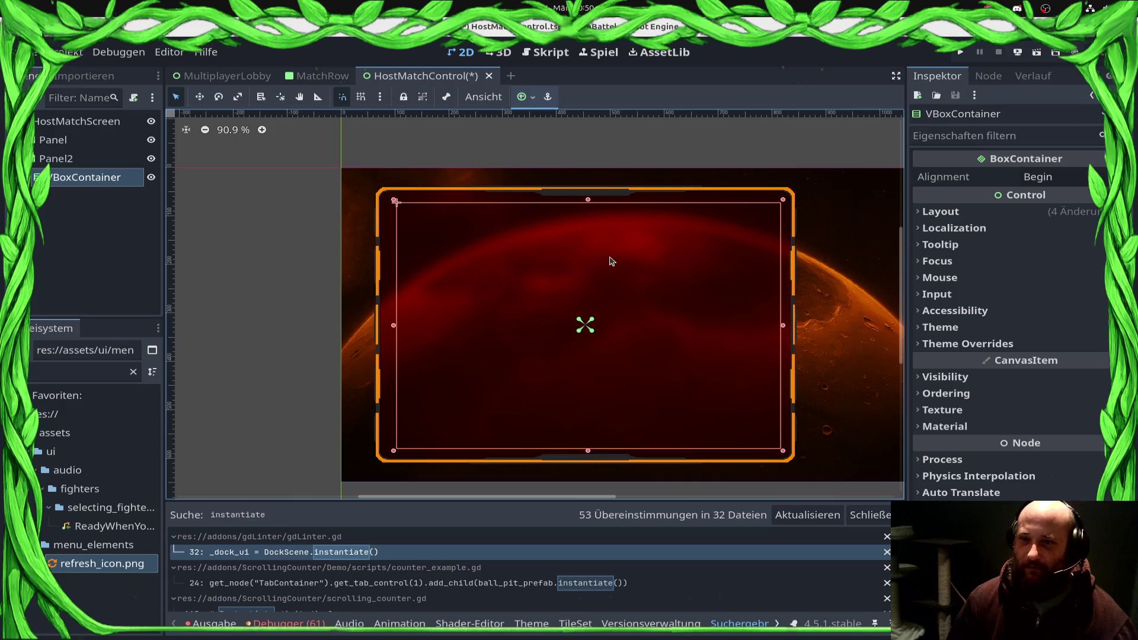
{"action": "key", "text": "ctrl+s"}
{"action": "left_click", "coordinate": [89, 161]}
{"action": "left_click", "coordinate": [86, 179]}
Step: Add a LineEdit under the VBoxContainer with the text "so and so's match"
{"action": "right_click", "coordinate": [86, 180]}
{"action": "left_click", "coordinate": [107, 185]}
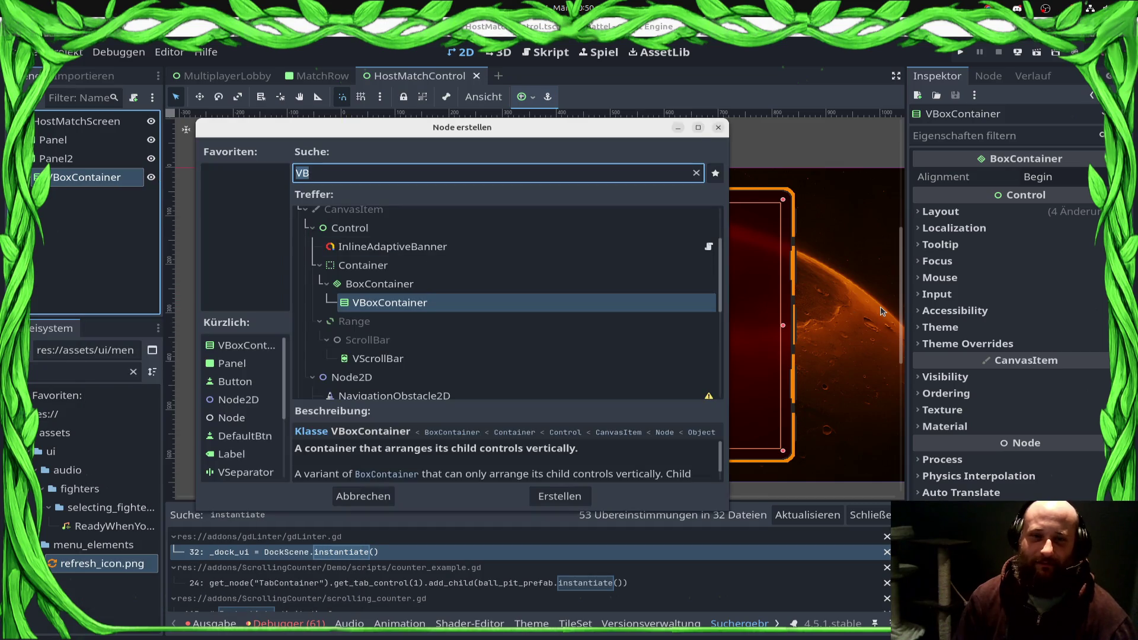
{"action": "type", "text": "Lineedit"}
{"action": "key", "text": "Return"}
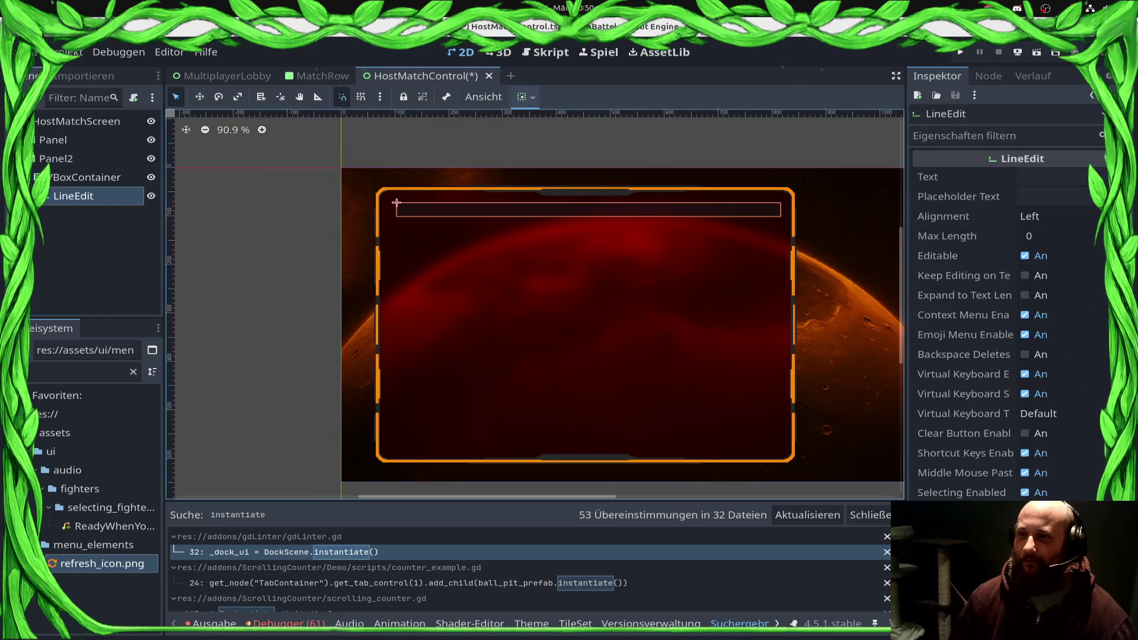
{"action": "left_click", "coordinate": [1045, 182]}
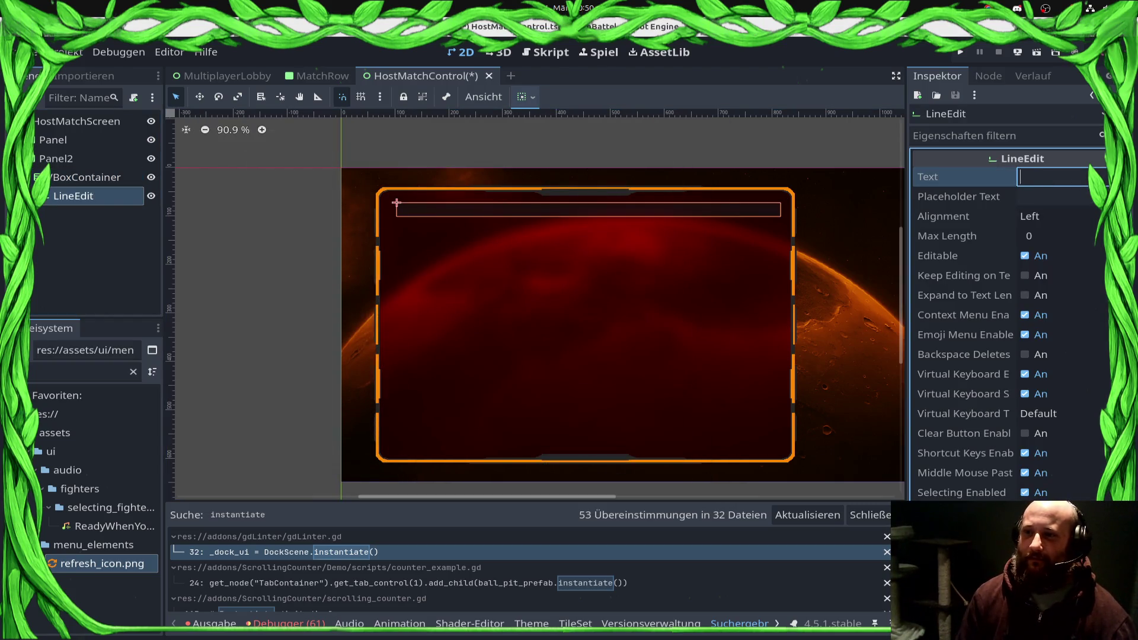
{"action": "type", "text": "so and sos match"}
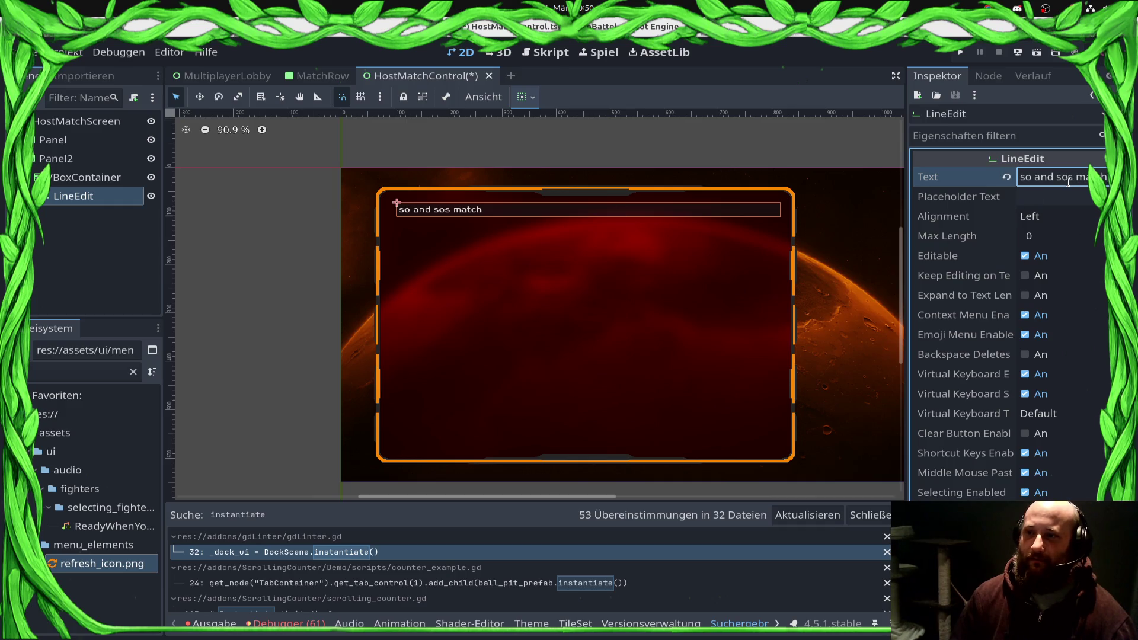
{"action": "type", "text": "'"}
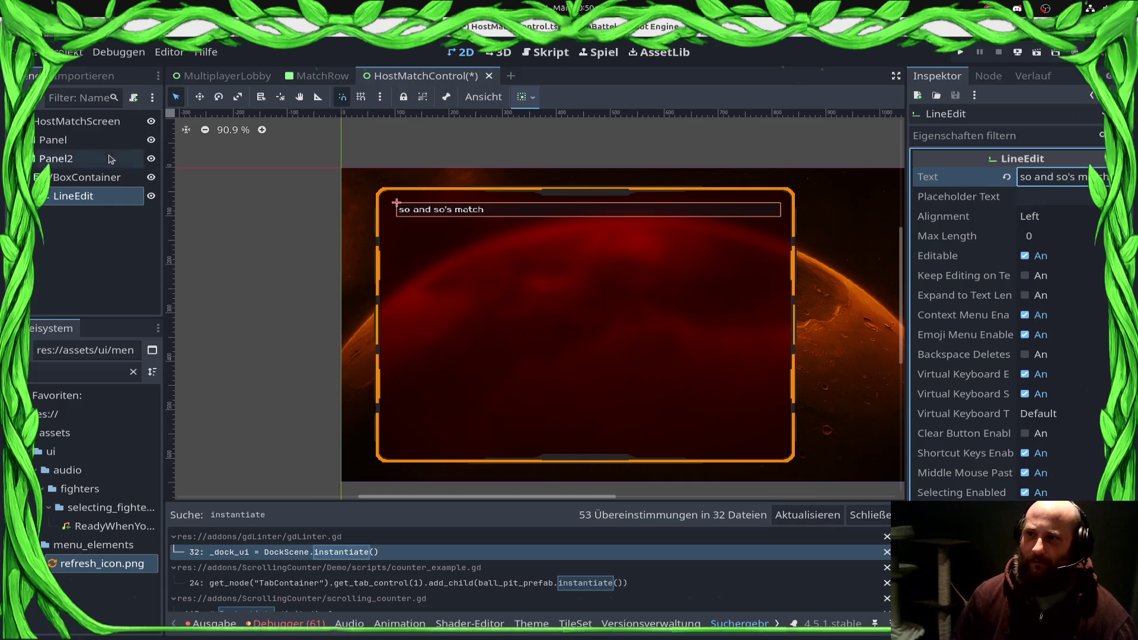
{"action": "left_click", "coordinate": [67, 221]}
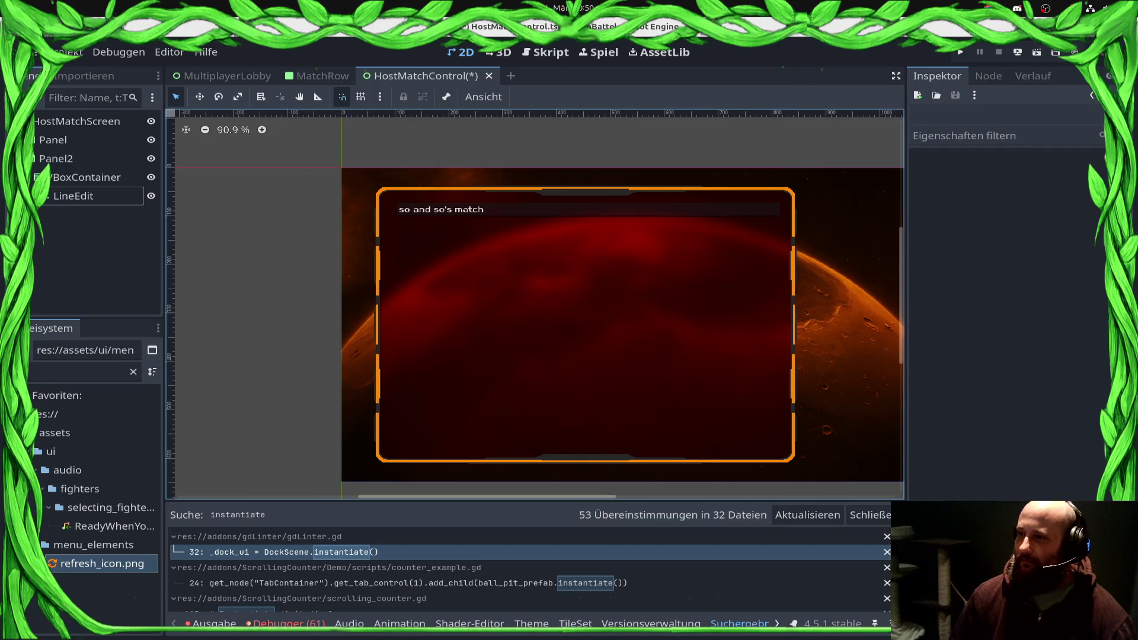
Step: Set the LineEdit's text alignment to Left
{"action": "left_click", "coordinate": [72, 195]}
{"action": "left_click", "coordinate": [89, 177]}
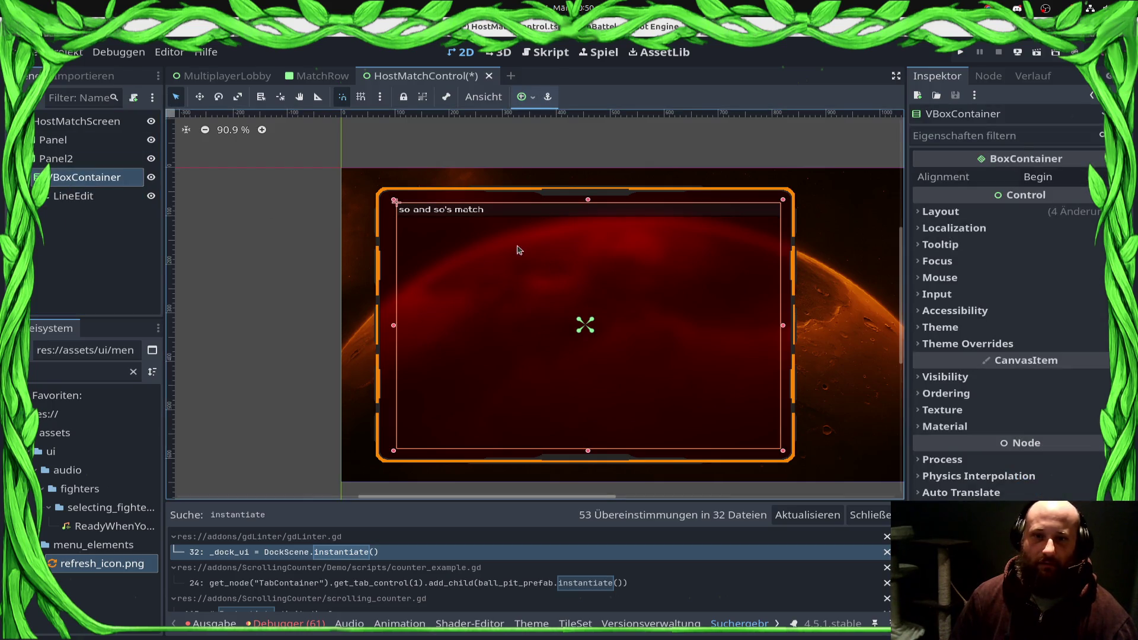
{"action": "left_click", "coordinate": [428, 214]}
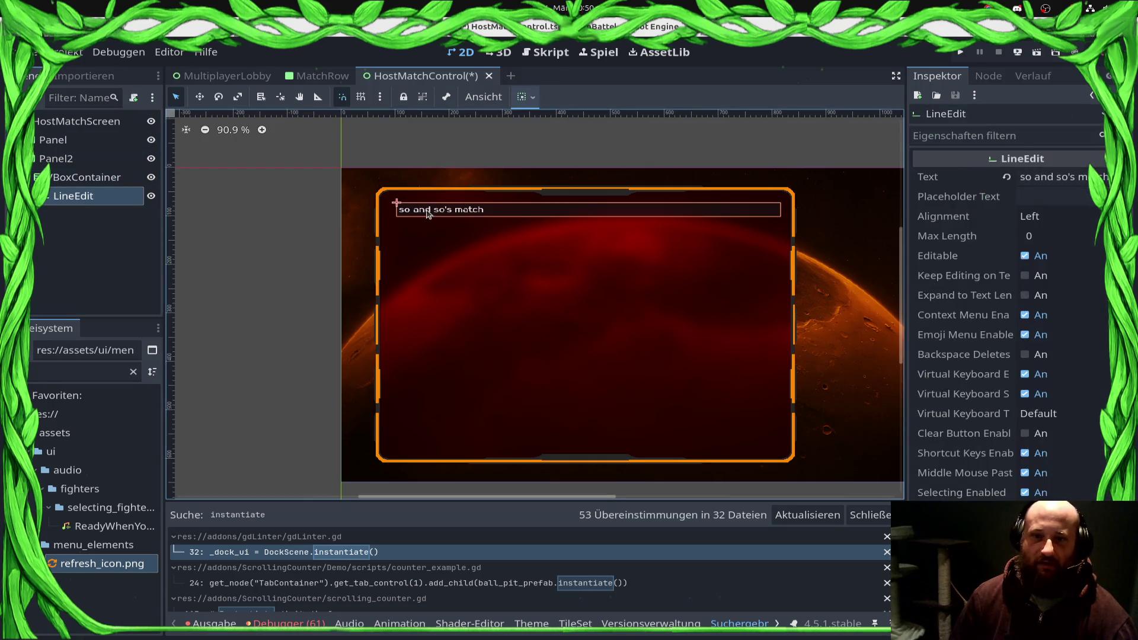
{"action": "left_click", "coordinate": [1046, 218]}
{"action": "left_click", "coordinate": [1064, 256]}
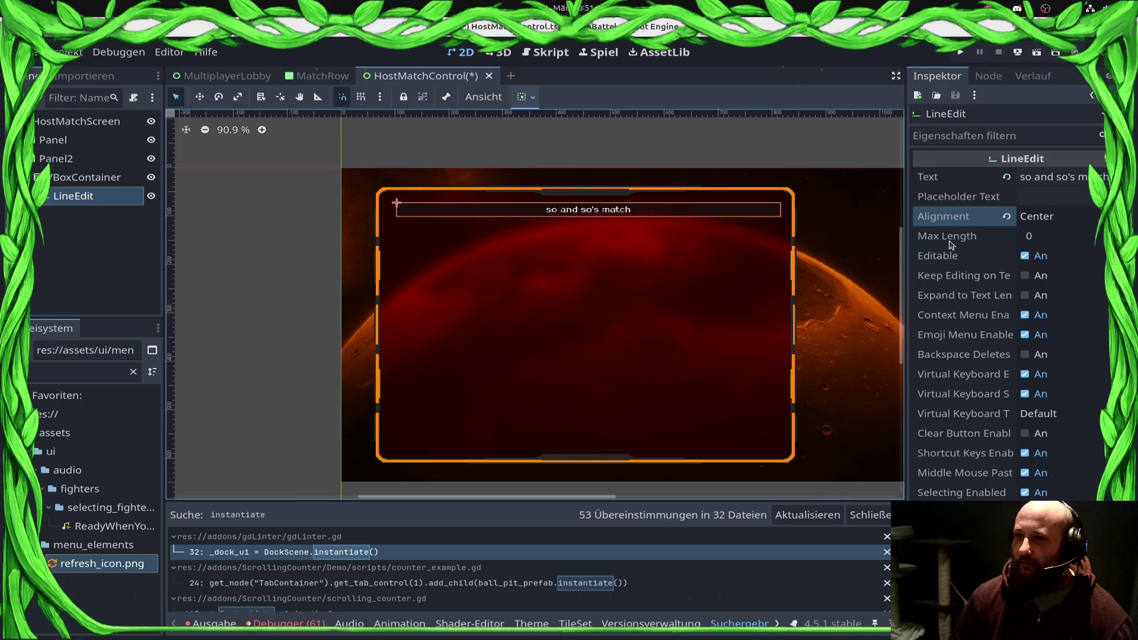
{"action": "left_click", "coordinate": [1061, 218]}
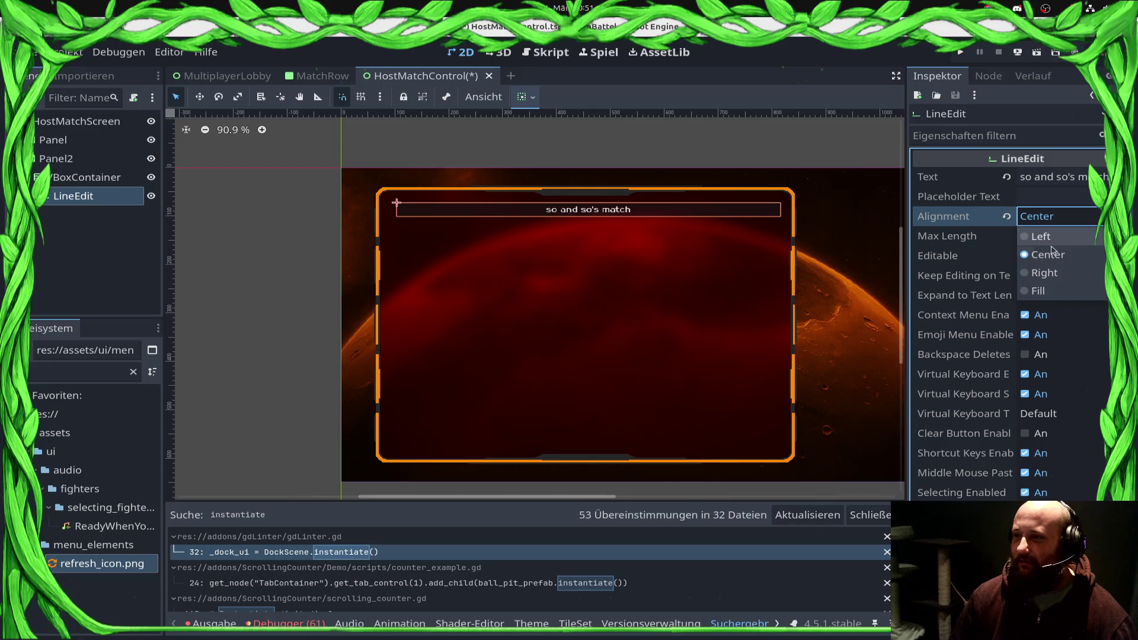
{"action": "left_click", "coordinate": [1046, 236]}
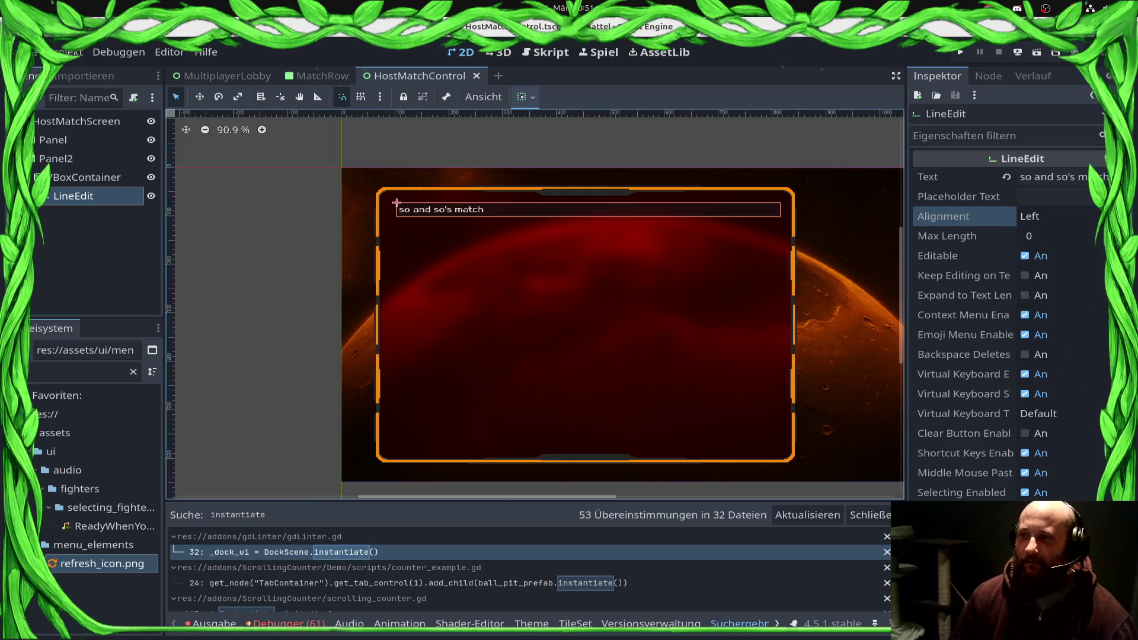
{"action": "right_click", "coordinate": [127, 173]}
{"action": "left_click", "coordinate": [178, 180]}
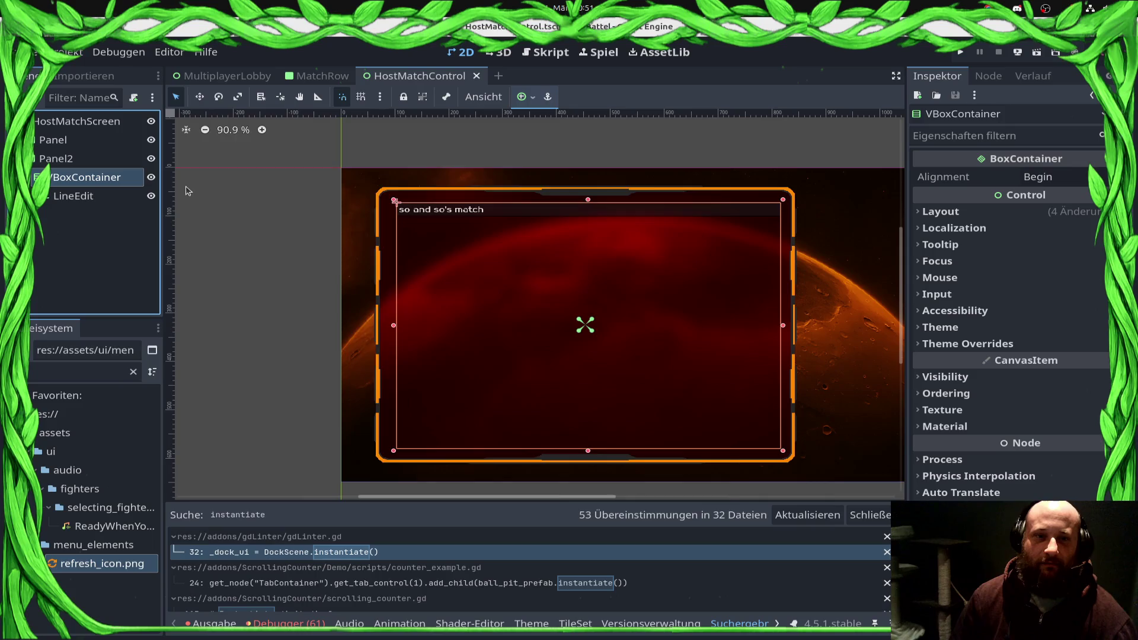
Step: Create an OptionButton under the VBoxContainer, below the LineEdit, and save the scene
{"action": "type", "text": "B"}
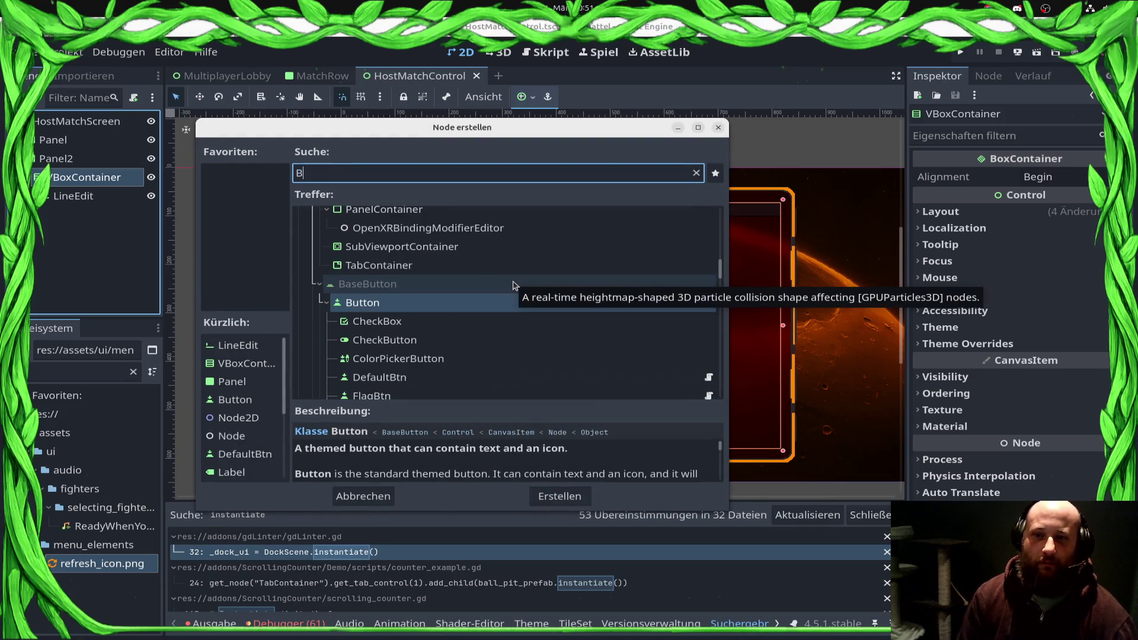
{"action": "key", "text": "BackSpace"}
{"action": "type", "text": "Option"}
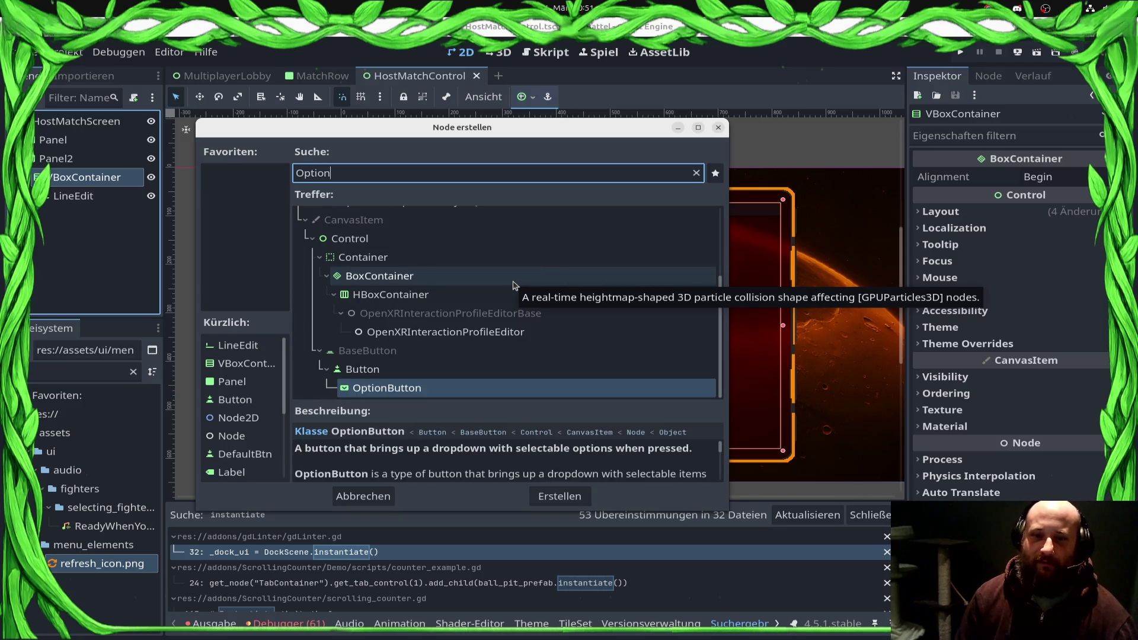
{"action": "key", "text": "Return"}
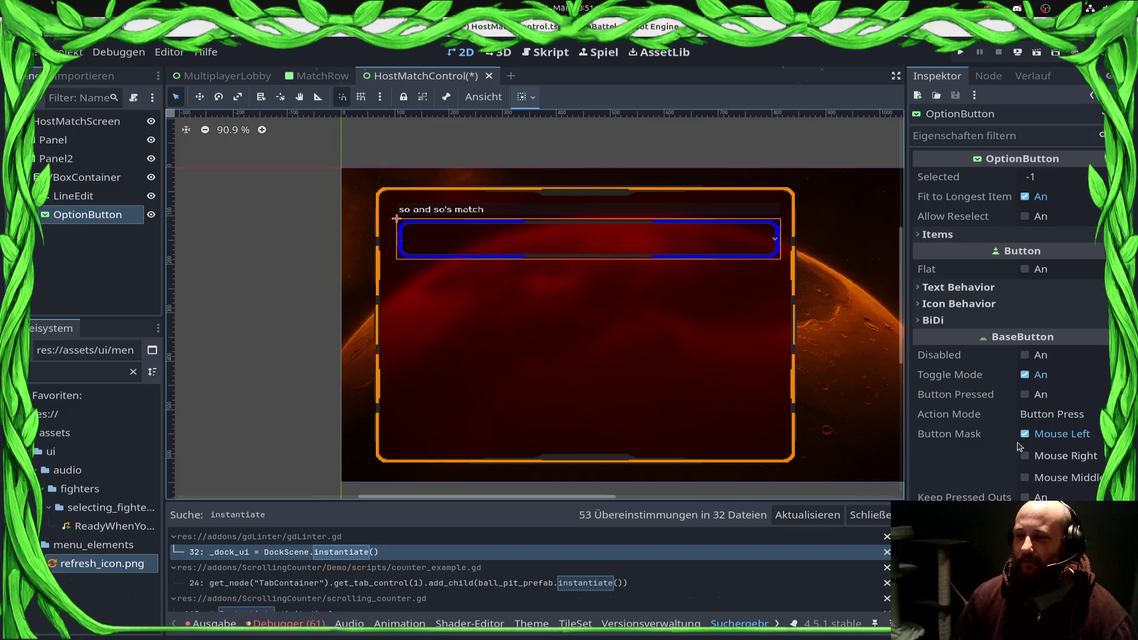
{"action": "scroll", "coordinate": [1023, 451], "scroll_direction": "down", "scroll_amount": 5}
{"action": "left_click", "coordinate": [89, 178]}
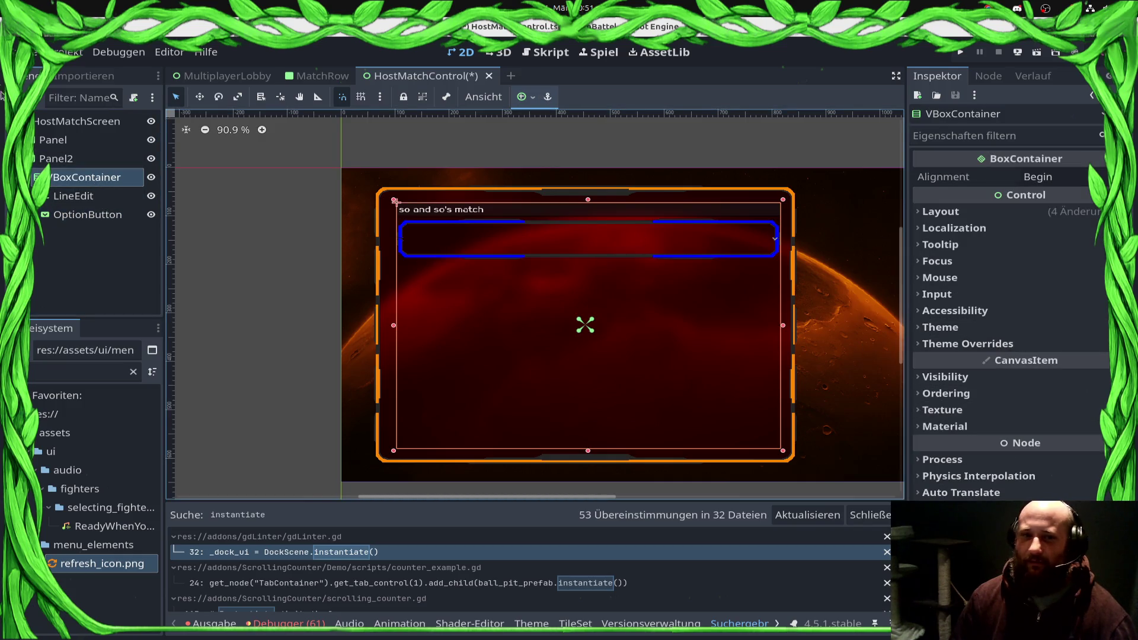
{"action": "left_click", "coordinate": [116, 215]}
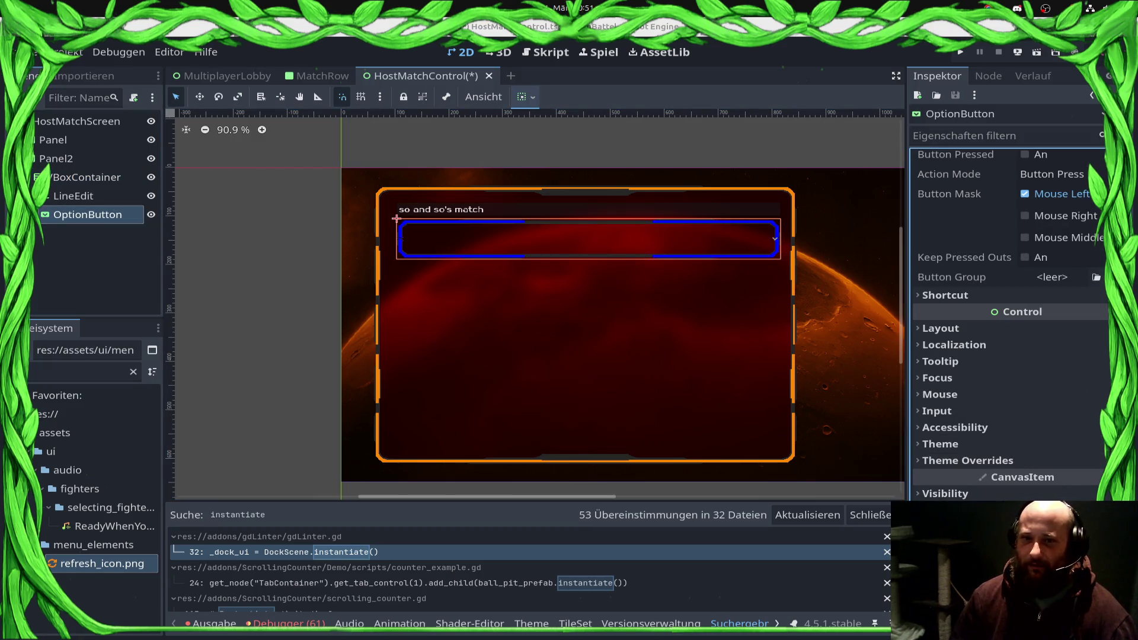
{"action": "scroll", "coordinate": [666, 401], "scroll_direction": "up", "scroll_amount": 3}
{"action": "key", "text": "ctrl+s"}
{"action": "scroll", "coordinate": [989, 335], "scroll_direction": "up", "scroll_amount": 5}
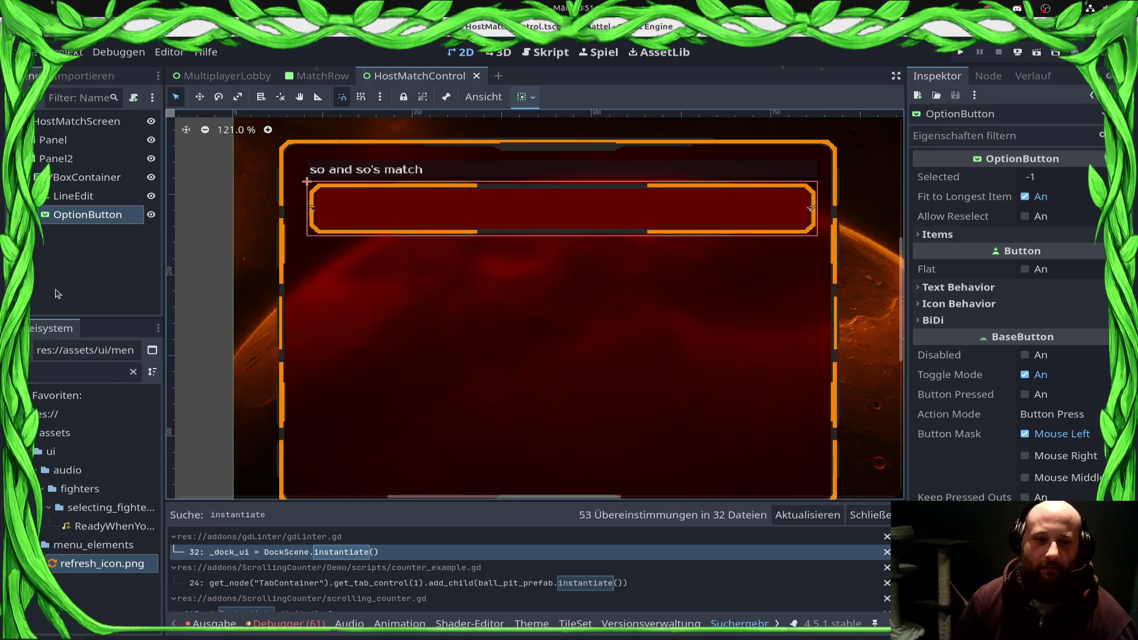
Step: Add an HBoxContainer to the VBoxContainer
{"action": "left_click_drag", "start_coordinate": [720, 361], "coordinate": [418, 292]}
{"action": "left_click", "coordinate": [454, 216]}
{"action": "left_click", "coordinate": [397, 176]}
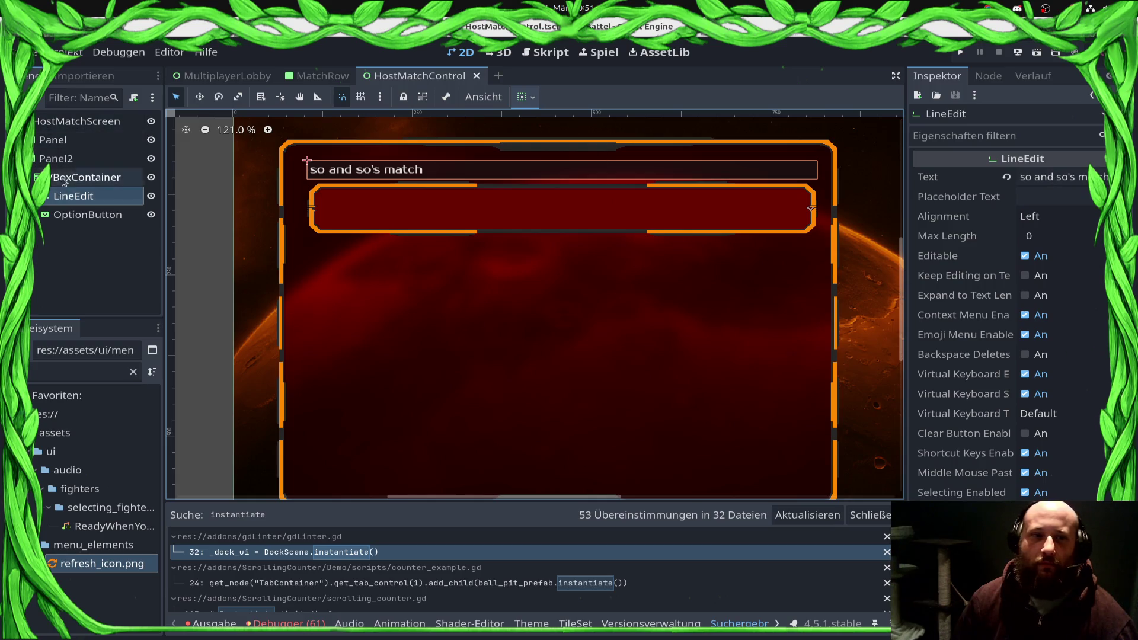
{"action": "left_click", "coordinate": [89, 158]}
{"action": "right_click", "coordinate": [125, 182]}
{"action": "left_click", "coordinate": [125, 189]}
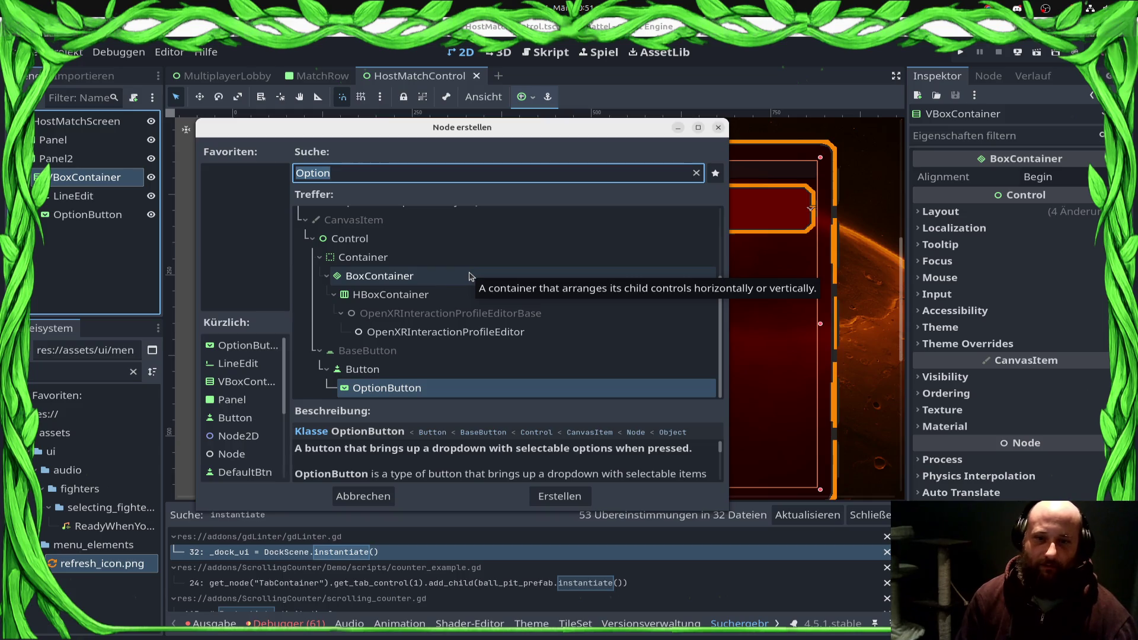
{"action": "double_click", "coordinate": [404, 295]}
Step: Move the LineEdit into the HBoxContainer and place the OptionButton below it
{"action": "mouse_move", "coordinate": [77, 197]}
{"action": "left_mouse_down"}
{"action": "mouse_move", "coordinate": [123, 295]}
{"action": "mouse_move", "coordinate": [94, 234]}
{"action": "left_mouse_up"}
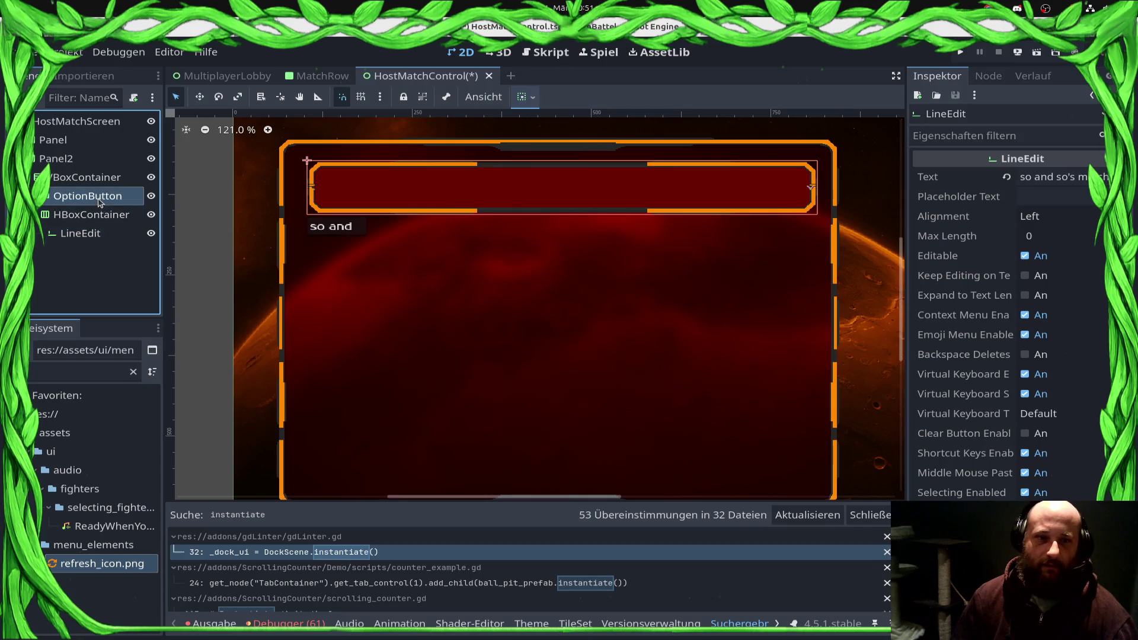
{"action": "right_click", "coordinate": [100, 203]}
{"action": "left_click", "coordinate": [148, 444]}
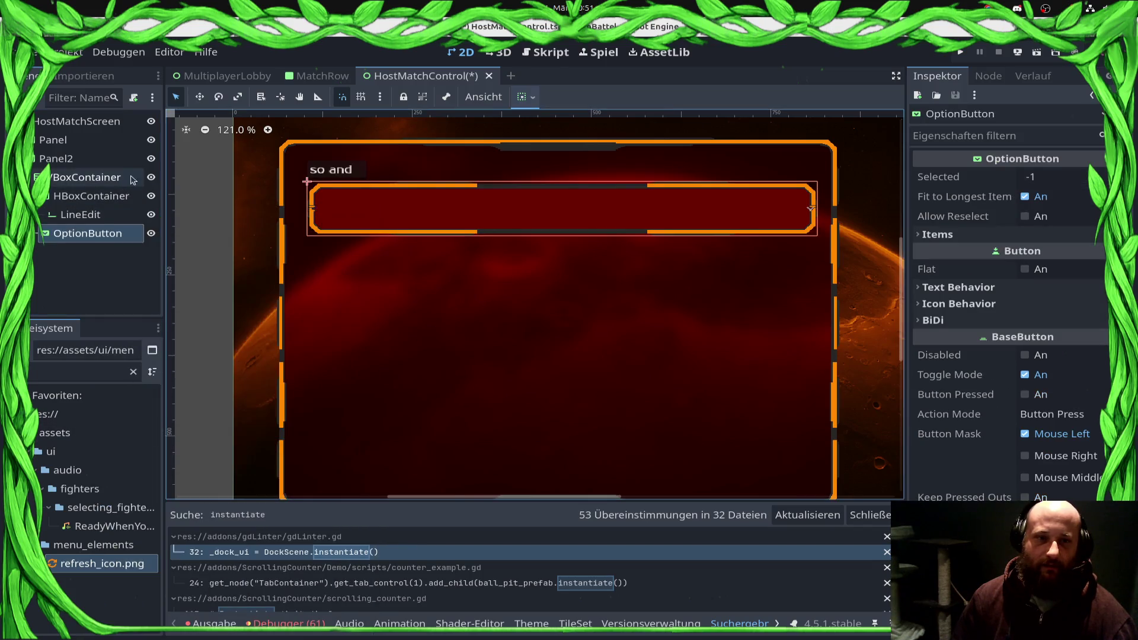
Step: Add a VSeparator as a child of the HBoxContainer
{"action": "left_click", "coordinate": [89, 196]}
{"action": "right_click", "coordinate": [89, 196]}
{"action": "key", "text": "Escape"}
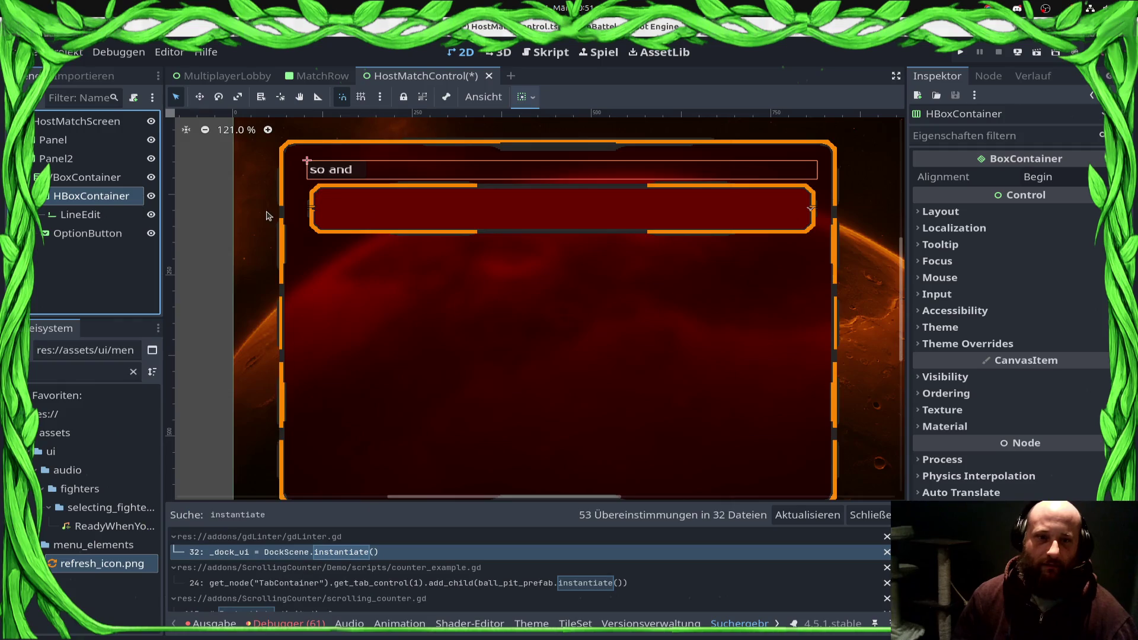
{"action": "key", "text": "ctrl+a"}
{"action": "key", "text": "Down"}
{"action": "key", "text": "Return"}
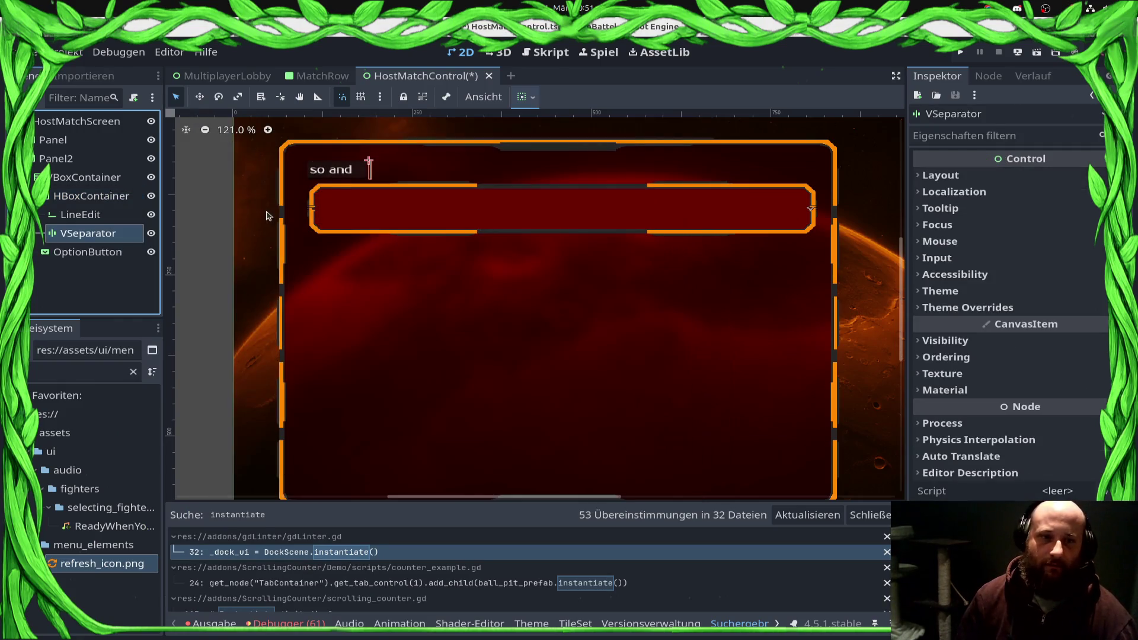
Step: Move the VSeparator above the LineEdit in the HBoxContainer
{"action": "right_click", "coordinate": [118, 234]}
{"action": "left_click", "coordinate": [332, 493]}
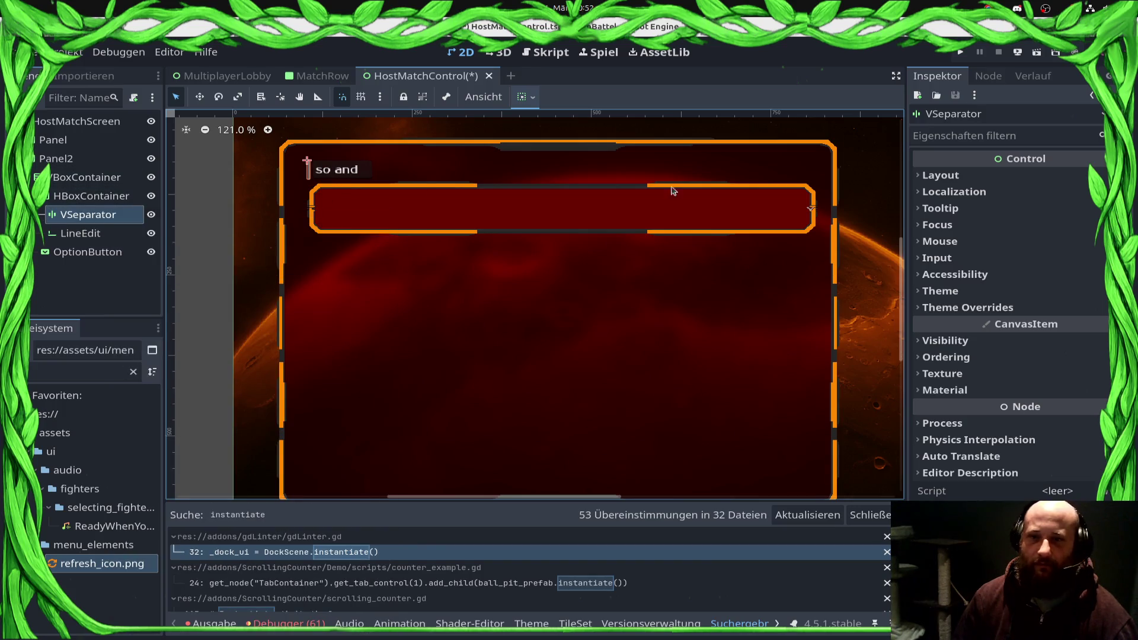
{"action": "left_click", "coordinate": [1002, 374]}
{"action": "left_click", "coordinate": [1000, 377]}
{"action": "left_click", "coordinate": [1002, 392]}
{"action": "left_click", "coordinate": [1006, 393]}
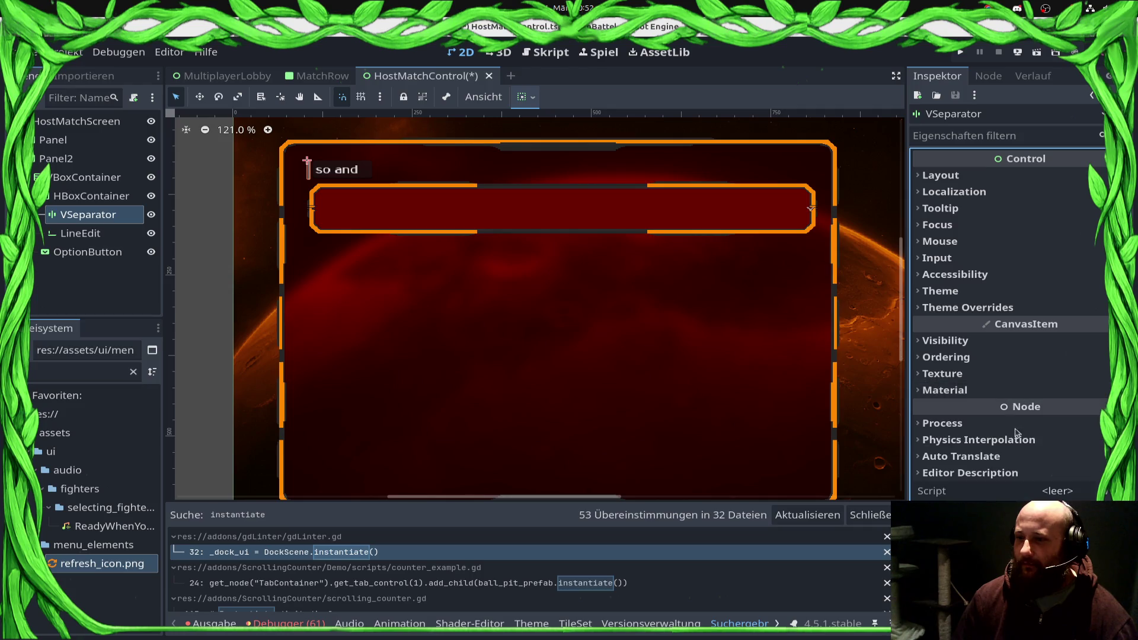
Step: Override the VSeparator's separator style with a StyleBoxEmpty so the line is invisible
{"action": "left_click", "coordinate": [979, 309]}
{"action": "left_click", "coordinate": [1078, 329]}
{"action": "left_click", "coordinate": [977, 361]}
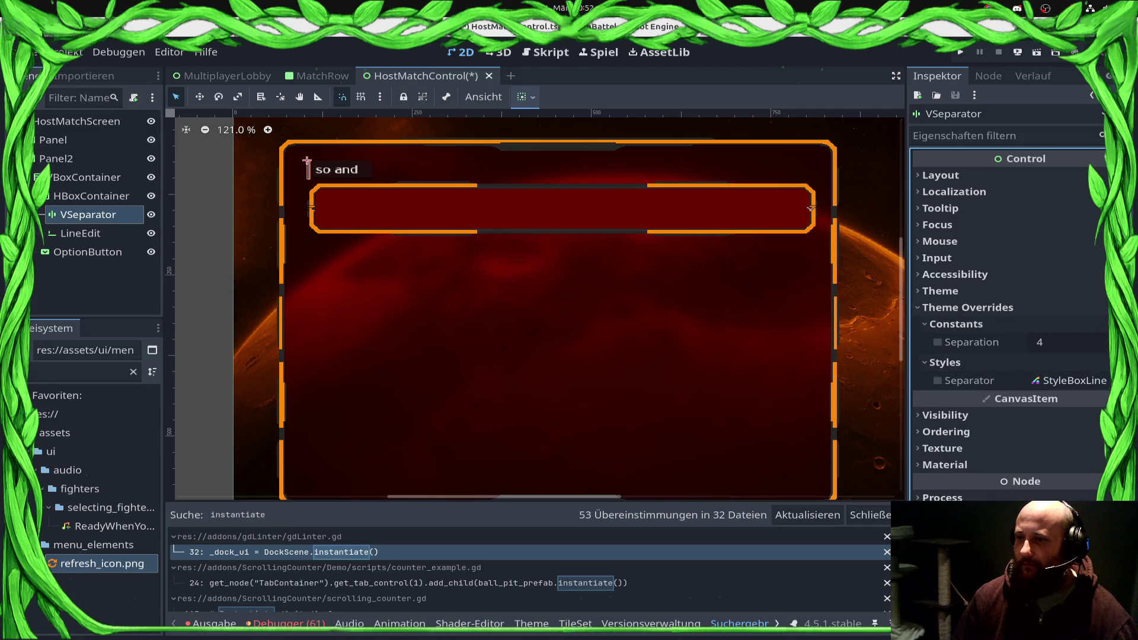
{"action": "left_click", "coordinate": [1073, 381]}
{"action": "left_click", "coordinate": [1043, 417]}
Step: Set the VSeparator's Separation override to 32 and save the scene
{"action": "left_click", "coordinate": [1072, 342]}
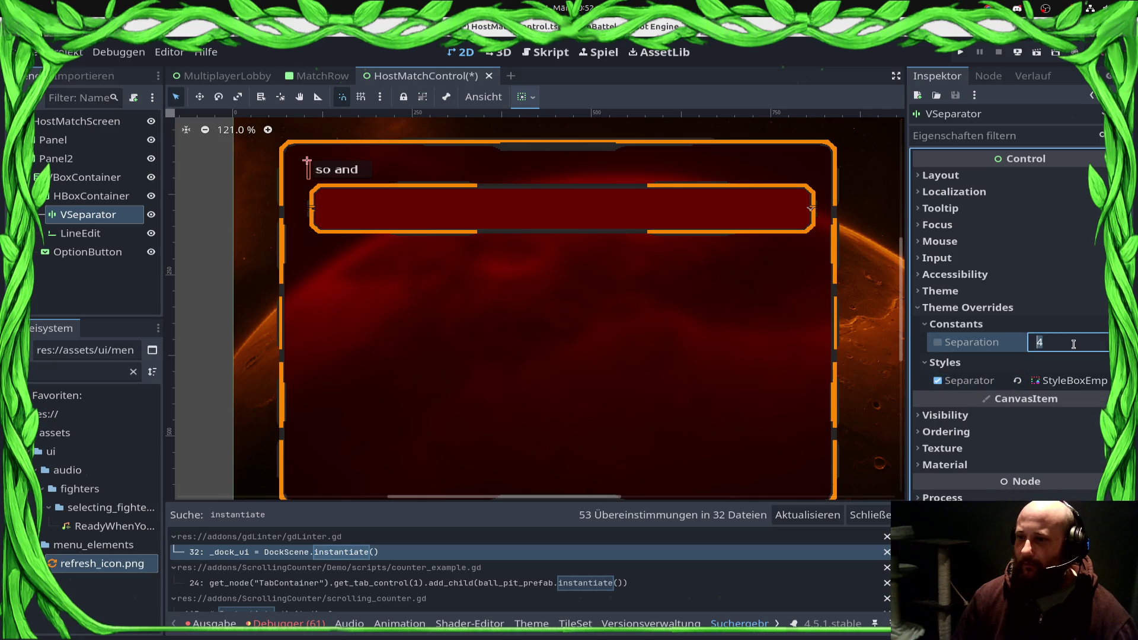
{"action": "type", "text": "64"}
{"action": "key", "text": "Return"}
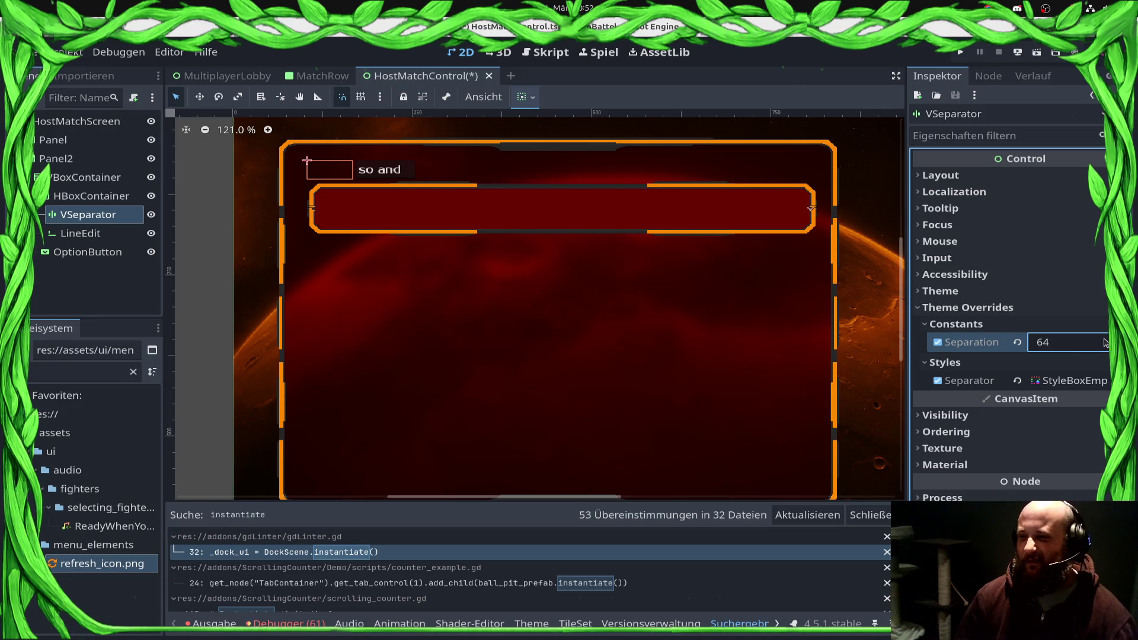
{"action": "left_click", "coordinate": [1104, 343]}
{"action": "type", "text": "32"}
{"action": "key", "text": "Return"}
{"action": "key", "text": "ctrl+s"}
{"action": "left_click", "coordinate": [506, 190]}
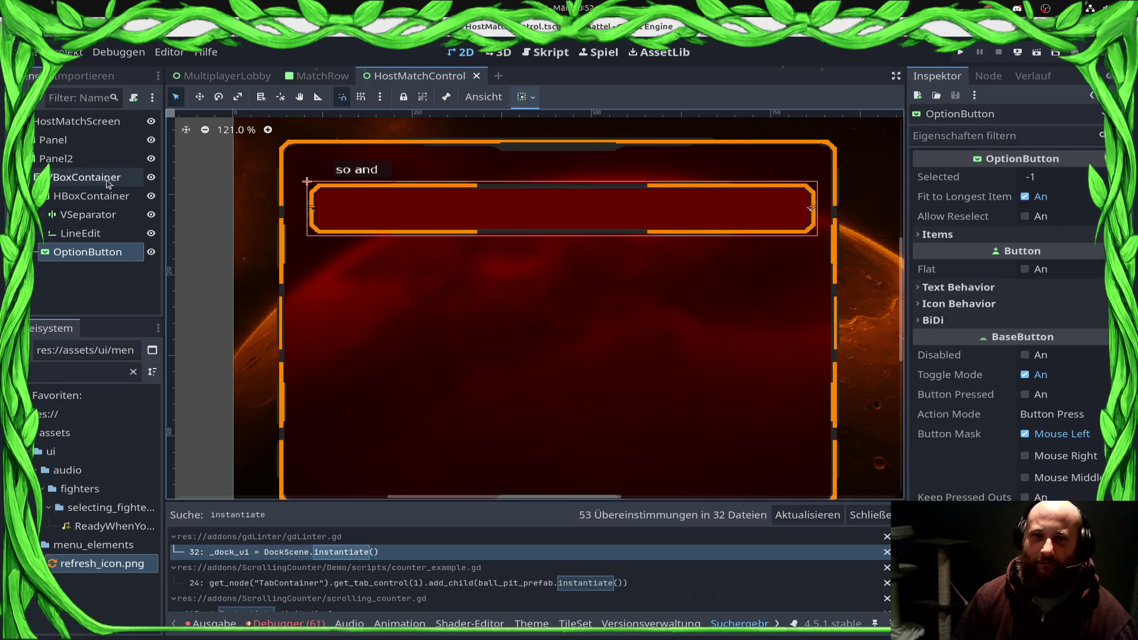
Step: Select the HBoxContainer, then the VBoxContainer, and bring up the VBoxContainer's options
{"action": "left_click", "coordinate": [387, 177]}
{"action": "left_click", "coordinate": [113, 197]}
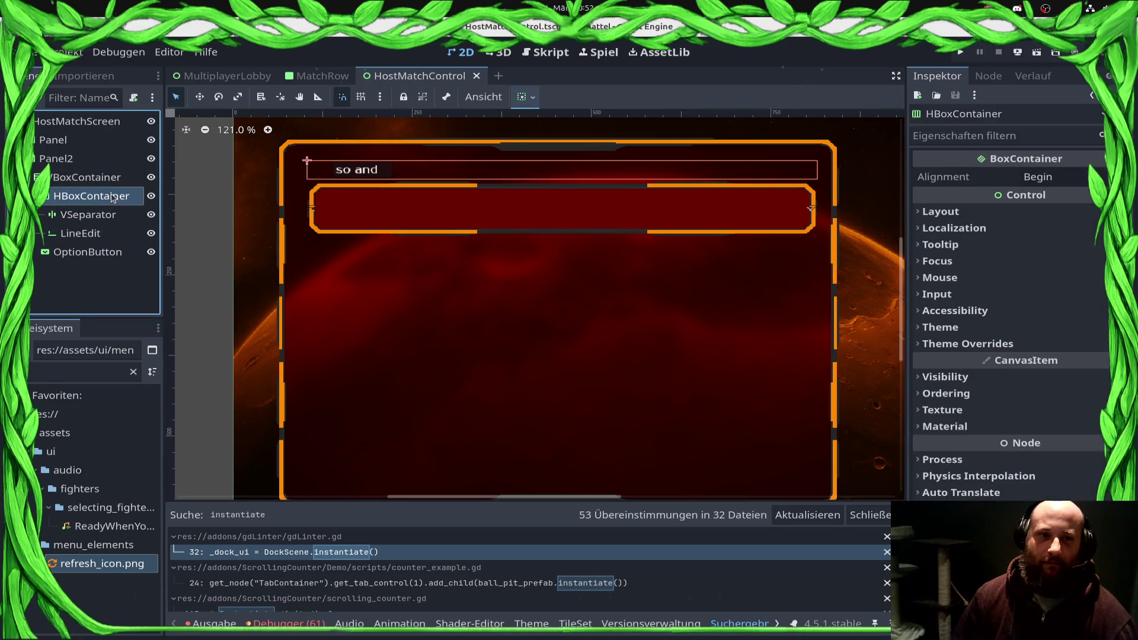
{"action": "left_click", "coordinate": [95, 214]}
{"action": "left_click", "coordinate": [98, 196]}
{"action": "right_click", "coordinate": [104, 177]}
Step: Add an HSeparator child to the VBoxContainer and move it above the OptionButton
{"action": "left_click", "coordinate": [149, 191]}
{"action": "type", "text": "Spe"}
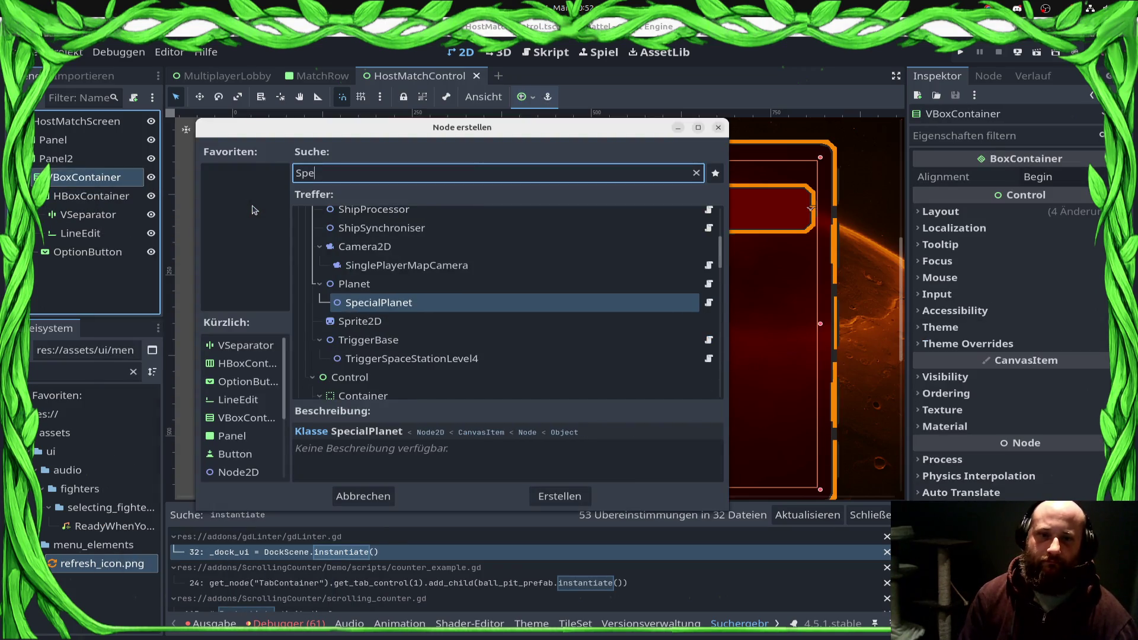
{"action": "key", "text": "BackSpace"}
{"action": "key", "text": "BackSpace"}
{"action": "type", "text": "epe"}
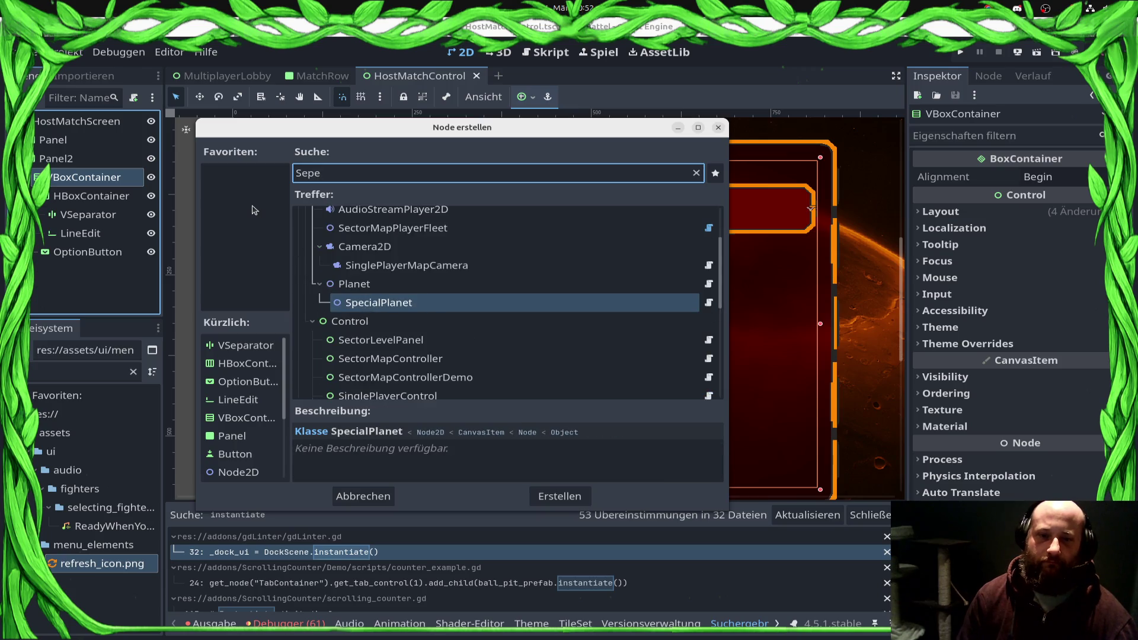
{"action": "type", "text": "ra"}
{"action": "key", "text": "BackSpace"}
{"action": "key", "text": "BackSpace"}
{"action": "key", "text": "BackSpace"}
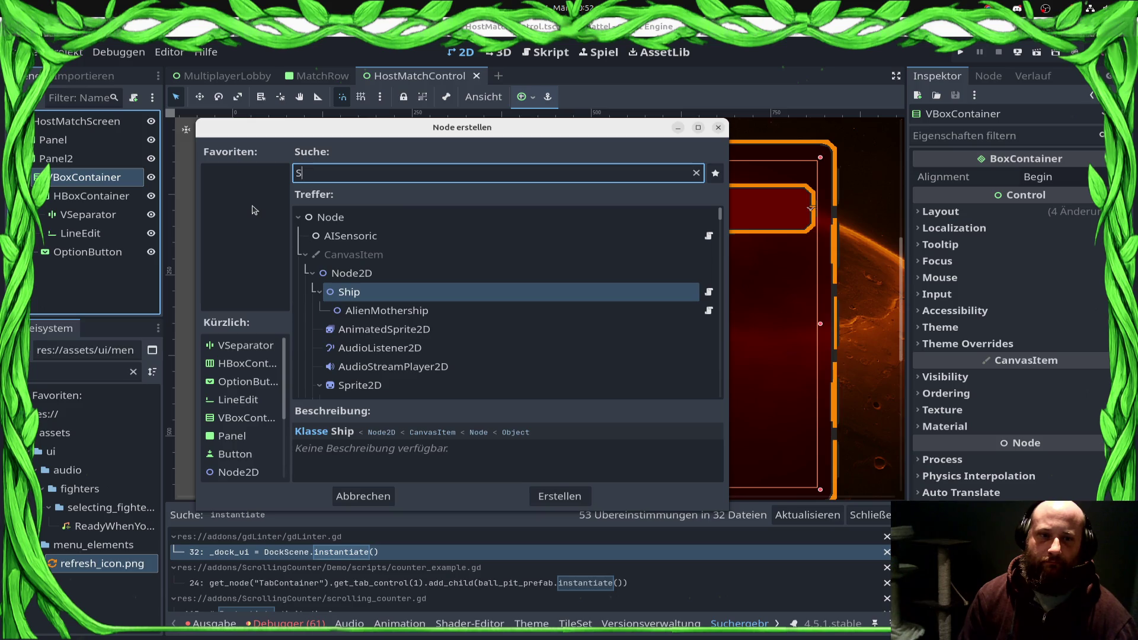
{"action": "type", "text": "pa"}
{"action": "key", "text": "Up"}
{"action": "key", "text": "Return"}
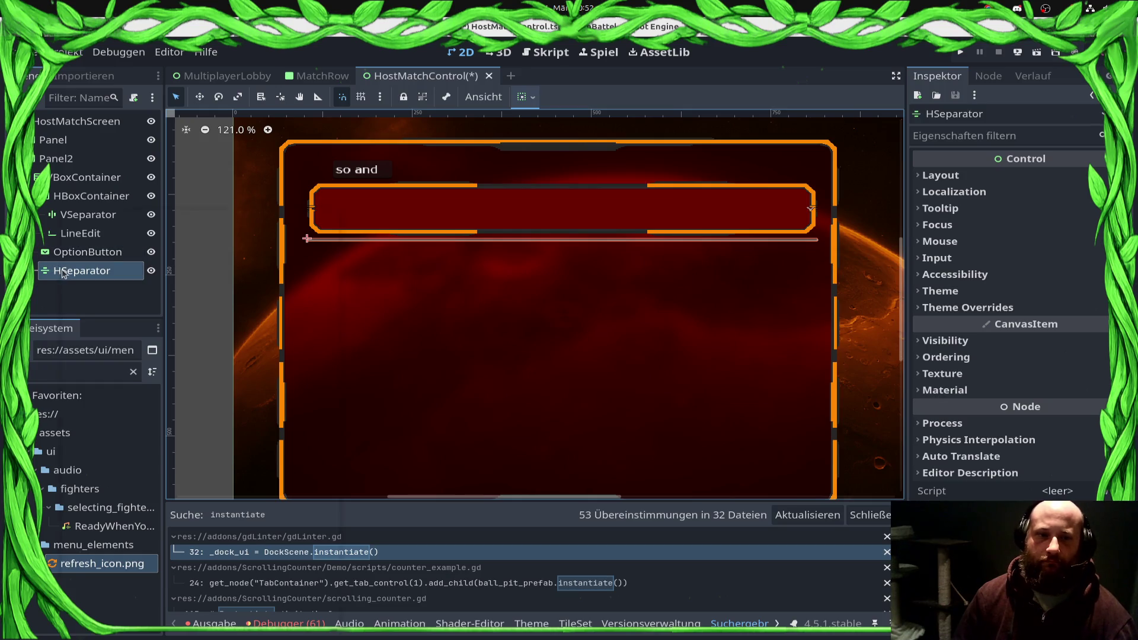
{"action": "right_click", "coordinate": [62, 273]}
{"action": "left_click", "coordinate": [101, 423]}
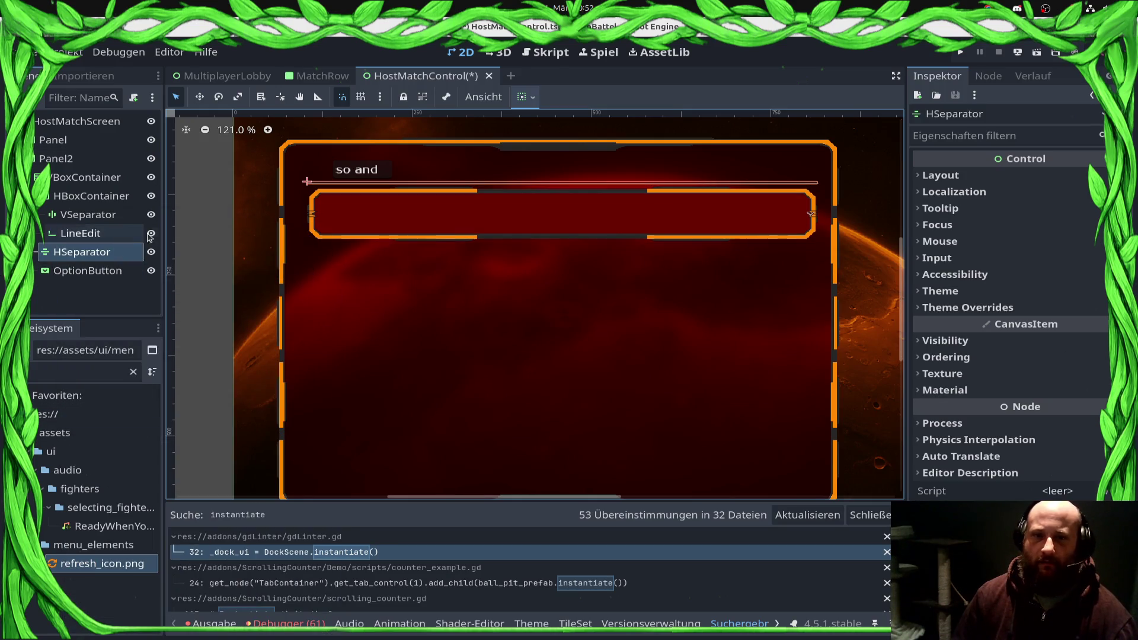
Step: Set the HSeparator's Separation theme override to 32
{"action": "left_click", "coordinate": [987, 307]}
{"action": "left_click", "coordinate": [996, 307]}
{"action": "left_click", "coordinate": [993, 309]}
{"action": "left_click", "coordinate": [995, 324]}
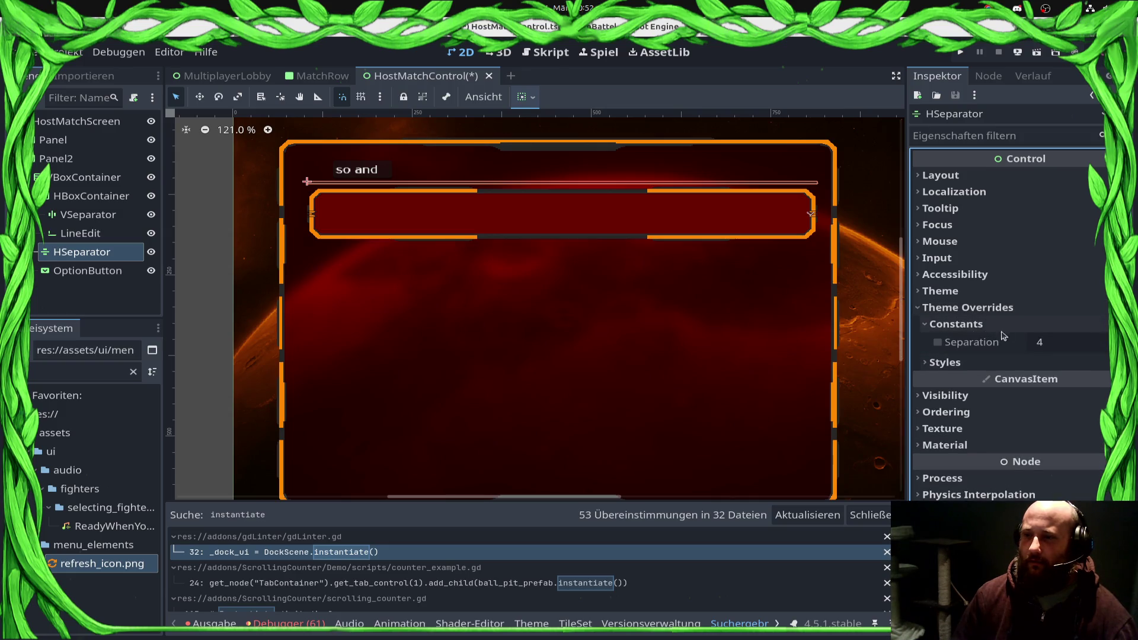
{"action": "left_click", "coordinate": [1032, 344]}
{"action": "type", "text": "16"}
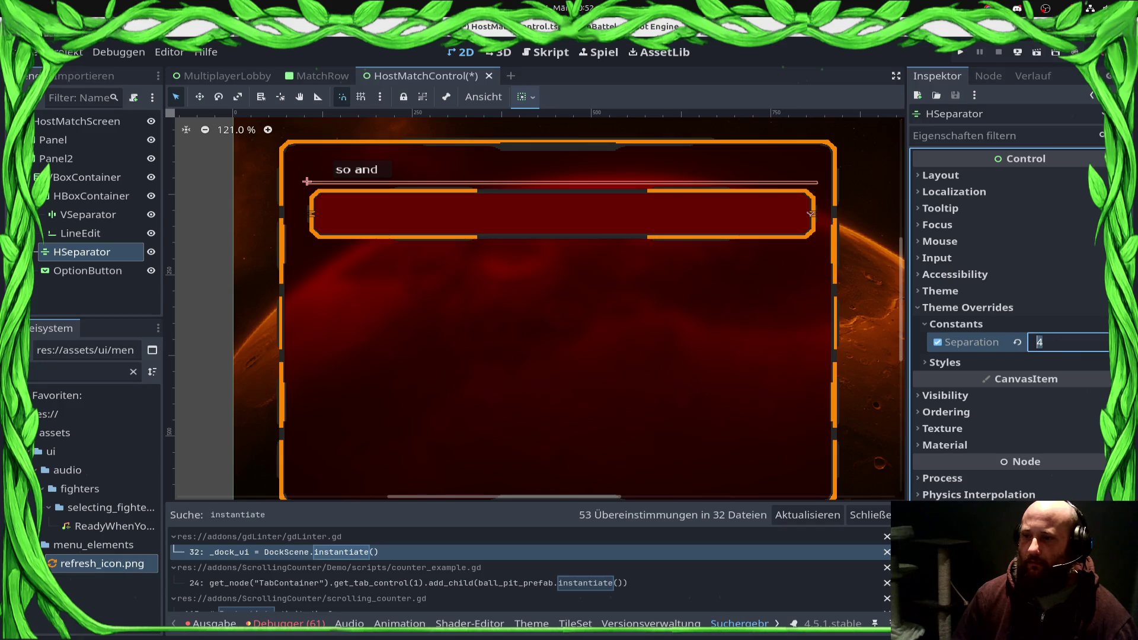
{"action": "key", "text": "Return"}
{"action": "double_click", "coordinate": [1062, 342]}
{"action": "type", "text": "32"}
{"action": "key", "text": "Return"}
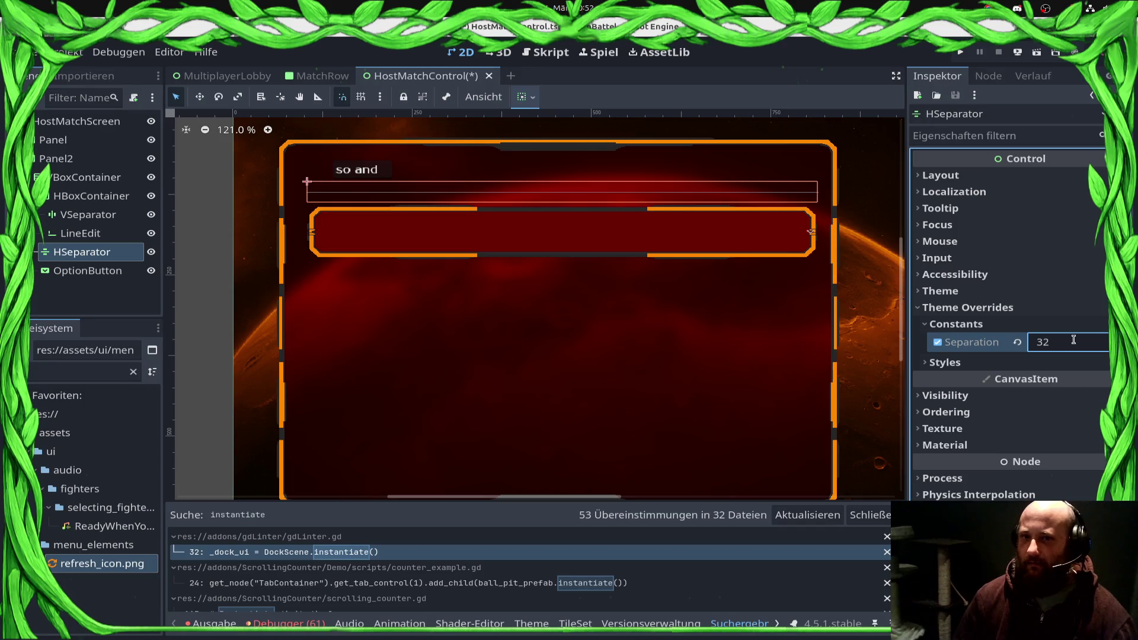
Step: Change the HSeparator's Separator style to StyleBoxEmpty and save the scene
{"action": "left_click", "coordinate": [1052, 363]}
{"action": "left_click", "coordinate": [1079, 381]}
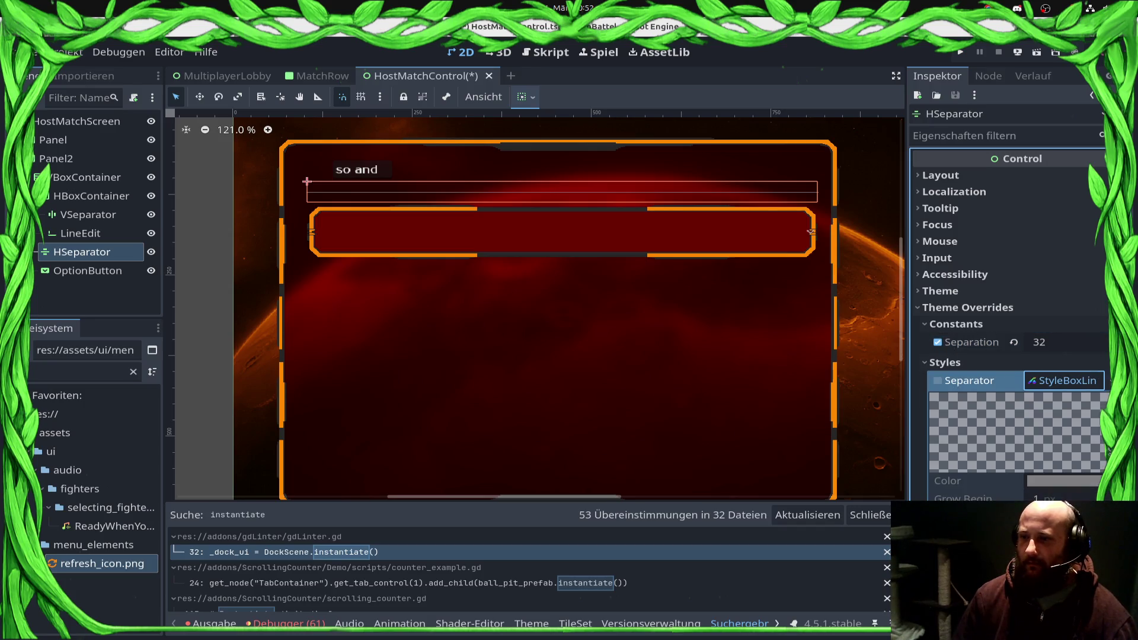
{"action": "left_click", "coordinate": [1104, 381]}
{"action": "left_click", "coordinate": [1042, 417]}
{"action": "key", "text": "ctrl+s"}
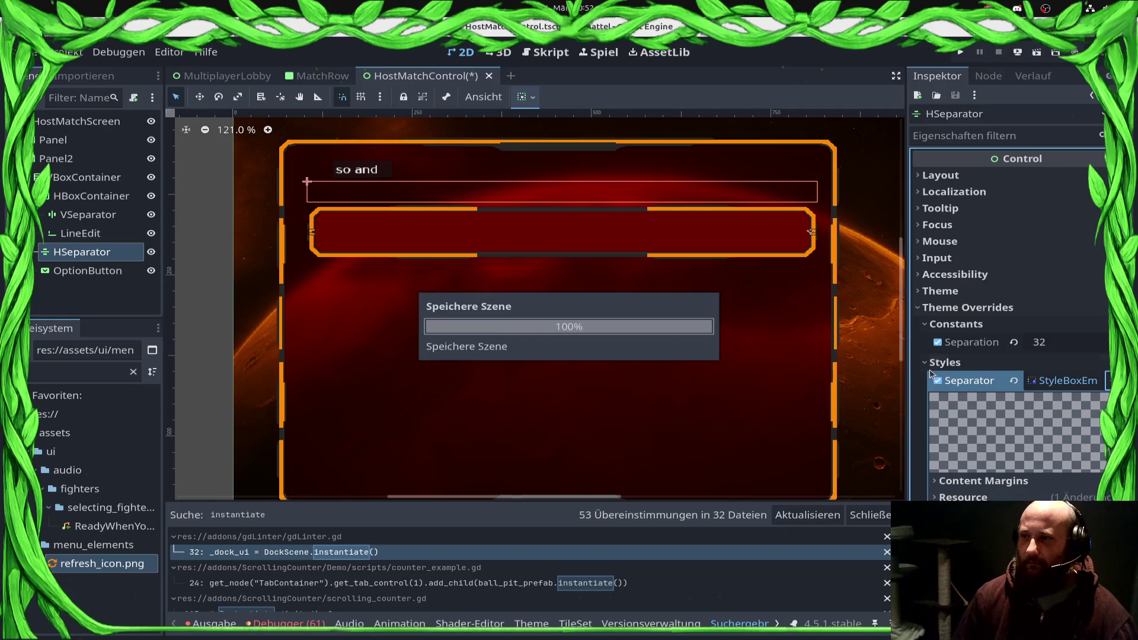
{"action": "left_click", "coordinate": [457, 352]}
{"action": "left_click", "coordinate": [89, 270]}
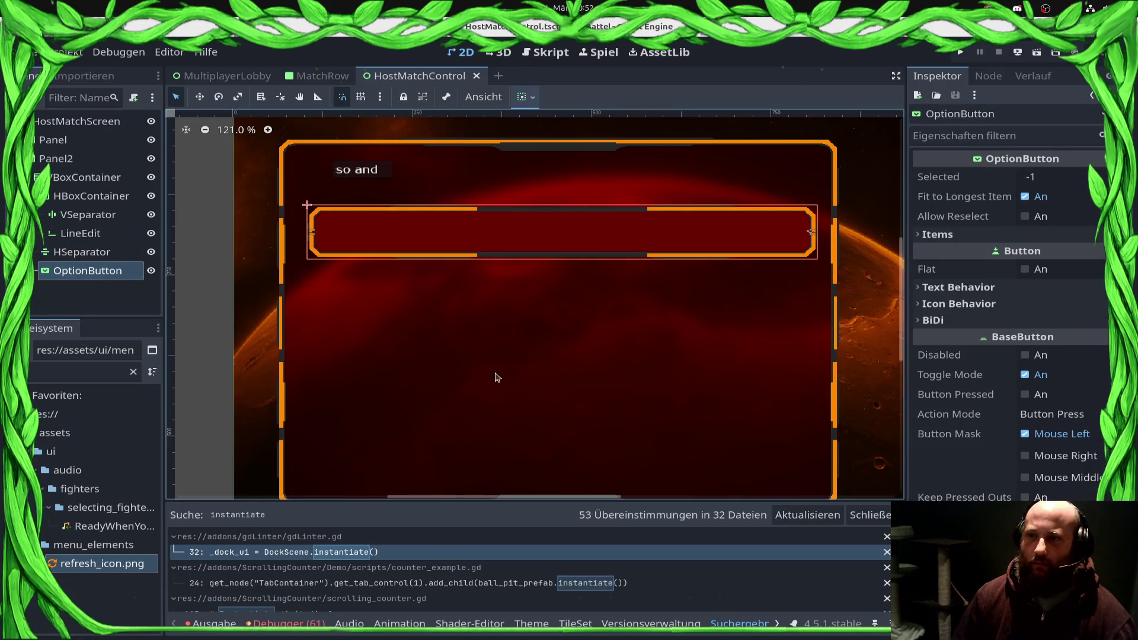
{"action": "left_click", "coordinate": [89, 124]}
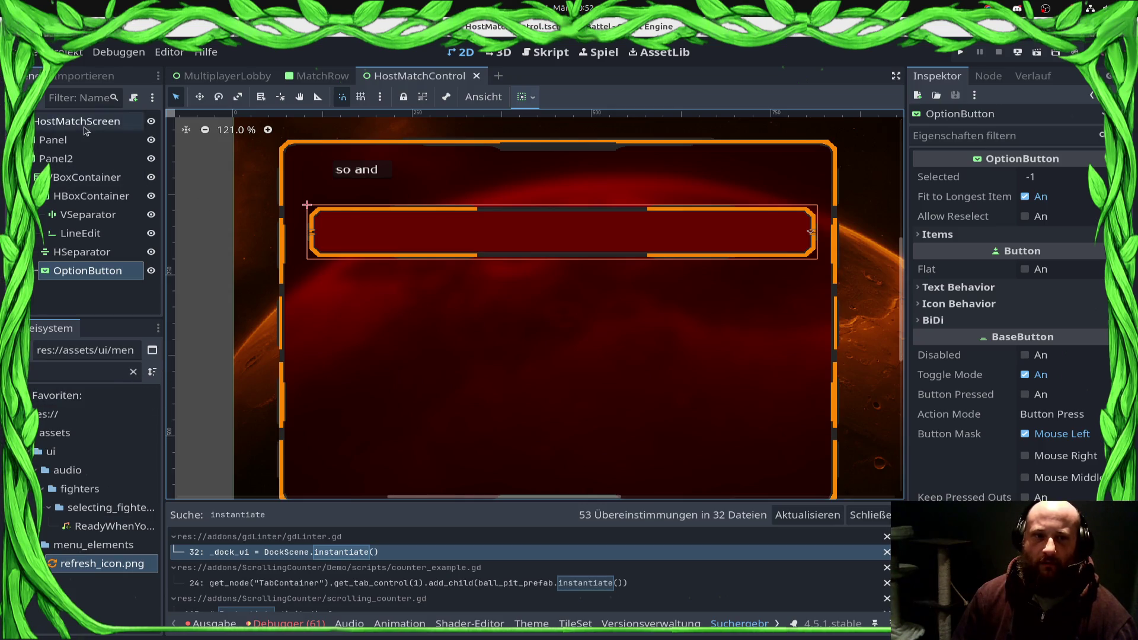
Step: Start attaching a new script named HostMatchControl to the HostMatchScreen root
{"action": "right_click", "coordinate": [89, 129]}
{"action": "left_click", "coordinate": [148, 158]}
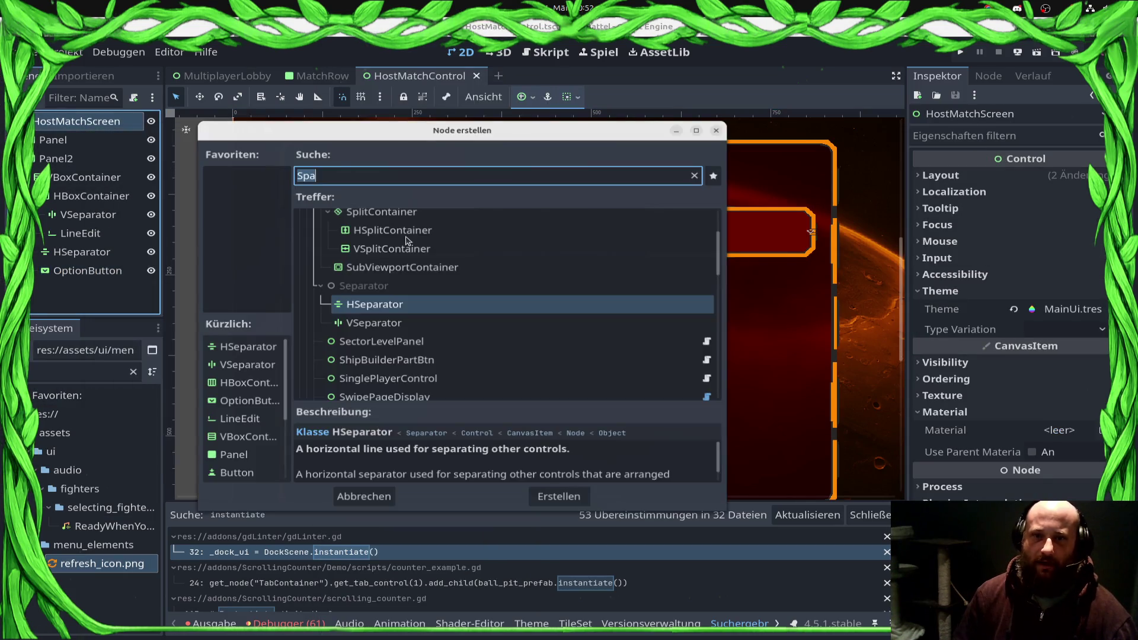
{"action": "key", "text": "Escape"}
{"action": "right_click", "coordinate": [104, 126]}
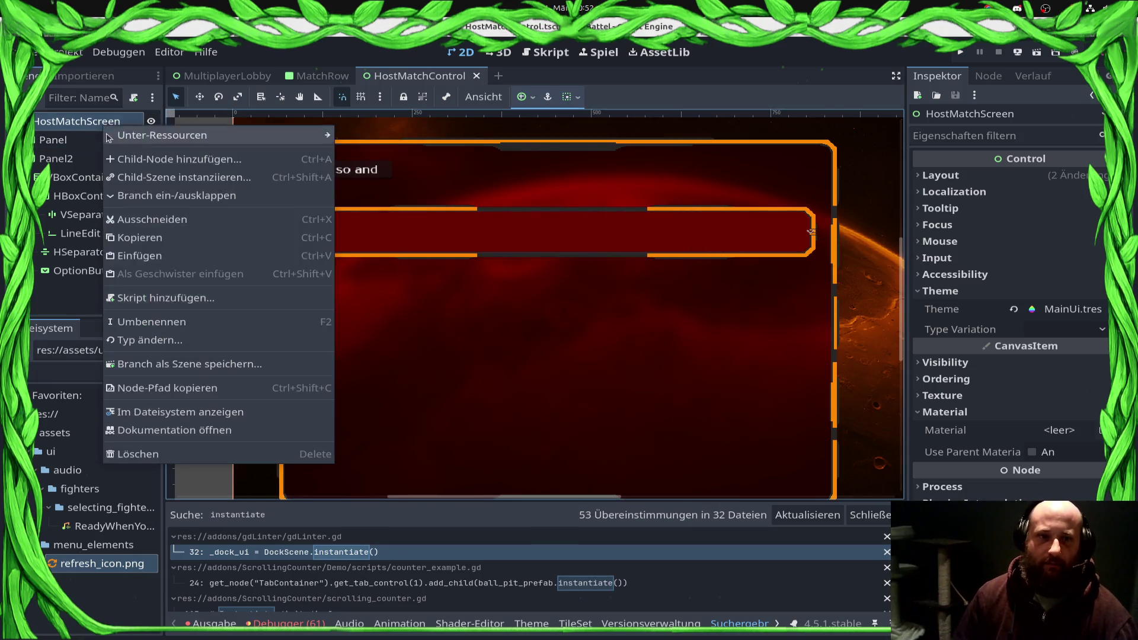
{"action": "left_click", "coordinate": [153, 298]}
{"action": "type", "text": "H"}
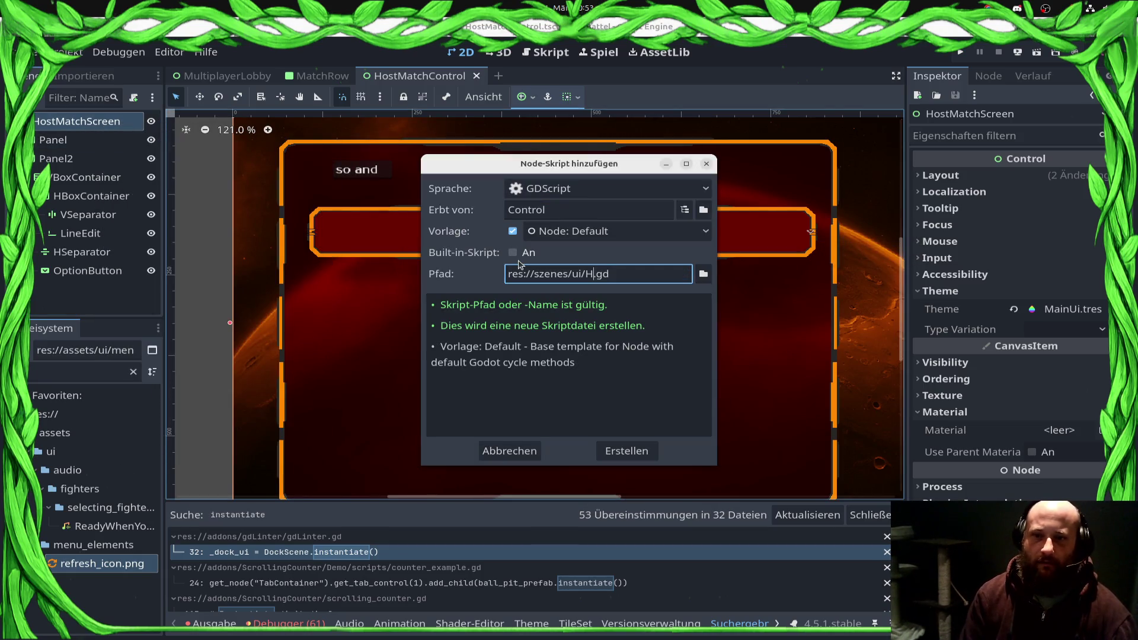
{"action": "type", "text": "ostMatch"}
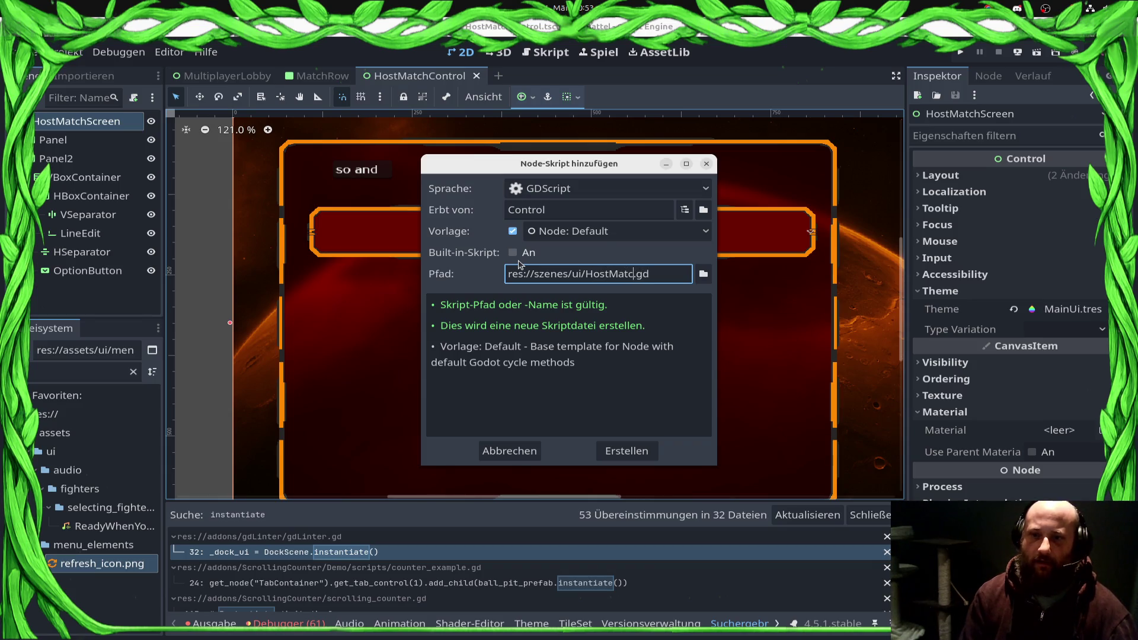
{"action": "type", "text": "Control"}
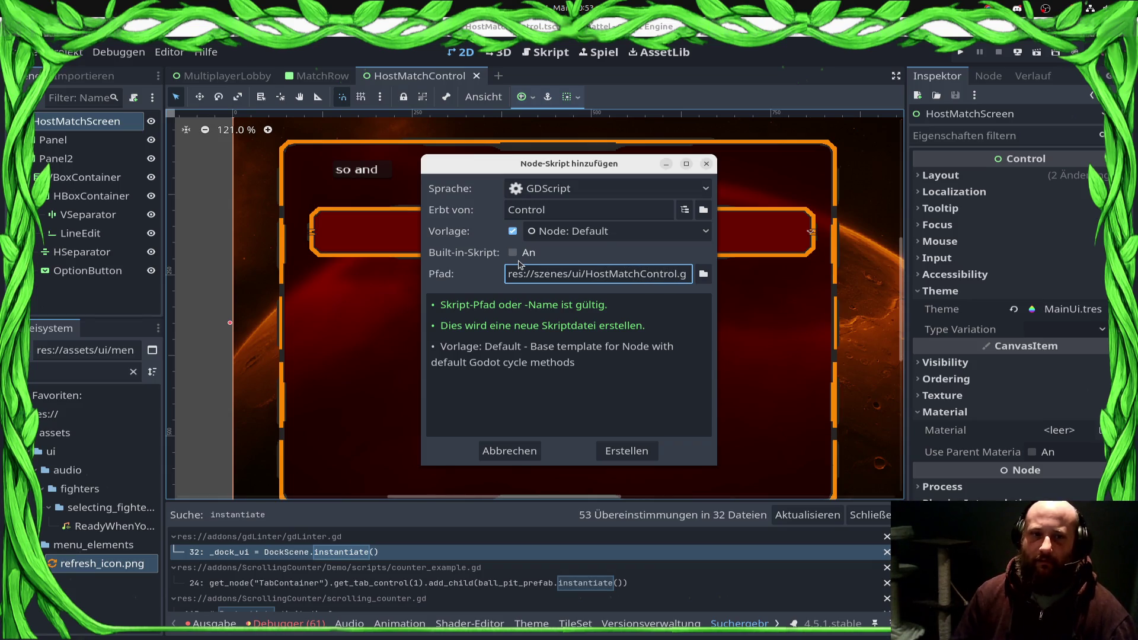
Step: Set the script's location to the res://src/ui folder
{"action": "left_click", "coordinate": [704, 274]}
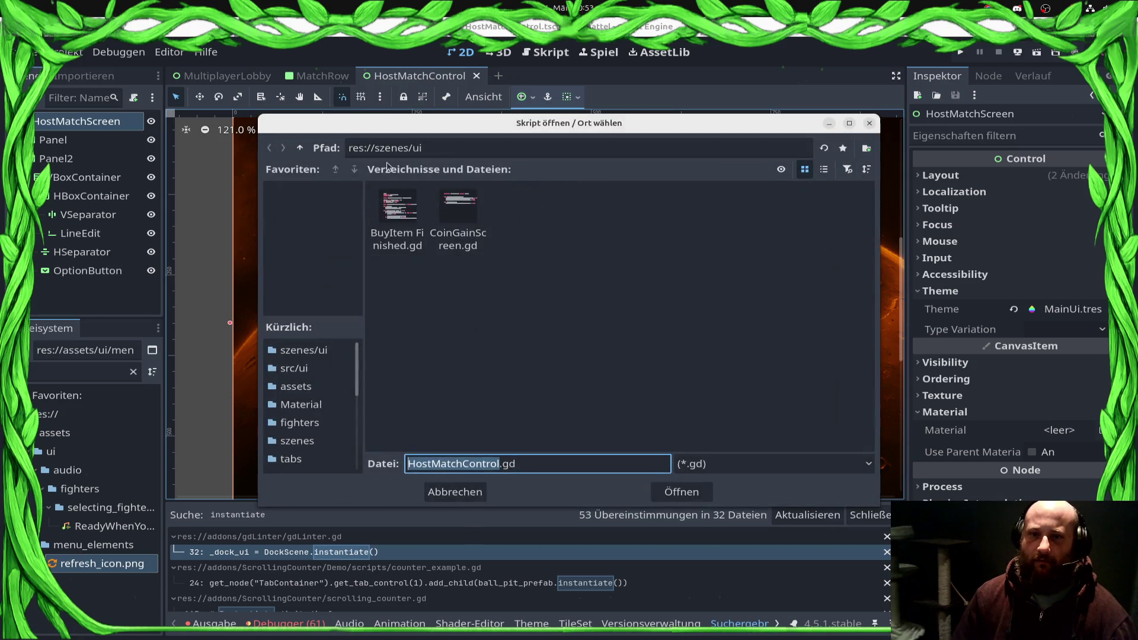
{"action": "double_click", "coordinate": [300, 150]}
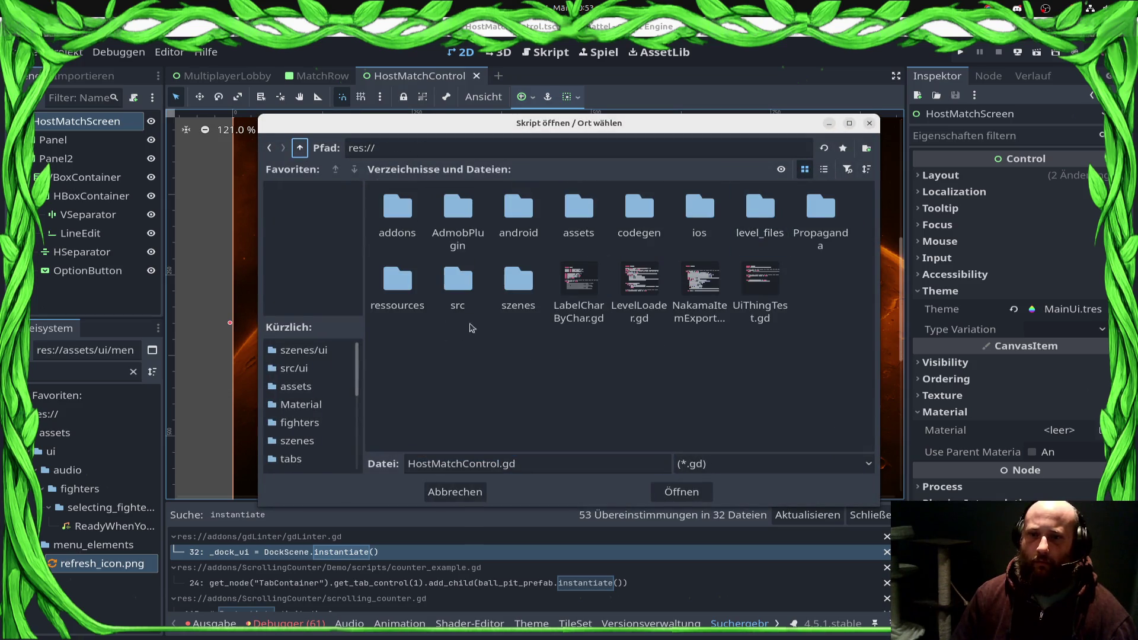
{"action": "left_click", "coordinate": [474, 287]}
{"action": "double_click", "coordinate": [474, 287]}
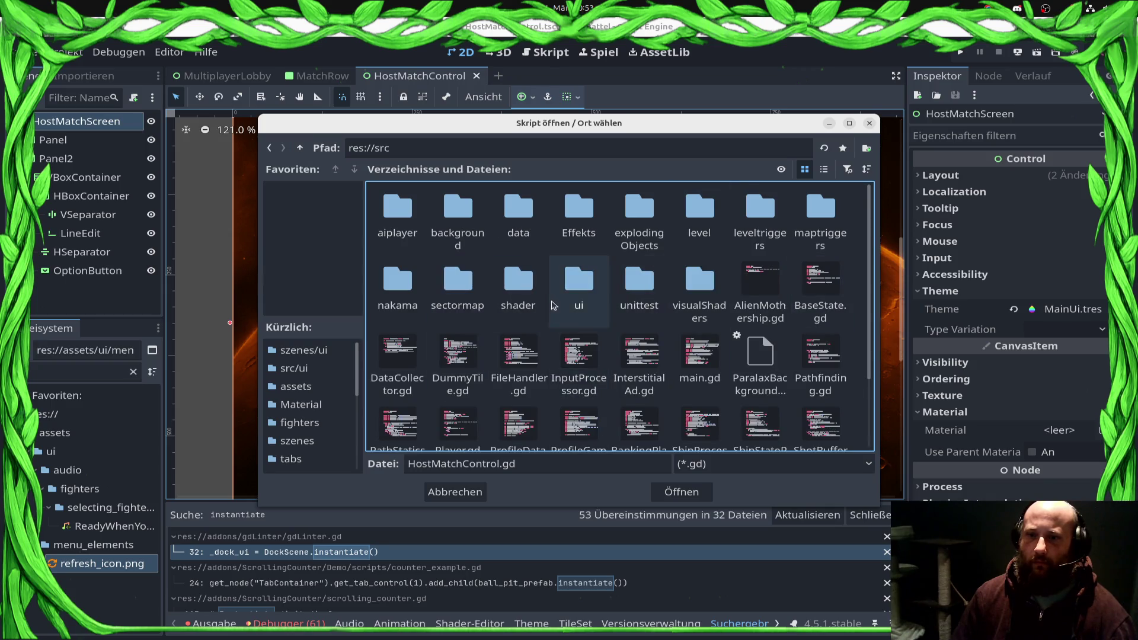
{"action": "double_click", "coordinate": [578, 288]}
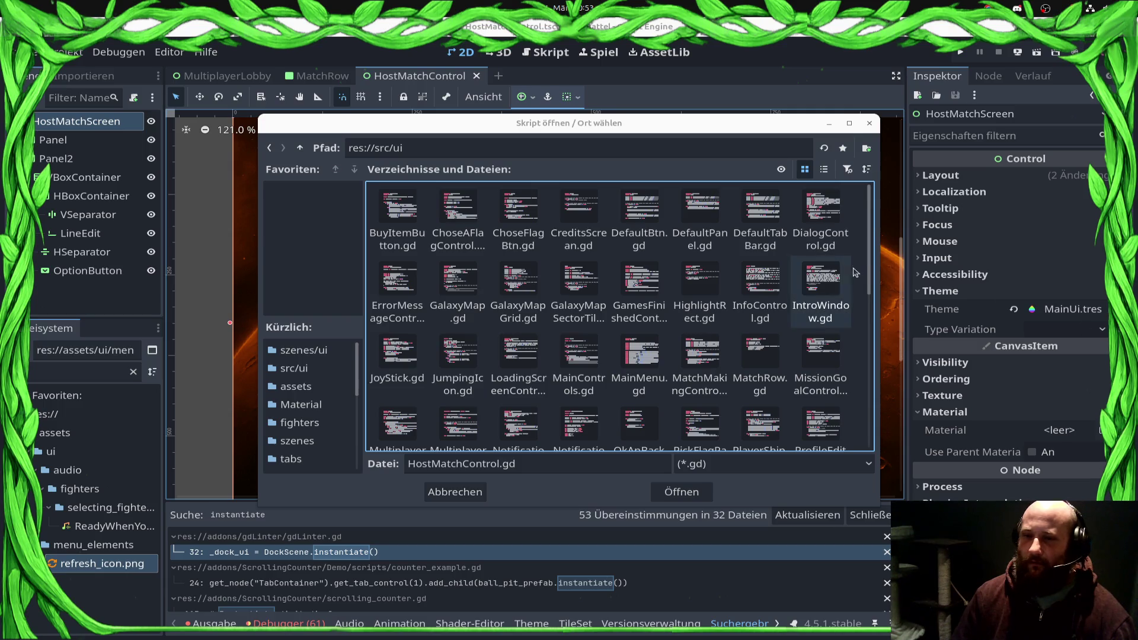
{"action": "scroll", "coordinate": [481, 401], "scroll_direction": "down", "scroll_amount": 8}
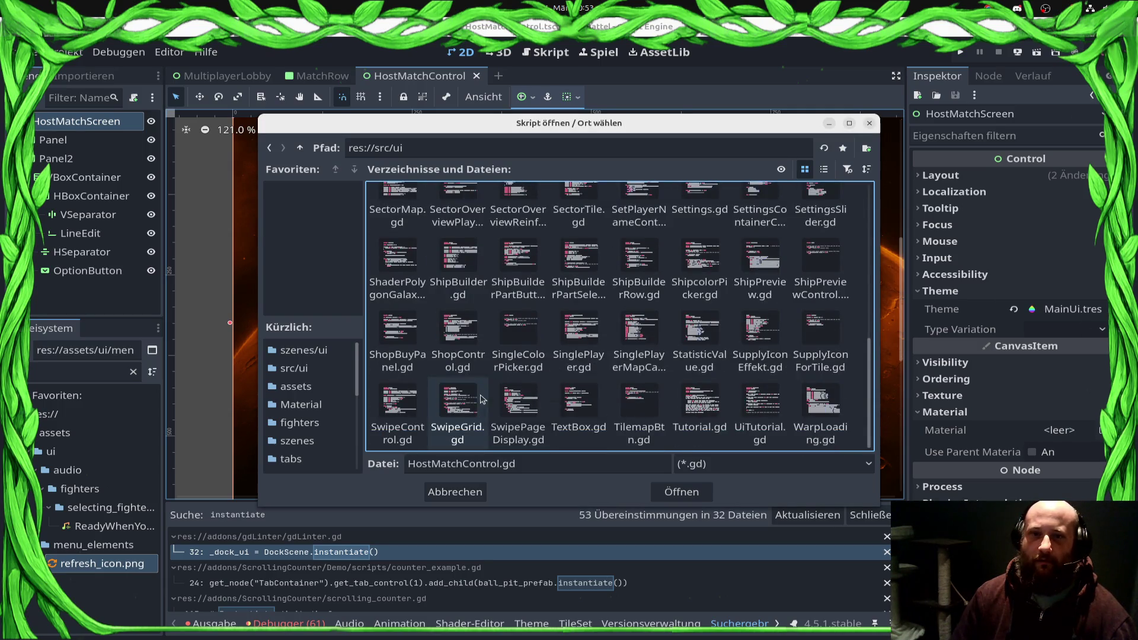
{"action": "left_click", "coordinate": [681, 492]}
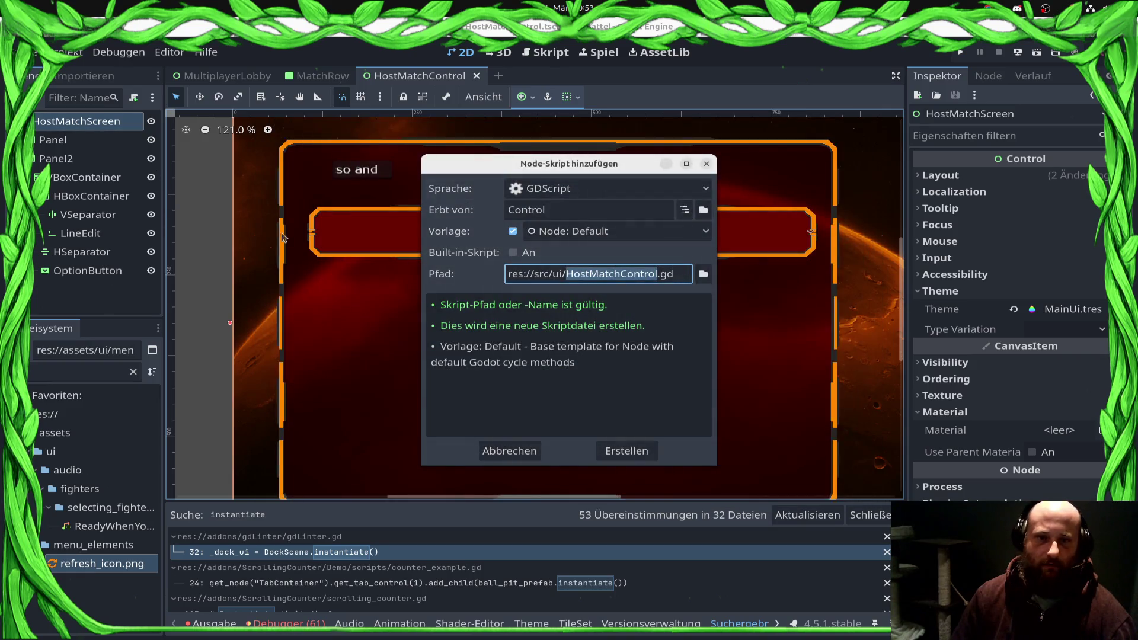
Step: Create the HostMatchControl.gd script for the root node
{"action": "left_click", "coordinate": [613, 449]}
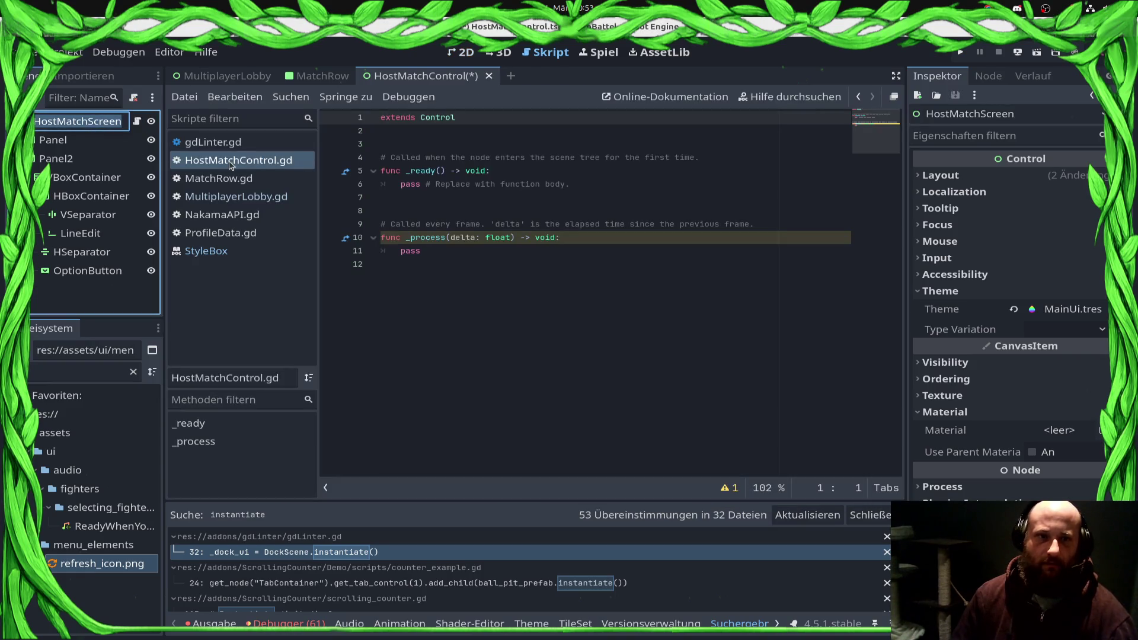
{"action": "key", "text": "End"}
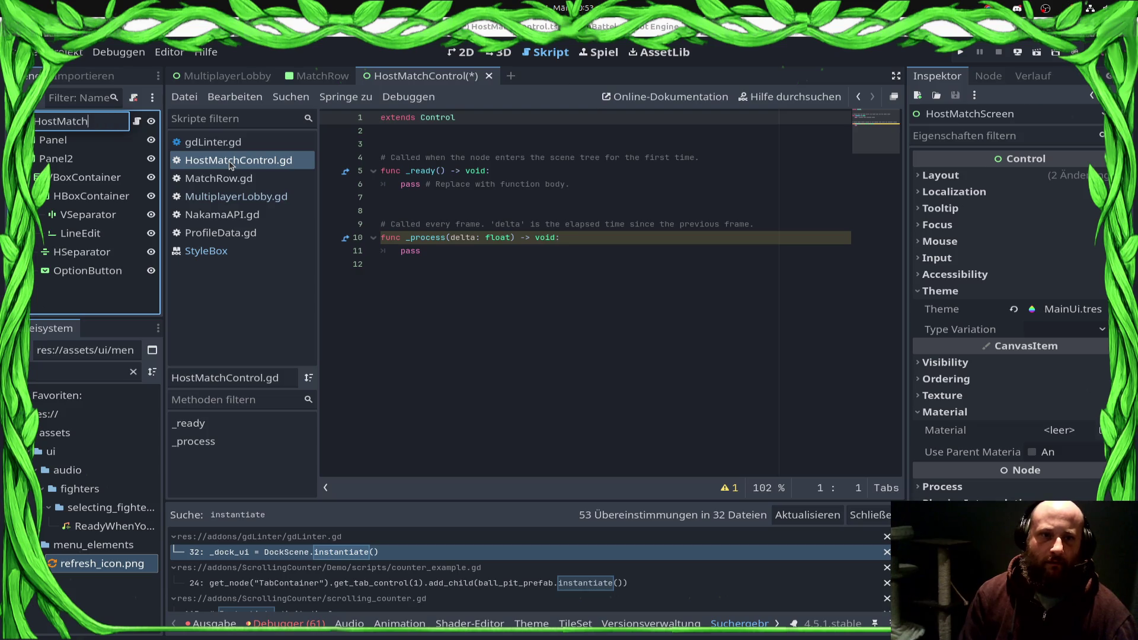
{"action": "key", "text": "Return"}
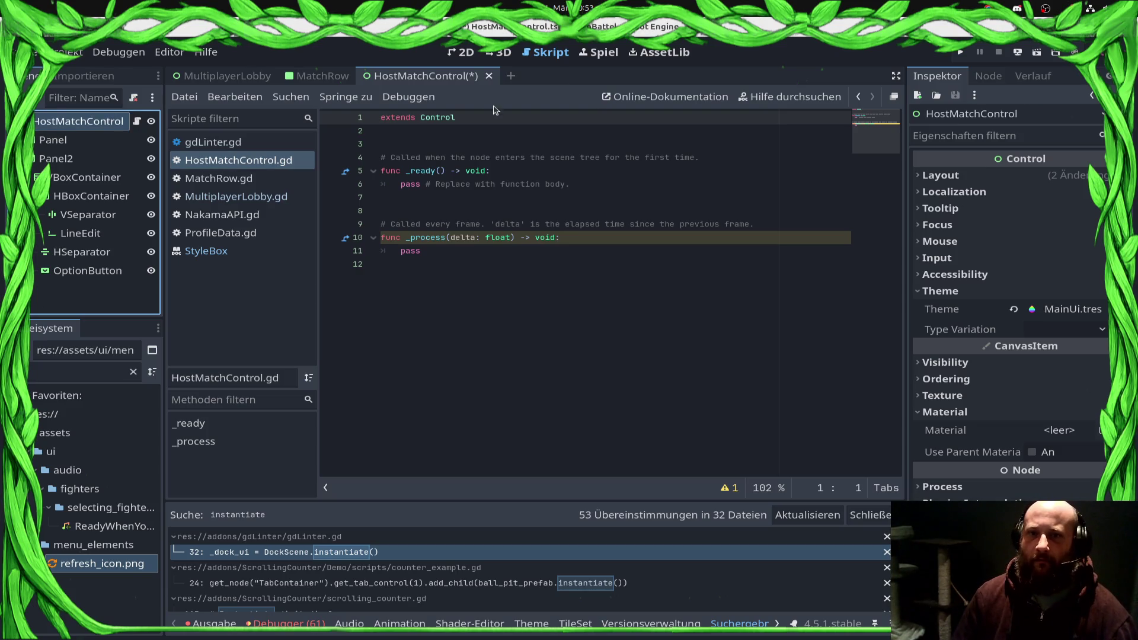
Step: Declare class_name HostMatchControl on line 1 and save the script
{"action": "type", "text": "clöas"}
{"action": "key", "text": "BackSpace"}
{"action": "key", "text": "BackSpace"}
{"action": "key", "text": "BackSpace"}
{"action": "type", "text": "las"}
{"action": "scroll", "coordinate": [566, 341], "scroll_direction": "up", "scroll_amount": 2, "text": "ctrl"}
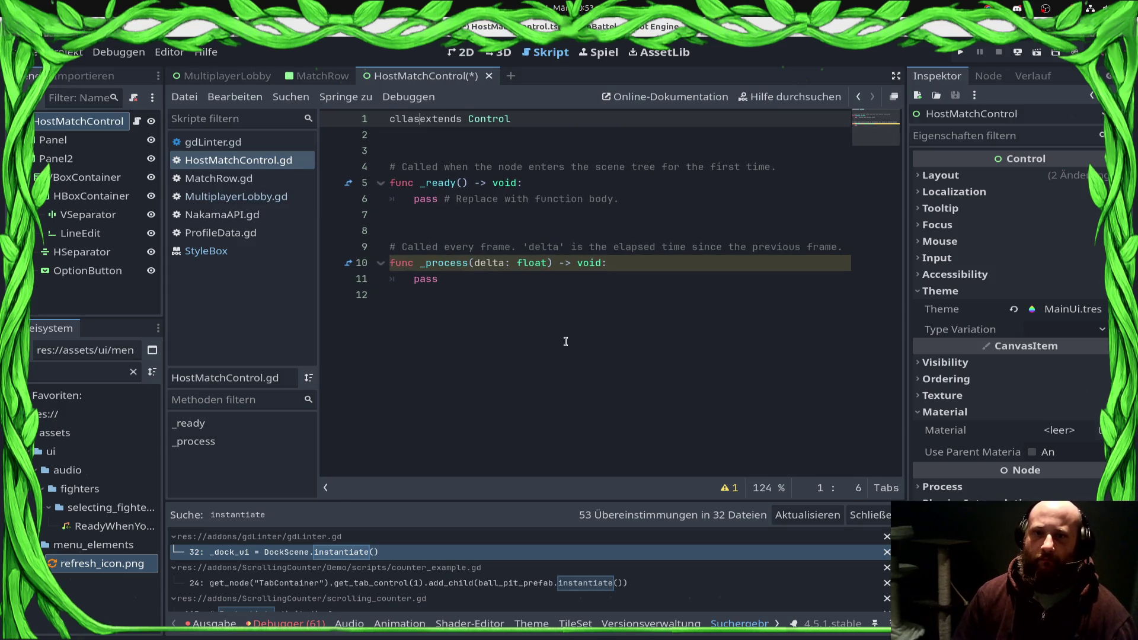
{"action": "key", "text": "BackSpace"}
{"action": "key", "text": "BackSpace"}
{"action": "key", "text": "Left"}
{"action": "key", "text": "Delete"}
{"action": "type", "text": "ass_n"}
{"action": "key", "text": "Tab"}
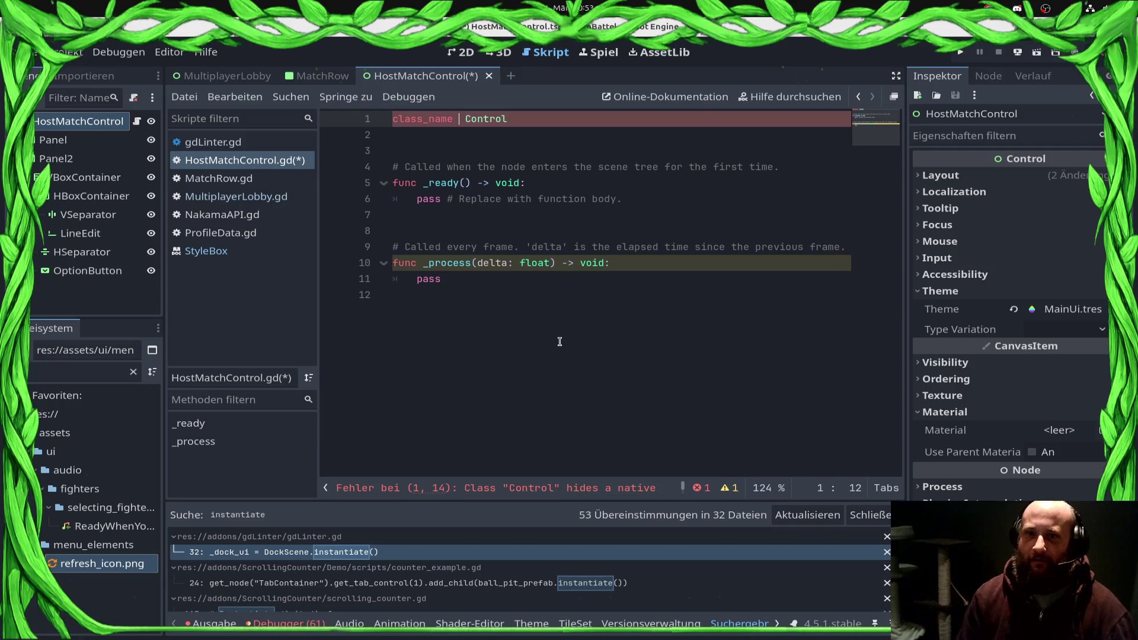
{"action": "key", "text": "ctrl+z"}
{"action": "key", "text": "ctrl+z"}
{"action": "key", "text": "Tab"}
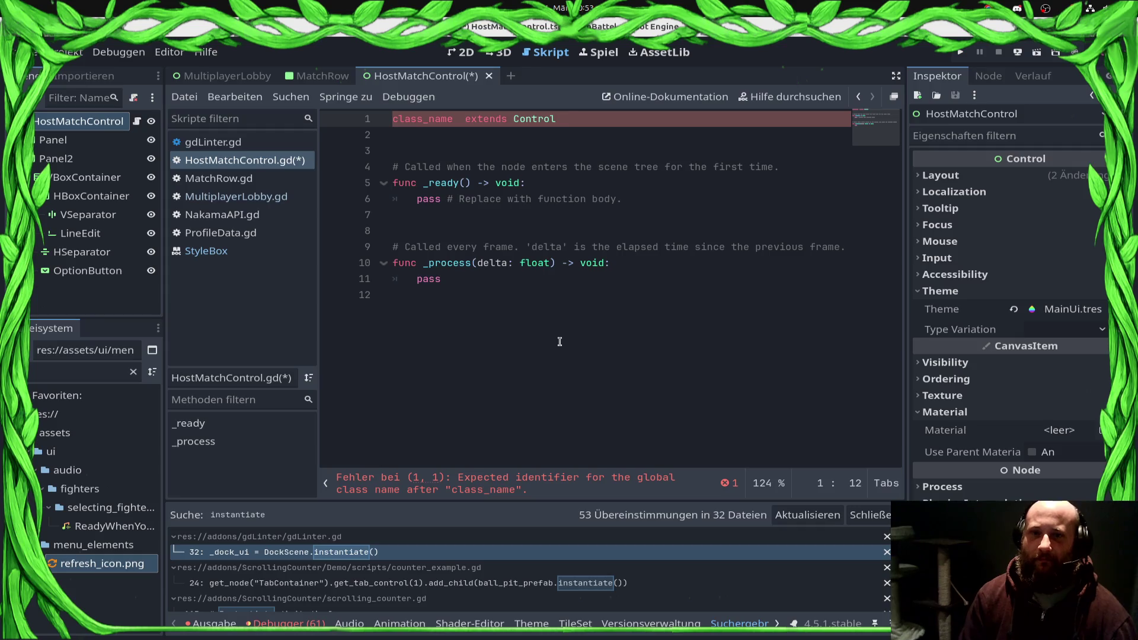
{"action": "type", "text": "HostMatchControl"}
{"action": "key", "text": "ctrl+s"}
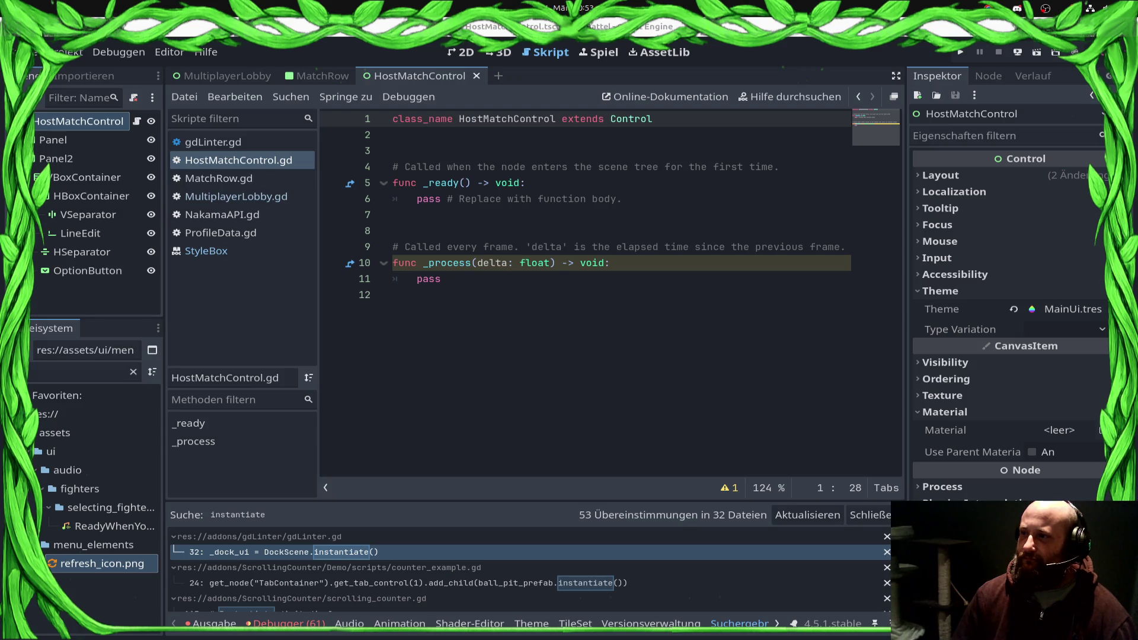
Step: Save the scene and script again with the class name in place
{"action": "left_click", "coordinate": [585, 187]}
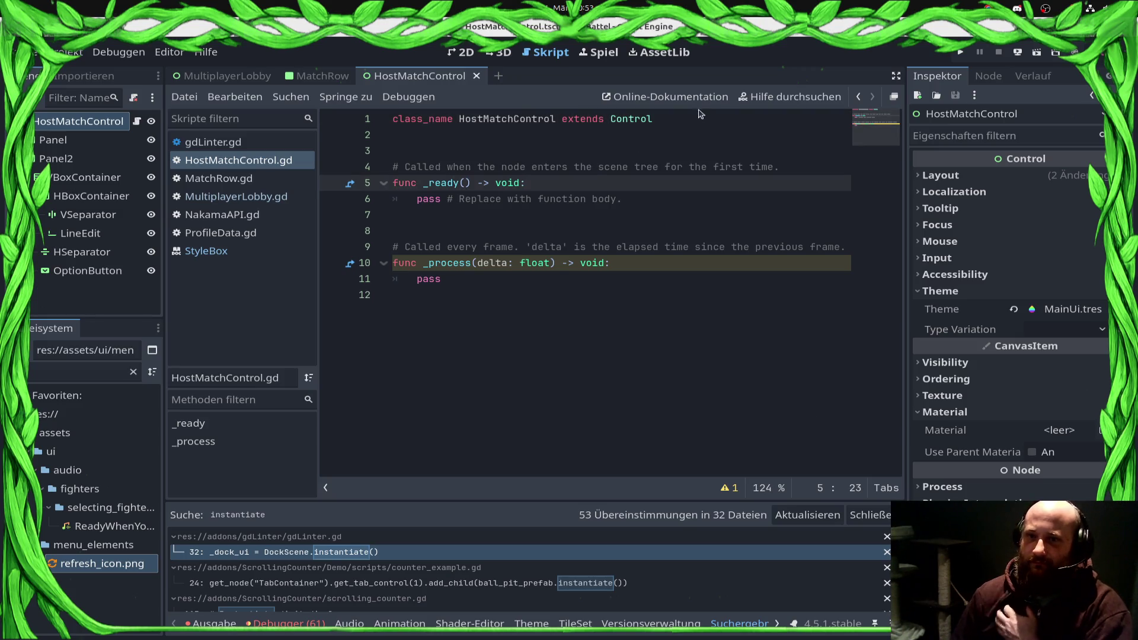
{"action": "left_click", "coordinate": [720, 121]}
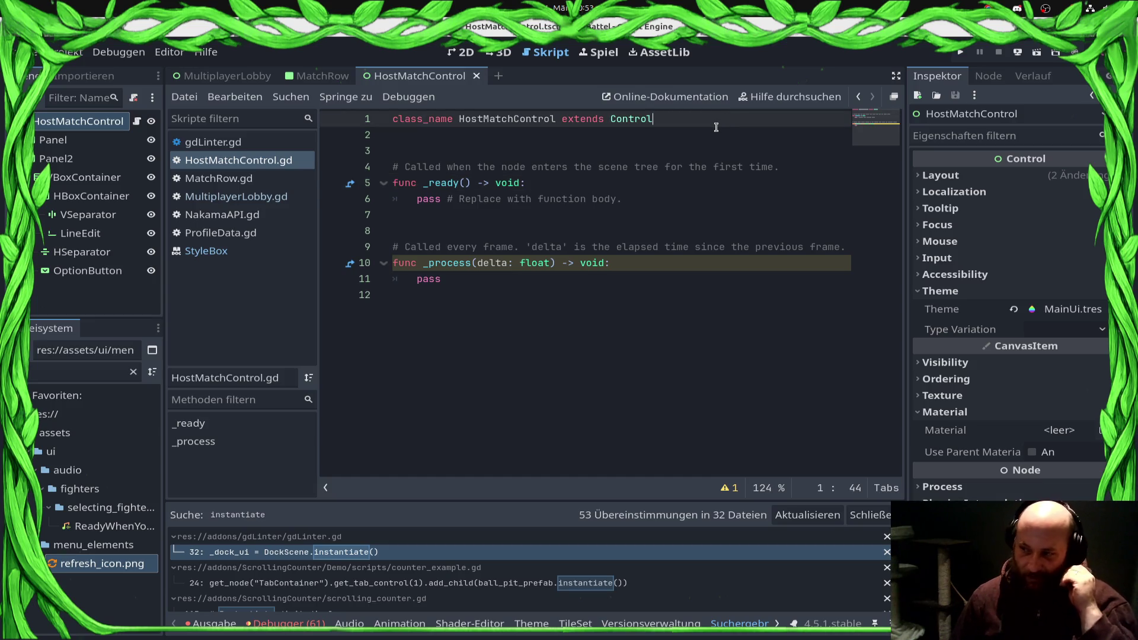
{"action": "key", "text": "ctrl+s"}
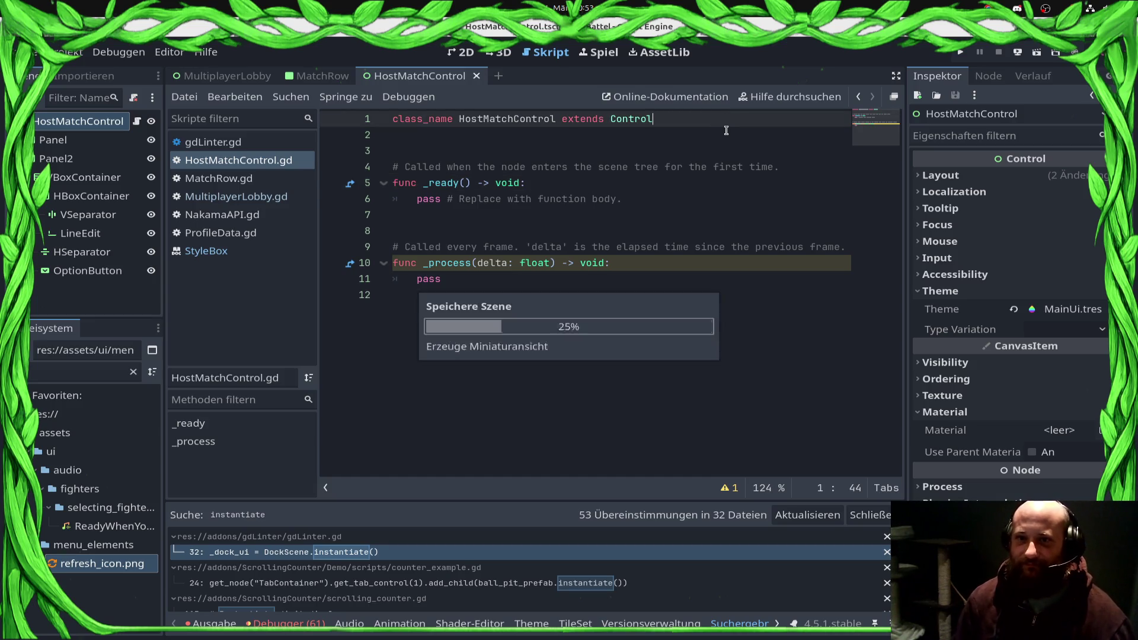
{"action": "key", "text": "Down"}
{"action": "key", "text": "Down"}
{"action": "key", "text": "Down"}
{"action": "key", "text": "Down"}
Step: Delete the default _ready and _process template functions and save
{"action": "key", "text": "shift+Up"}
{"action": "key", "text": "shift+Up"}
{"action": "key", "text": "shift+Up"}
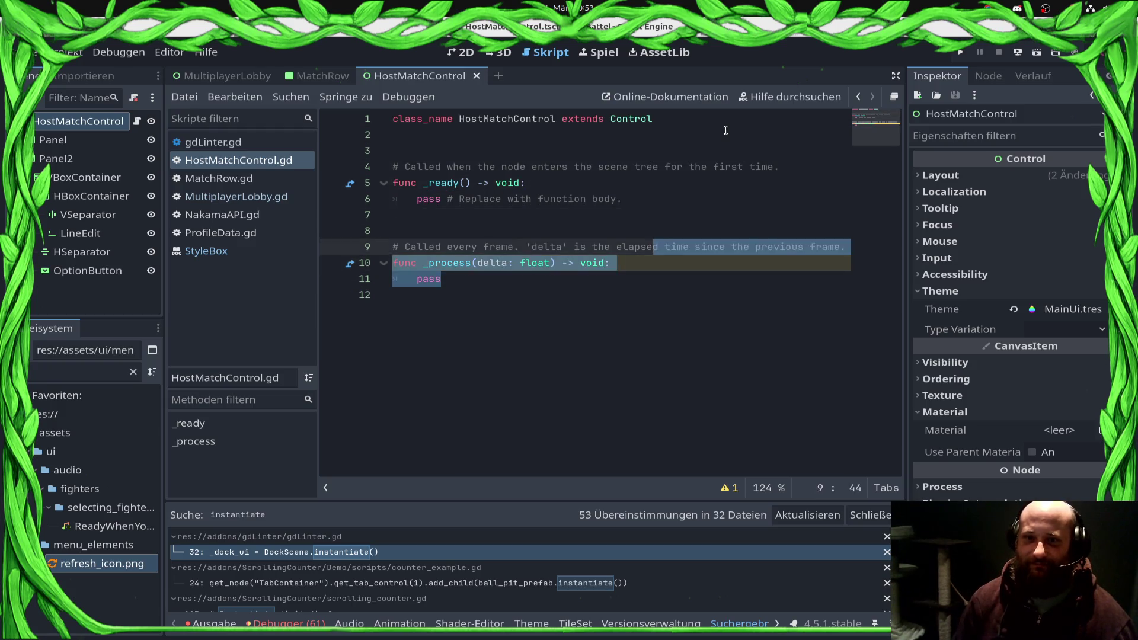
{"action": "key", "text": "Delete"}
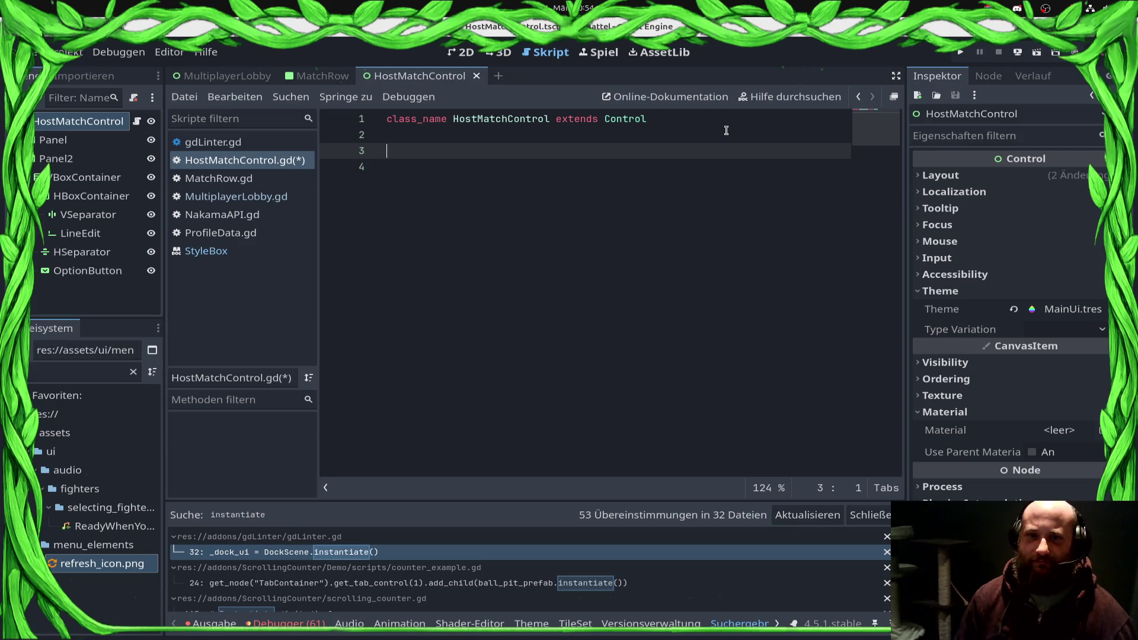
{"action": "key", "text": "ctrl+s"}
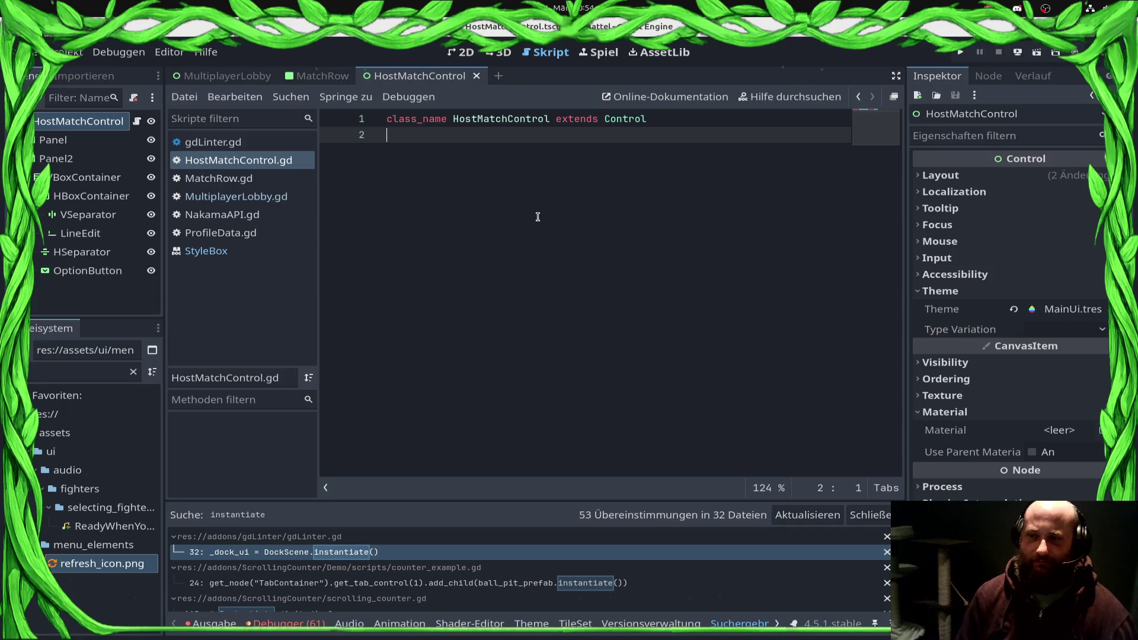
Step: Begin a const LevelToNameMapping Dictionary with an opening brace on a new line
{"action": "key", "text": "Return"}
{"action": "type", "text": "const "}
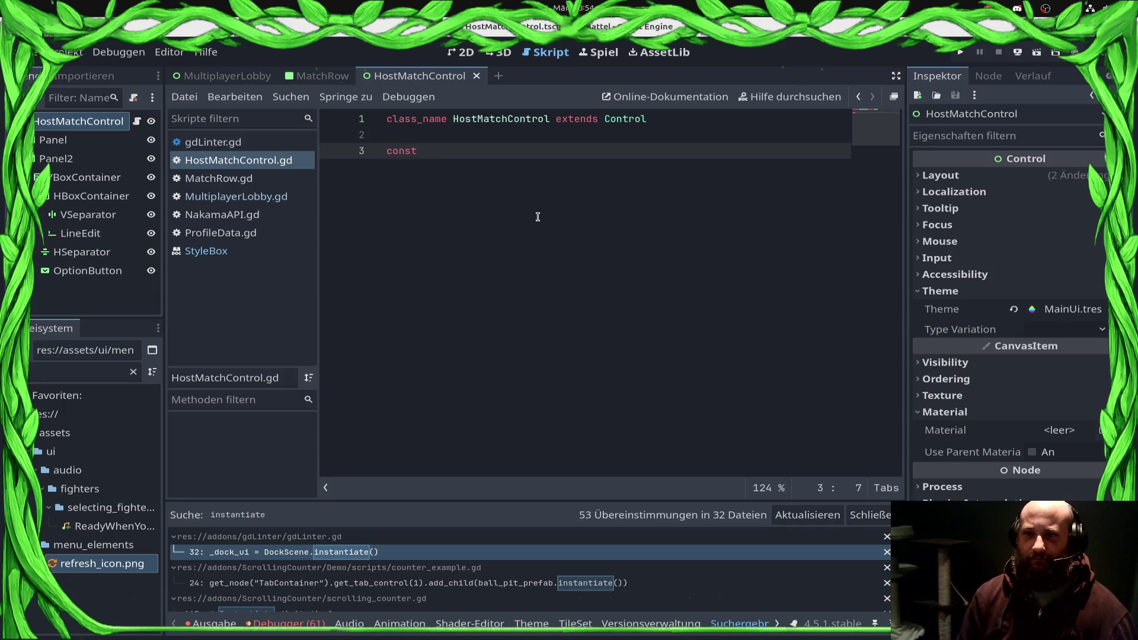
{"action": "type", "text": "Level"}
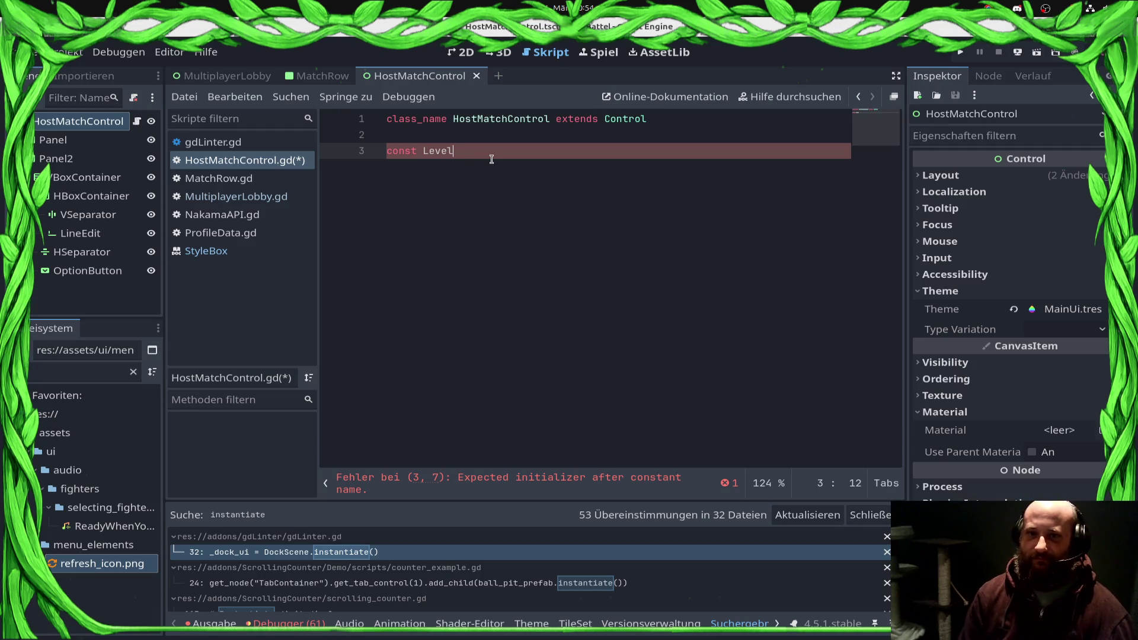
{"action": "type", "text": "ToNameMa"}
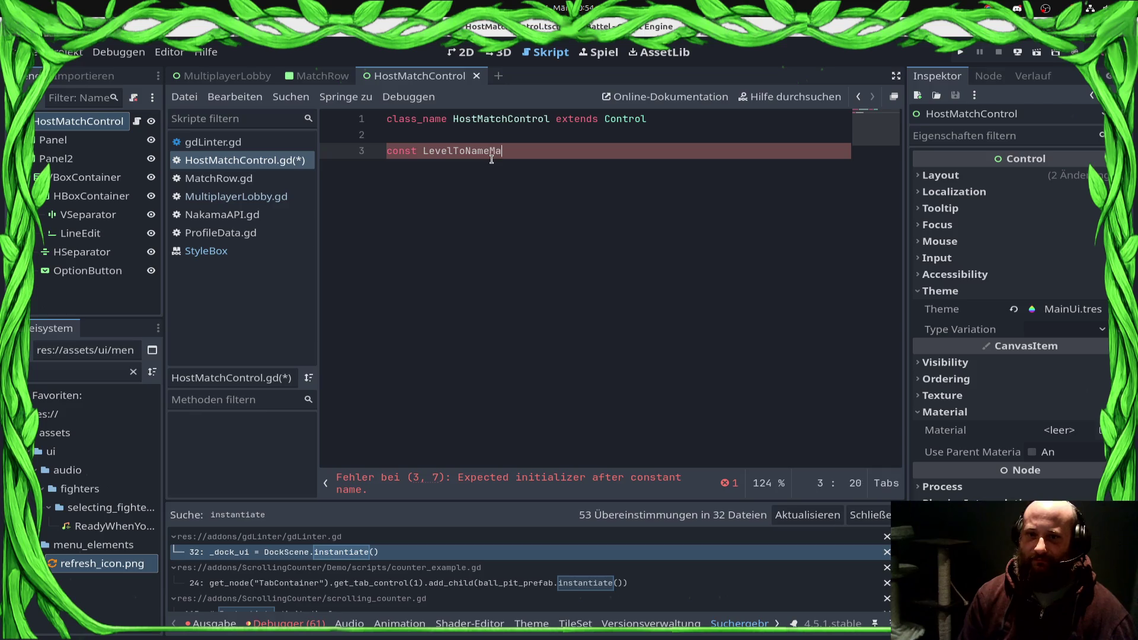
{"action": "type", "text": "pping("}
{"action": "key", "text": "BackSpace"}
{"action": "key", "text": "BackSpace"}
{"action": "key", "text": "BackSpace"}
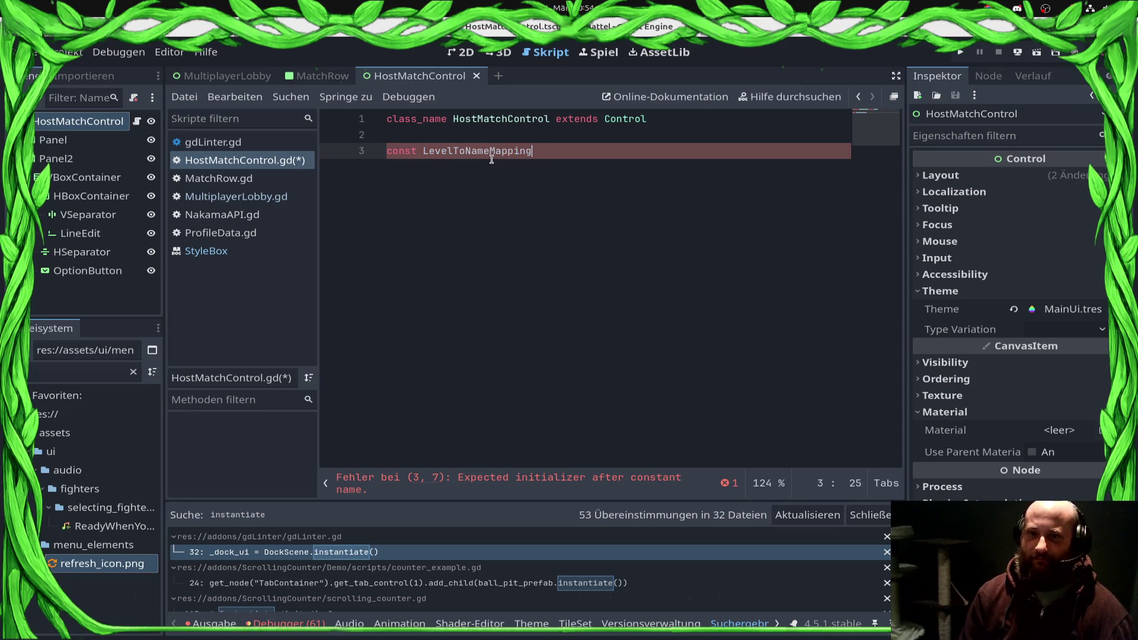
{"action": "type", "text": "Dictionary :{"}
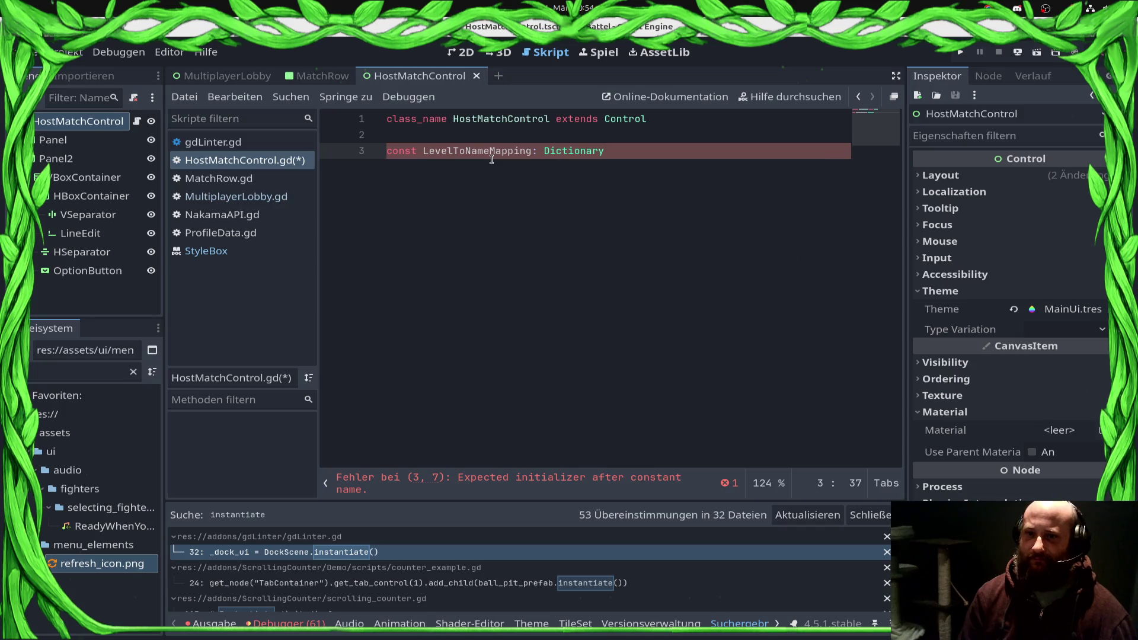
{"action": "key", "text": "Return"}
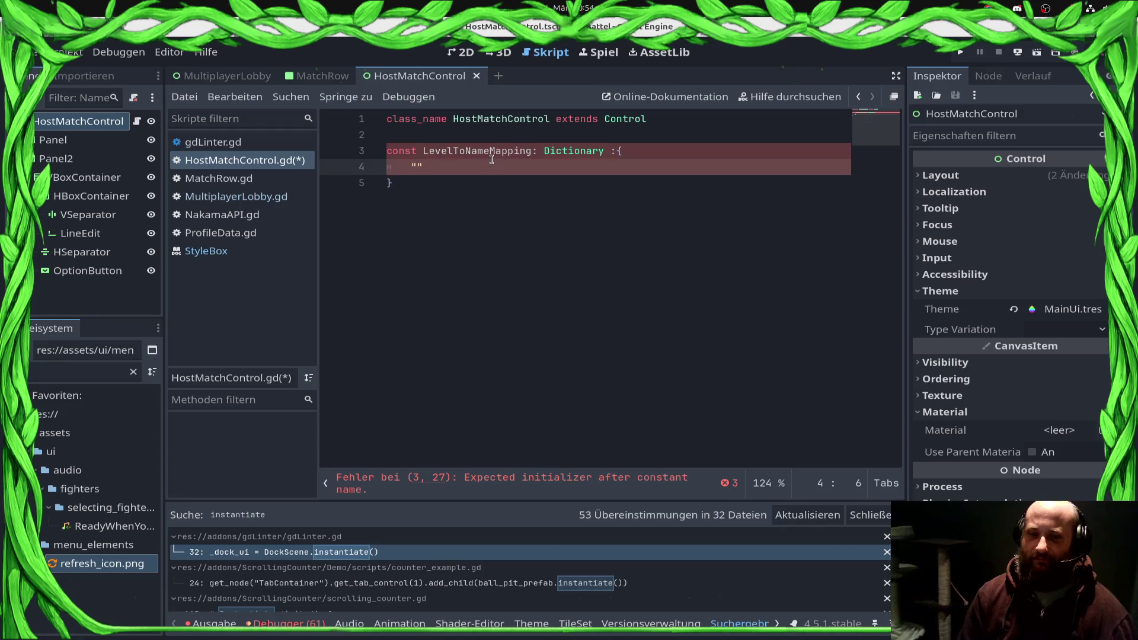
Step: Filter the FileSystem for 'multi' and open the Multi0 level scene
{"action": "left_click", "coordinate": [137, 376]}
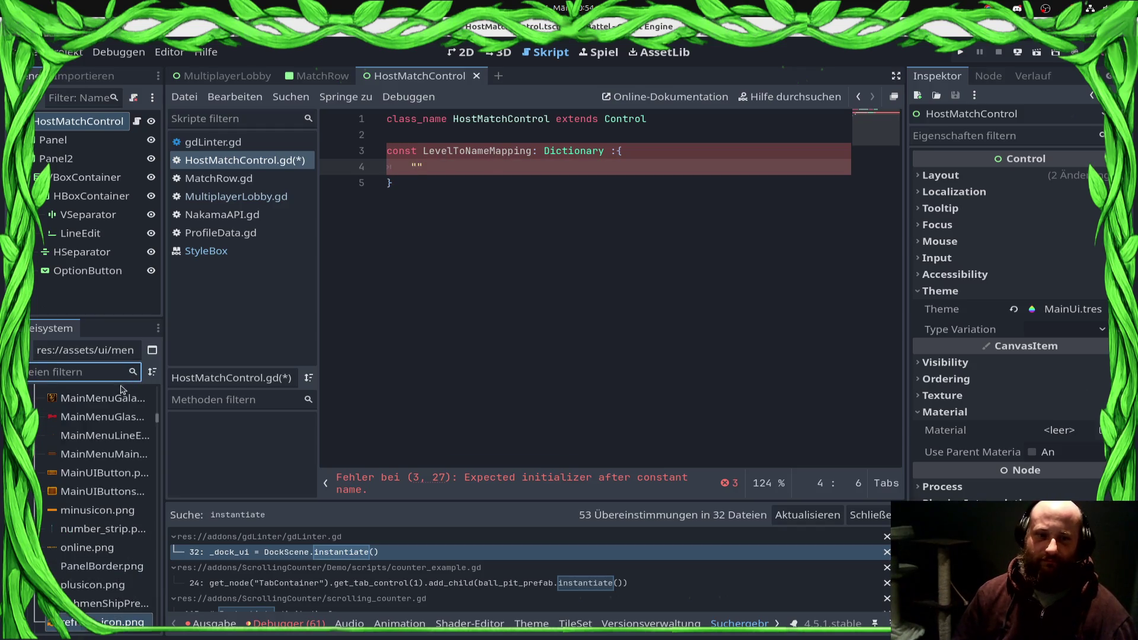
{"action": "type", "text": "multi"}
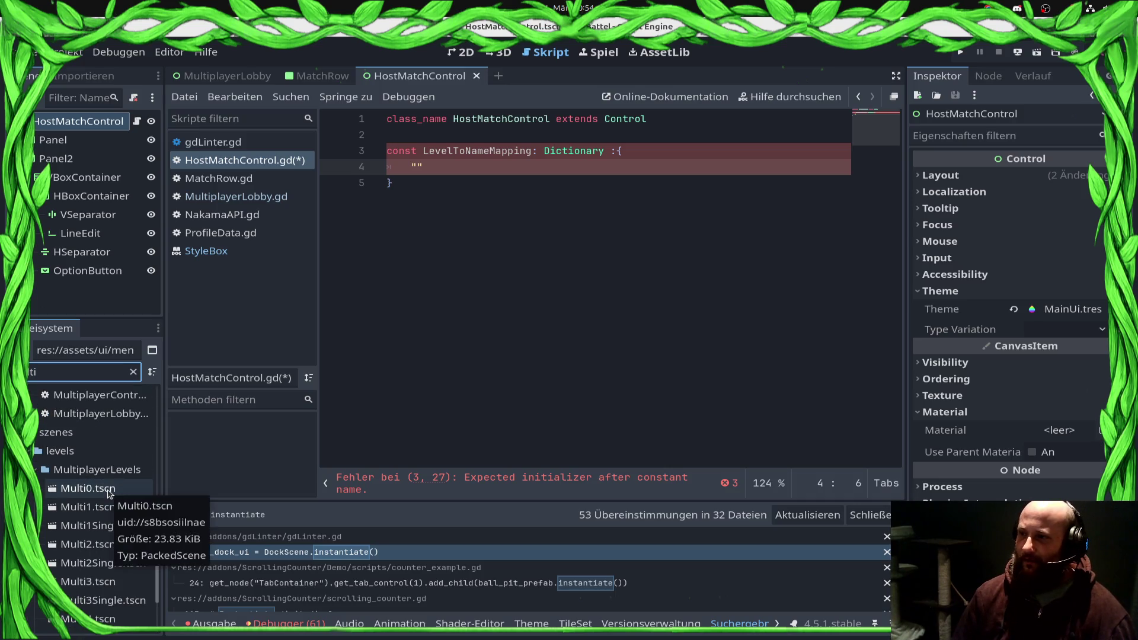
{"action": "double_click", "coordinate": [108, 492]}
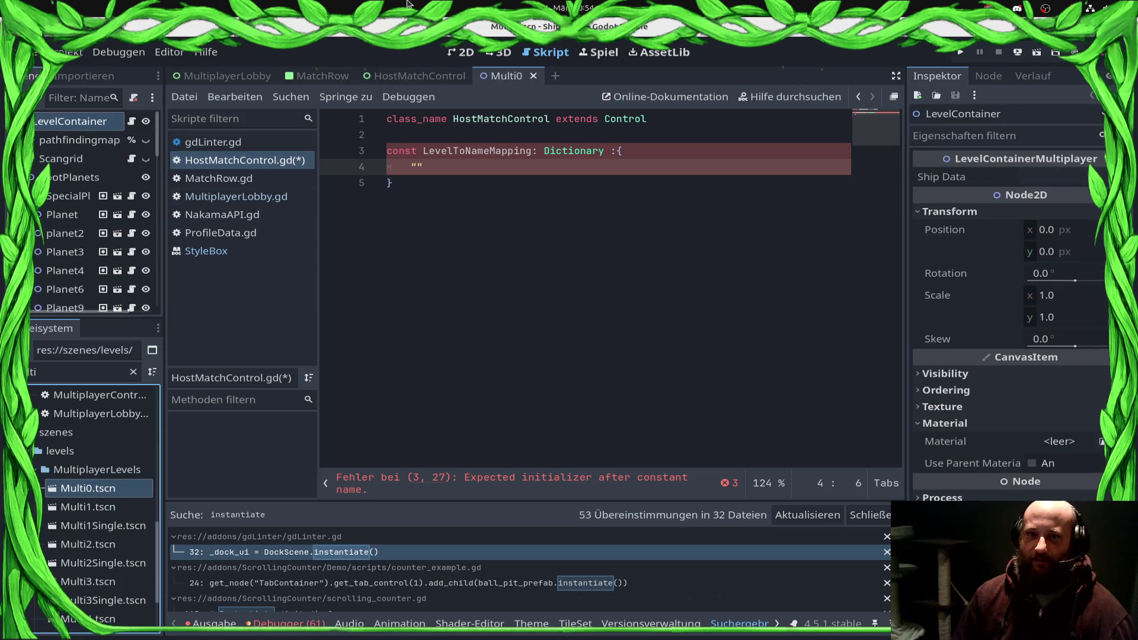
{"action": "left_click", "coordinate": [457, 56]}
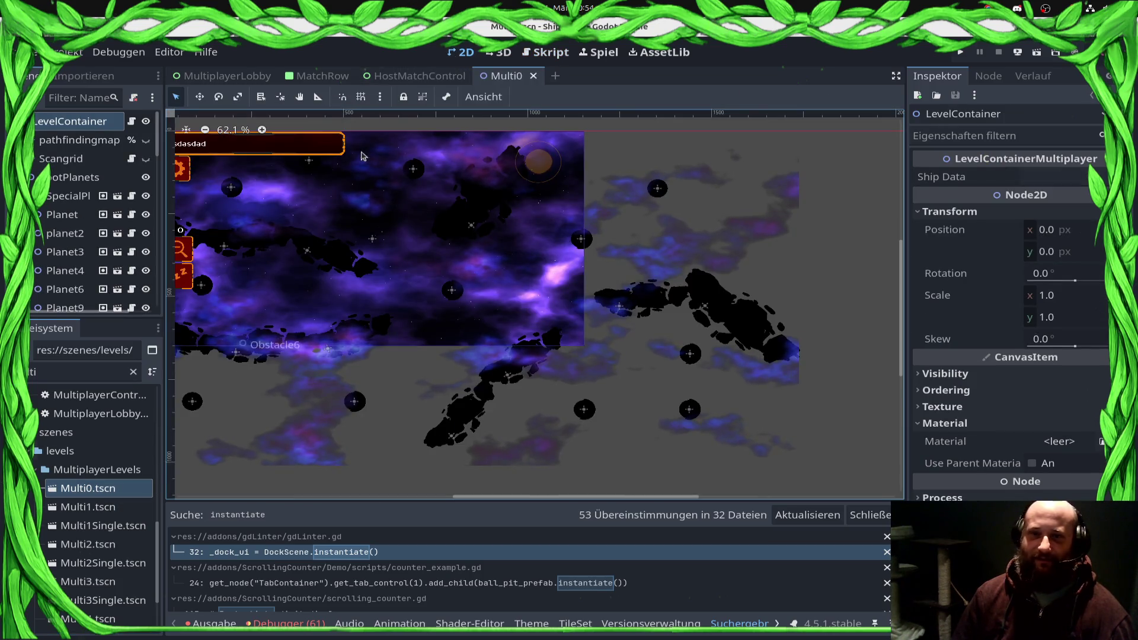
Step: Open Multi1, close the Multi0 tab, and frame the level's Panel
{"action": "left_click", "coordinate": [131, 512]}
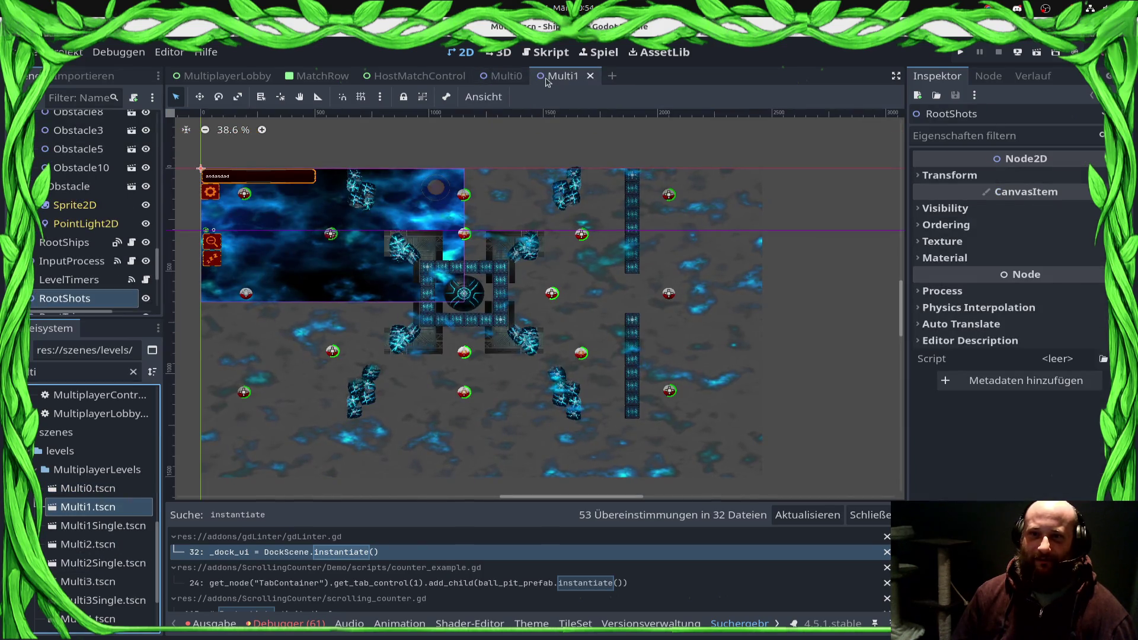
{"action": "middle_click", "coordinate": [501, 79]}
{"action": "scroll", "coordinate": [515, 252], "scroll_direction": "up", "scroll_amount": 5}
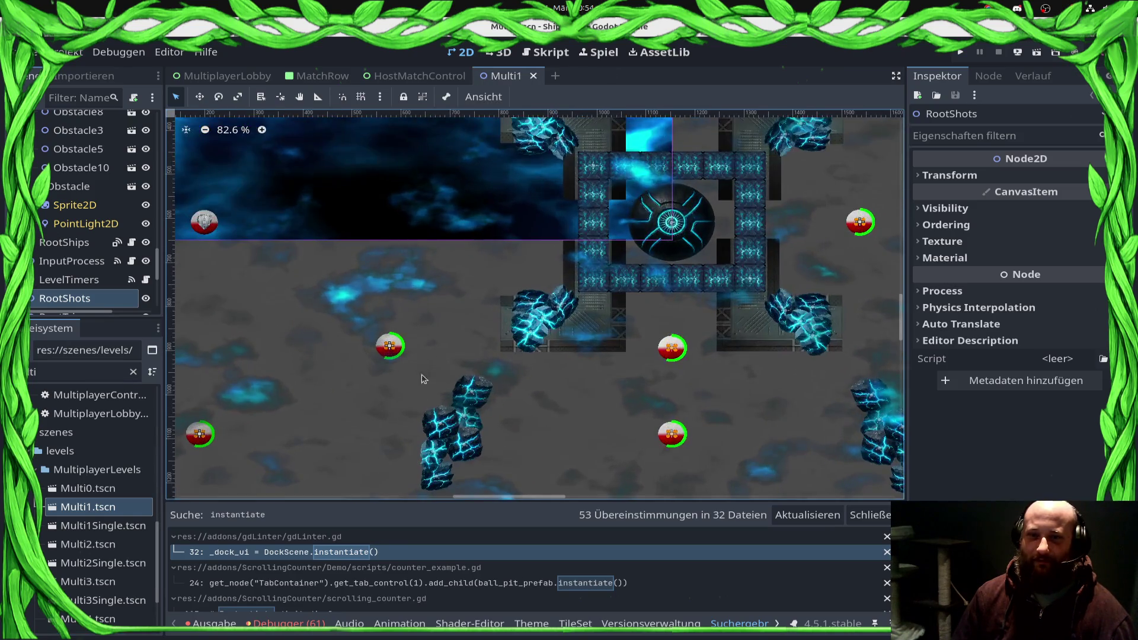
{"action": "scroll", "coordinate": [515, 252], "scroll_direction": "right", "scroll_amount": 5}
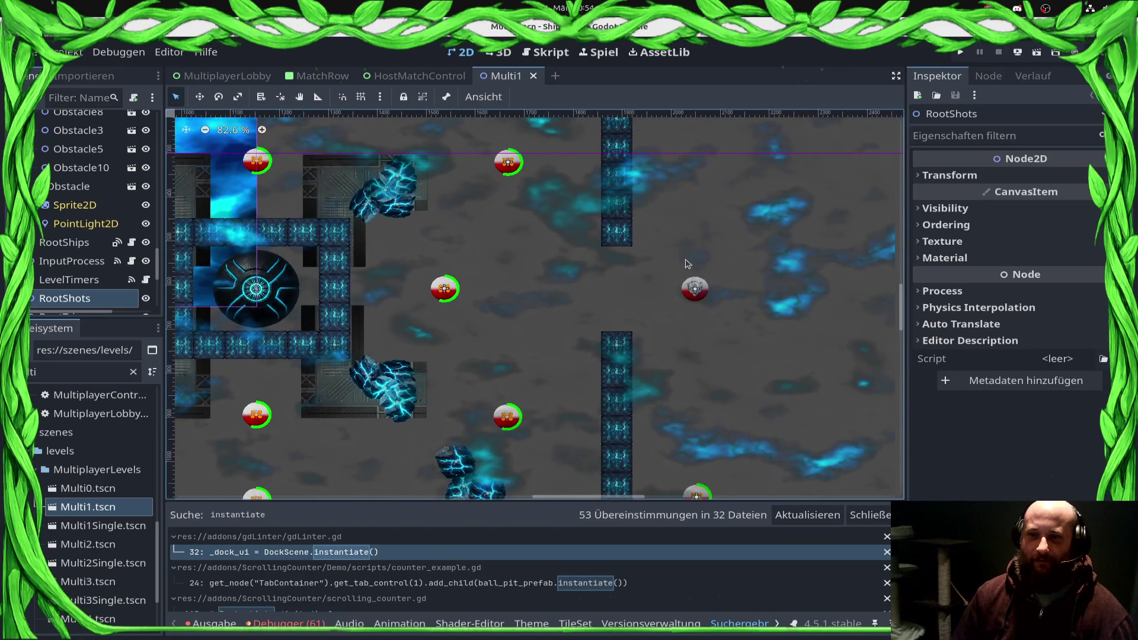
{"action": "left_click", "coordinate": [705, 294]}
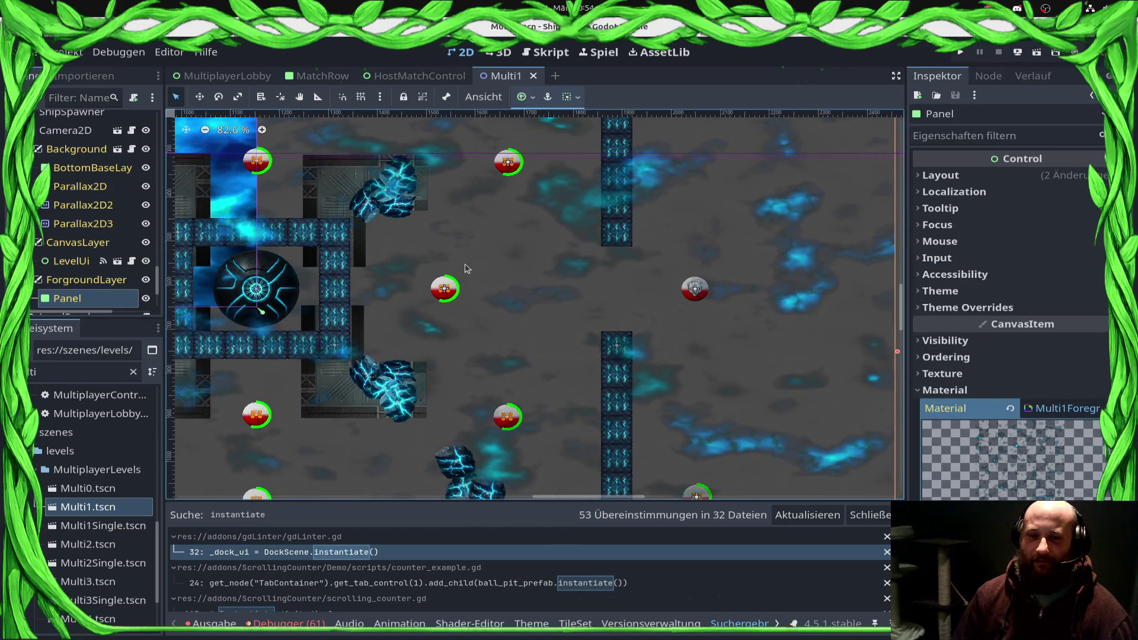
{"action": "key", "text": "f"}
{"action": "scroll", "coordinate": [643, 241], "scroll_direction": "down", "scroll_amount": 6}
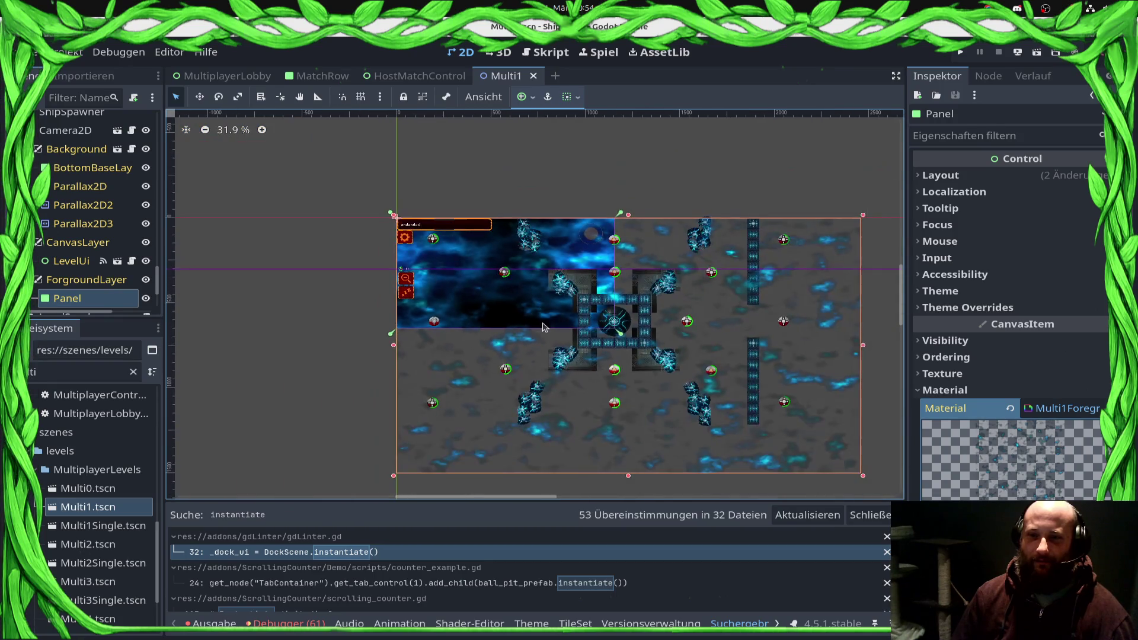
{"action": "left_click", "coordinate": [556, 54]}
Step: Add the "The Race" entry with the copied Multi1.tscn path and save
{"action": "type", "text": "The Race\":"}
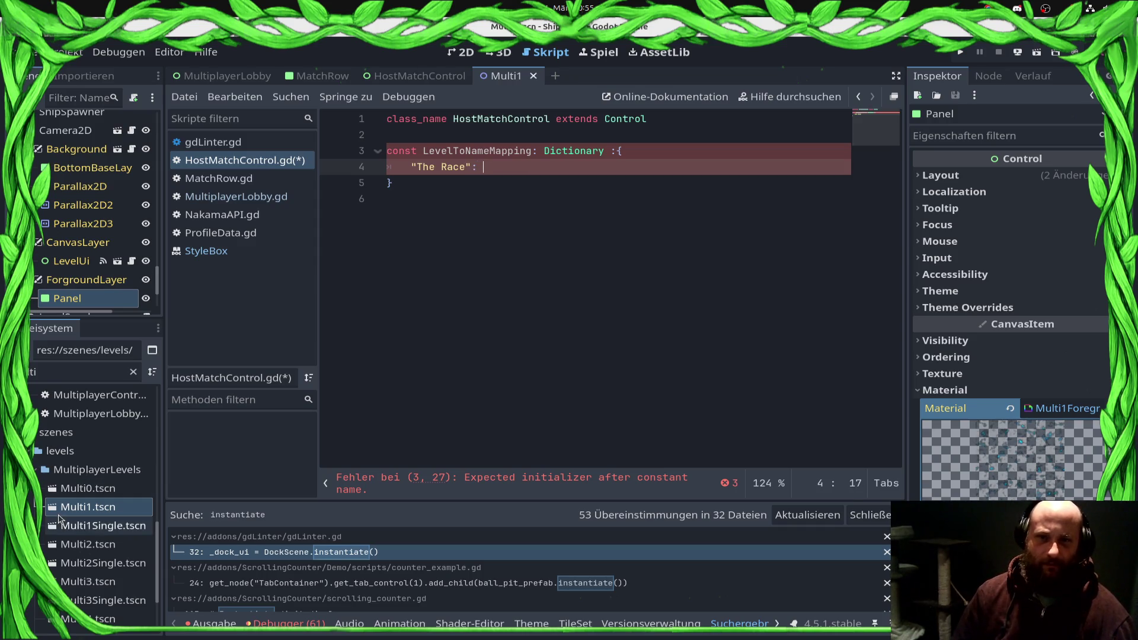
{"action": "right_click", "coordinate": [82, 514]}
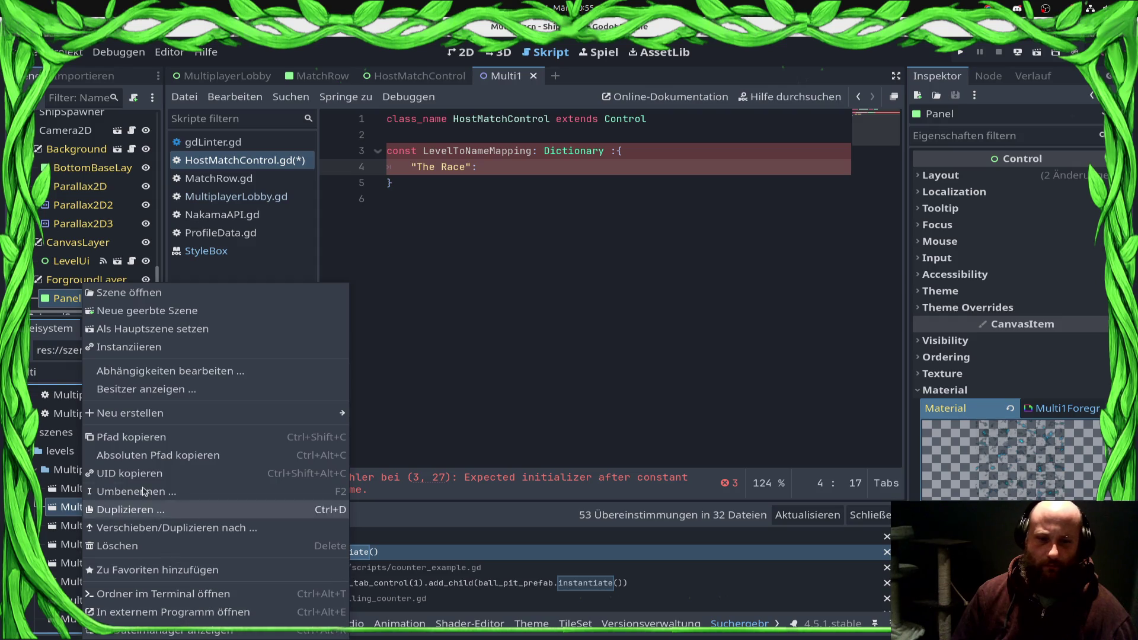
{"action": "left_click", "coordinate": [151, 436]}
{"action": "left_click", "coordinate": [517, 164]}
{"action": "type", "text": "\""}
{"action": "type", "text": "res://szenes/levels/MultiplayerLevels/Multi1.tscn"}
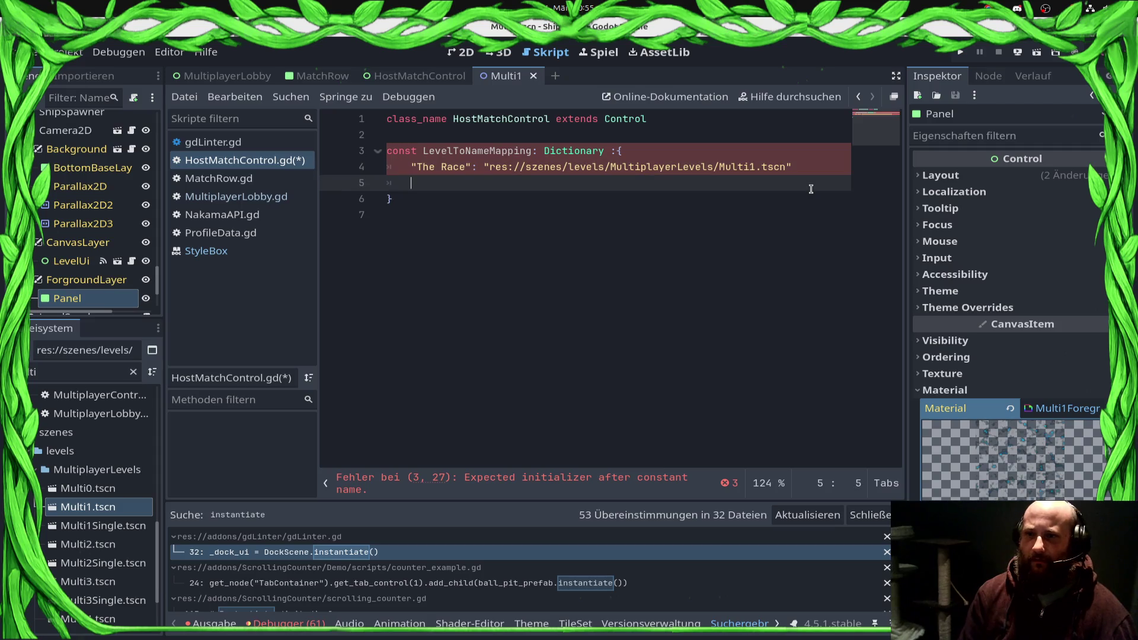
{"action": "type", "text": ","}
{"action": "key", "text": "Return"}
{"action": "key", "text": "ctrl+s"}
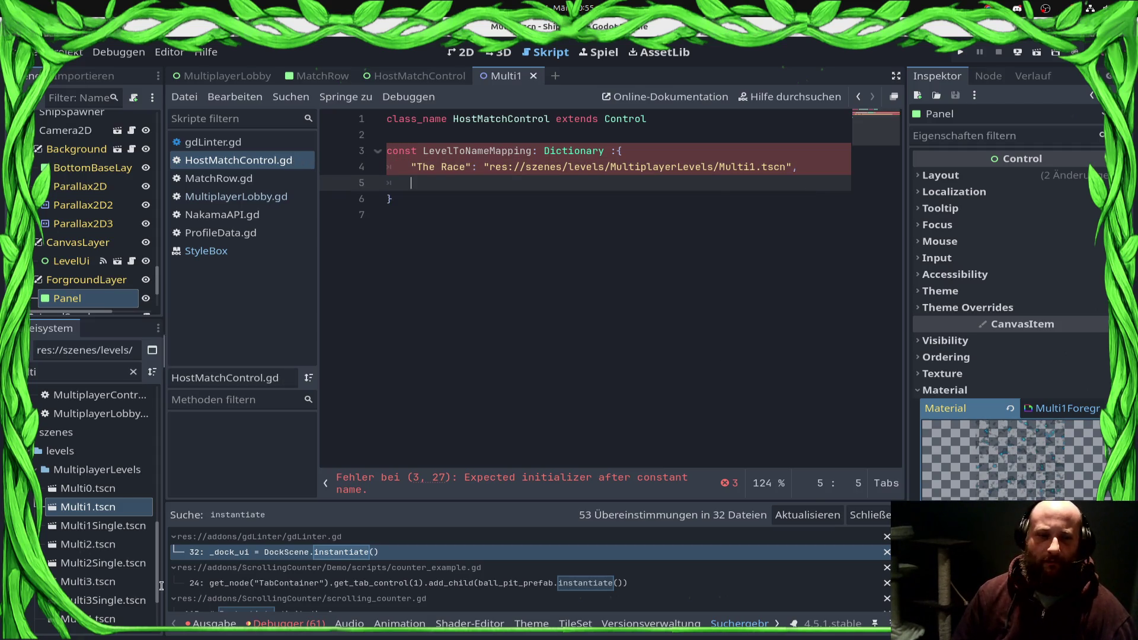
{"action": "left_click", "coordinate": [92, 551]}
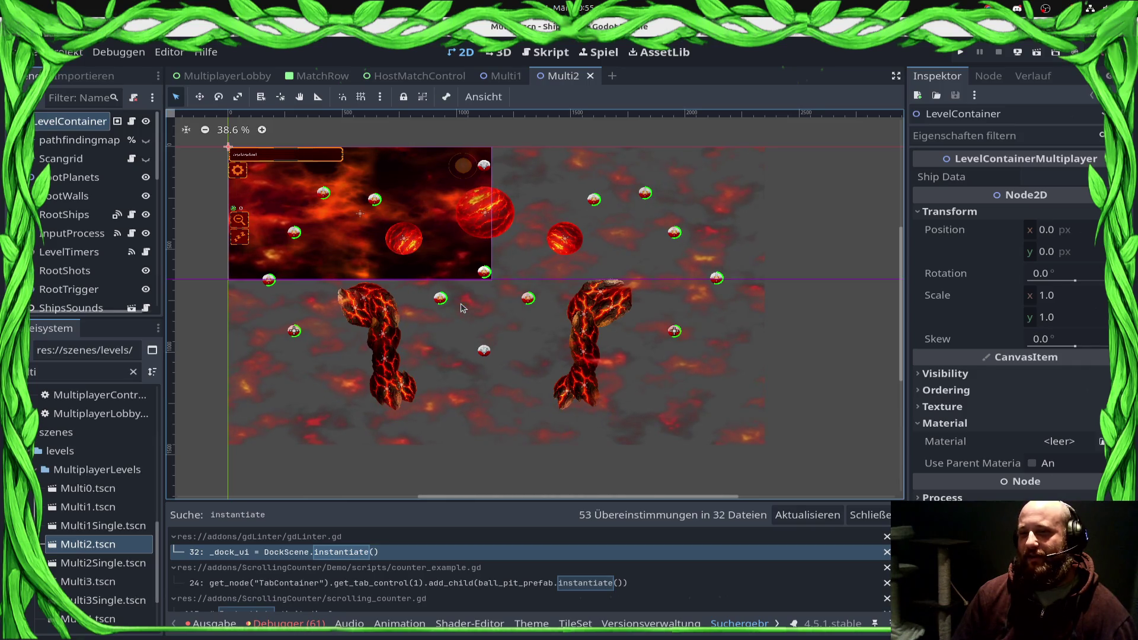
Step: Look over the Multi2 level, then return to the HostMatchControl.gd script
{"action": "scroll", "coordinate": [462, 306], "scroll_direction": "up", "scroll_amount": 3}
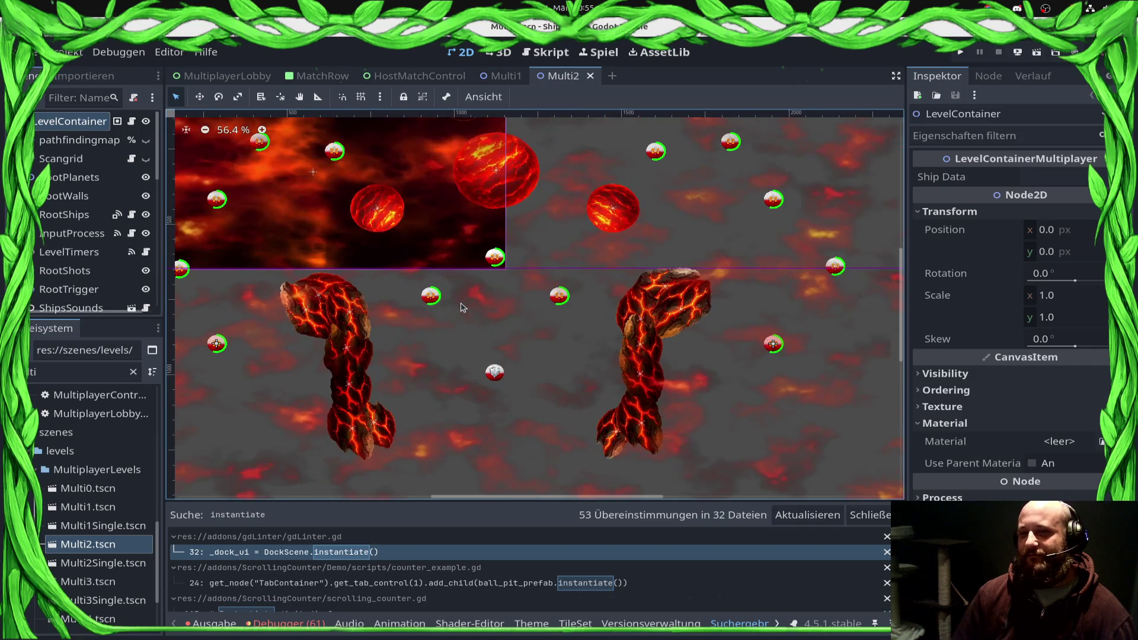
{"action": "scroll", "coordinate": [463, 306], "scroll_direction": "down", "scroll_amount": 1}
{"action": "scroll", "coordinate": [463, 307], "scroll_direction": "down", "scroll_amount": 1}
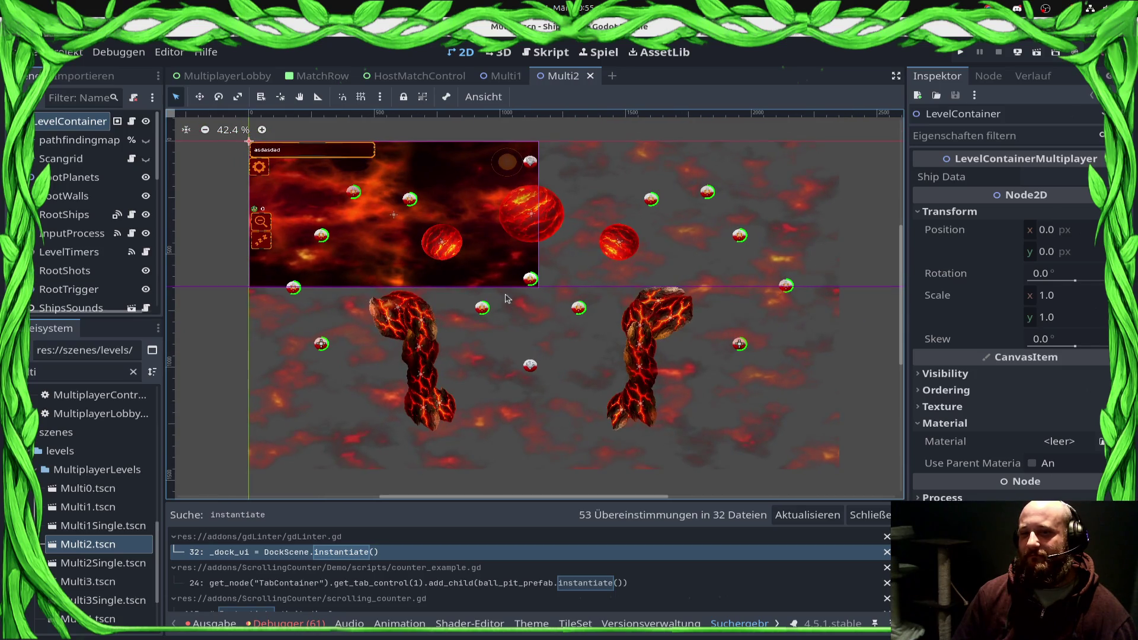
{"action": "mouse_move", "coordinate": [524, 74]}
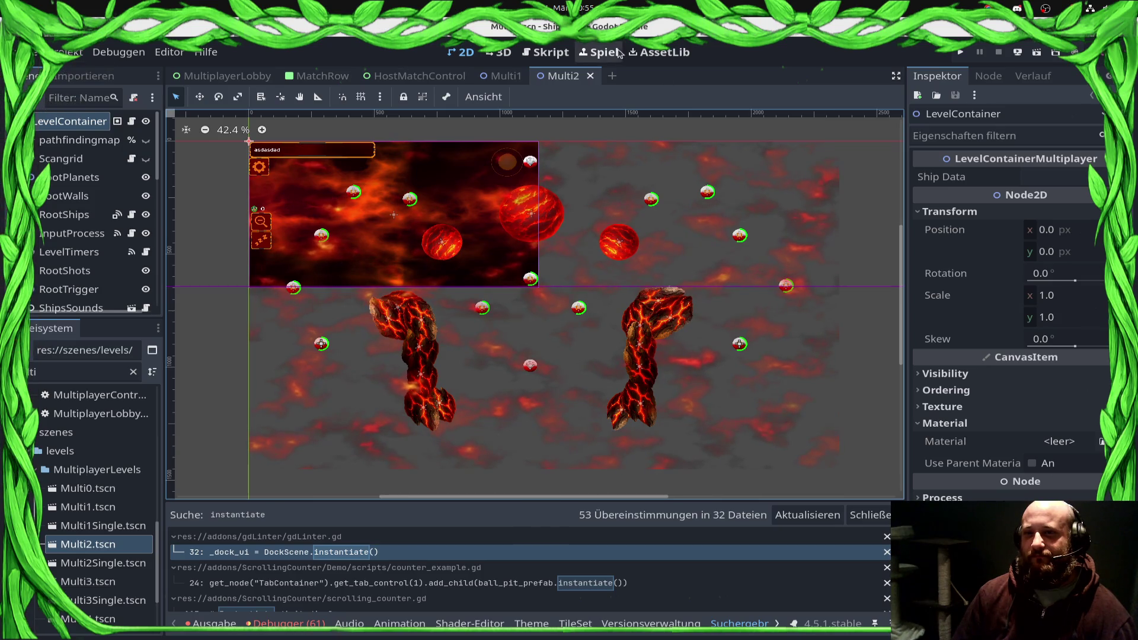
{"action": "left_click", "coordinate": [563, 55]}
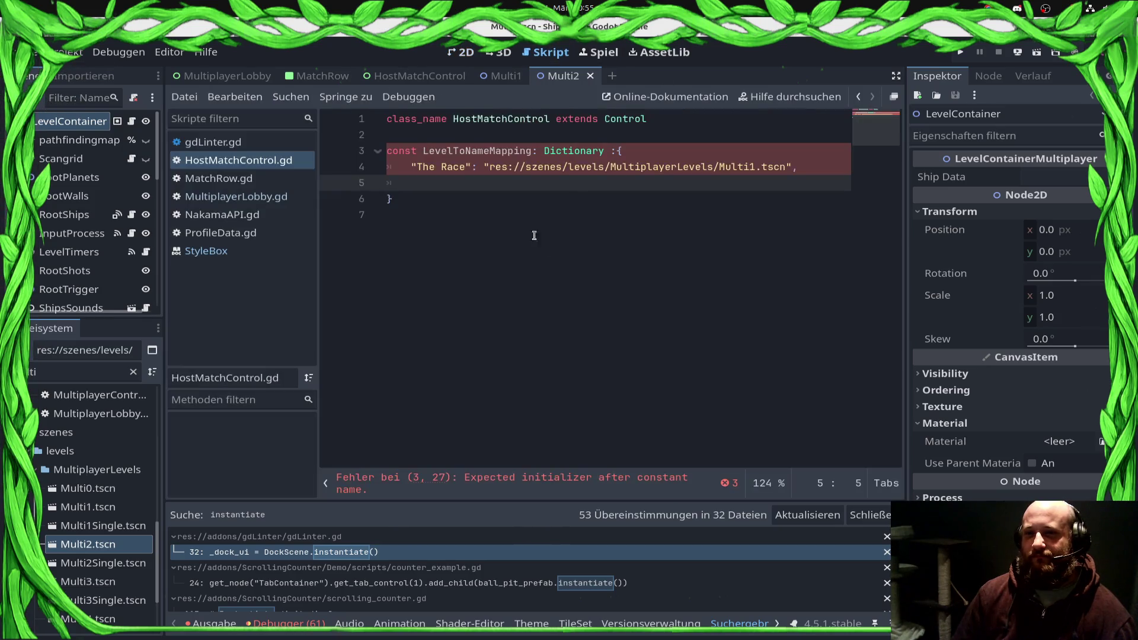
Step: Type the "Hell in Space" key and change 'Dictionary :{' to 'Dictionary = {'
{"action": "type", "text": "\""}
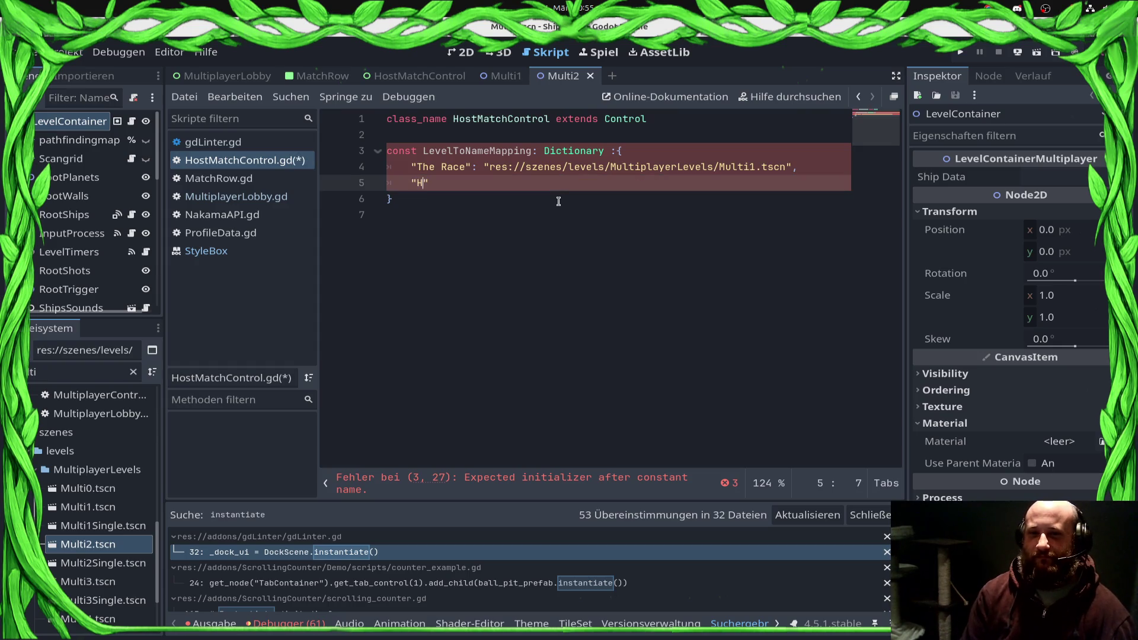
{"action": "type", "text": "Hell in Space"}
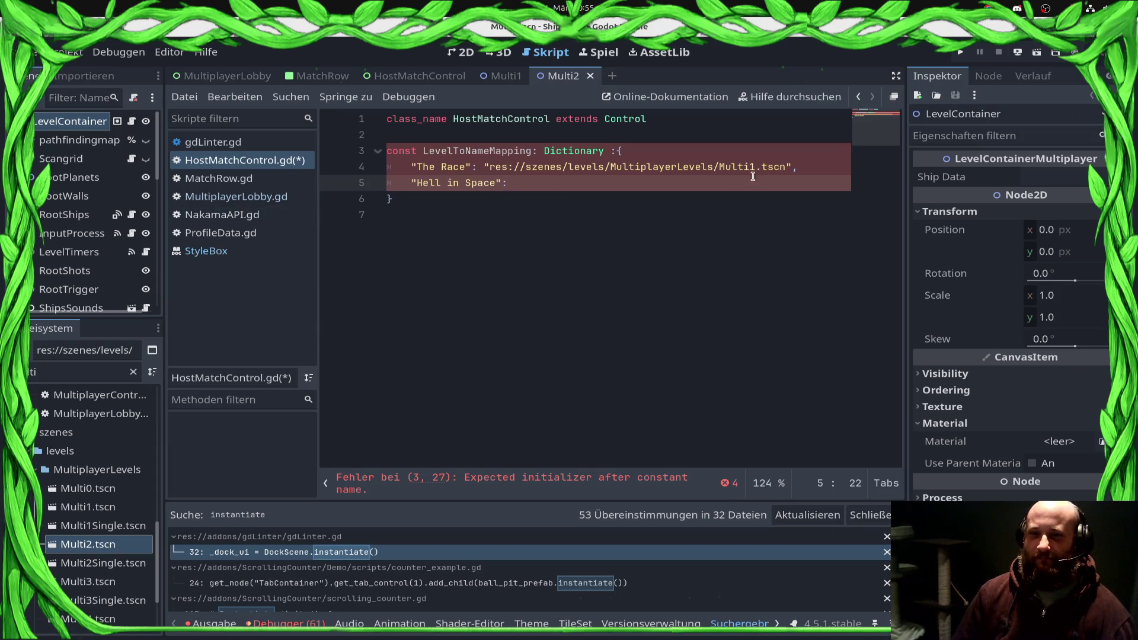
{"action": "left_click", "coordinate": [617, 150]}
{"action": "key", "text": "BackSpace"}
{"action": "key", "text": "ctrl+s"}
{"action": "type", "text": "="}
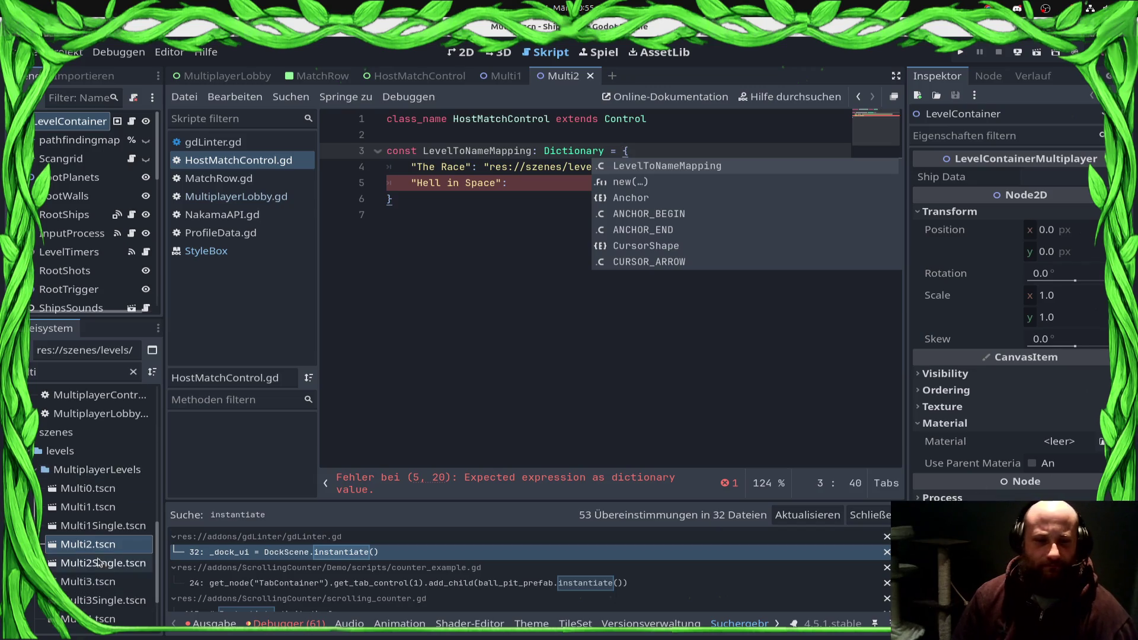
Step: Paste the Multi2.tscn path as Hell in Space's value and save
{"action": "right_click", "coordinate": [80, 544]}
{"action": "left_click", "coordinate": [155, 436]}
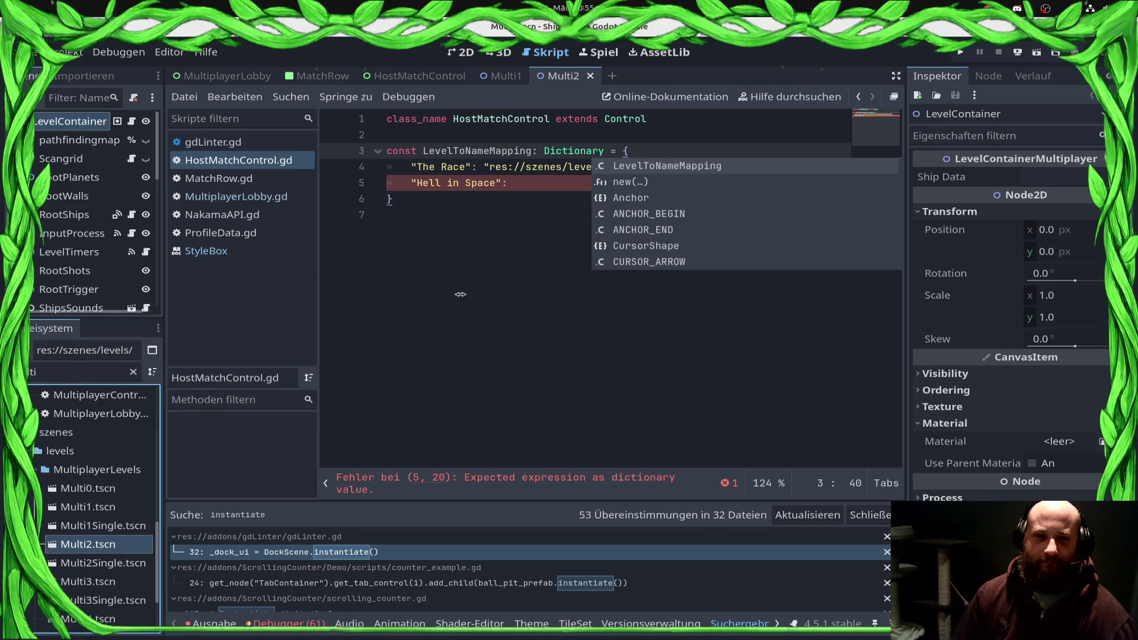
{"action": "left_click", "coordinate": [565, 184]}
{"action": "type", "text": "\""}
{"action": "type", "text": "res://szenes/levels/MultiplayerLevels/Multi2.tscn"}
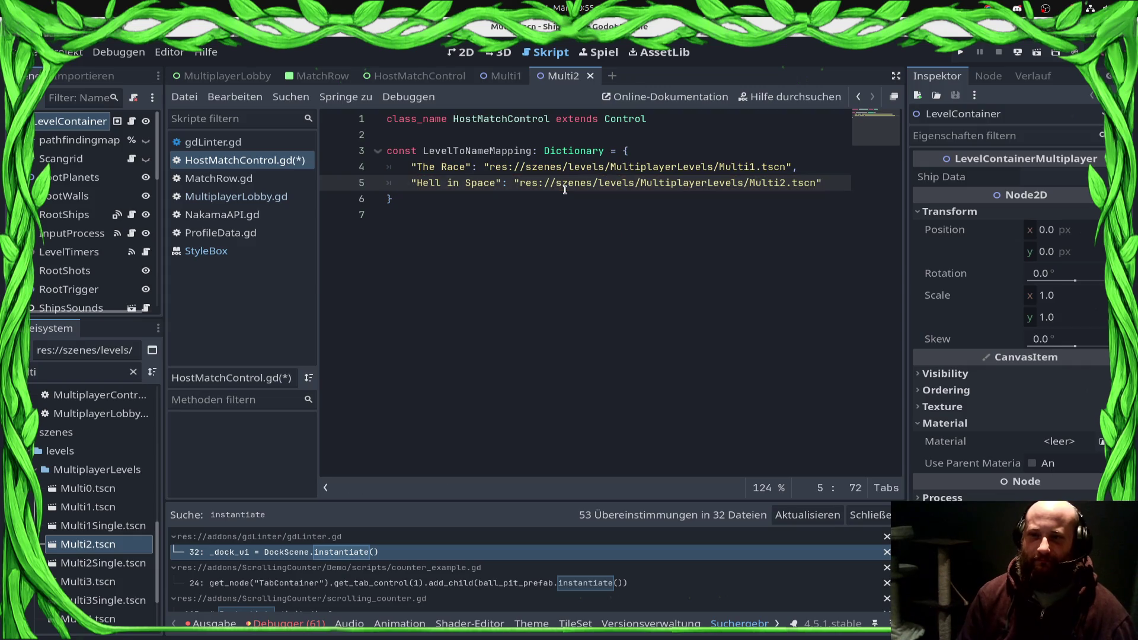
{"action": "type", "text": ","}
{"action": "key", "text": "Return"}
{"action": "key", "text": "ctrl+s"}
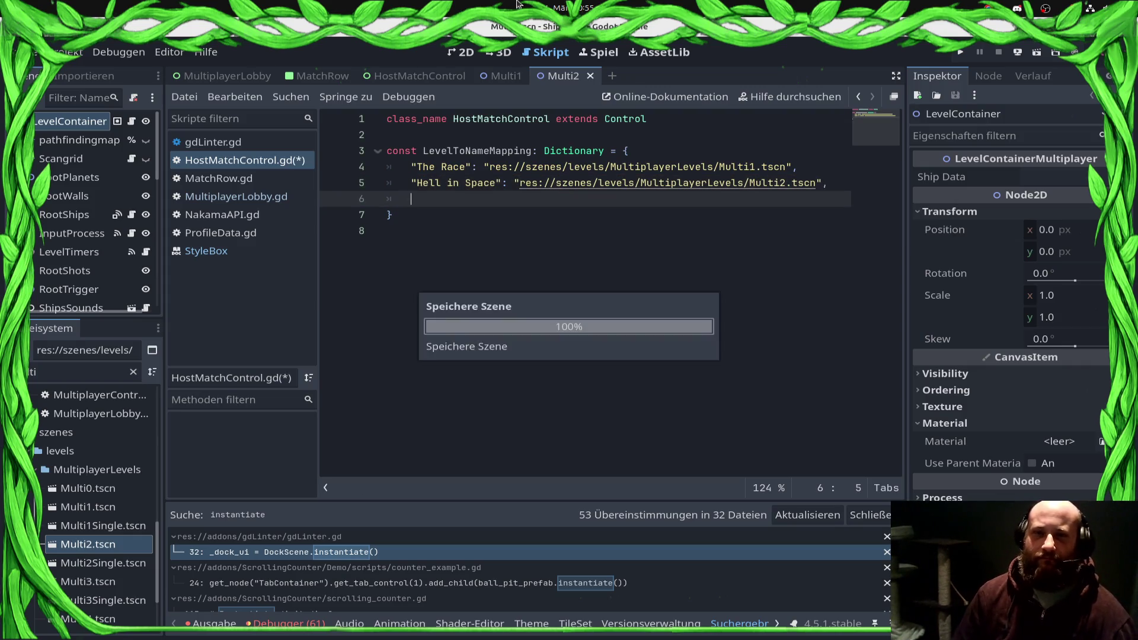
{"action": "left_click", "coordinate": [119, 582]}
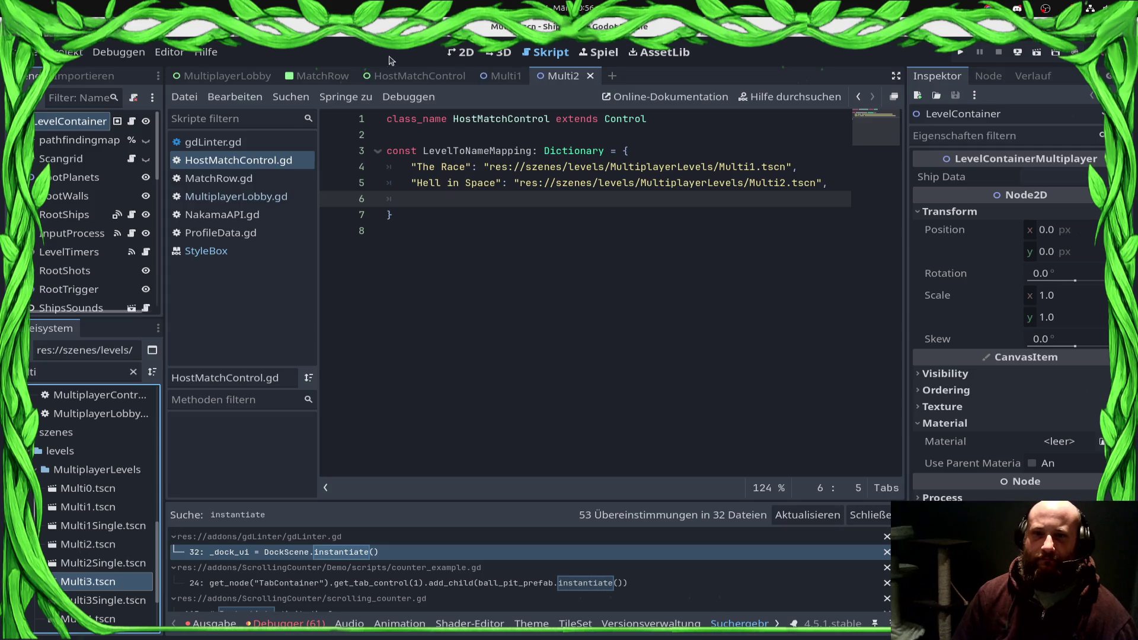
Step: View the Multi3 level in 2D, then go back to HostMatchControl.gd
{"action": "left_click", "coordinate": [465, 53]}
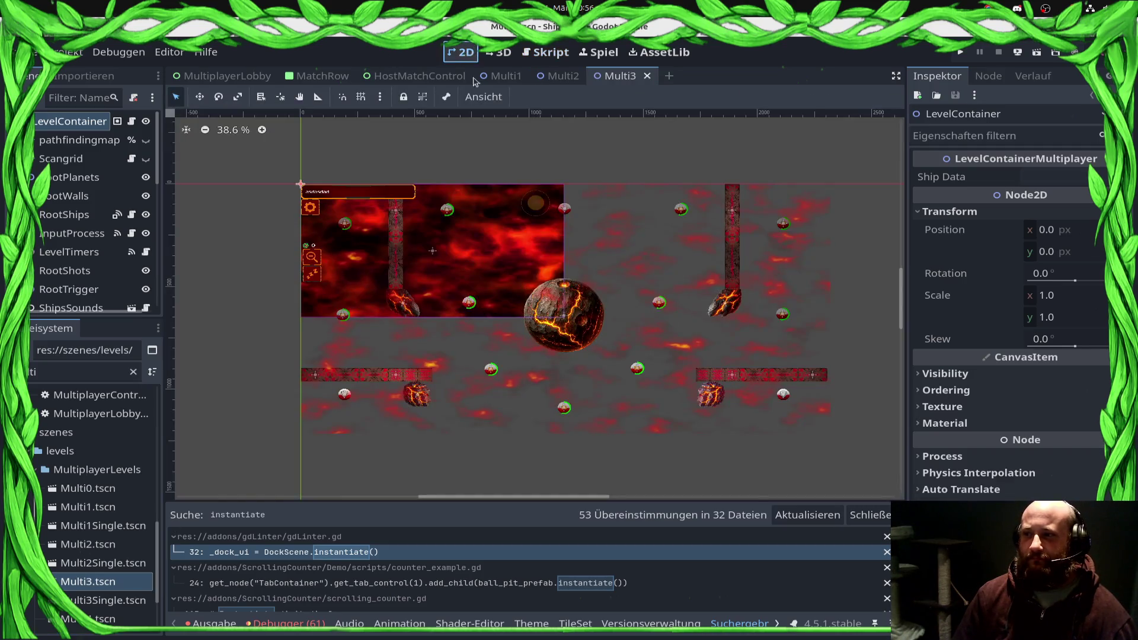
{"action": "scroll", "coordinate": [525, 282], "scroll_direction": "down", "scroll_amount": 2}
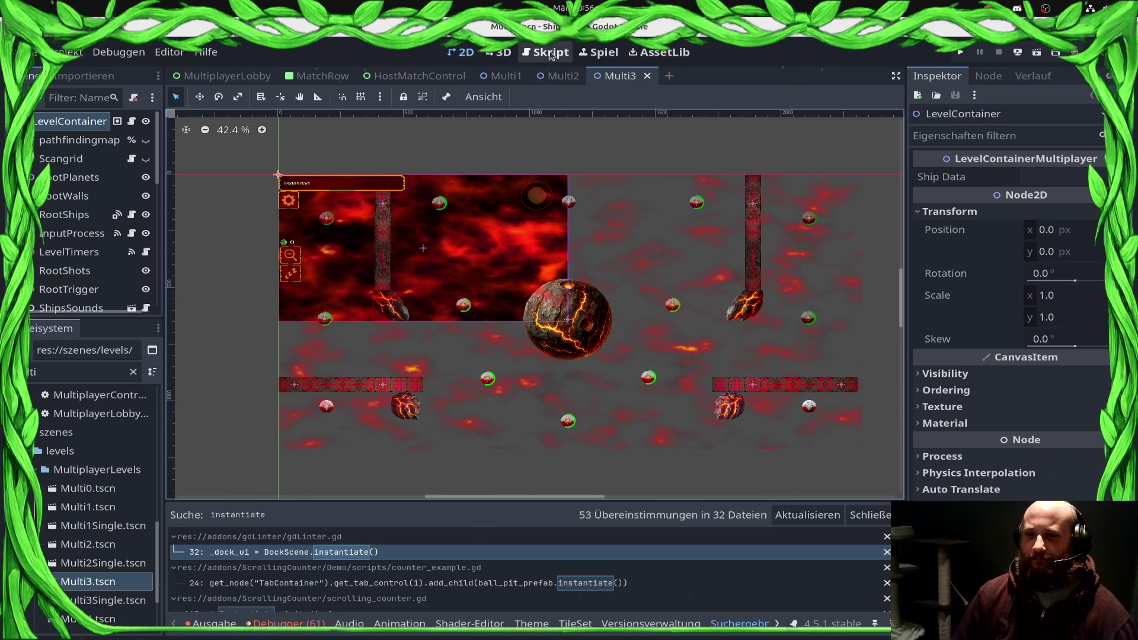
{"action": "left_click", "coordinate": [551, 53]}
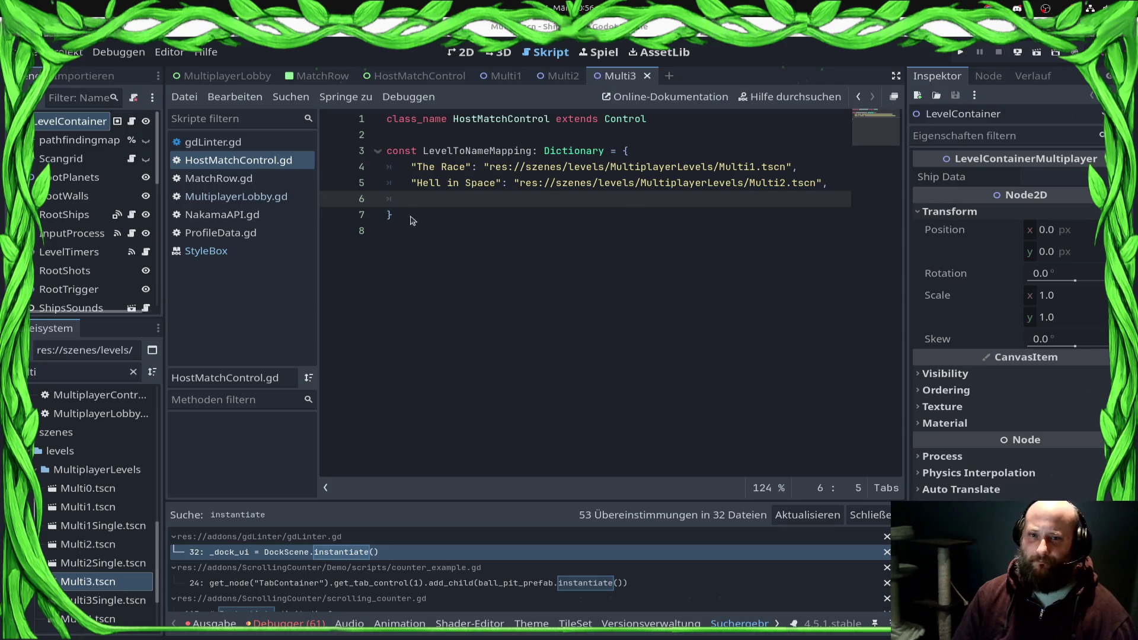
Step: Add "Anvil" mapped to the copied Multi3.tscn path and save the script
{"action": "type", "text": "\"anvil"}
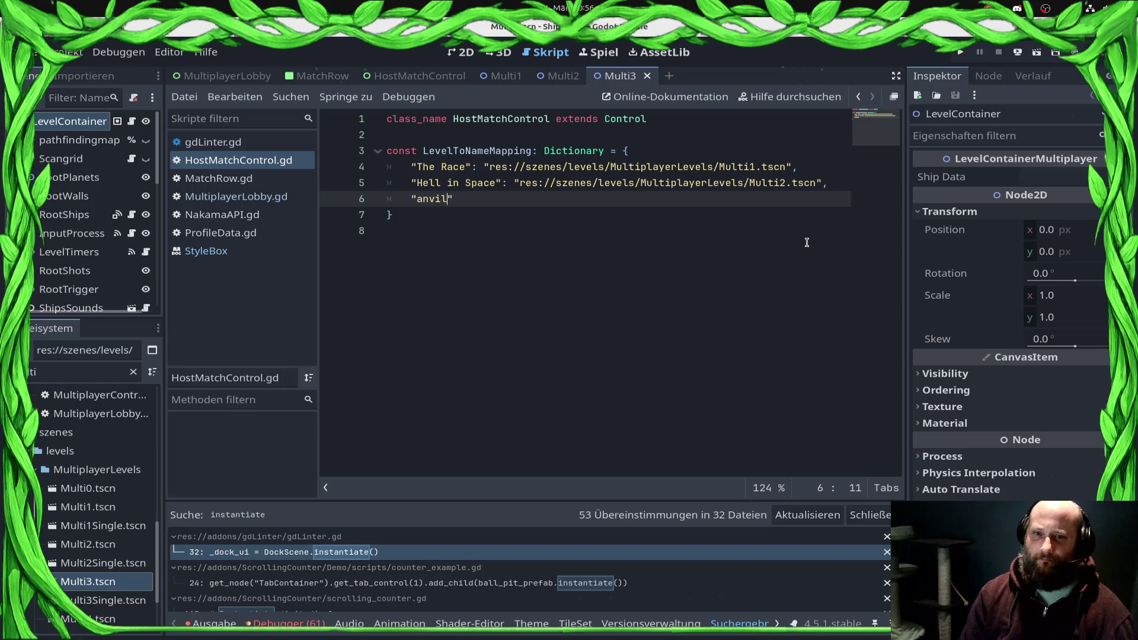
{"action": "key", "text": "BackSpace"}
{"action": "type", "text": "A"}
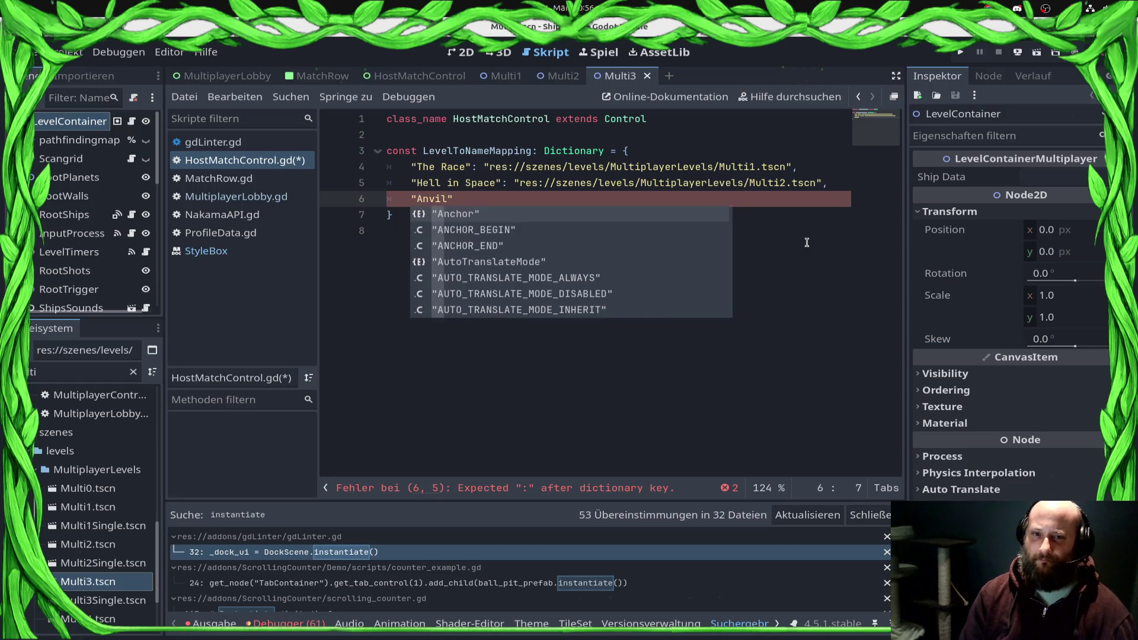
{"action": "key", "text": "End"}
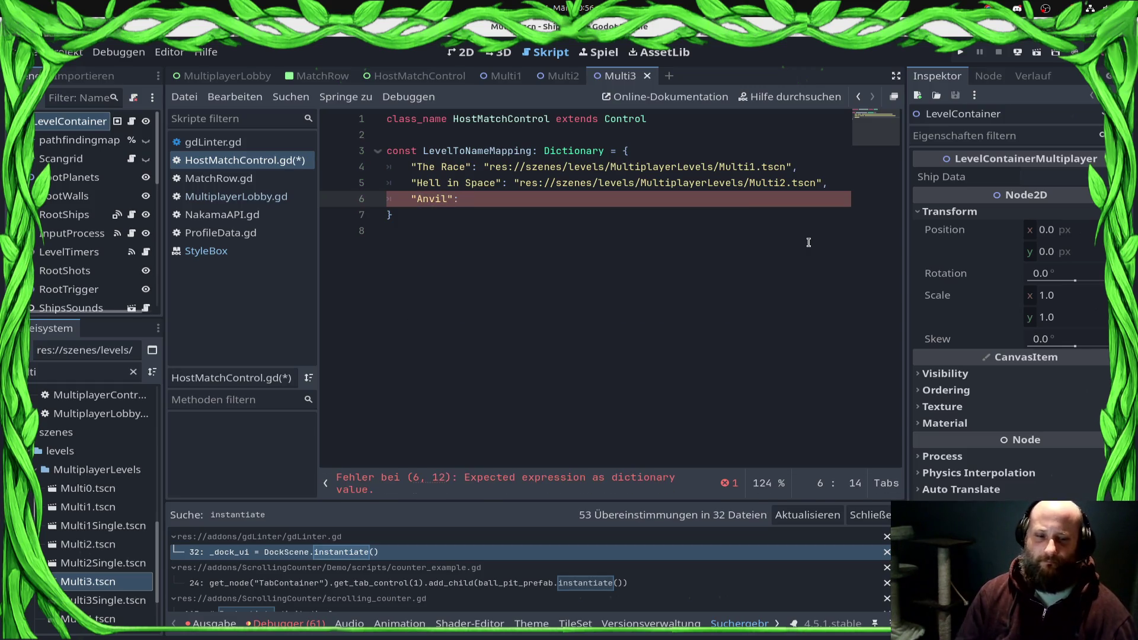
{"action": "right_click", "coordinate": [98, 581]}
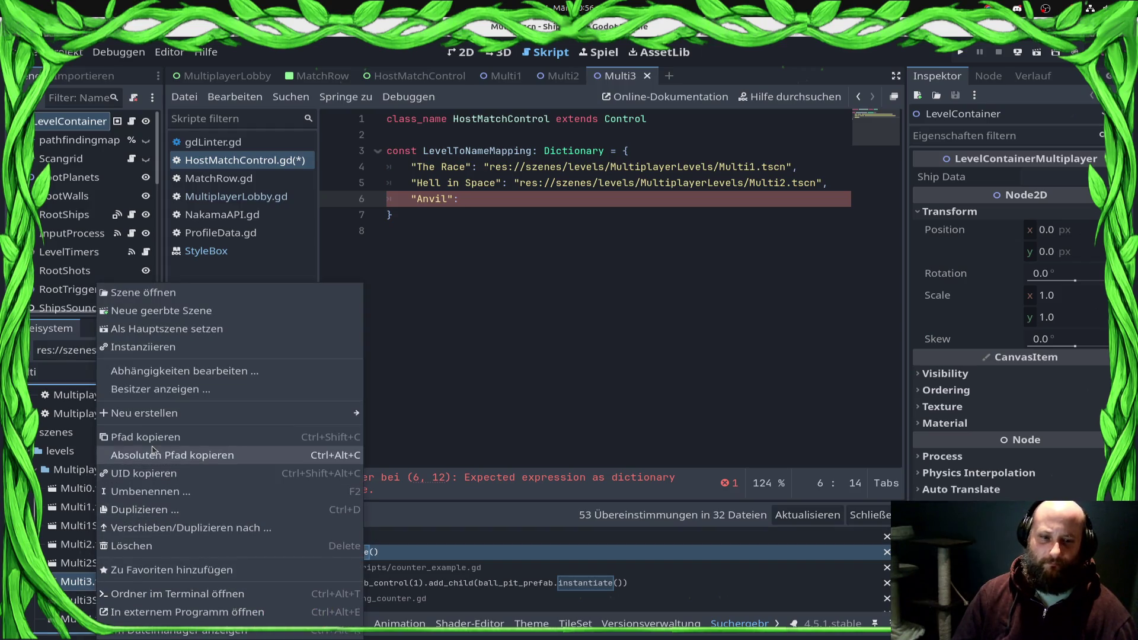
{"action": "left_click", "coordinate": [145, 437]}
{"action": "left_click", "coordinate": [527, 200]}
{"action": "type", "text": "\""}
{"action": "key", "text": "ctrl+v"}
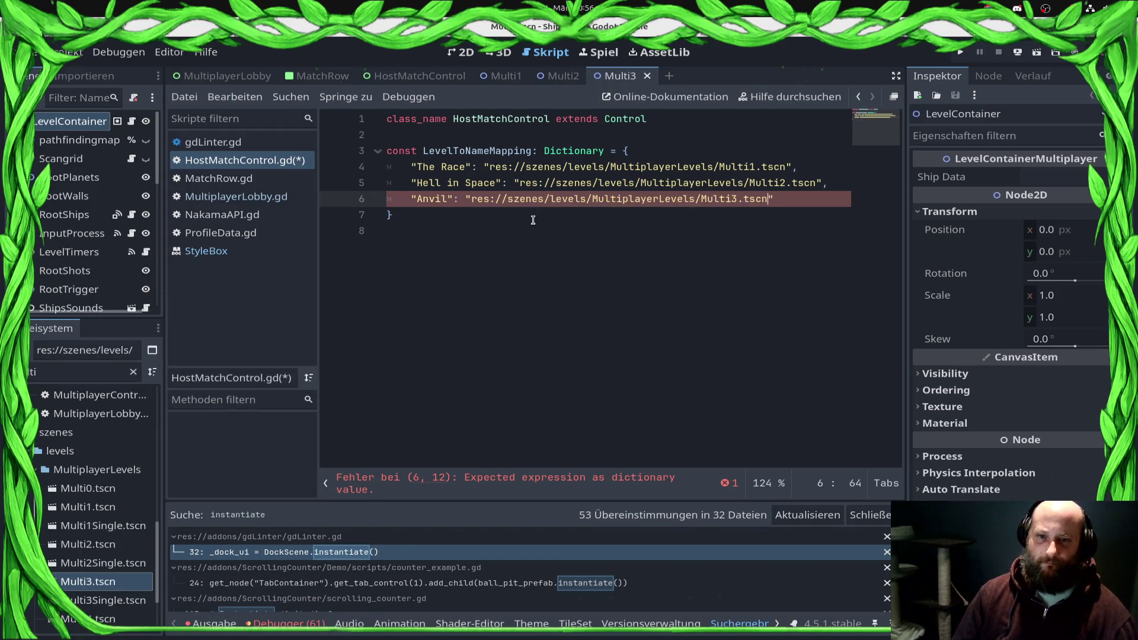
{"action": "key", "text": "ctrl+s"}
{"action": "key", "text": "Return"}
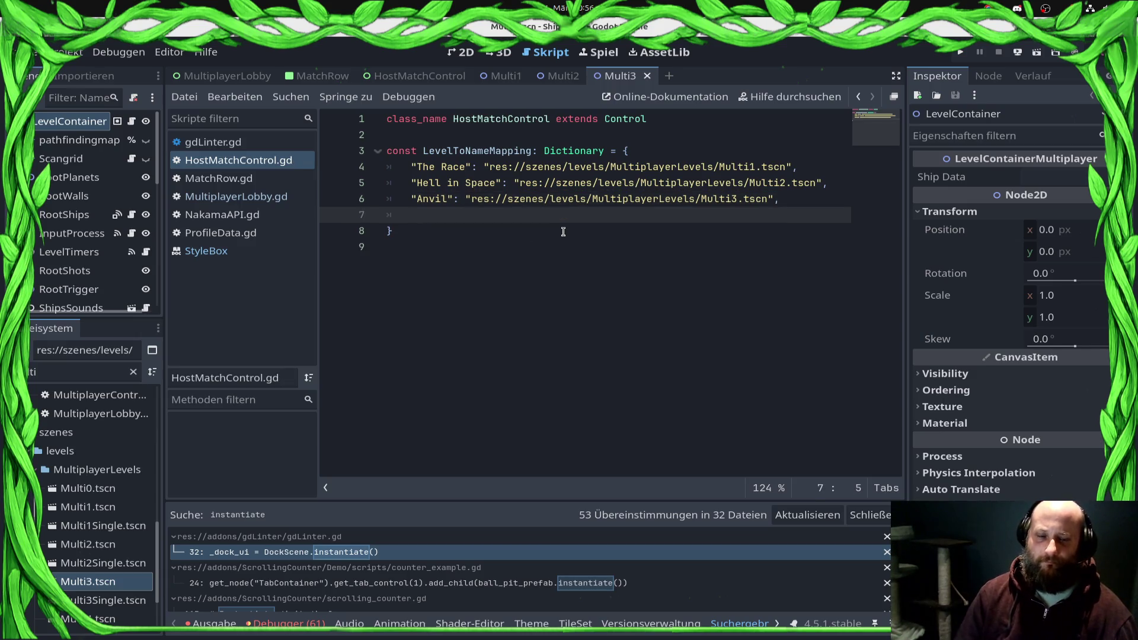
{"action": "left_click", "coordinate": [40, 619]}
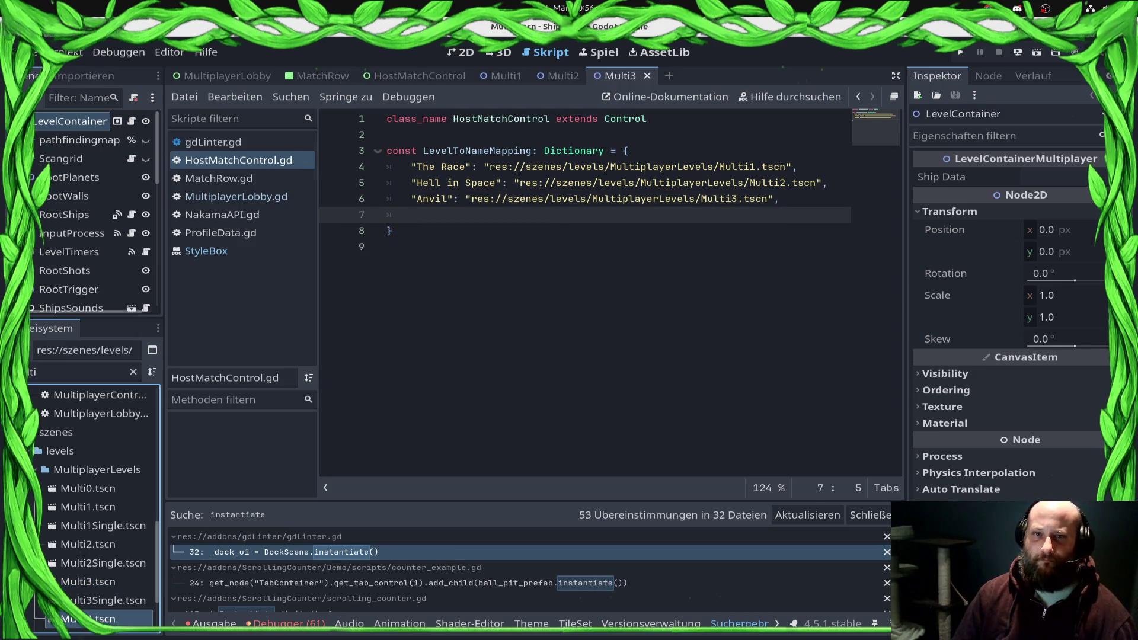
Step: Open Multi4.tscn and look over its purple space arena with Obstacle2 and Obstacle4
{"action": "double_click", "coordinate": [83, 619]}
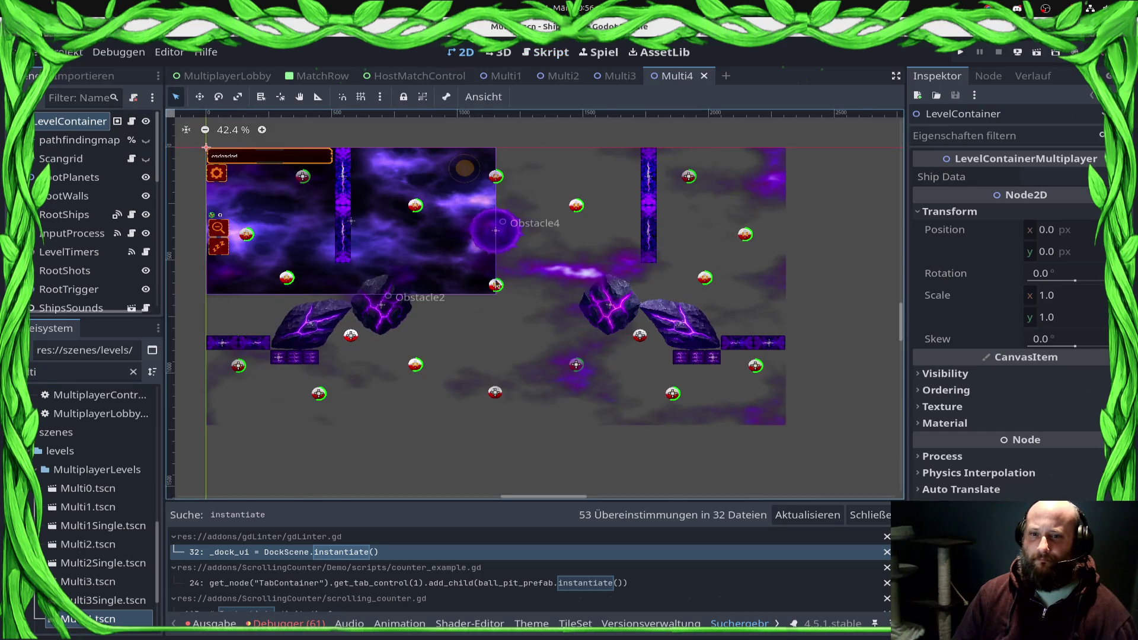
{"action": "scroll", "coordinate": [480, 279], "scroll_direction": "left", "scroll_amount": 2}
{"action": "scroll", "coordinate": [504, 297], "scroll_direction": "up", "scroll_amount": 1}
{"action": "scroll", "coordinate": [520, 313], "scroll_direction": "down", "scroll_amount": 1}
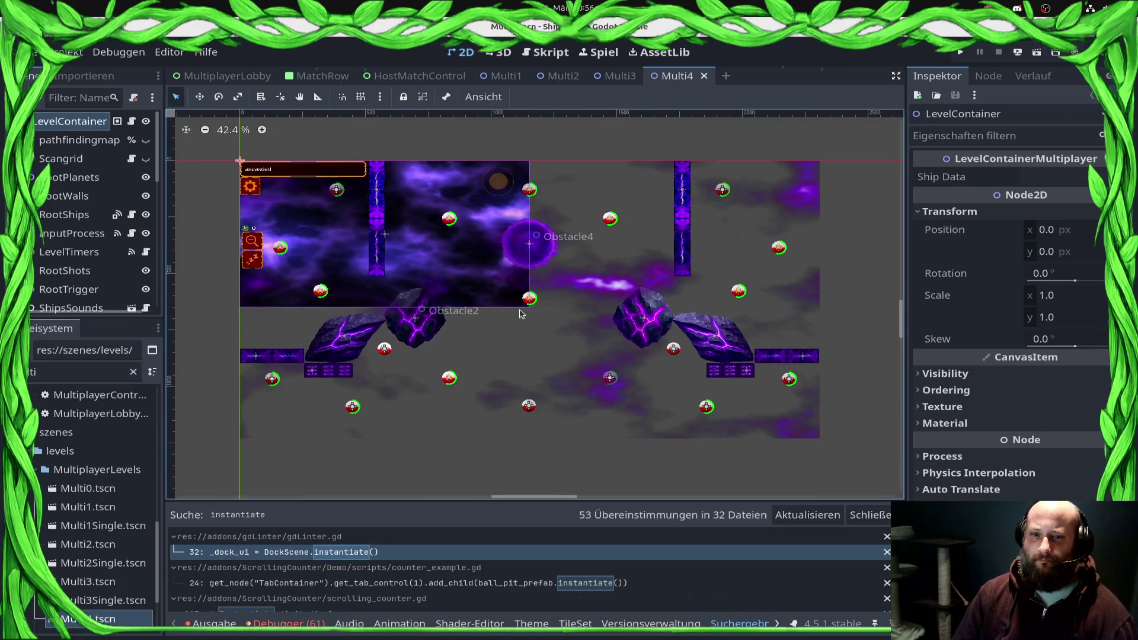
{"action": "scroll", "coordinate": [520, 313], "scroll_direction": "left", "scroll_amount": 2}
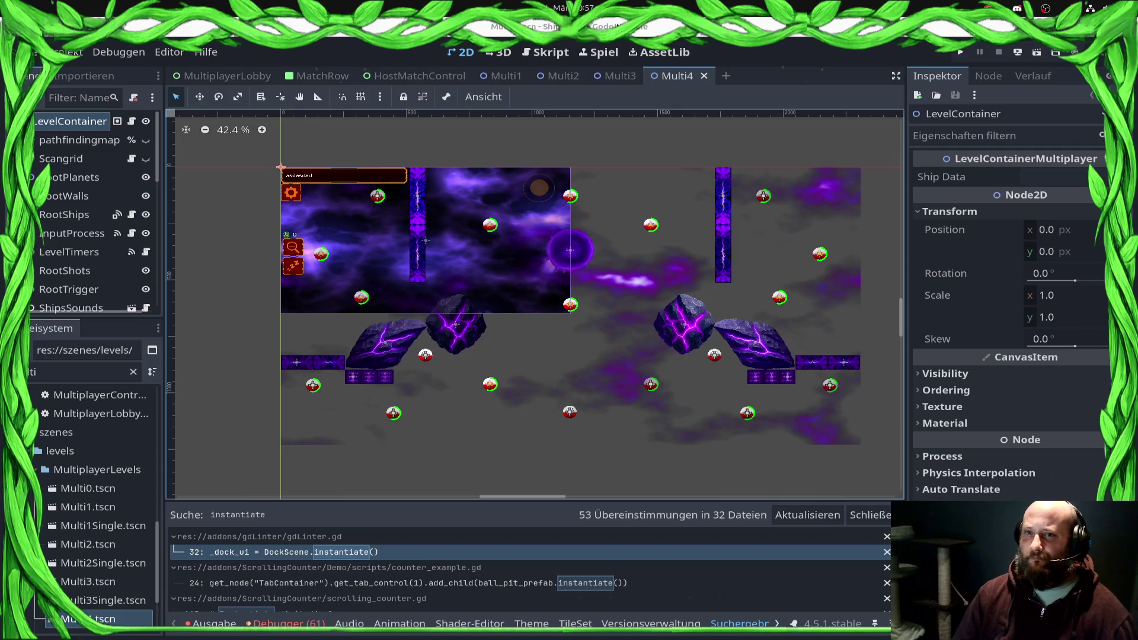
{"action": "left_click", "coordinate": [545, 53]}
Step: Add a "The Big Abyss" entry mapped to the copied Multi4.tscn path, then save the script
{"action": "type", "text": "\"The Big Abyss"}
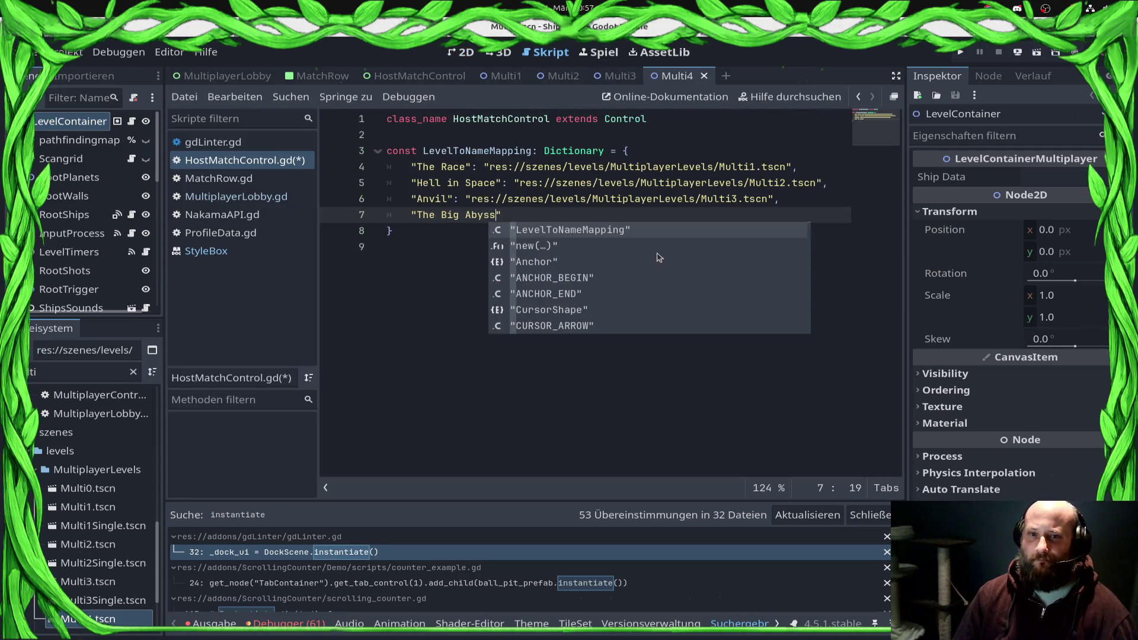
{"action": "type", "text": "\":"}
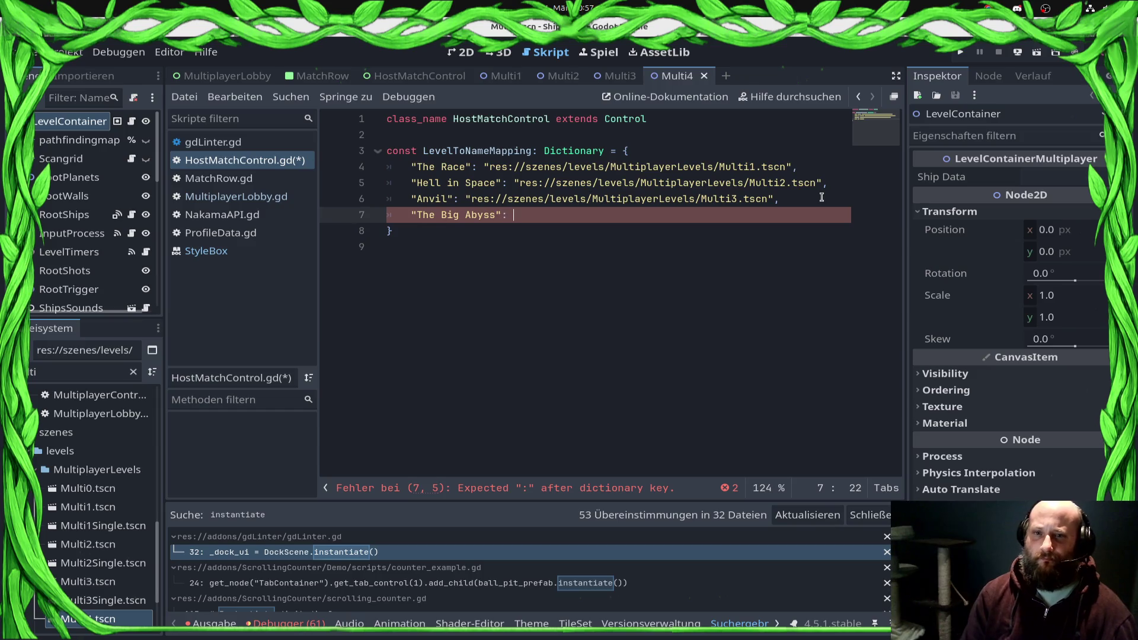
{"action": "scroll", "coordinate": [104, 560], "scroll_direction": "down", "scroll_amount": 2}
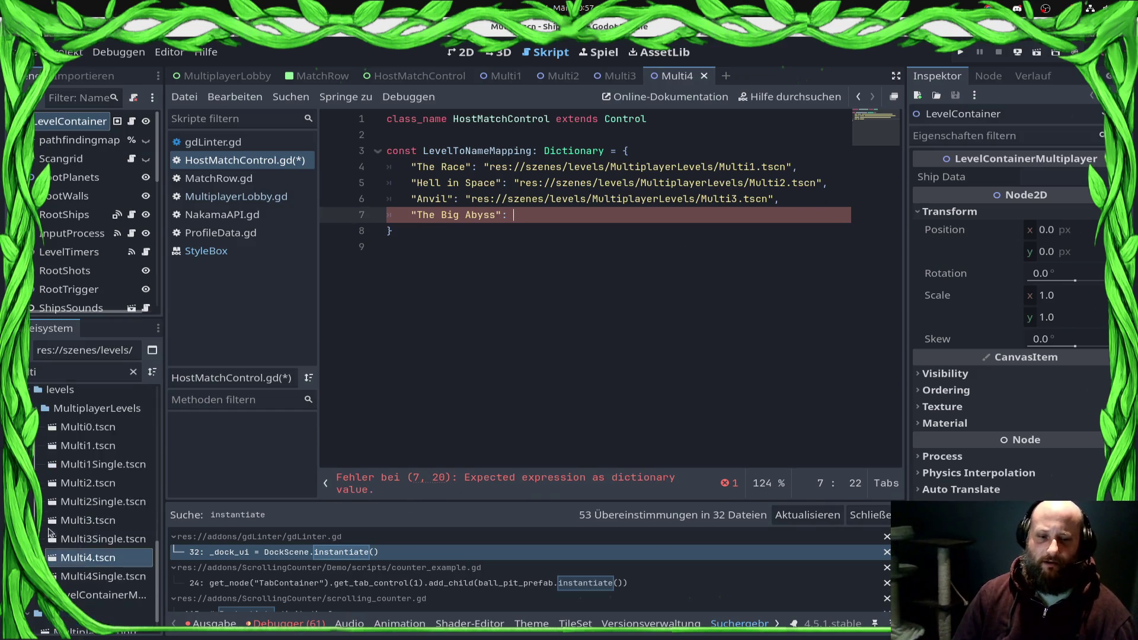
{"action": "right_click", "coordinate": [104, 561]}
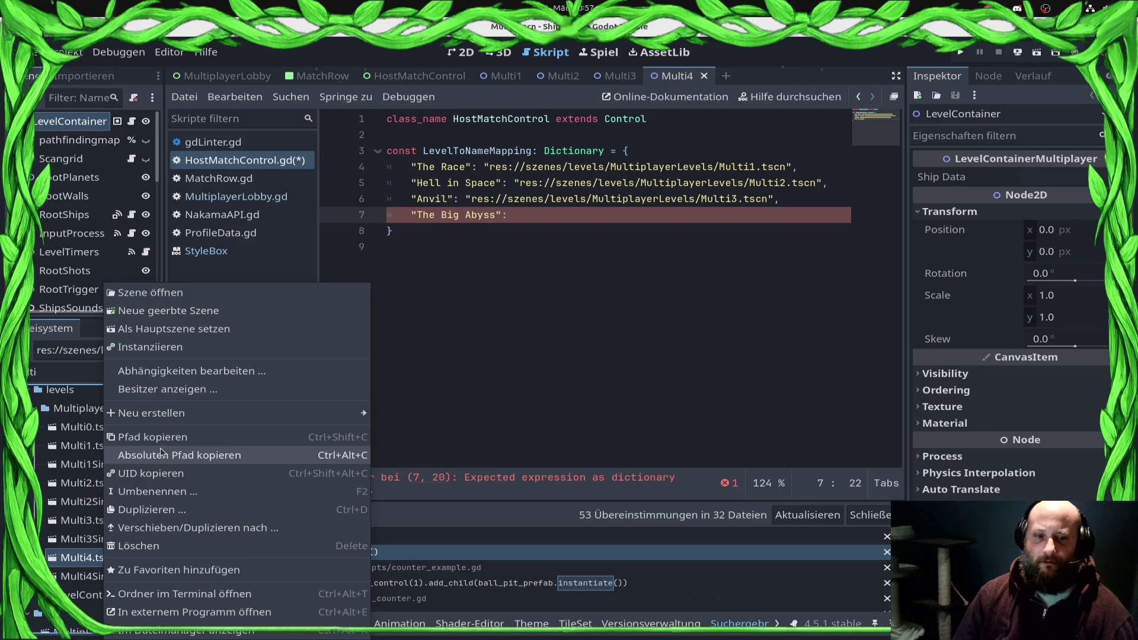
{"action": "left_click", "coordinate": [154, 435]}
{"action": "left_click", "coordinate": [558, 202]}
{"action": "left_click", "coordinate": [560, 215]}
{"action": "type", "text": "\""}
{"action": "key", "text": "ctrl+v"}
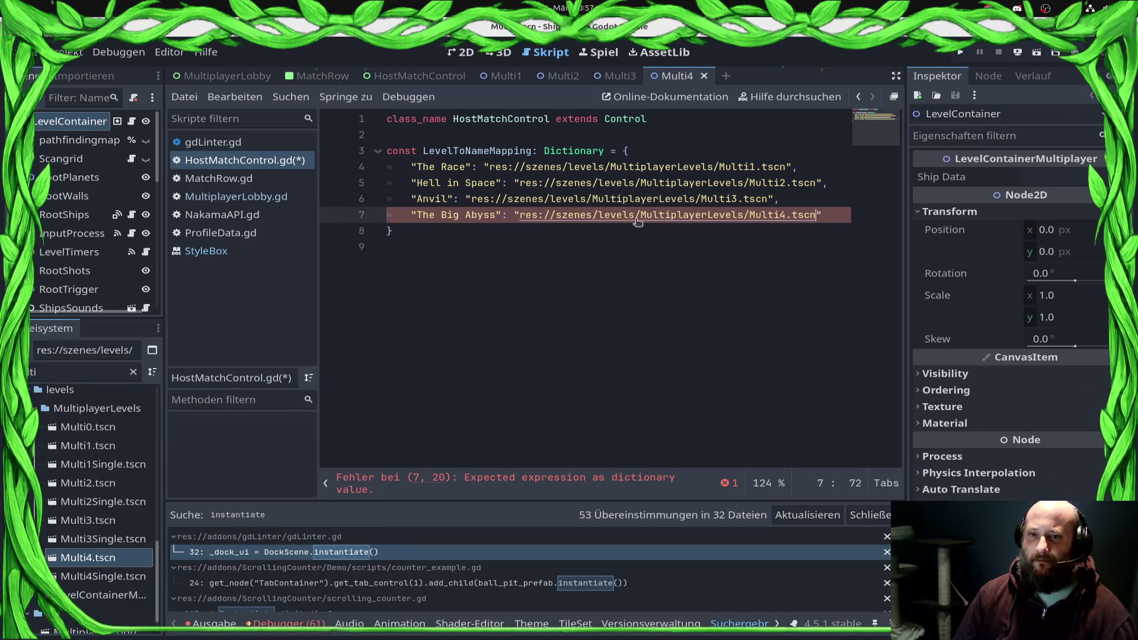
{"action": "key", "text": "End"}
{"action": "key", "text": "ctrl+s"}
Step: Add a func _ready(): containing pass below the dictionary
{"action": "key", "text": "Down"}
{"action": "key", "text": "Down"}
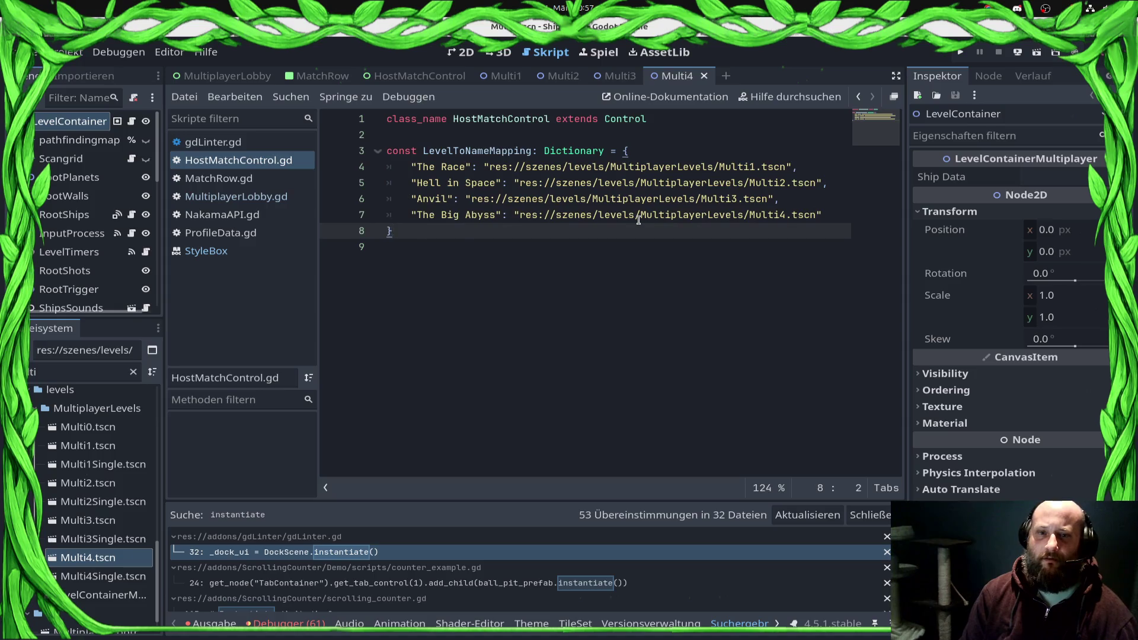
{"action": "key", "text": "Return"}
{"action": "key", "text": "Return"}
{"action": "key", "text": "Up"}
{"action": "key", "text": "BackSpace"}
{"action": "key", "text": "BackSpace"}
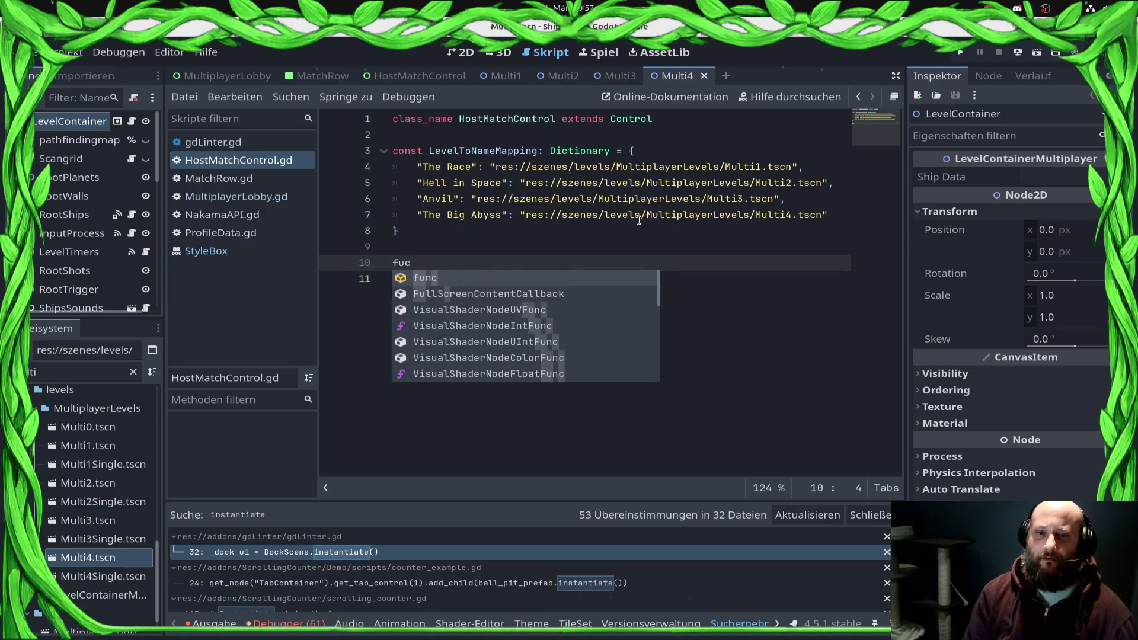
{"action": "type", "text": "nc _read"}
{"action": "key", "text": "Return"}
{"action": "type", "text": "):"}
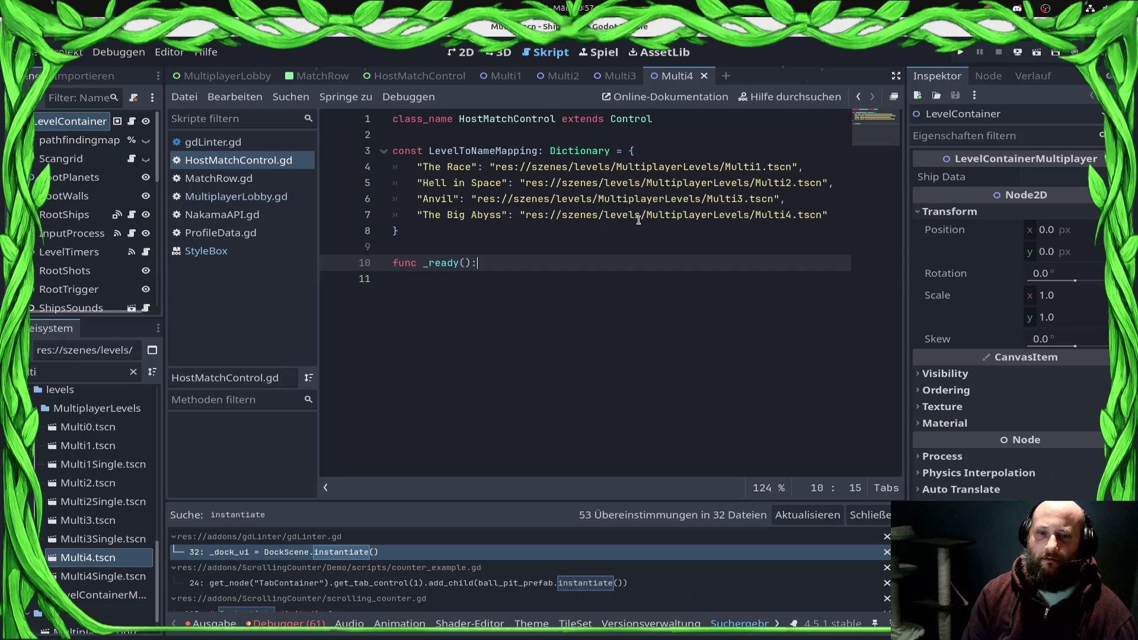
{"action": "key", "text": "Return"}
{"action": "type", "text": "pass"}
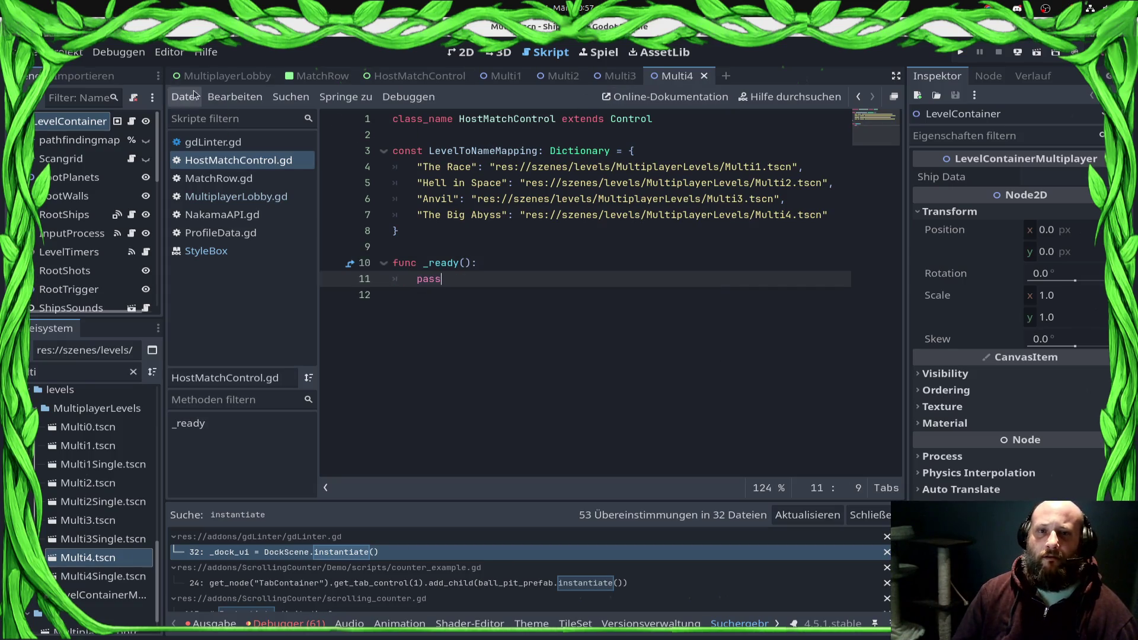
{"action": "left_click", "coordinate": [444, 83]}
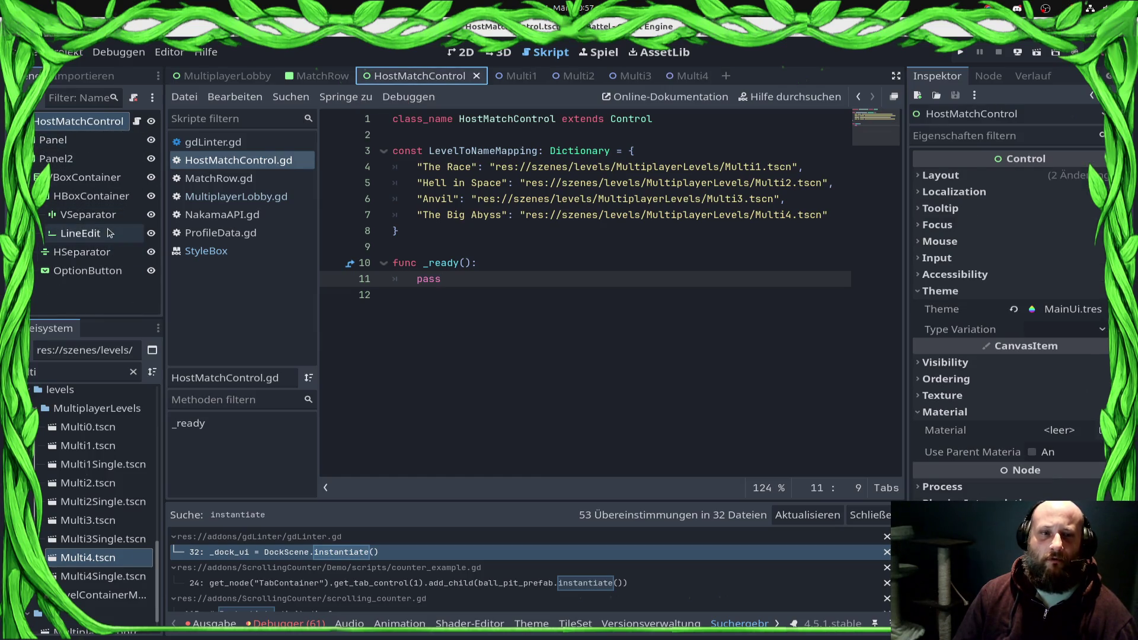
{"action": "left_click", "coordinate": [100, 277]}
{"action": "left_click", "coordinate": [435, 290]}
{"action": "double_click", "coordinate": [430, 279]}
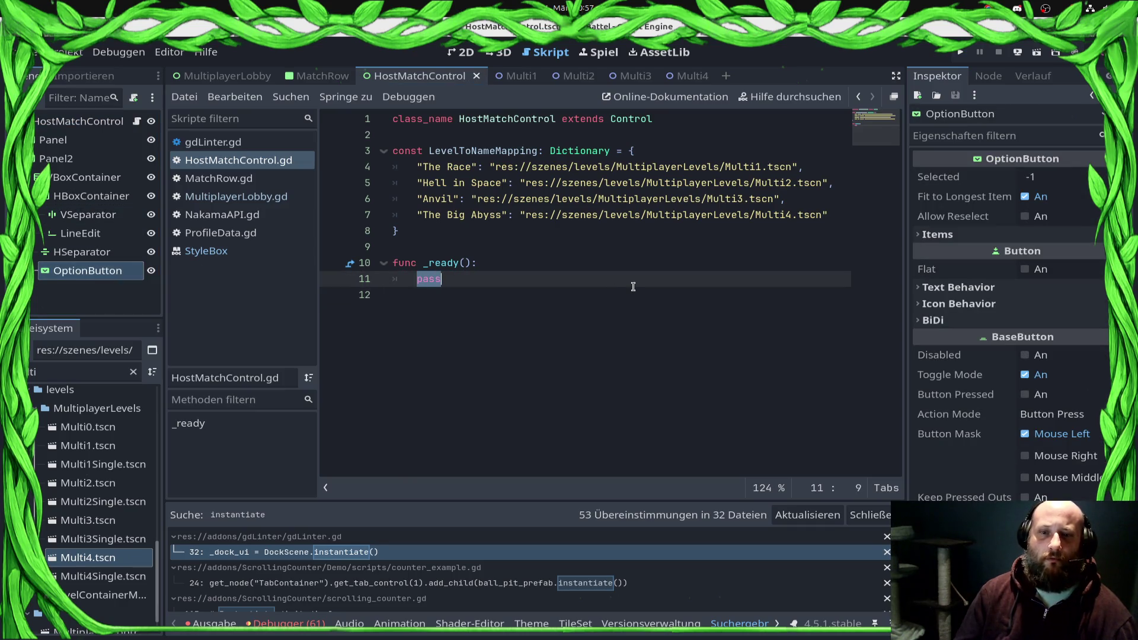
{"action": "type", "text": "for int"}
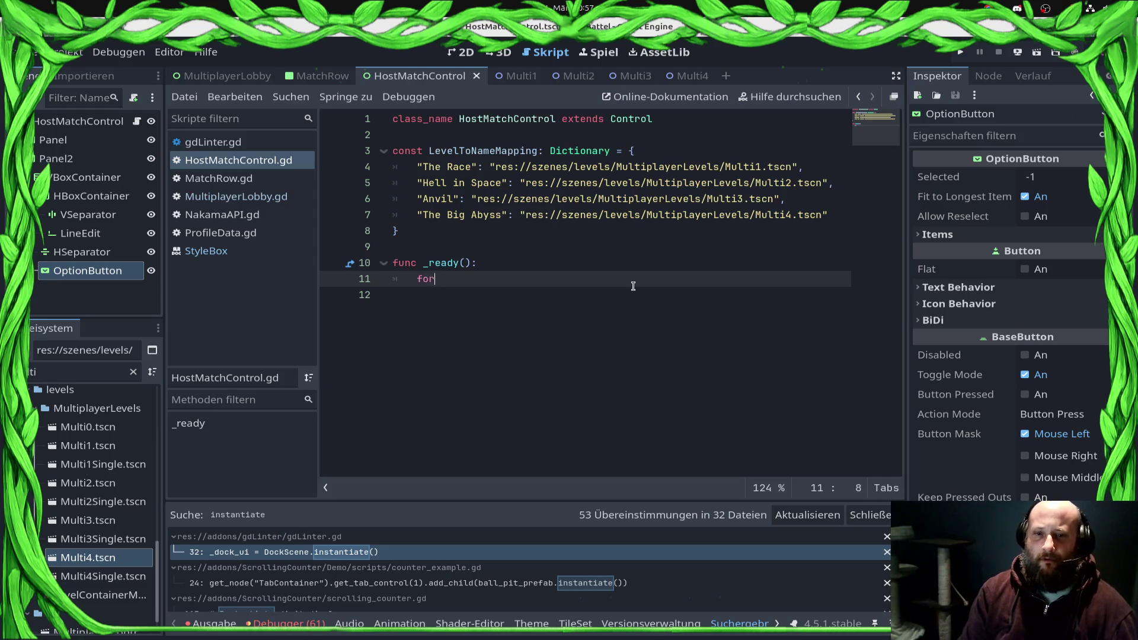
{"action": "key", "text": "shift+Home"}
{"action": "key", "text": "BackSpace"}
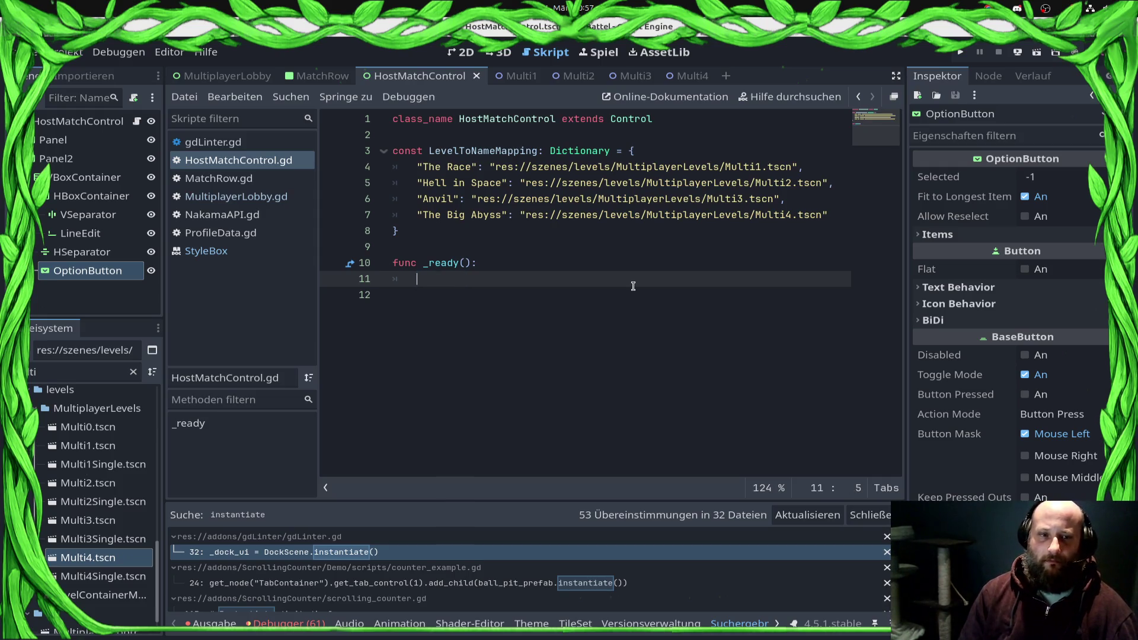
{"action": "left_click_drag", "start_coordinate": [67, 268], "coordinate": [468, 279]}
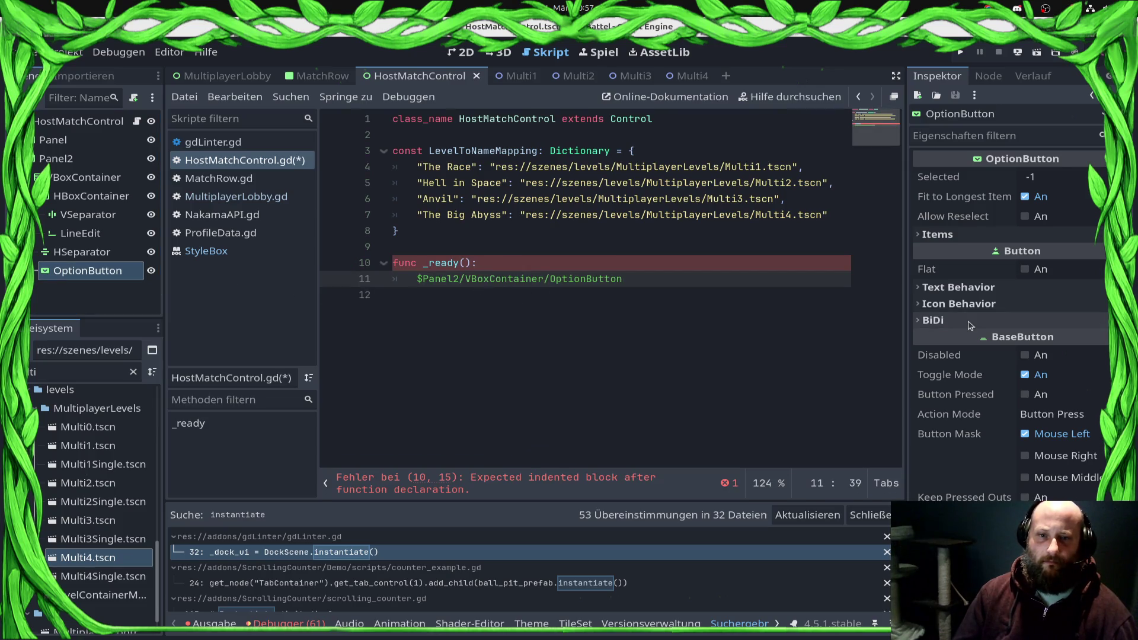
{"action": "type", "text": "wait"}
{"action": "key", "text": "Escape"}
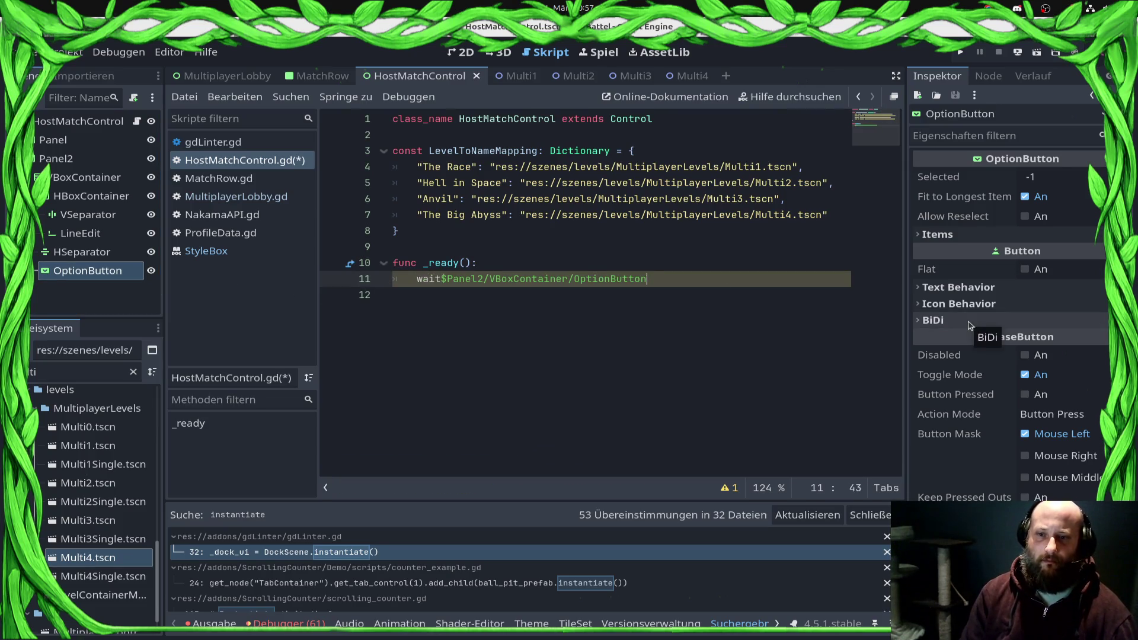
{"action": "key", "text": "ctrl+z"}
{"action": "key", "text": "ctrl+z"}
{"action": "mouse_move", "coordinate": [104, 274]}
{"action": "left_mouse_down"}
{"action": "mouse_move", "coordinate": [581, 126]}
{"action": "mouse_move", "coordinate": [437, 185]}
{"action": "mouse_move", "coordinate": [428, 245]}
{"action": "left_mouse_up"}
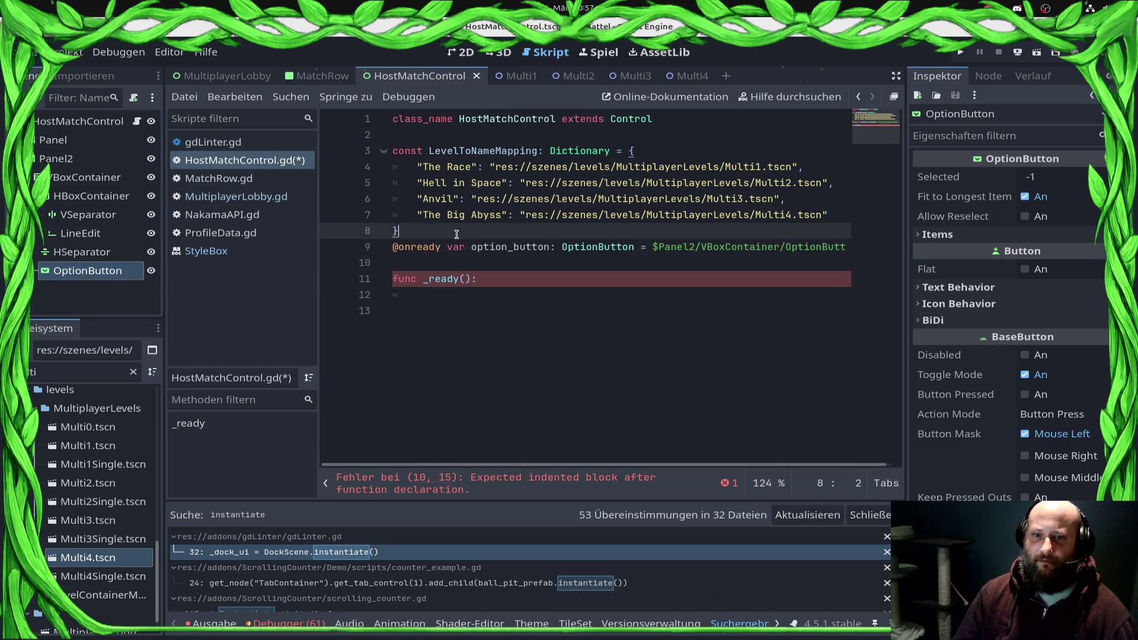
{"action": "key", "text": "ctrl+s"}
Step: In _ready, write 'await option_button.ready' and begin a 'for it in' loop
{"action": "left_click", "coordinate": [495, 301]}
{"action": "left_click", "coordinate": [495, 305]}
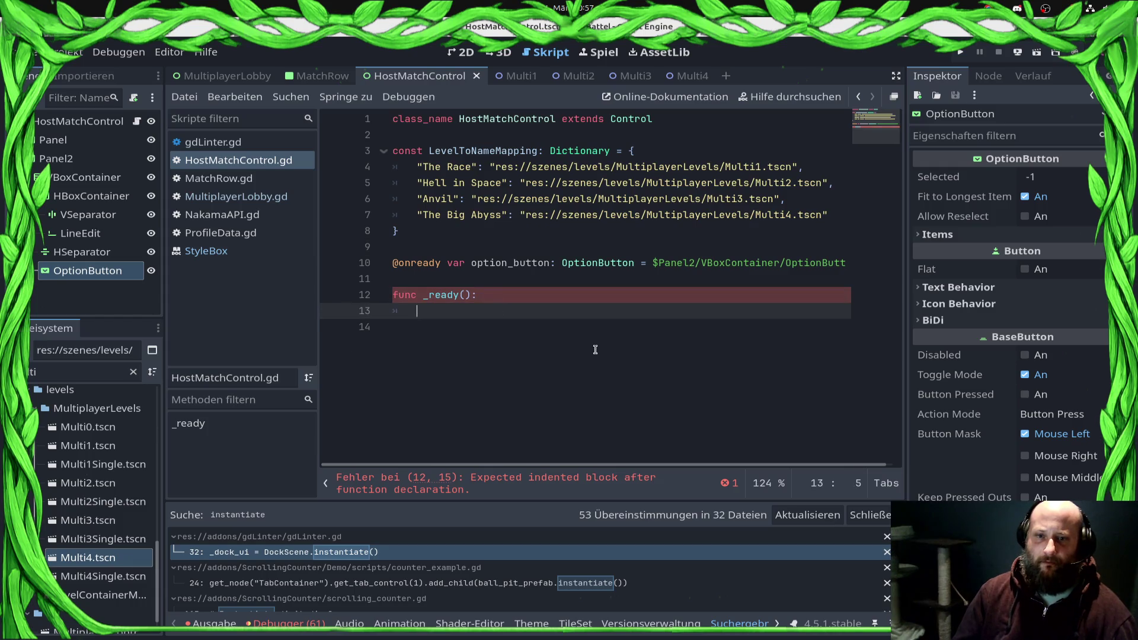
{"action": "type", "text": "await op"}
{"action": "key", "text": "Return"}
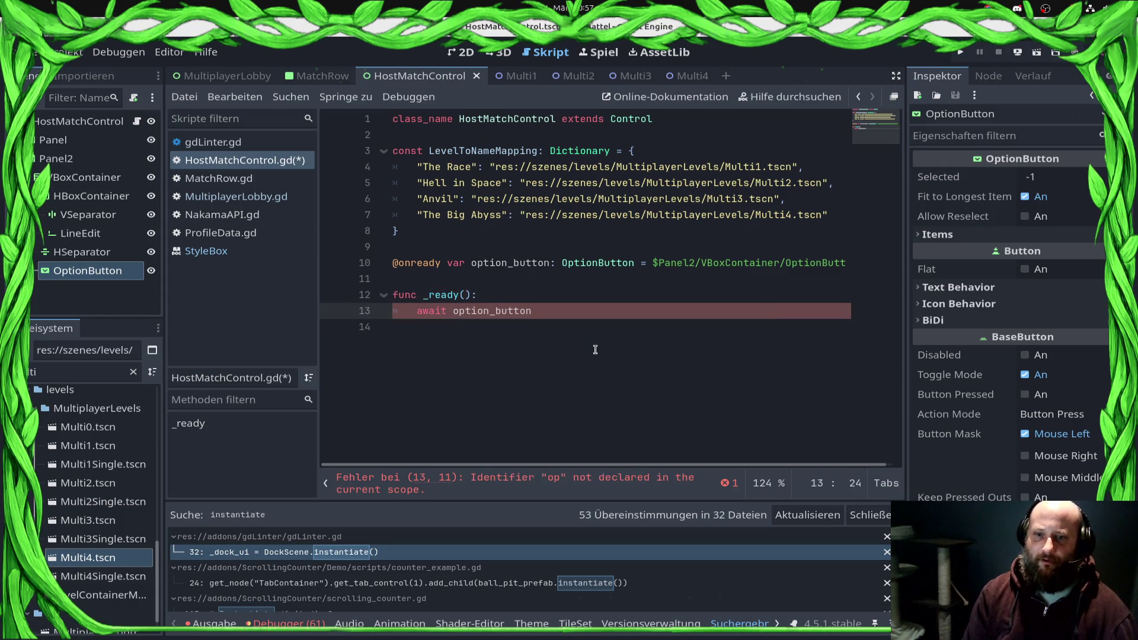
{"action": "type", "text": ".ready_"}
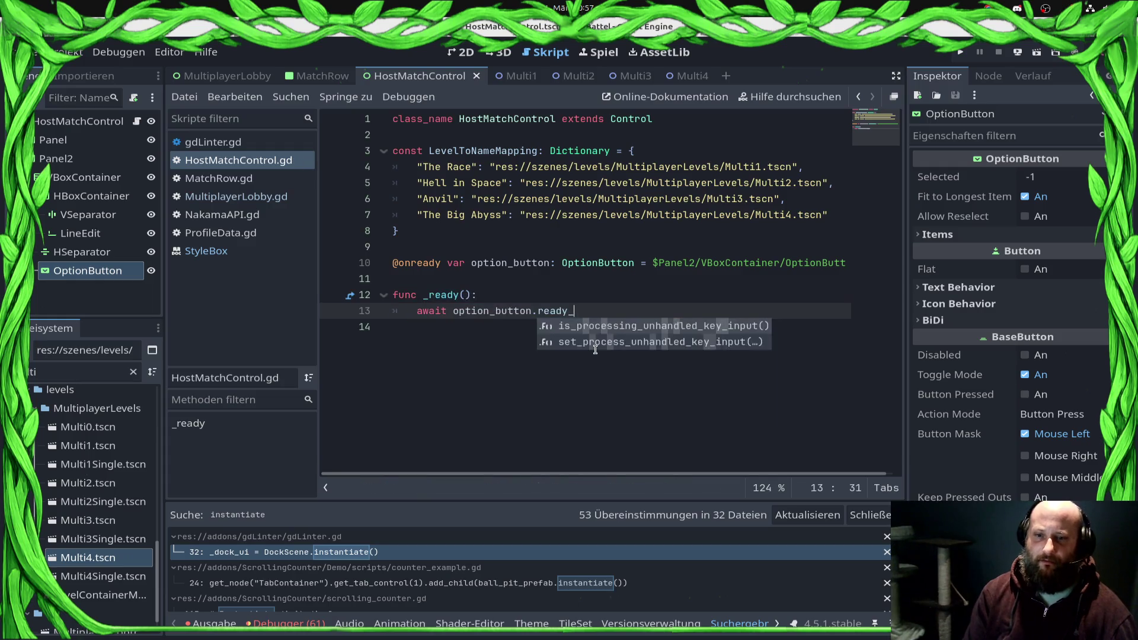
{"action": "key", "text": "BackSpace"}
{"action": "key", "text": "BackSpace"}
{"action": "key", "text": "BackSpace"}
{"action": "type", "text": "a"}
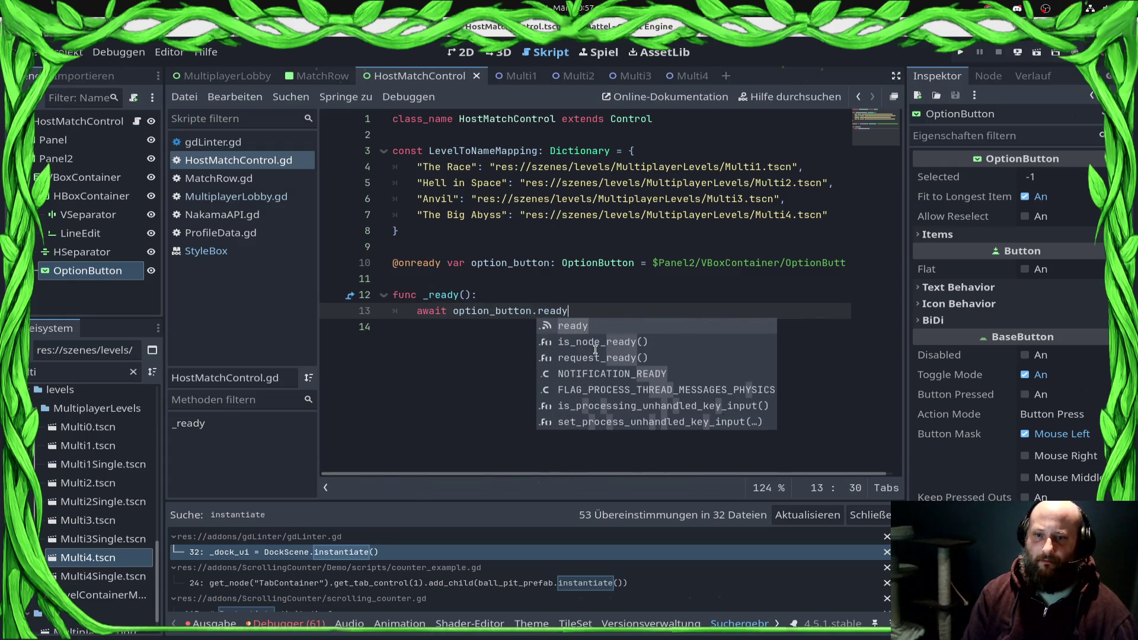
{"action": "key", "text": "Return"}
{"action": "key", "text": "Return"}
{"action": "type", "text": "or it in Le"}
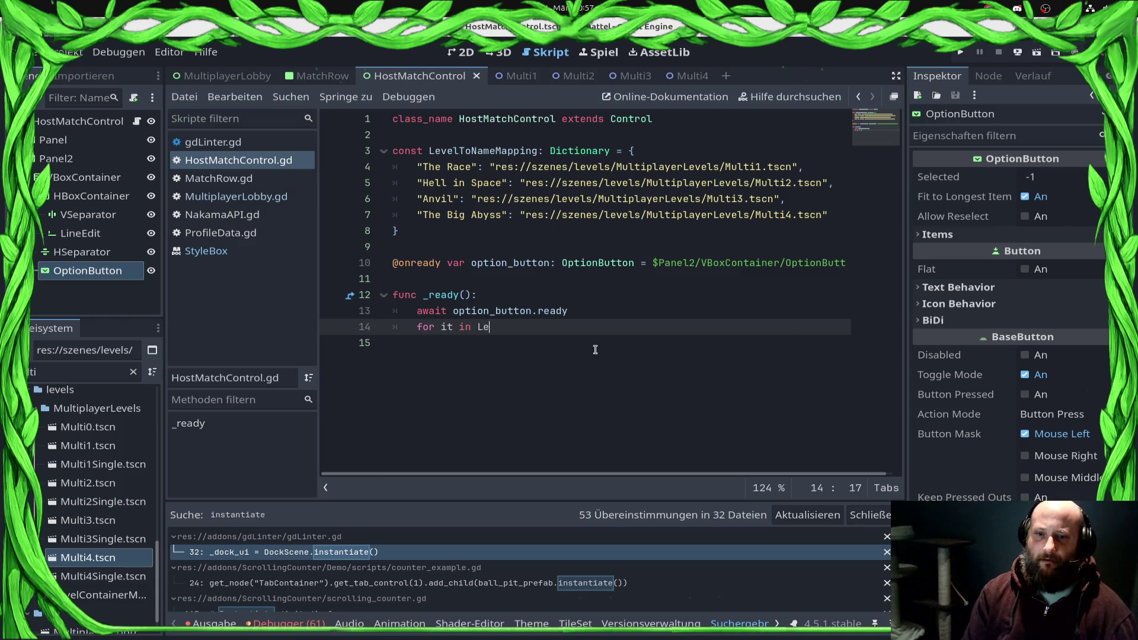
{"action": "key", "text": "ctrl+space"}
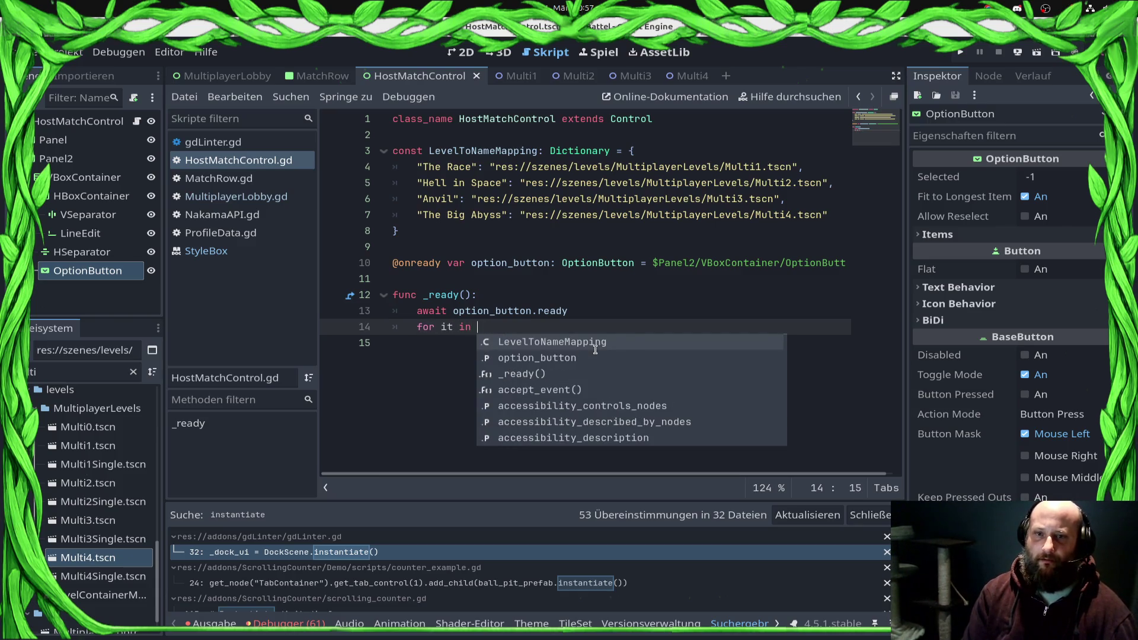
{"action": "double_click", "coordinate": [504, 150]}
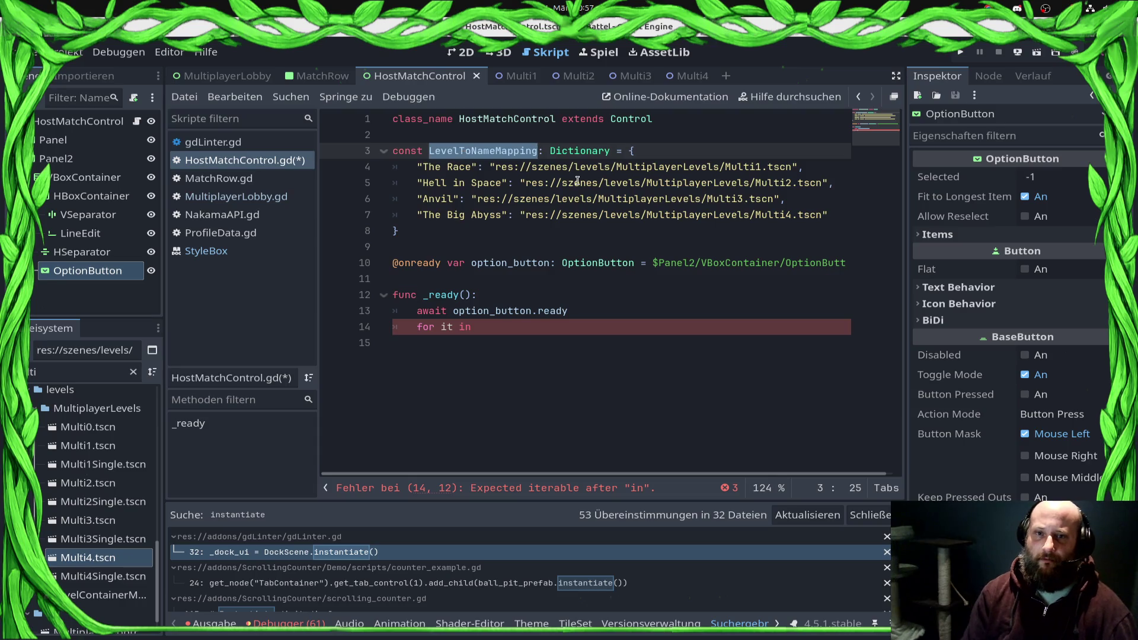
Step: Rename the LevelToNameMapping constant to LEVELNAME_TO_PATH_MAP
{"action": "type", "text": "LEVELNAME_TO_PA"}
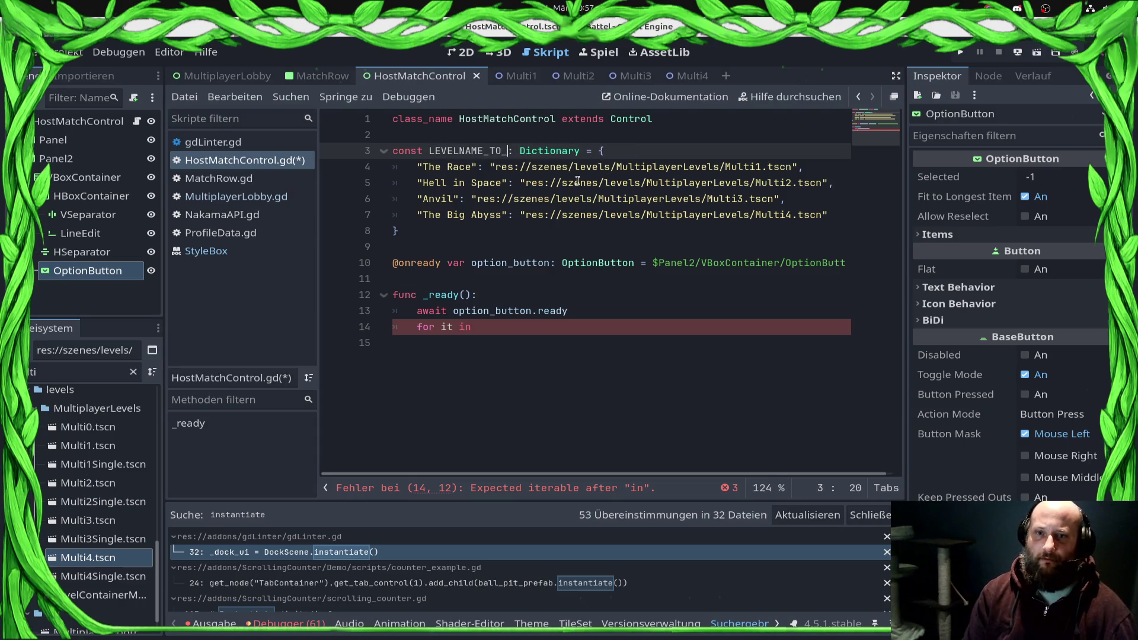
{"action": "type", "text": "TH_MA"}
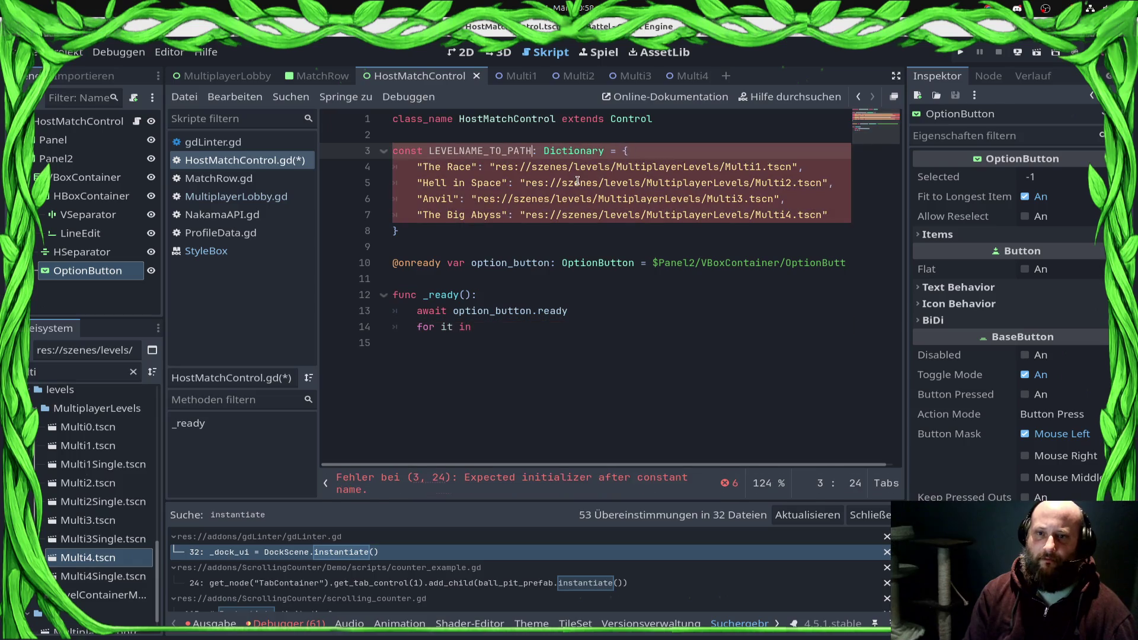
{"action": "type", "text": "PPING"}
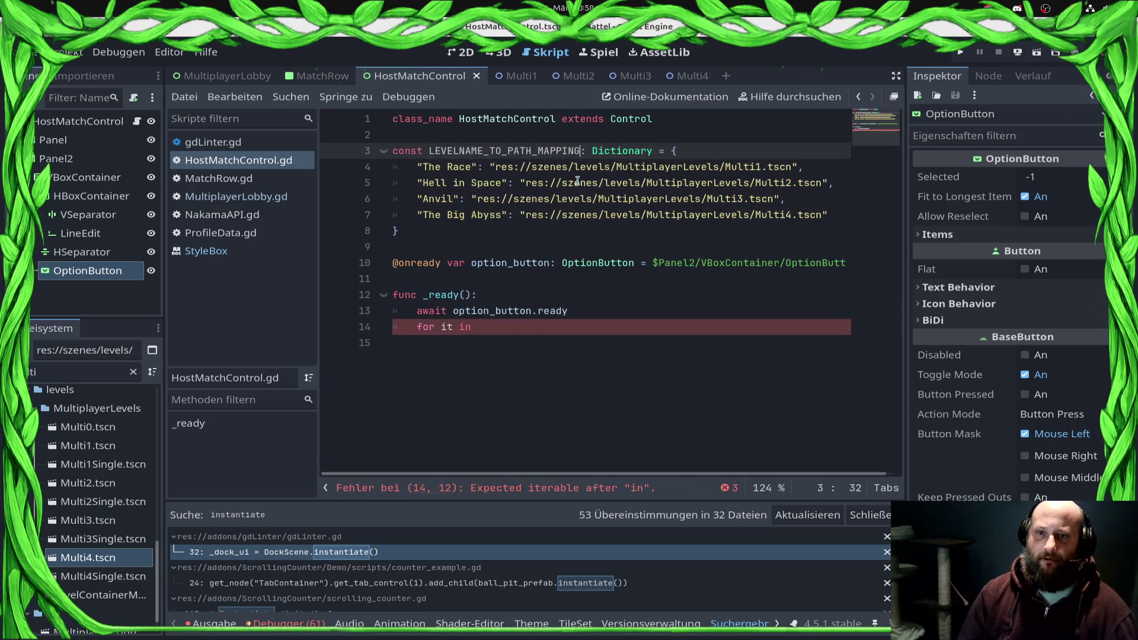
{"action": "key", "text": "BackSpace"}
{"action": "key", "text": "BackSpace"}
{"action": "key", "text": "BackSpace"}
{"action": "double_click", "coordinate": [521, 152]}
{"action": "key", "text": "ctrl+c"}
Step: Complete the loop header as 'for it in LEVELNAME_TO_PATH_MAP.keys():' and save the script
{"action": "left_click", "coordinate": [502, 332]}
{"action": "key", "text": "ctrl+v"}
{"action": "type", "text": ".keys("}
{"action": "key", "text": "Return"}
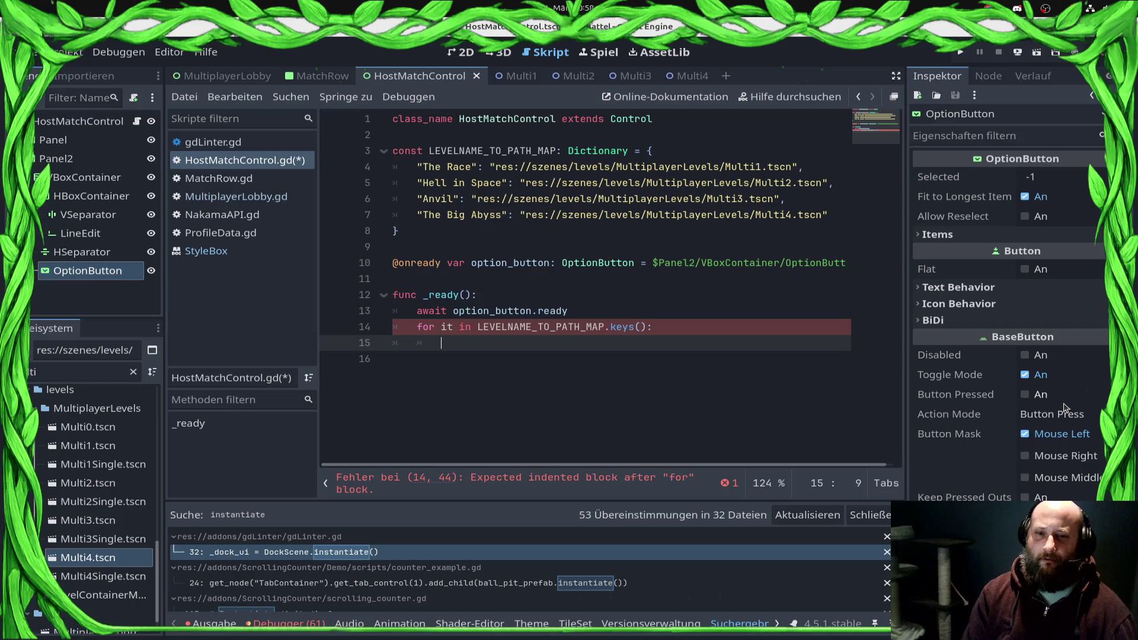
{"action": "key", "text": "ctrl+s"}
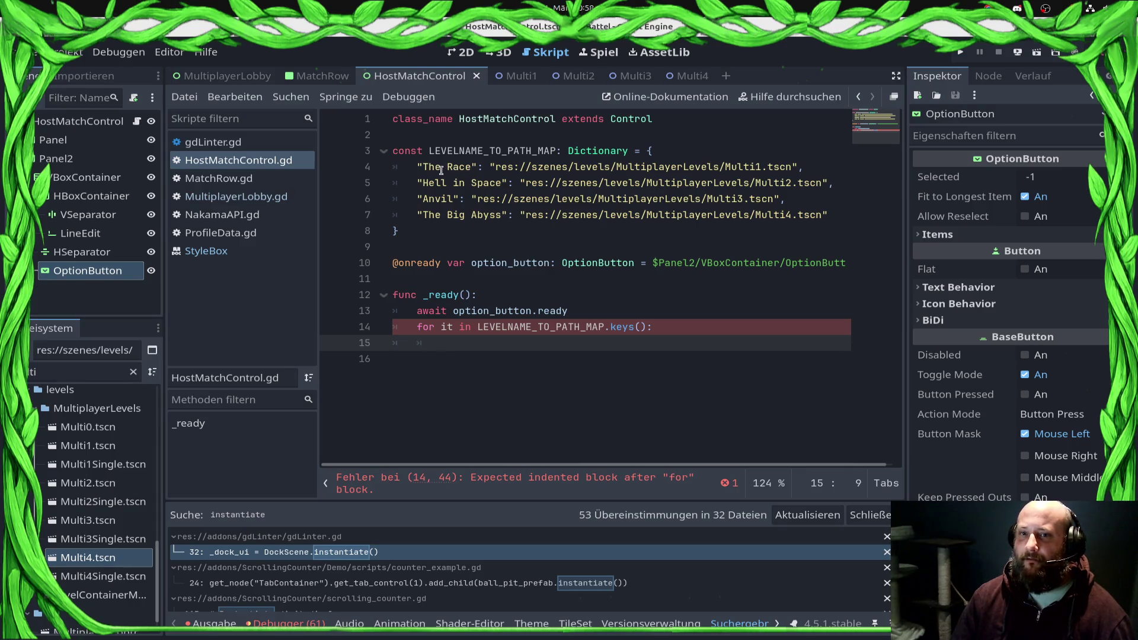
{"action": "left_click", "coordinate": [416, 168]}
{"action": "mouse_move", "coordinate": [535, 217]}
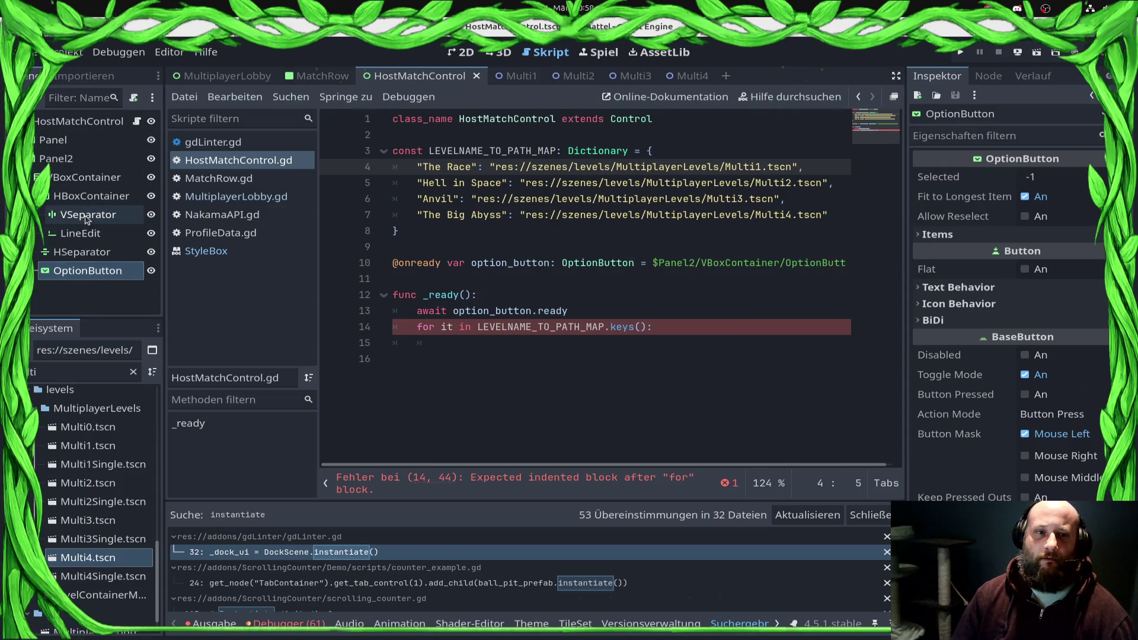
{"action": "right_click", "coordinate": [81, 272]}
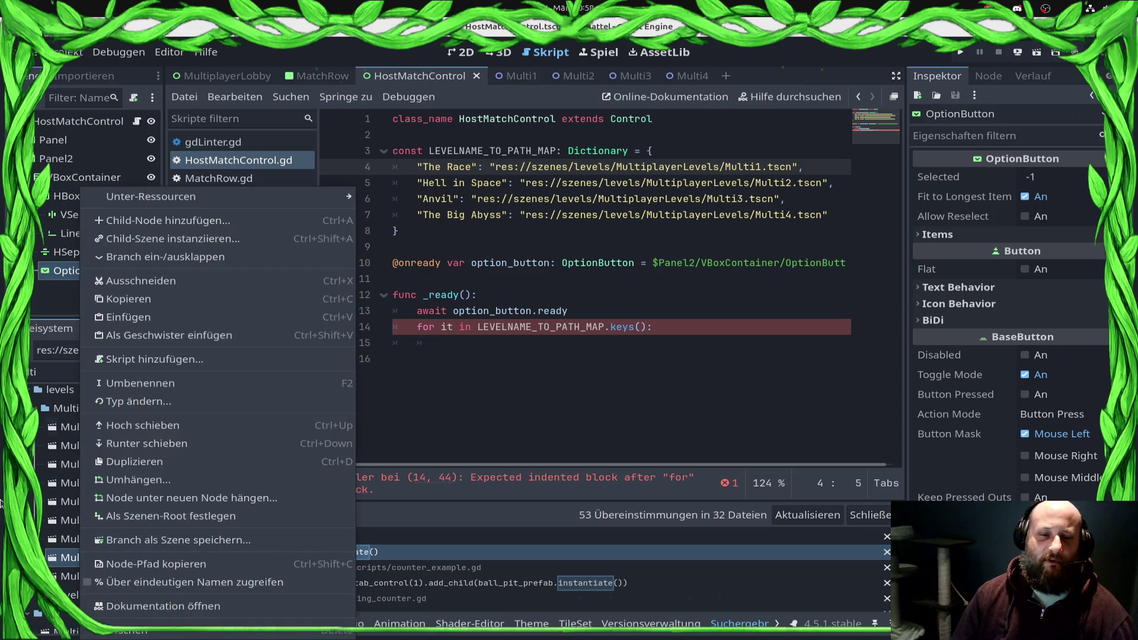
{"action": "left_click", "coordinate": [146, 606]}
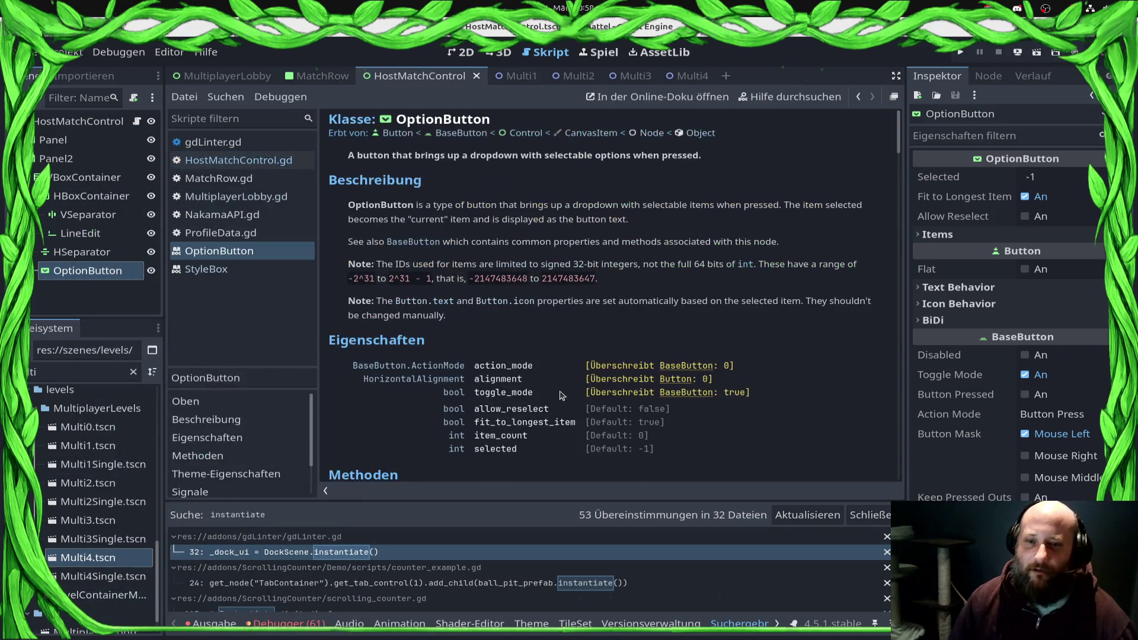
{"action": "scroll", "coordinate": [620, 367], "scroll_direction": "down", "scroll_amount": 3}
{"action": "scroll", "coordinate": [622, 435], "scroll_direction": "down", "scroll_amount": 3}
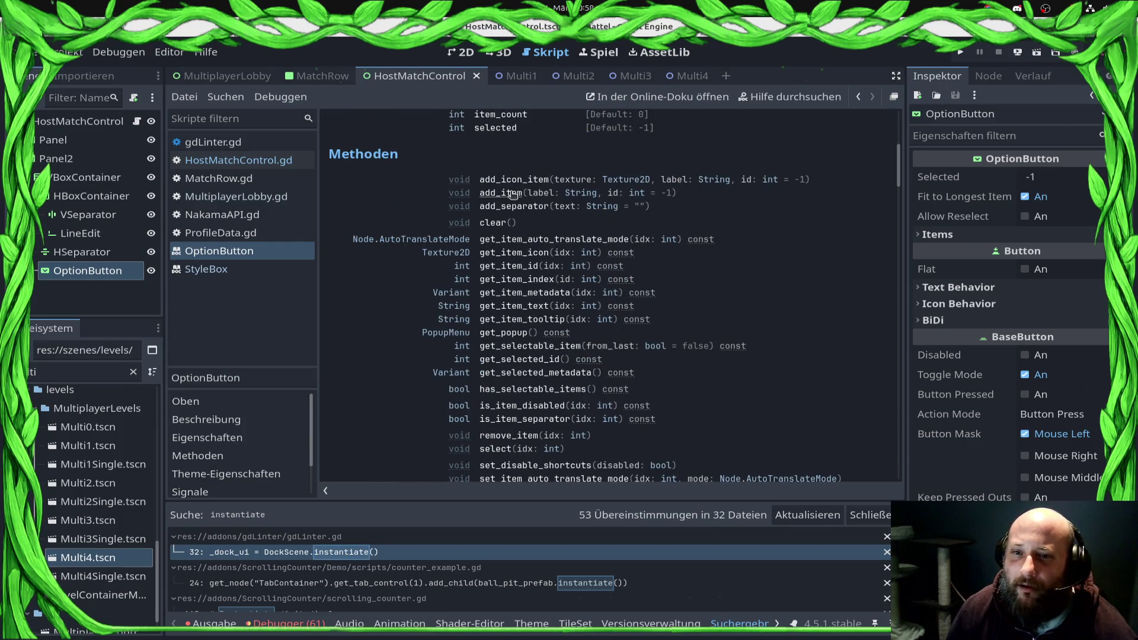
{"action": "left_click", "coordinate": [238, 160]}
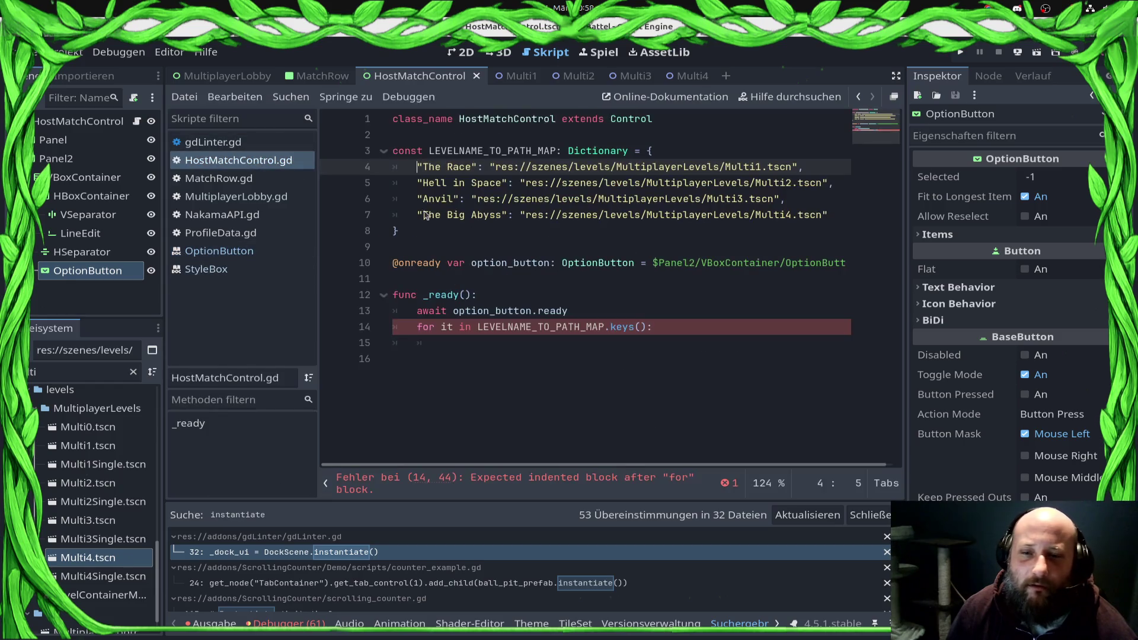
{"action": "left_click", "coordinate": [569, 342]}
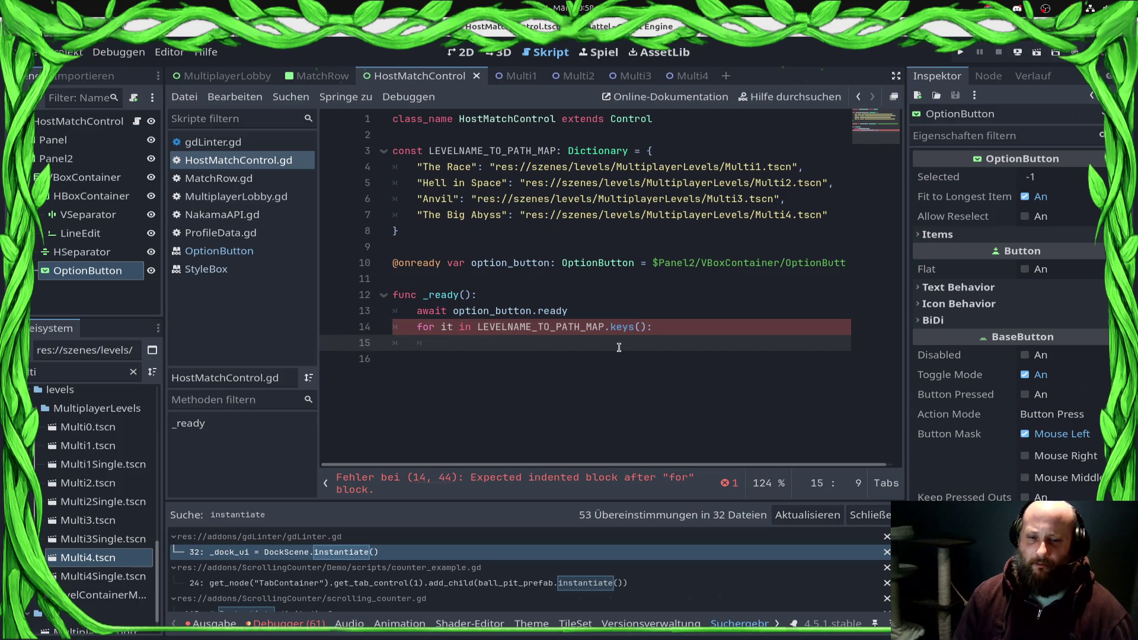
Step: Write option_button.add_item(it) as the loop body and save
{"action": "type", "text": "opti"}
{"action": "key", "text": "Return"}
{"action": "type", "text": ".add_i"}
{"action": "key", "text": "Return"}
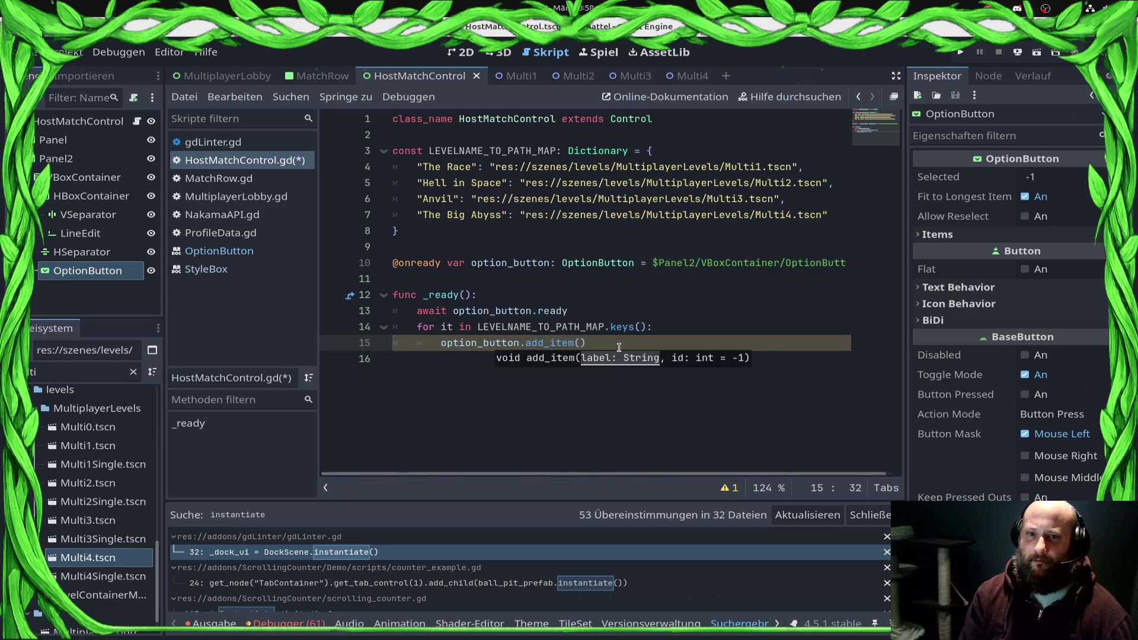
{"action": "type", "text": "it"}
{"action": "key", "text": "ctrl+s"}
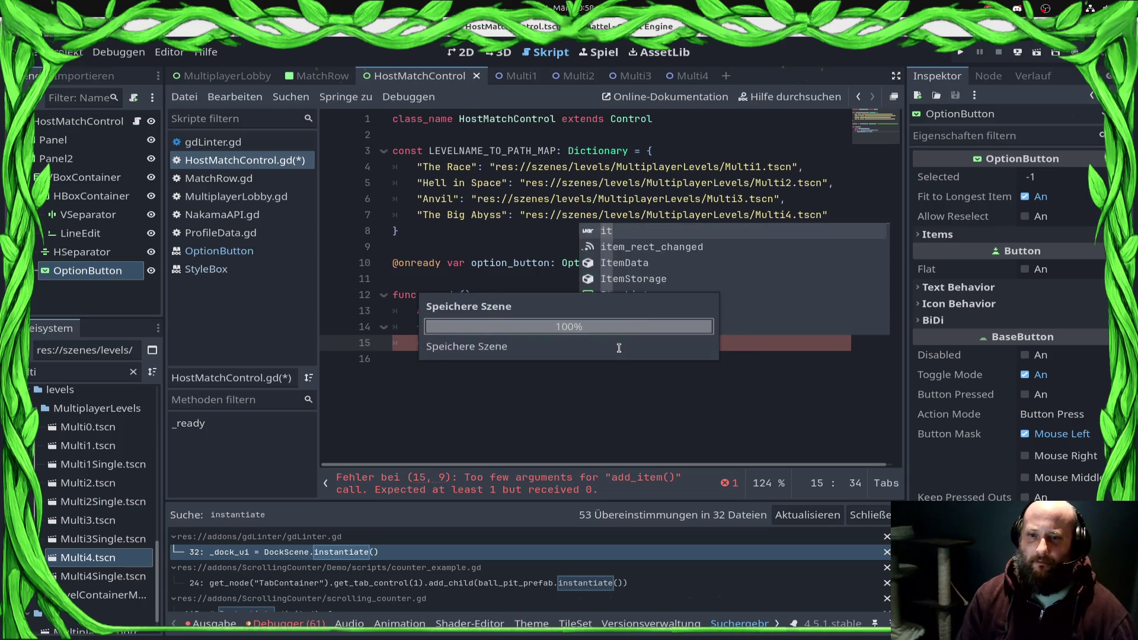
{"action": "key", "text": "Up"}
Step: Rename the loop variable to 'map_name: String', pass map_name to add_item, and save
{"action": "key", "text": "BackSpace"}
{"action": "key", "text": "Delete"}
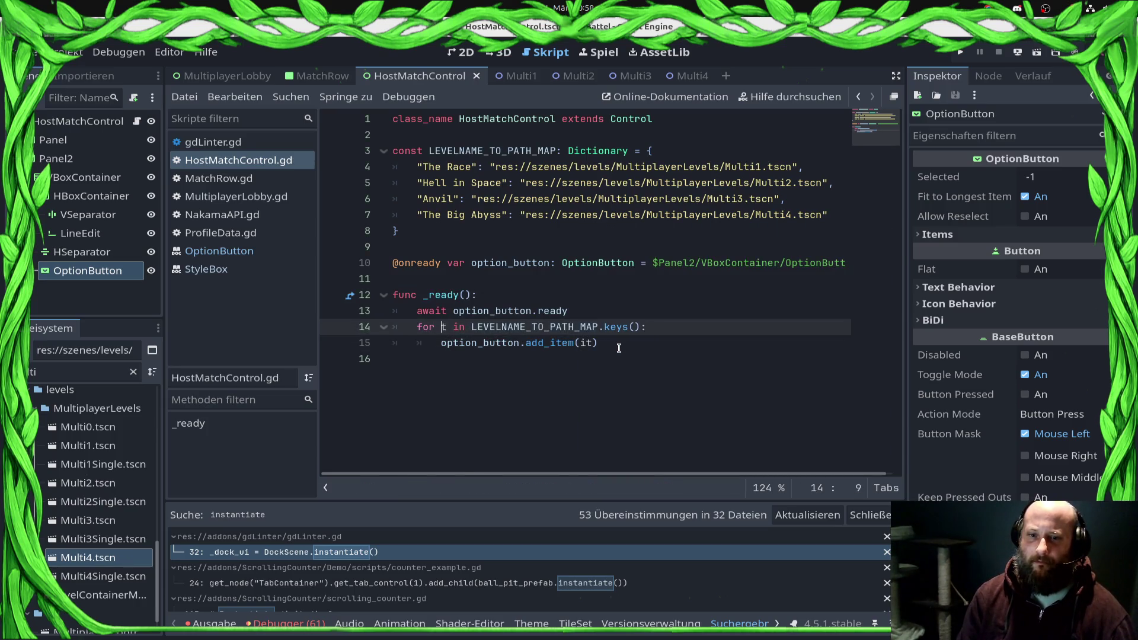
{"action": "type", "text": "map_na,m"}
{"action": "key", "text": "BackSpace"}
{"action": "key", "text": "BackSpace"}
{"action": "type", "text": "me: String"}
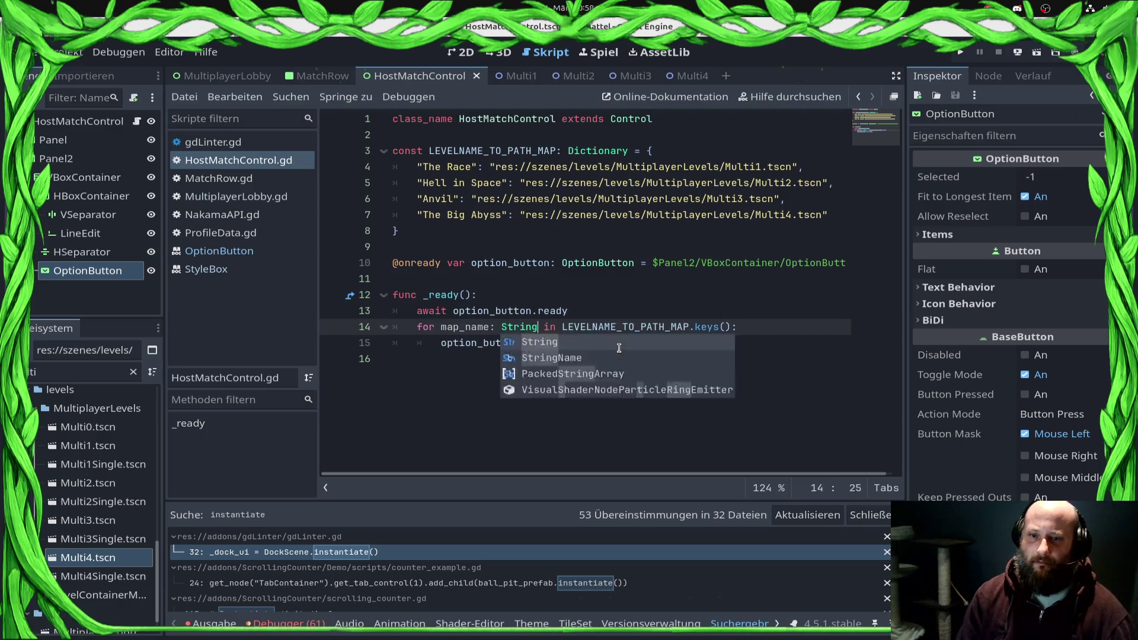
{"action": "key", "text": "Return"}
{"action": "left_click", "coordinate": [619, 348]}
{"action": "key", "text": "Left"}
{"action": "key", "text": "BackSpace"}
{"action": "key", "text": "BackSpace"}
{"action": "type", "text": "map_name"}
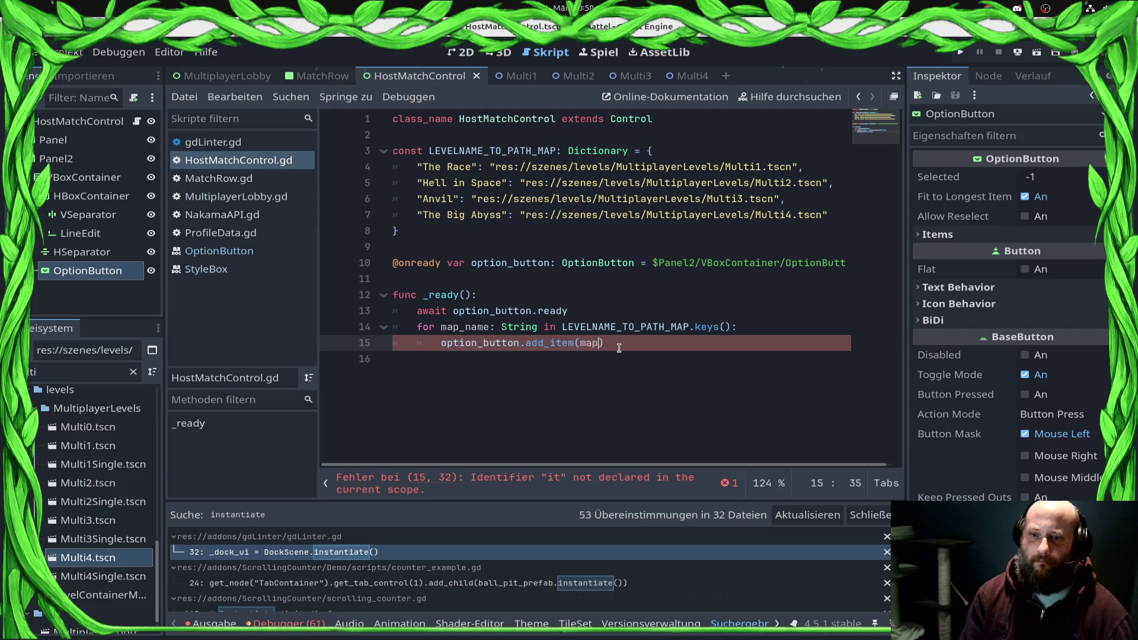
{"action": "key", "text": "ctrl+s"}
{"action": "key", "text": "End"}
{"action": "key", "text": "Return"}
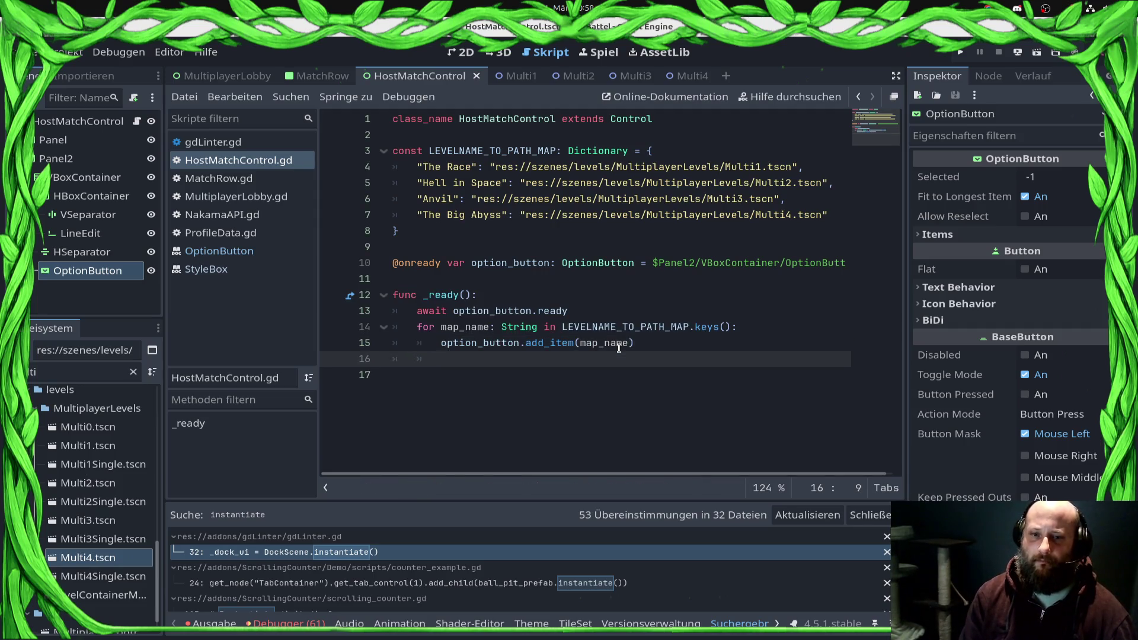
{"action": "key", "text": "ctrl+s"}
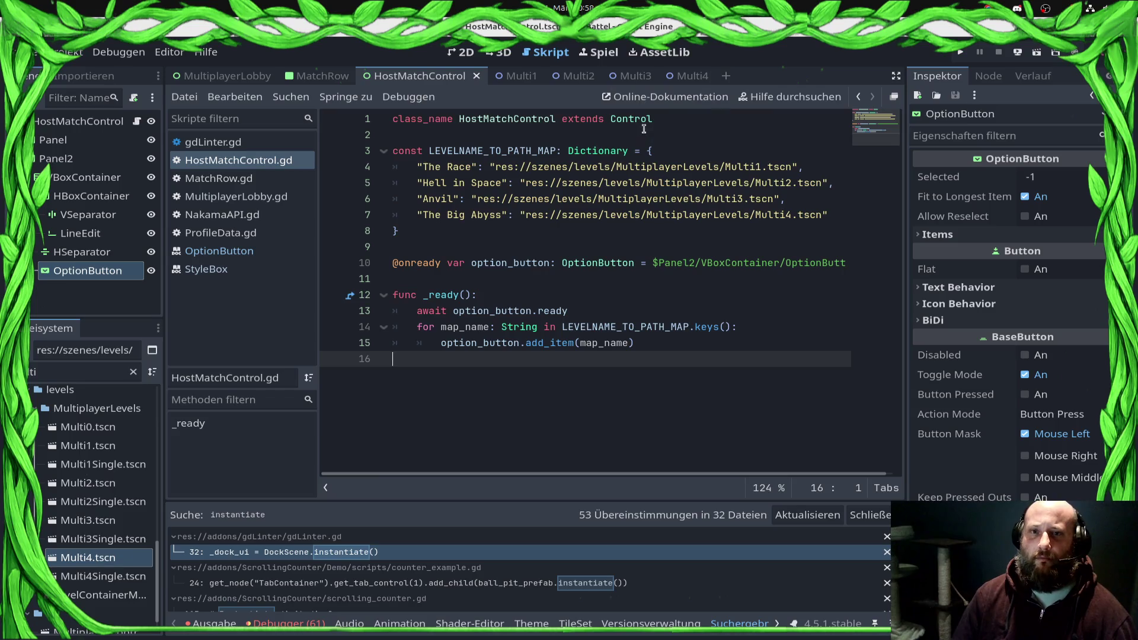
Step: Test-run the scene, delete the 'await option_button.ready' line, then rerun and check the level dropdown
{"action": "left_click", "coordinate": [1037, 52]}
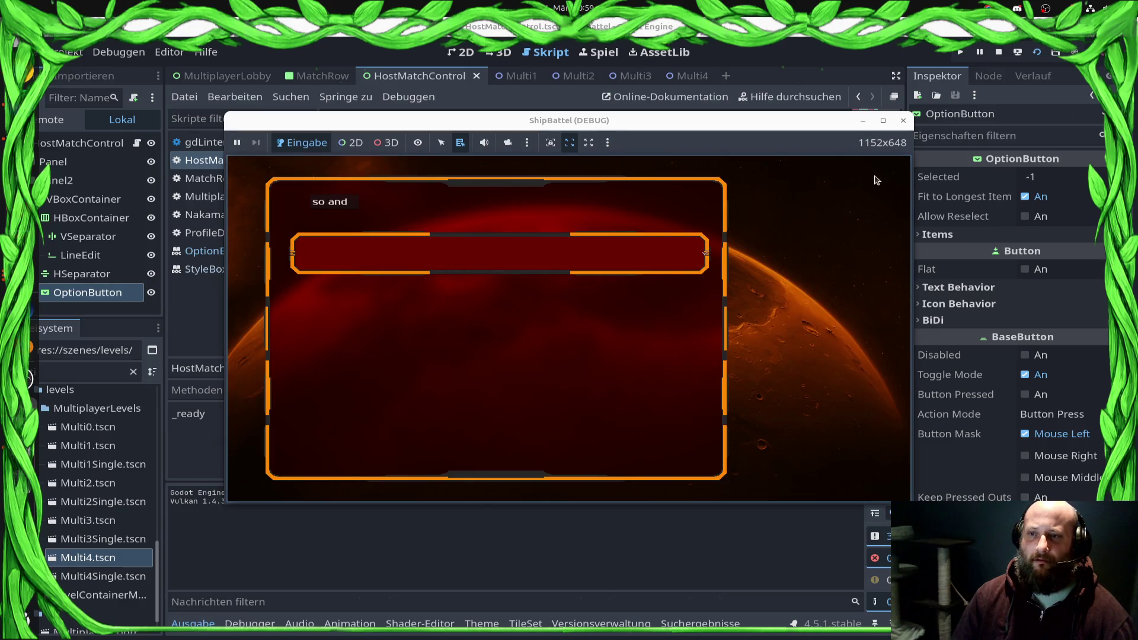
{"action": "left_click", "coordinate": [904, 121]}
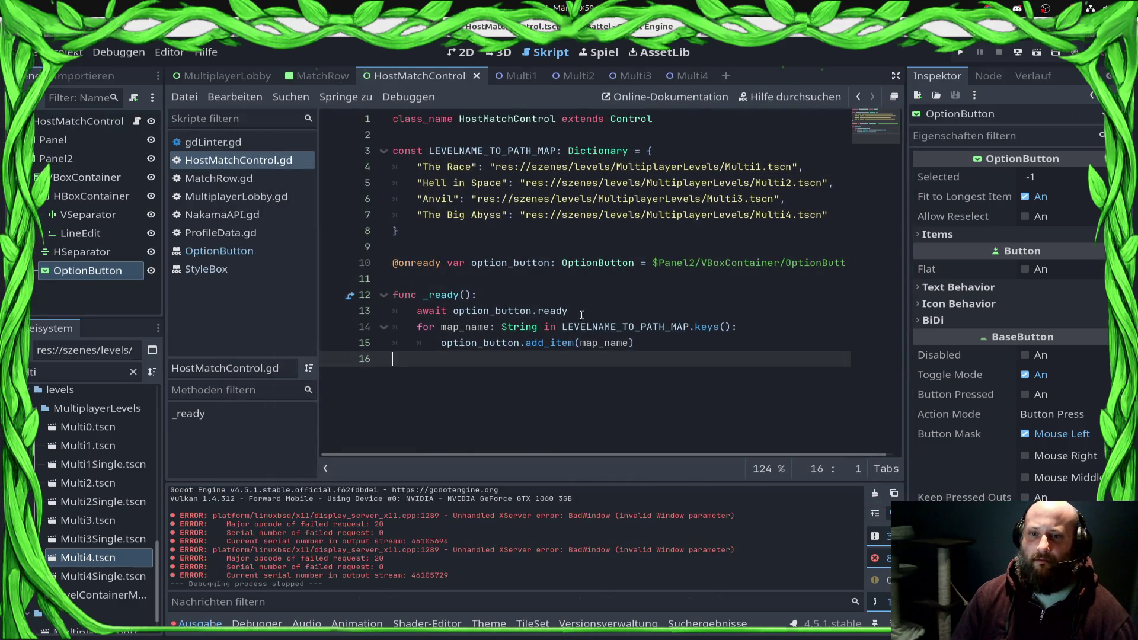
{"action": "triple_click", "coordinate": [582, 314]}
{"action": "key", "text": "BackSpace"}
{"action": "key", "text": "BackSpace"}
{"action": "left_click", "coordinate": [1048, 54]}
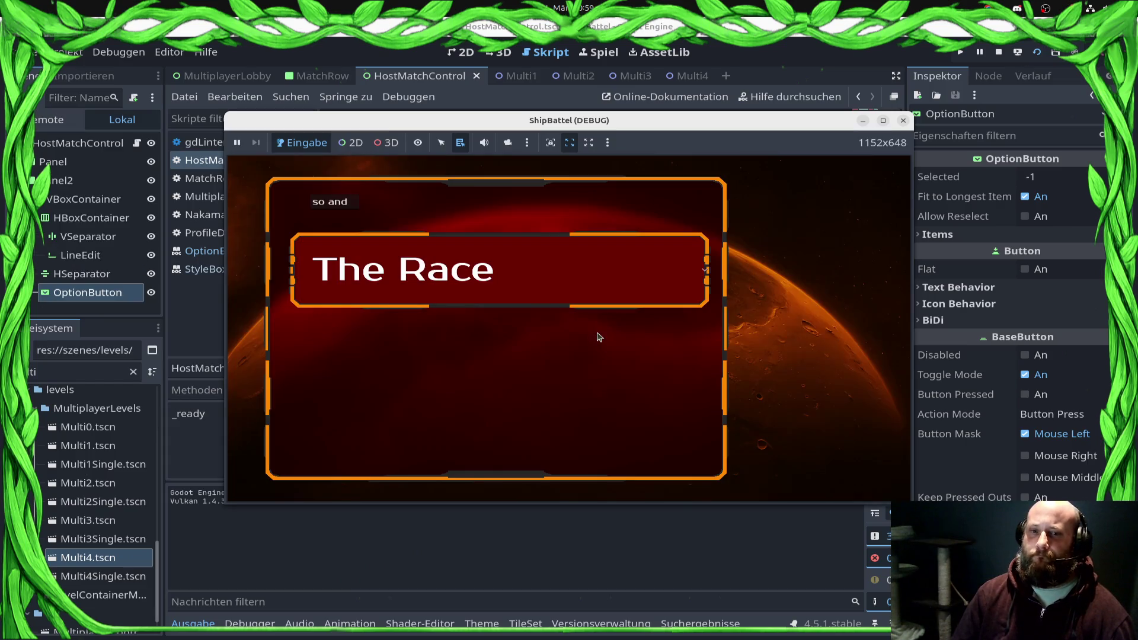
{"action": "left_click", "coordinate": [546, 275]}
{"action": "left_click", "coordinate": [511, 457]}
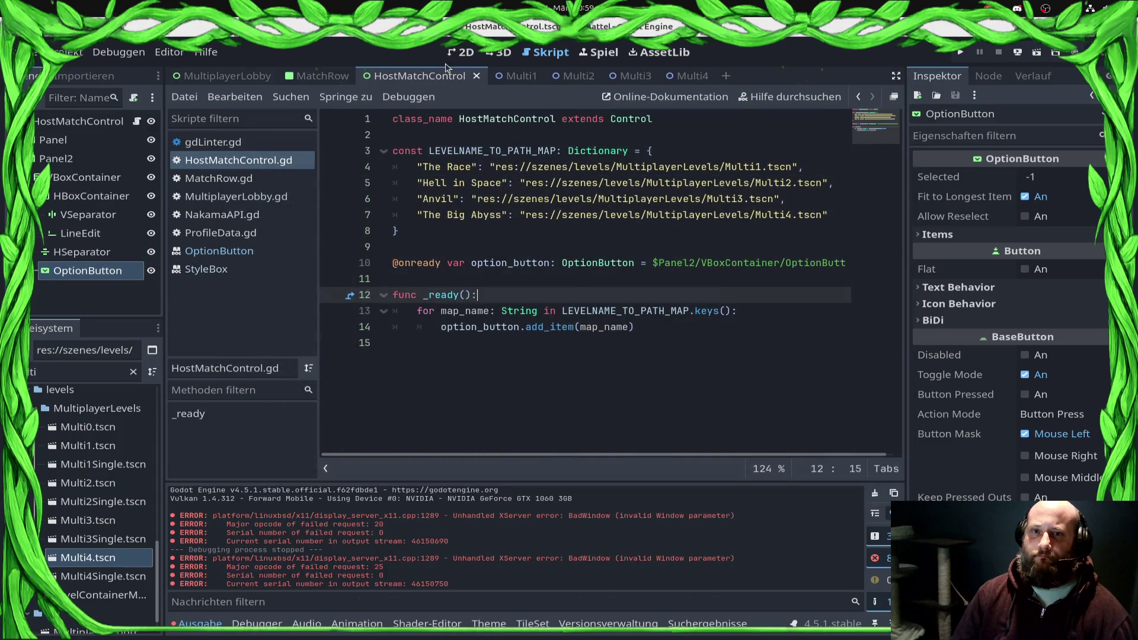
Step: Inspect the OptionButton and Panel2's VBoxContainer layout, undoing an accidental scale change
{"action": "left_click", "coordinate": [459, 52]}
{"action": "left_click", "coordinate": [53, 140]}
{"action": "left_click", "coordinate": [89, 177]}
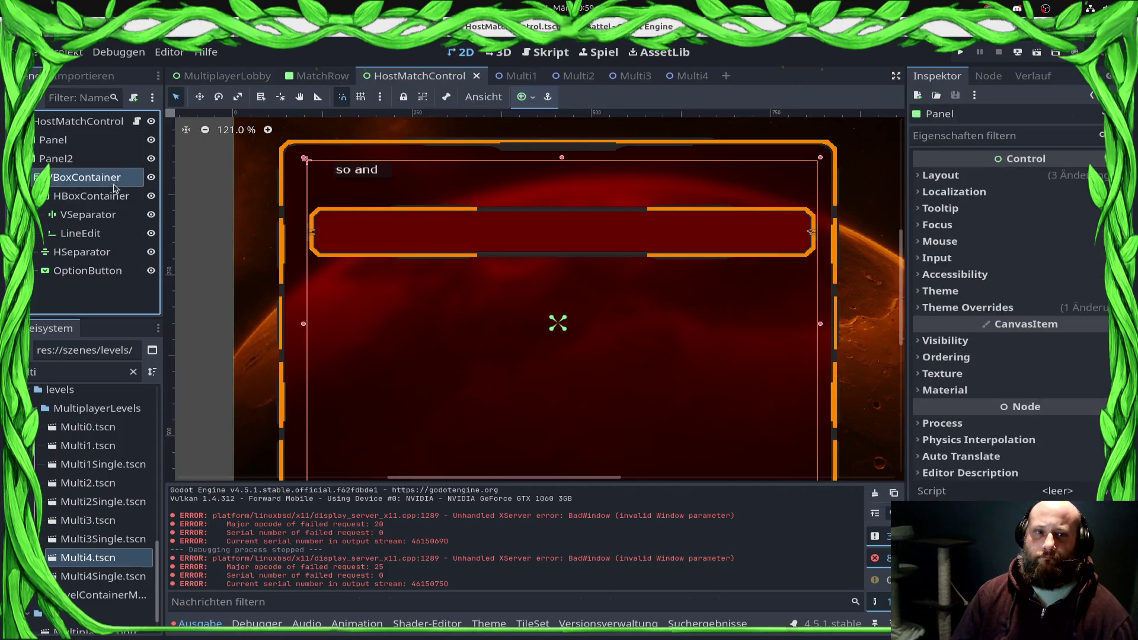
{"action": "left_click", "coordinate": [88, 271]}
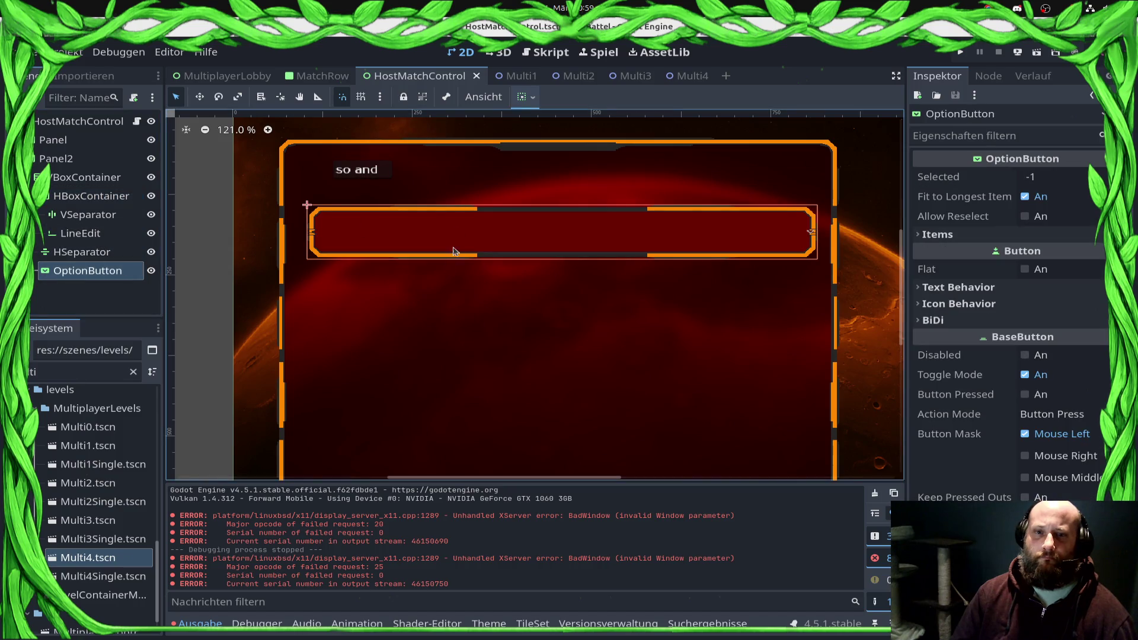
{"action": "mouse_move", "coordinate": [975, 414]}
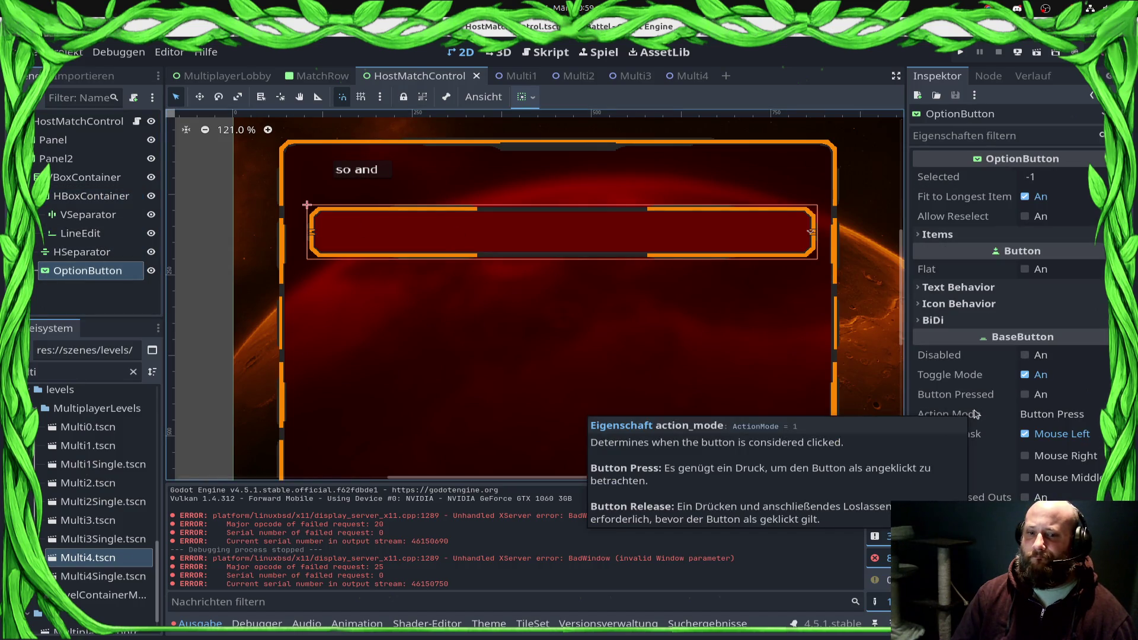
{"action": "scroll", "coordinate": [978, 427], "scroll_direction": "down", "scroll_amount": 10}
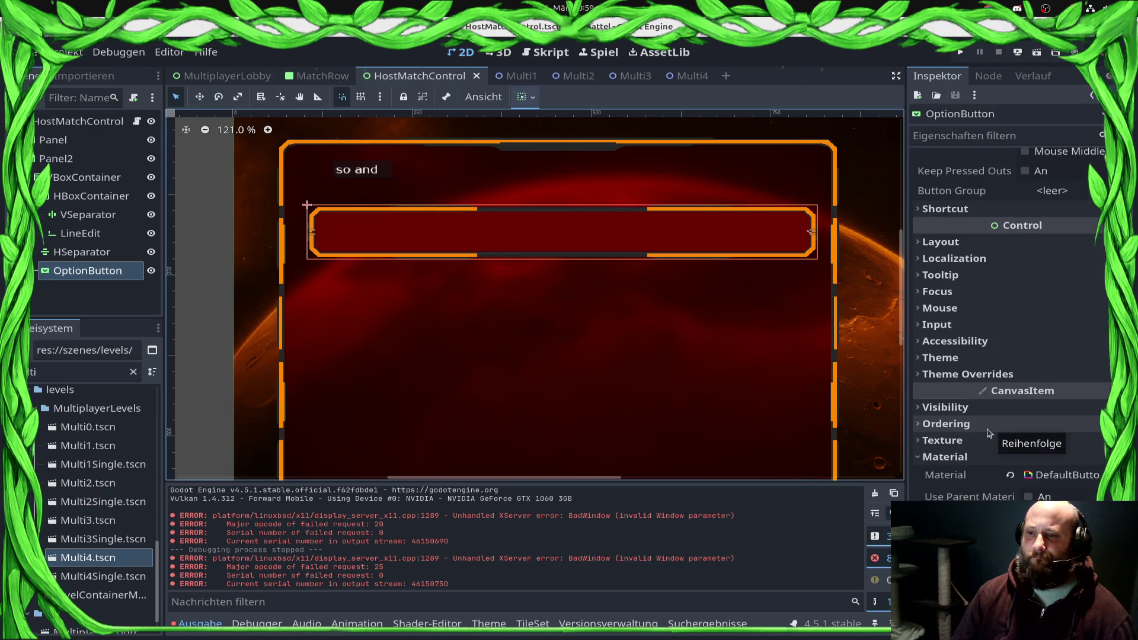
{"action": "scroll", "coordinate": [981, 468], "scroll_direction": "up", "scroll_amount": 10}
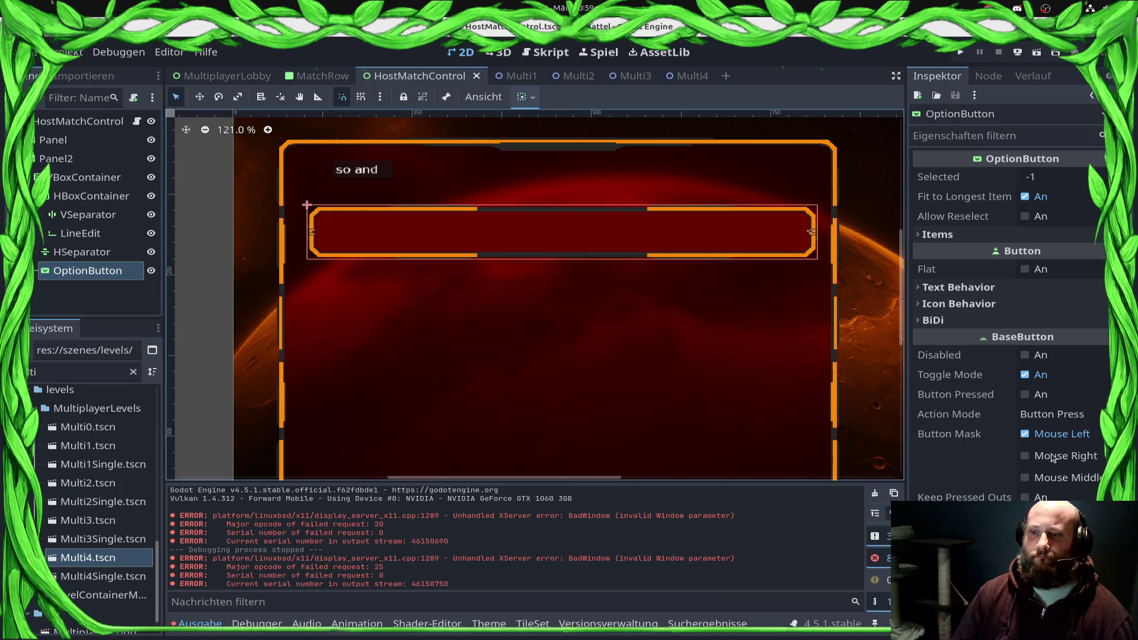
{"action": "left_click", "coordinate": [79, 162]}
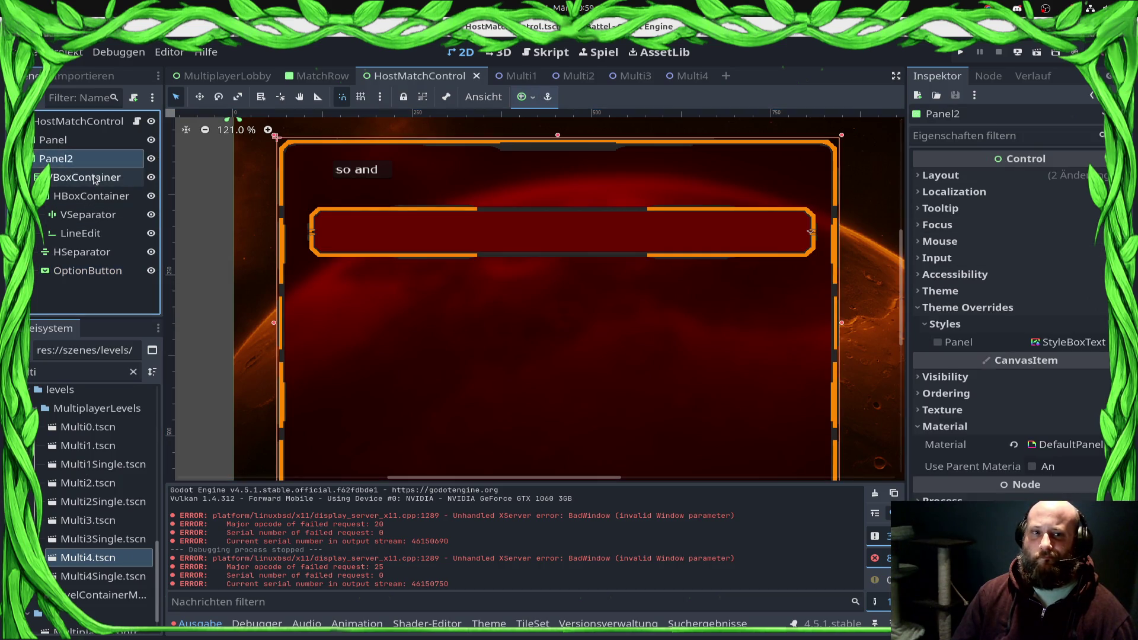
{"action": "left_click", "coordinate": [95, 179]}
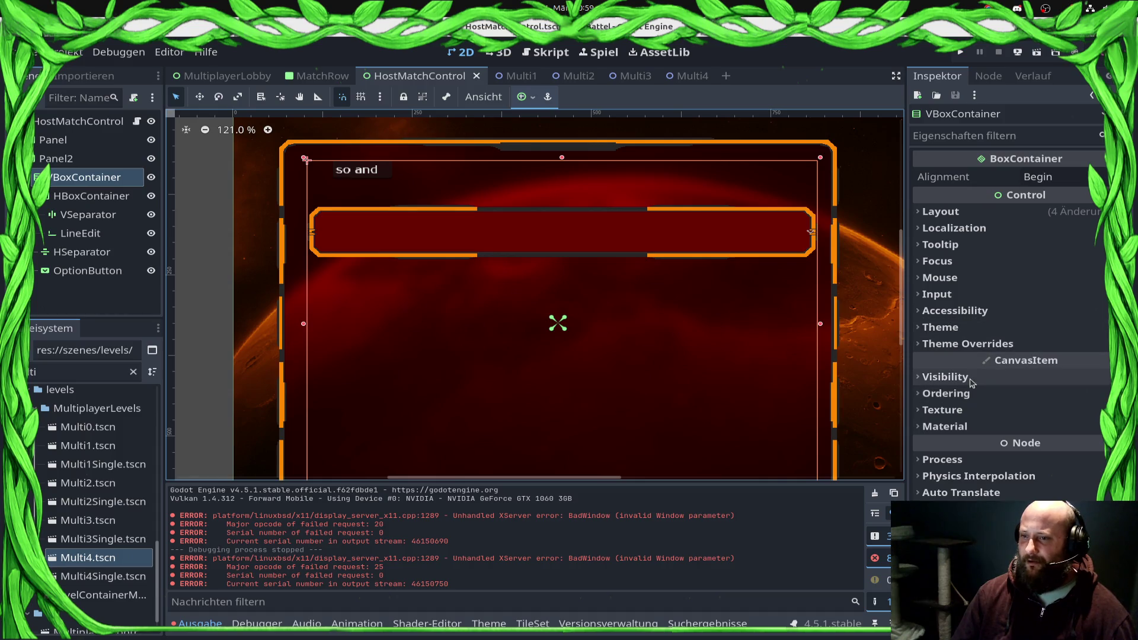
{"action": "left_click", "coordinate": [948, 210]}
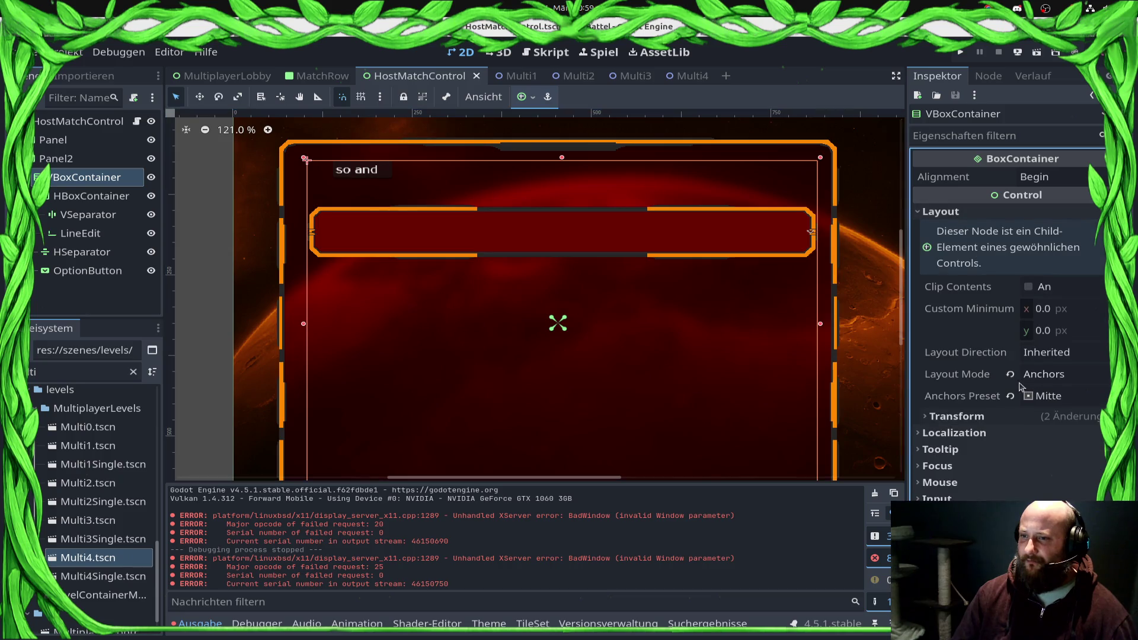
{"action": "left_click", "coordinate": [971, 419]}
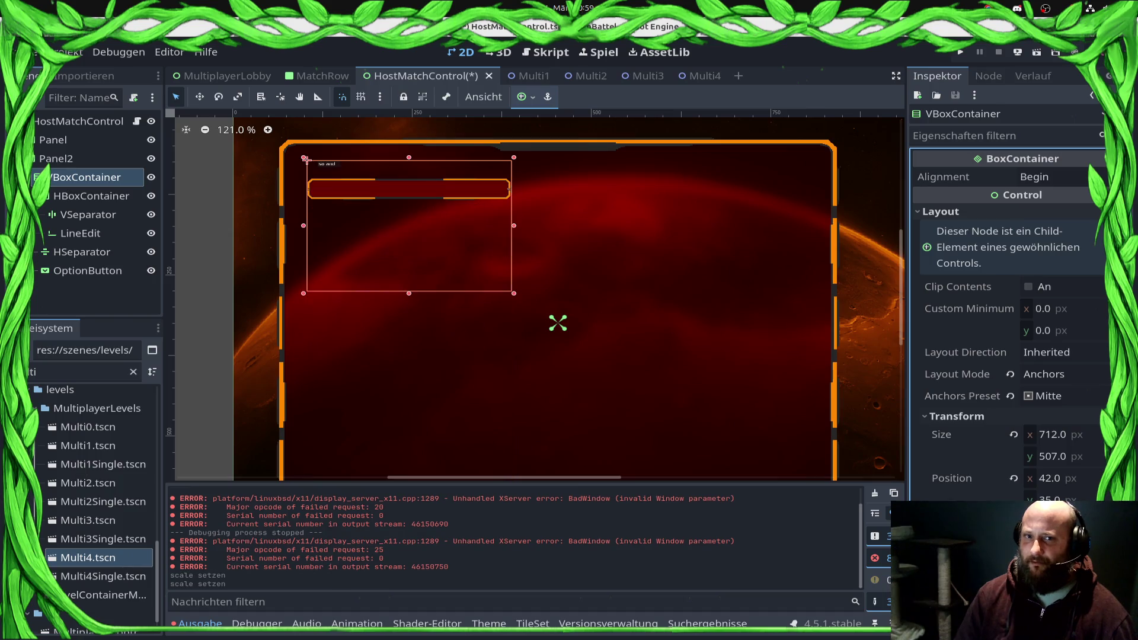
{"action": "key", "text": "ctrl+z"}
{"action": "key", "text": "ctrl+z"}
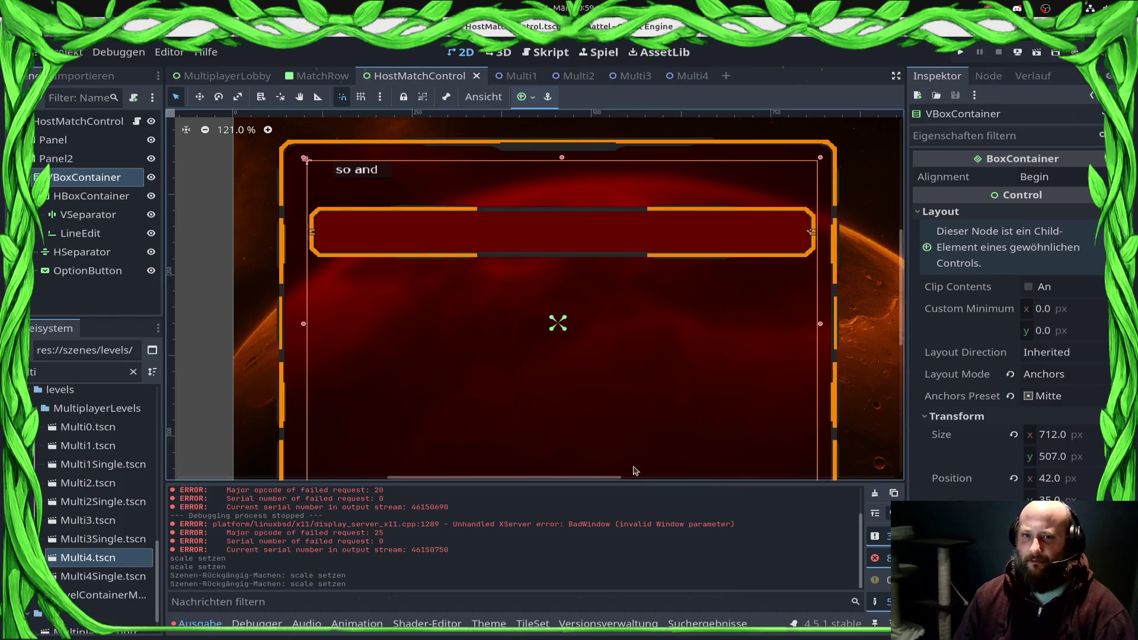
Step: Enable a font_size theme override on the level OptionButton and save the scene
{"action": "left_click", "coordinate": [416, 240]}
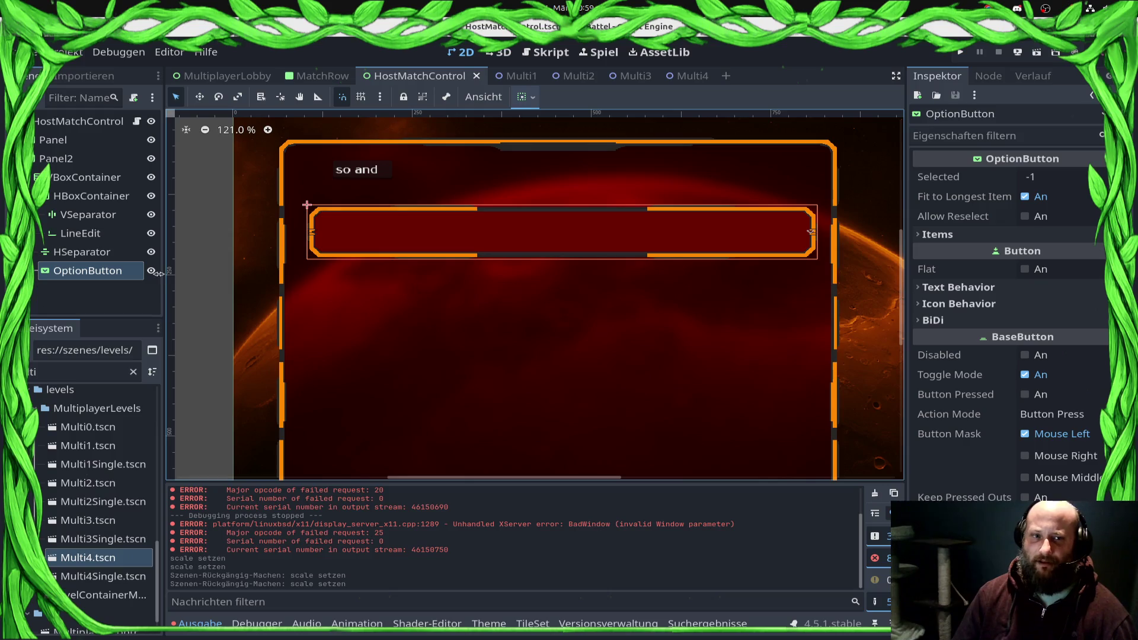
{"action": "scroll", "coordinate": [986, 434], "scroll_direction": "down", "scroll_amount": 5}
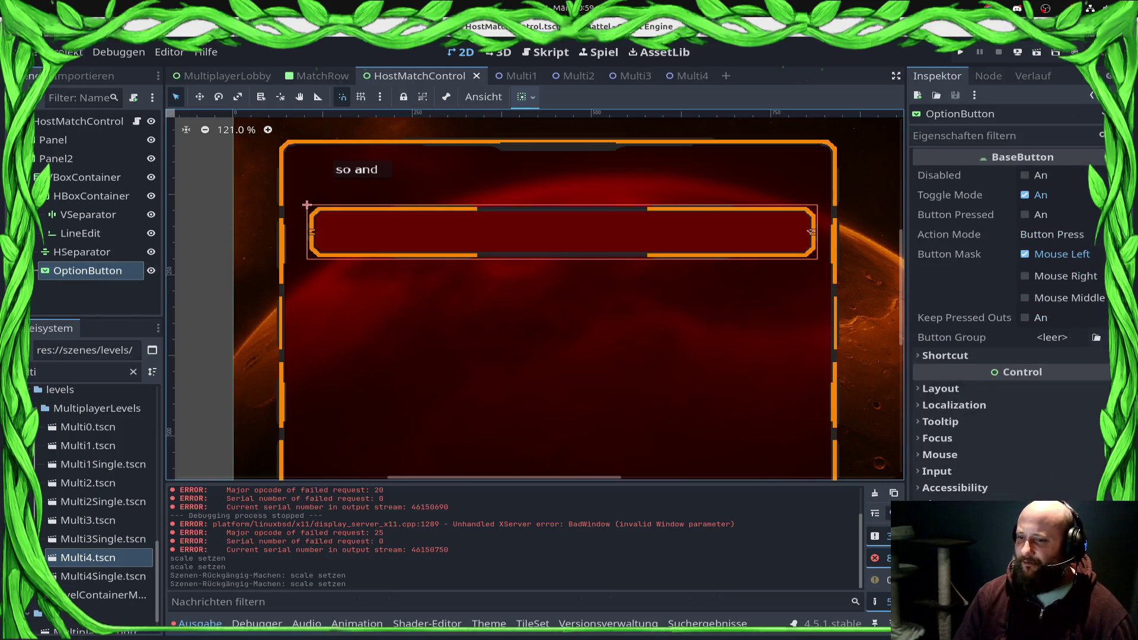
{"action": "scroll", "coordinate": [955, 369], "scroll_direction": "up", "scroll_amount": 5}
{"action": "scroll", "coordinate": [955, 369], "scroll_direction": "down", "scroll_amount": 6}
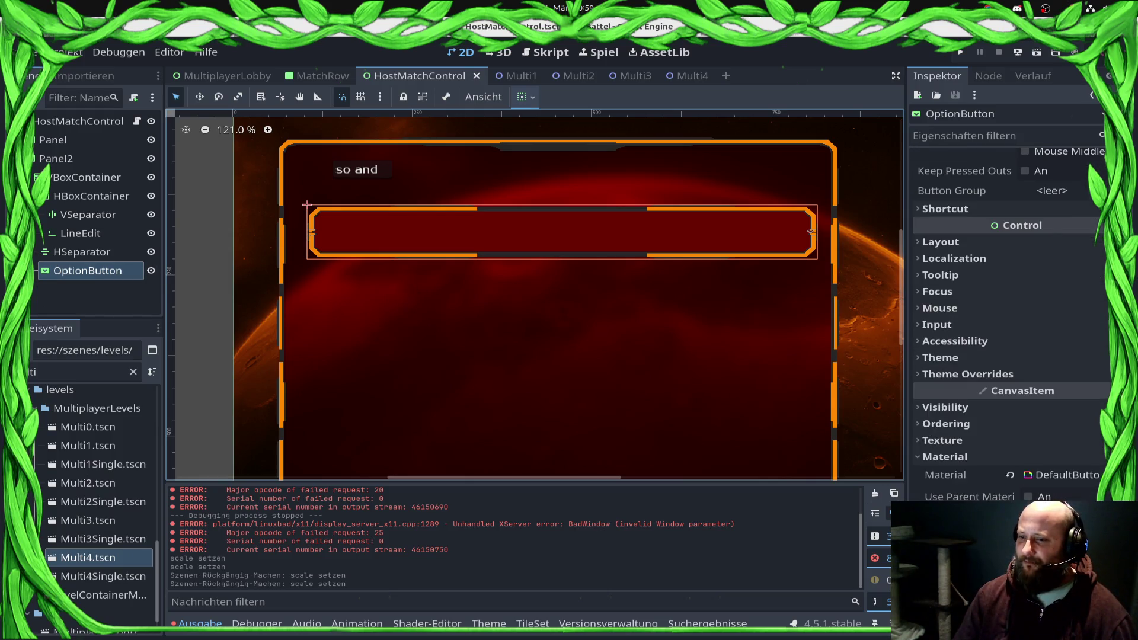
{"action": "left_click", "coordinate": [955, 371]}
{"action": "left_click", "coordinate": [955, 362]}
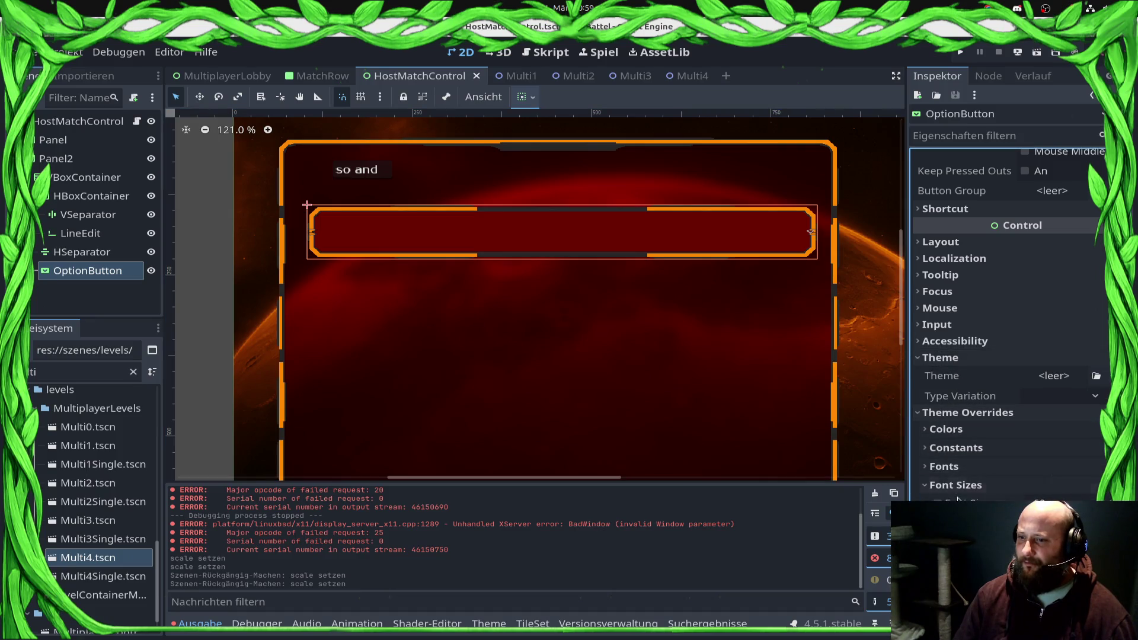
{"action": "left_click", "coordinate": [935, 503]}
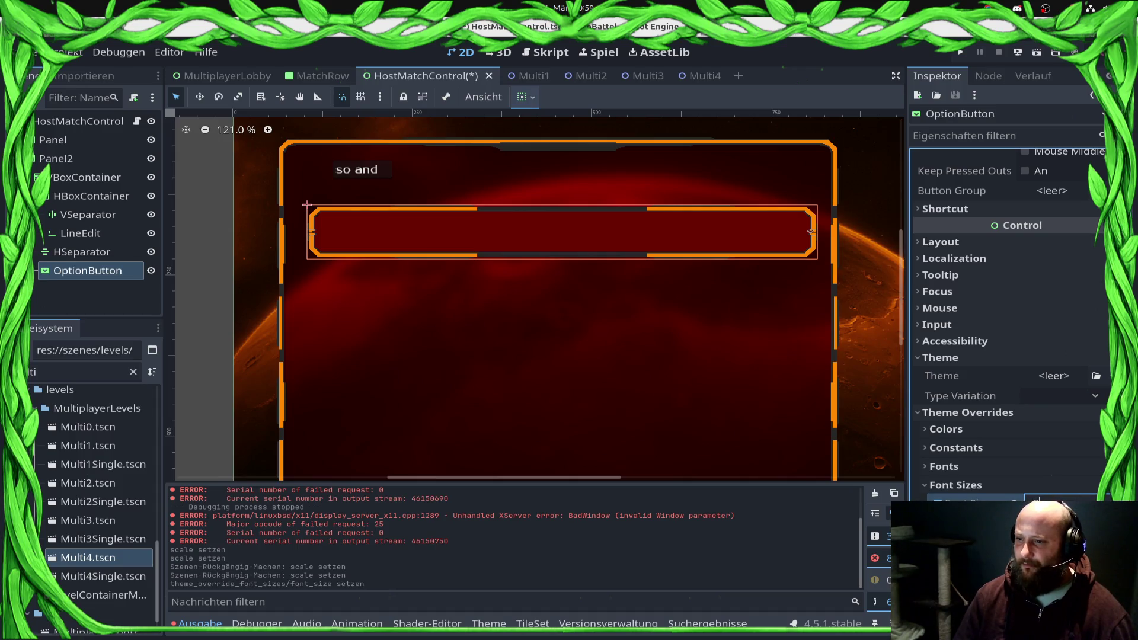
{"action": "key", "text": "ctrl+s"}
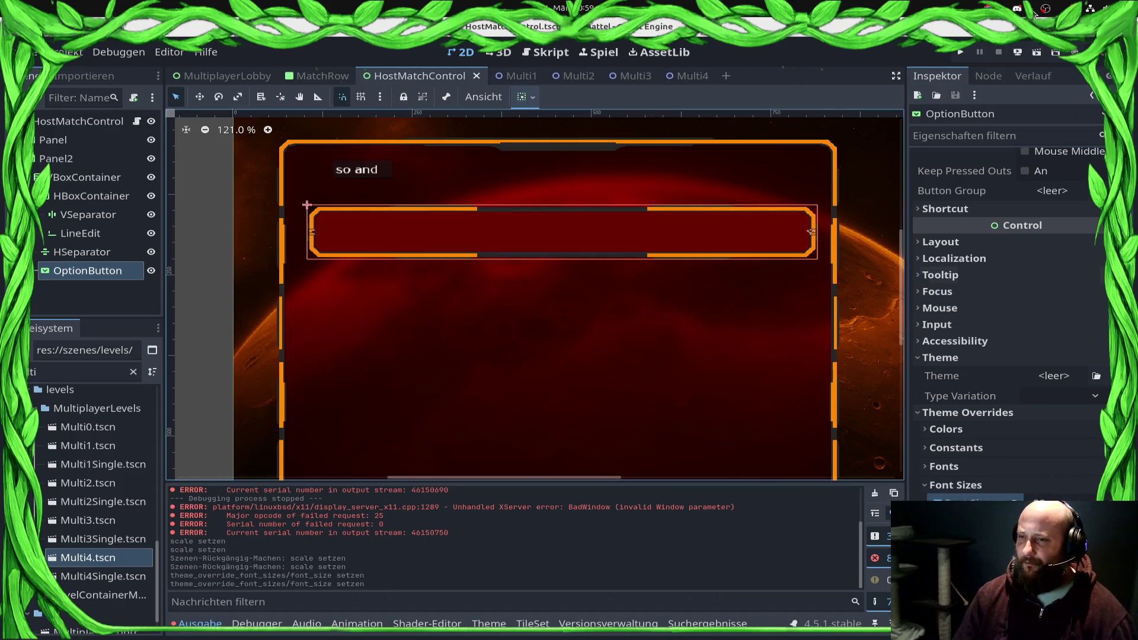
{"action": "scroll", "coordinate": [1040, 287], "scroll_direction": "up", "scroll_amount": 6}
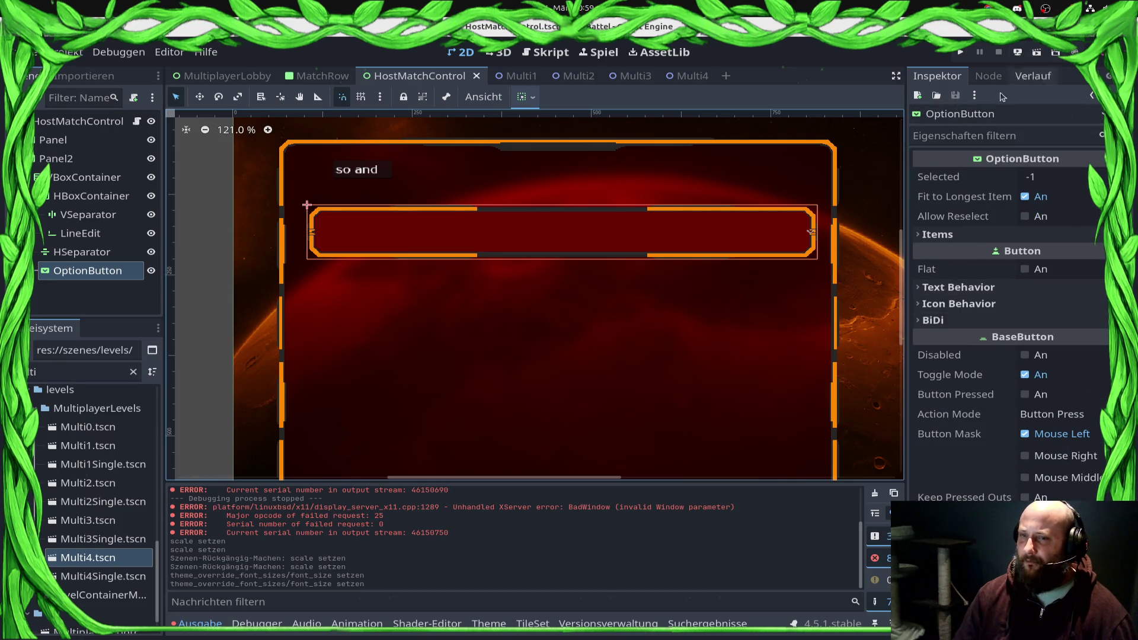
{"action": "left_click", "coordinate": [556, 51]}
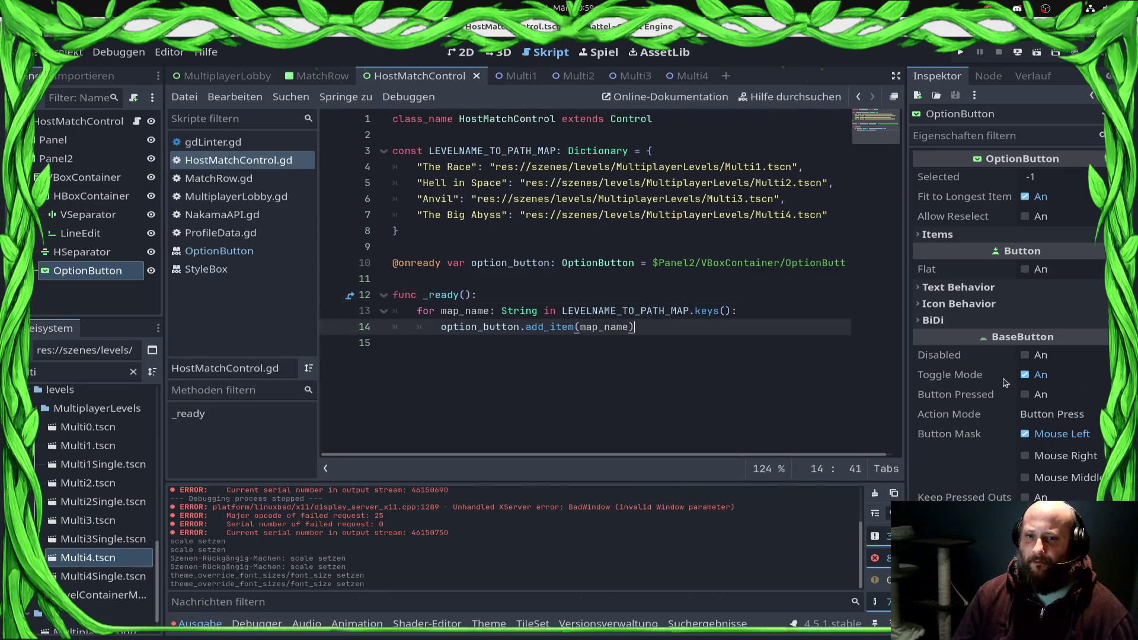
Step: Add 'option_button.selected = 0' after the add_item loop in _ready and save the script
{"action": "key", "text": "Return"}
{"action": "type", "text": "ons."}
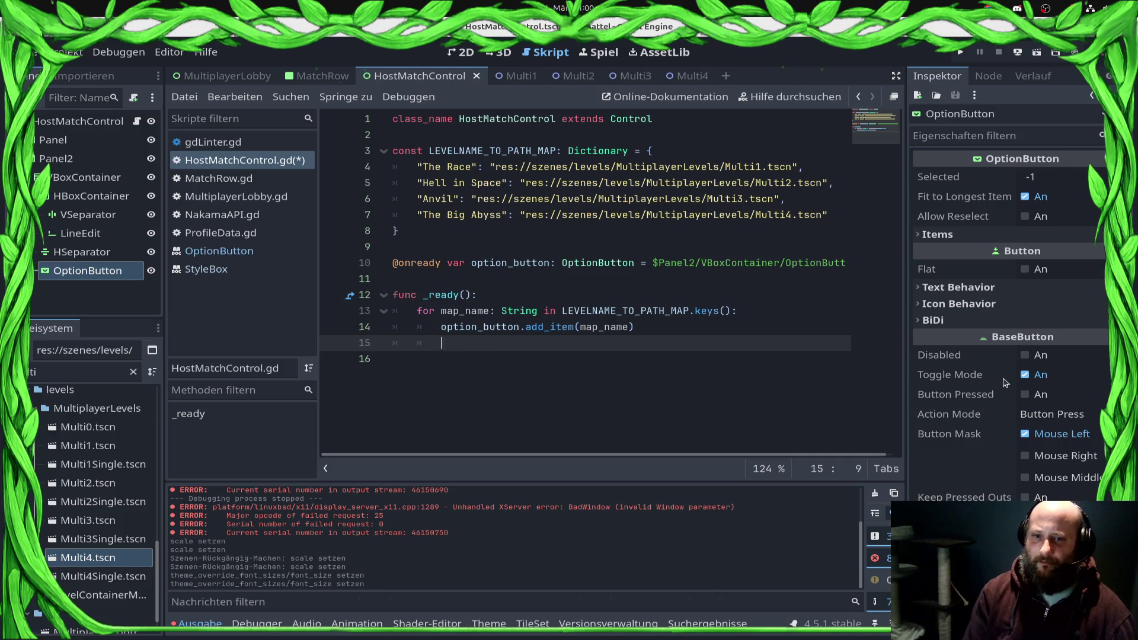
{"action": "type", "text": "n"}
{"action": "key", "text": "Return"}
{"action": "type", "text": ".sele"}
{"action": "key", "text": "Down"}
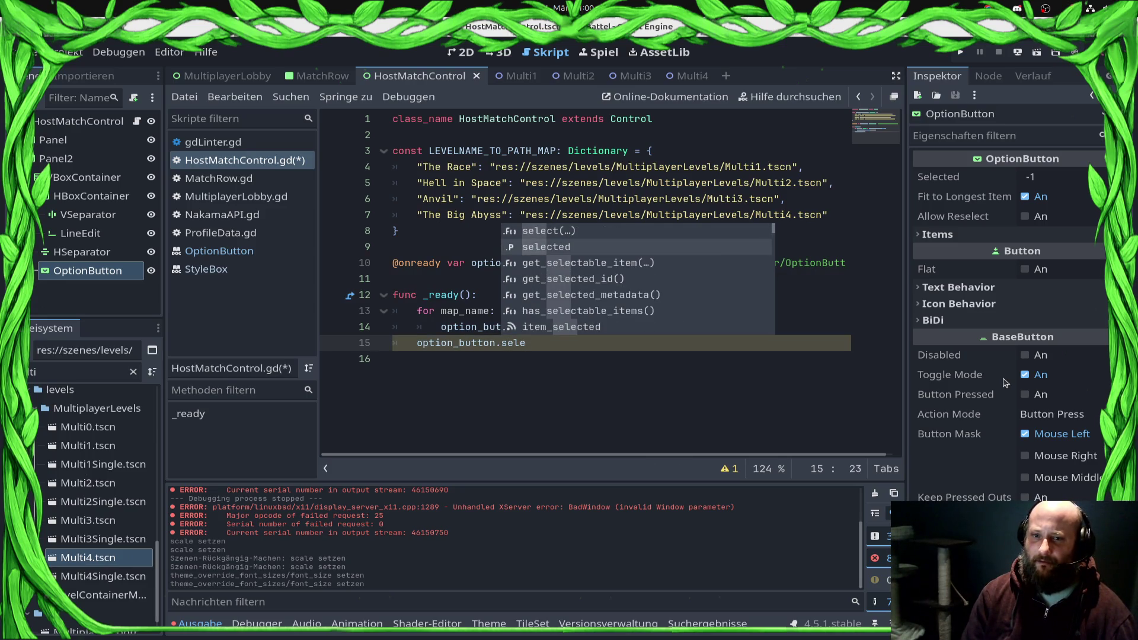
{"action": "key", "text": "BackSpace"}
{"action": "key", "text": "BackSpace"}
{"action": "type", "text": "t_"}
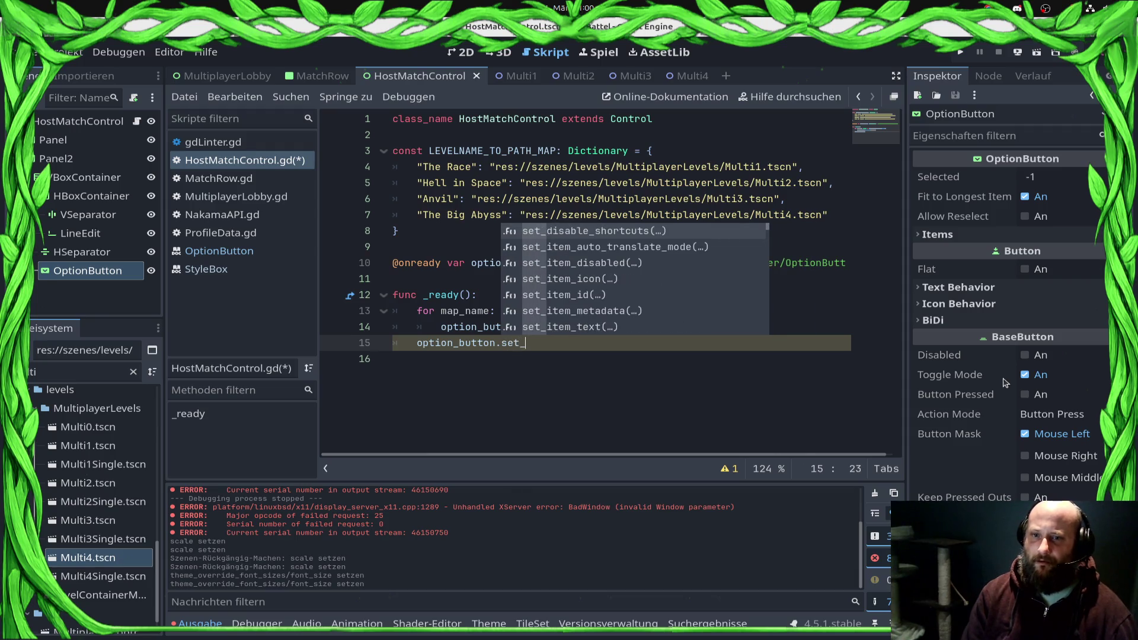
{"action": "type", "text": "selec"}
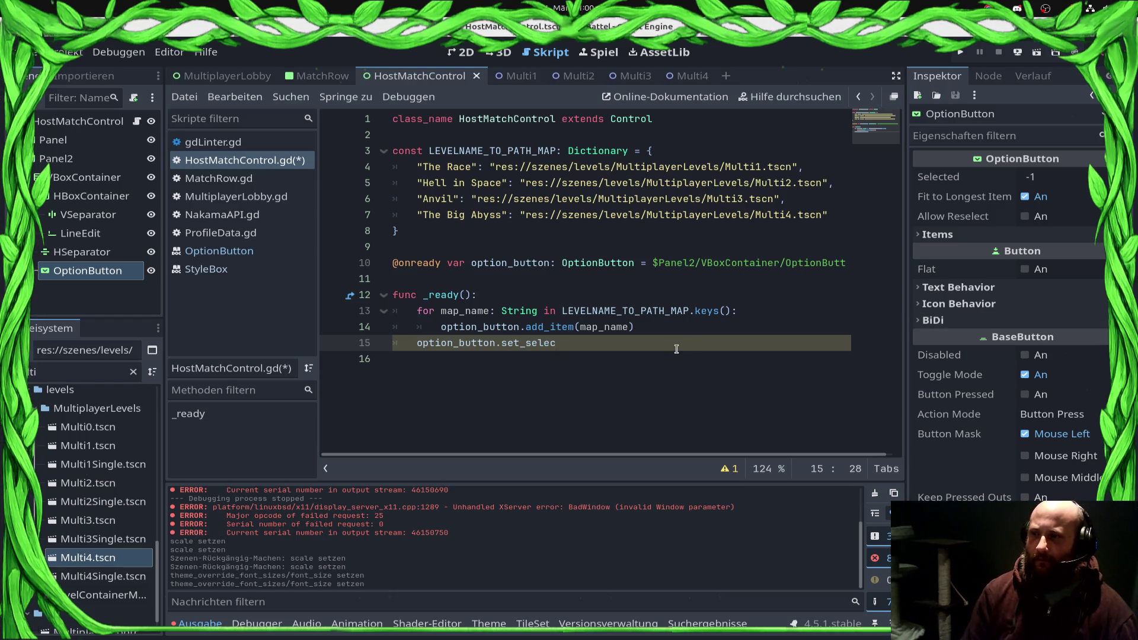
{"action": "type", "text": "t"}
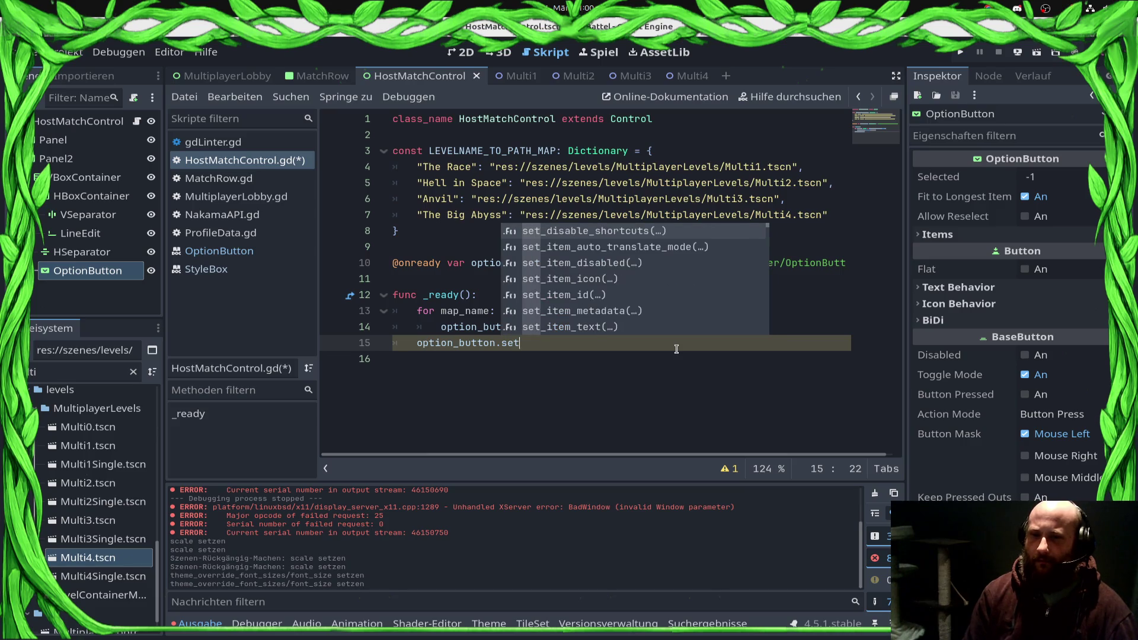
{"action": "key", "text": "BackSpace"}
{"action": "key", "text": "BackSpace"}
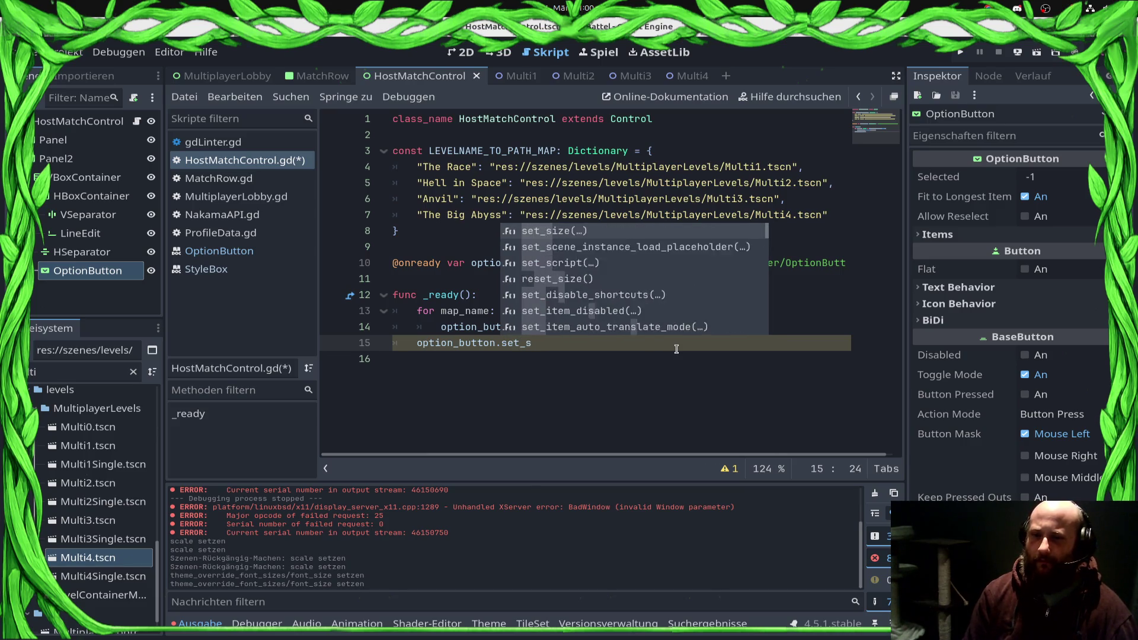
{"action": "type", "text": "elected "}
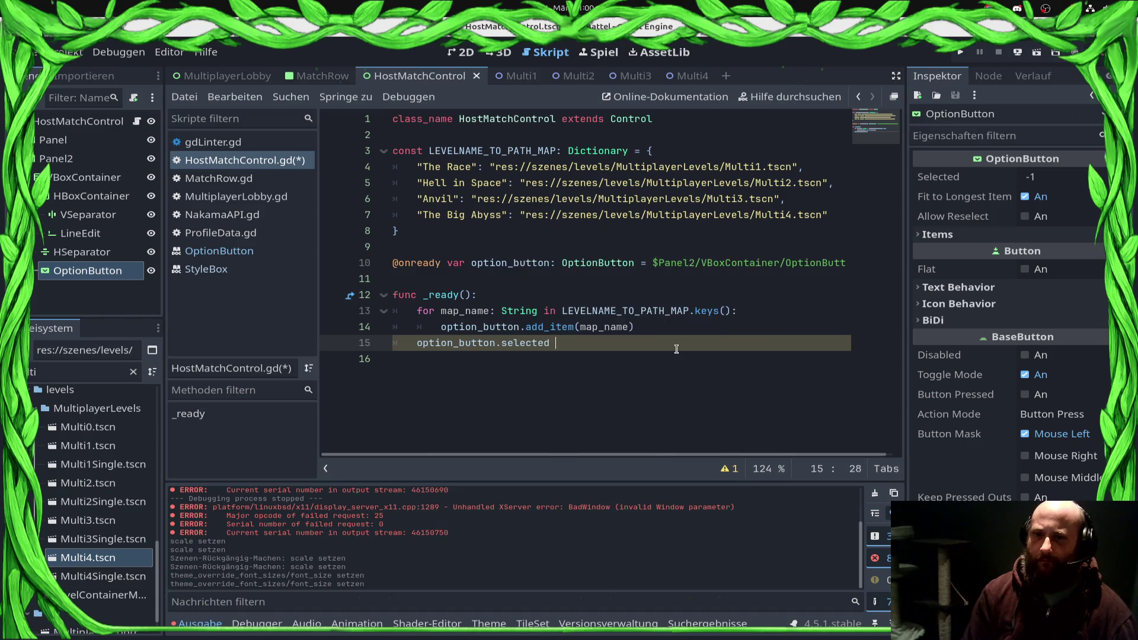
{"action": "type", "text": "= 0"}
{"action": "key", "text": "ctrl+s"}
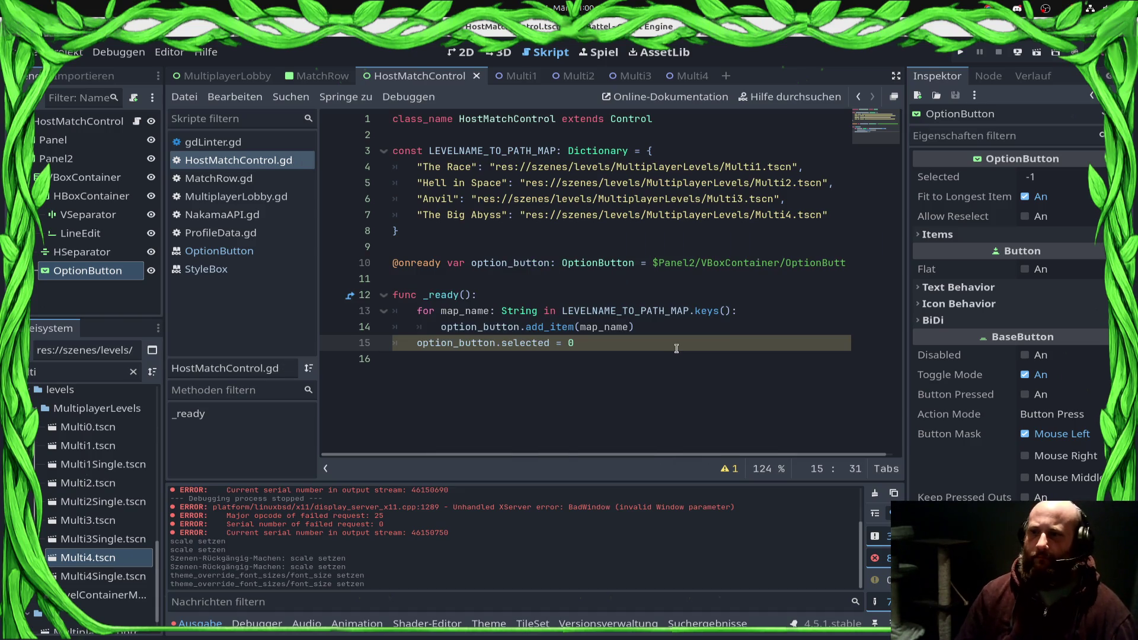
{"action": "left_click", "coordinate": [947, 236]}
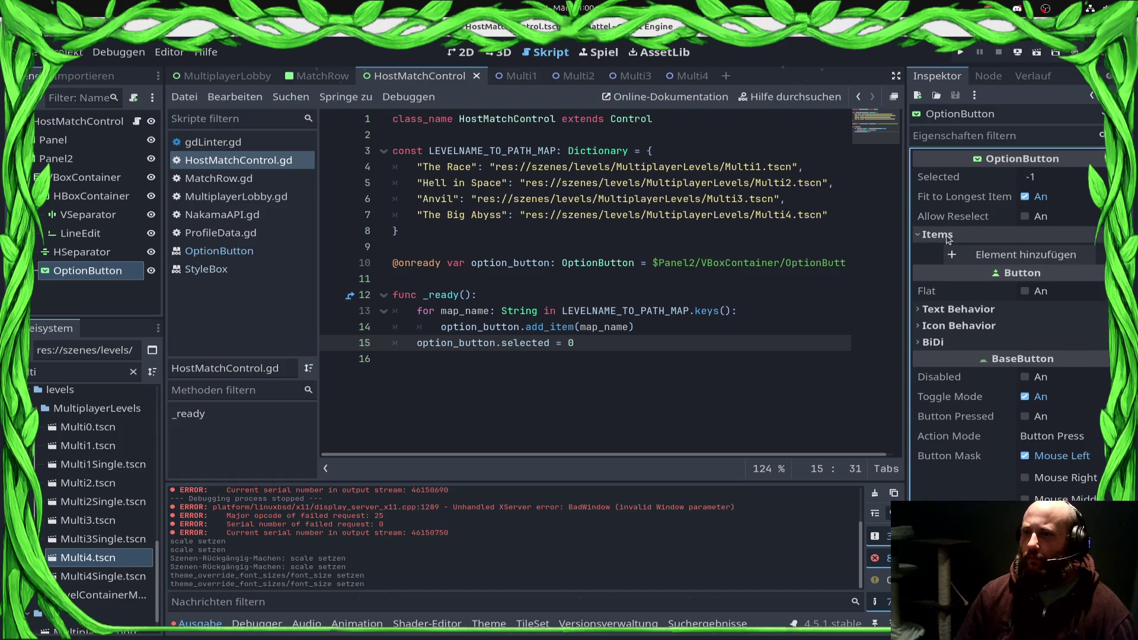
Step: Run the scene, confirm The Race through The Big Abyss appear in the picker, then stop
{"action": "left_click", "coordinate": [1036, 54]}
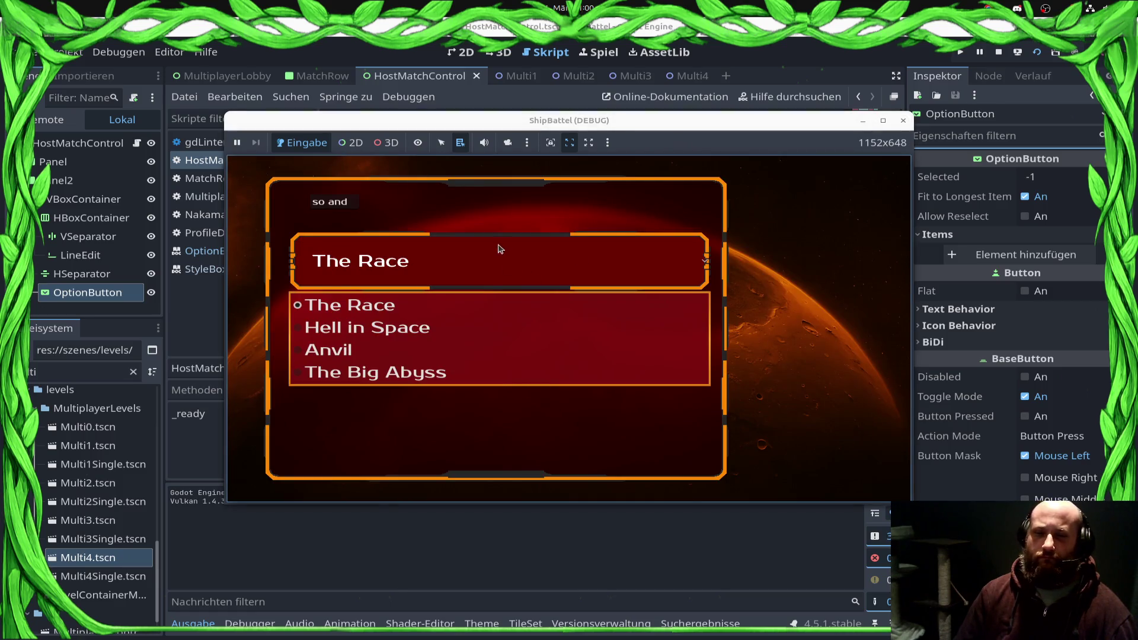
{"action": "left_click", "coordinate": [389, 415]}
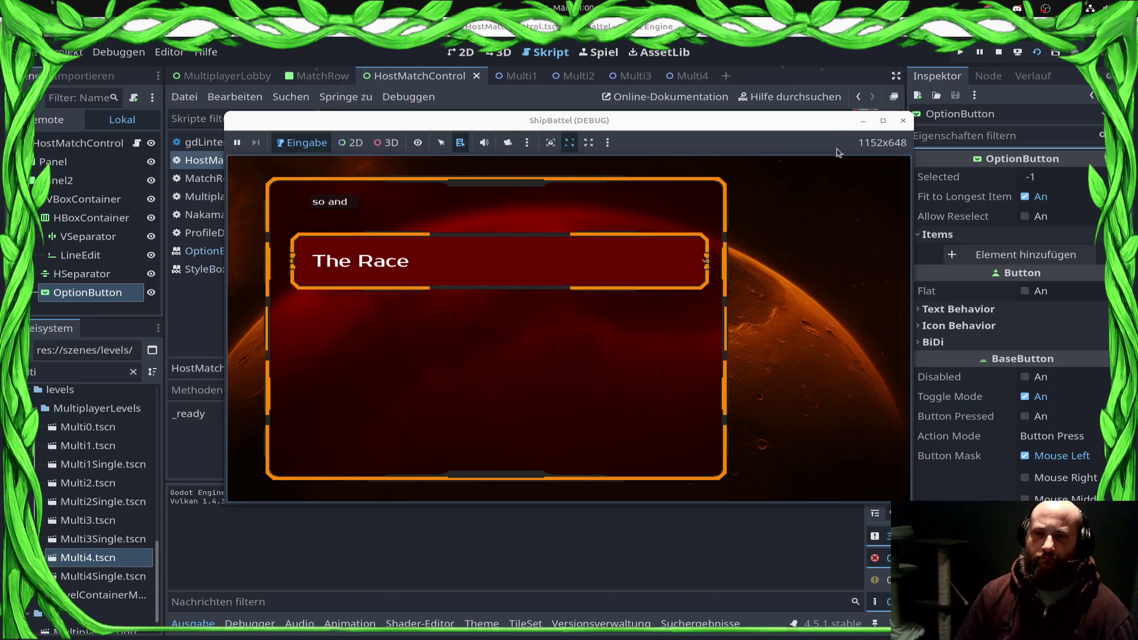
{"action": "left_click", "coordinate": [902, 121]}
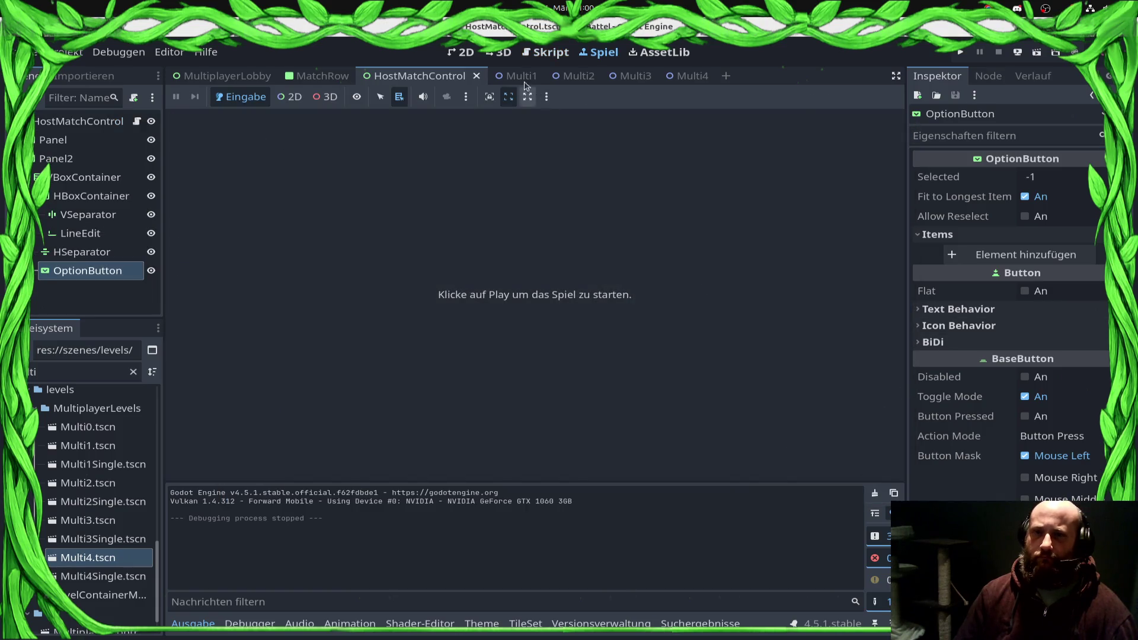
{"action": "left_click", "coordinate": [76, 269]}
Step: In the 2D editor, move the HBoxContainer under Panel2
{"action": "left_click", "coordinate": [459, 52]}
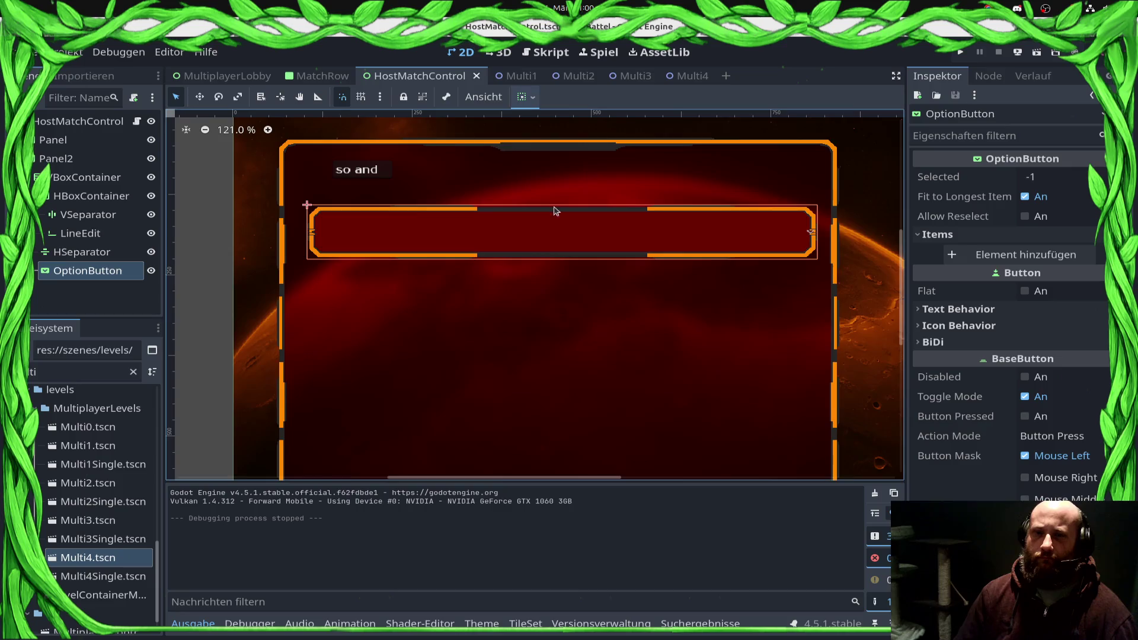
{"action": "left_click", "coordinate": [89, 209]}
{"action": "left_click", "coordinate": [90, 198]}
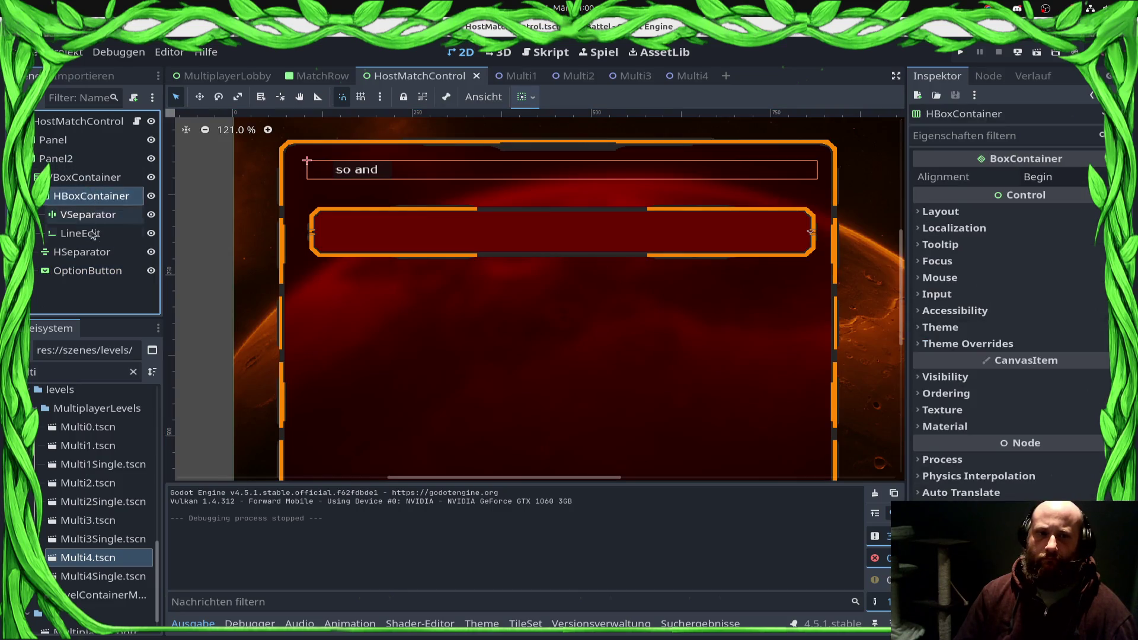
{"action": "left_click", "coordinate": [89, 214]}
{"action": "left_click_drag", "start_coordinate": [89, 196], "coordinate": [82, 157]}
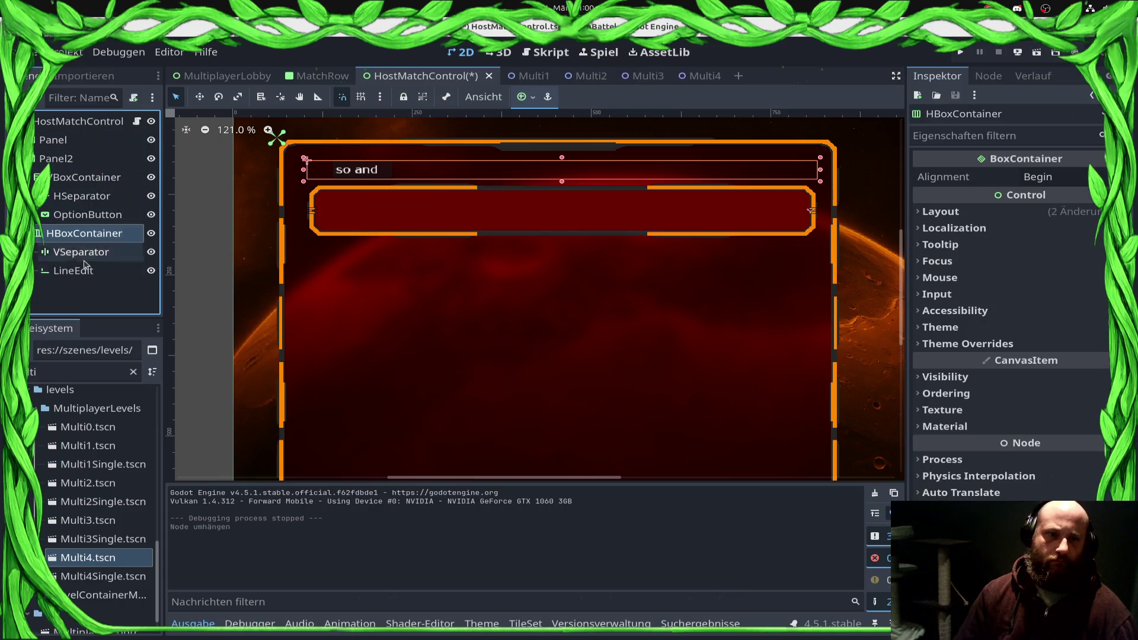
{"action": "left_click", "coordinate": [76, 218]}
{"action": "left_click", "coordinate": [83, 237]}
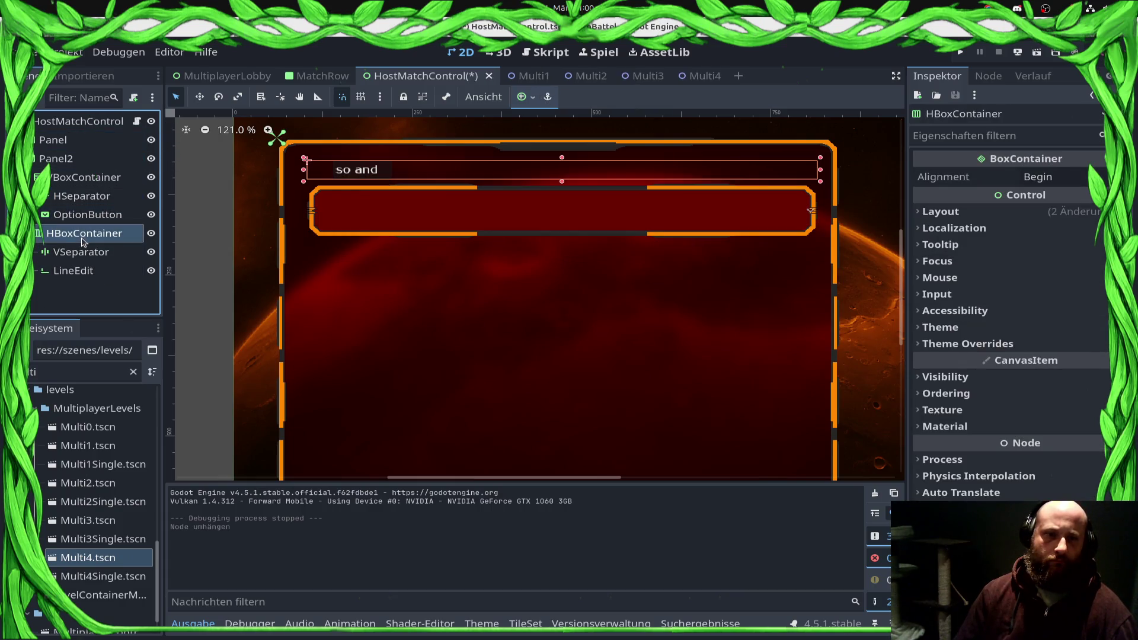
Step: Move the OptionButton to the bottom of the scene tree
{"action": "left_click", "coordinate": [83, 199]}
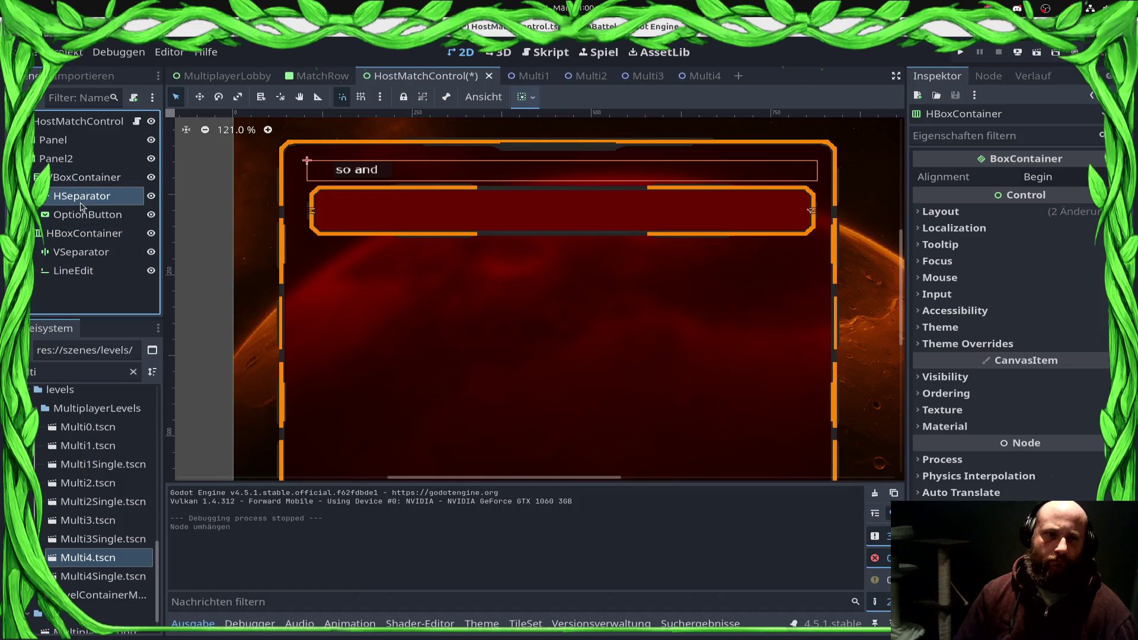
{"action": "right_click", "coordinate": [83, 199]}
{"action": "key", "text": "Escape"}
{"action": "key", "text": "Down"}
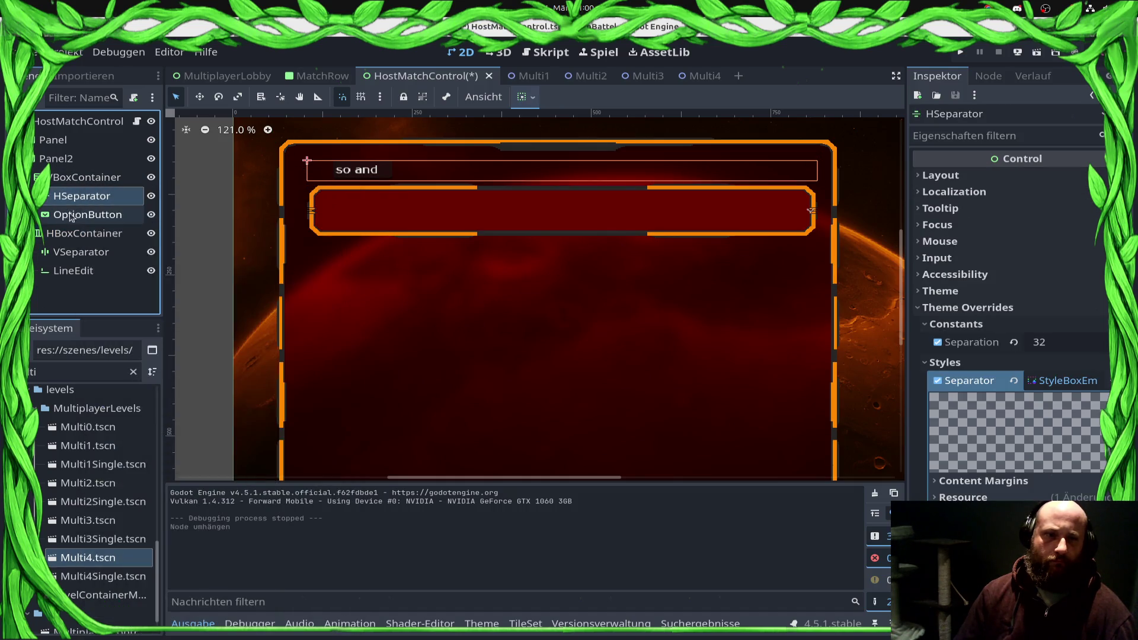
{"action": "left_click_drag", "start_coordinate": [81, 200], "coordinate": [77, 125]}
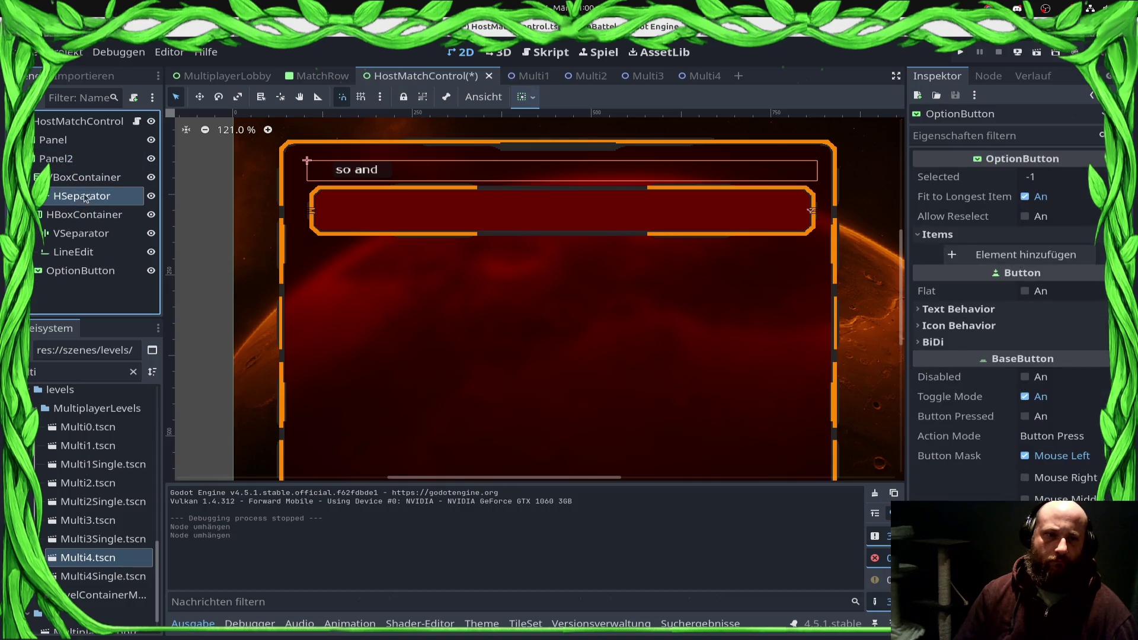
Step: Delete the HSeparator and VBoxContainer nodes
{"action": "right_click", "coordinate": [83, 196]}
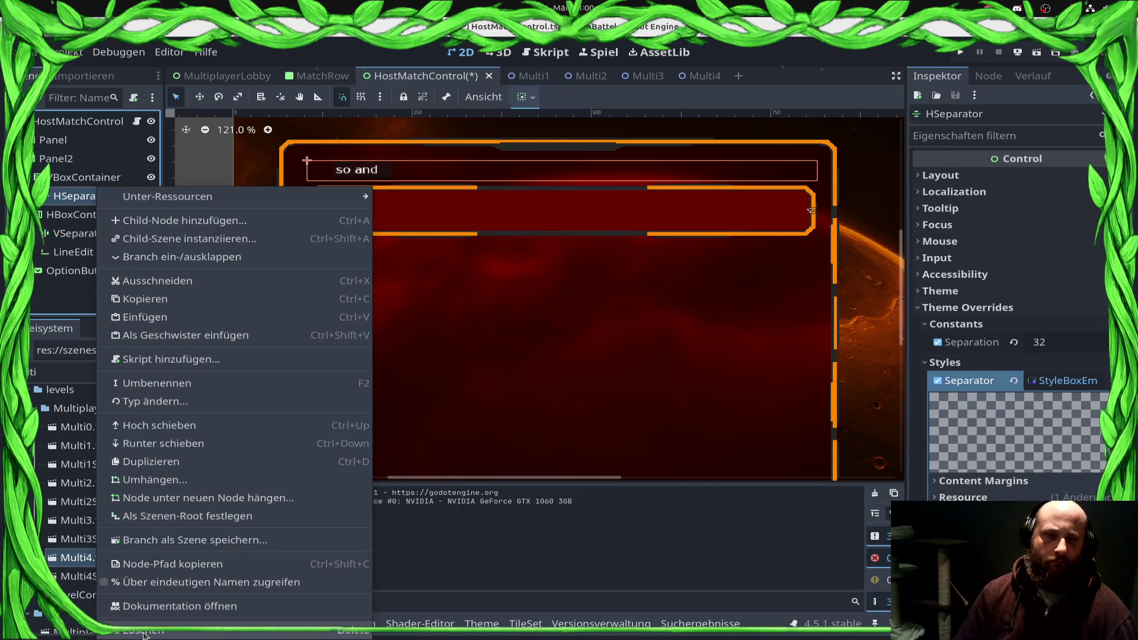
{"action": "key", "text": "Delete"}
{"action": "left_click", "coordinate": [604, 331]}
{"action": "left_click", "coordinate": [95, 197]}
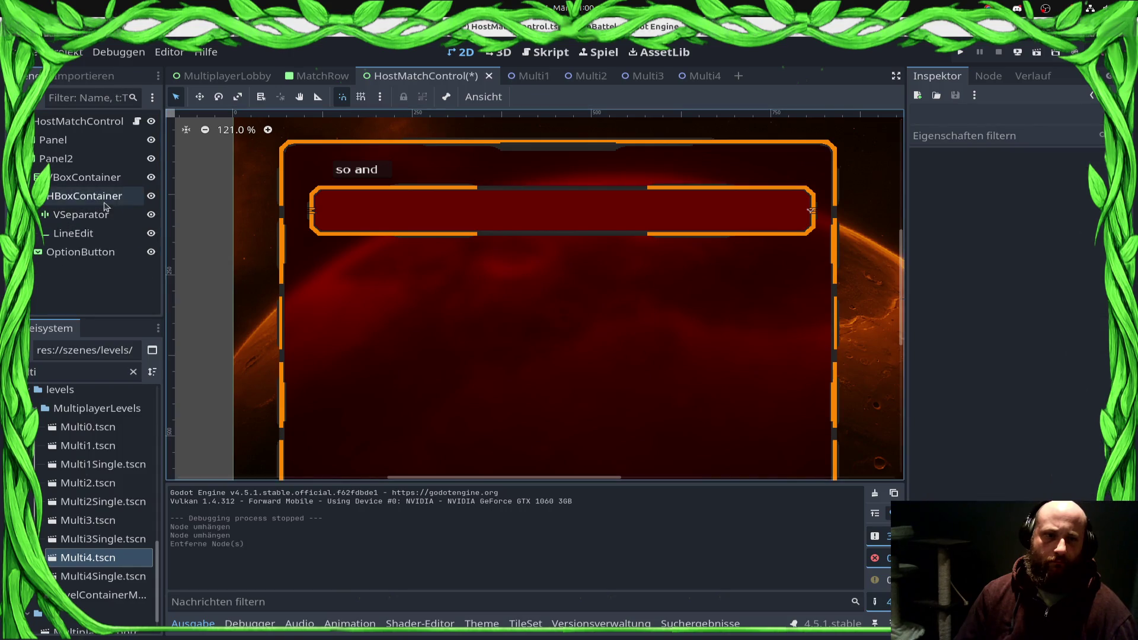
{"action": "left_click", "coordinate": [86, 176]}
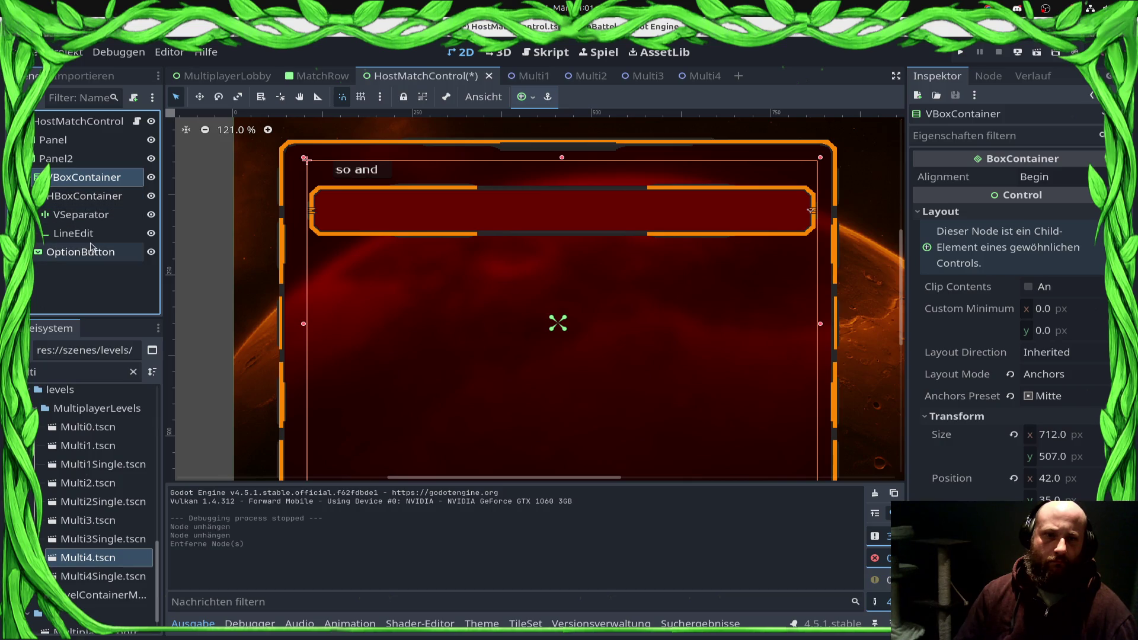
{"action": "left_click", "coordinate": [82, 253]}
{"action": "left_click", "coordinate": [86, 177]}
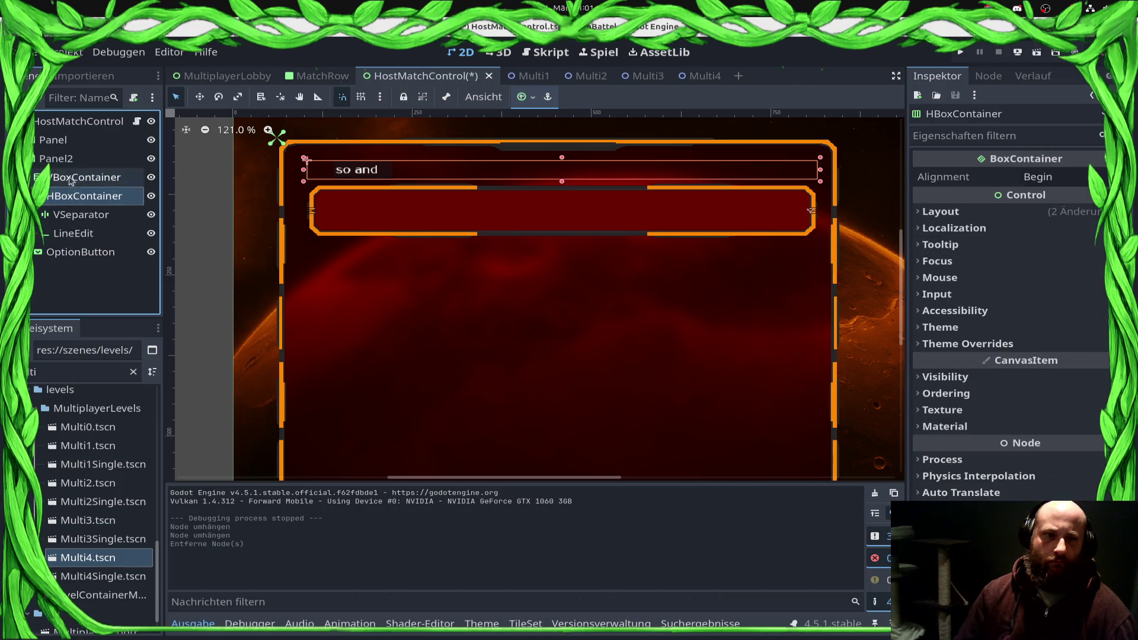
{"action": "right_click", "coordinate": [71, 177]}
{"action": "left_click", "coordinate": [117, 596]}
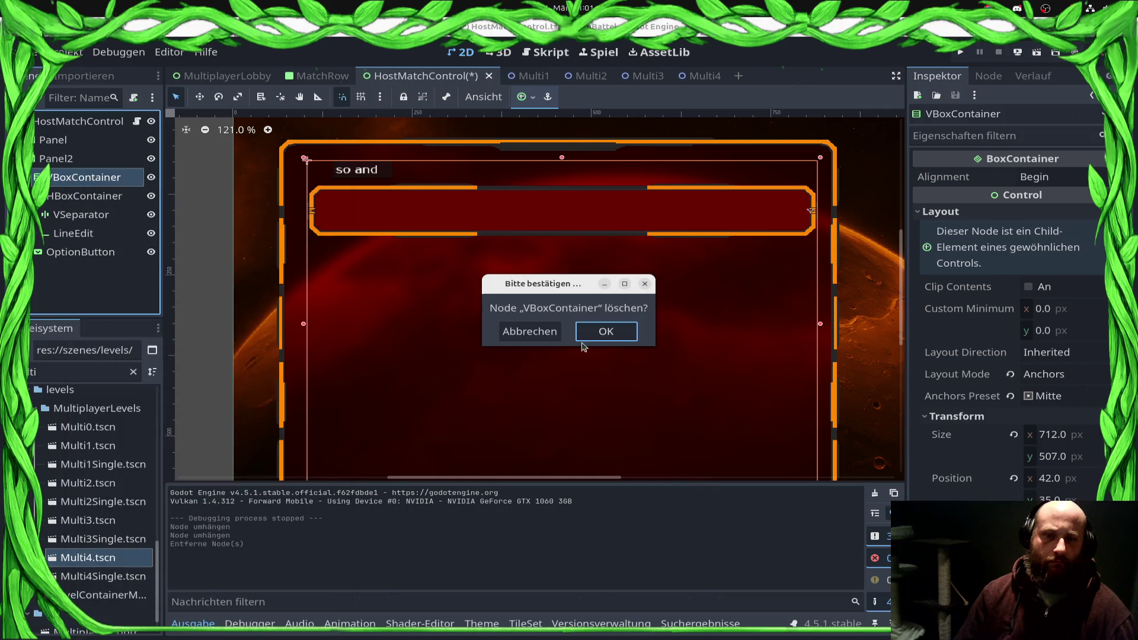
{"action": "left_click", "coordinate": [599, 336]}
Step: Save the HostMatchControl scene and select the HBoxContainer node
{"action": "left_click", "coordinate": [454, 225]}
{"action": "left_click", "coordinate": [431, 171]}
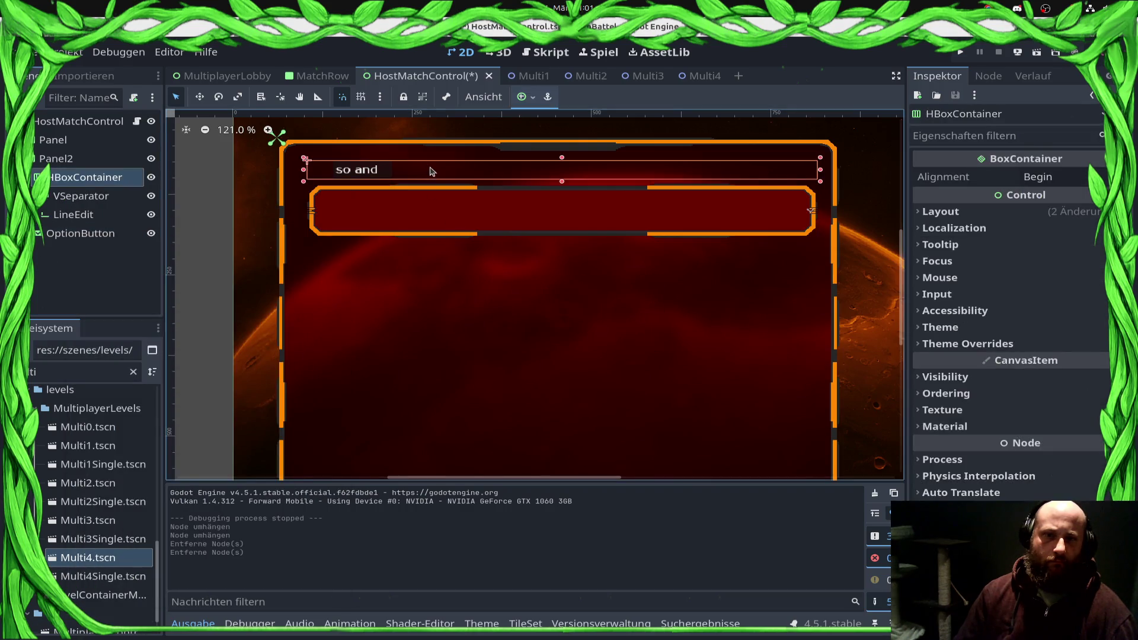
{"action": "key", "text": "ctrl+s"}
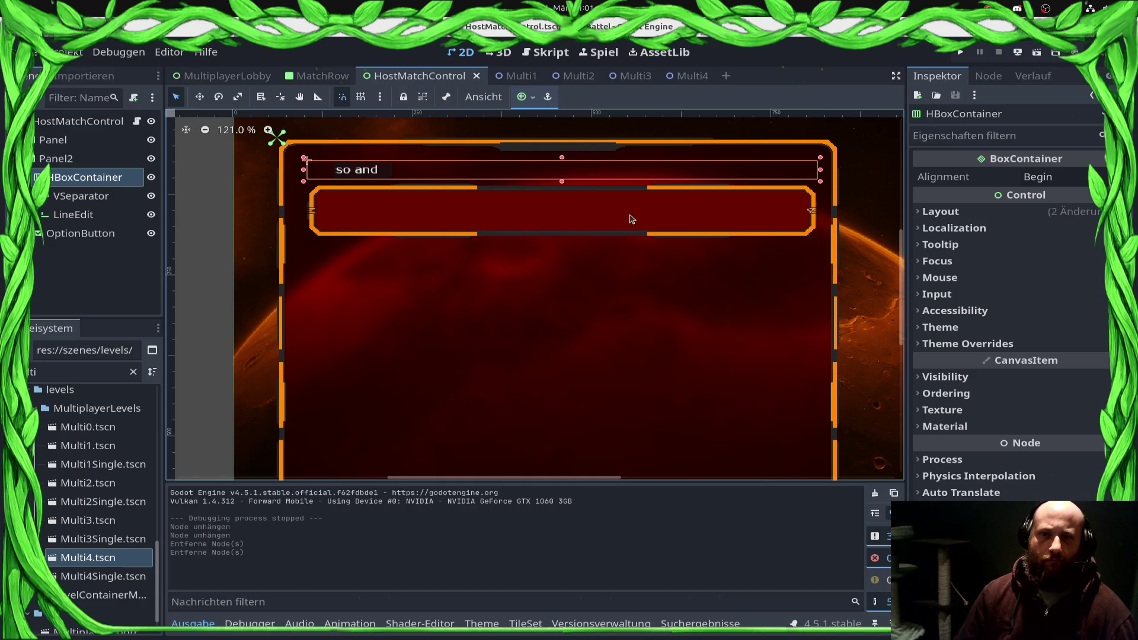
{"action": "left_click", "coordinate": [94, 197]}
{"action": "left_click", "coordinate": [96, 215]}
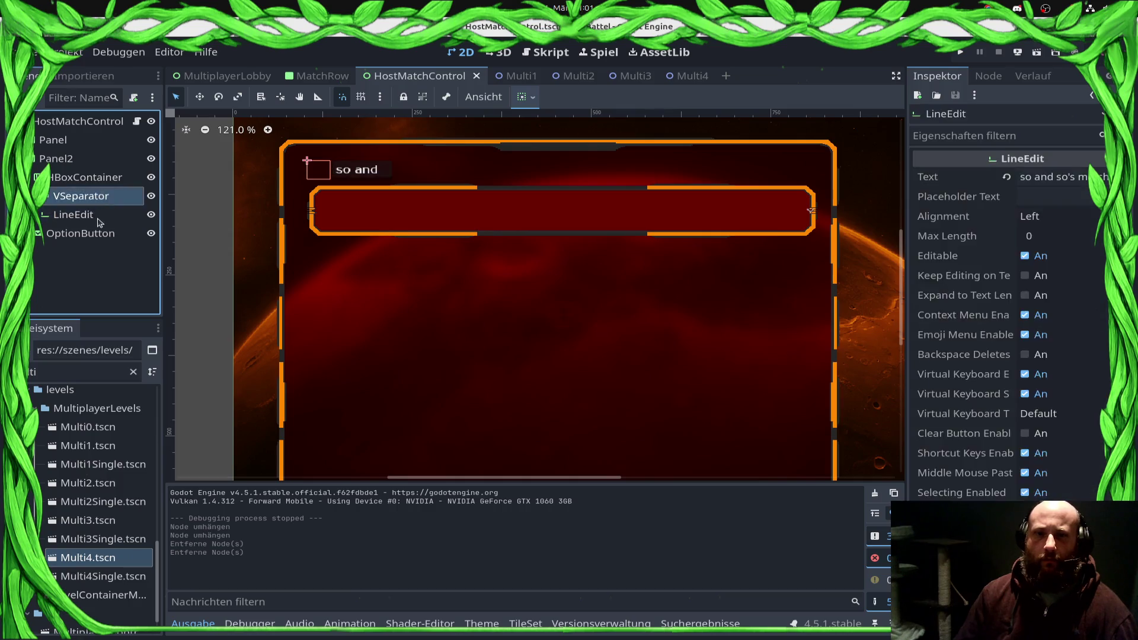
{"action": "left_click", "coordinate": [95, 177]}
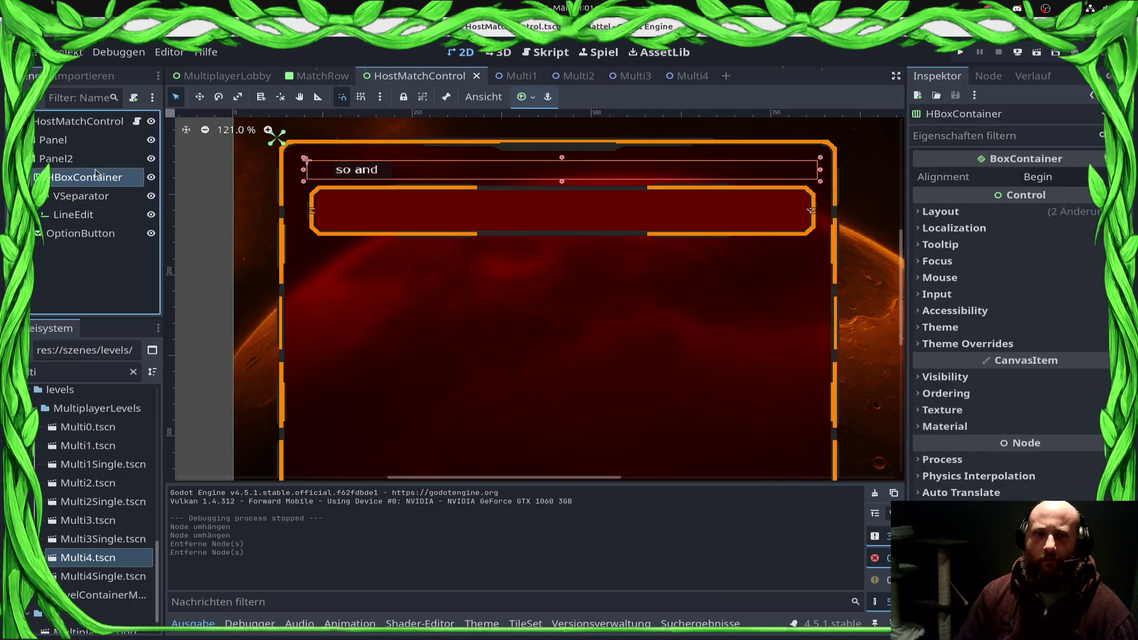
{"action": "right_click", "coordinate": [97, 174]}
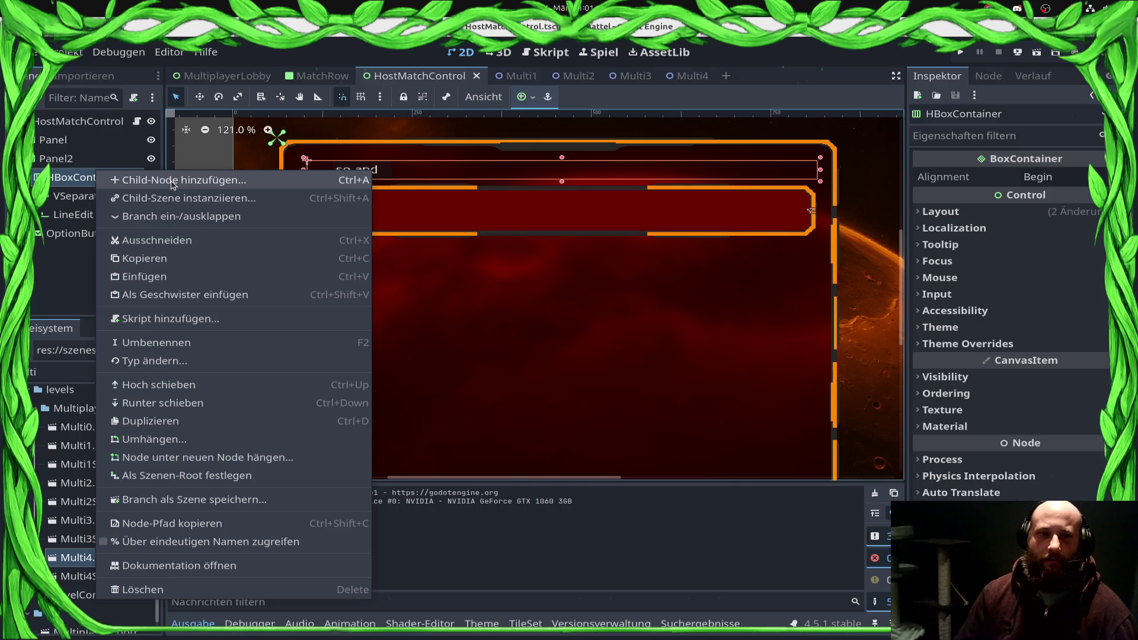
Step: Add a Label to the HBoxContainer and move it first, ahead of VSeparator and LineEdit
{"action": "left_click", "coordinate": [173, 181]}
{"action": "type", "text": "Labvl"}
{"action": "key", "text": "BackSpace"}
{"action": "key", "text": "BackSpace"}
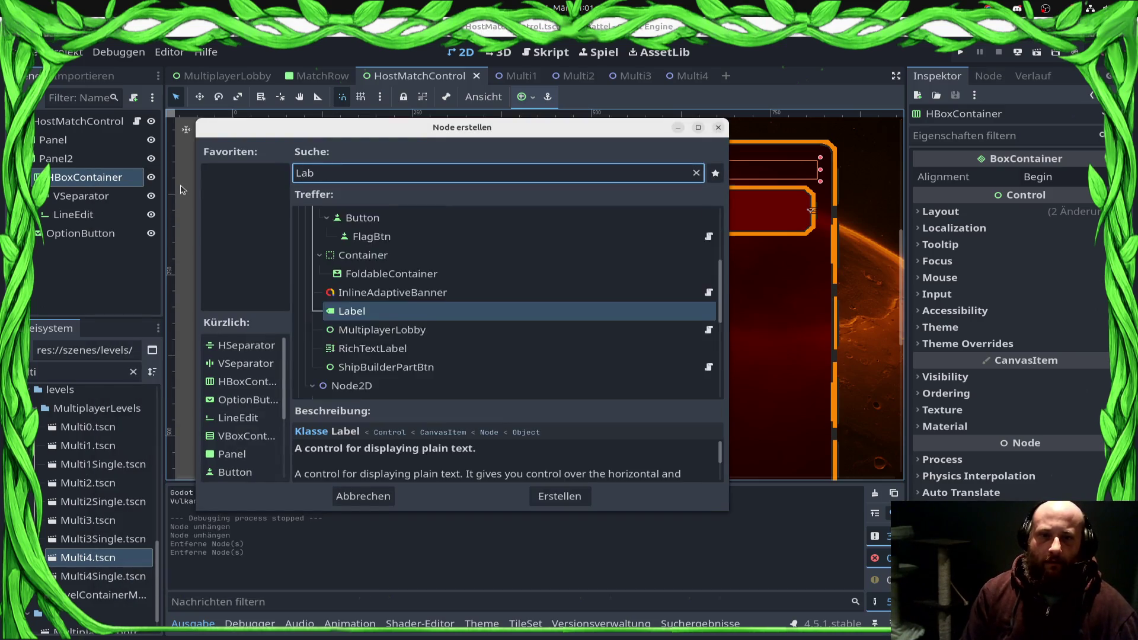
{"action": "type", "text": "el"}
{"action": "key", "text": "Return"}
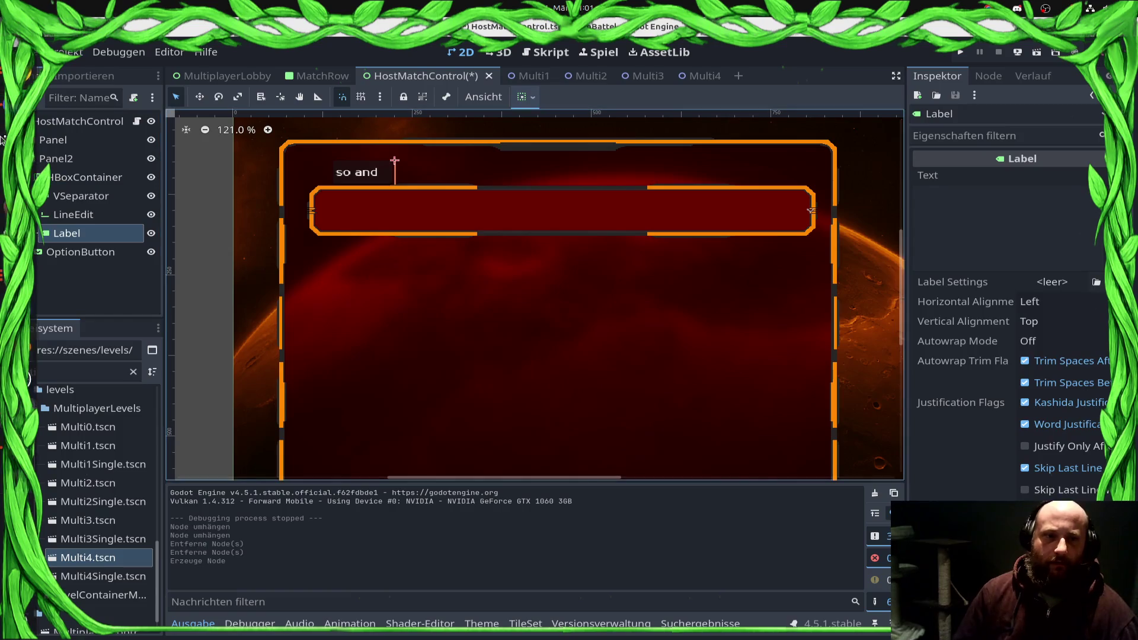
{"action": "right_click", "coordinate": [89, 233]}
{"action": "left_click", "coordinate": [148, 426]}
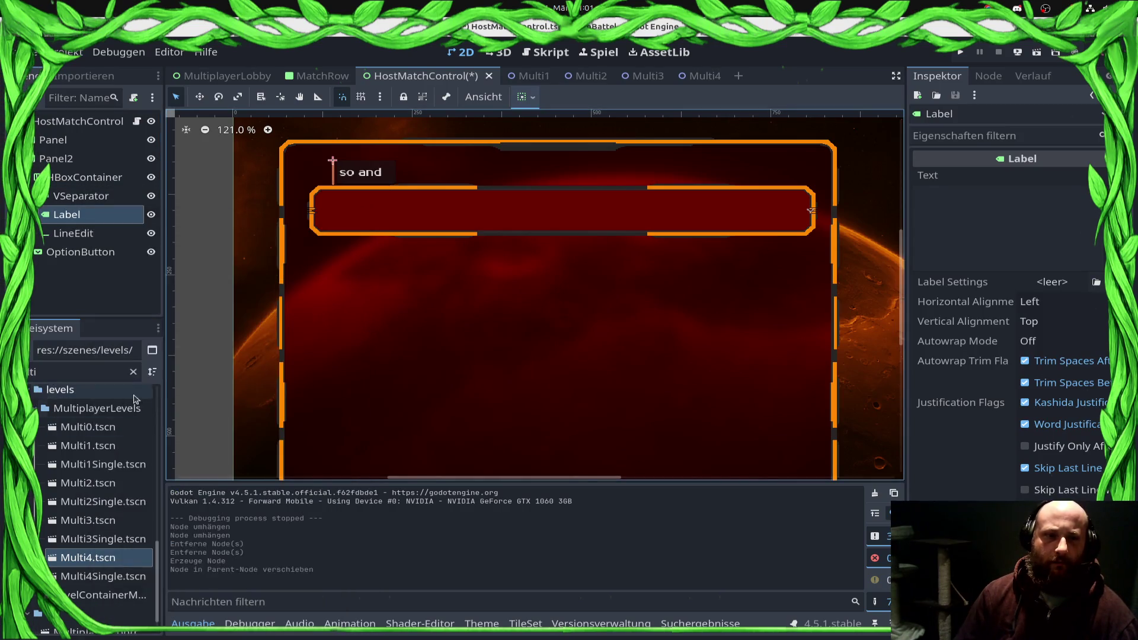
{"action": "right_click", "coordinate": [83, 216]}
{"action": "left_click", "coordinate": [160, 419]}
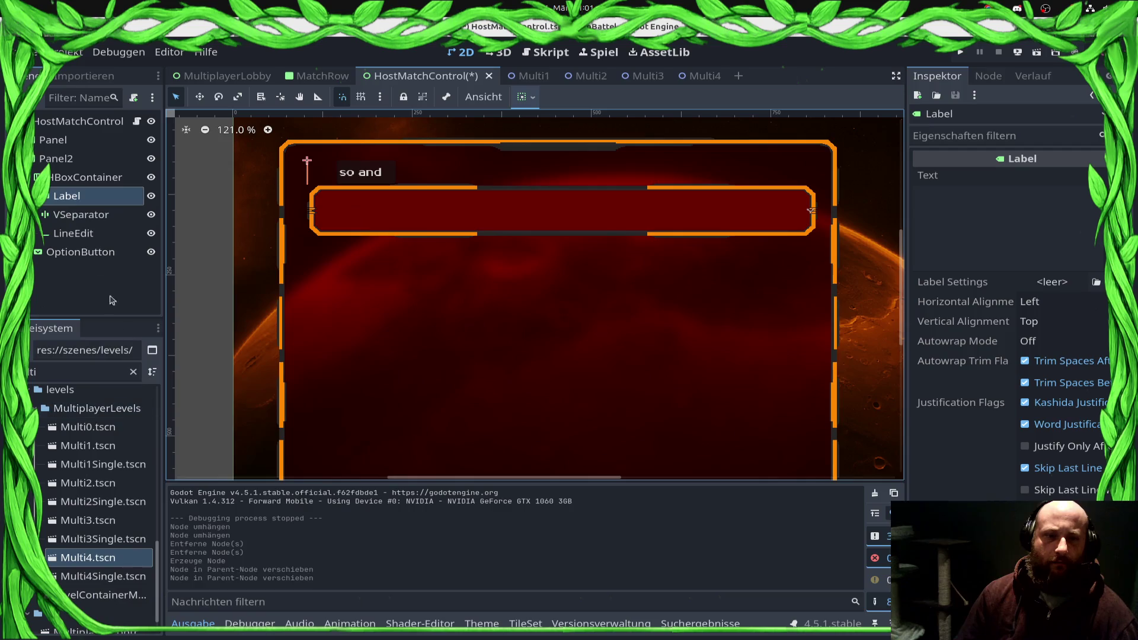
Step: Set the new Label's text to 'Matchname'
{"action": "left_click", "coordinate": [1062, 228]}
{"action": "type", "text": "M"}
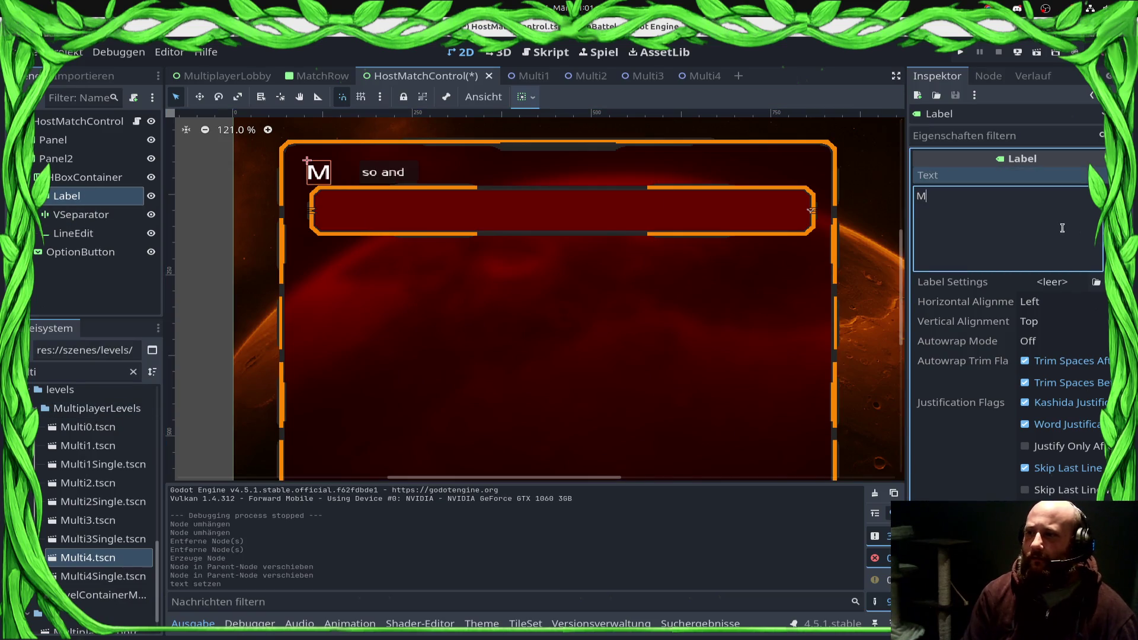
{"action": "type", "text": "athhname"}
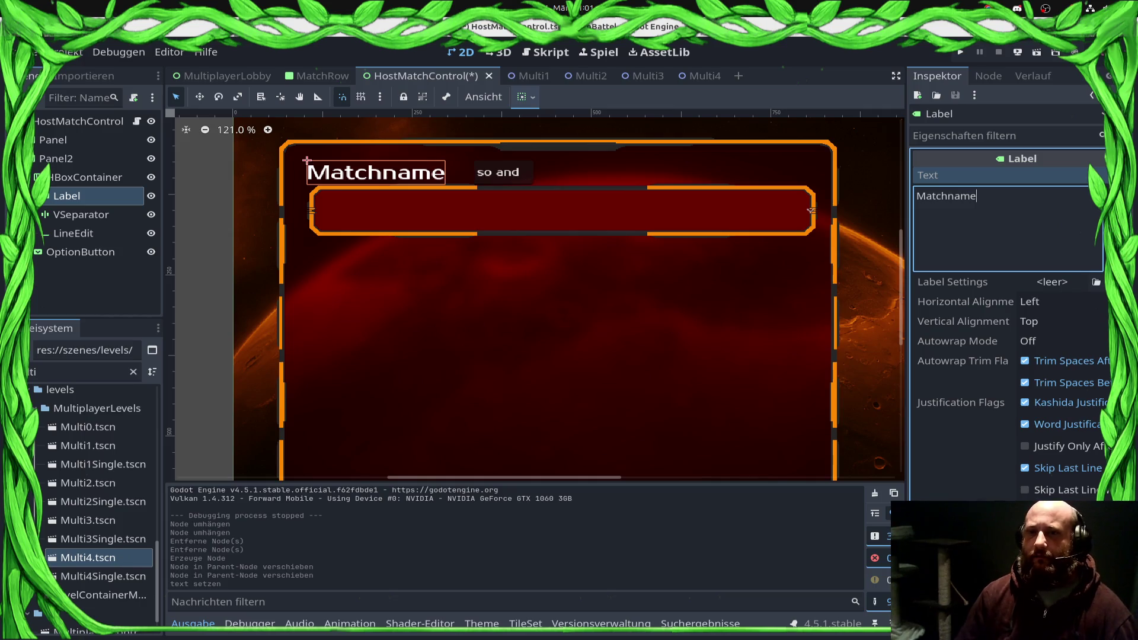
{"action": "left_click", "coordinate": [513, 189]}
{"action": "left_click", "coordinate": [524, 181]}
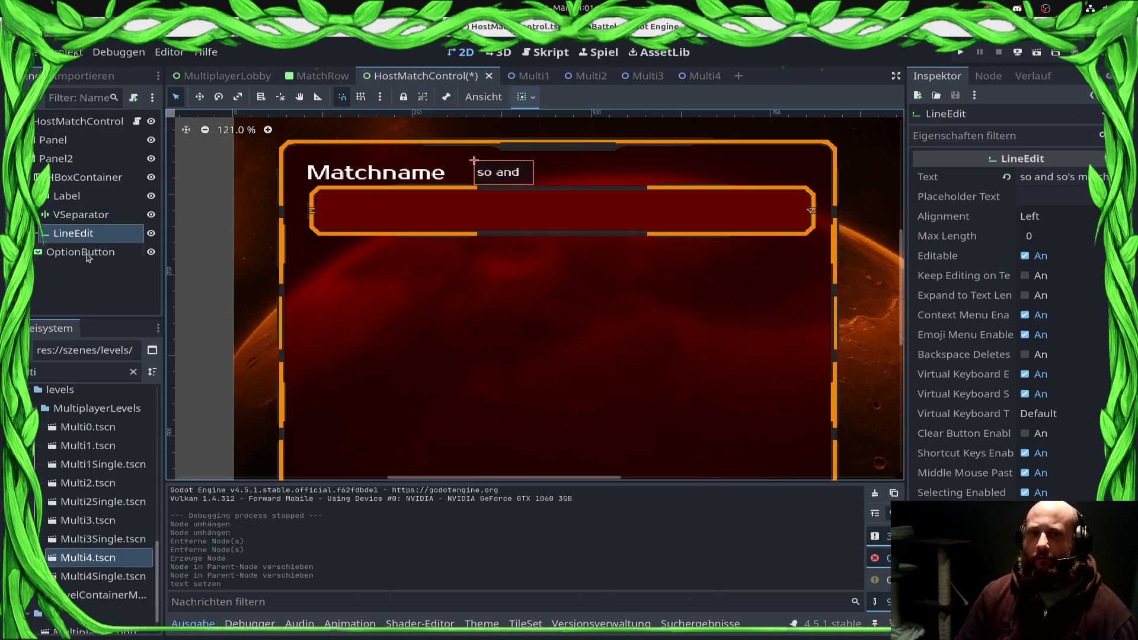
{"action": "left_click", "coordinate": [67, 196]}
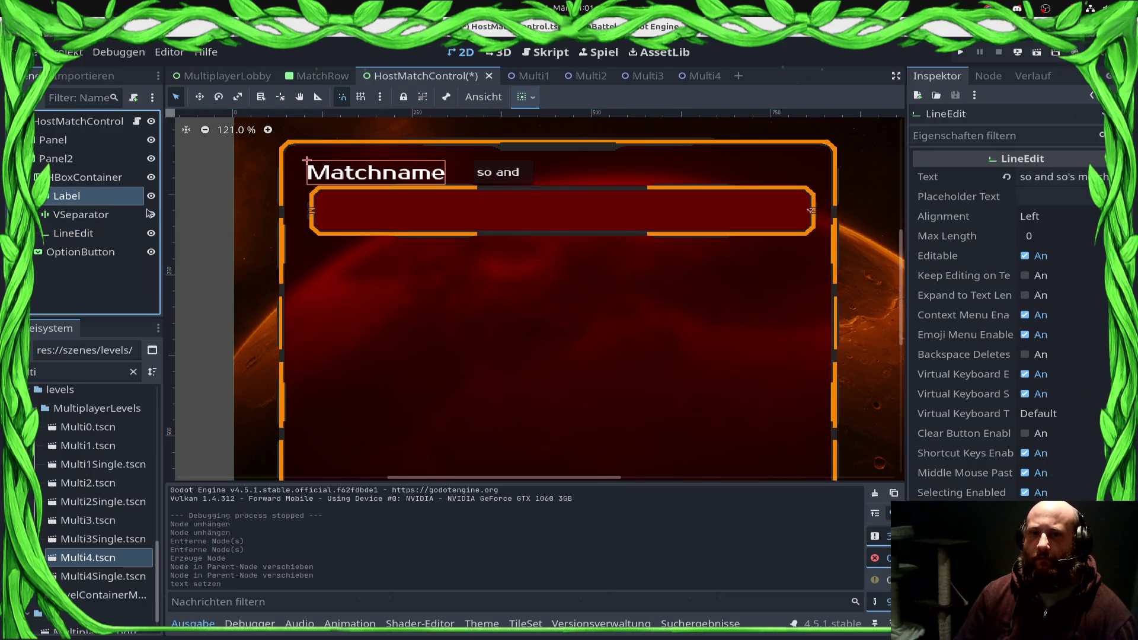
Step: Nudge the level OptionButton down below the name row
{"action": "left_click", "coordinate": [554, 232]}
{"action": "left_click", "coordinate": [139, 233]}
{"action": "left_click", "coordinate": [490, 235]}
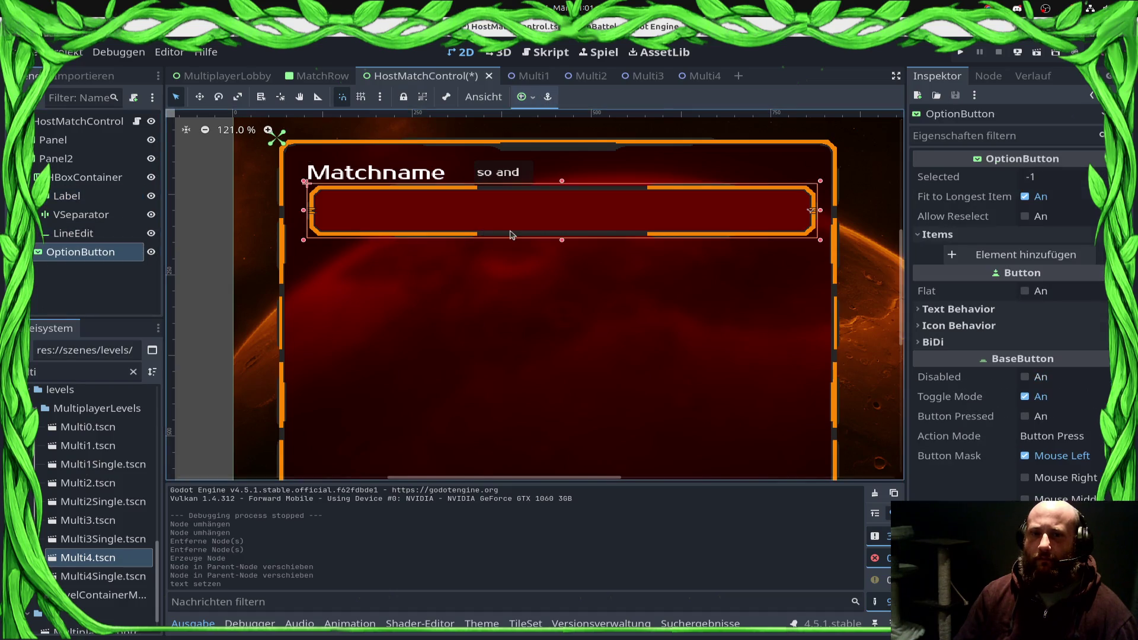
{"action": "key", "text": "Down"}
{"action": "key", "text": "Down"}
{"action": "key", "text": "Down"}
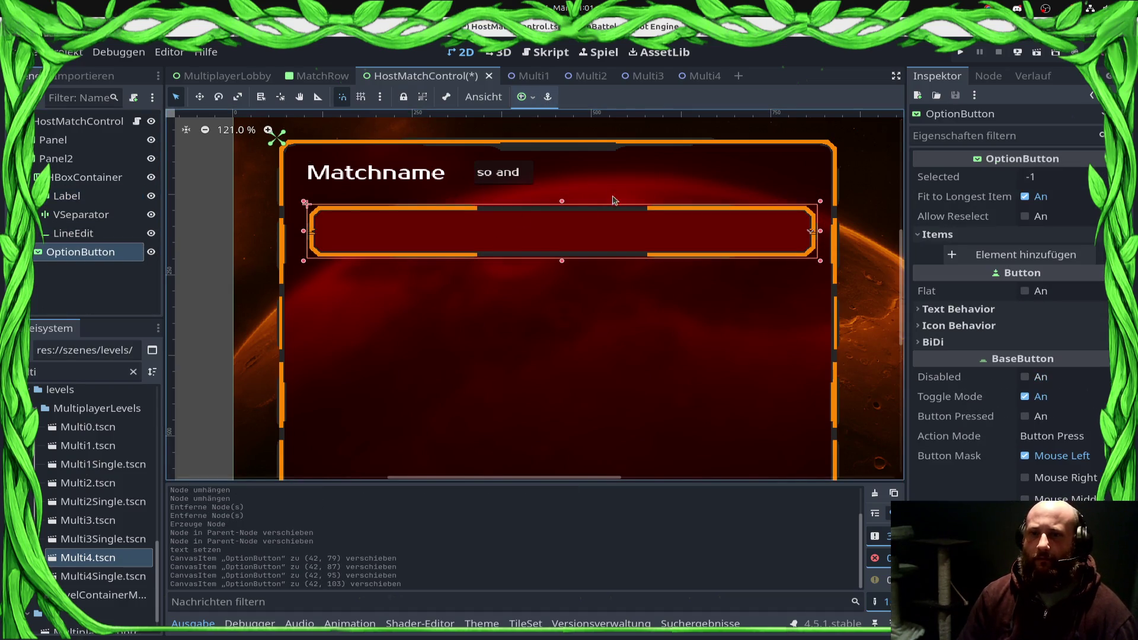
Step: Inspect the match-name LineEdit's layout and transform properties, leaving its scale unchanged
{"action": "left_click", "coordinate": [487, 176]}
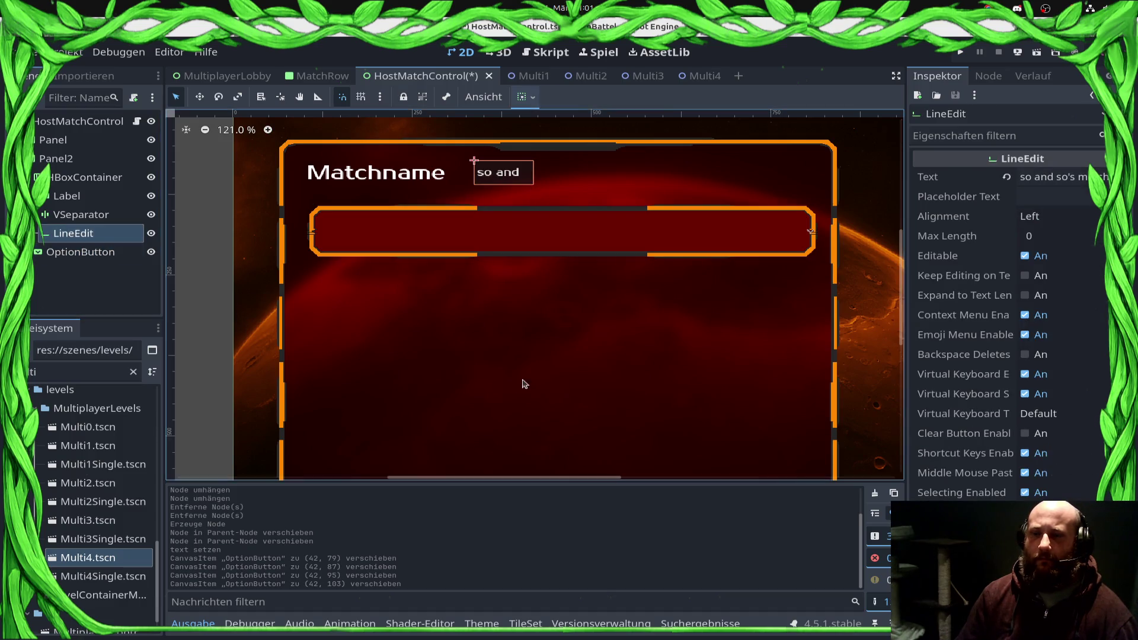
{"action": "scroll", "coordinate": [948, 287], "scroll_direction": "down", "scroll_amount": 7}
{"action": "left_click", "coordinate": [949, 284]}
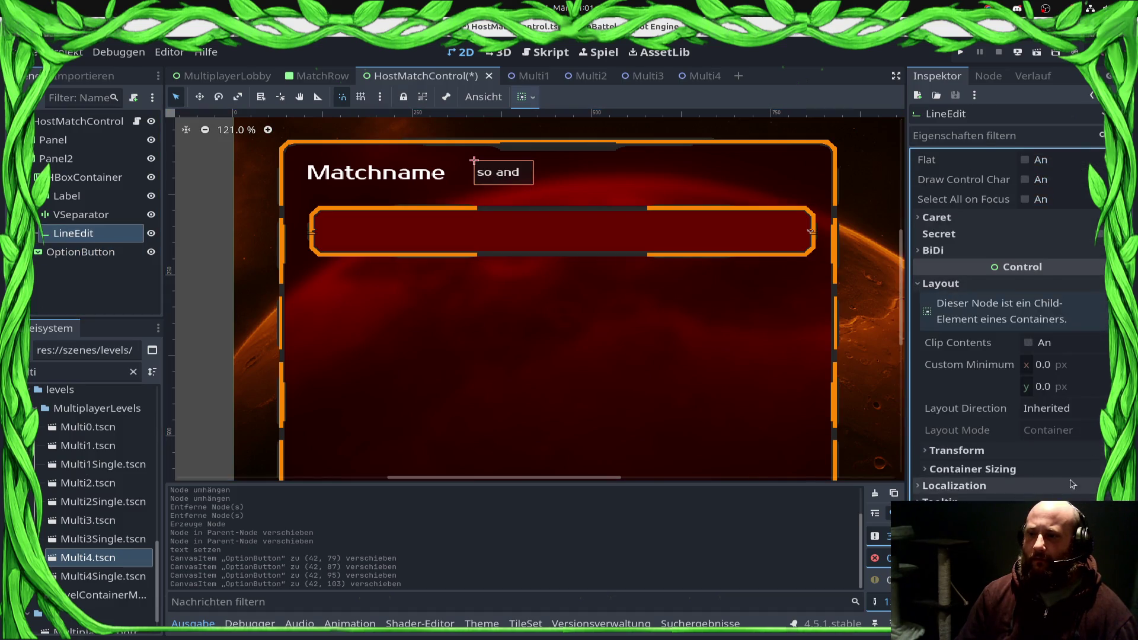
{"action": "scroll", "coordinate": [948, 287], "scroll_direction": "down", "scroll_amount": 4}
{"action": "left_click", "coordinate": [956, 265]}
{"action": "left_click", "coordinate": [1059, 395]}
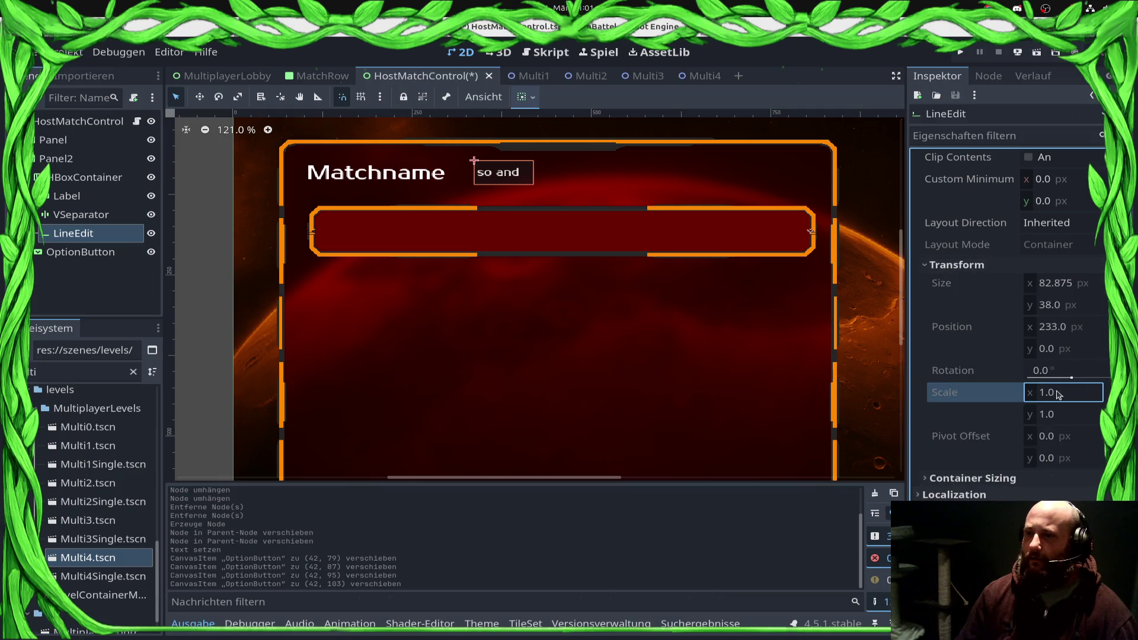
{"action": "left_click", "coordinate": [672, 236]}
Step: Enable a larger font size override on the LineEdit, keeping Left text alignment
{"action": "left_click", "coordinate": [415, 187]}
{"action": "left_click", "coordinate": [522, 179]}
{"action": "scroll", "coordinate": [948, 415], "scroll_direction": "down", "scroll_amount": 5}
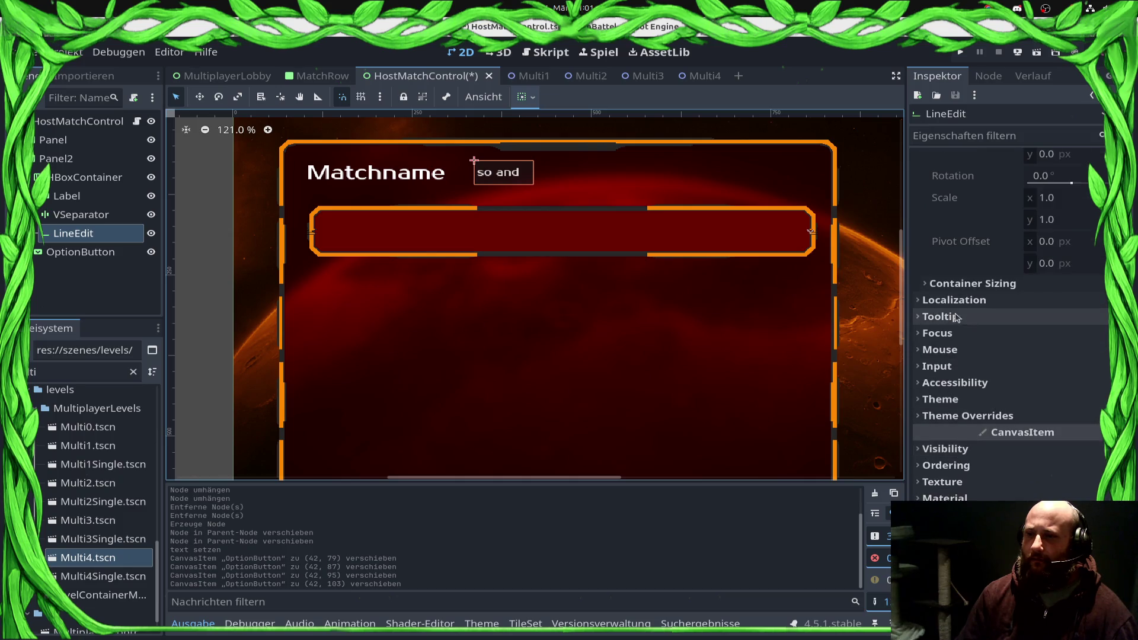
{"action": "left_click", "coordinate": [966, 416]}
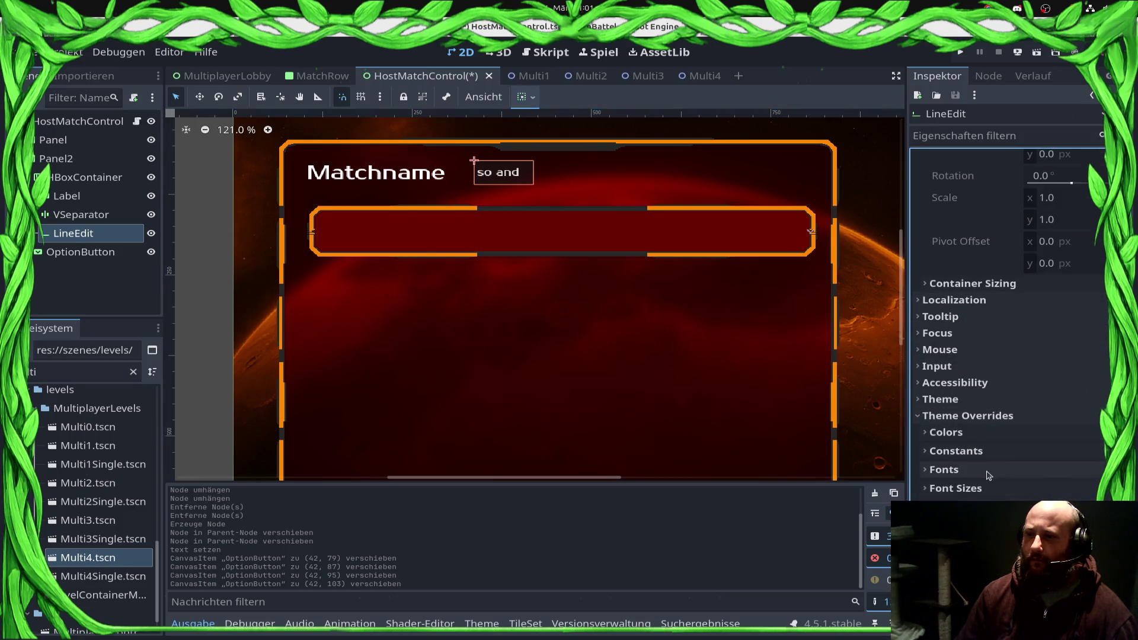
{"action": "left_click", "coordinate": [934, 509]}
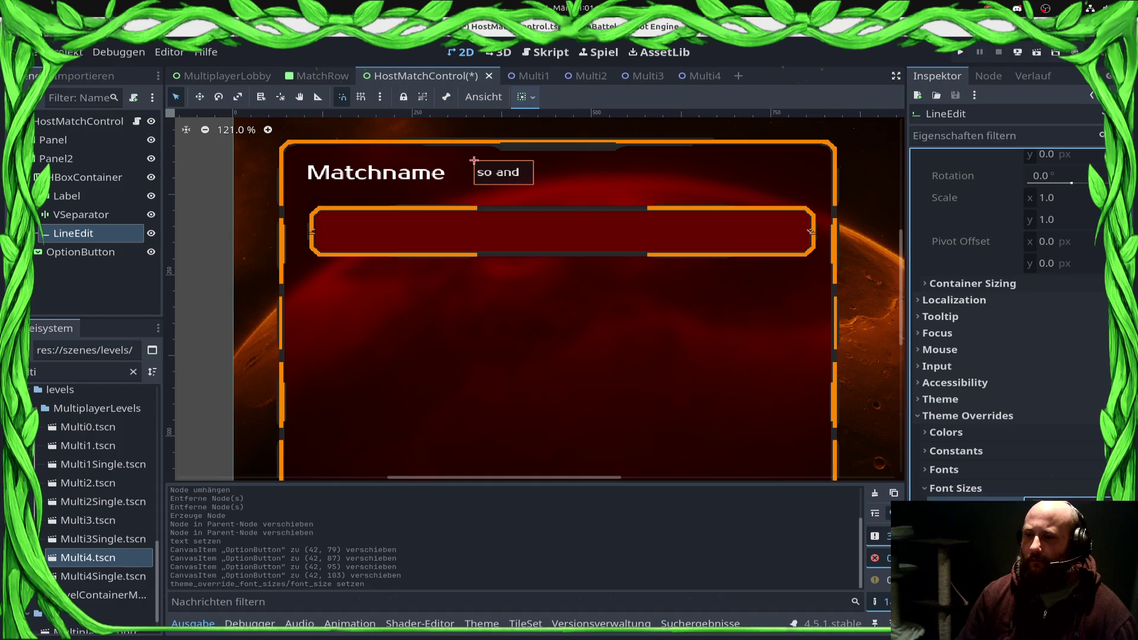
{"action": "key", "text": "Return"}
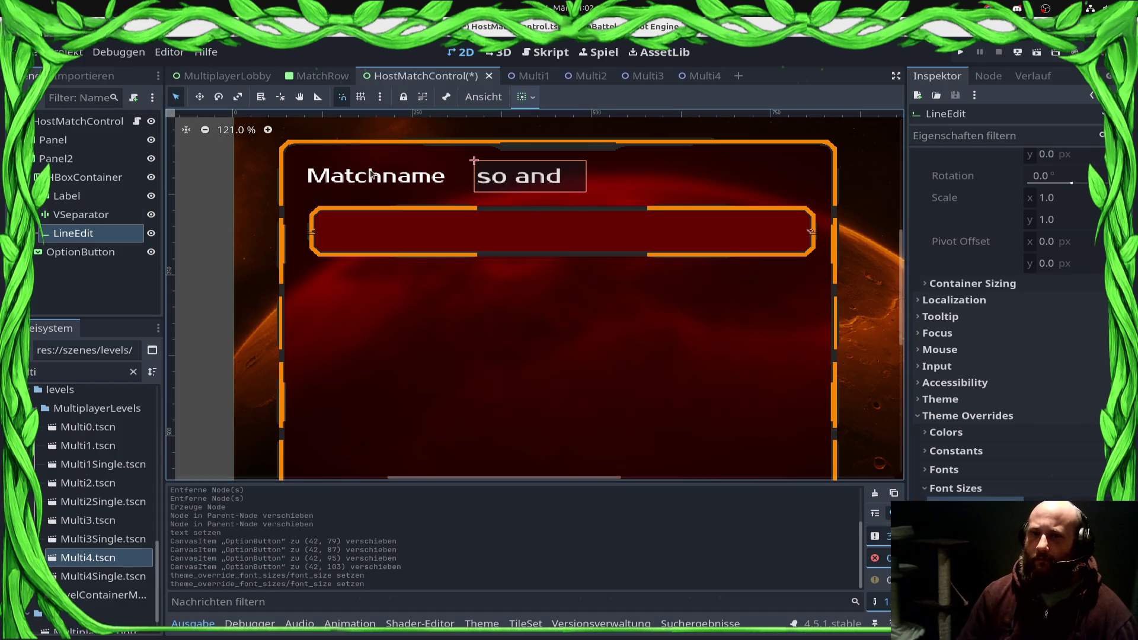
{"action": "scroll", "coordinate": [757, 202], "scroll_direction": "up", "scroll_amount": 1}
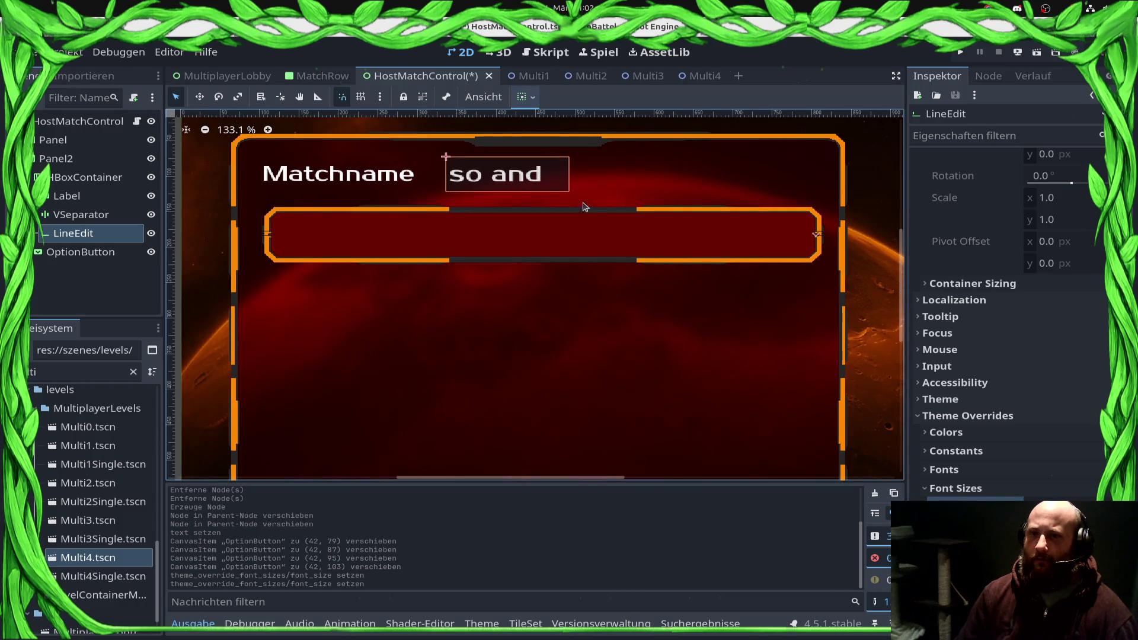
{"action": "scroll", "coordinate": [1031, 296], "scroll_direction": "up", "scroll_amount": 15}
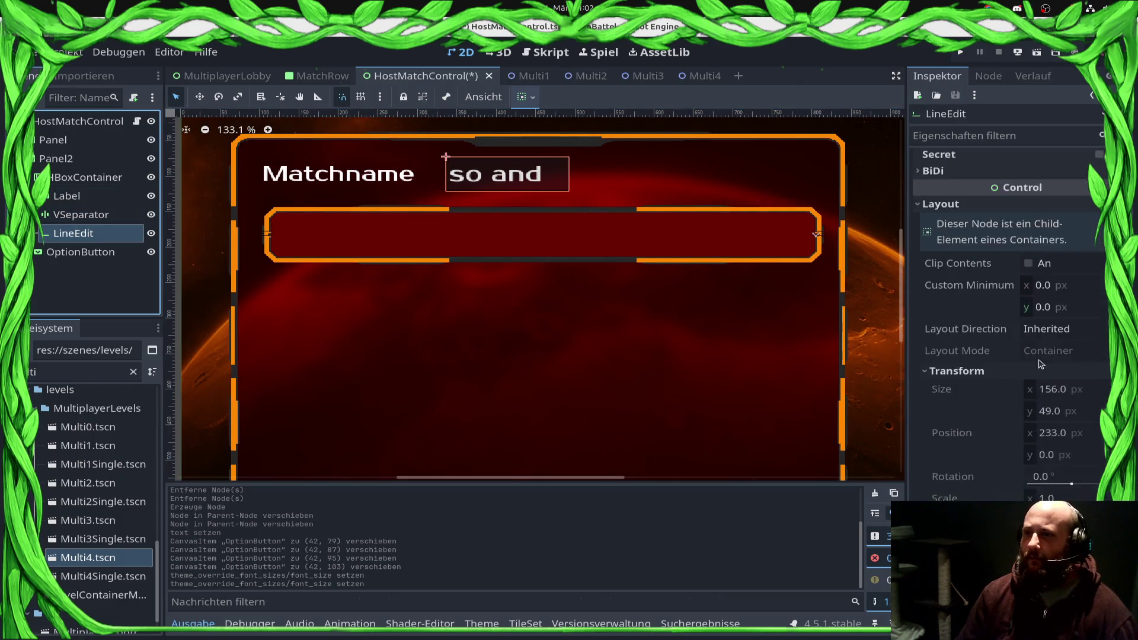
{"action": "left_click", "coordinate": [1049, 216]}
{"action": "left_click", "coordinate": [1050, 215]}
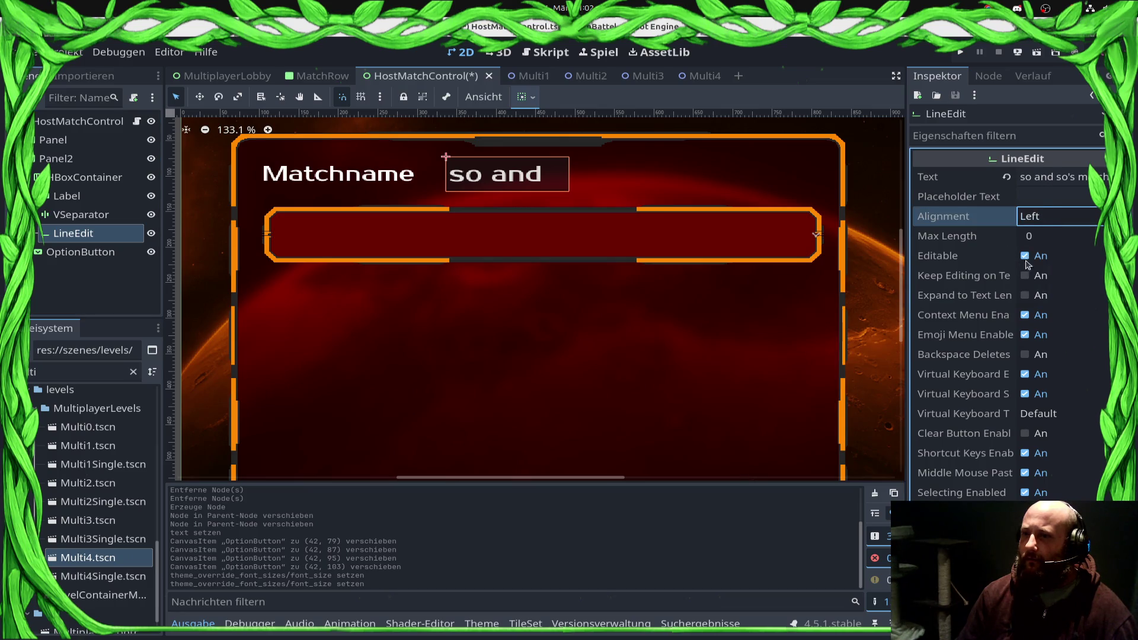
Step: Set the LineEdit's custom minimum width to 450 px and save the scene
{"action": "scroll", "coordinate": [1062, 412], "scroll_direction": "down", "scroll_amount": 7}
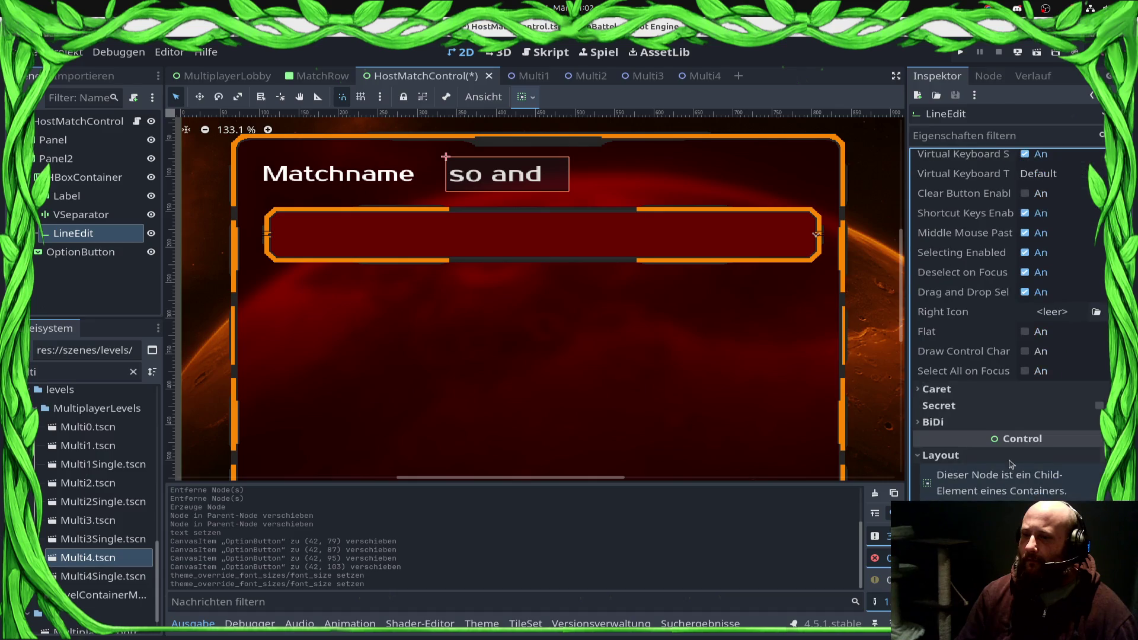
{"action": "left_click", "coordinate": [1061, 356]}
{"action": "type", "text": "0"}
{"action": "key", "text": "Return"}
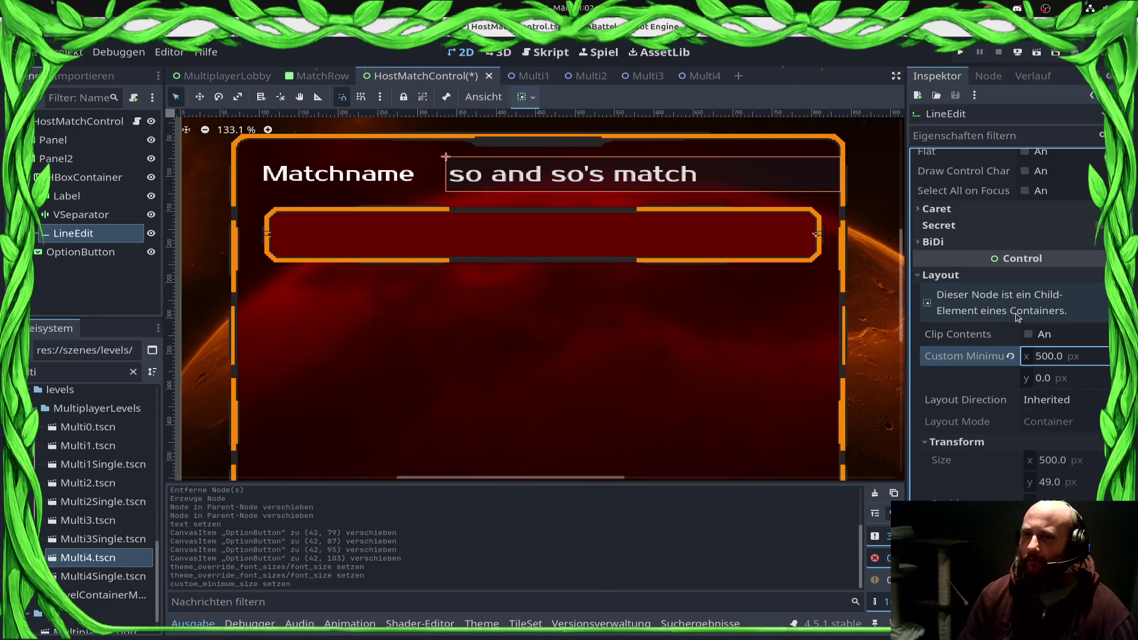
{"action": "left_click", "coordinate": [1078, 355]}
{"action": "type", "text": "22"}
{"action": "key", "text": "Return"}
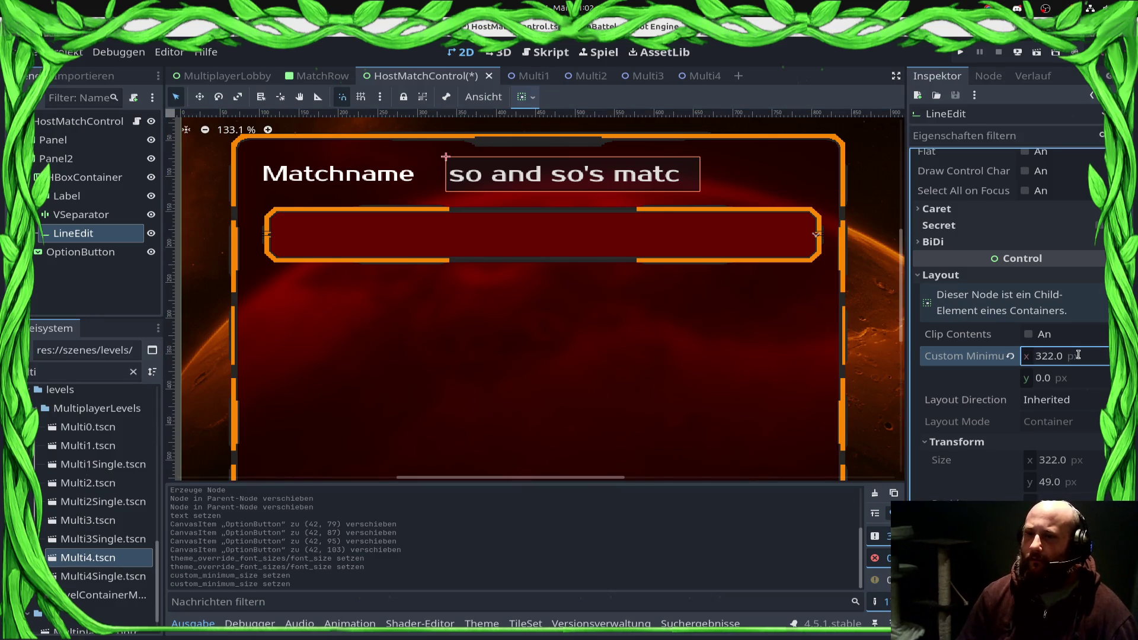
{"action": "left_click", "coordinate": [1090, 362]}
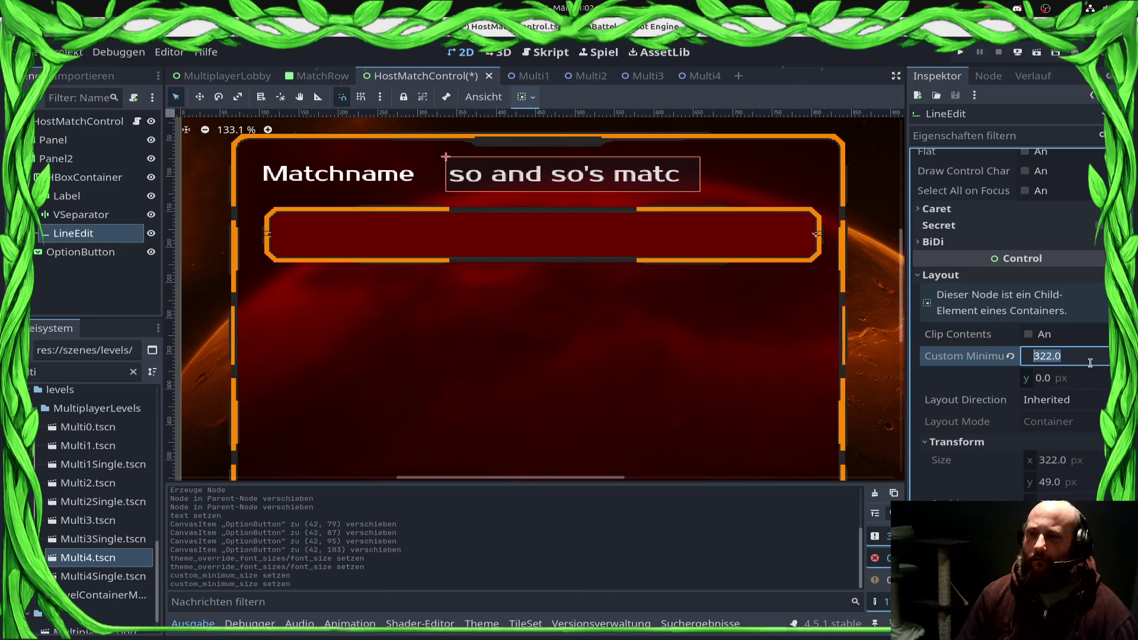
{"action": "type", "text": "450"}
{"action": "key", "text": "Return"}
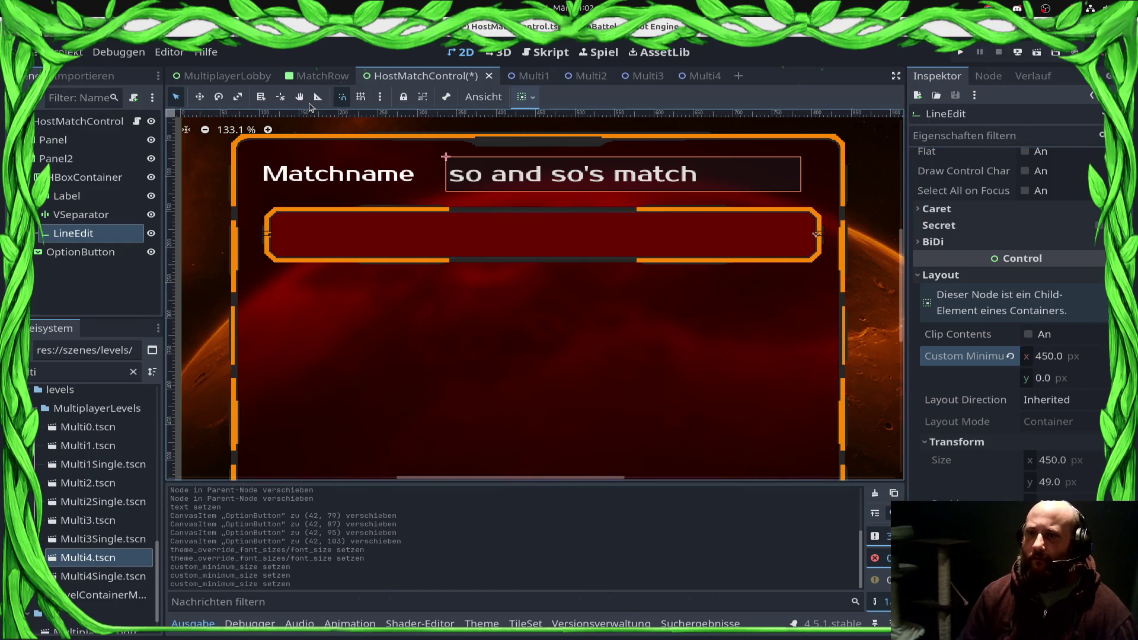
{"action": "key", "text": "ctrl+s"}
{"action": "scroll", "coordinate": [531, 297], "scroll_direction": "down", "scroll_amount": 4}
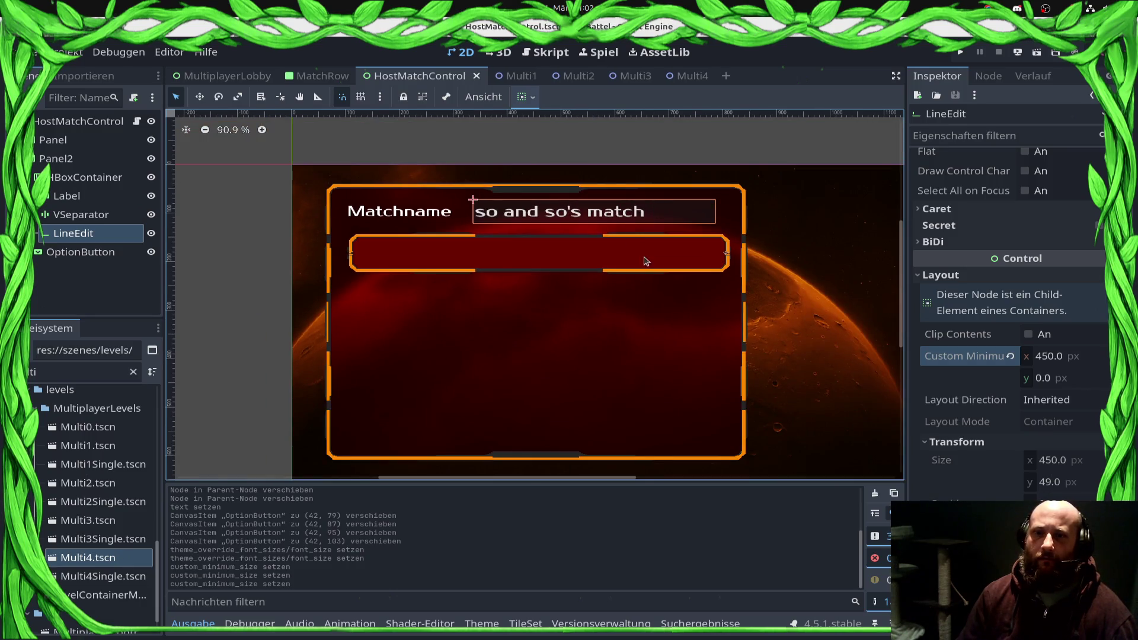
{"action": "left_click", "coordinate": [489, 263]}
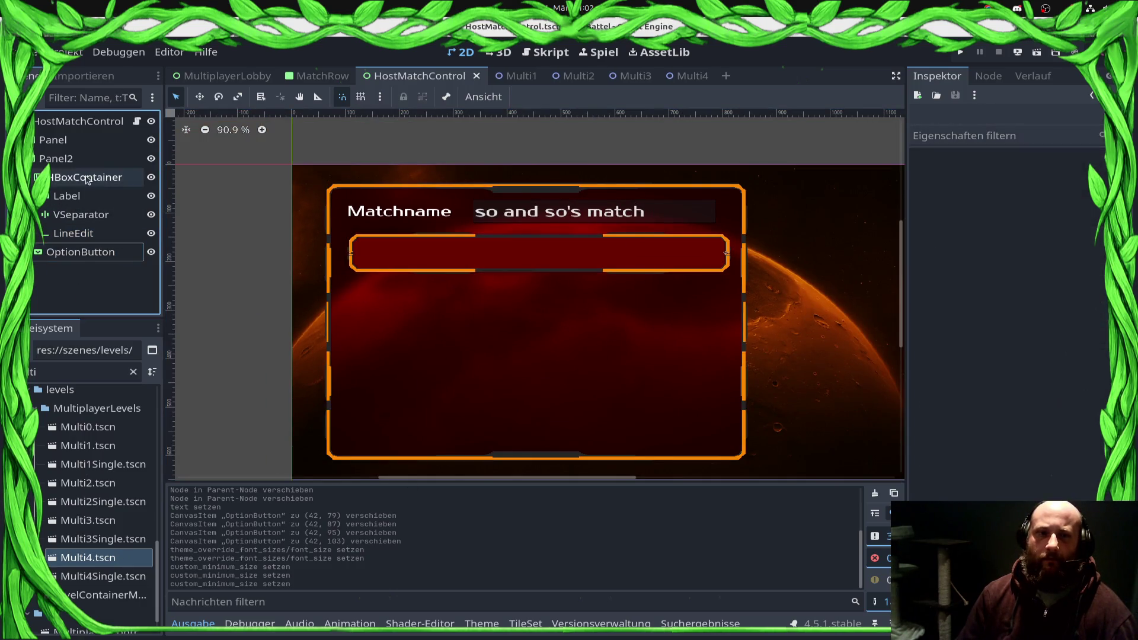
Step: Add a VBoxContainer under Panel2, then undo it
{"action": "left_click", "coordinate": [65, 159]}
{"action": "right_click", "coordinate": [66, 162]}
{"action": "left_click", "coordinate": [120, 197]}
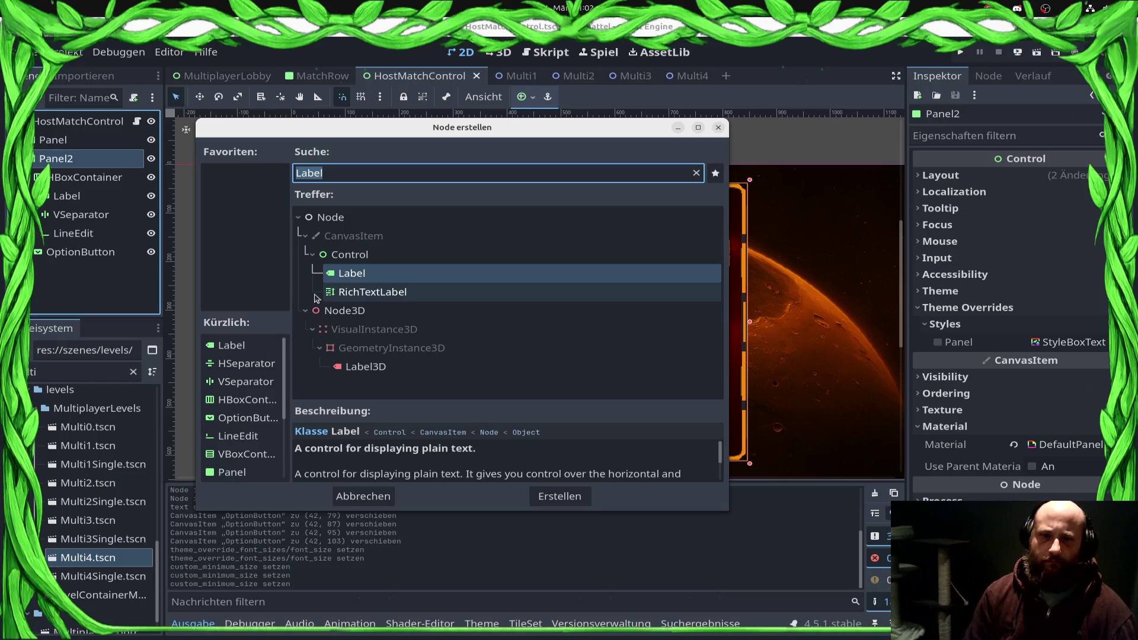
{"action": "type", "text": "vbox"}
{"action": "key", "text": "Return"}
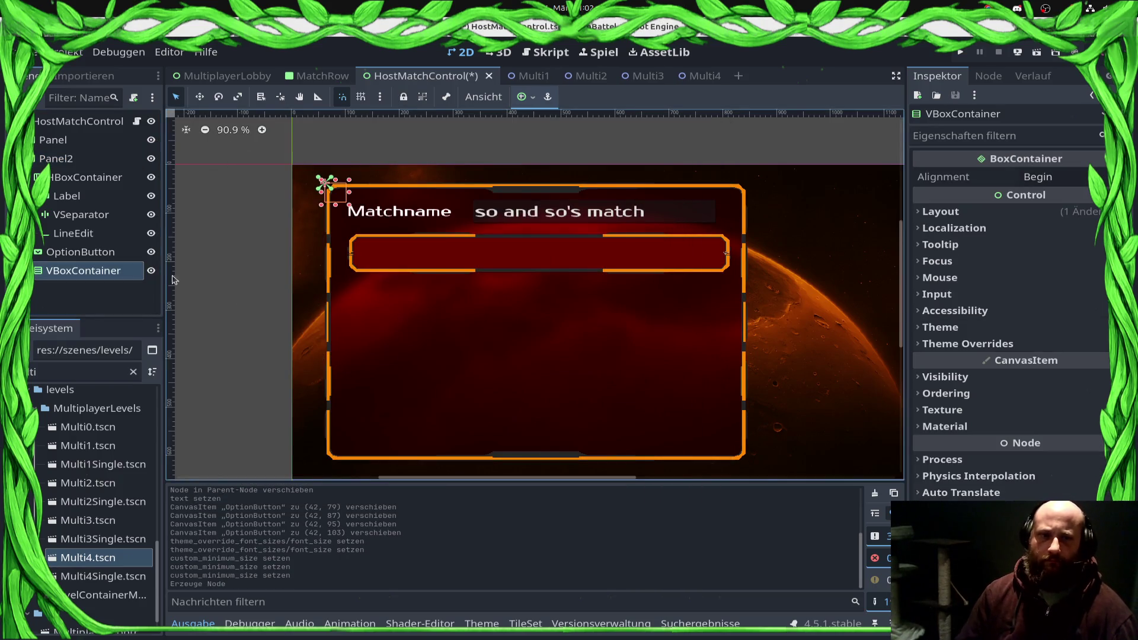
{"action": "key", "text": "ctrl+z"}
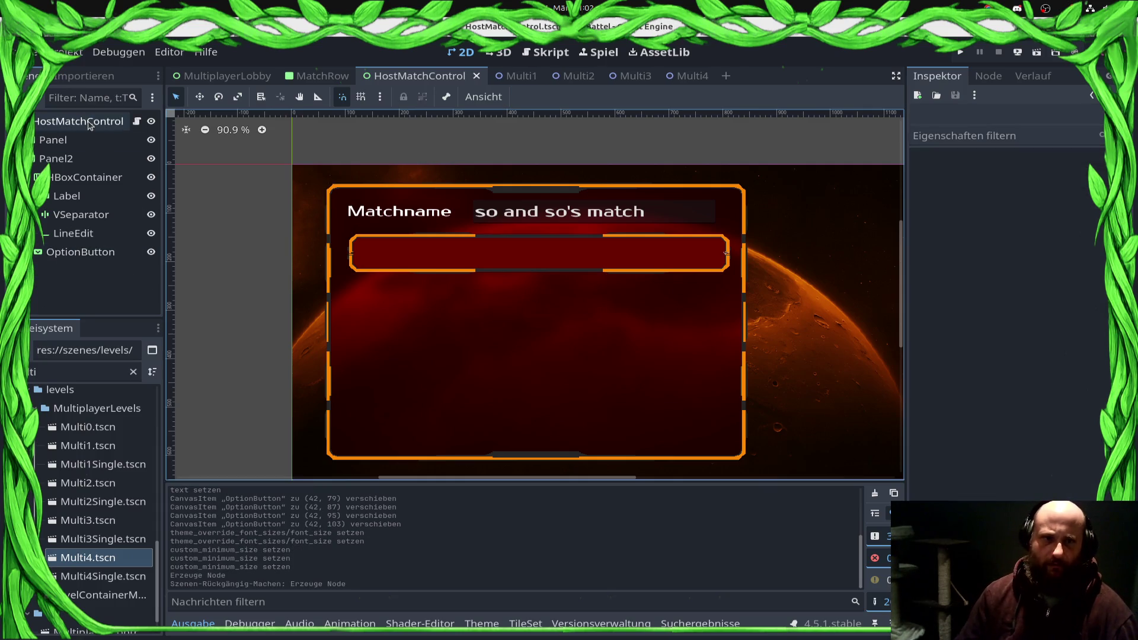
Step: Add an HBoxContainer to the root node, undoing an accidental Panel2 move
{"action": "right_click", "coordinate": [89, 125]}
{"action": "left_click", "coordinate": [178, 132]}
{"action": "type", "text": "HBox"}
{"action": "key", "text": "Return"}
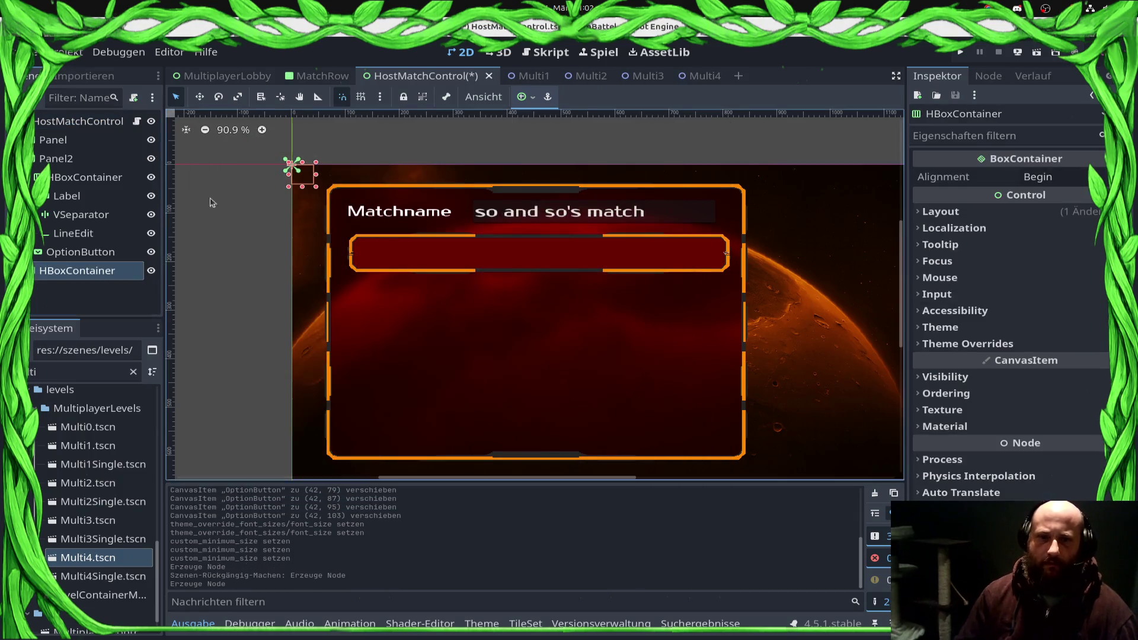
{"action": "key", "text": "w"}
{"action": "mouse_move", "coordinate": [278, 162]}
{"action": "left_mouse_down"}
{"action": "mouse_move", "coordinate": [557, 463]}
{"action": "mouse_move", "coordinate": [362, 320]}
{"action": "mouse_move", "coordinate": [345, 288]}
{"action": "mouse_move", "coordinate": [606, 376]}
{"action": "mouse_move", "coordinate": [579, 368]}
{"action": "left_mouse_up"}
{"action": "key", "text": "q"}
{"action": "key", "text": "ctrl+z"}
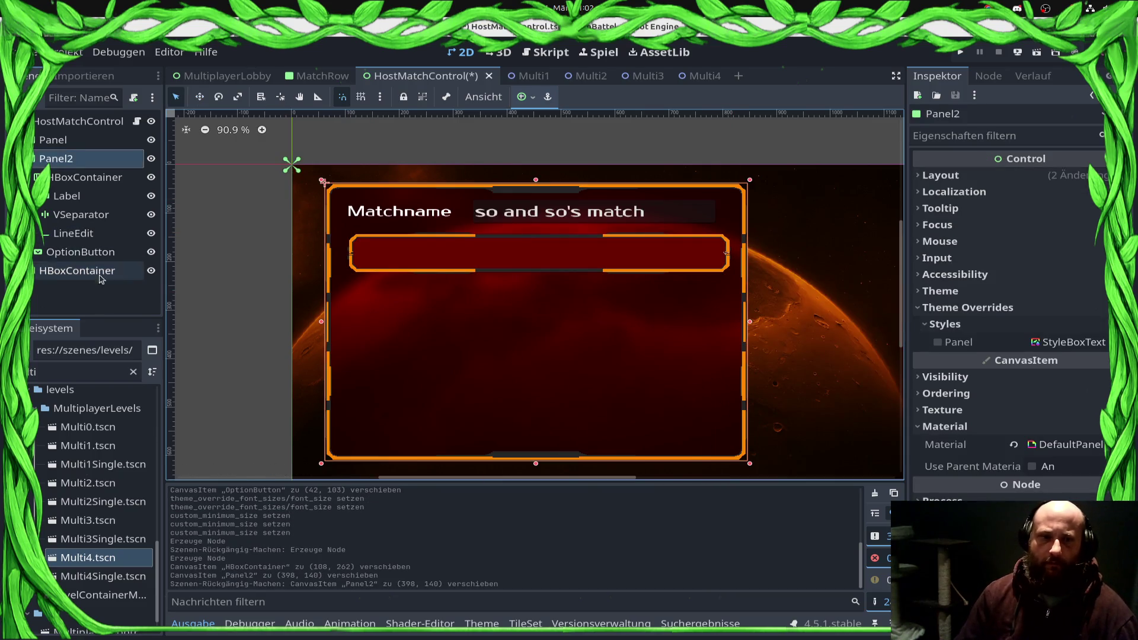
Step: Move the new HBoxContainer into Panel2 and size it as a wide box below the OptionButton
{"action": "left_click", "coordinate": [80, 252]}
{"action": "left_click", "coordinate": [77, 270]}
{"action": "mouse_move", "coordinate": [107, 268]}
{"action": "left_mouse_down"}
{"action": "mouse_move", "coordinate": [119, 226]}
{"action": "mouse_move", "coordinate": [56, 159]}
{"action": "left_mouse_up"}
{"action": "left_click_drag", "start_coordinate": [374, 319], "coordinate": [732, 396]}
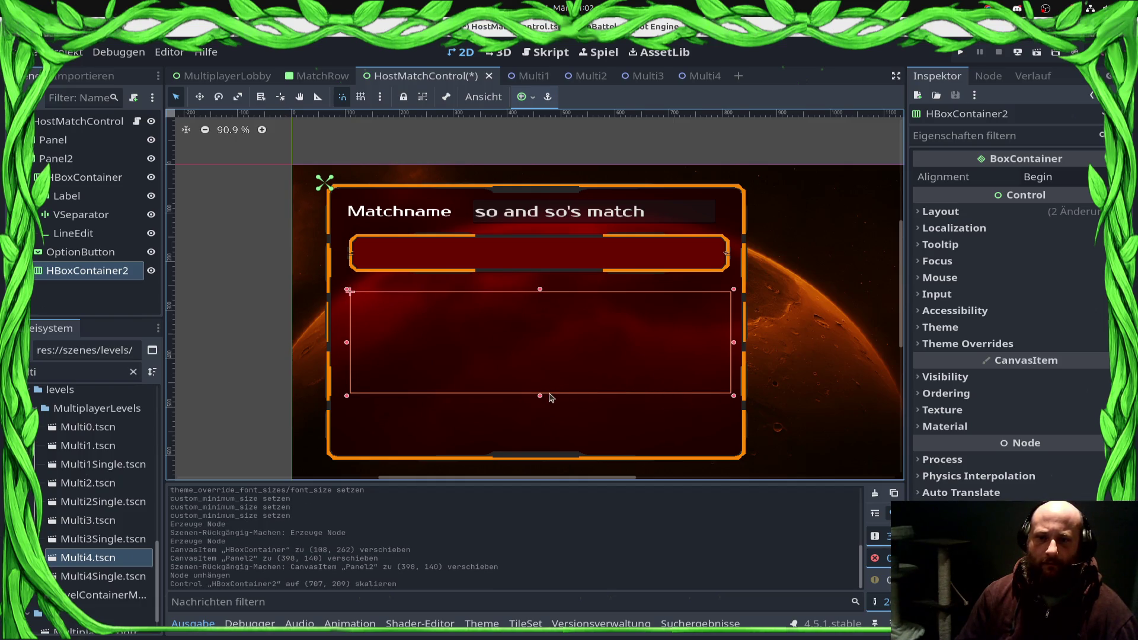
{"action": "left_click_drag", "start_coordinate": [538, 396], "coordinate": [539, 352]}
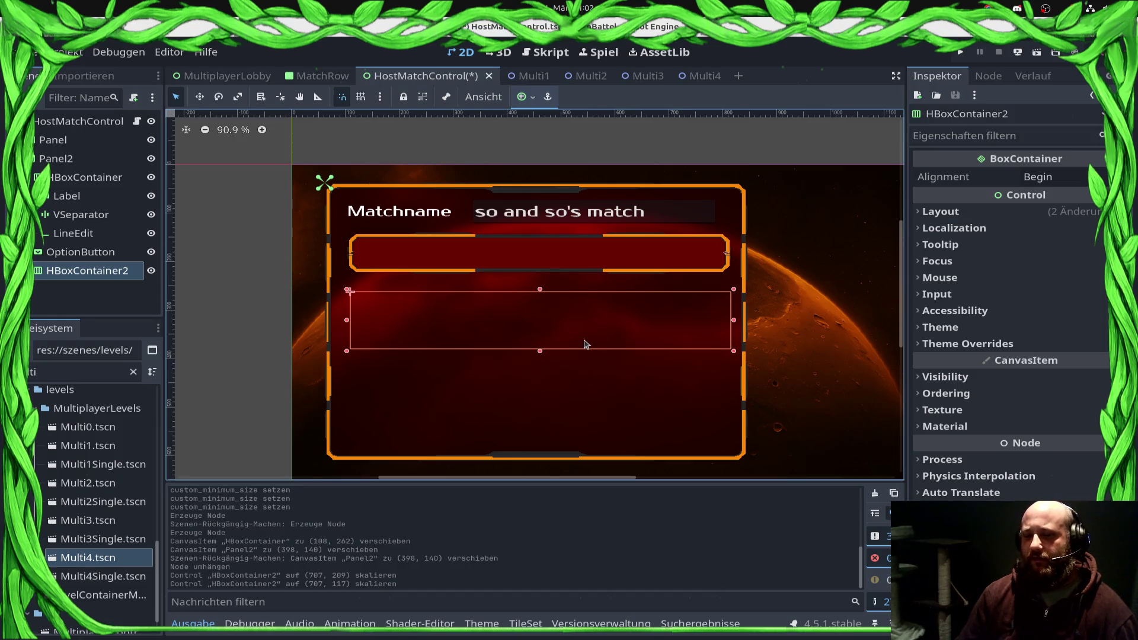
Step: Convert the container to a GridContainer, make it taller, and set Columns to 2
{"action": "right_click", "coordinate": [80, 268]}
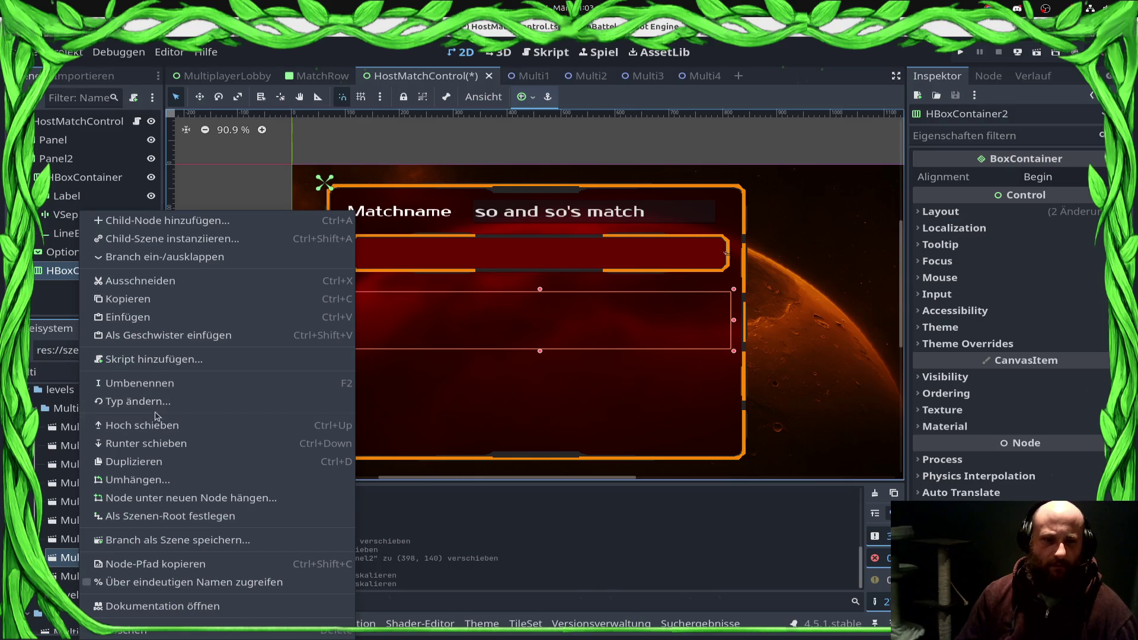
{"action": "left_click", "coordinate": [151, 401]}
{"action": "type", "text": "GridCon"}
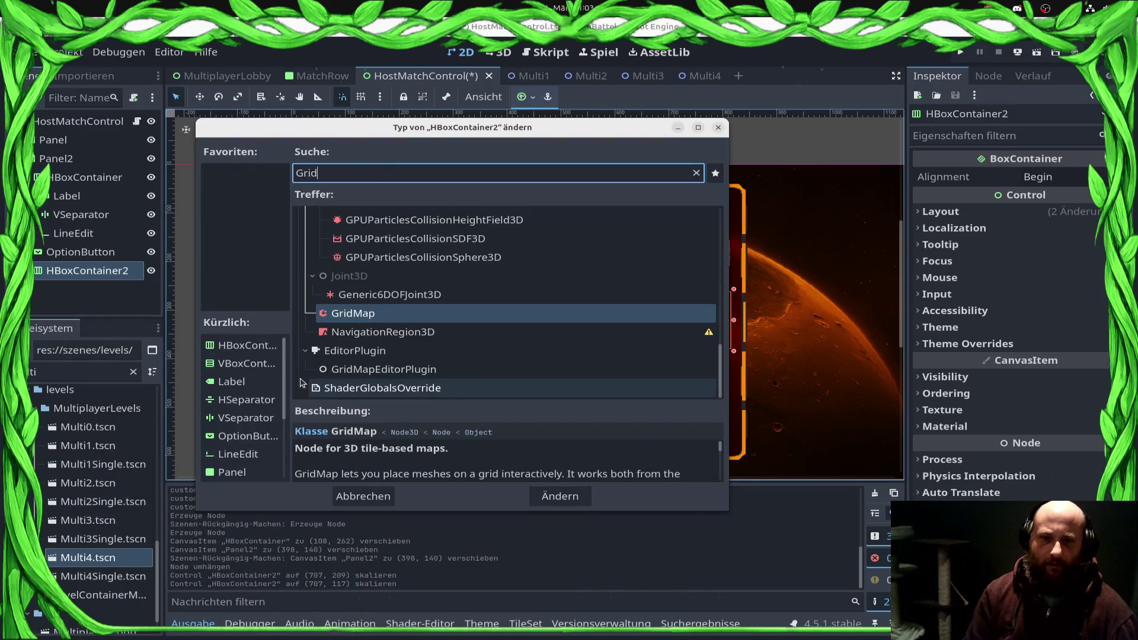
{"action": "key", "text": "Return"}
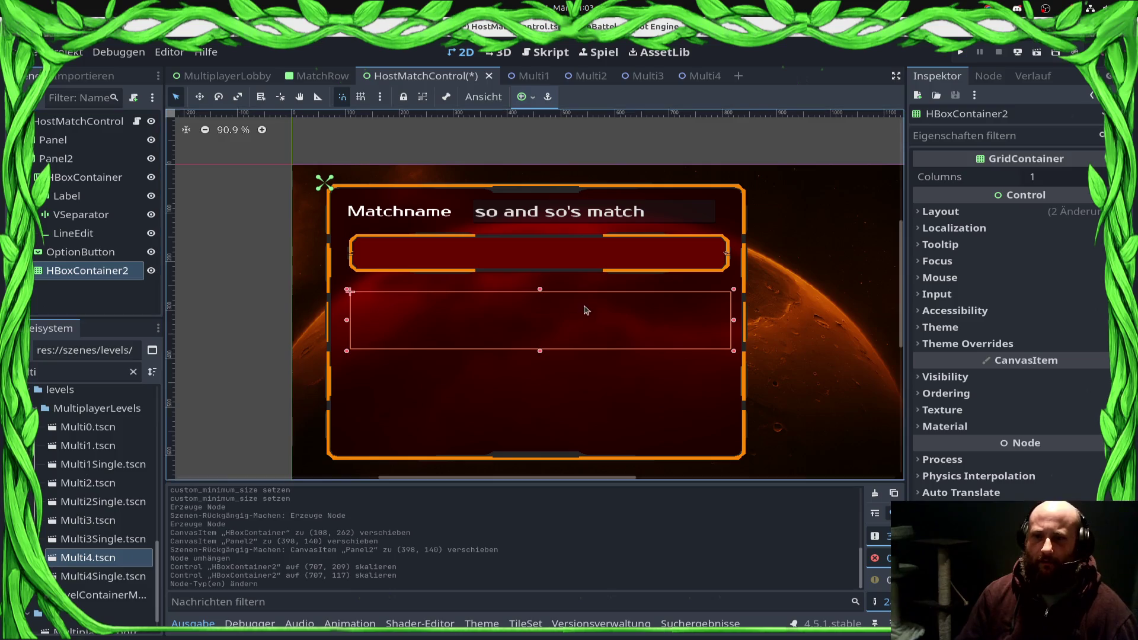
{"action": "left_click_drag", "start_coordinate": [540, 351], "coordinate": [540, 389]}
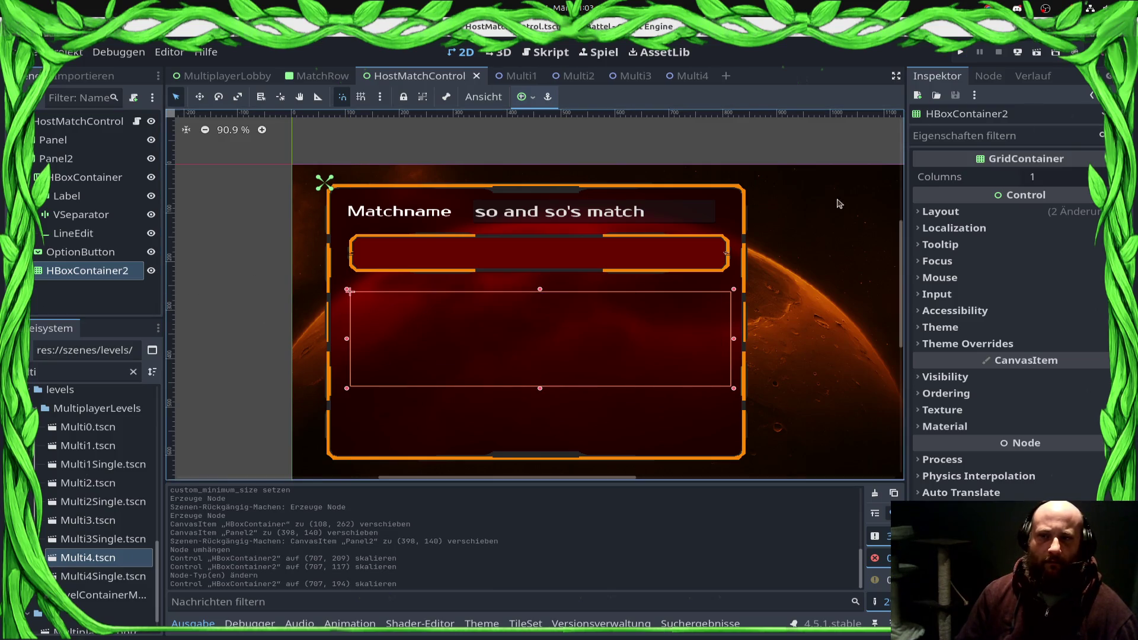
{"action": "left_click", "coordinate": [1076, 174]}
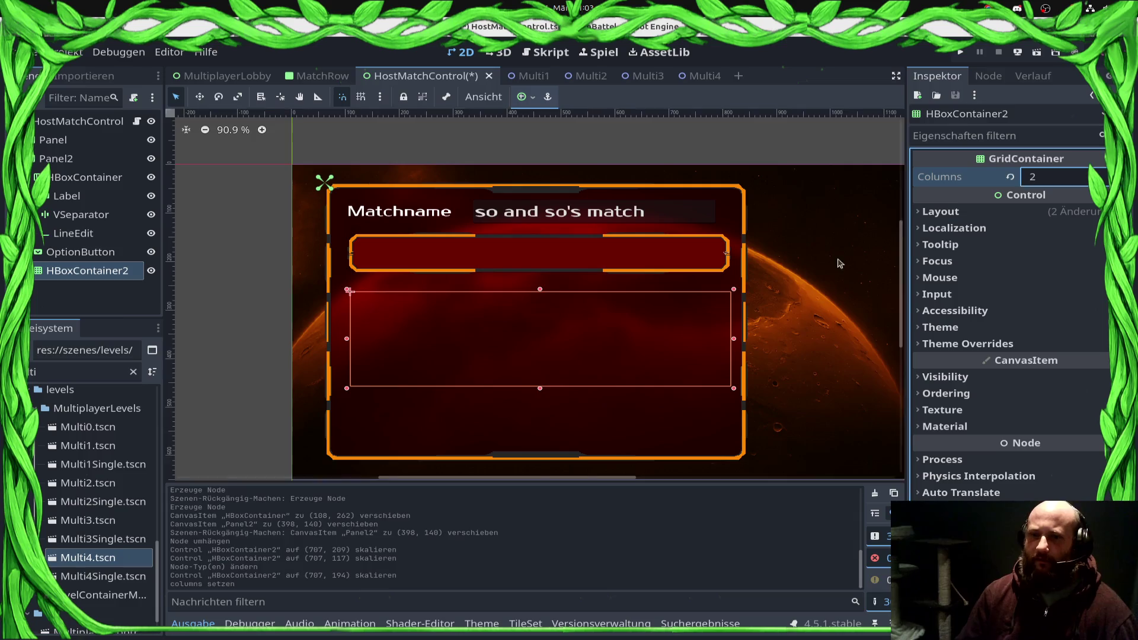
Step: Add a Label child to the grid container and duplicate it as Label2
{"action": "right_click", "coordinate": [73, 277]}
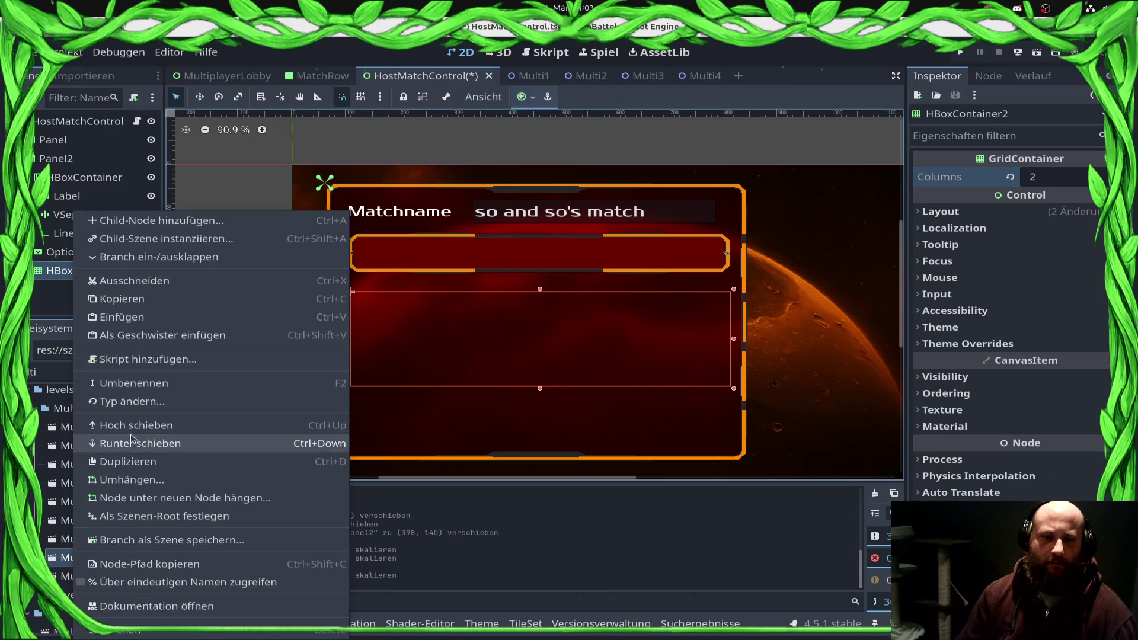
{"action": "left_click", "coordinate": [157, 220]}
{"action": "type", "text": "Label"}
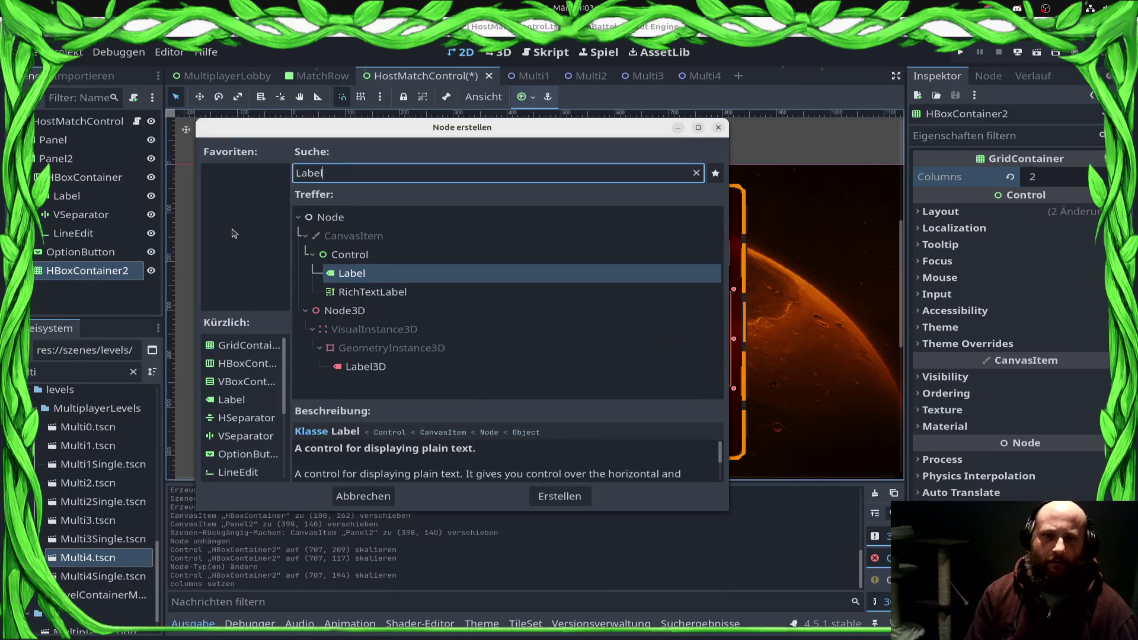
{"action": "key", "text": "Return"}
{"action": "key", "text": "ctrl+d"}
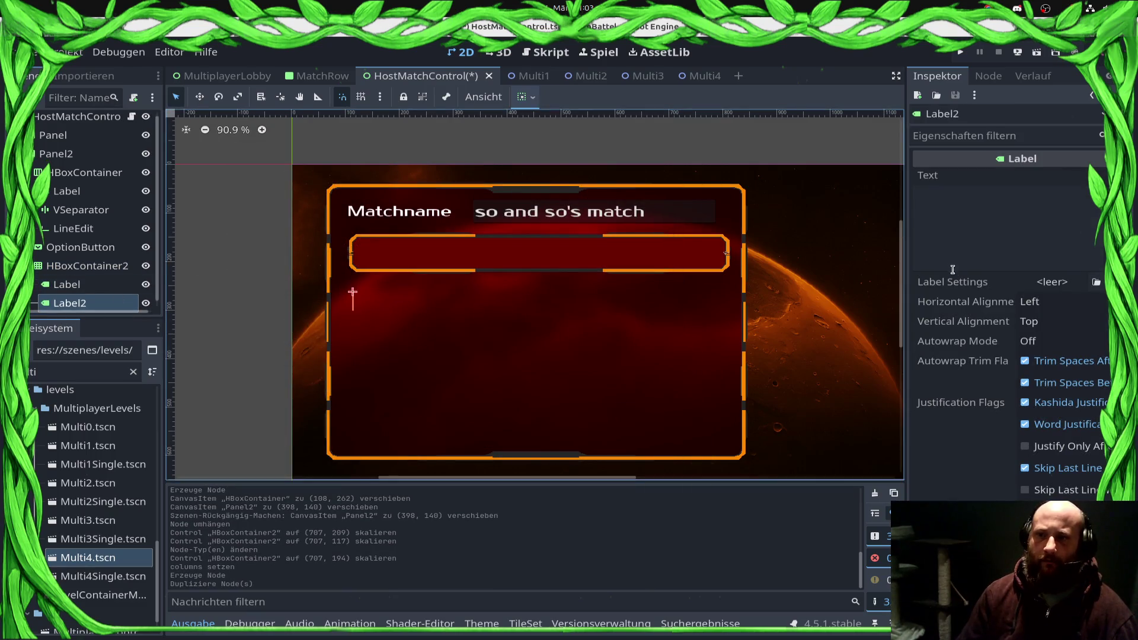
Step: Set the two labels' texts to 'Player 1' and 'Player 2'
{"action": "left_click", "coordinate": [1061, 227]}
{"action": "type", "text": "Player "}
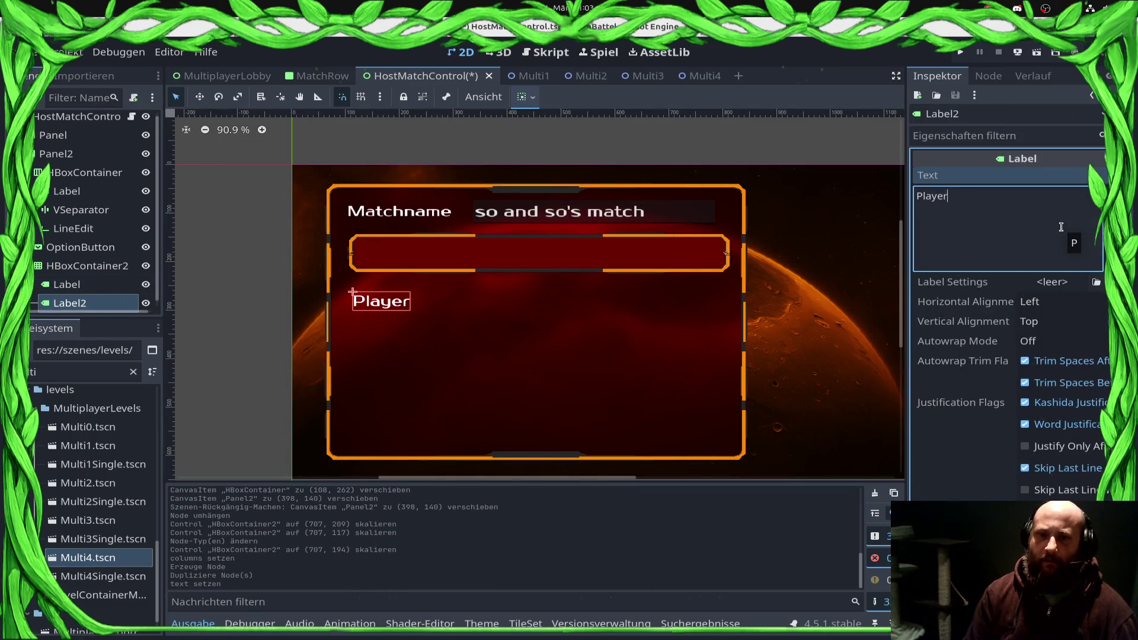
{"action": "type", "text": "1"}
{"action": "left_click", "coordinate": [89, 302]}
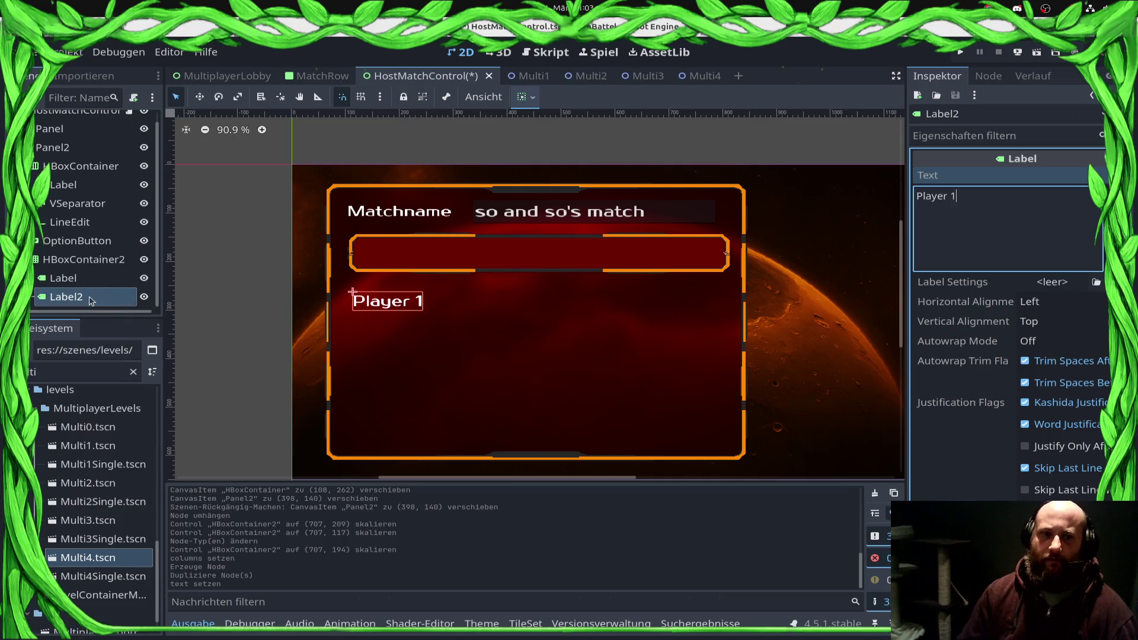
{"action": "left_click", "coordinate": [1005, 211]}
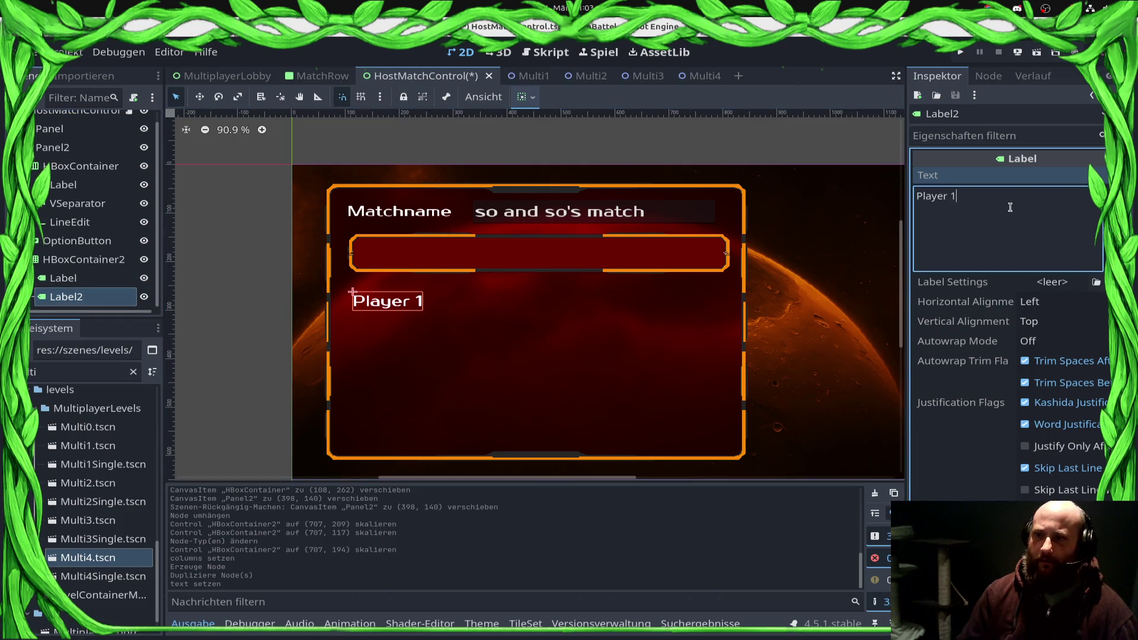
{"action": "key", "text": "BackSpace"}
{"action": "type", "text": "2"}
{"action": "left_click", "coordinate": [89, 278]}
{"action": "left_click", "coordinate": [1058, 218]}
{"action": "type", "text": "Player 1"}
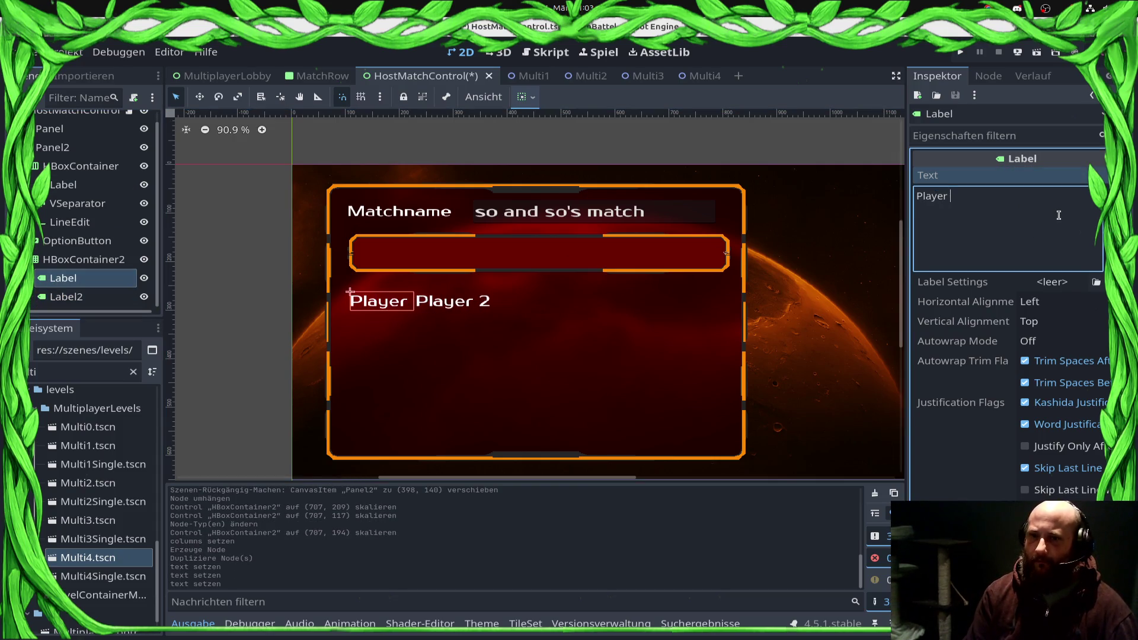
Step: Set the grid container's Columns to 3
{"action": "left_click", "coordinate": [89, 259]}
{"action": "right_click", "coordinate": [89, 259]}
{"action": "left_click", "coordinate": [87, 279]}
{"action": "left_click", "coordinate": [90, 261]}
{"action": "left_click", "coordinate": [93, 279]}
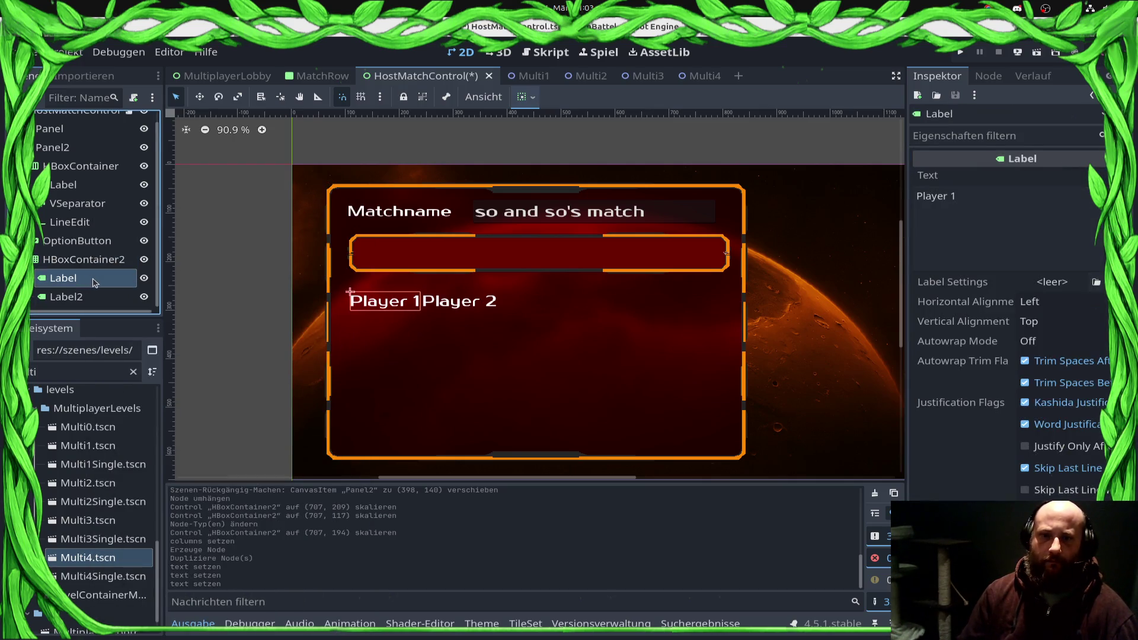
{"action": "left_click", "coordinate": [92, 261]}
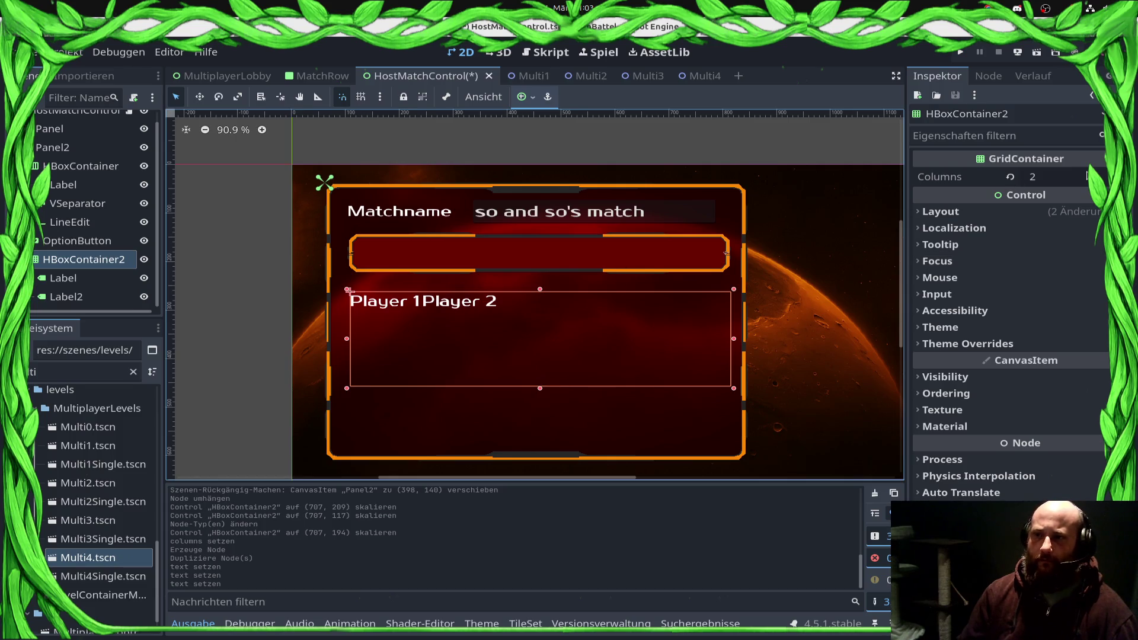
{"action": "left_click", "coordinate": [1090, 173]}
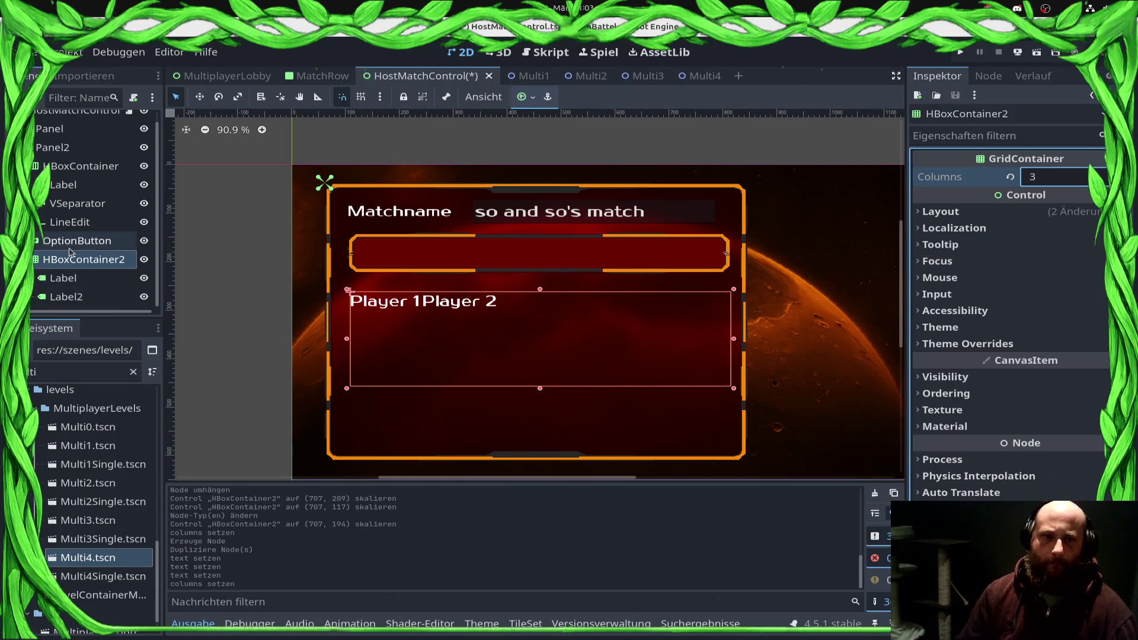
Step: Add a VSeparator to the grid and move it between the two labels
{"action": "right_click", "coordinate": [71, 259]}
{"action": "left_click", "coordinate": [157, 220]}
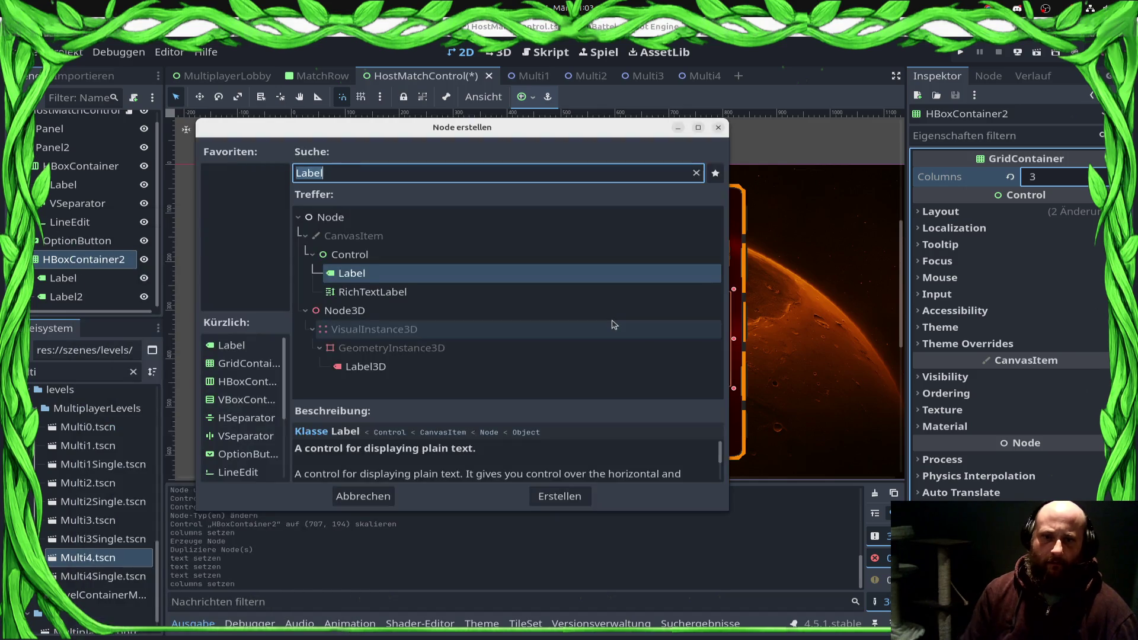
{"action": "type", "text": "Spe"}
{"action": "key", "text": "BackSpace"}
{"action": "key", "text": "BackSpace"}
{"action": "type", "text": "epa"}
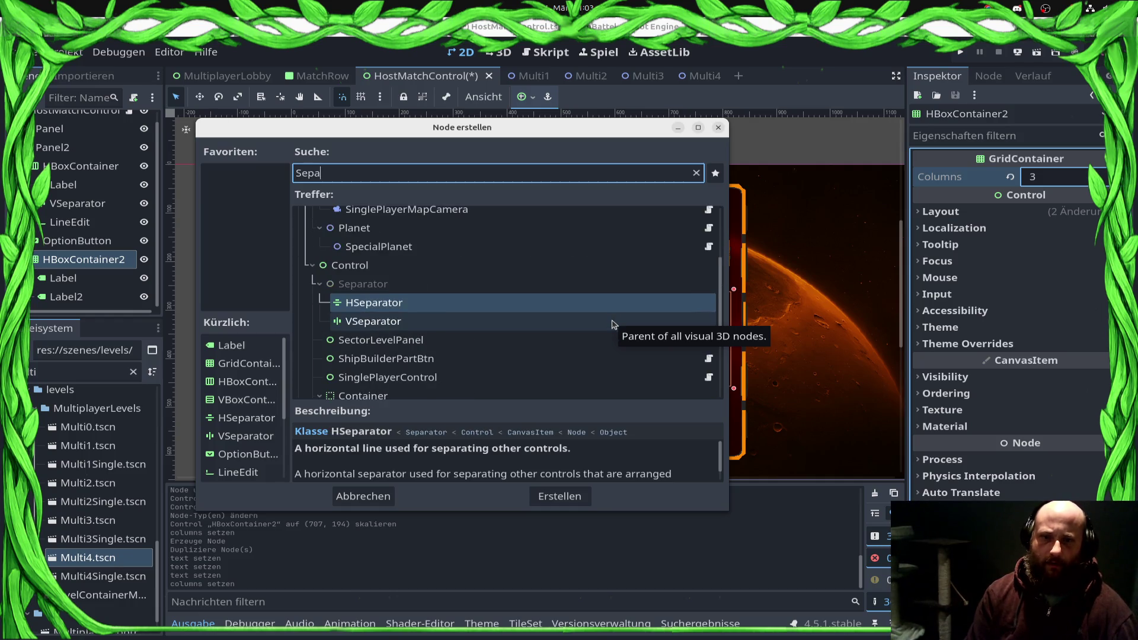
{"action": "double_click", "coordinate": [612, 324]}
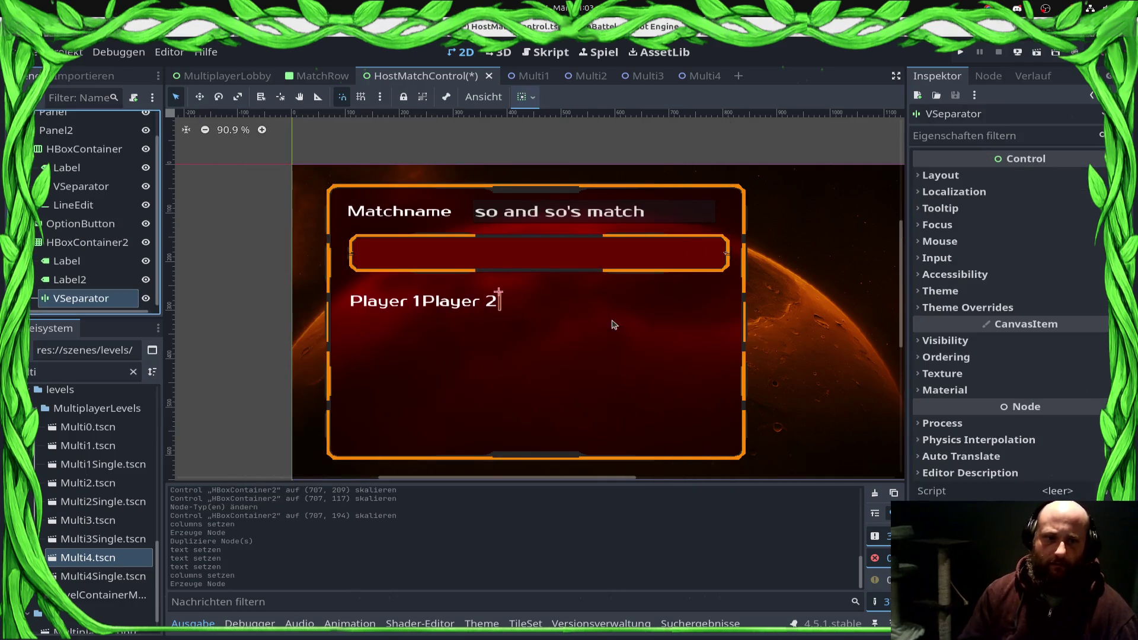
{"action": "right_click", "coordinate": [70, 298]}
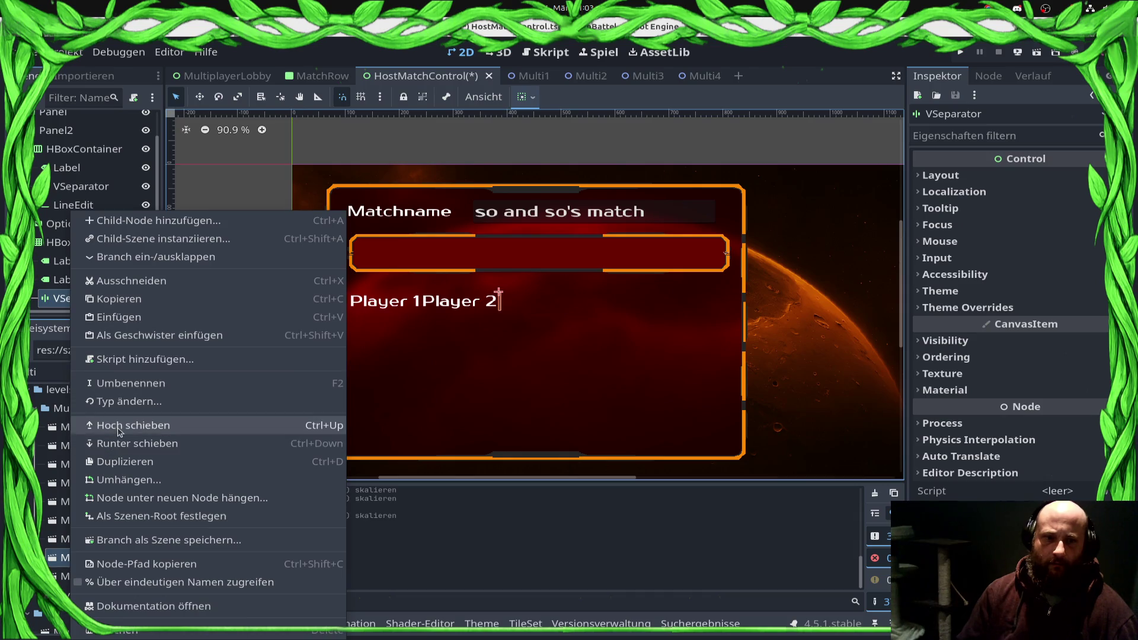
{"action": "left_click", "coordinate": [107, 426]}
Step: Give the VSeparator's Separator style override a StyleBoxEmpty
{"action": "left_click", "coordinate": [972, 308]}
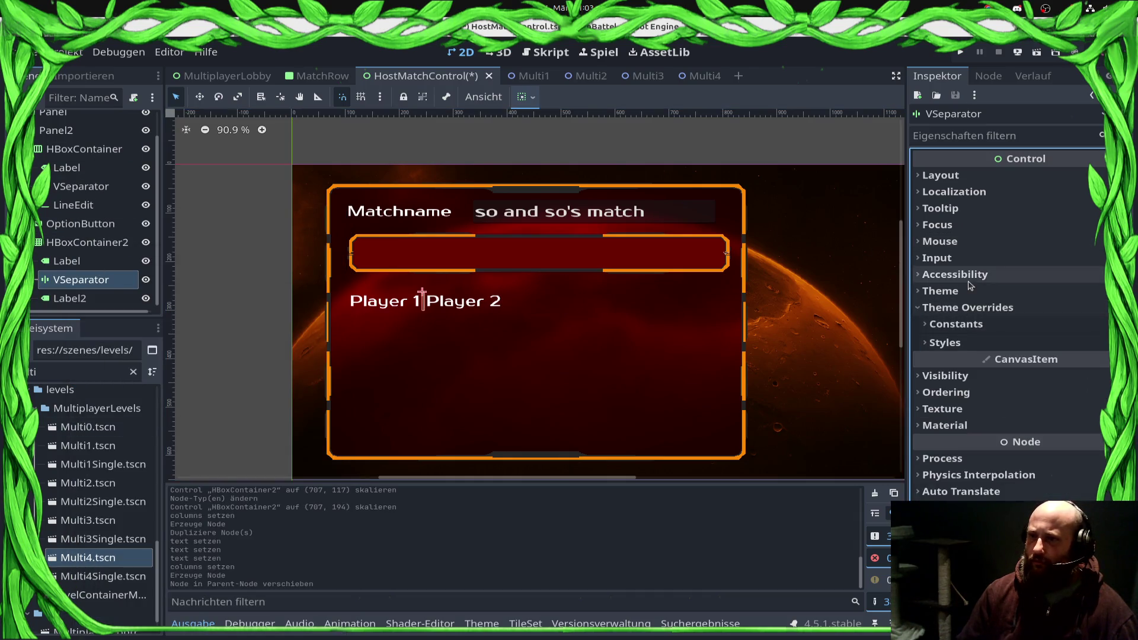
{"action": "left_click", "coordinate": [965, 327]}
{"action": "left_click", "coordinate": [1011, 364]}
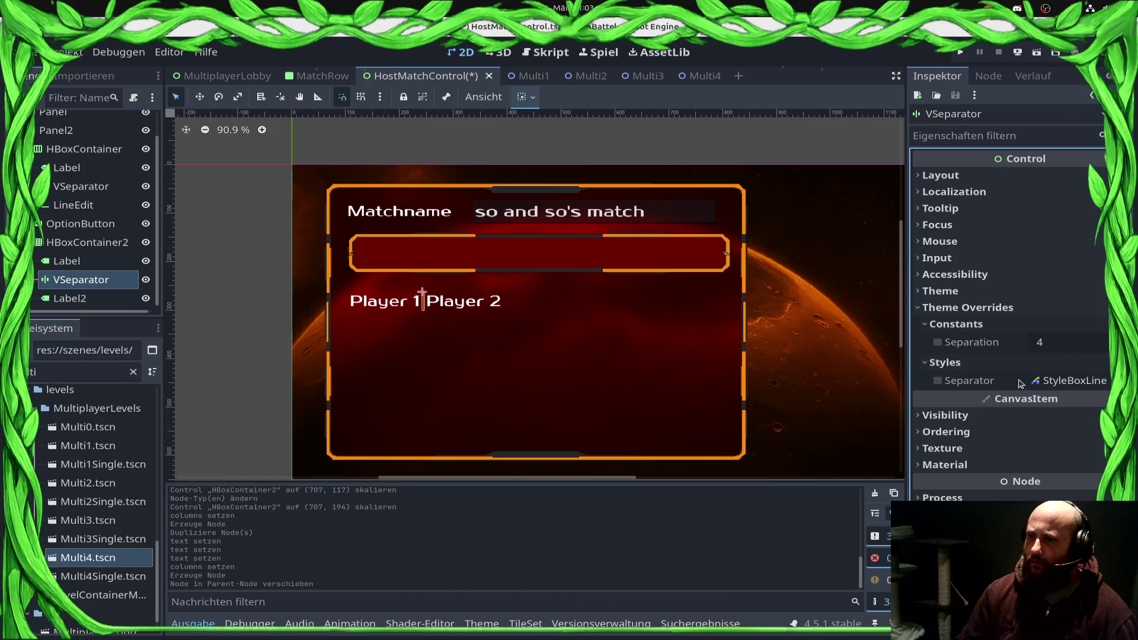
{"action": "left_click", "coordinate": [1090, 382]}
{"action": "left_click", "coordinate": [1106, 381]}
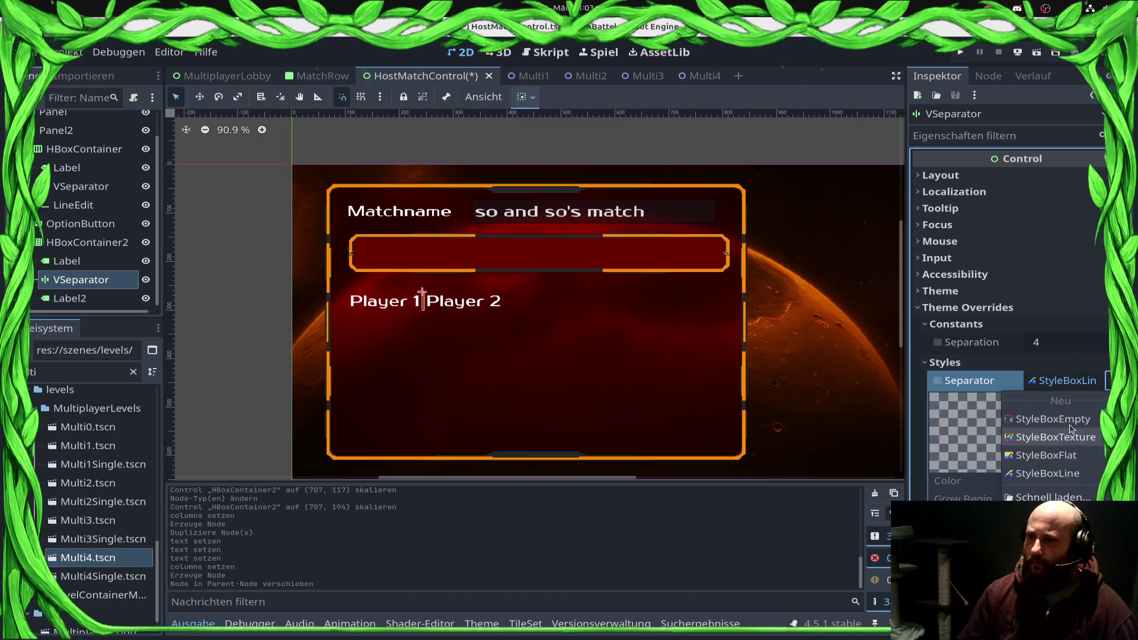
{"action": "left_click", "coordinate": [1053, 419]}
Step: Set the VSeparator's Separation constant to 350
{"action": "left_click", "coordinate": [1088, 348]}
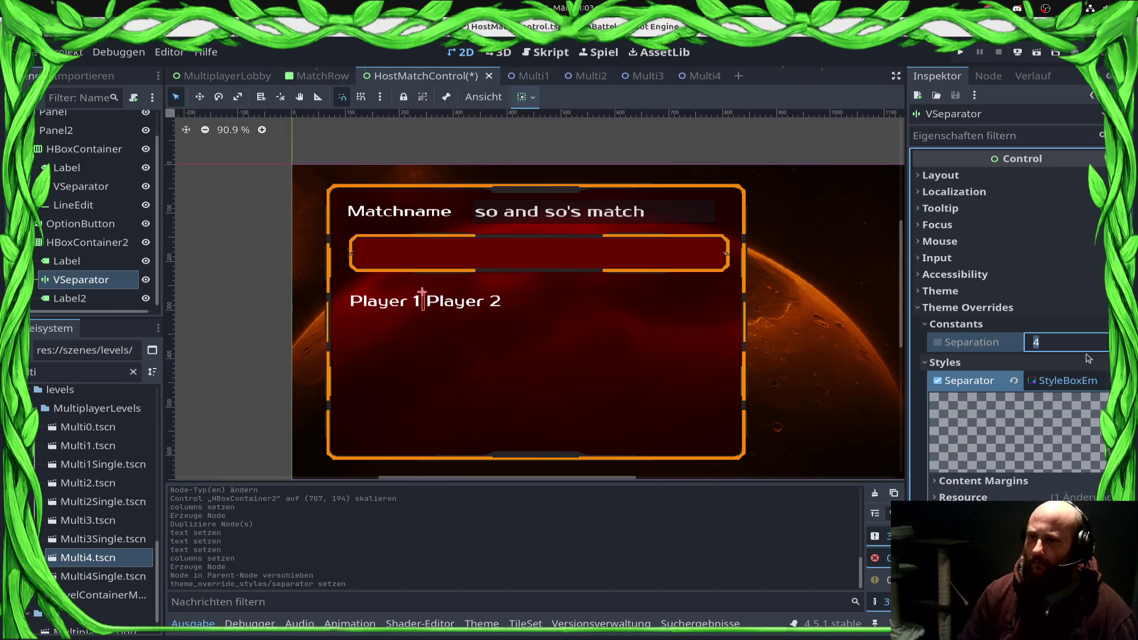
{"action": "type", "text": "32"}
{"action": "key", "text": "Return"}
{"action": "left_click", "coordinate": [1073, 347]}
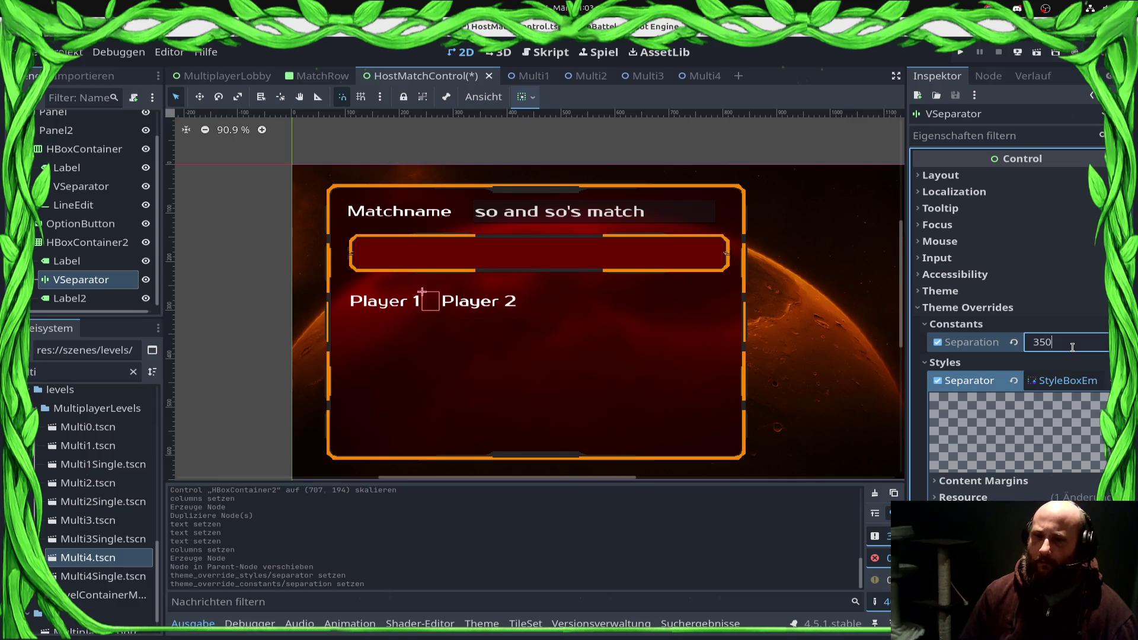
{"action": "key", "text": "Return"}
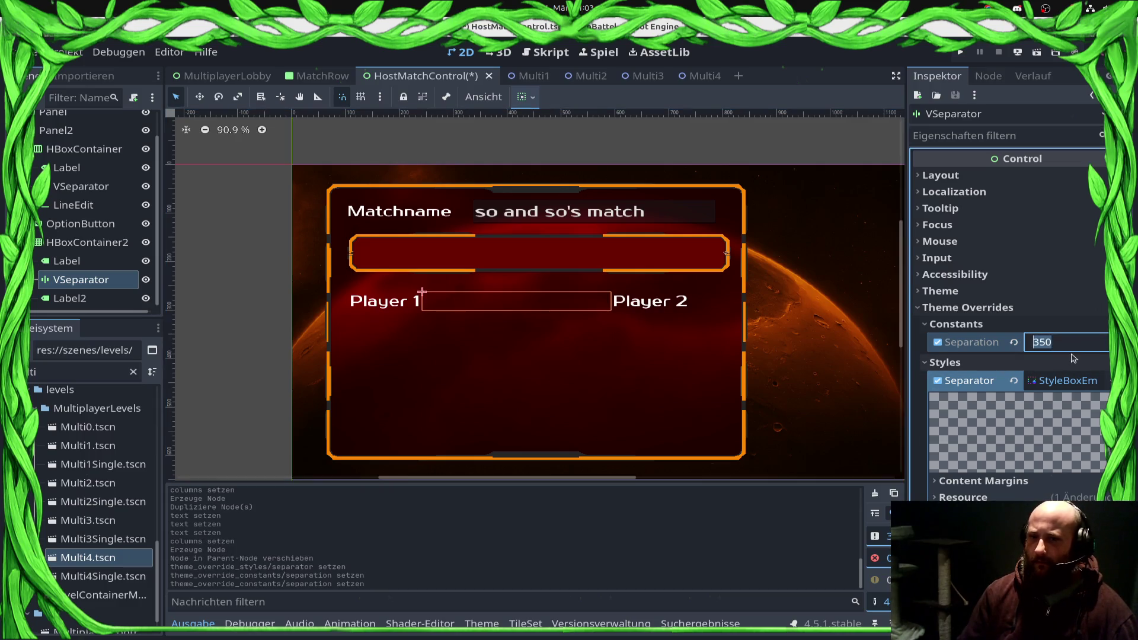
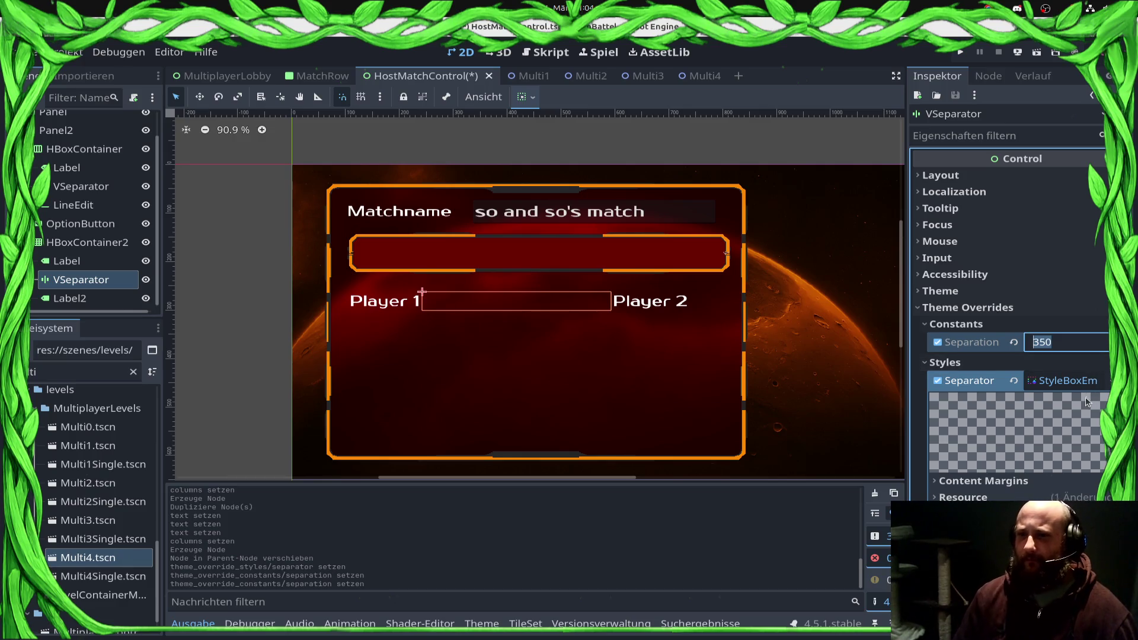
Step: Set the VSeparator separation to 100 and save the scene
{"action": "type", "text": "100"}
{"action": "key", "text": "Return"}
{"action": "key", "text": "ctrl+s"}
Step: Inspect the Player 1 label's layout properties, then select the LineEdit node
{"action": "scroll", "coordinate": [53, 252], "scroll_direction": "up", "scroll_amount": 2}
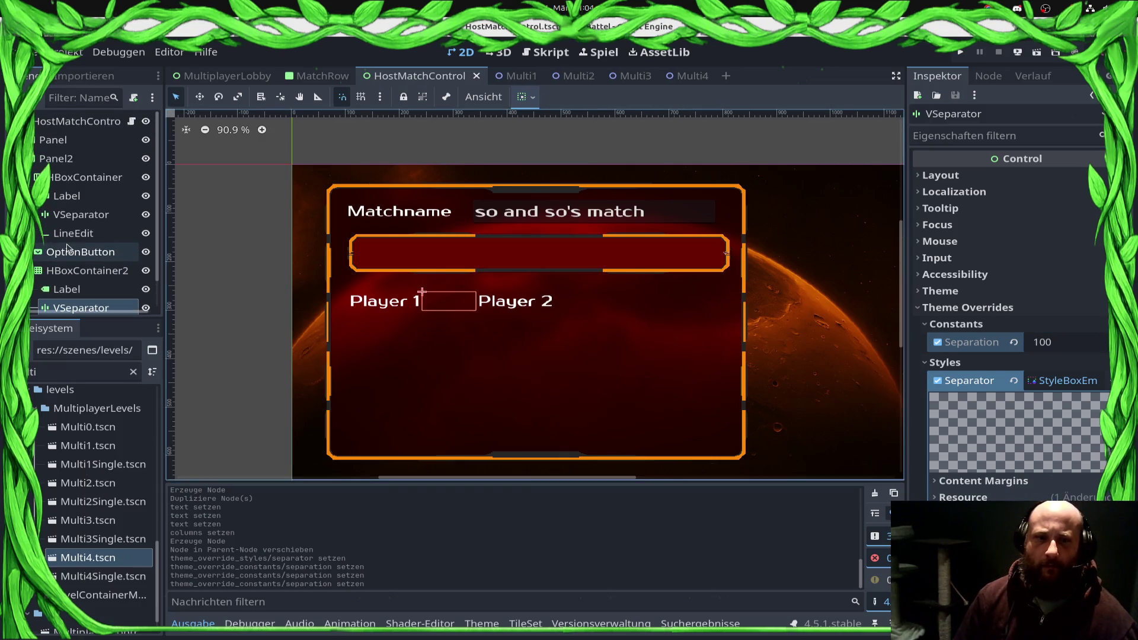
{"action": "scroll", "coordinate": [83, 259], "scroll_direction": "down", "scroll_amount": 2}
{"action": "left_click", "coordinate": [87, 260]}
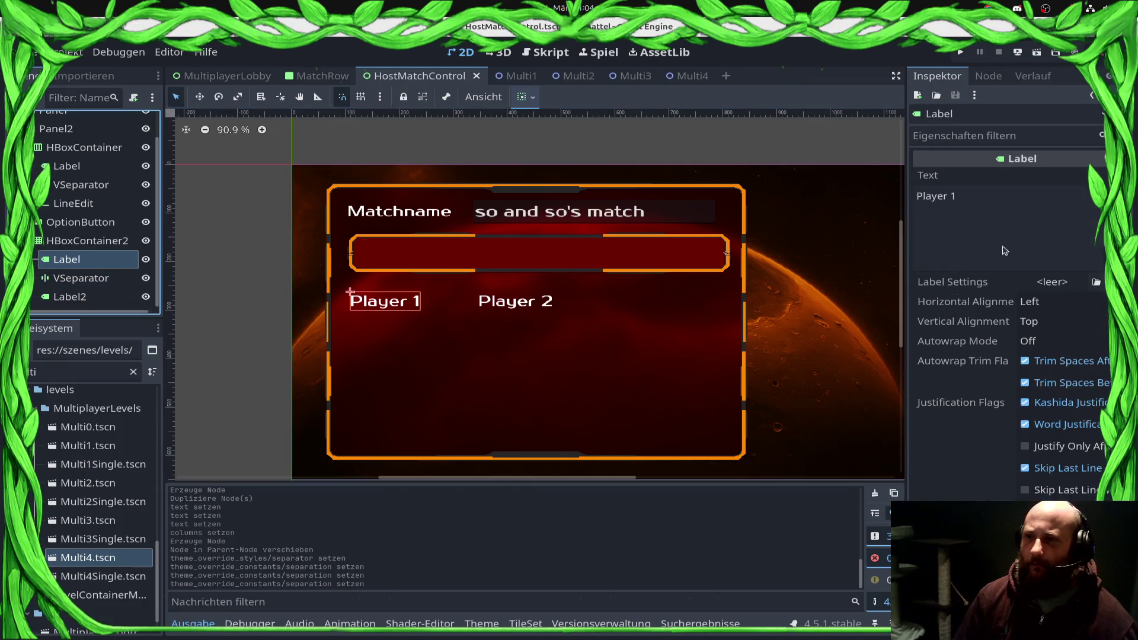
{"action": "scroll", "coordinate": [949, 385], "scroll_direction": "down", "scroll_amount": 5}
{"action": "left_click", "coordinate": [947, 398]}
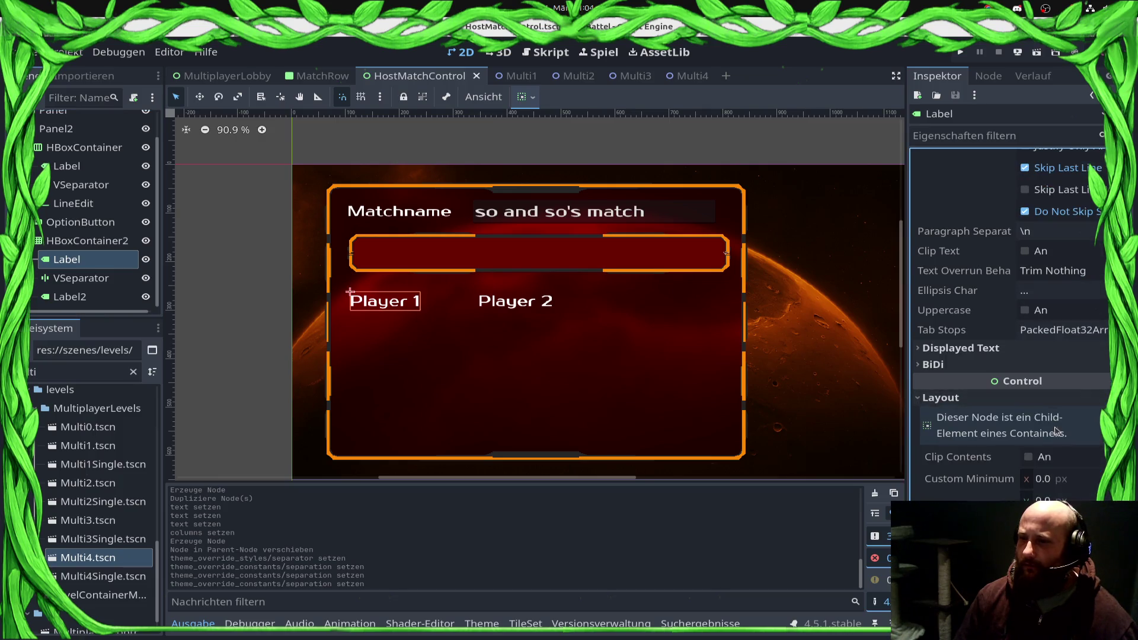
{"action": "left_click", "coordinate": [711, 208]}
Step: Resize Panel2 to 780 × 575 in Layout > Transform and save the scene
{"action": "left_click", "coordinate": [750, 232]}
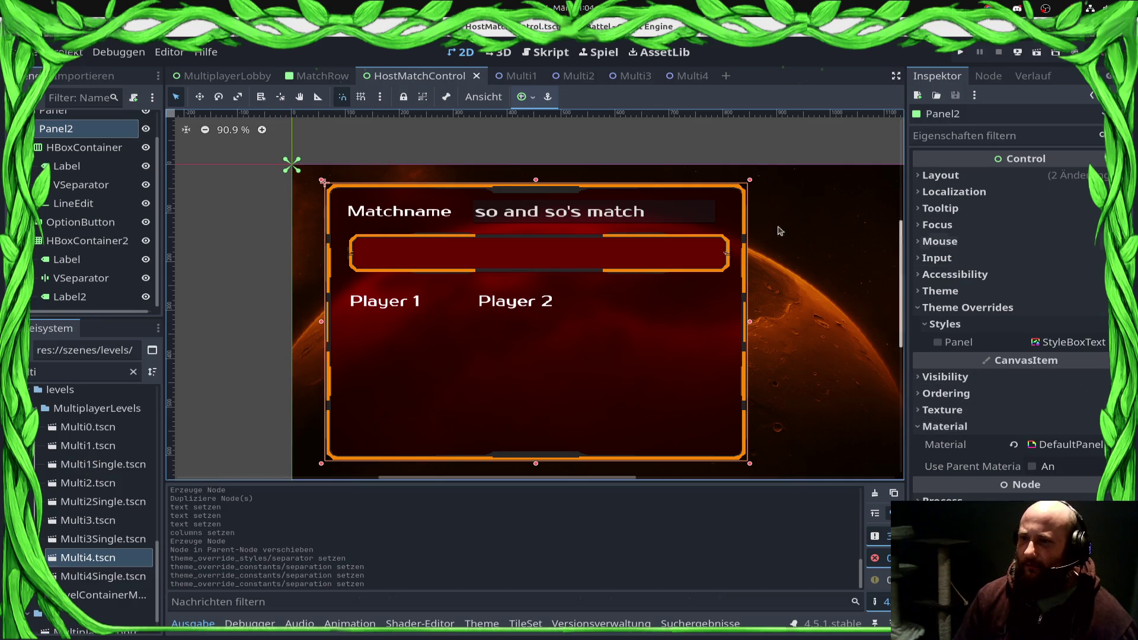
{"action": "scroll", "coordinate": [770, 297], "scroll_direction": "down", "scroll_amount": 2}
{"action": "left_click", "coordinate": [948, 175]}
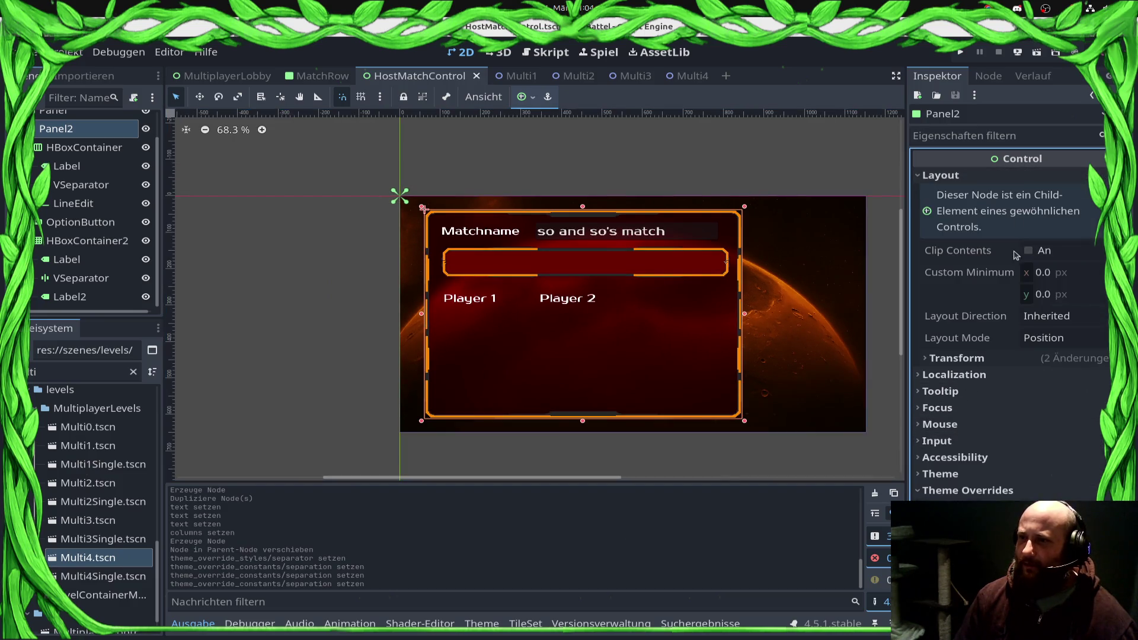
{"action": "left_click", "coordinate": [997, 357]}
{"action": "left_click", "coordinate": [1082, 381]}
{"action": "type", "text": "78"}
{"action": "key", "text": "Tab"}
{"action": "type", "text": "575"}
{"action": "key", "text": "Return"}
{"action": "key", "text": "ctrl+s"}
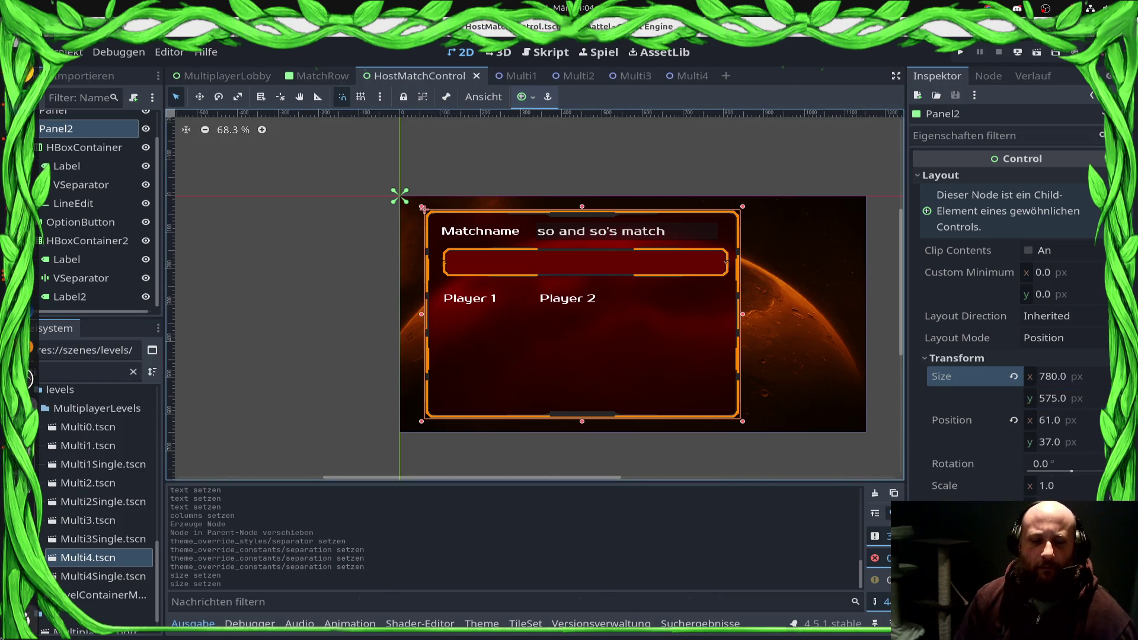
Step: Launch the calculator (Taschenrechner) by searching 'calc' in the app overview
{"action": "left_click", "coordinate": [26, 619]}
{"action": "type", "text": "calc"}
{"action": "key", "text": "Right"}
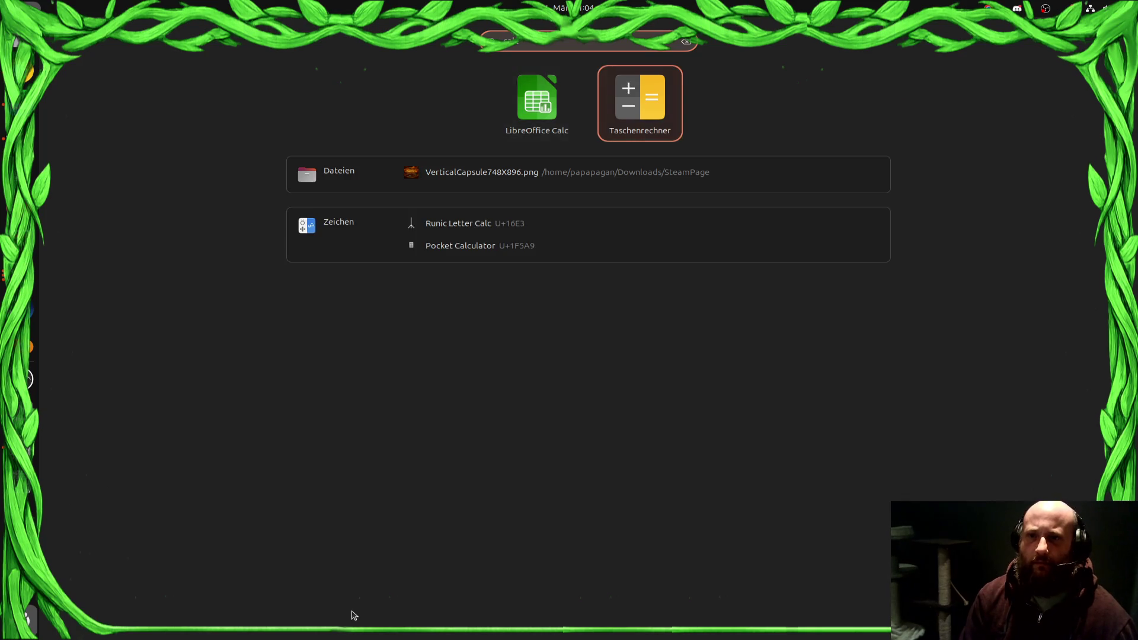
{"action": "key", "text": "Return"}
Step: Calculate 780 − 100 = 680, halve it, and return to the Godot editor
{"action": "type", "text": "780−100"}
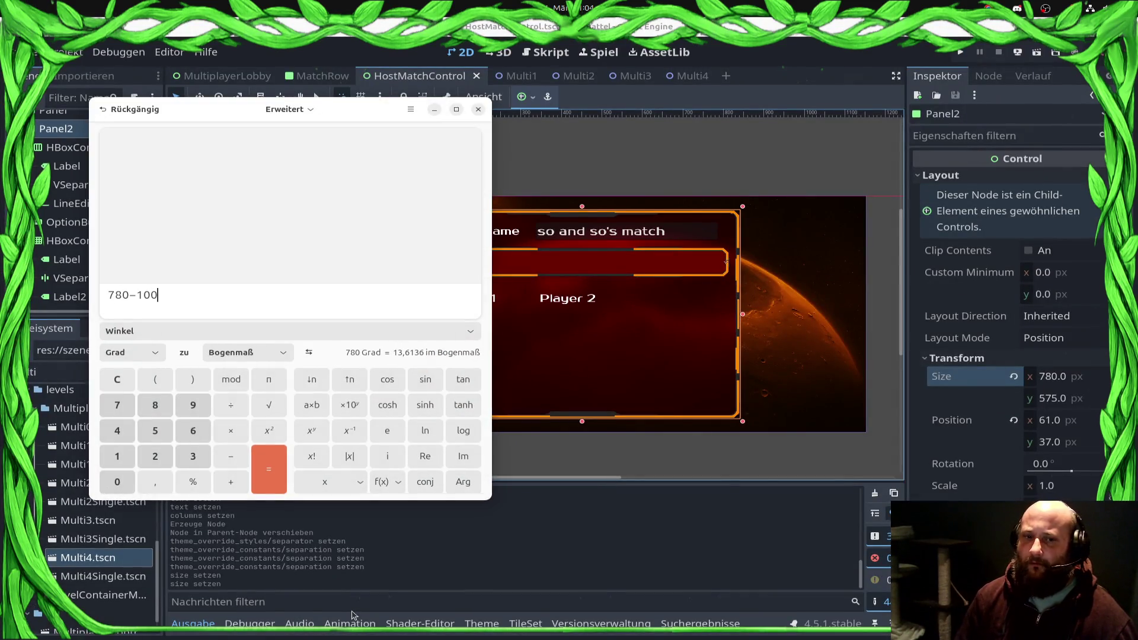
{"action": "key", "text": "Return"}
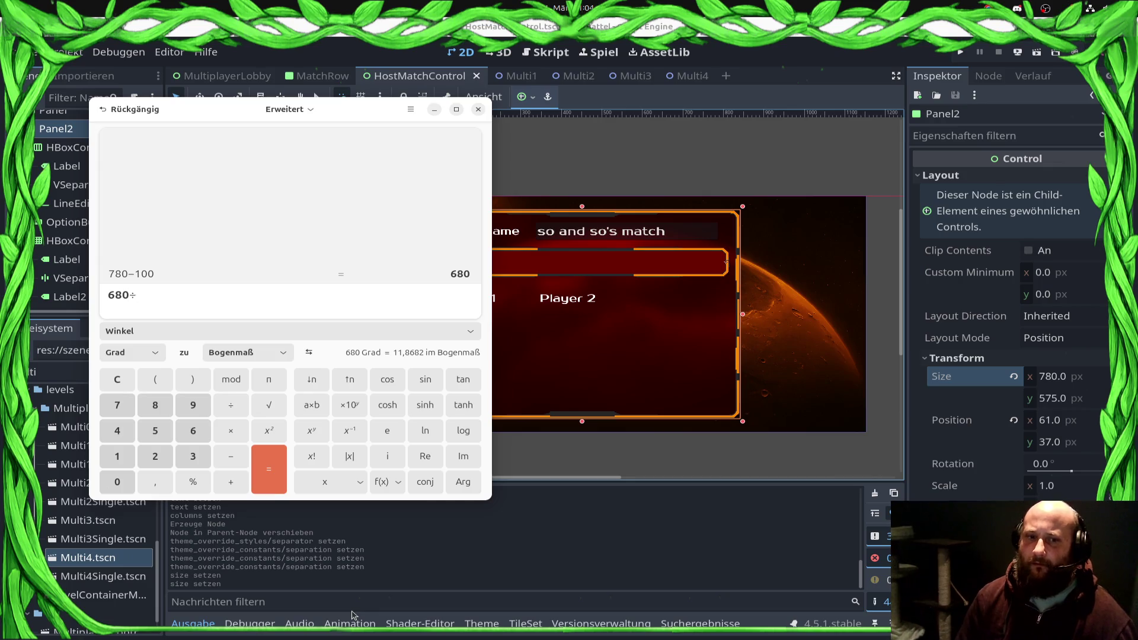
{"action": "key", "text": "Return"}
{"action": "left_click", "coordinate": [798, 601]}
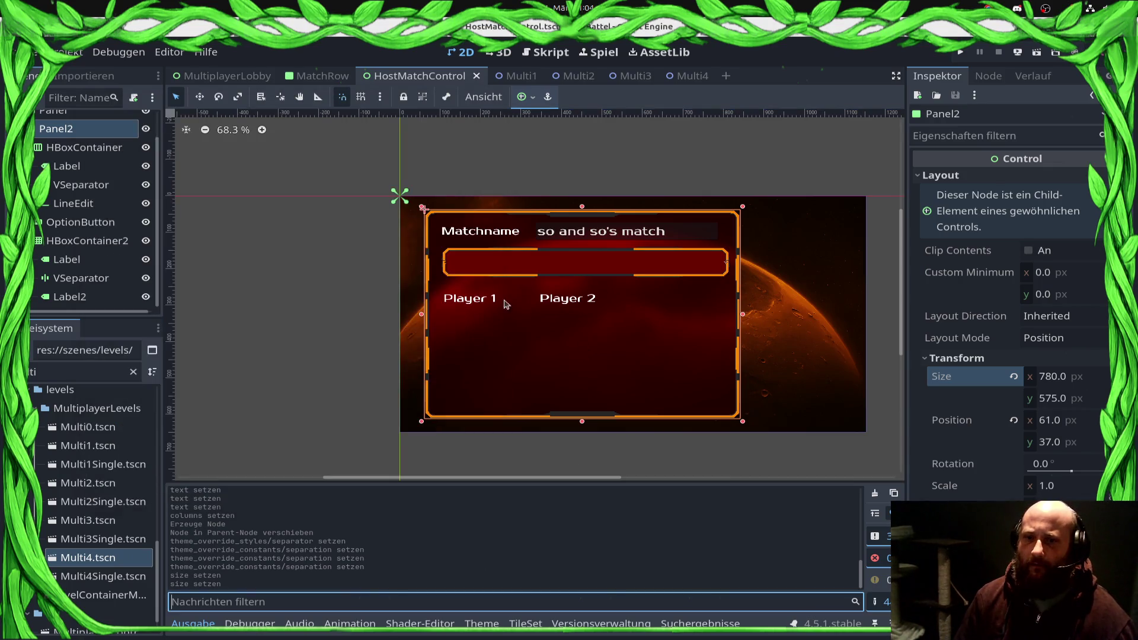
Step: Give the Player 1 label a custom minimum width of 340
{"action": "left_click", "coordinate": [464, 307]}
{"action": "left_click", "coordinate": [468, 303]}
{"action": "scroll", "coordinate": [1070, 360], "scroll_direction": "down", "scroll_amount": 5}
{"action": "scroll", "coordinate": [1070, 360], "scroll_direction": "up", "scroll_amount": 5}
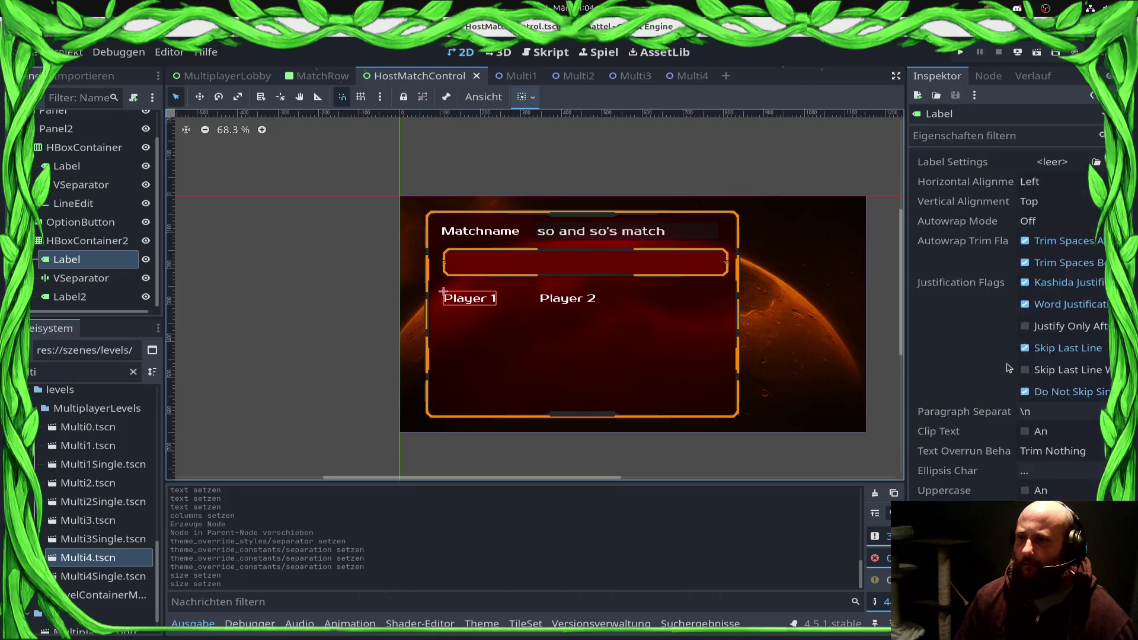
{"action": "scroll", "coordinate": [970, 385], "scroll_direction": "down", "scroll_amount": 8}
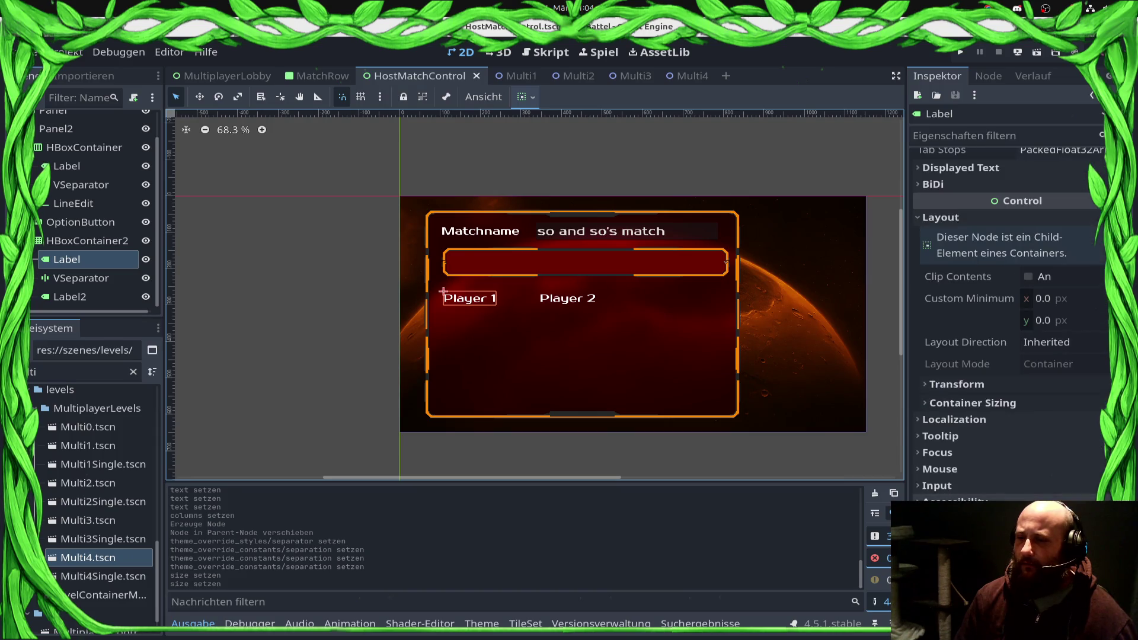
{"action": "left_click", "coordinate": [1089, 298]}
{"action": "type", "text": "340"}
{"action": "key", "text": "Return"}
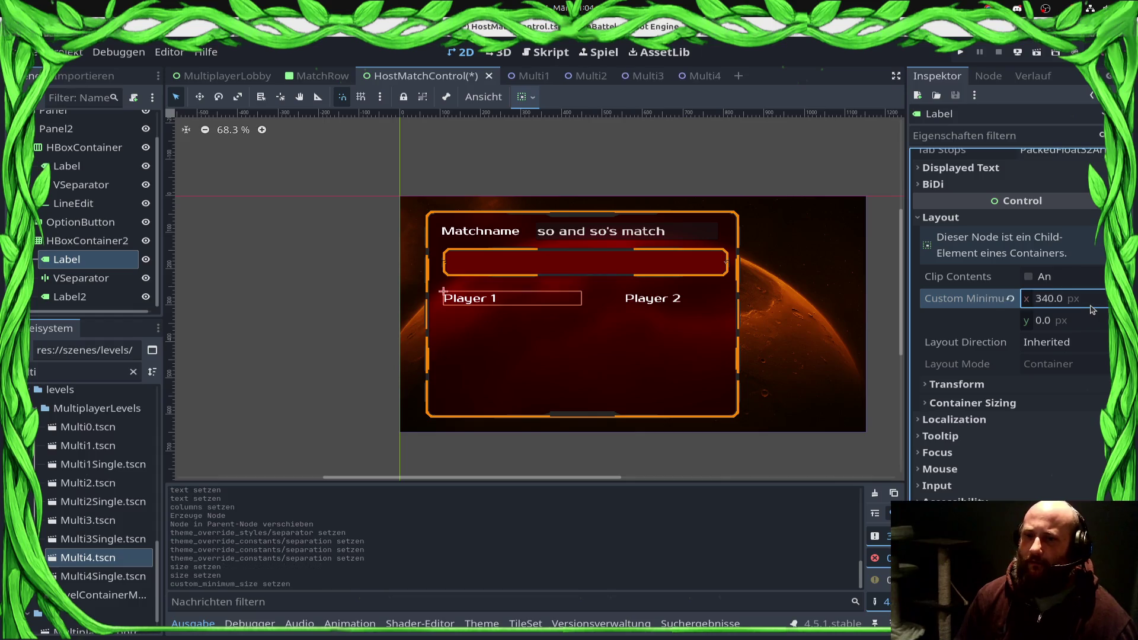
Step: Select the separator between the Player 1 and Player 2 labels
{"action": "left_click", "coordinate": [668, 306]}
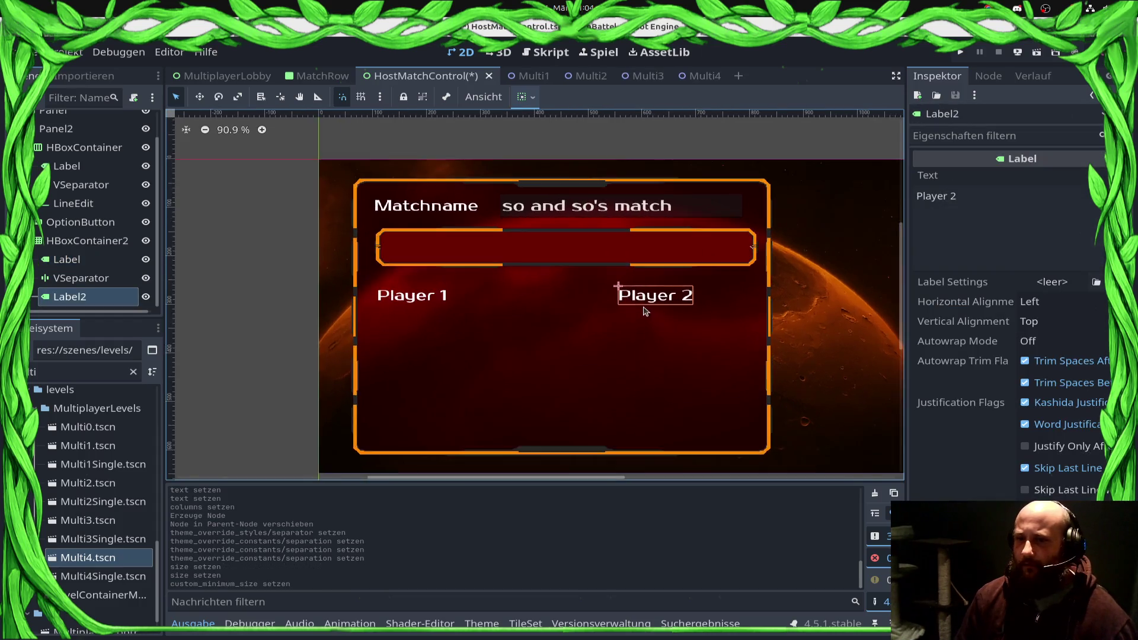
{"action": "scroll", "coordinate": [641, 307], "scroll_direction": "up", "scroll_amount": 4}
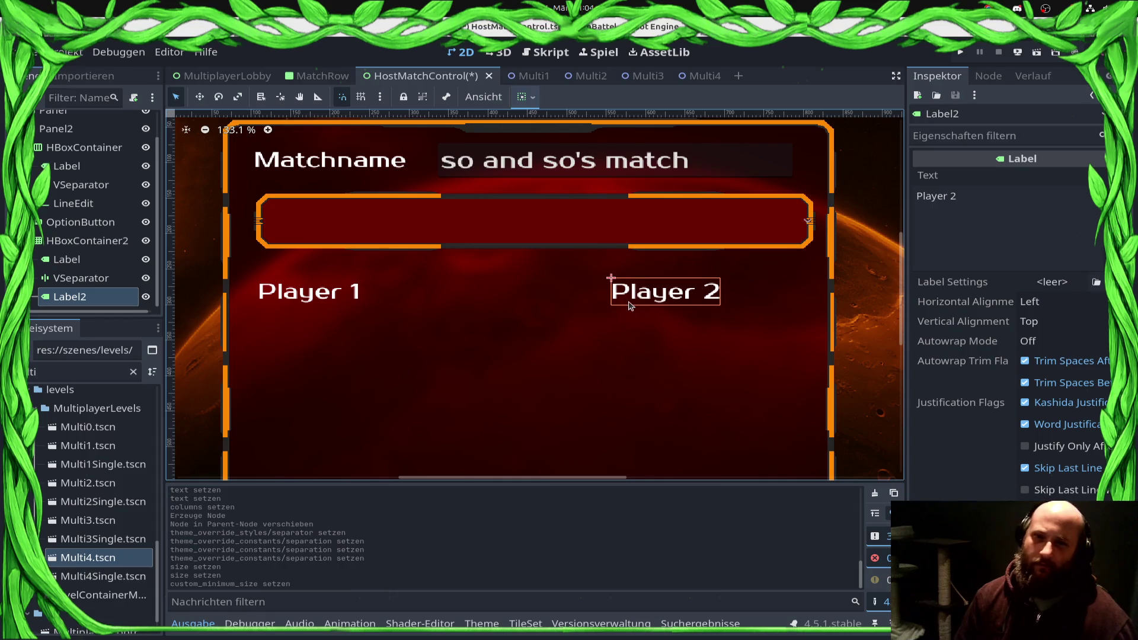
{"action": "left_click", "coordinate": [505, 297]}
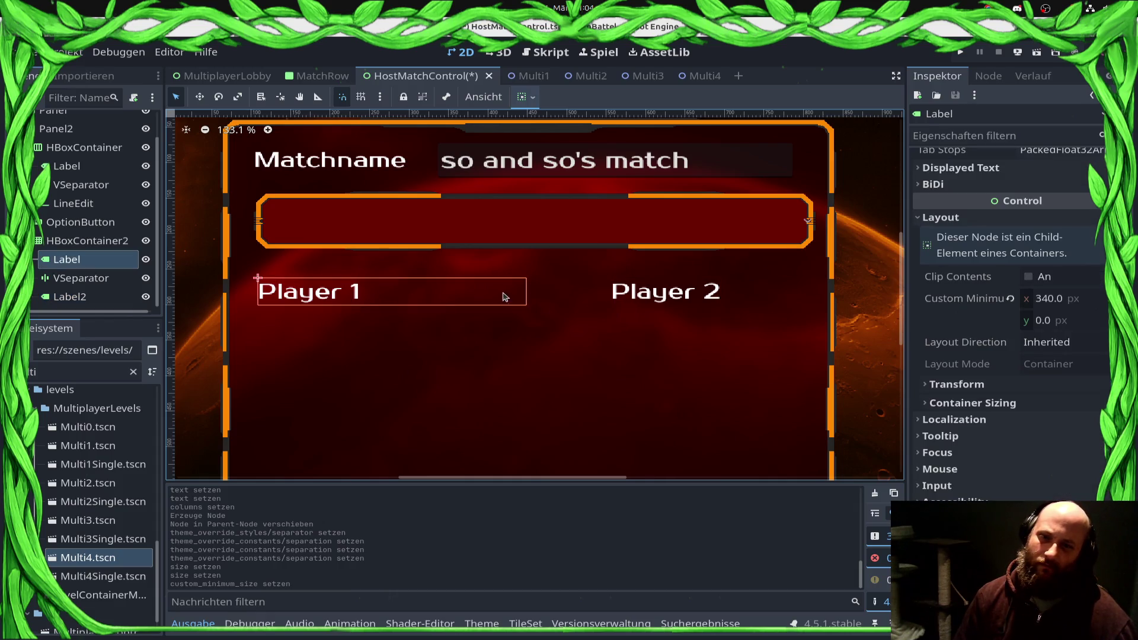
{"action": "left_click", "coordinate": [564, 297]}
{"action": "left_click", "coordinate": [420, 297]}
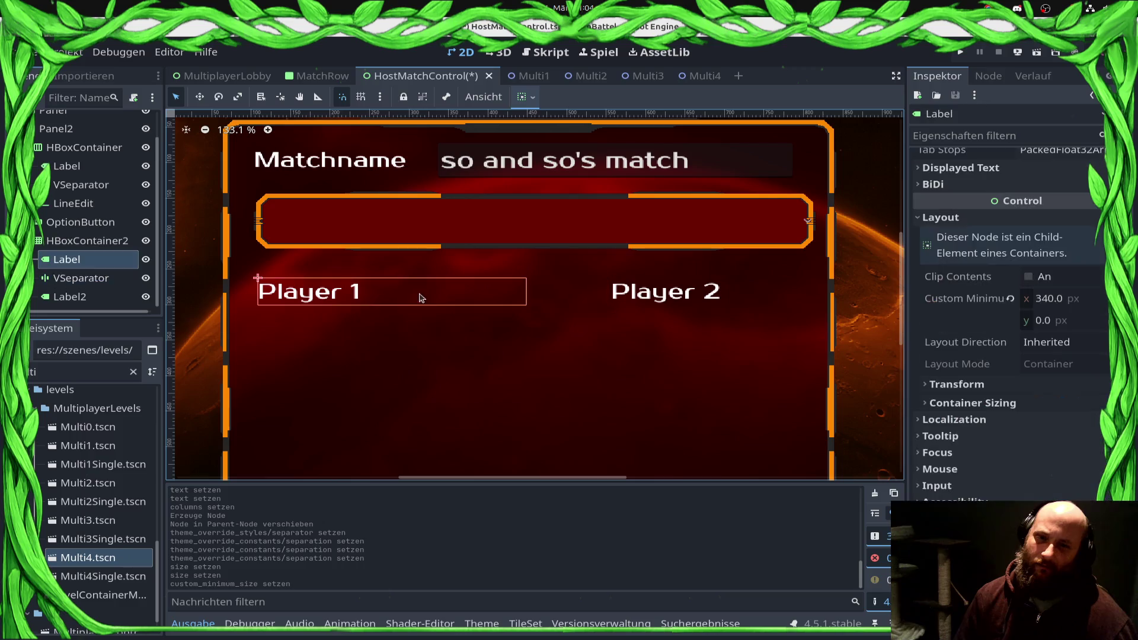
{"action": "left_click", "coordinate": [546, 296]}
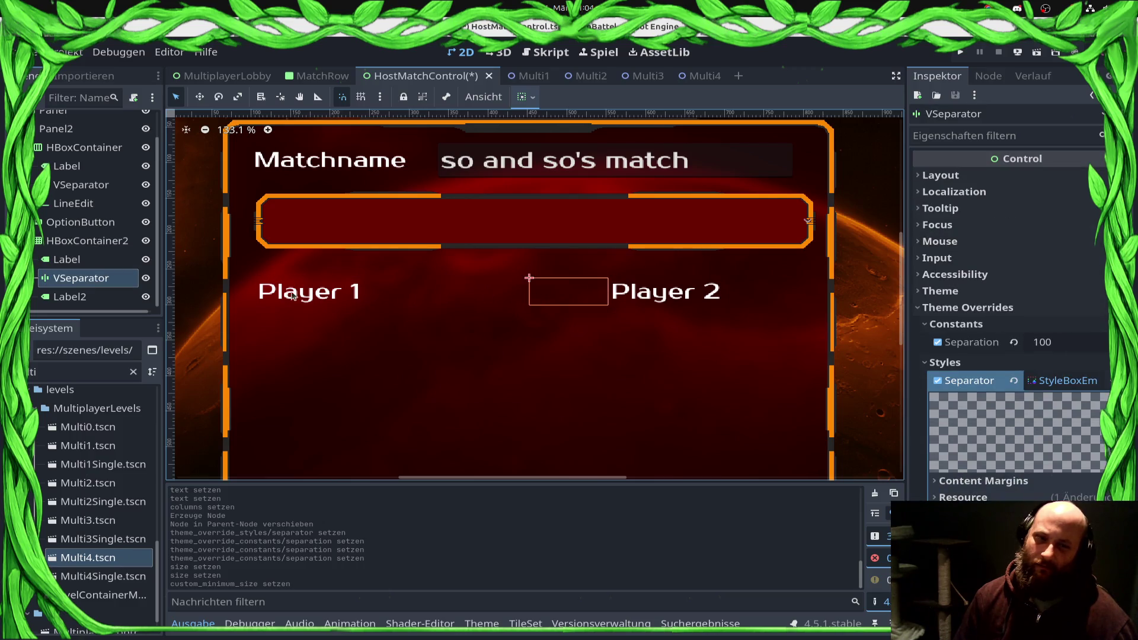
{"action": "right_click", "coordinate": [110, 280]}
{"action": "key", "text": "Escape"}
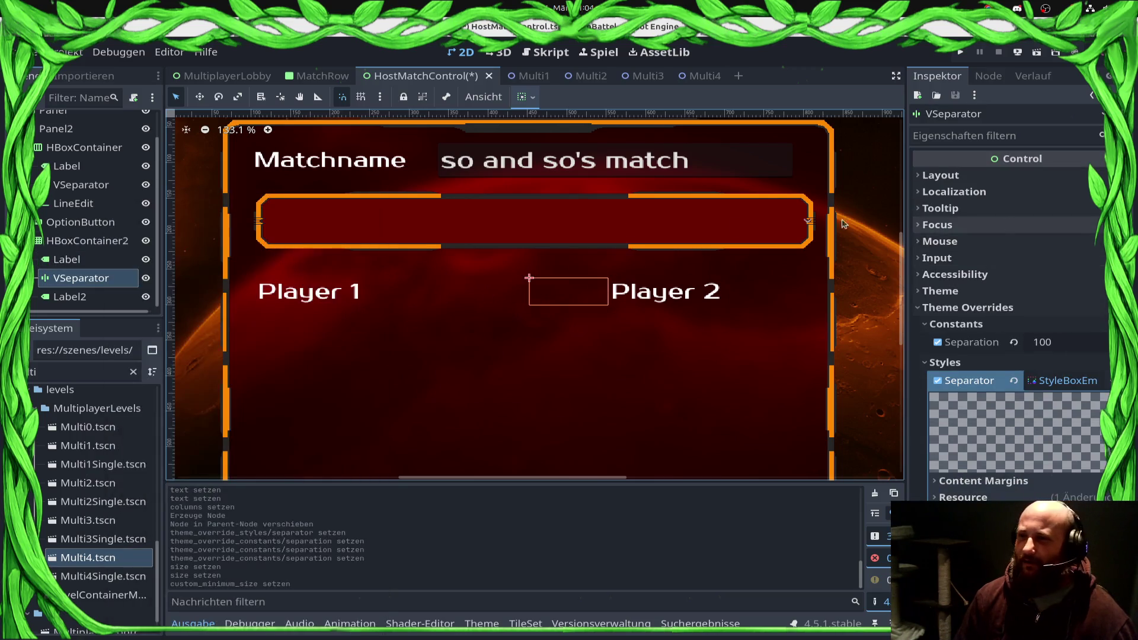
Step: Set the player grid to 2 columns, delete the VSeparator, and save
{"action": "left_click", "coordinate": [87, 241]}
{"action": "left_click", "coordinate": [1078, 179]}
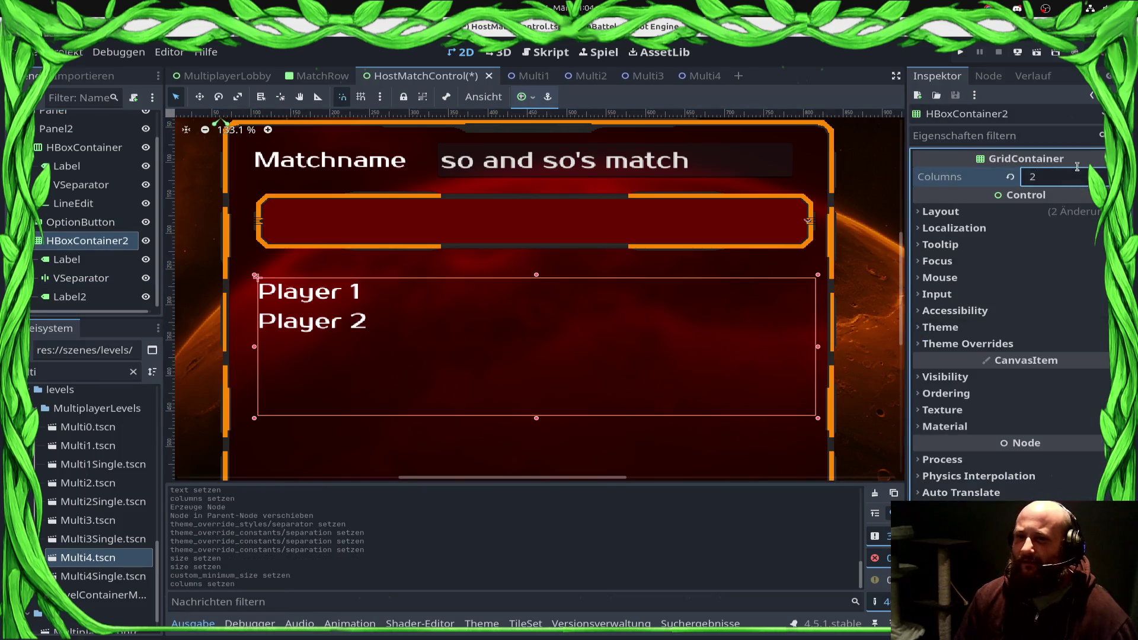
{"action": "left_click", "coordinate": [66, 282]}
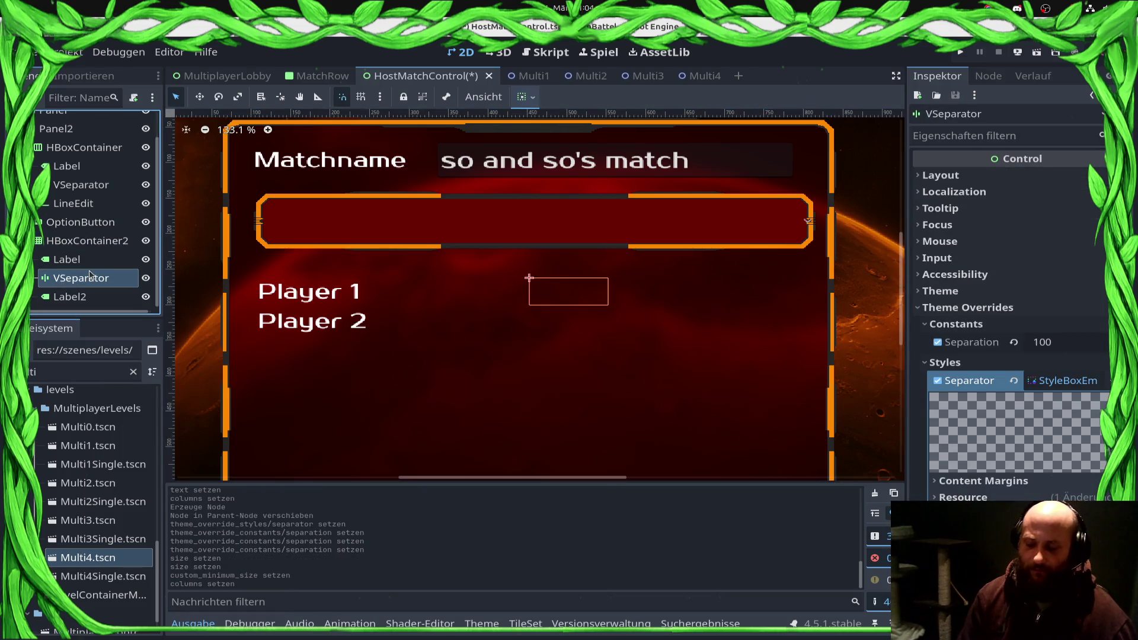
{"action": "key", "text": "Delete"}
{"action": "key", "text": "ctrl+s"}
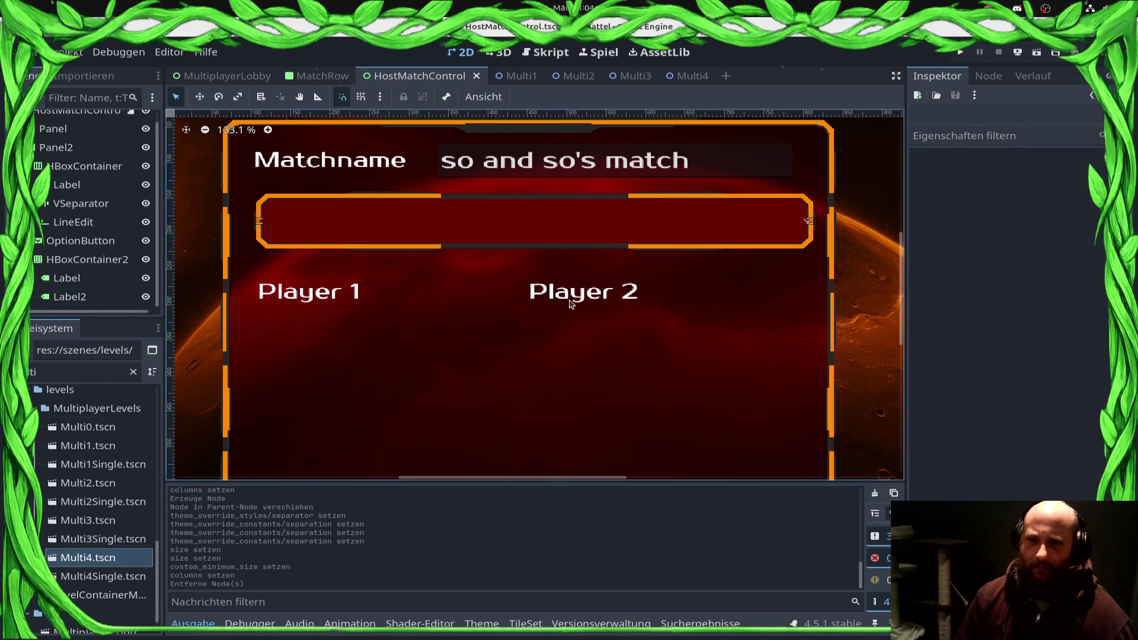
Step: Compute 340 + 50 and set the Player 1 label's minimum width to 390
{"action": "left_click", "coordinate": [566, 290]}
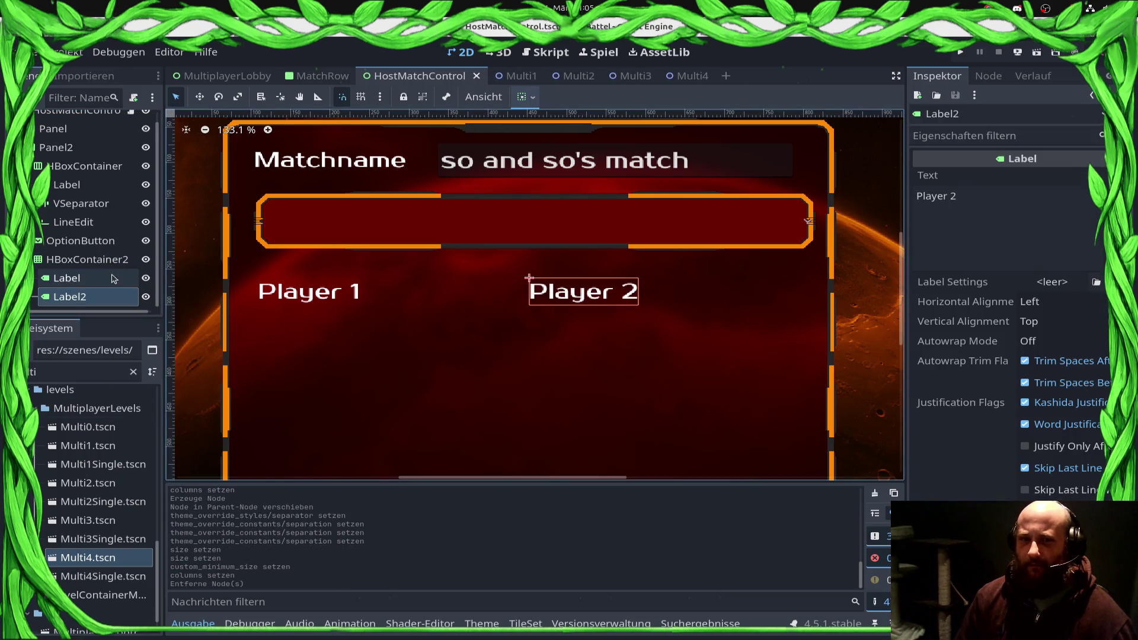
{"action": "left_click", "coordinate": [114, 278]}
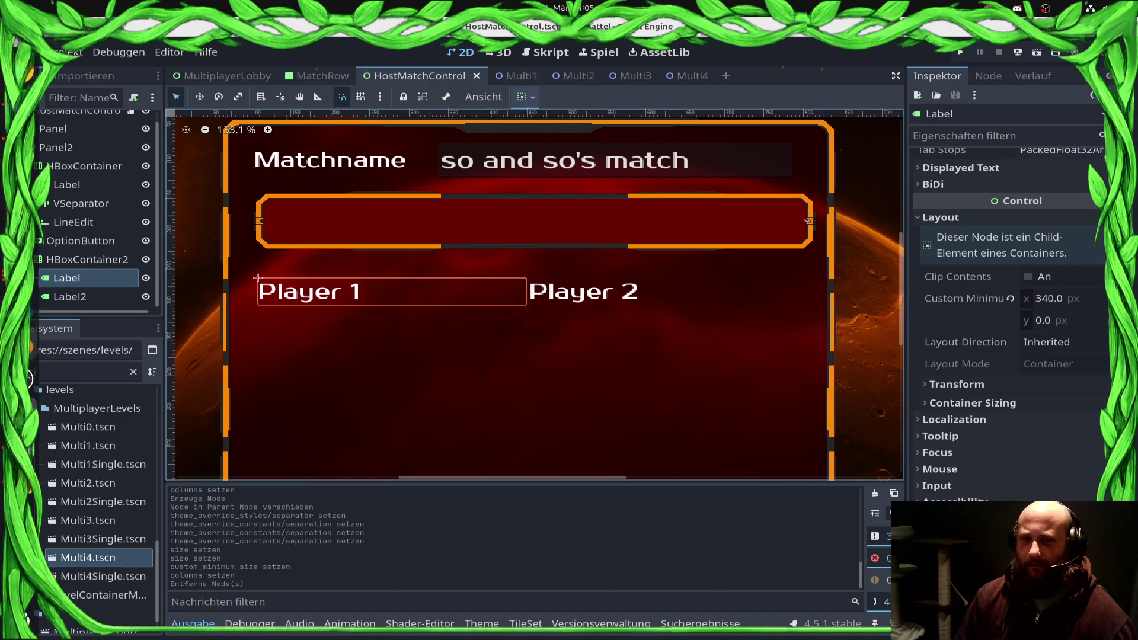
{"action": "left_click", "coordinate": [24, 511]}
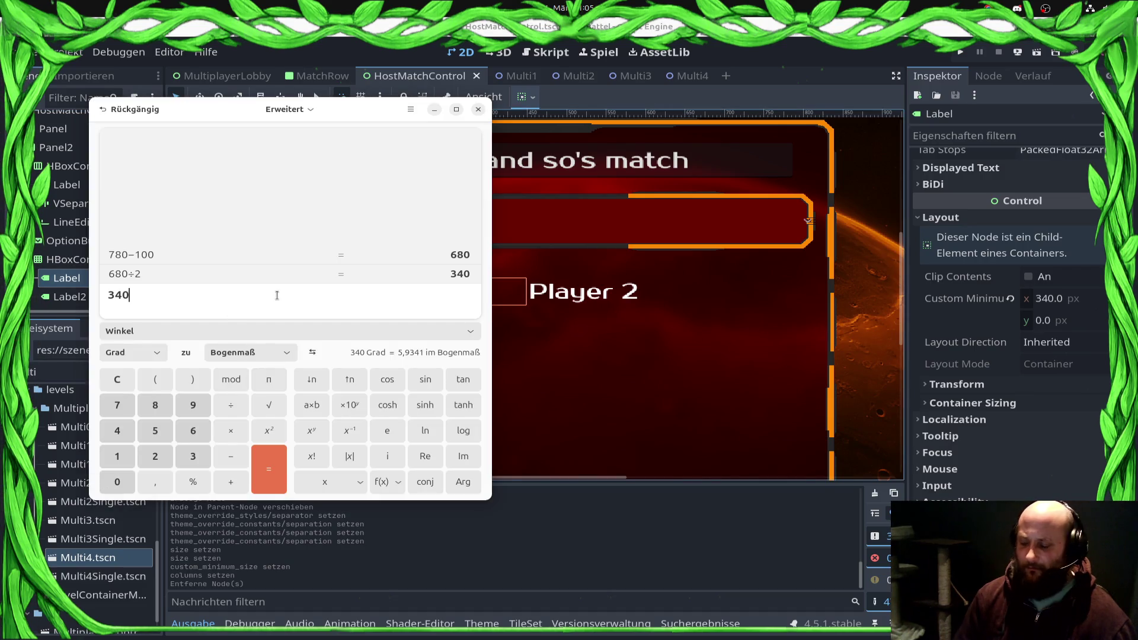
{"action": "key", "text": "Return"}
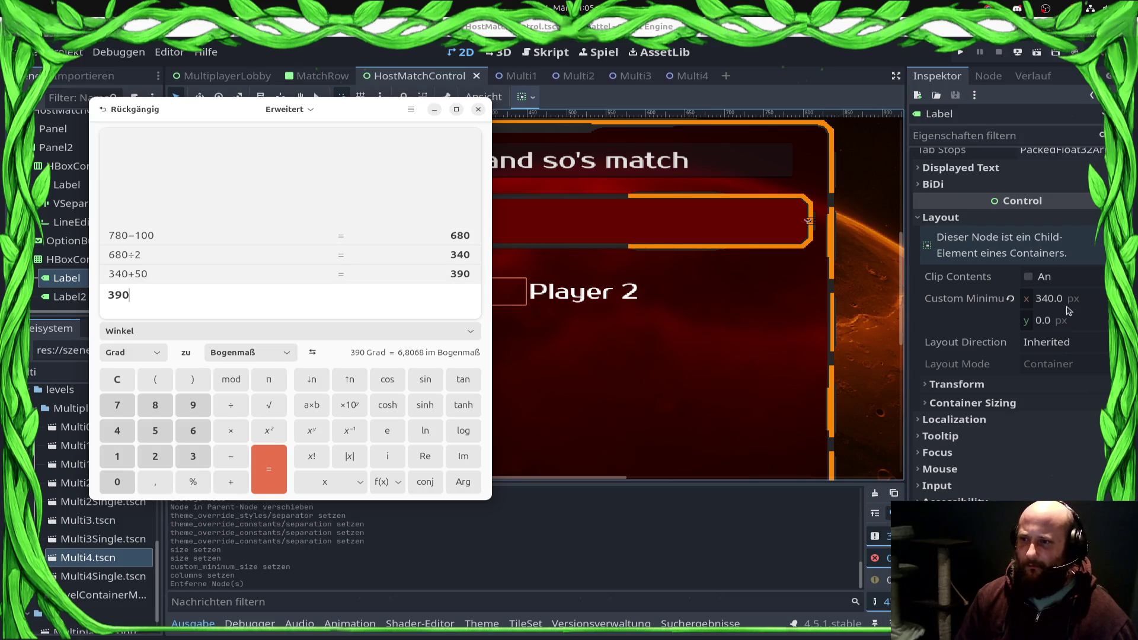
{"action": "left_click", "coordinate": [1067, 308]}
{"action": "type", "text": "390"}
{"action": "key", "text": "Return"}
{"action": "left_click", "coordinate": [1088, 305]}
Step: Add a VSeparator child to HBoxContainer2 between the player labels
{"action": "scroll", "coordinate": [1089, 306], "scroll_direction": "up", "scroll_amount": 10}
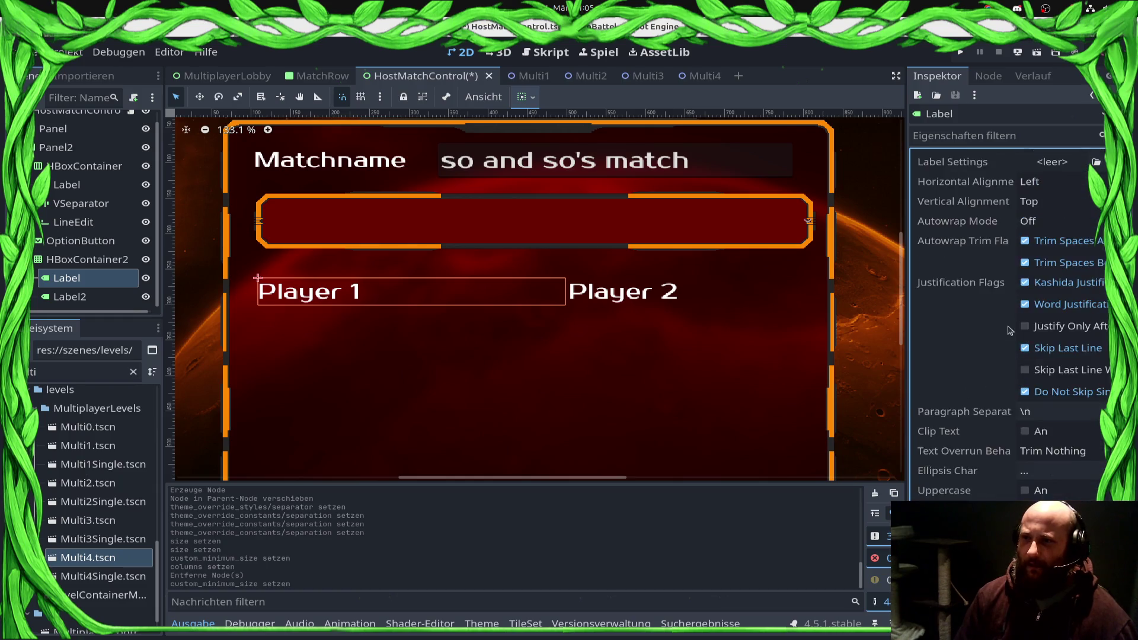
{"action": "left_click", "coordinate": [748, 306]}
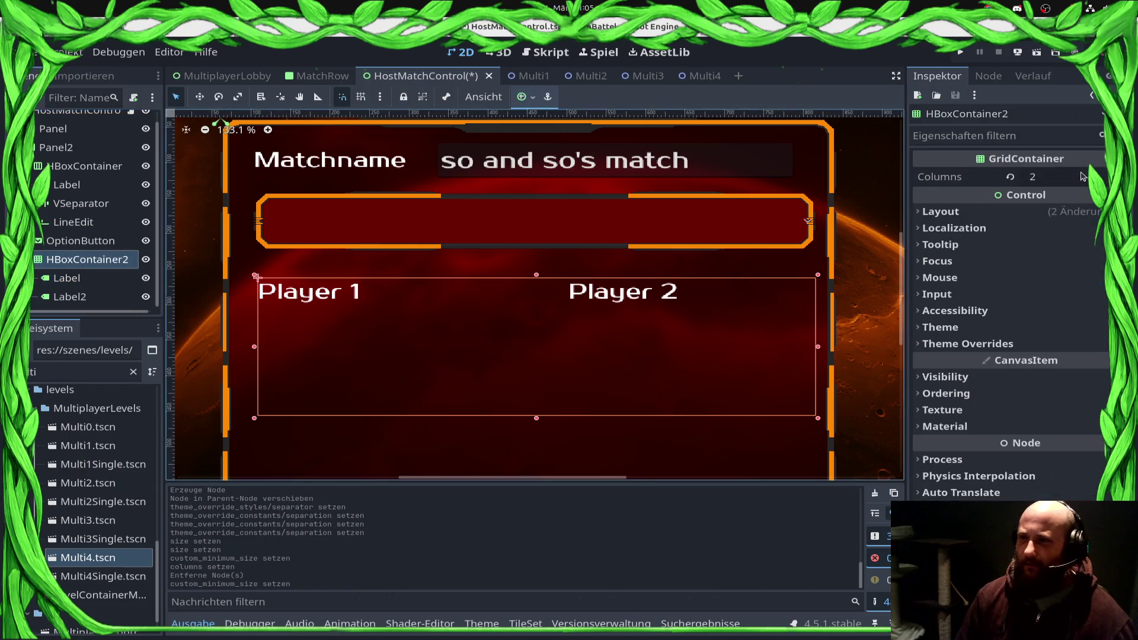
{"action": "right_click", "coordinate": [60, 259]}
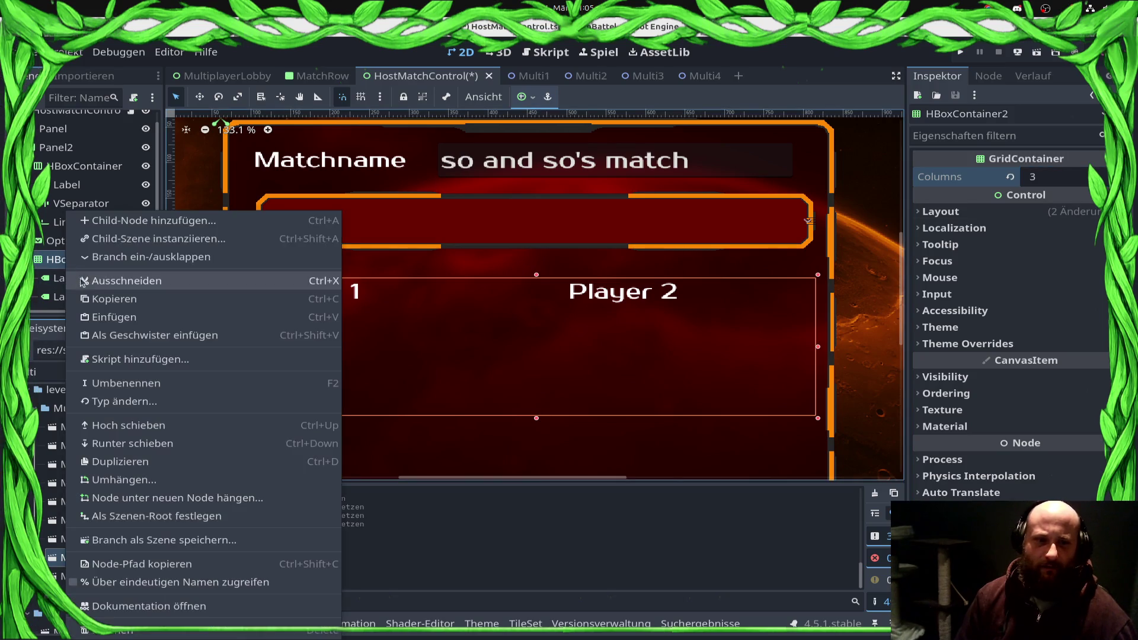
{"action": "key", "text": "Escape"}
{"action": "key", "text": "ctrl+a"}
{"action": "key", "text": "Return"}
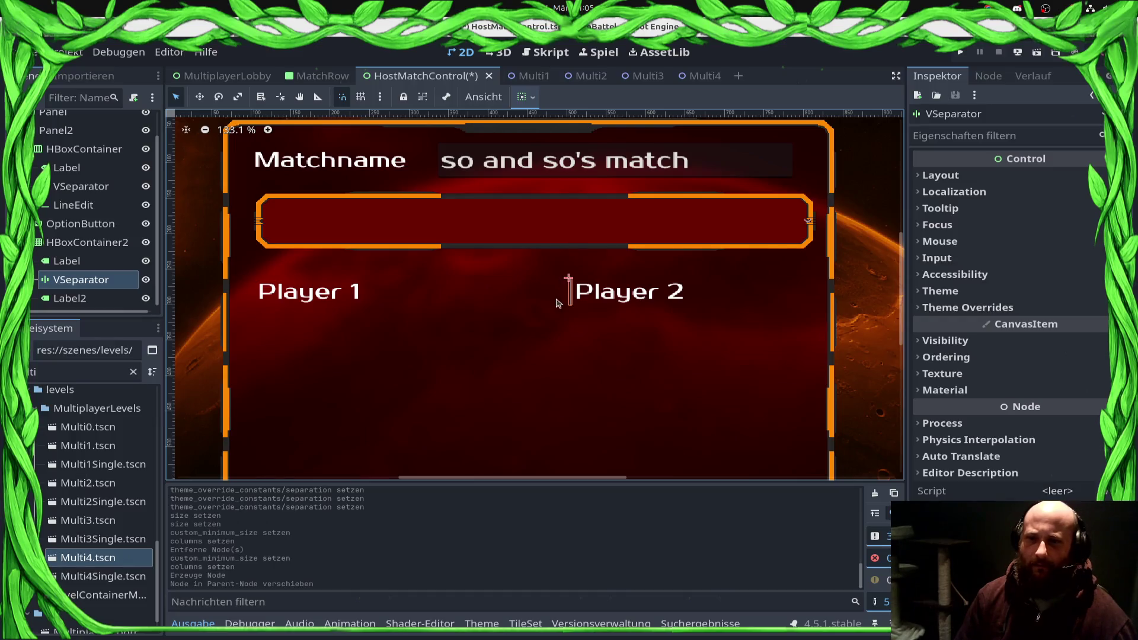
Step: Give the separator a StyleBoxEmpty style and separation 10, then save HostMatchControl
{"action": "left_click", "coordinate": [1008, 307]}
{"action": "left_click", "coordinate": [1072, 345]}
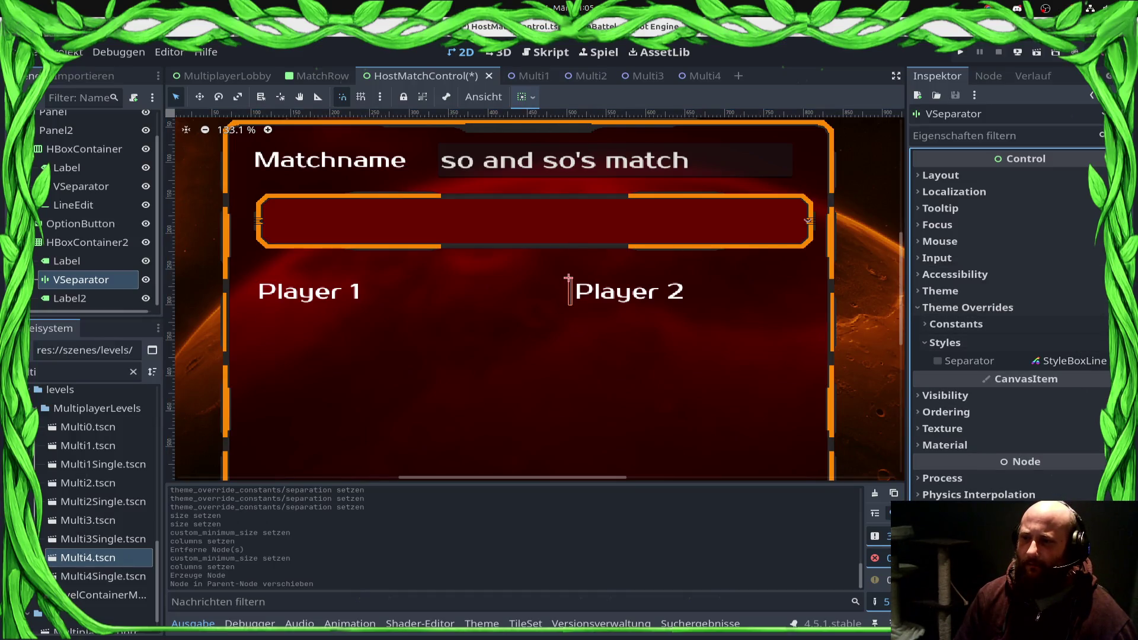
{"action": "left_click", "coordinate": [1073, 361]}
{"action": "left_click", "coordinate": [1085, 402]}
{"action": "left_click", "coordinate": [1002, 326]}
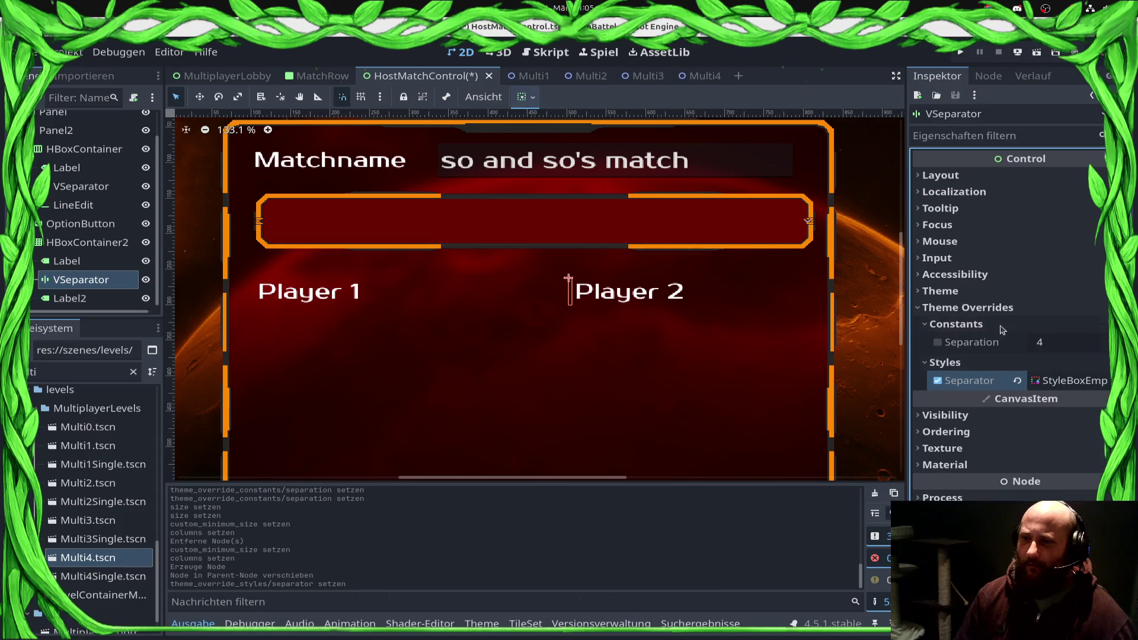
{"action": "left_click", "coordinate": [941, 342]}
{"action": "left_click", "coordinate": [1073, 346]}
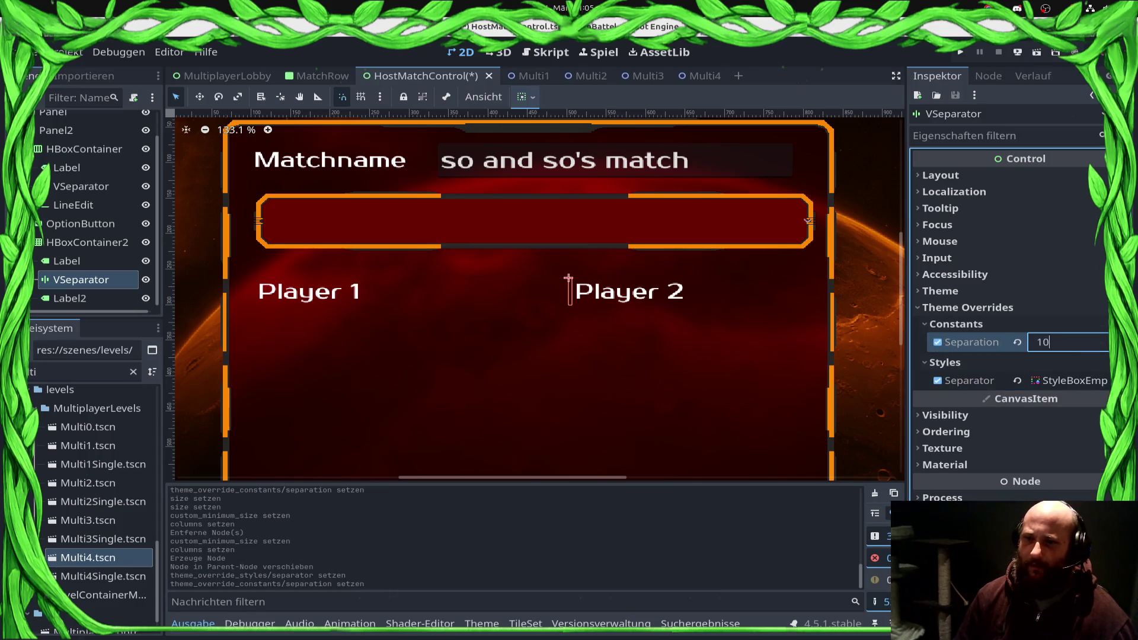
{"action": "key", "text": "Return"}
{"action": "key", "text": "ctrl+s"}
Step: Reselect HBoxContainer2 in the scene tree and dismiss its context menu
{"action": "left_click", "coordinate": [71, 244]}
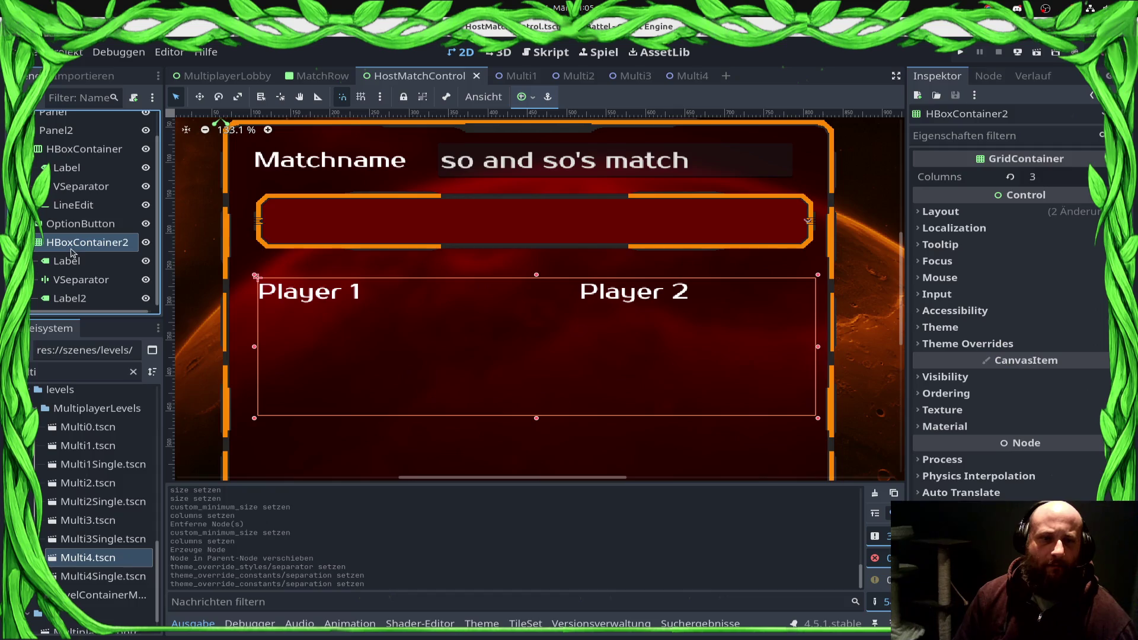
{"action": "right_click", "coordinate": [70, 248]}
{"action": "left_click", "coordinate": [451, 133]}
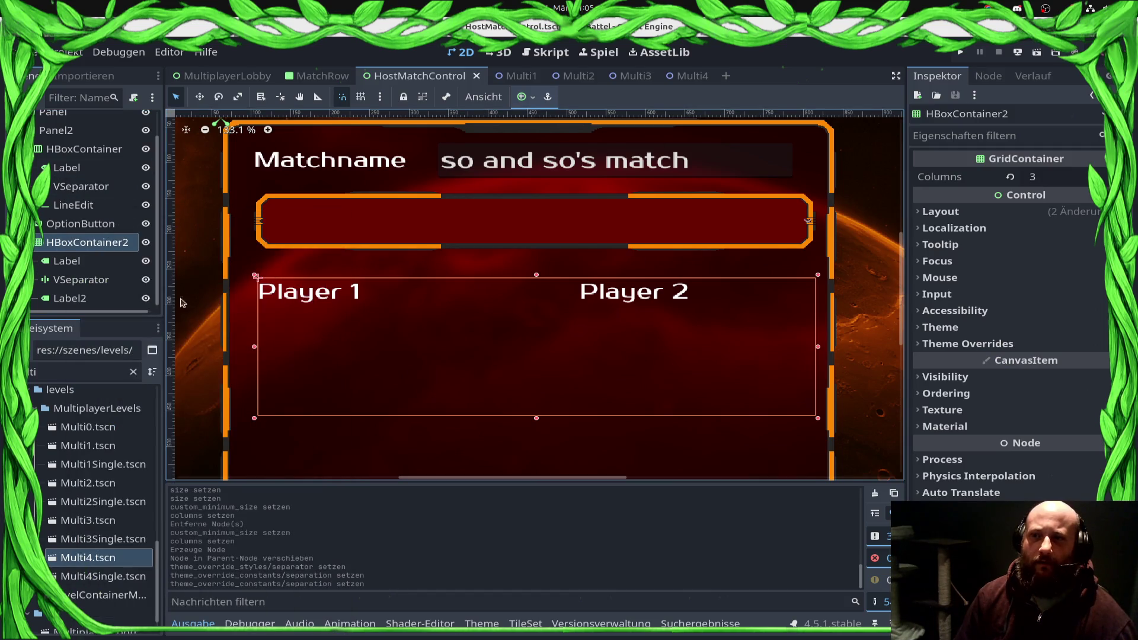
{"action": "scroll", "coordinate": [116, 509], "scroll_direction": "down", "scroll_amount": 8}
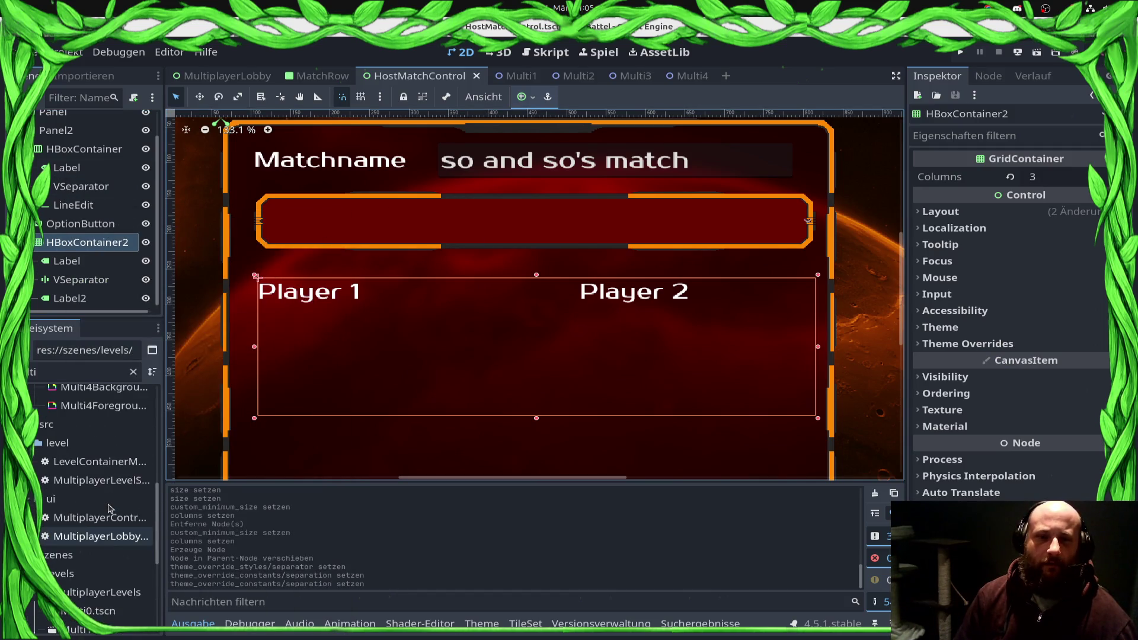
Step: Filter the FileSystem for 'match' and open MatchRow.tscn and MatchmakingControl.tscn
{"action": "left_click", "coordinate": [78, 371]}
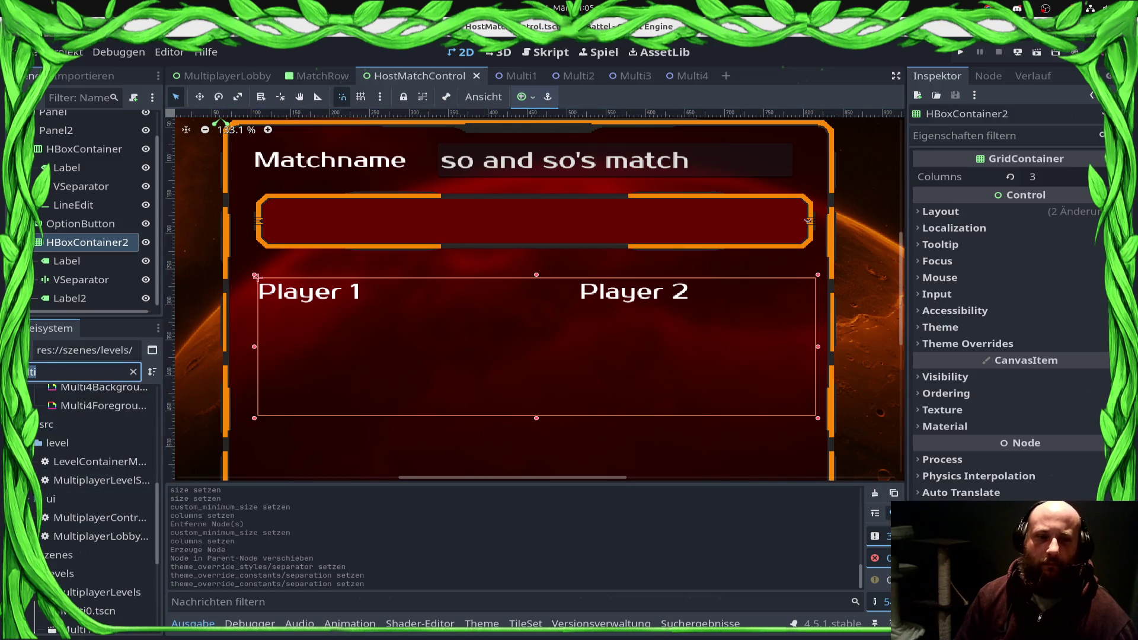
{"action": "key", "text": "ctrl+a"}
{"action": "type", "text": "match"}
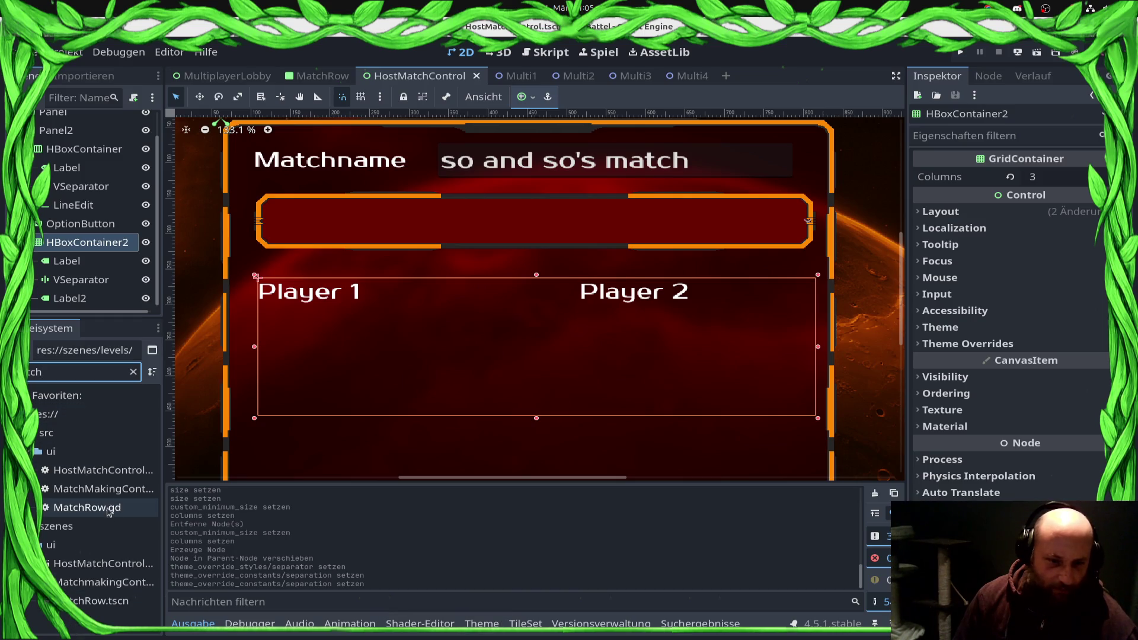
{"action": "double_click", "coordinate": [86, 602]}
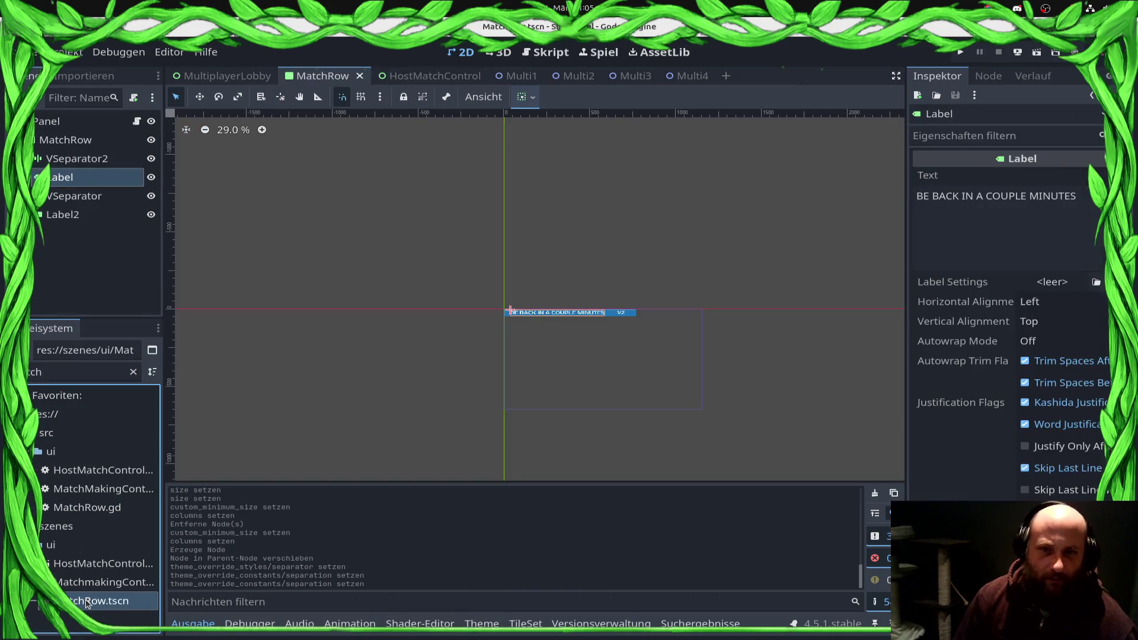
{"action": "left_click", "coordinate": [123, 588]}
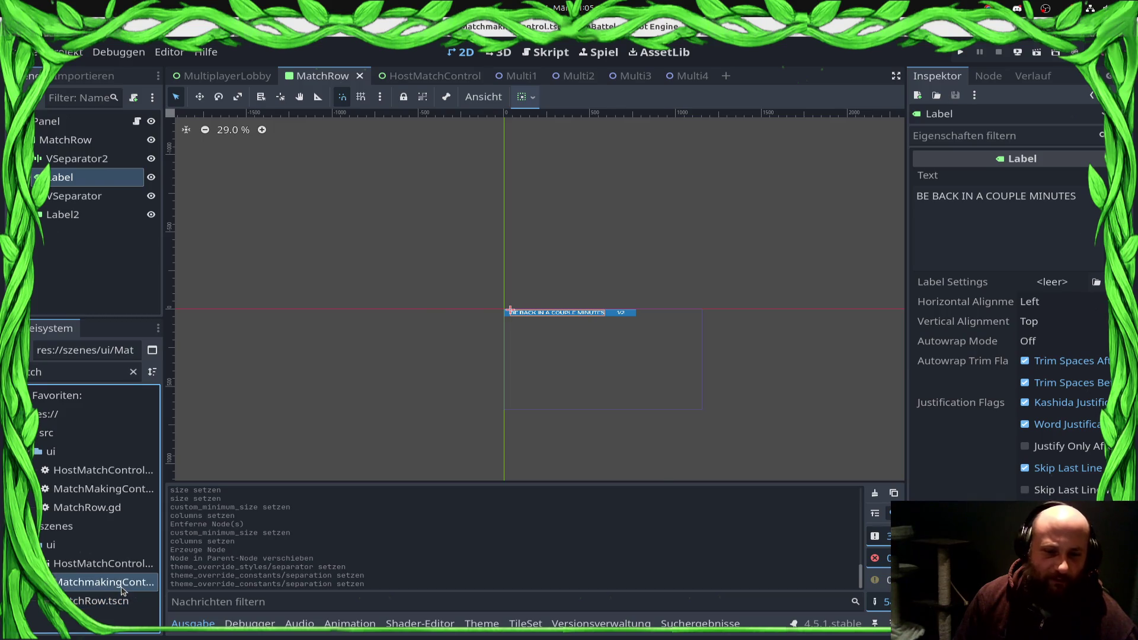
{"action": "double_click", "coordinate": [123, 587]}
{"action": "double_click", "coordinate": [128, 566]}
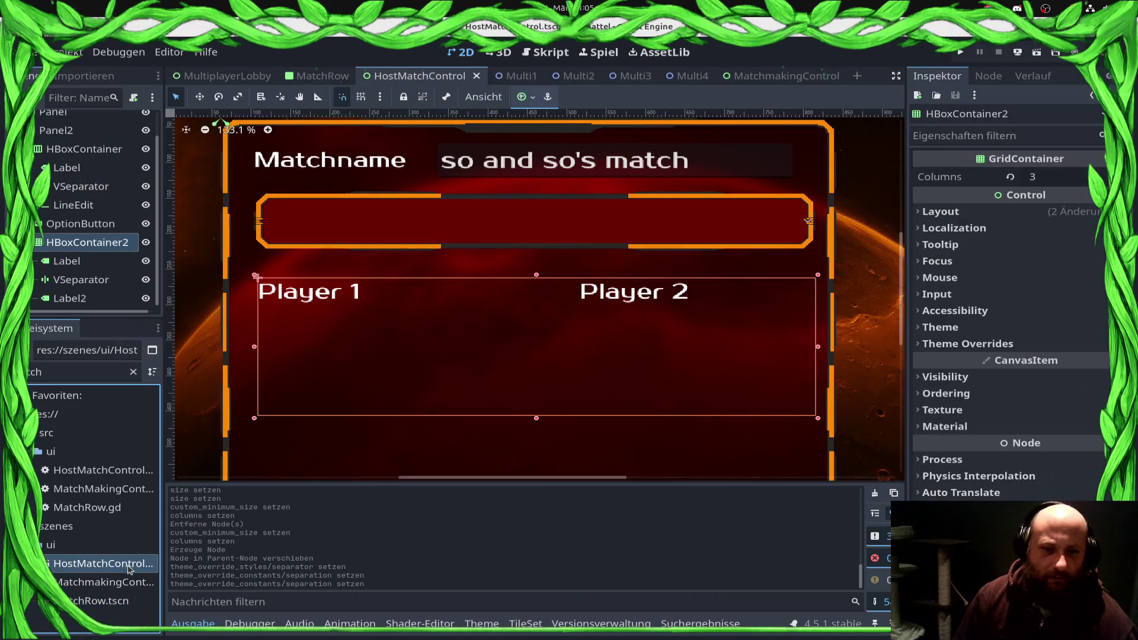
{"action": "double_click", "coordinate": [125, 584]}
Step: Open and scroll through the MatchMakingControls.gd script
{"action": "left_click", "coordinate": [137, 121]}
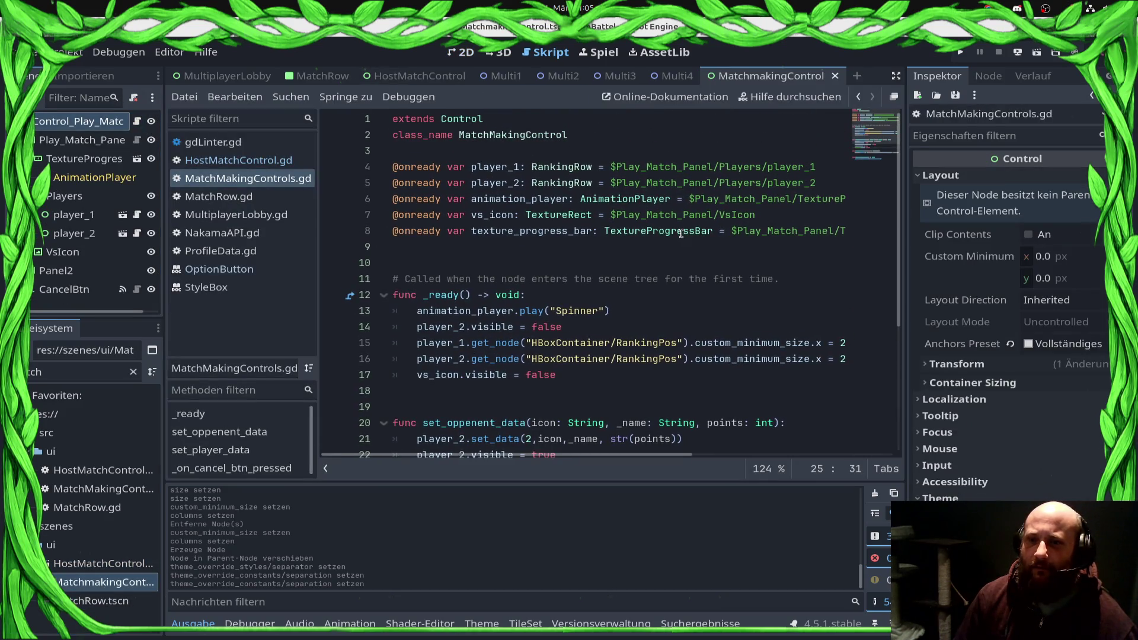
{"action": "scroll", "coordinate": [632, 395], "scroll_direction": "down", "scroll_amount": 5}
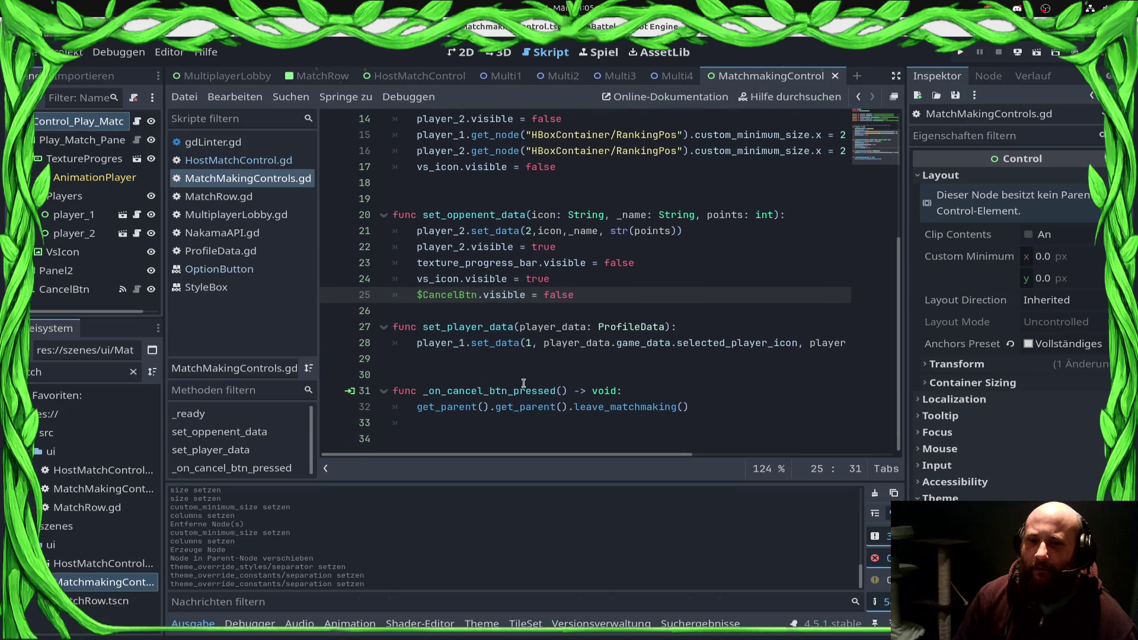
{"action": "scroll", "coordinate": [524, 384], "scroll_direction": "up", "scroll_amount": 5}
{"action": "scroll", "coordinate": [524, 384], "scroll_direction": "down", "scroll_amount": 4}
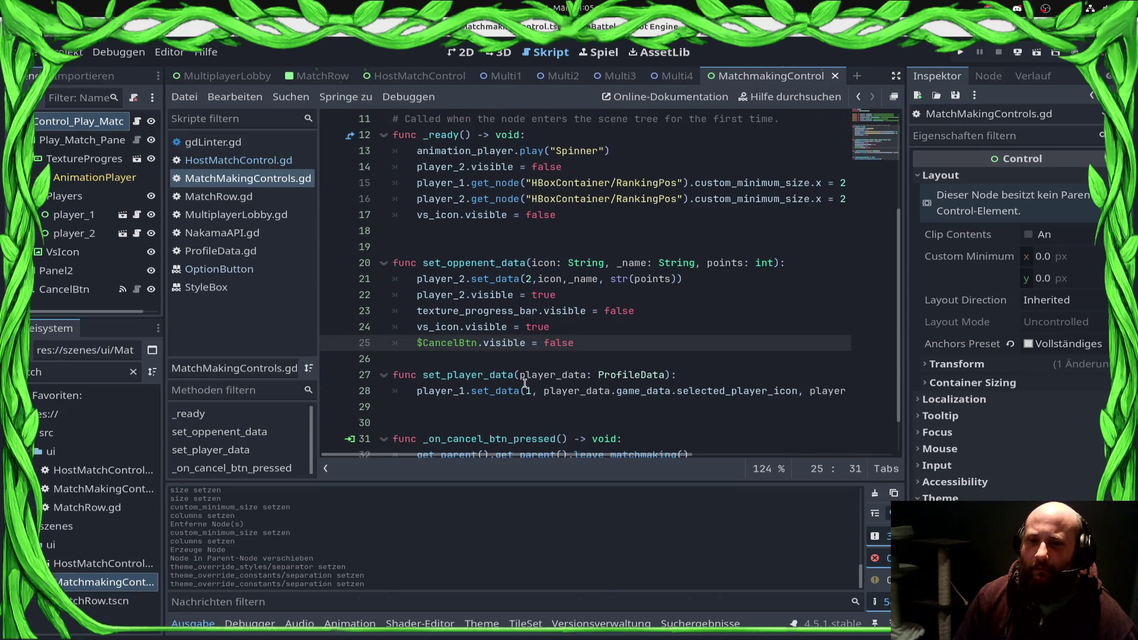
Step: Open the RankingRow scene instanced by the player_2 row
{"action": "left_click", "coordinate": [66, 197]}
{"action": "left_click", "coordinate": [81, 234]}
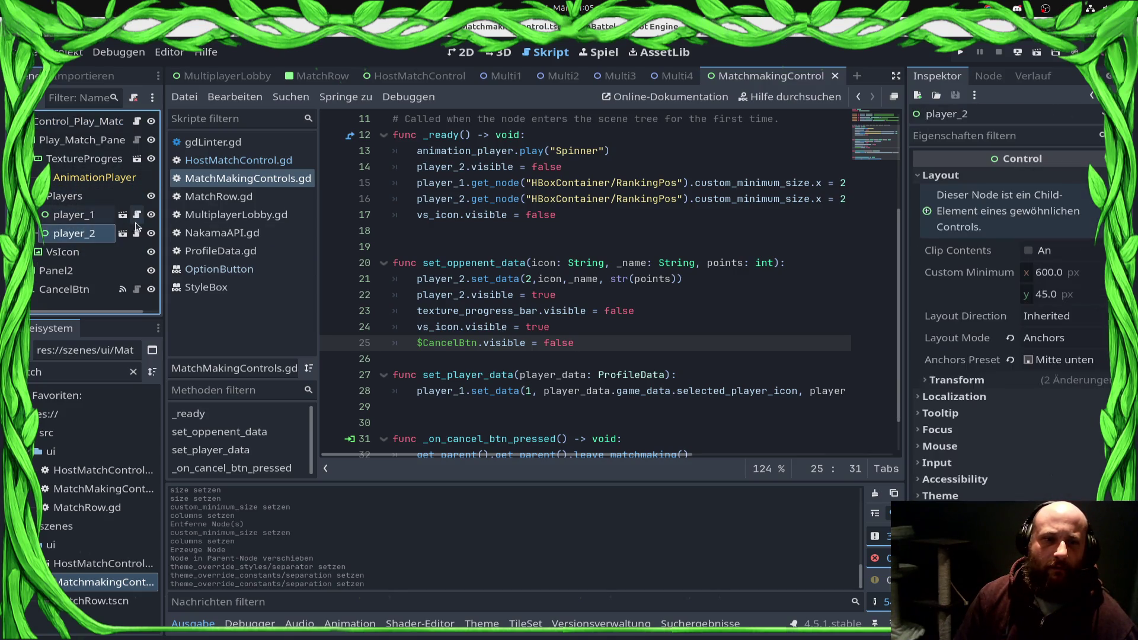
{"action": "left_click", "coordinate": [123, 233]}
{"action": "left_click", "coordinate": [465, 52]}
Step: Save, then check the p_ranking_points parameter of set_data in RankingRow.gd
{"action": "key", "text": "ctrl+s"}
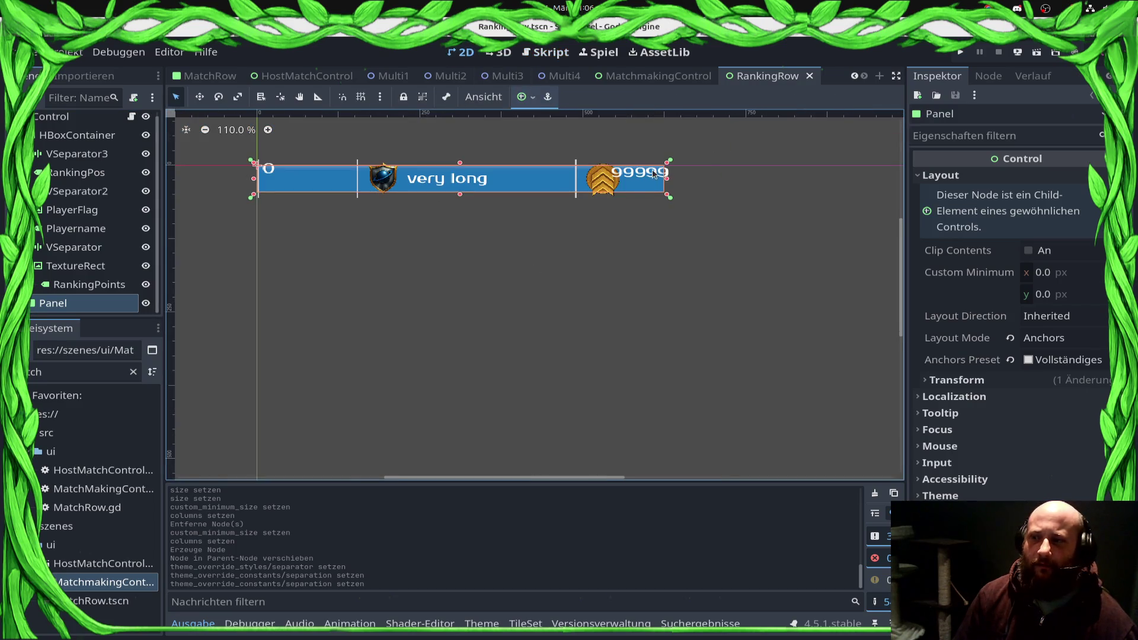
{"action": "scroll", "coordinate": [504, 240], "scroll_direction": "down", "scroll_amount": 1}
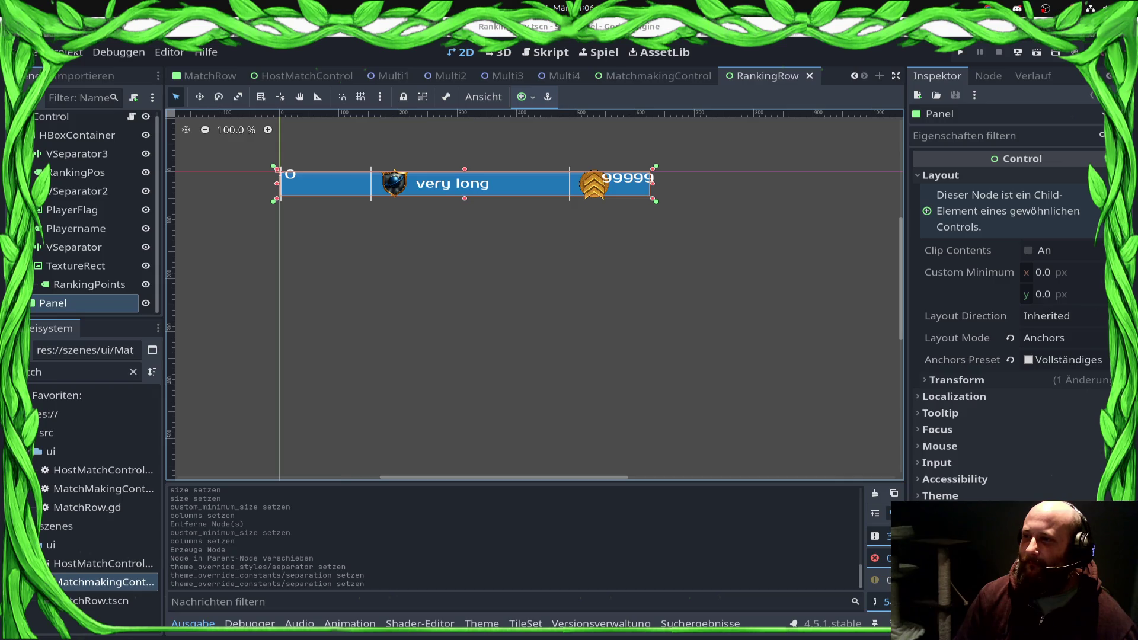
{"action": "scroll", "coordinate": [723, 241], "scroll_direction": "up", "scroll_amount": 3}
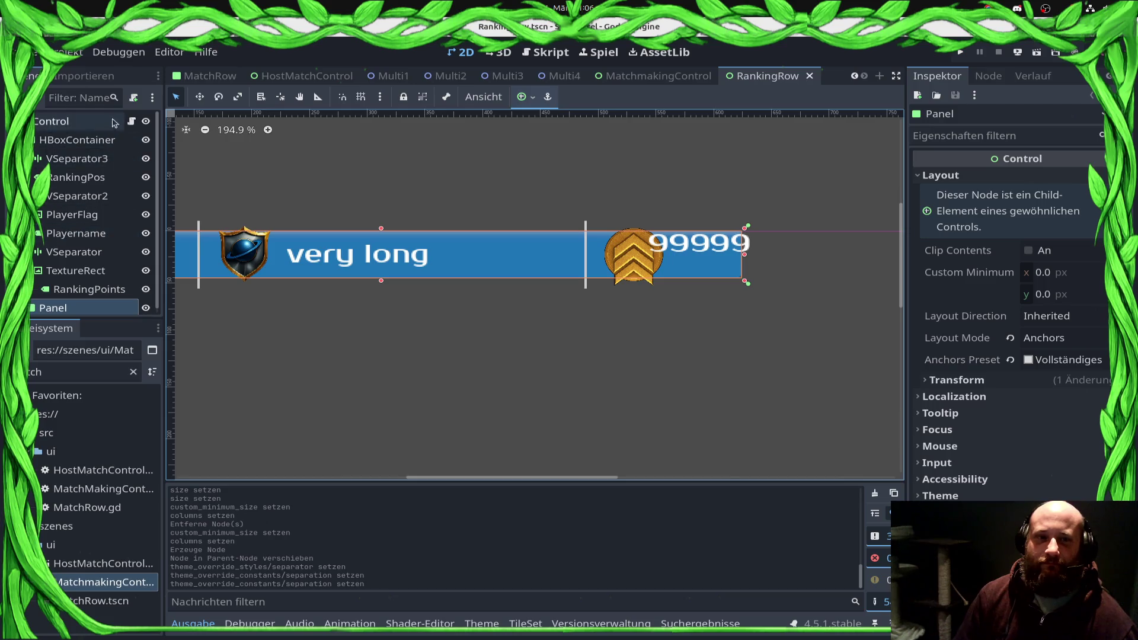
{"action": "left_click", "coordinate": [131, 121]}
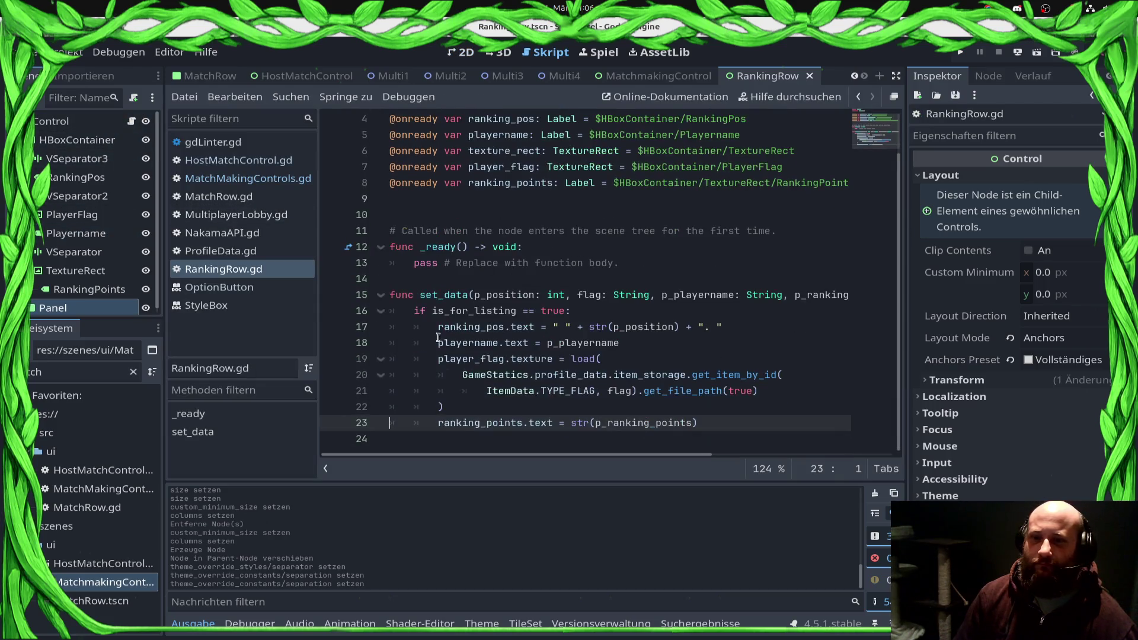
{"action": "left_click", "coordinate": [717, 295]}
{"action": "double_click", "coordinate": [824, 294]}
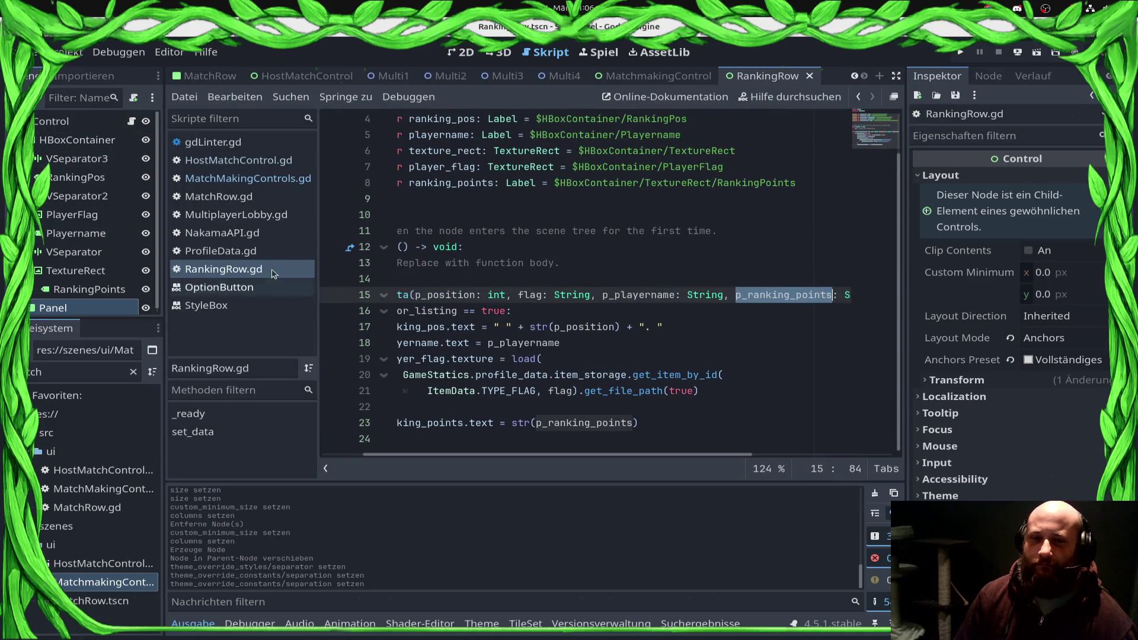
Step: View the MatchMakingControls and HostMatchControl scripts
{"action": "left_click", "coordinate": [295, 180]}
{"action": "left_click", "coordinate": [249, 160]}
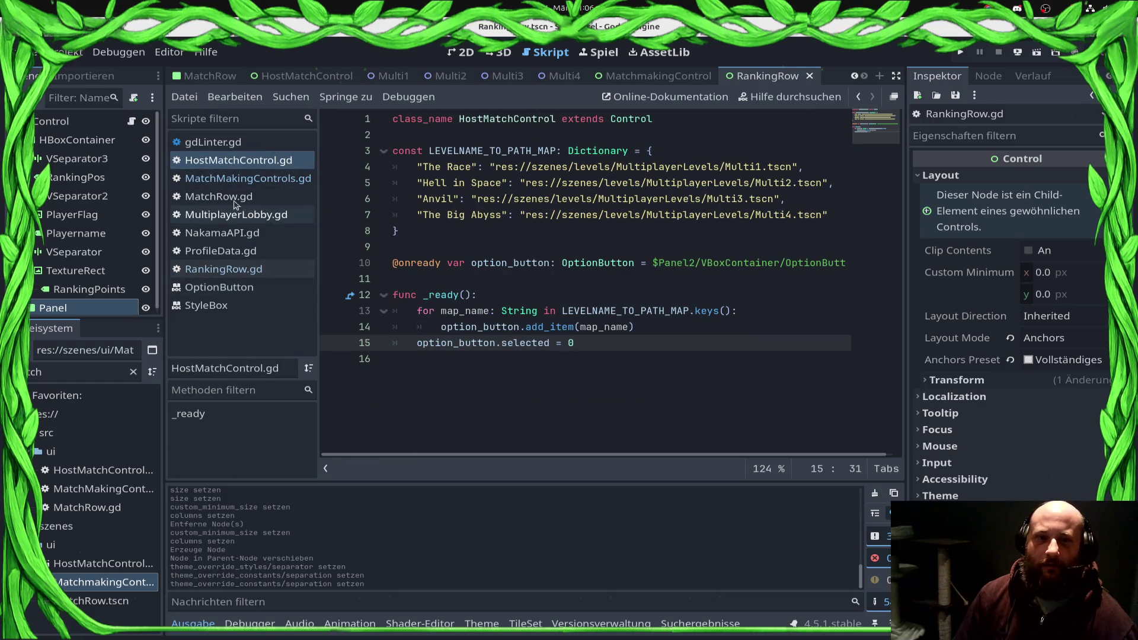
{"action": "left_click", "coordinate": [243, 166]}
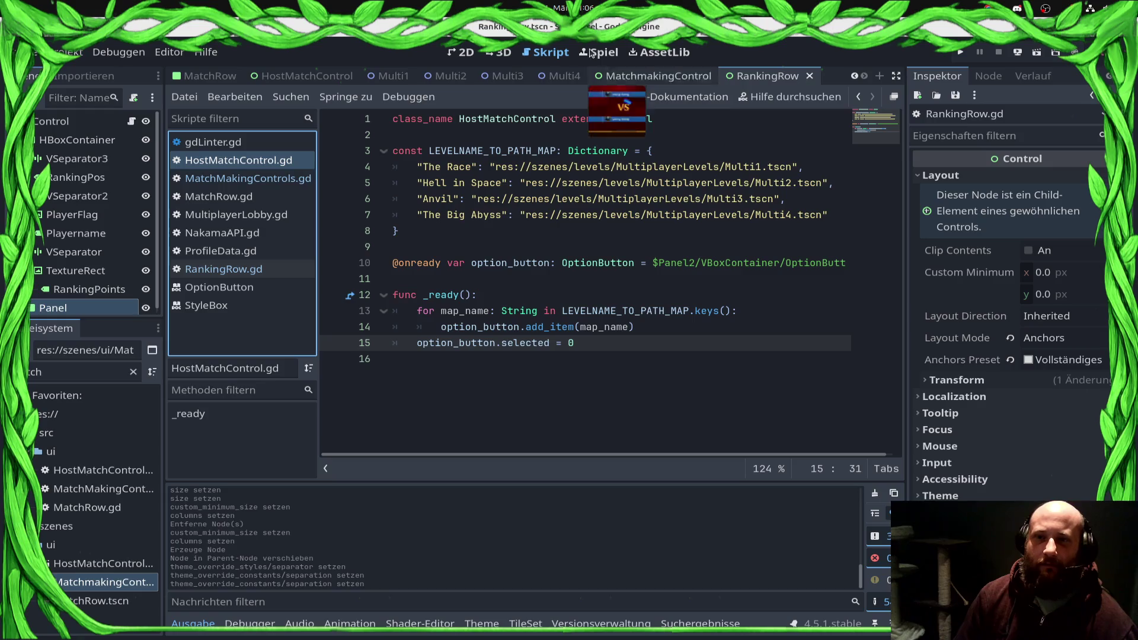
Step: Save the RankingRow scene layout and switch to MatchmakingControl
{"action": "left_click", "coordinate": [462, 52]}
{"action": "scroll", "coordinate": [505, 373], "scroll_direction": "down", "scroll_amount": 2}
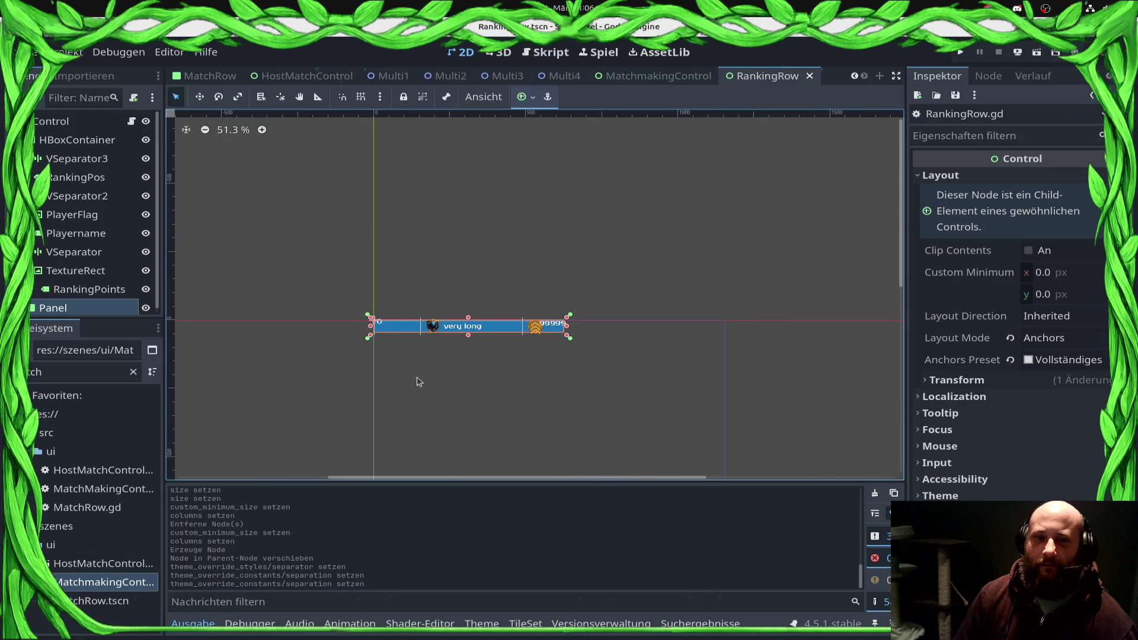
{"action": "mouse_move", "coordinate": [616, 85]}
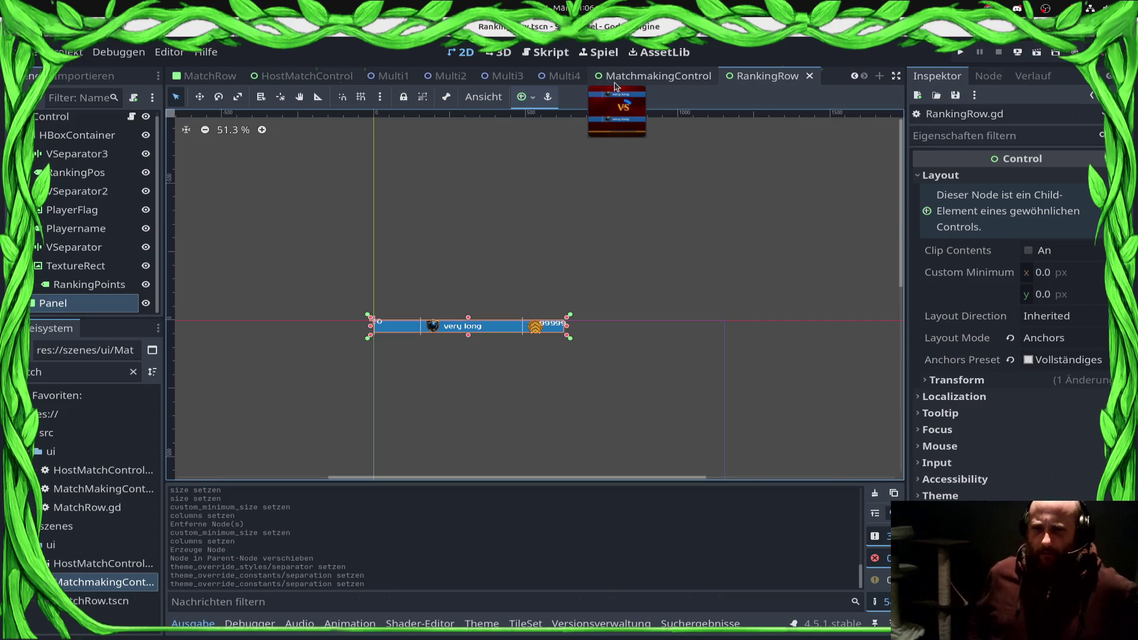
{"action": "key", "text": "ctrl+s"}
{"action": "left_click", "coordinate": [628, 74]}
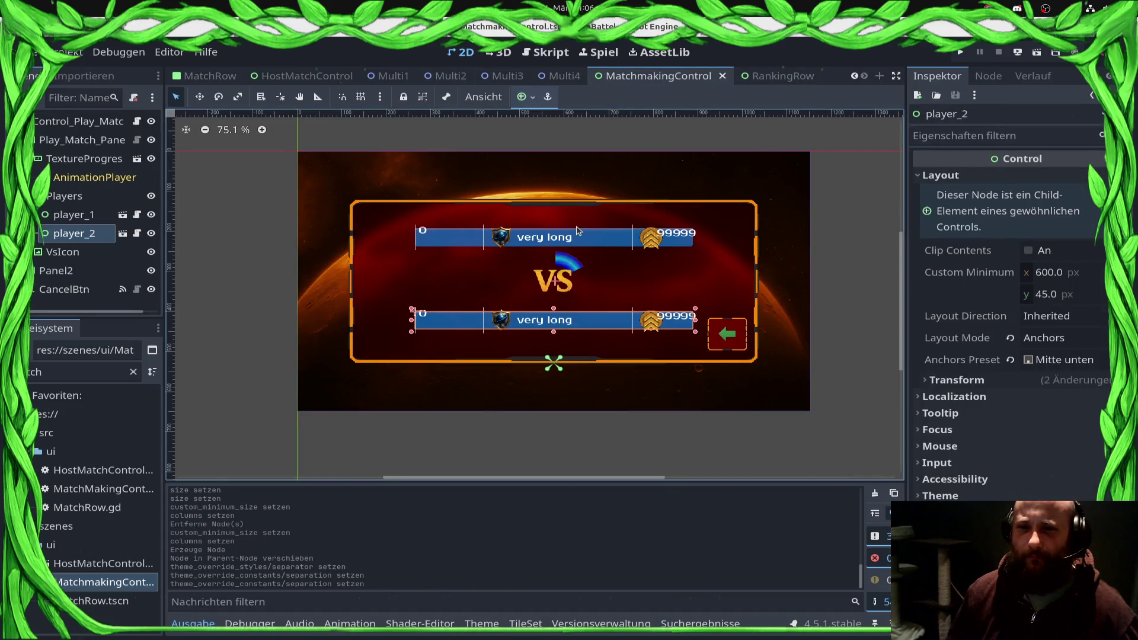
Step: Review the MatchmakingControl, RankingRow and HostMatchControl scenes and save HostMatchControl
{"action": "left_click", "coordinate": [579, 232]}
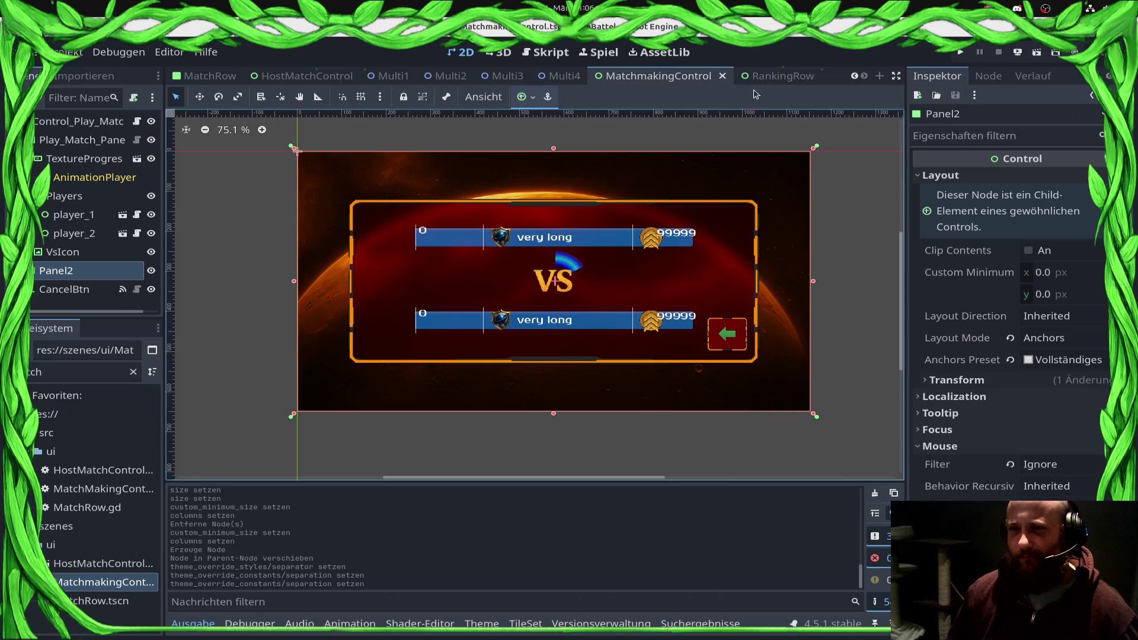
{"action": "left_click", "coordinate": [776, 76]}
{"action": "left_click", "coordinate": [652, 76]}
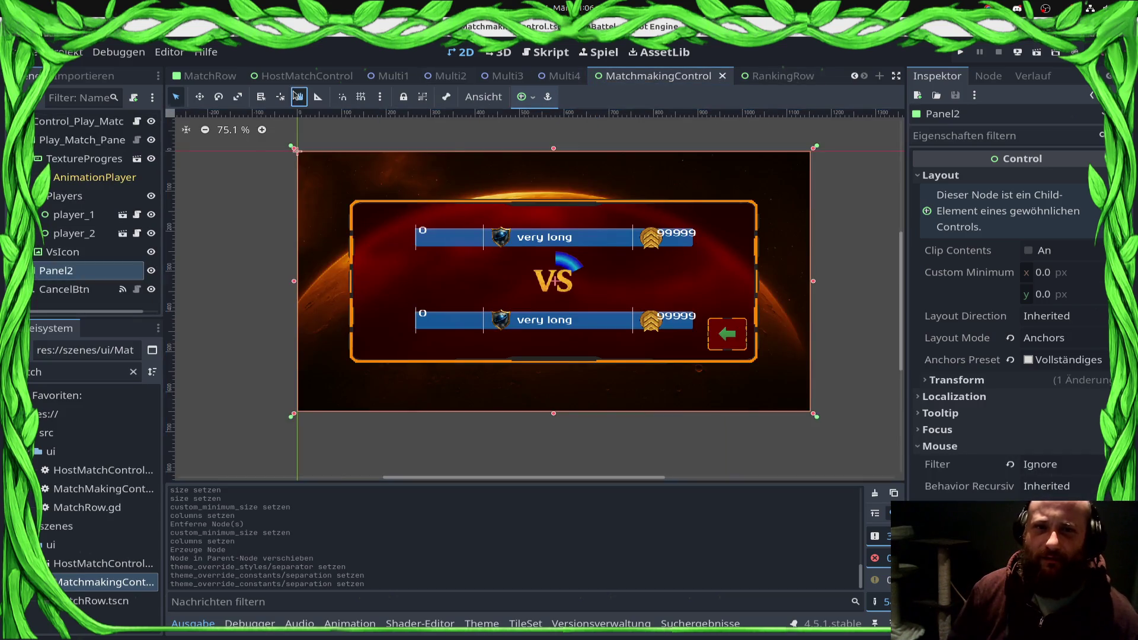
{"action": "left_click", "coordinate": [316, 74]}
{"action": "left_click", "coordinate": [300, 96]}
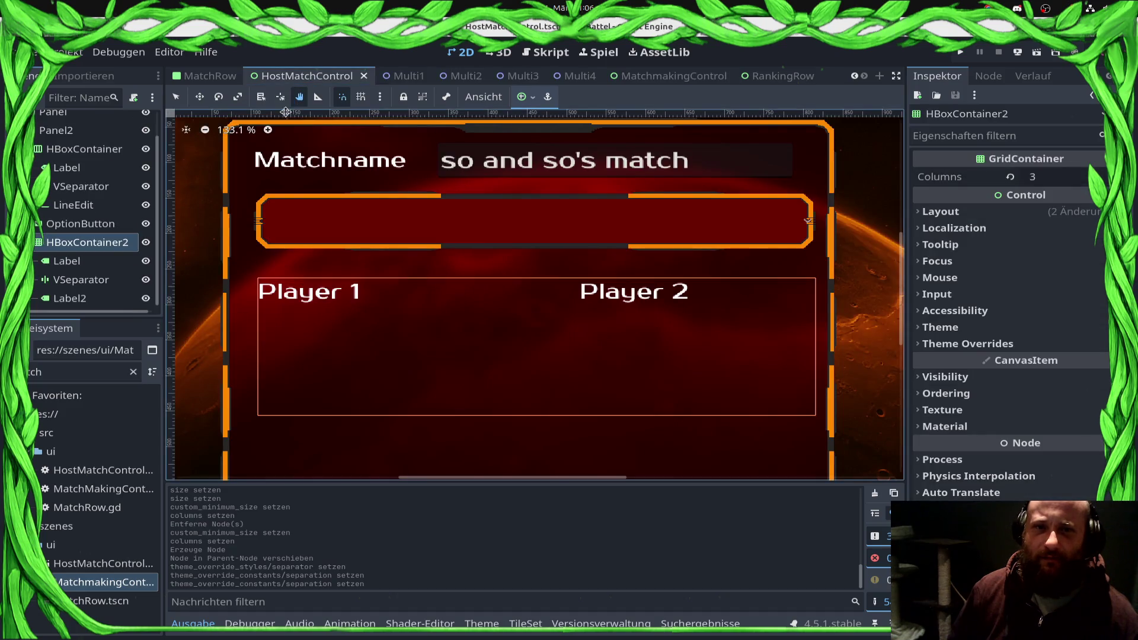
{"action": "key", "text": "ctrl+s"}
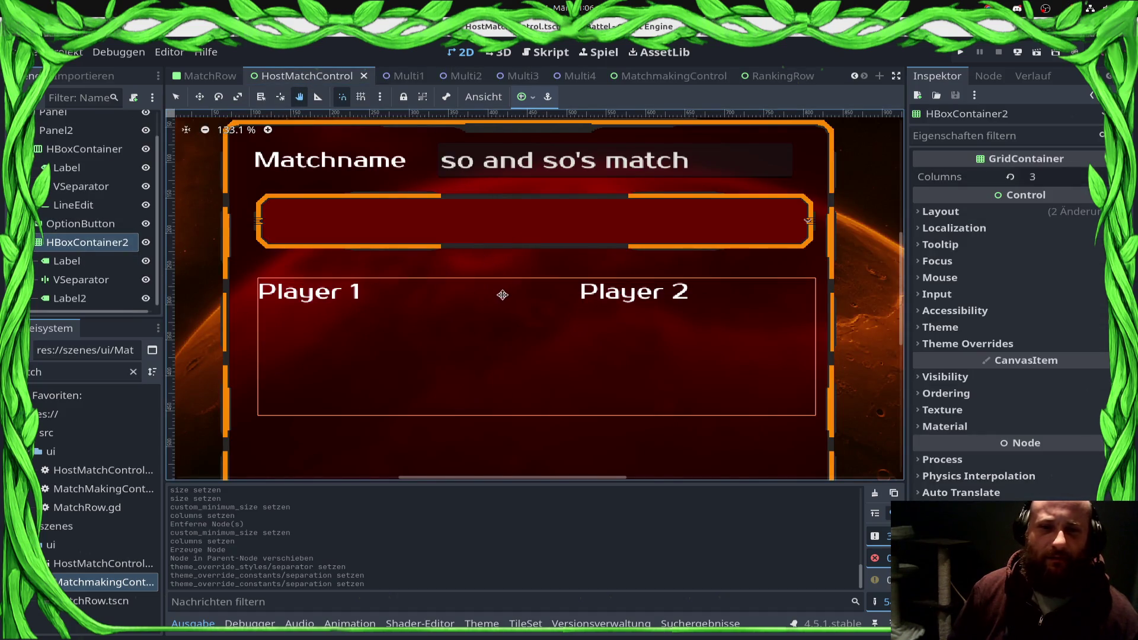
{"action": "scroll", "coordinate": [513, 279], "scroll_direction": "down", "scroll_amount": 1}
{"action": "scroll", "coordinate": [513, 280], "scroll_direction": "down", "scroll_amount": 7}
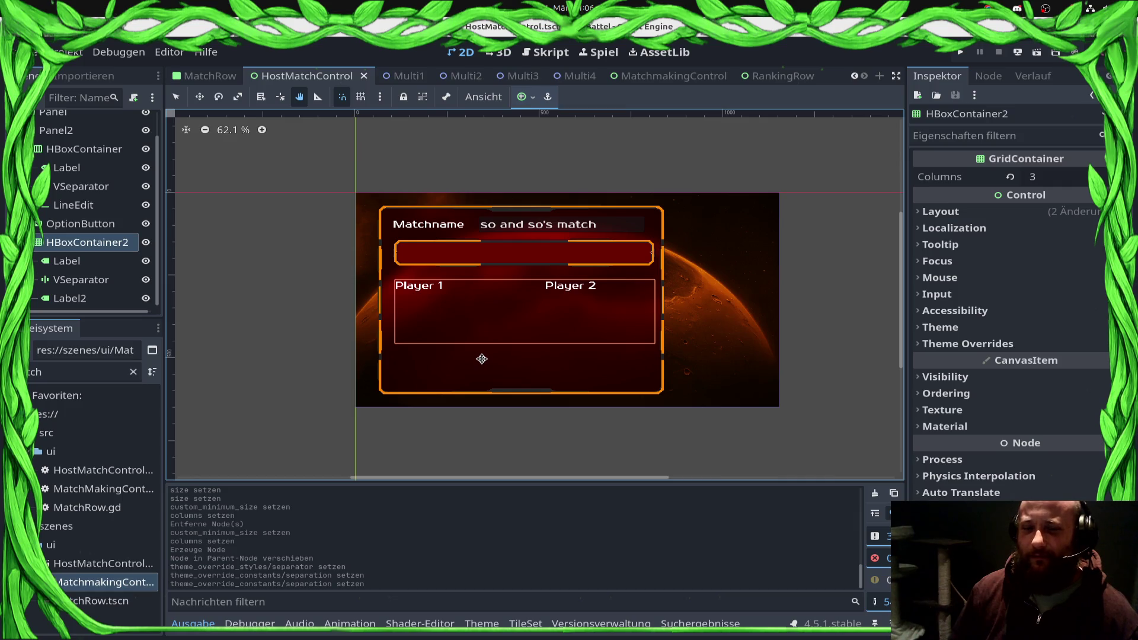
Step: Create a new scene (Neue Szene) with a Benutzeroberfläche Control root
{"action": "left_click", "coordinate": [27, 51]}
{"action": "left_click", "coordinate": [71, 69]}
{"action": "left_click", "coordinate": [123, 191]}
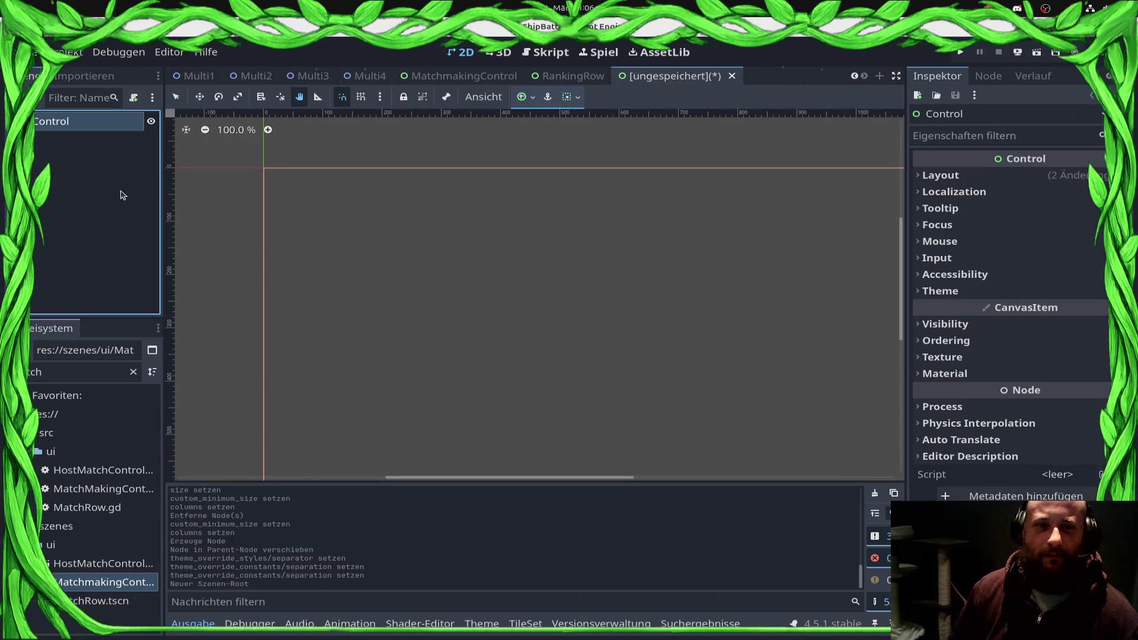
Step: Rename the root Control node to PlayerRowLobby
{"action": "key", "text": "F2"}
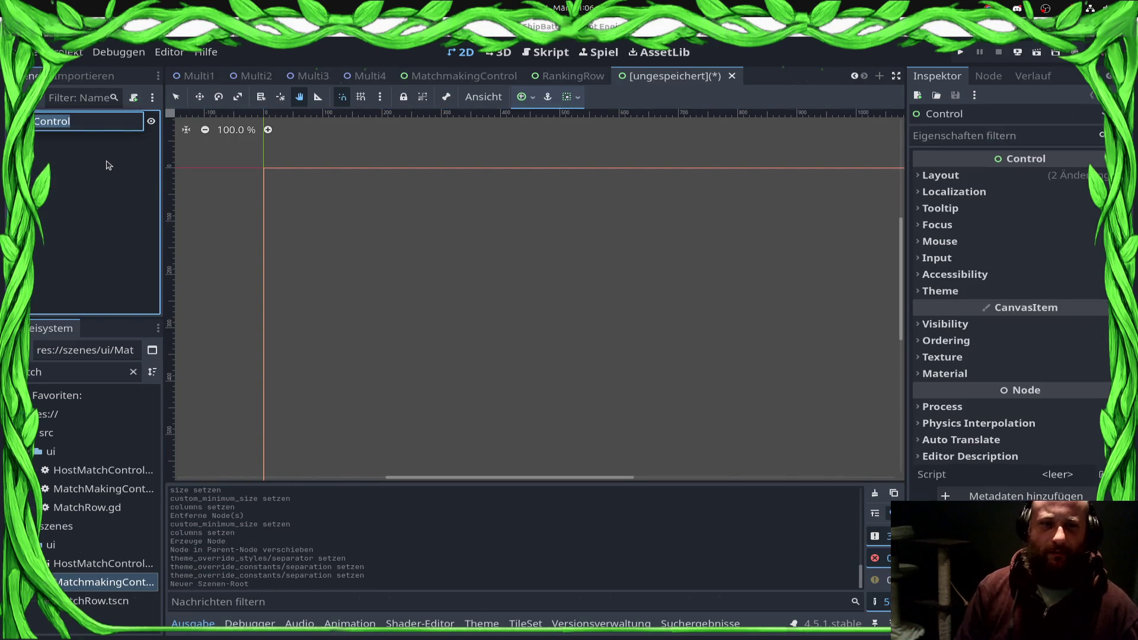
{"action": "type", "text": "PlayerRowLobby"}
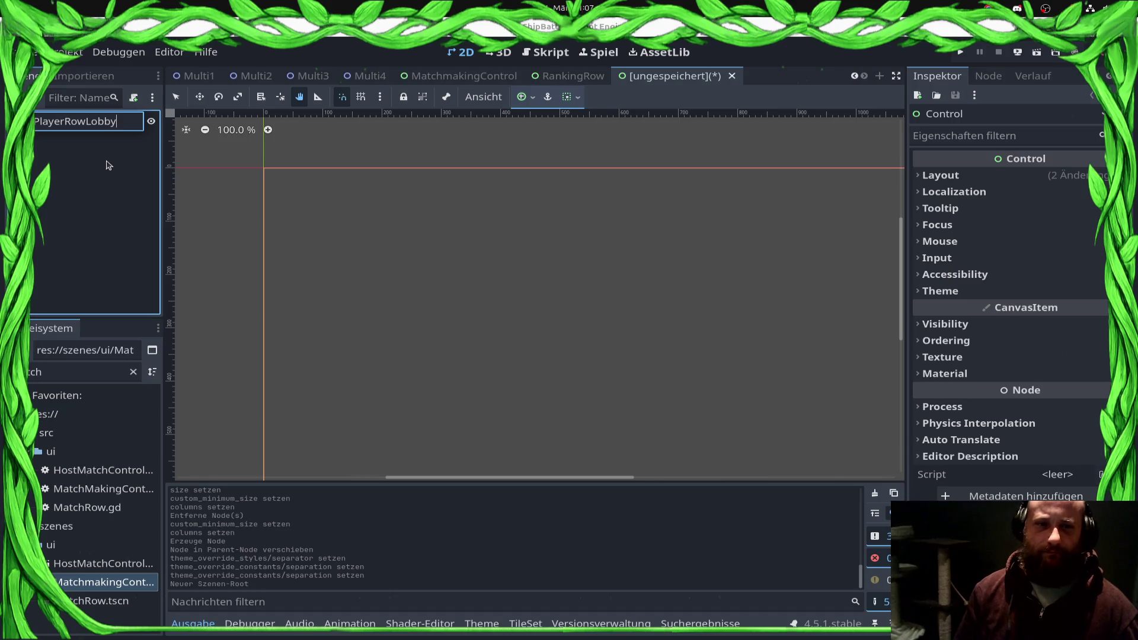
{"action": "key", "text": "Return"}
{"action": "scroll", "coordinate": [472, 231], "scroll_direction": "down", "scroll_amount": 3}
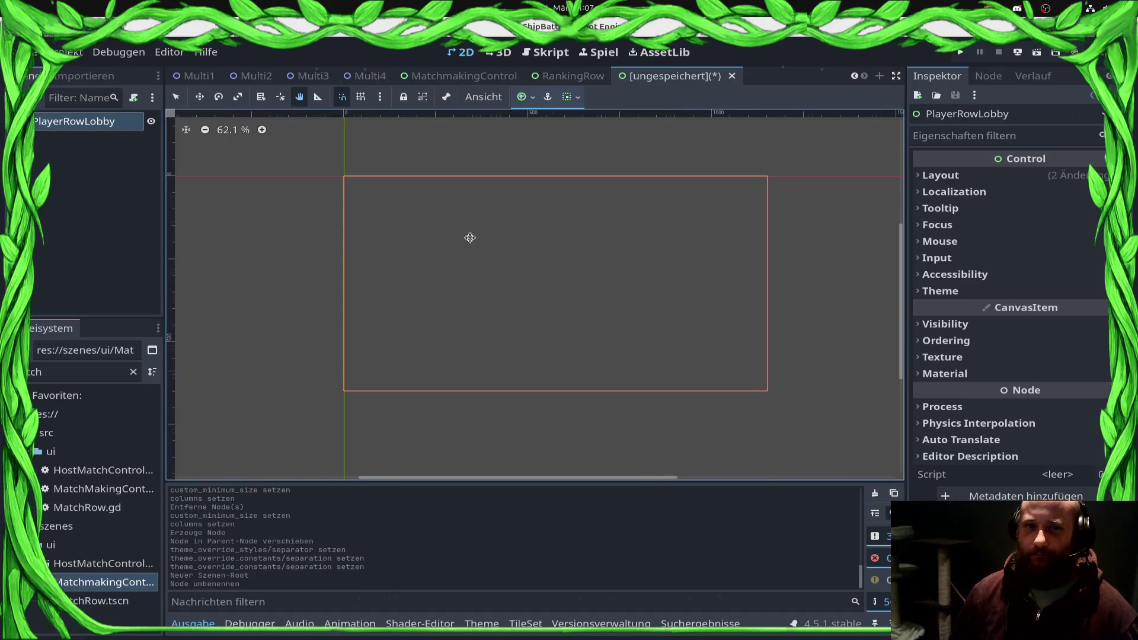
{"action": "key", "text": "ctrl+s"}
Step: Add an HBoxContainer child to PlayerRowLobby
{"action": "key", "text": "Escape"}
{"action": "right_click", "coordinate": [102, 127]}
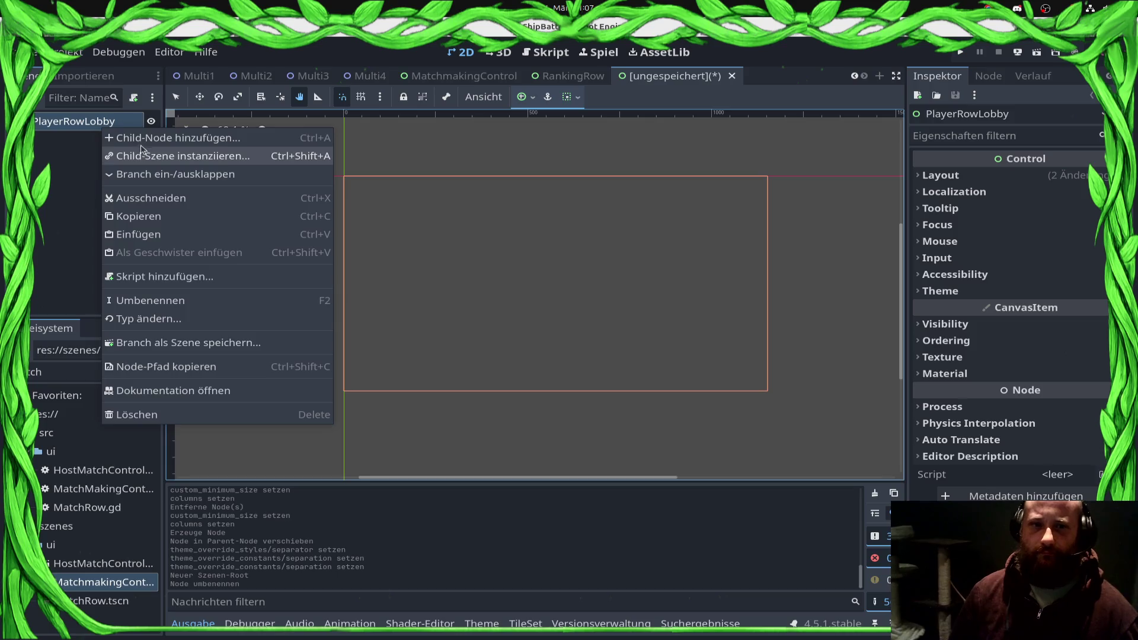
{"action": "left_click", "coordinate": [140, 140]}
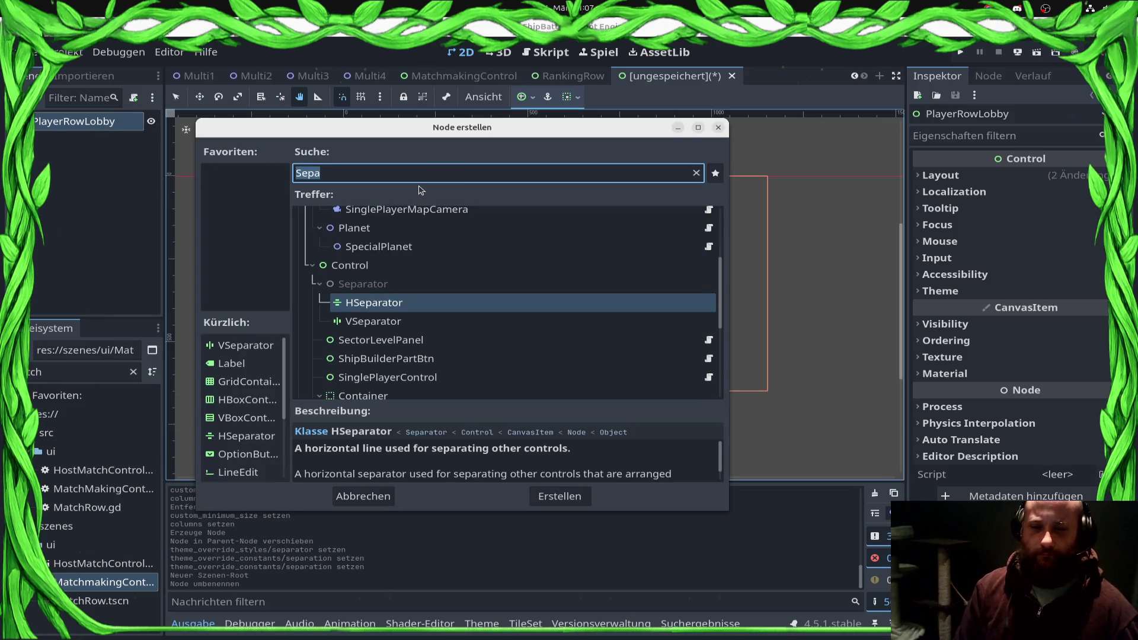
{"action": "type", "text": "HB"}
{"action": "key", "text": "Return"}
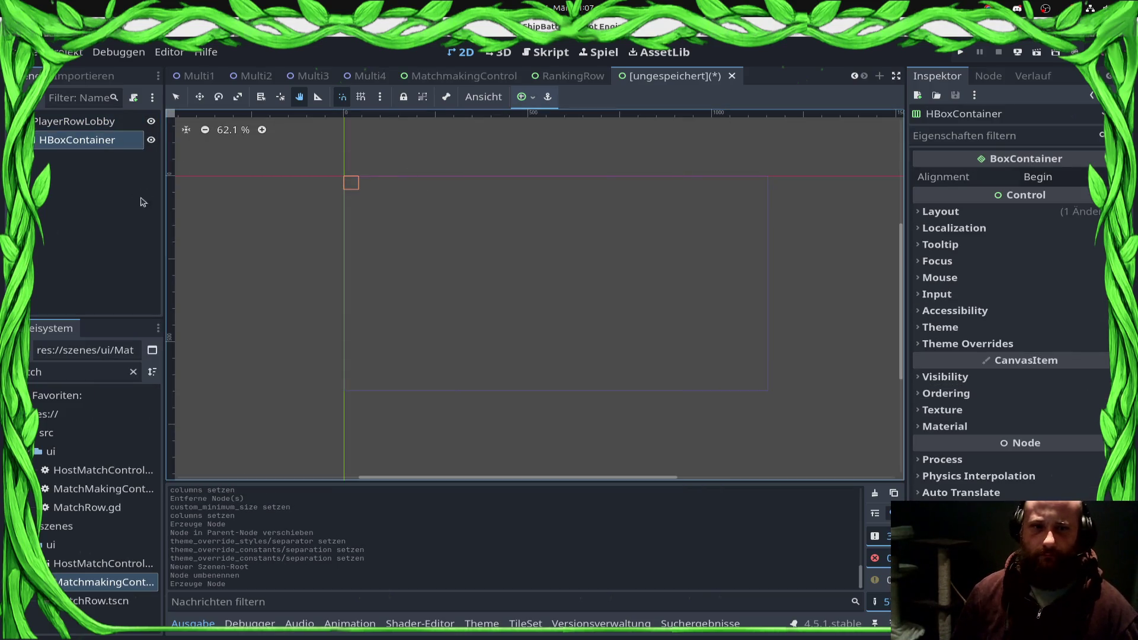
Step: Undo accidentally making the HBoxContainer the scene root
{"action": "left_click", "coordinate": [89, 121]}
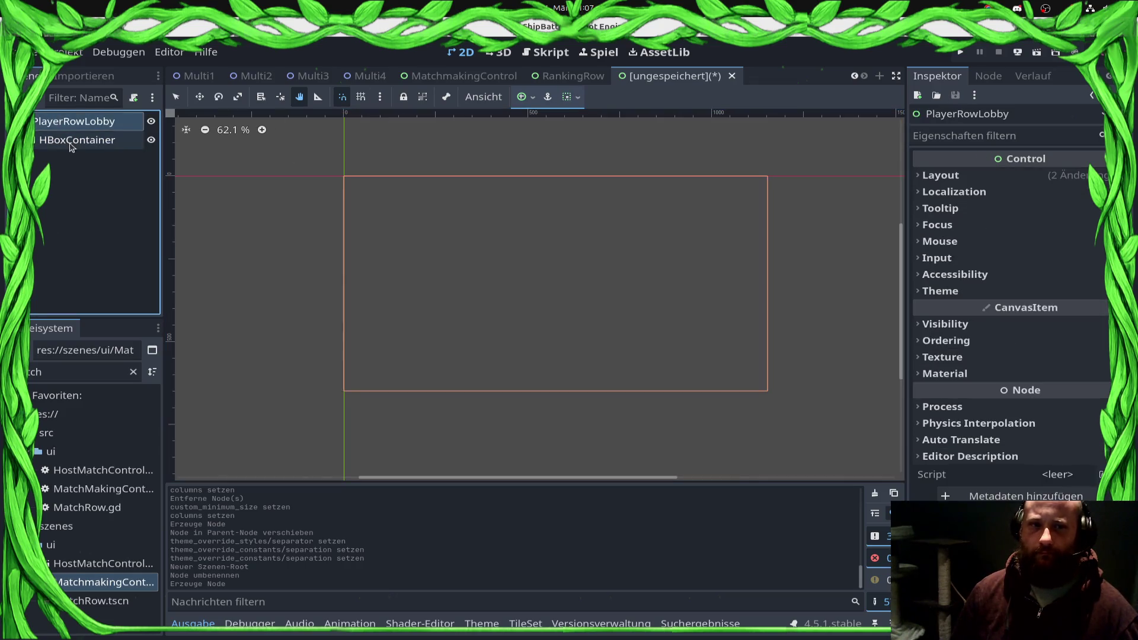
{"action": "right_click", "coordinate": [73, 142]}
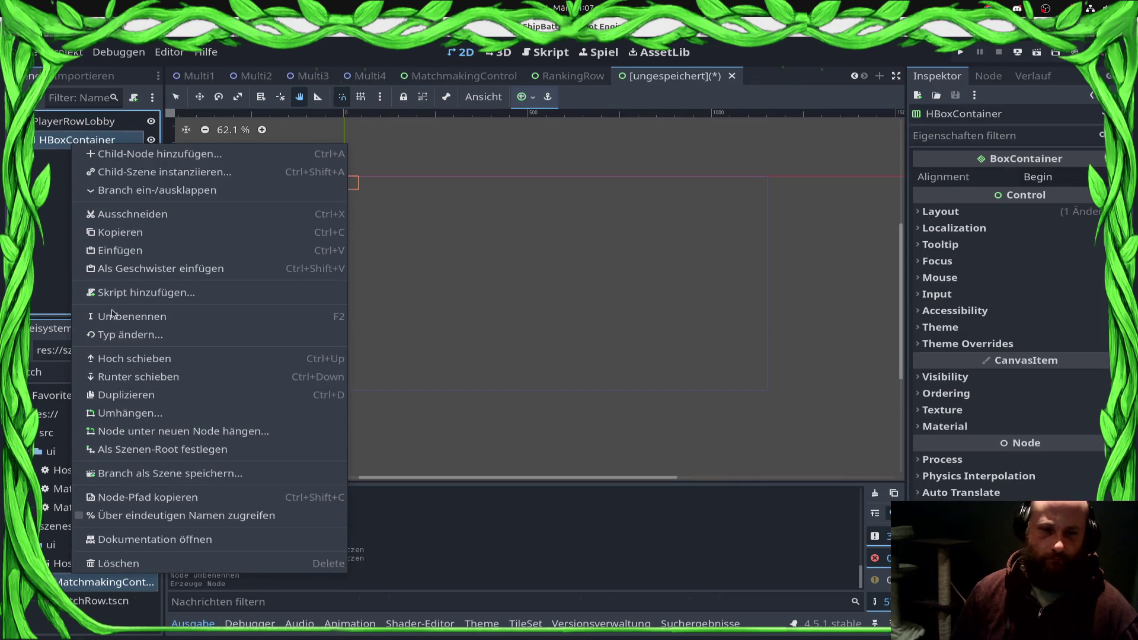
{"action": "left_click", "coordinate": [154, 449]}
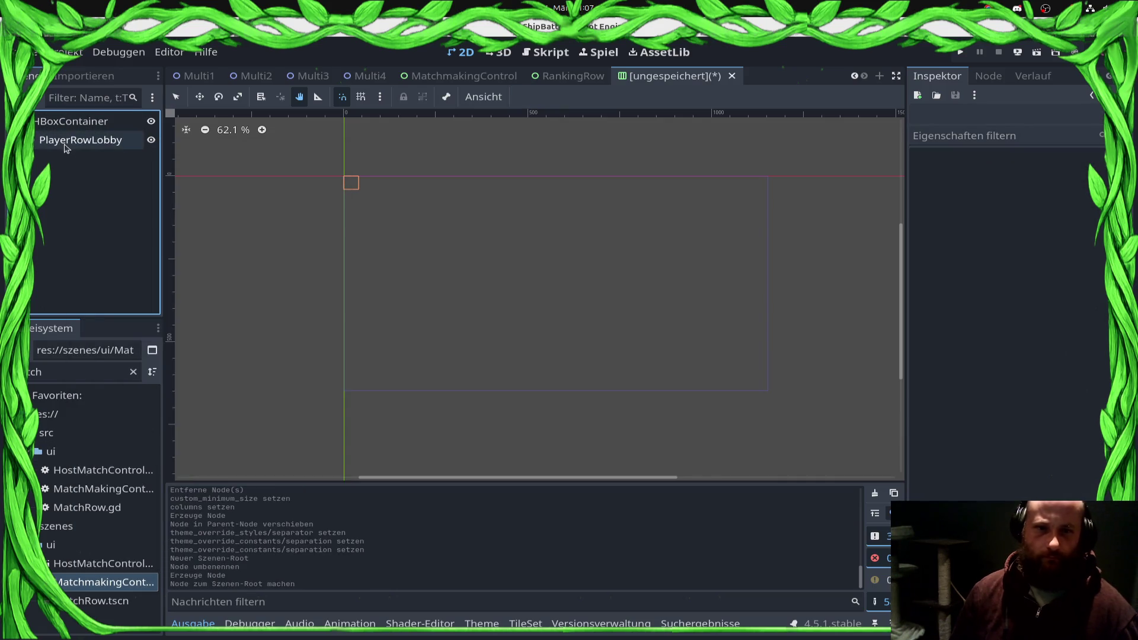
{"action": "key", "text": "ctrl+z"}
Step: Add a Panel child to PlayerRowLobby
{"action": "left_click", "coordinate": [43, 120]}
{"action": "right_click", "coordinate": [43, 120]}
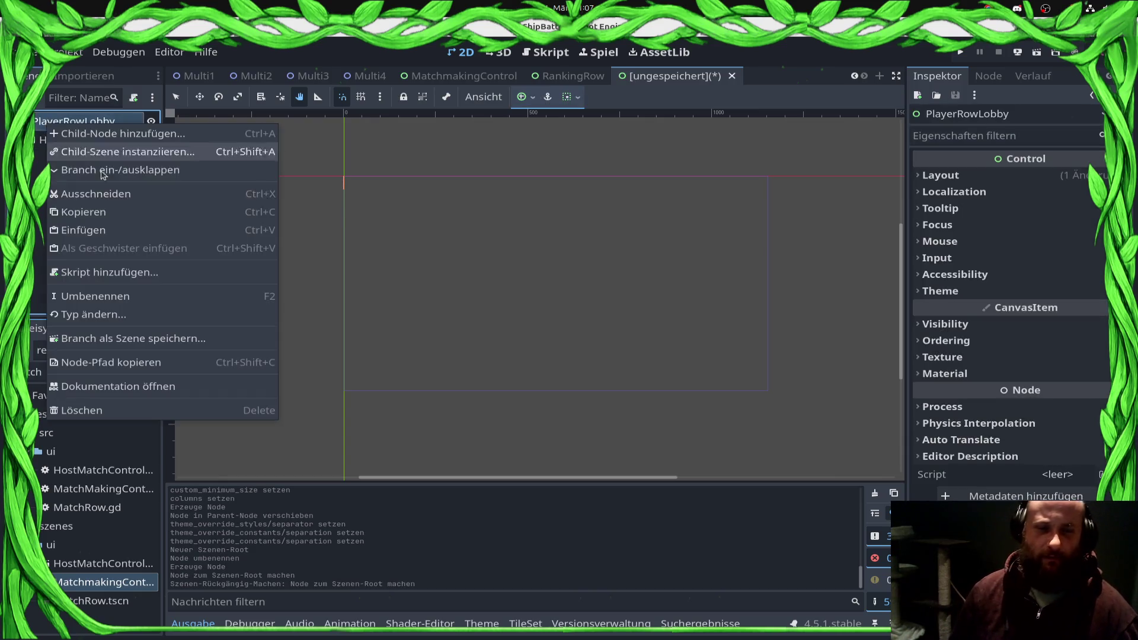
{"action": "left_click", "coordinate": [231, 131]}
{"action": "type", "text": "Panbe"}
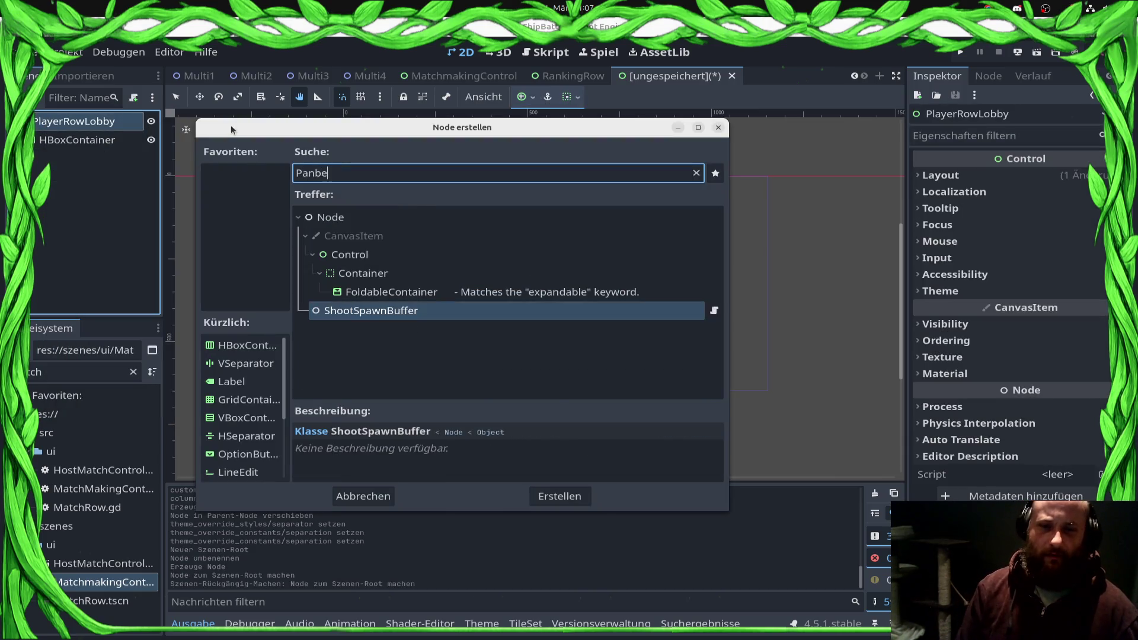
{"action": "key", "text": "Return"}
Step: Nest the HBoxContainer under the Panel and give the Panel the BluePanelRow.tres style
{"action": "left_click_drag", "start_coordinate": [65, 141], "coordinate": [70, 156]}
{"action": "left_click", "coordinate": [53, 140]}
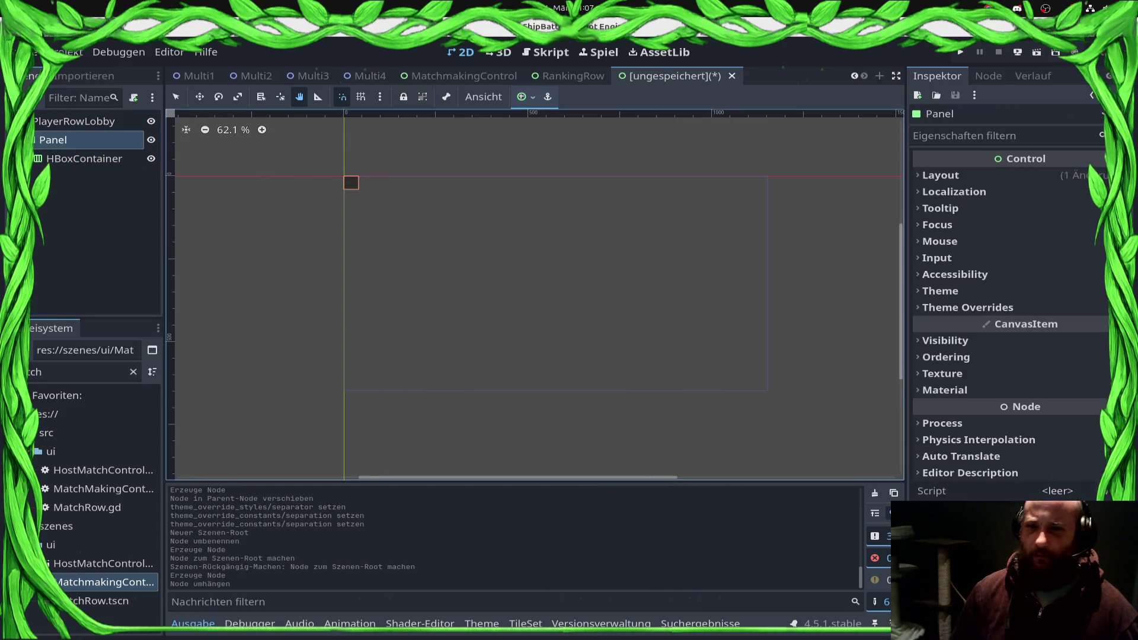
{"action": "left_click", "coordinate": [1001, 307]}
{"action": "left_click", "coordinate": [1058, 324]}
{"action": "left_click", "coordinate": [1071, 342]}
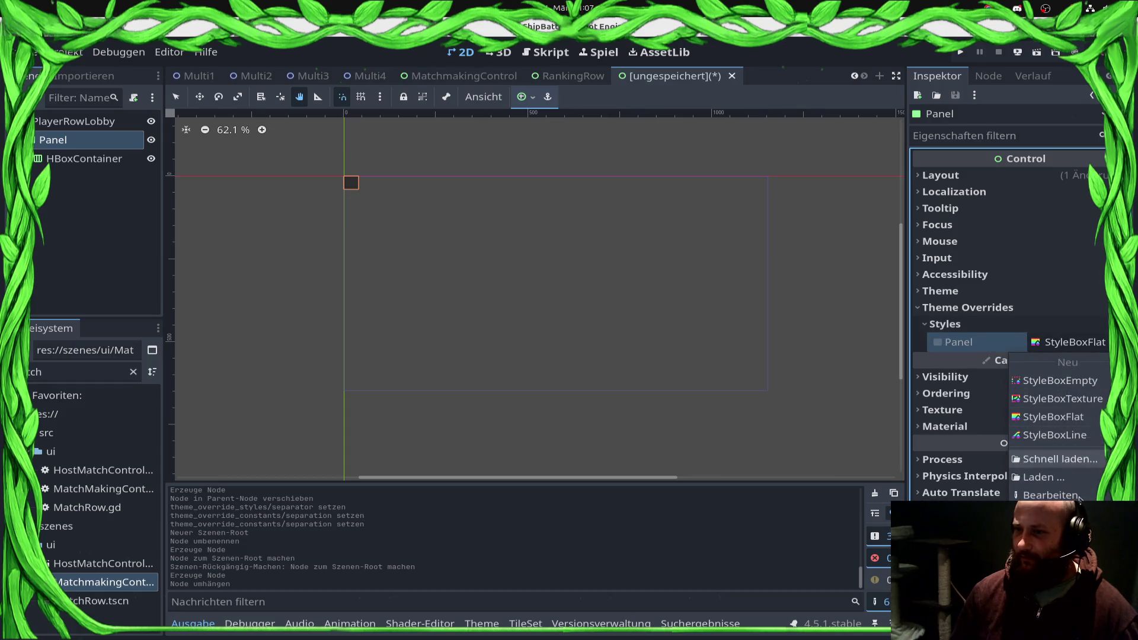
{"action": "left_click", "coordinate": [1042, 460]}
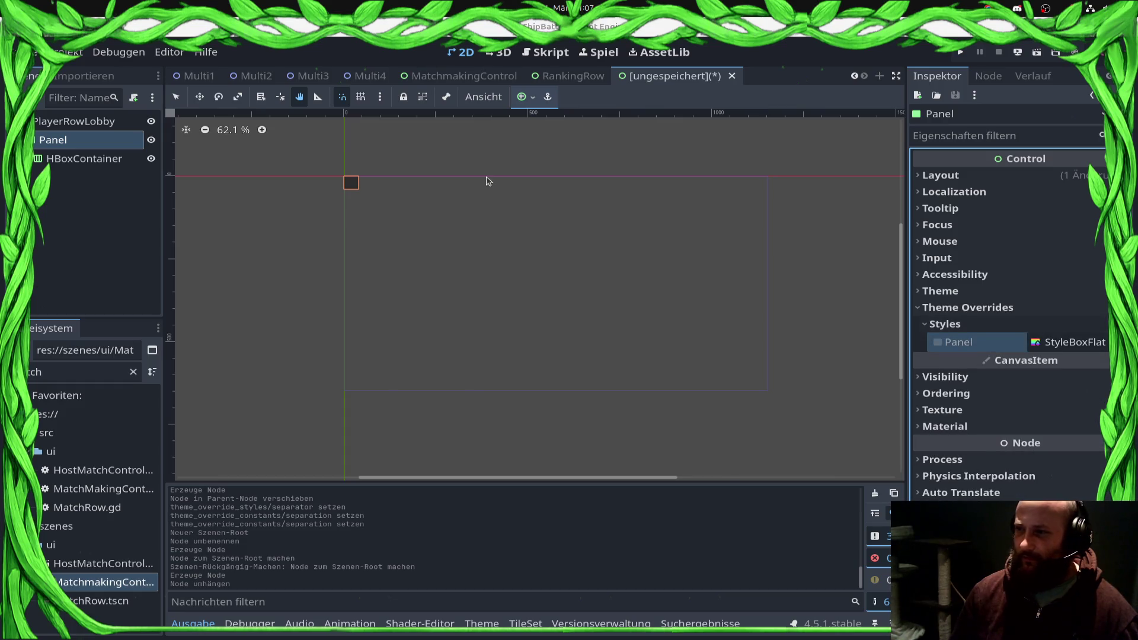
{"action": "left_click", "coordinate": [504, 199]}
Step: Stretch the blue panel to 563 × 40 and bring up the scene's save dialog
{"action": "scroll", "coordinate": [328, 218], "scroll_direction": "up", "scroll_amount": 4}
{"action": "left_click_drag", "start_coordinate": [482, 260], "coordinate": [429, 409]}
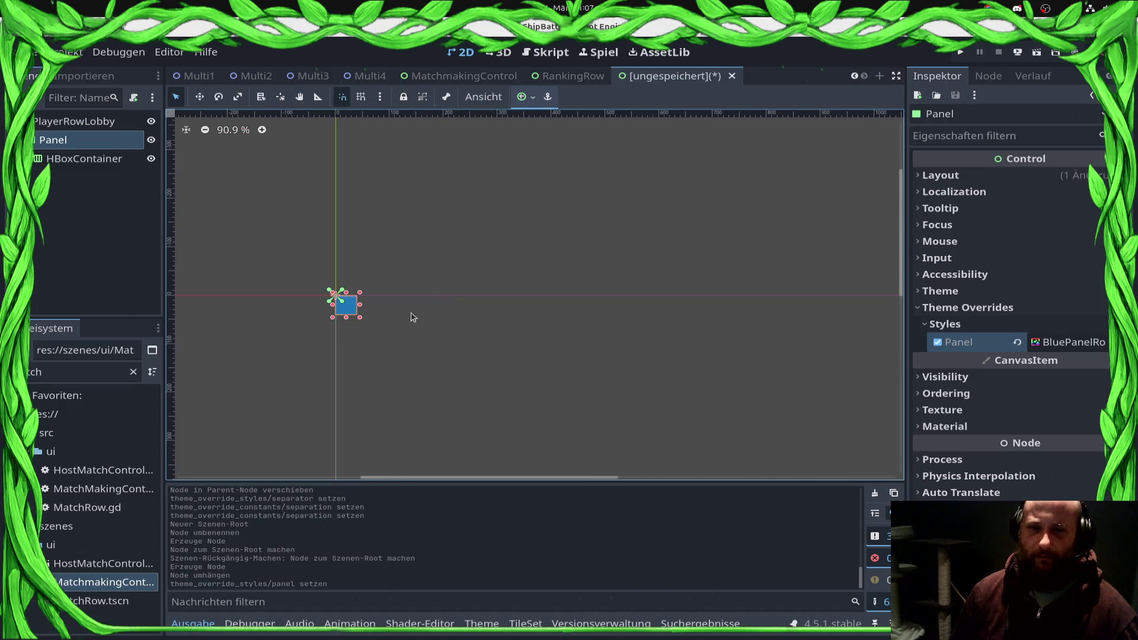
{"action": "left_click_drag", "start_coordinate": [362, 305], "coordinate": [637, 307]}
{"action": "key", "text": "ctrl+s"}
{"action": "key", "text": "Return"}
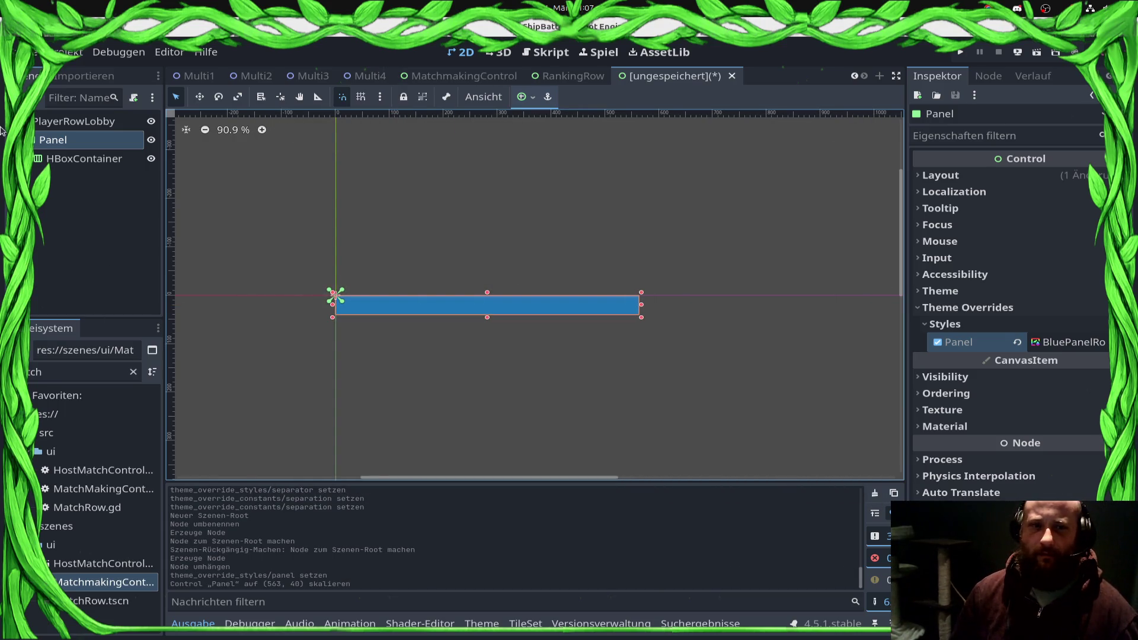
{"action": "key", "text": "ctrl+s"}
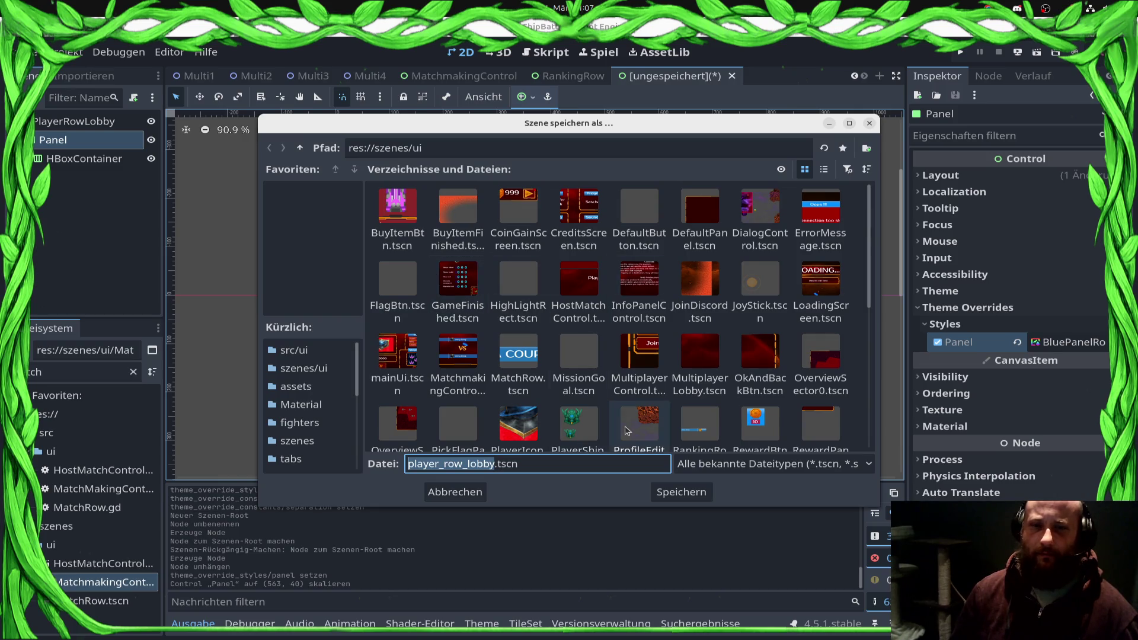
Step: Save the scene as PlayerRowLobby.tscn and select its root node
{"action": "type", "text": "PlayerRow"}
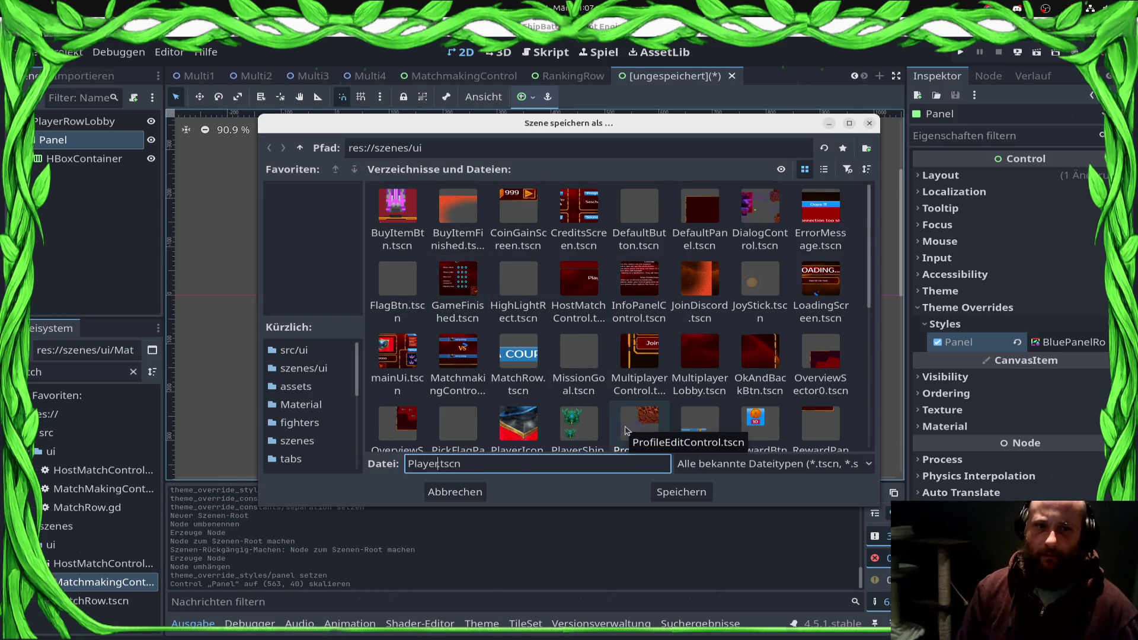
{"action": "type", "text": "Lobby"}
{"action": "key", "text": "Return"}
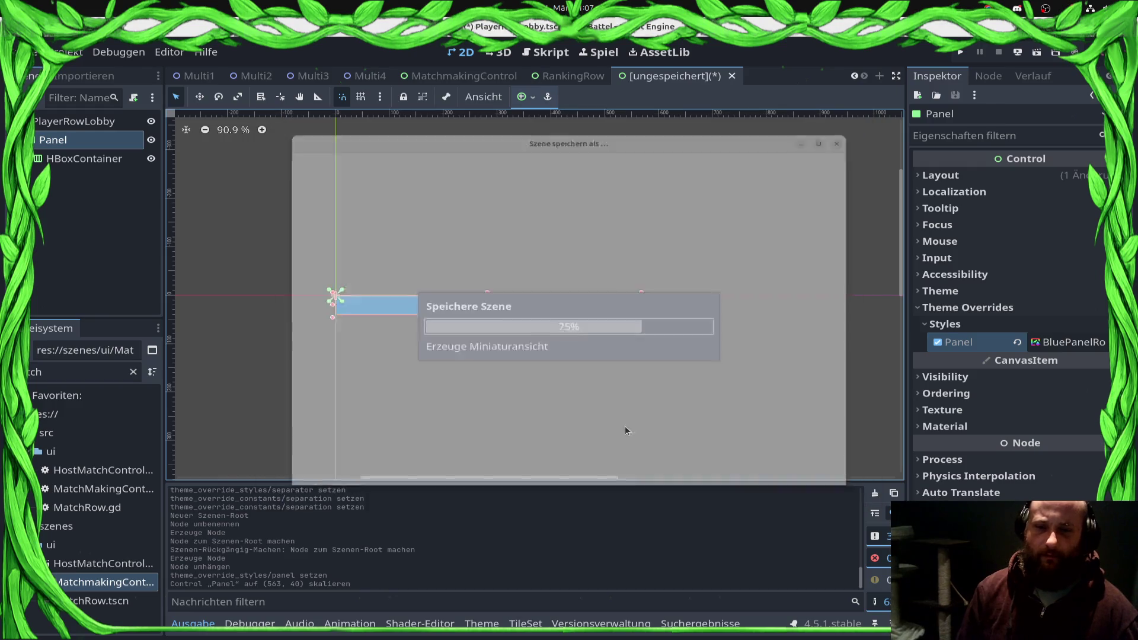
{"action": "left_click", "coordinate": [60, 121]}
Step: Bring up the PlayerRowLobby root node's context menu of actions
{"action": "right_click", "coordinate": [44, 122]}
{"action": "key", "text": "Escape"}
{"action": "key", "text": "ctrl+a"}
{"action": "key", "text": "Escape"}
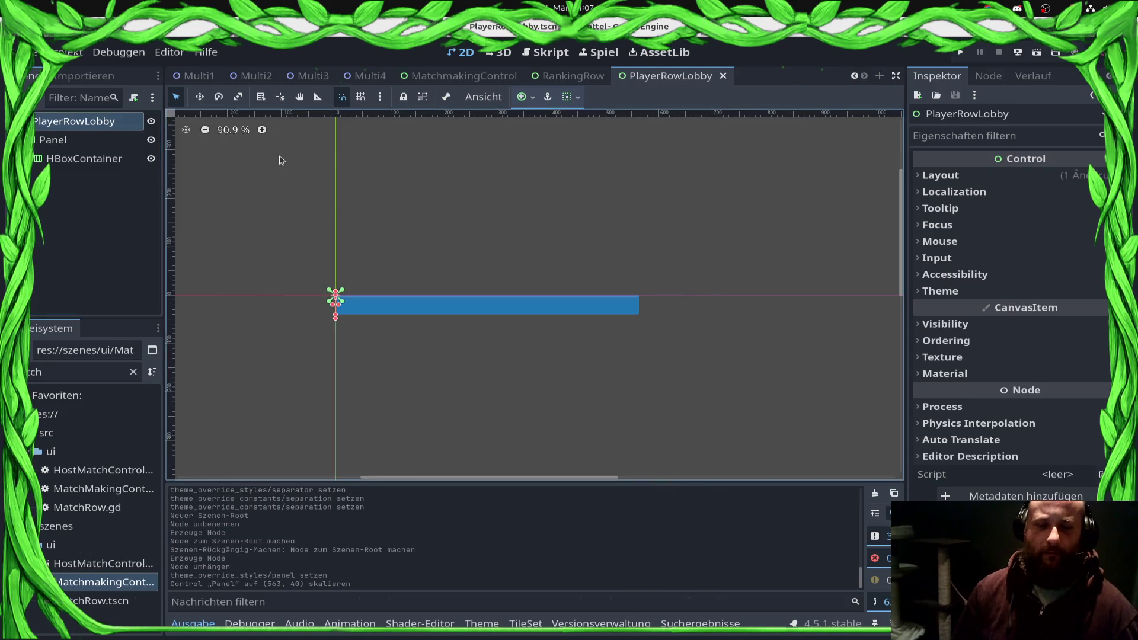
{"action": "right_click", "coordinate": [100, 134]}
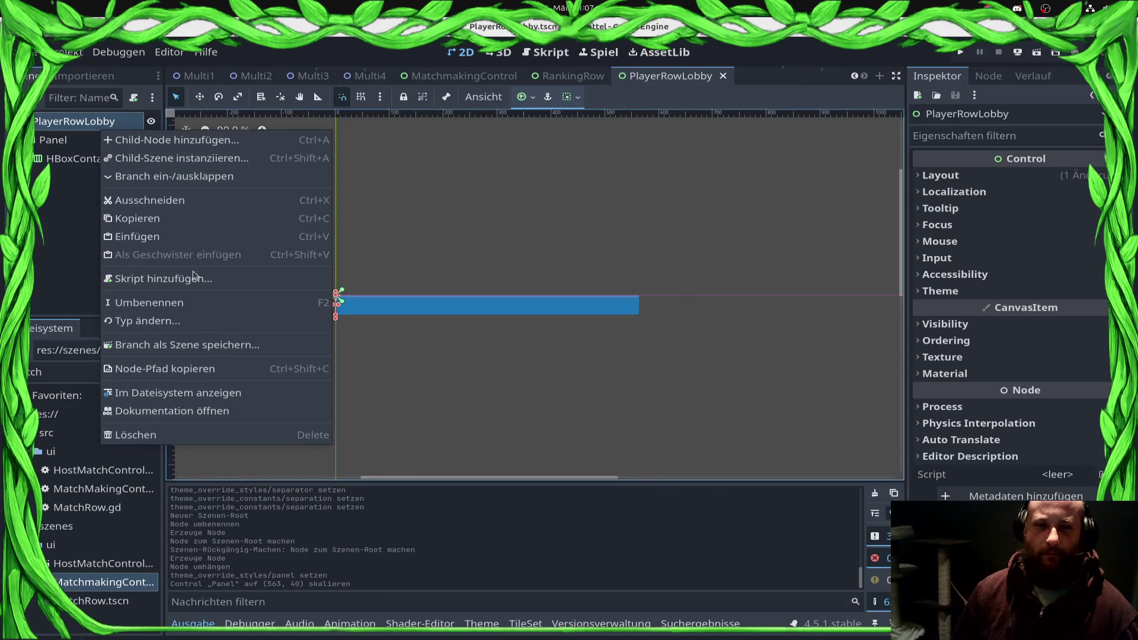
Step: Attach a new PlayerRowLobbyControl.gd script, located in res://src/ui, to the PlayerRowLobby root
{"action": "left_click", "coordinate": [176, 280]}
{"action": "type", "text": "PlayerRowL"}
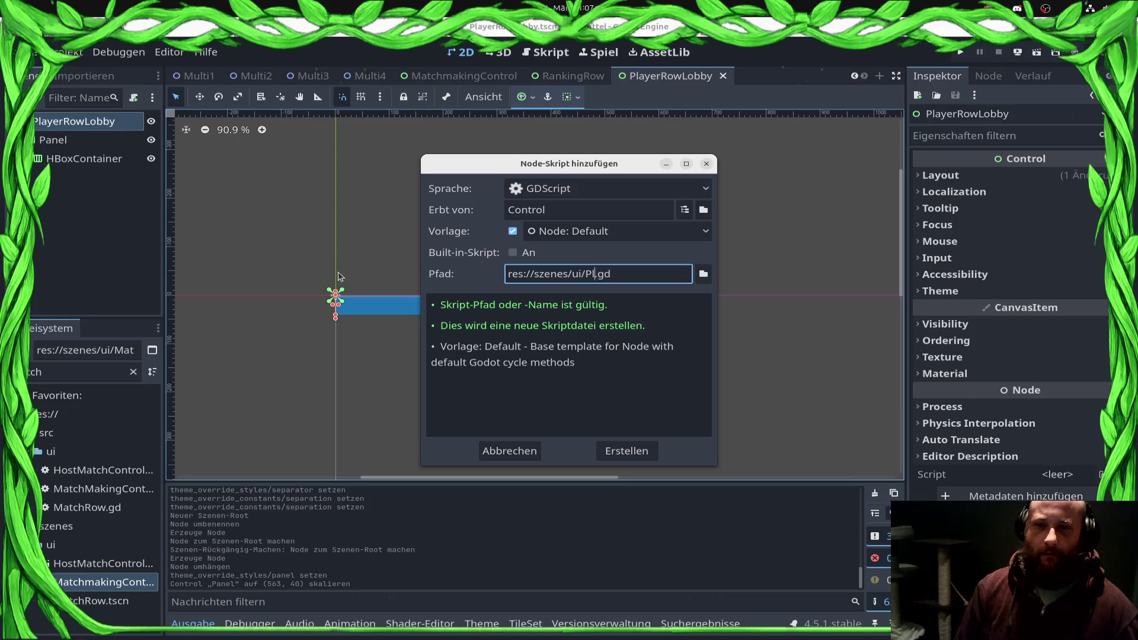
{"action": "type", "text": "obbyControl"}
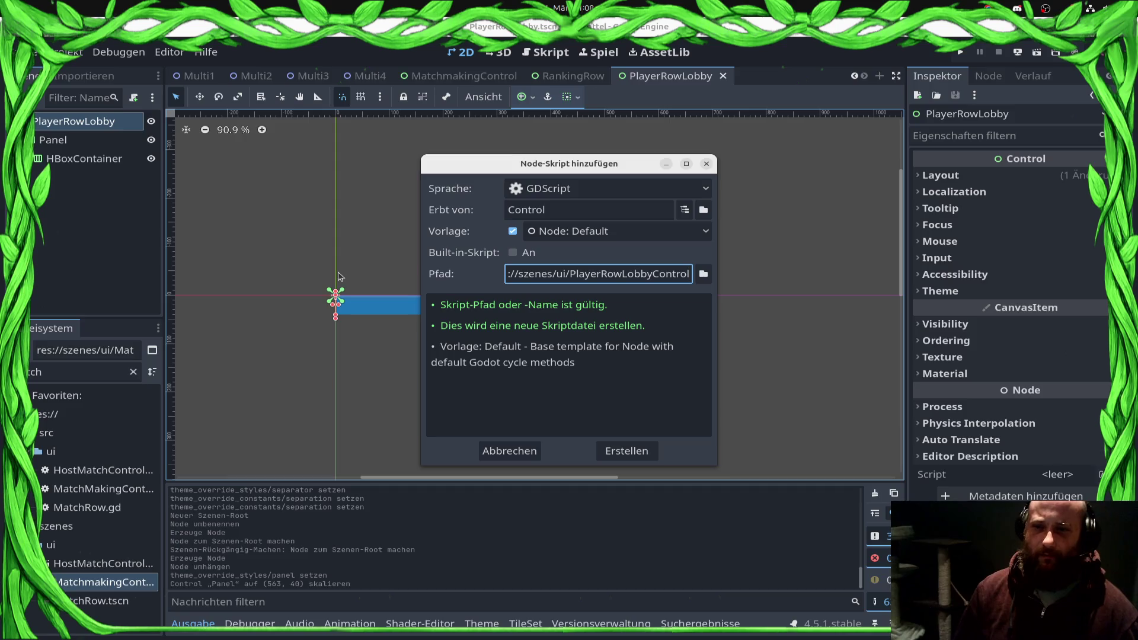
{"action": "left_click", "coordinate": [703, 274]}
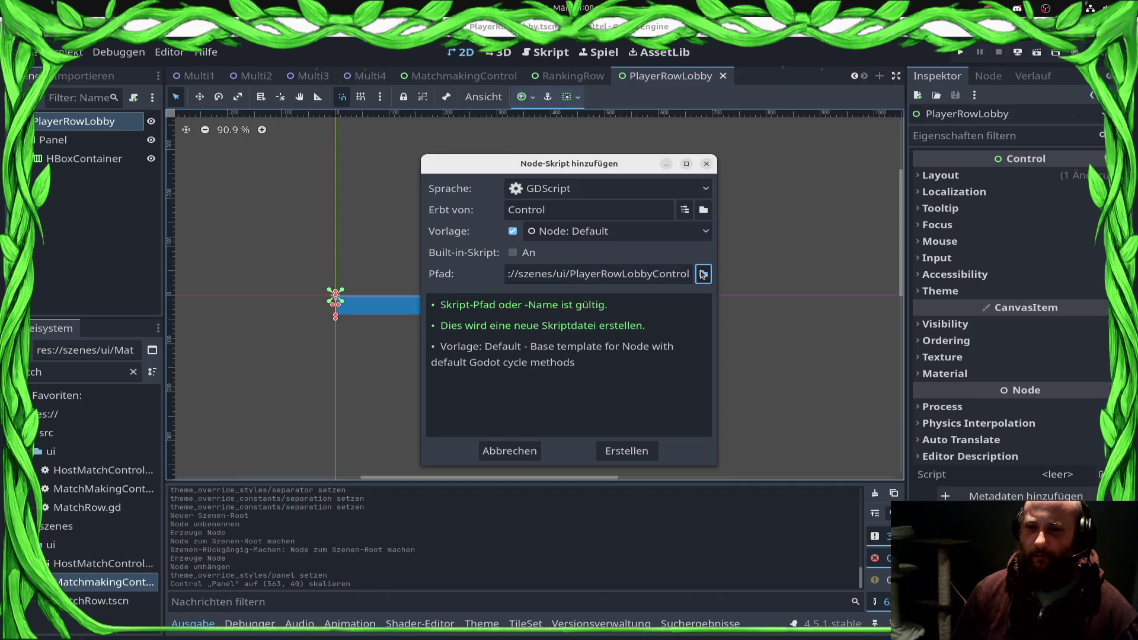
{"action": "left_click", "coordinate": [300, 148]}
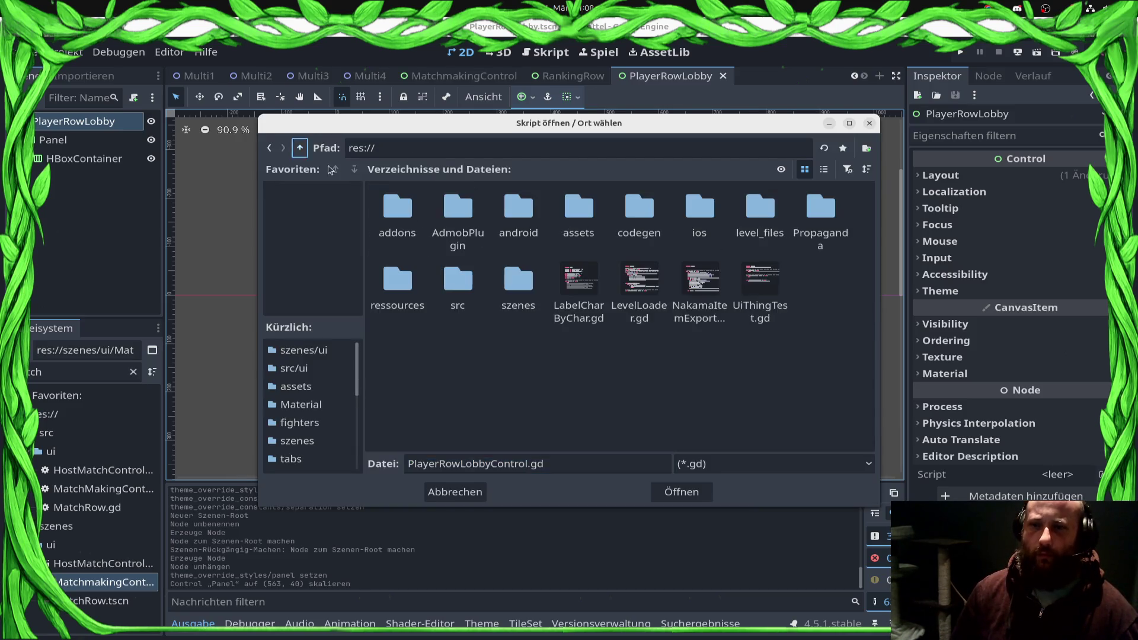
{"action": "double_click", "coordinate": [458, 291]}
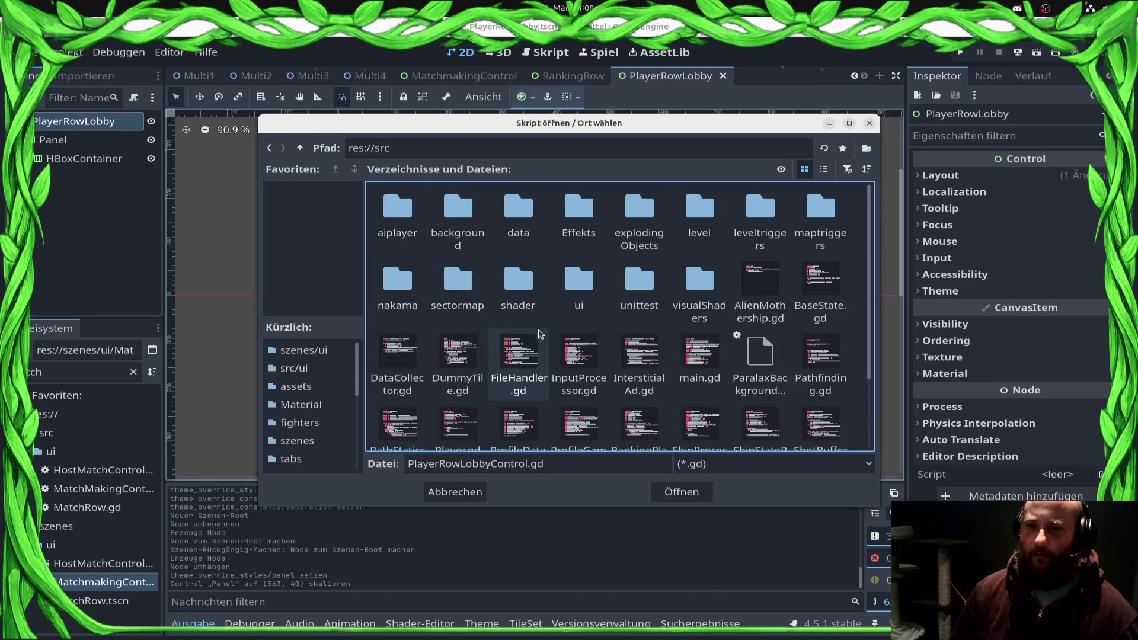
{"action": "double_click", "coordinate": [565, 306]}
{"action": "left_click", "coordinate": [682, 492]}
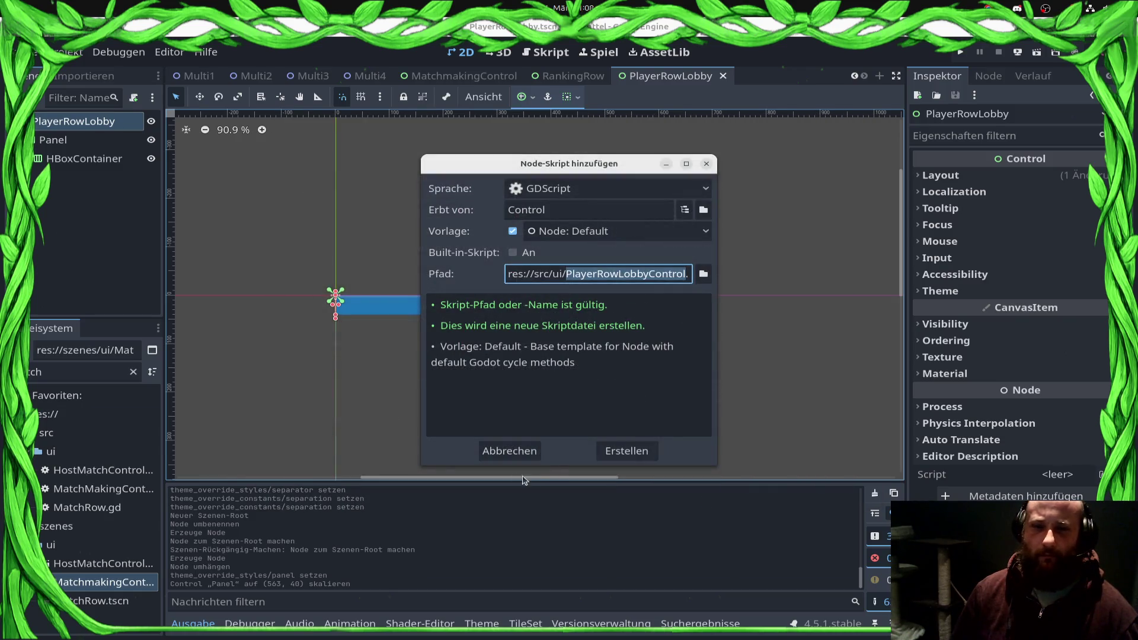
{"action": "left_click", "coordinate": [642, 451]}
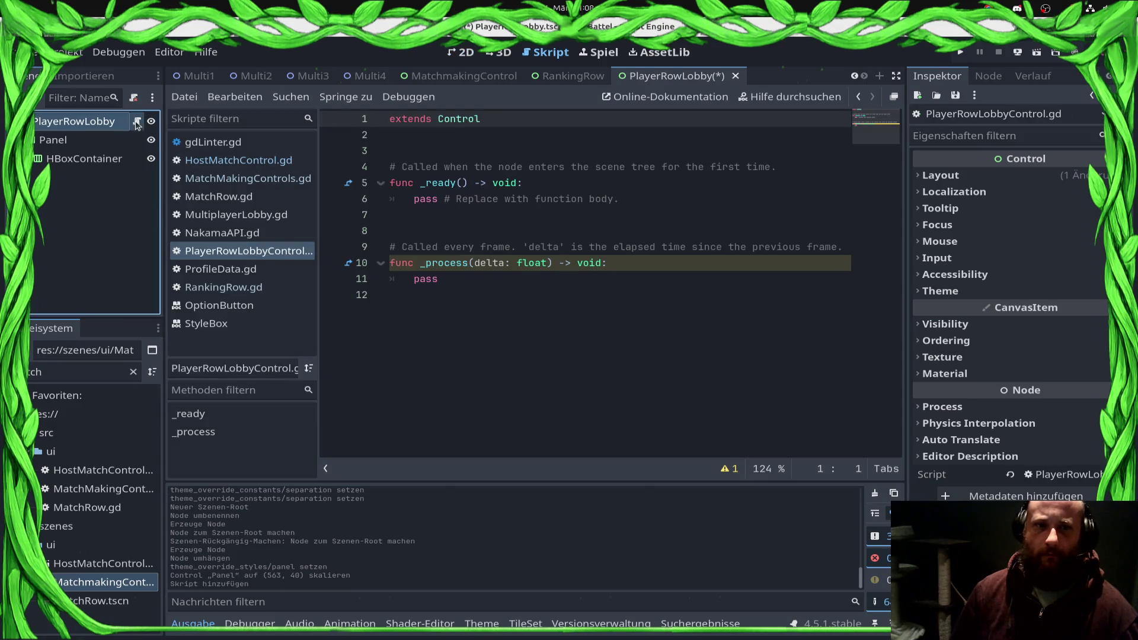
Step: Write 'class_name PlayerRowLobbyControl' on the script's first line and save
{"action": "type", "text": "class_name ="}
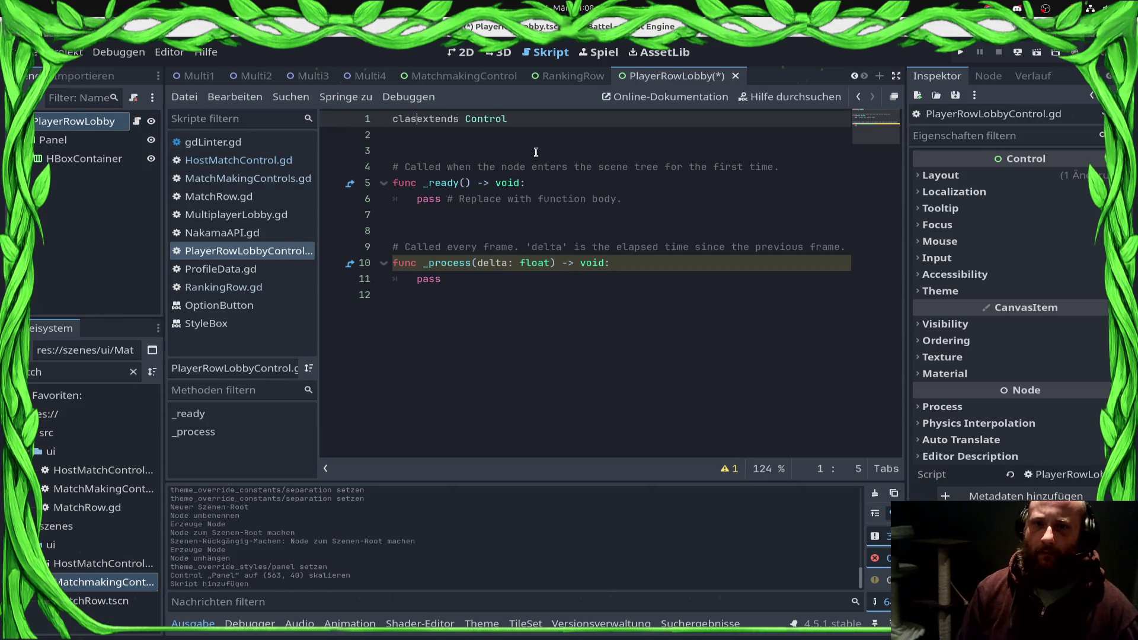
{"action": "key", "text": "BackSpace"}
{"action": "type", "text": "PlayerRowLobbyControl"}
{"action": "key", "text": "ctrl+s"}
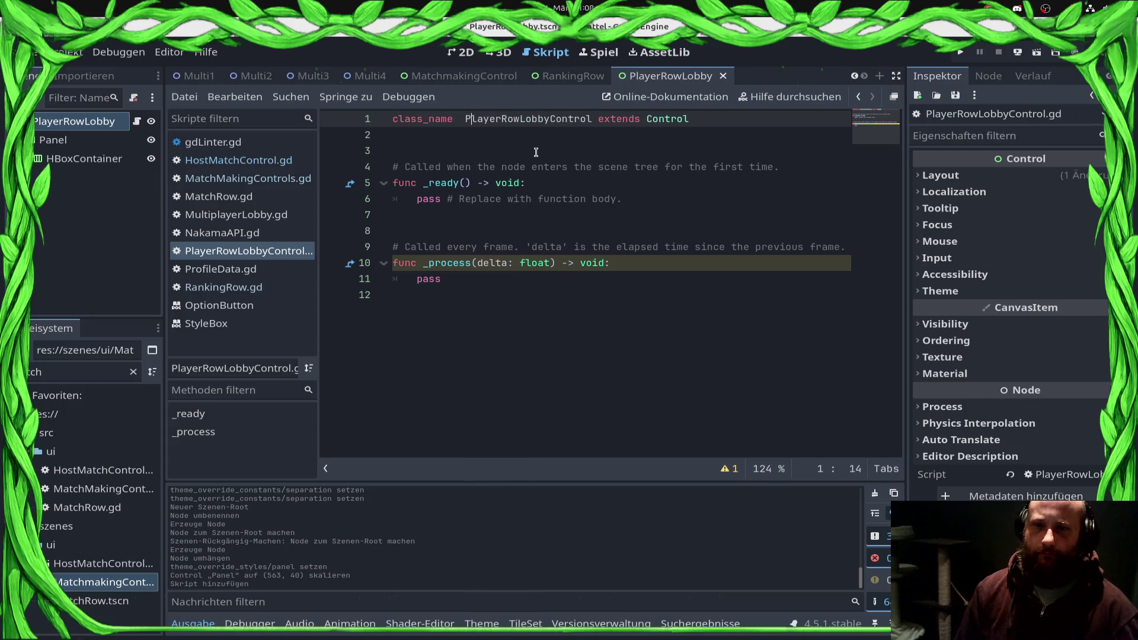
Step: Tidy the spacing, add a blank line after the class declaration, save, and return to 2D
{"action": "key", "text": "Left"}
{"action": "key", "text": "BackSpace"}
{"action": "key", "text": "Down"}
{"action": "key", "text": "Down"}
{"action": "key", "text": "Down"}
{"action": "key", "text": "Down"}
{"action": "key", "text": "Down"}
{"action": "key", "text": "Down"}
{"action": "key", "text": "End"}
{"action": "key", "text": "shift+Up"}
{"action": "key", "text": "shift+Up"}
{"action": "key", "text": "shift+Up"}
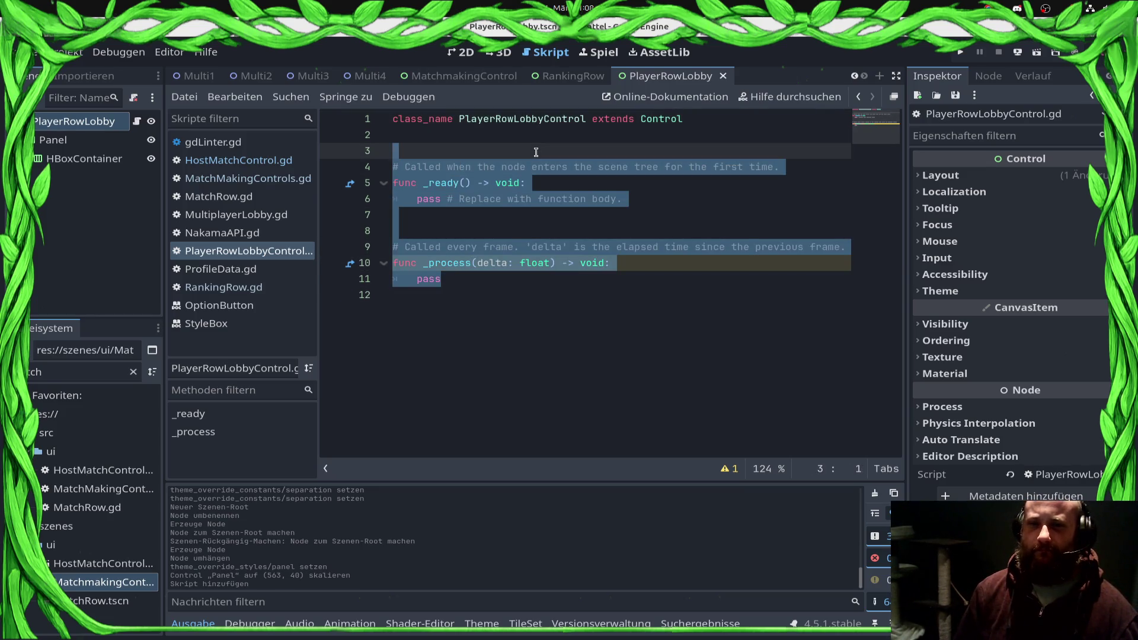
{"action": "key", "text": "Up"}
{"action": "key", "text": "Return"}
{"action": "key", "text": "ctrl+s"}
{"action": "left_click", "coordinate": [464, 52]}
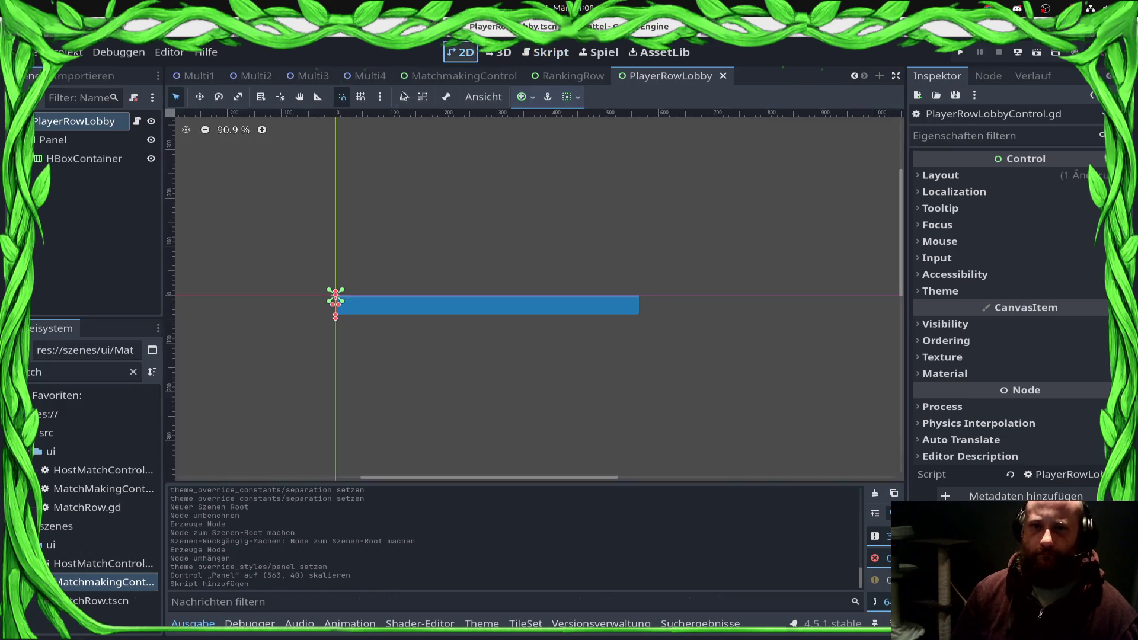
Step: Anchor the HBoxContainer with the Full Rect preset and search 'Texture' for a new child node
{"action": "left_click", "coordinate": [94, 159]}
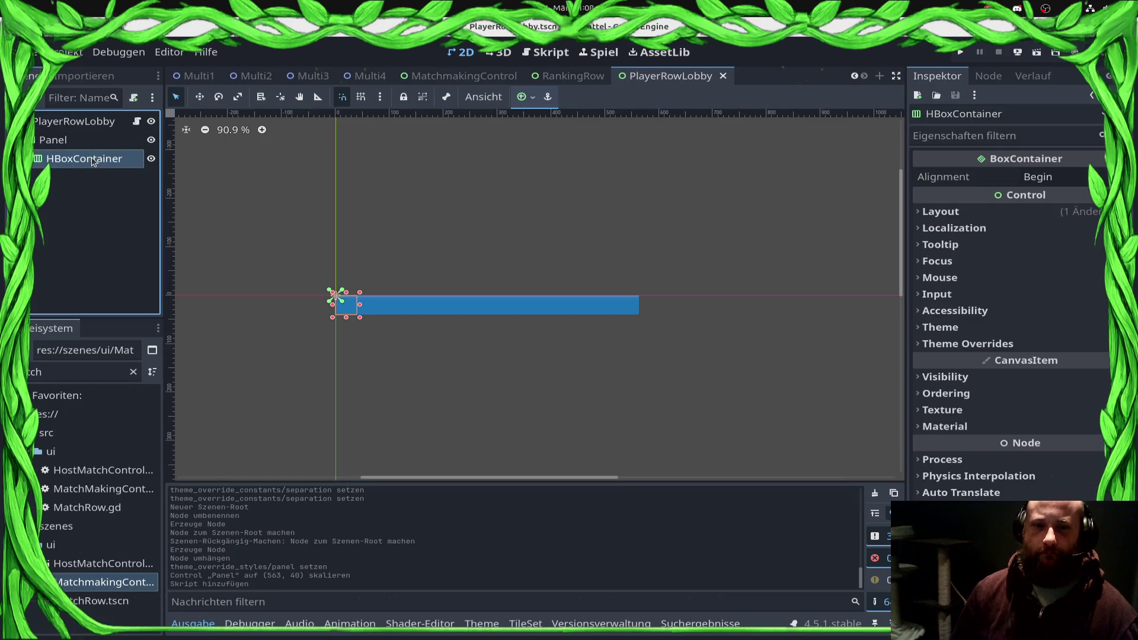
{"action": "left_click", "coordinate": [537, 100]}
{"action": "left_click", "coordinate": [634, 200]}
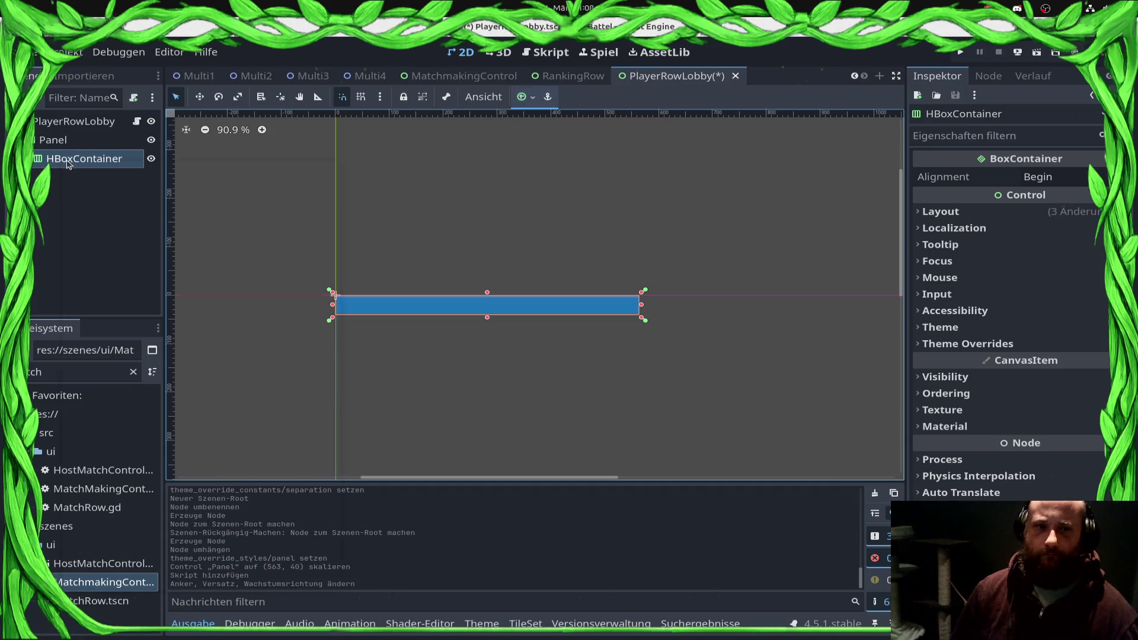
{"action": "key", "text": "ctrl+a"}
{"action": "type", "text": "Text"}
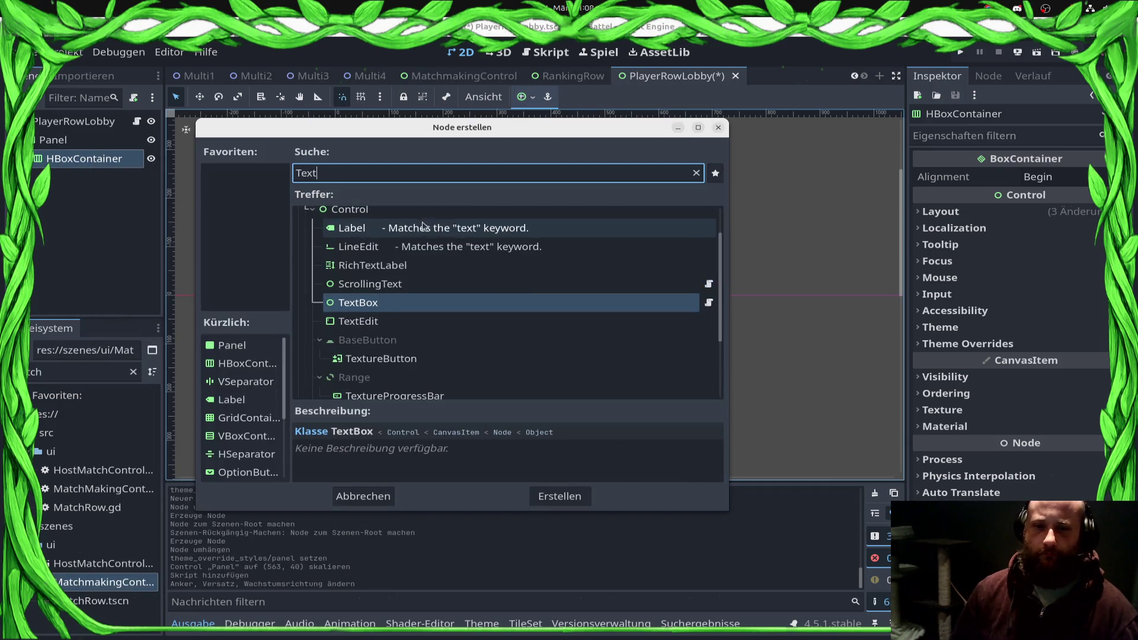
{"action": "type", "text": "ure"}
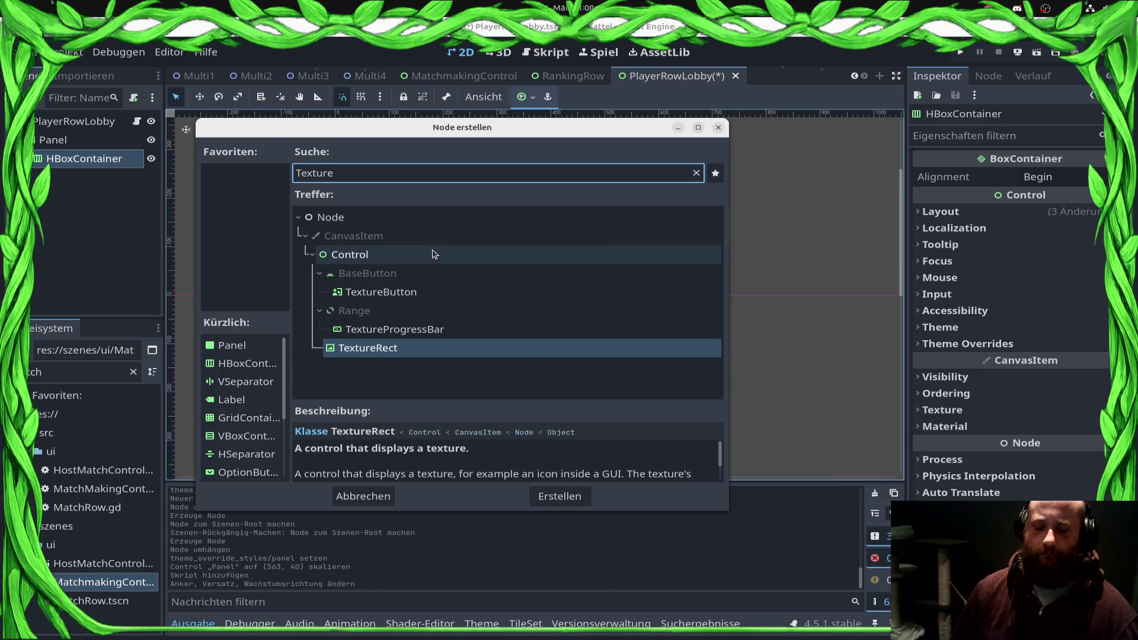
Step: Add a TextureRect under the HBoxContainer and set its texture to Flag_15.png
{"action": "double_click", "coordinate": [435, 348]}
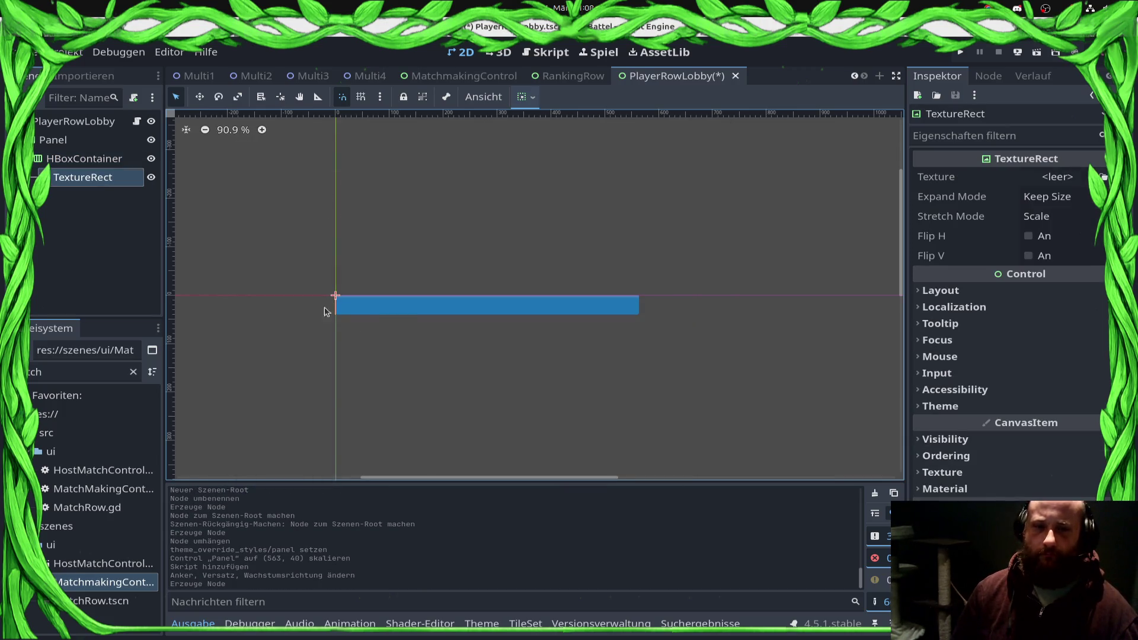
{"action": "left_click", "coordinate": [73, 374]}
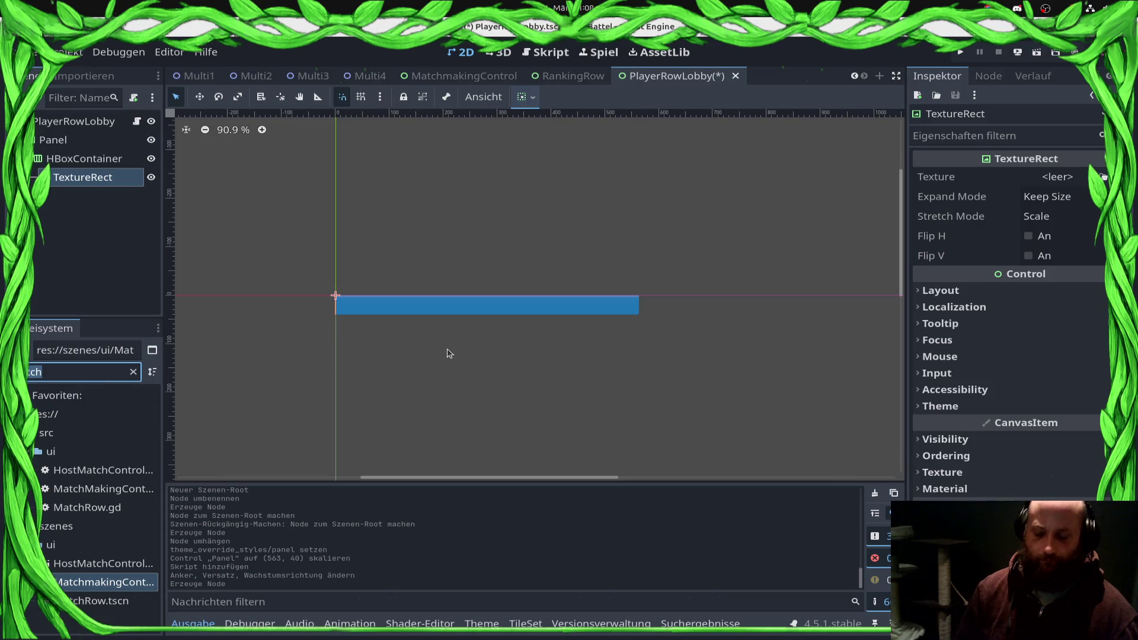
{"action": "key", "text": "BackSpace"}
{"action": "mouse_move", "coordinate": [89, 424]}
{"action": "left_mouse_down"}
{"action": "mouse_move", "coordinate": [1054, 176]}
{"action": "mouse_move", "coordinate": [1097, 178]}
{"action": "left_mouse_up"}
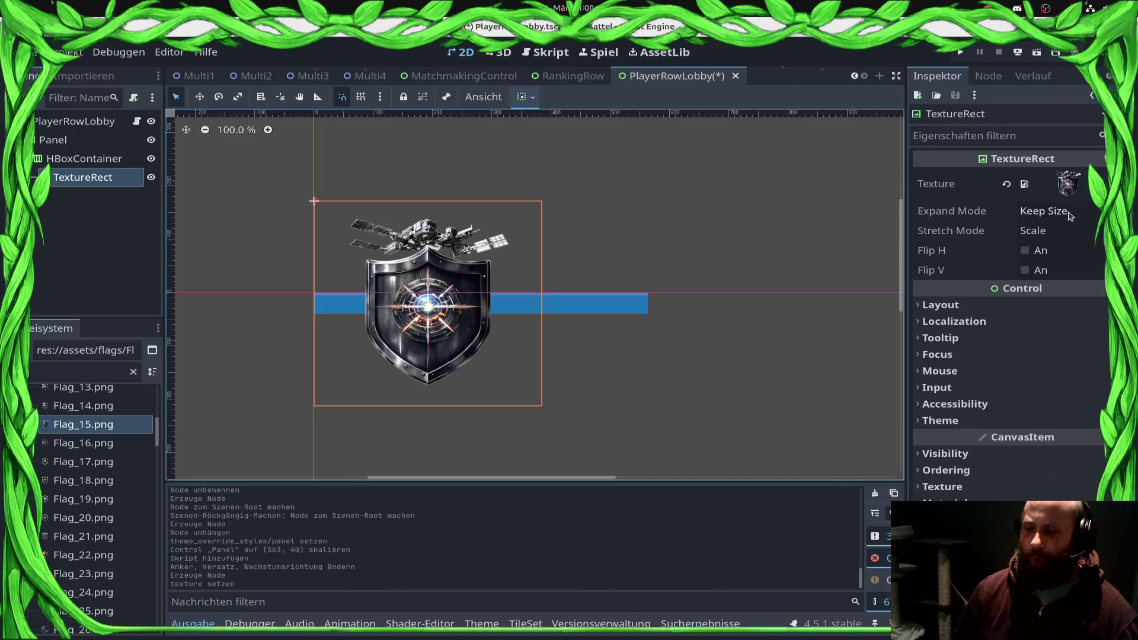
Step: Set the flag TextureRect's Expand Mode to Fit Width Proportional and Stretch Mode to Scale
{"action": "left_click", "coordinate": [1037, 233]}
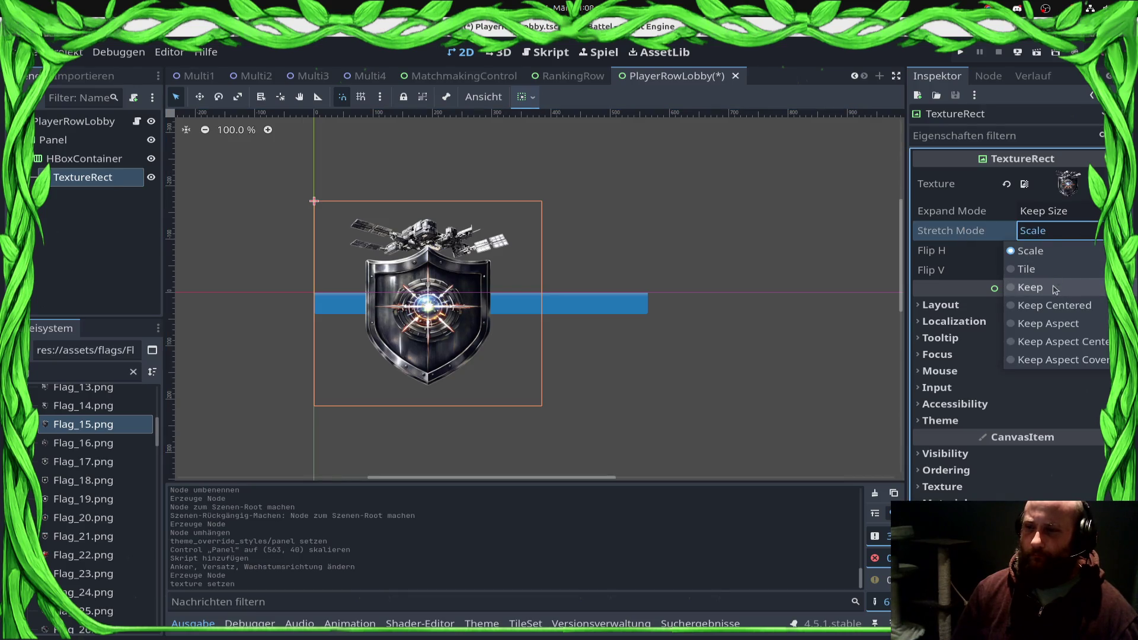
{"action": "left_click", "coordinate": [1048, 323]}
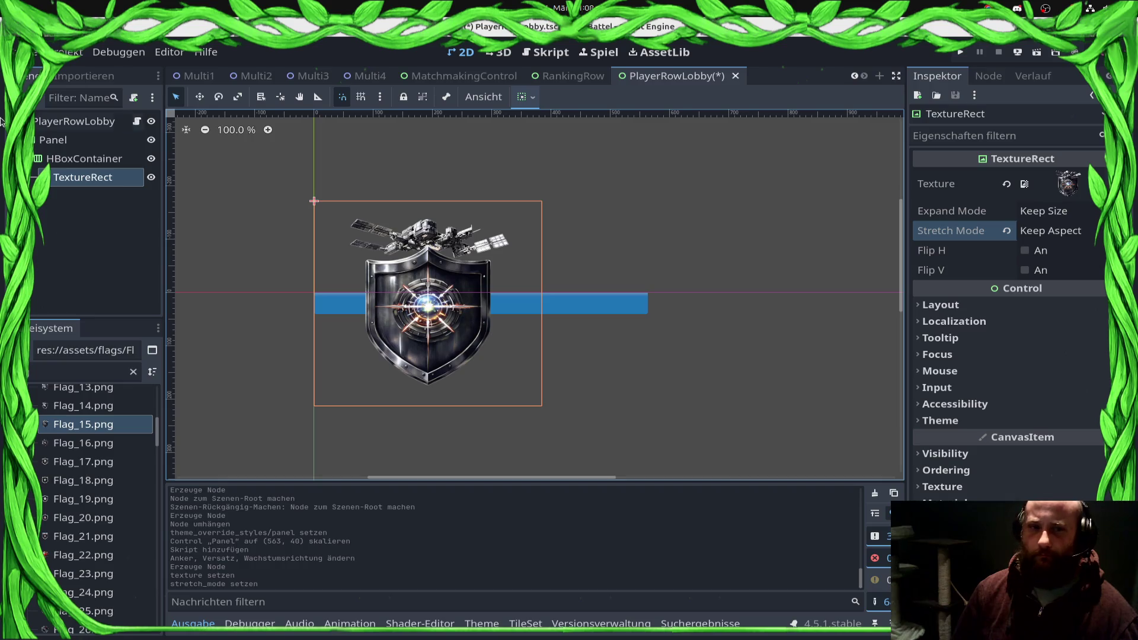
{"action": "left_click", "coordinate": [80, 159]}
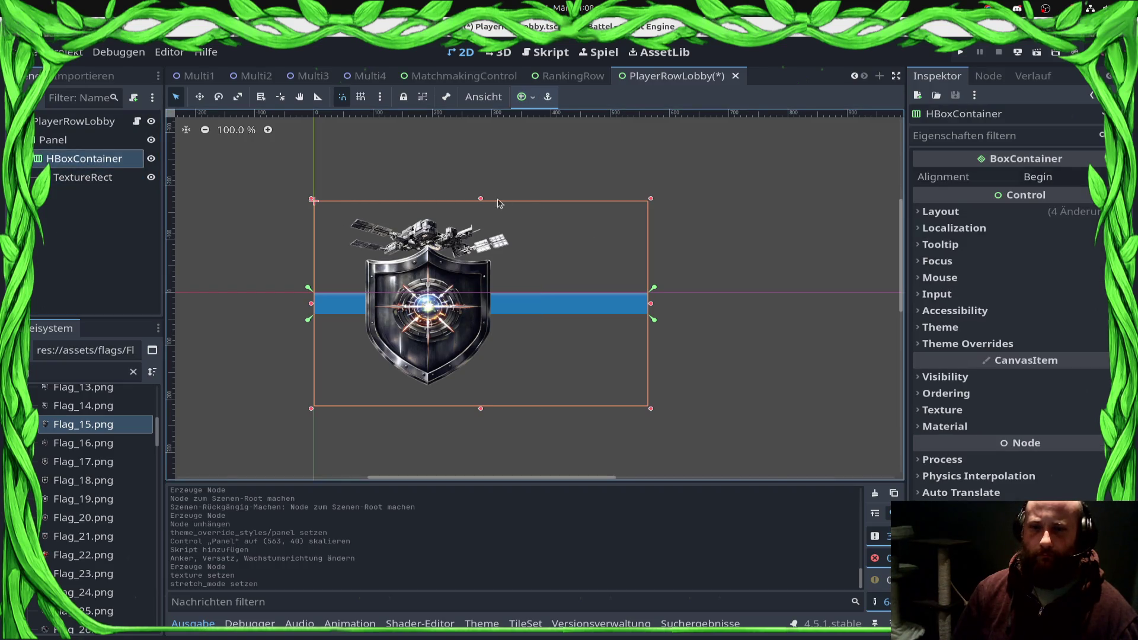
{"action": "left_click", "coordinate": [482, 216]}
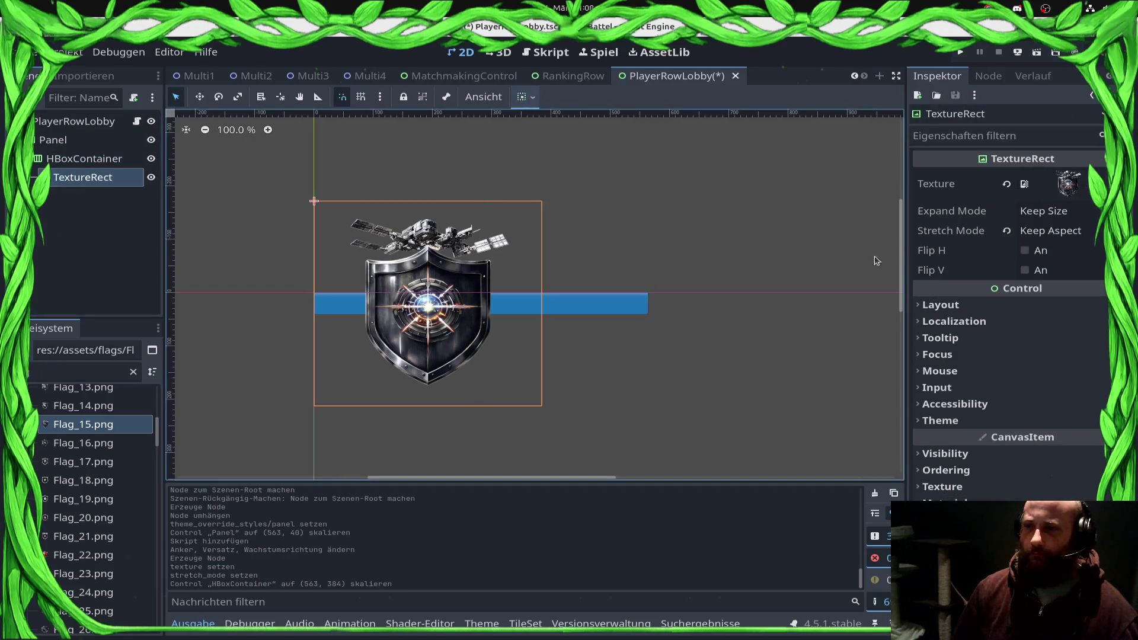
{"action": "left_click", "coordinate": [1070, 211]}
{"action": "left_click", "coordinate": [1072, 252]}
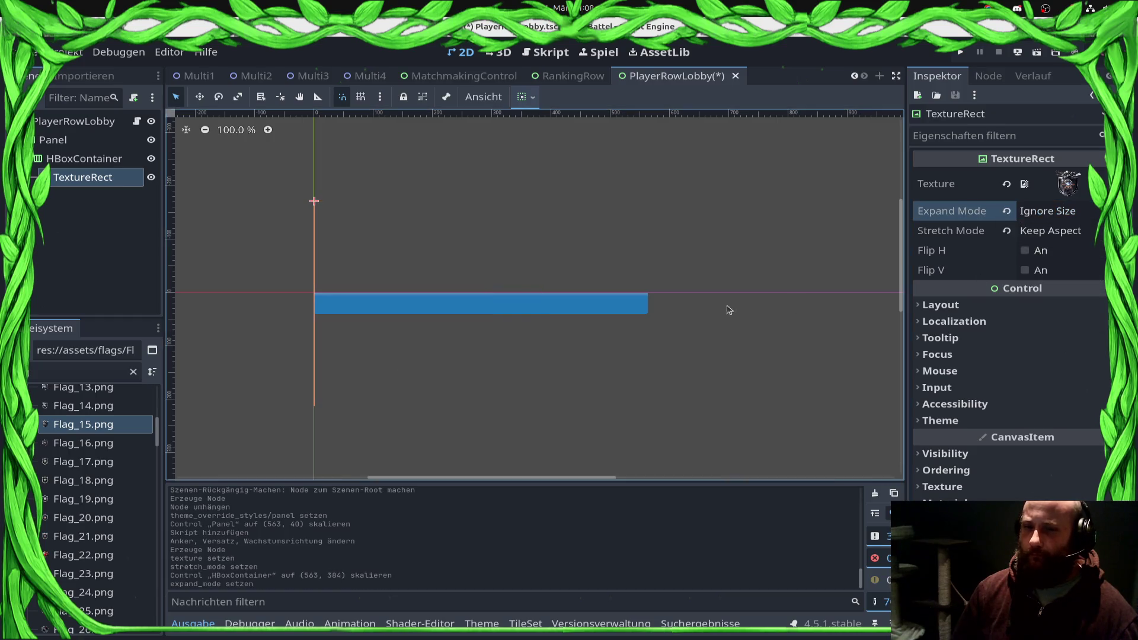
{"action": "left_click", "coordinate": [1070, 220]}
{"action": "left_click", "coordinate": [1070, 284]}
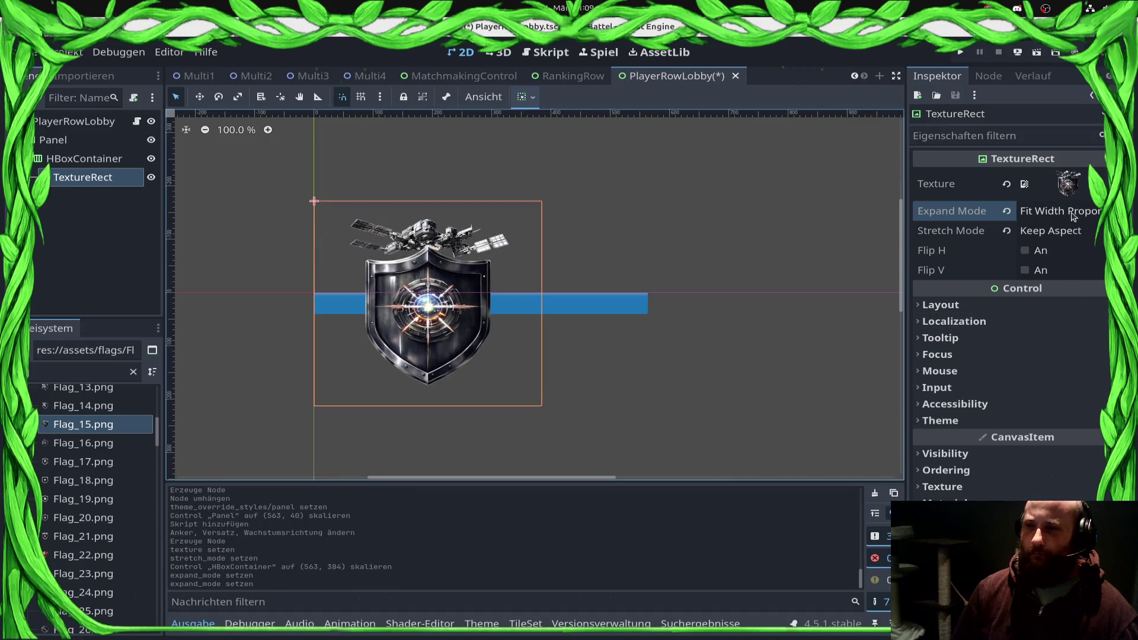
{"action": "left_click", "coordinate": [1072, 236]}
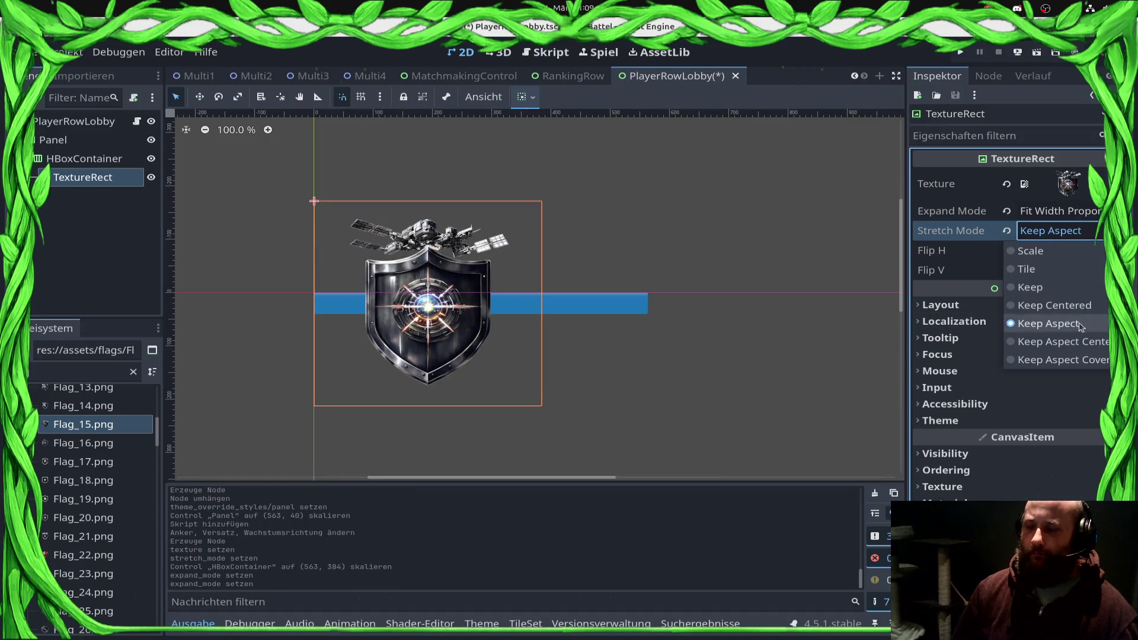
{"action": "left_click", "coordinate": [1058, 251]}
Step: Save the scene and inspect the flag's custom minimum size under Layout
{"action": "key", "text": "ctrl+s"}
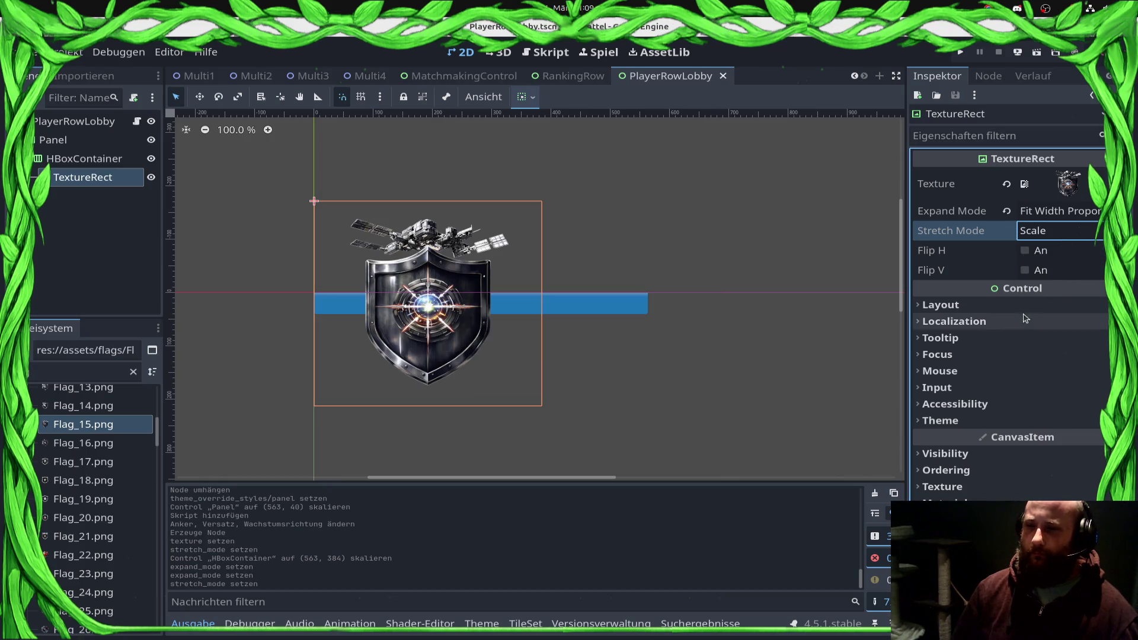
{"action": "left_click", "coordinate": [1024, 305]}
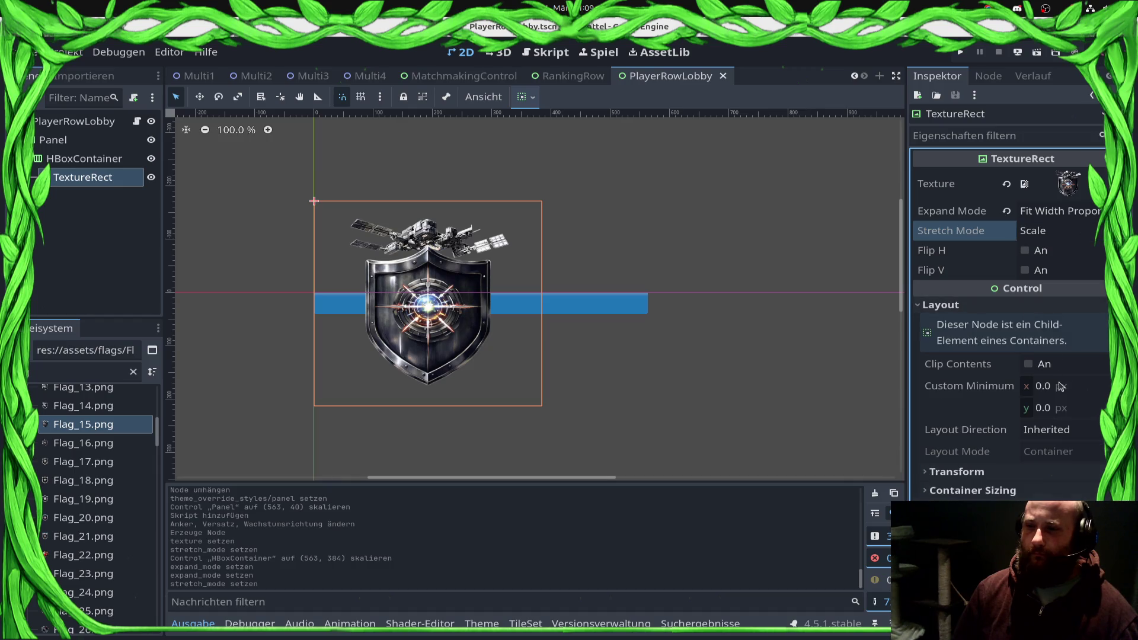
{"action": "left_click", "coordinate": [1060, 386]}
{"action": "left_click", "coordinate": [85, 159]}
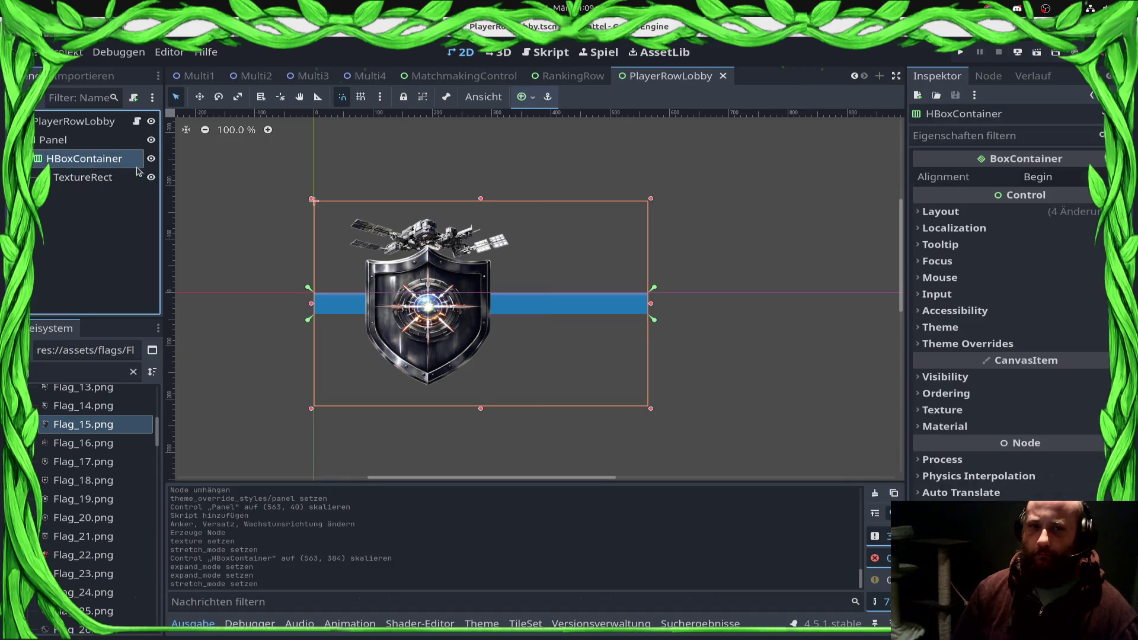
Step: Open the HBoxContainer's Transform size and reapply the Full Rect anchor preset
{"action": "left_click", "coordinate": [943, 212]}
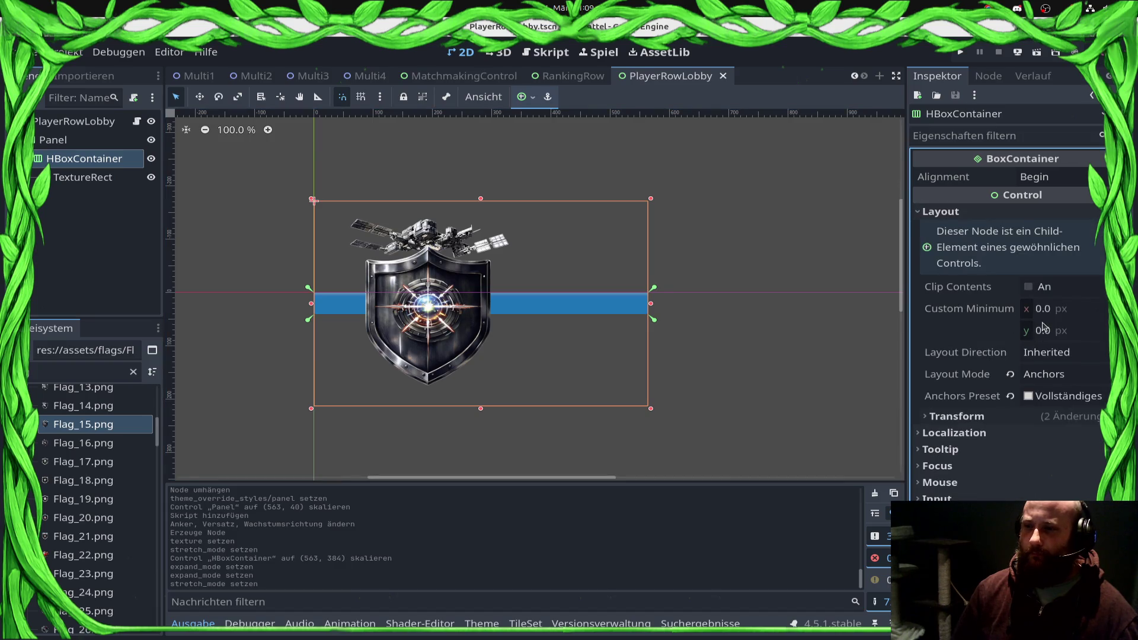
{"action": "left_click", "coordinate": [957, 417]}
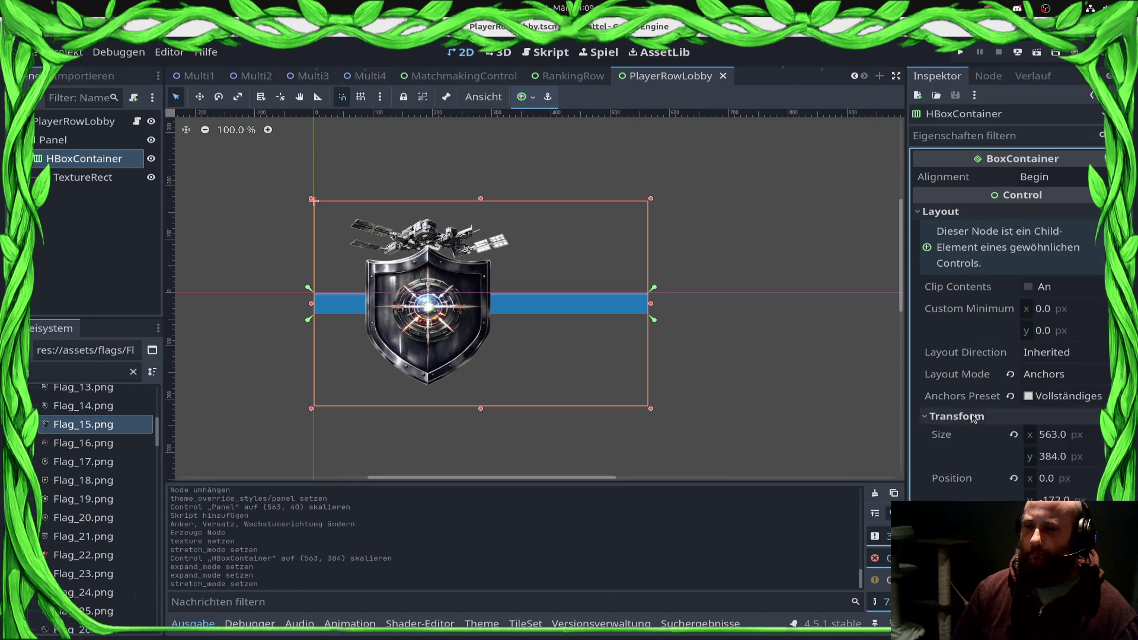
{"action": "left_click", "coordinate": [1087, 462]}
{"action": "left_click", "coordinate": [115, 156]}
{"action": "key", "text": "Up"}
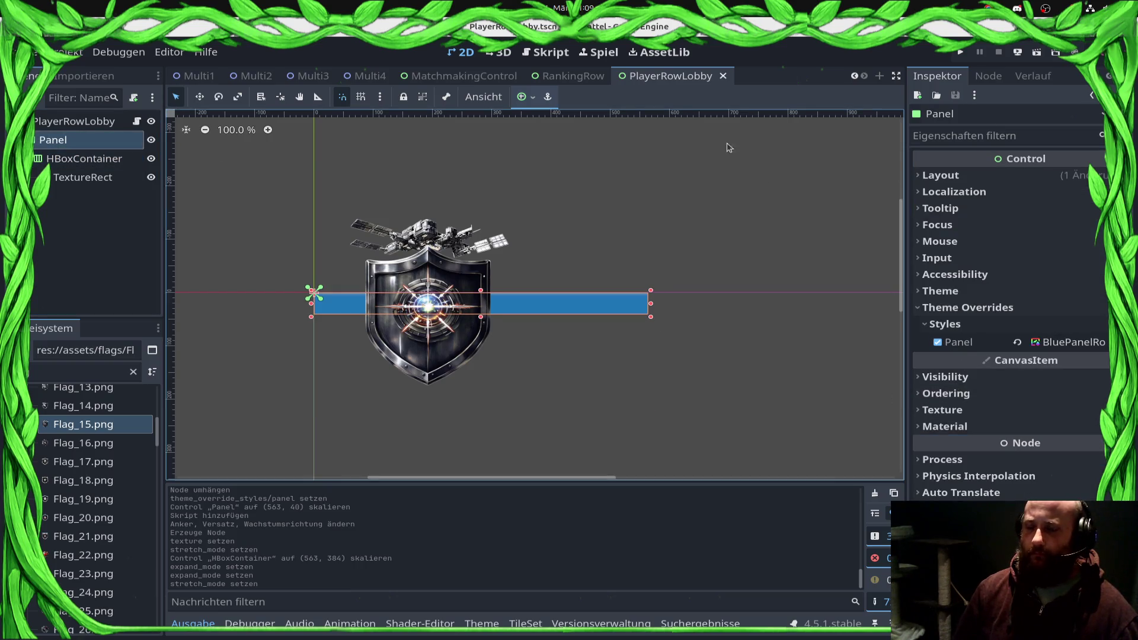
{"action": "left_click", "coordinate": [84, 159]}
{"action": "left_click", "coordinate": [523, 97]}
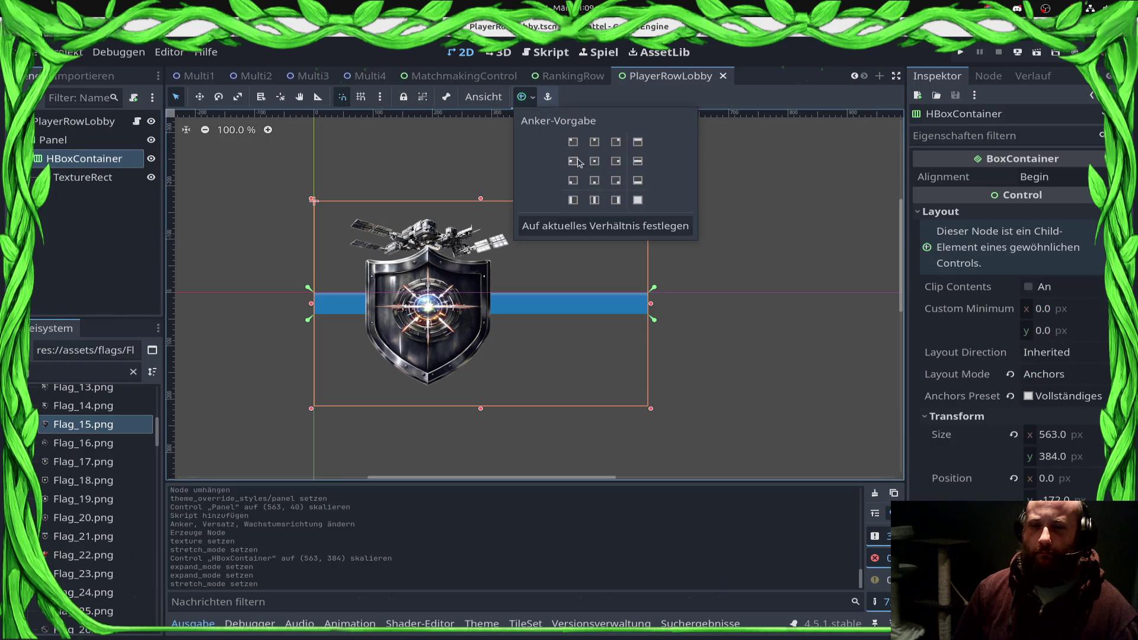
{"action": "left_click", "coordinate": [637, 200]}
Step: Check the flag TextureRect on the canvas and save the scene
{"action": "scroll", "coordinate": [349, 368], "scroll_direction": "up", "scroll_amount": 8}
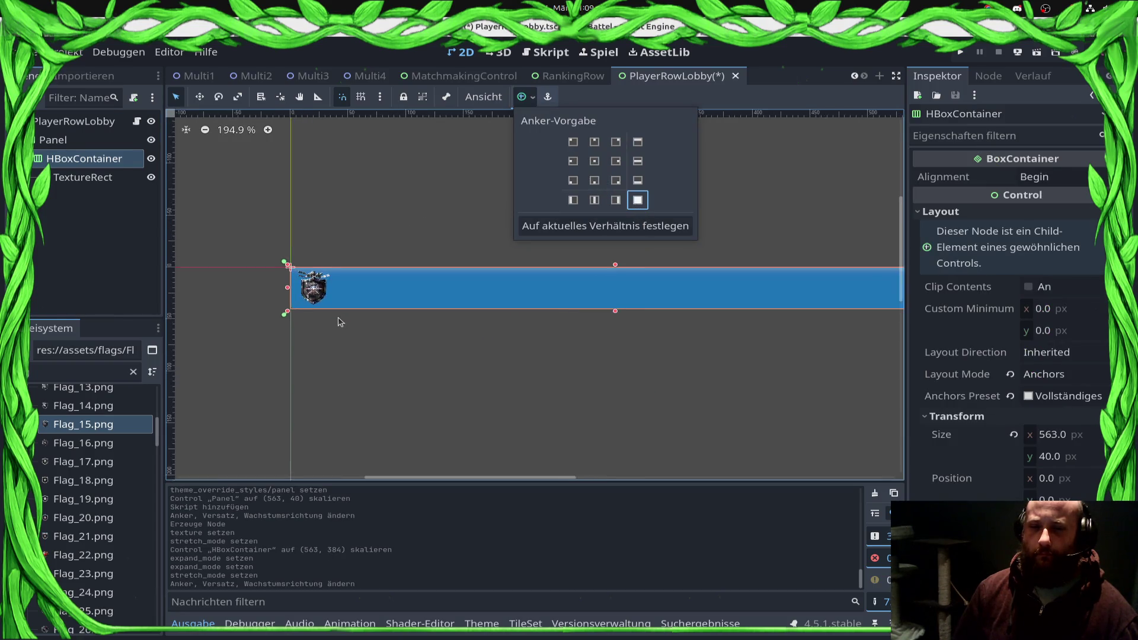
{"action": "left_click", "coordinate": [419, 344]}
{"action": "scroll", "coordinate": [391, 373], "scroll_direction": "up", "scroll_amount": 2}
{"action": "left_click", "coordinate": [261, 285]}
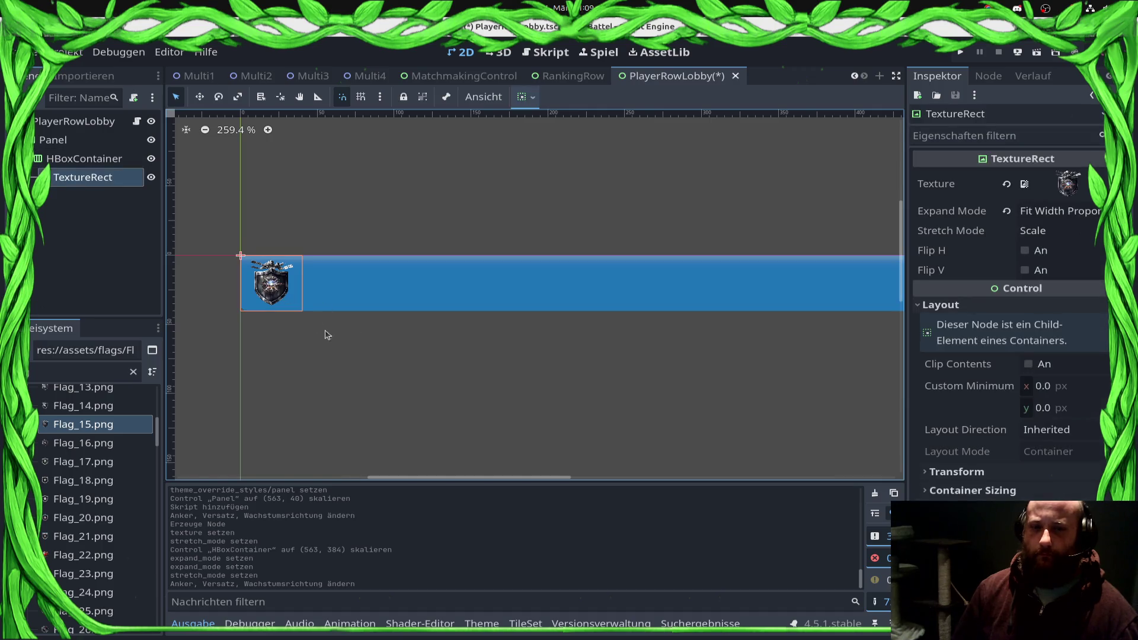
{"action": "scroll", "coordinate": [350, 338], "scroll_direction": "up", "scroll_amount": 3}
{"action": "key", "text": "ctrl+s"}
{"action": "scroll", "coordinate": [329, 368], "scroll_direction": "down", "scroll_amount": 5}
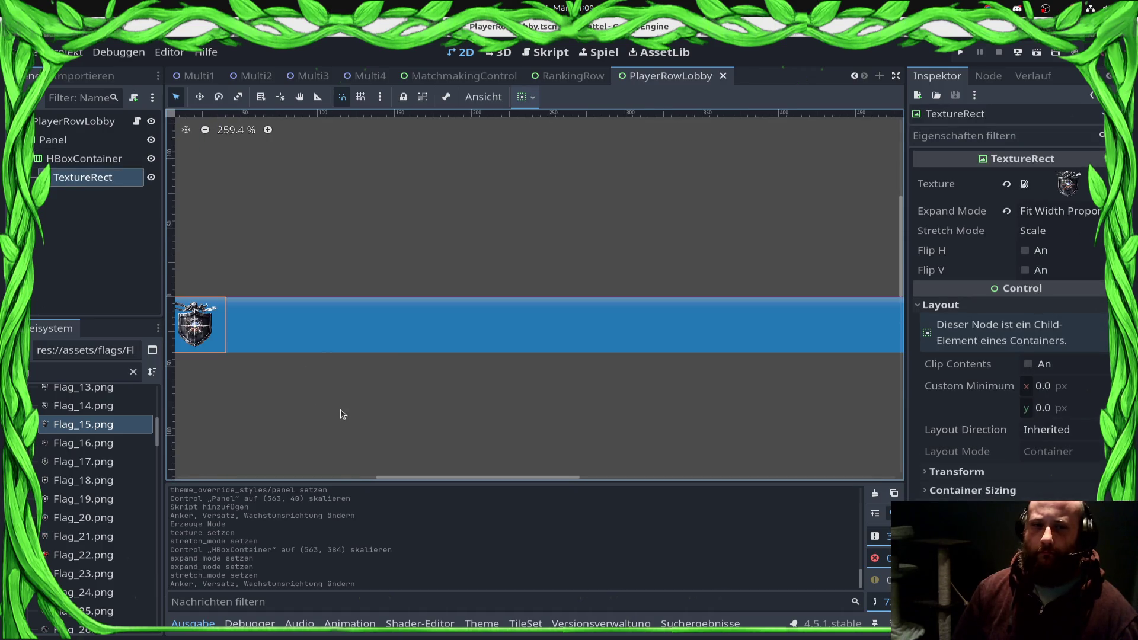
Step: Set the HBoxContainer's height to 100 px, making it 563 × 100
{"action": "left_click", "coordinate": [412, 333]}
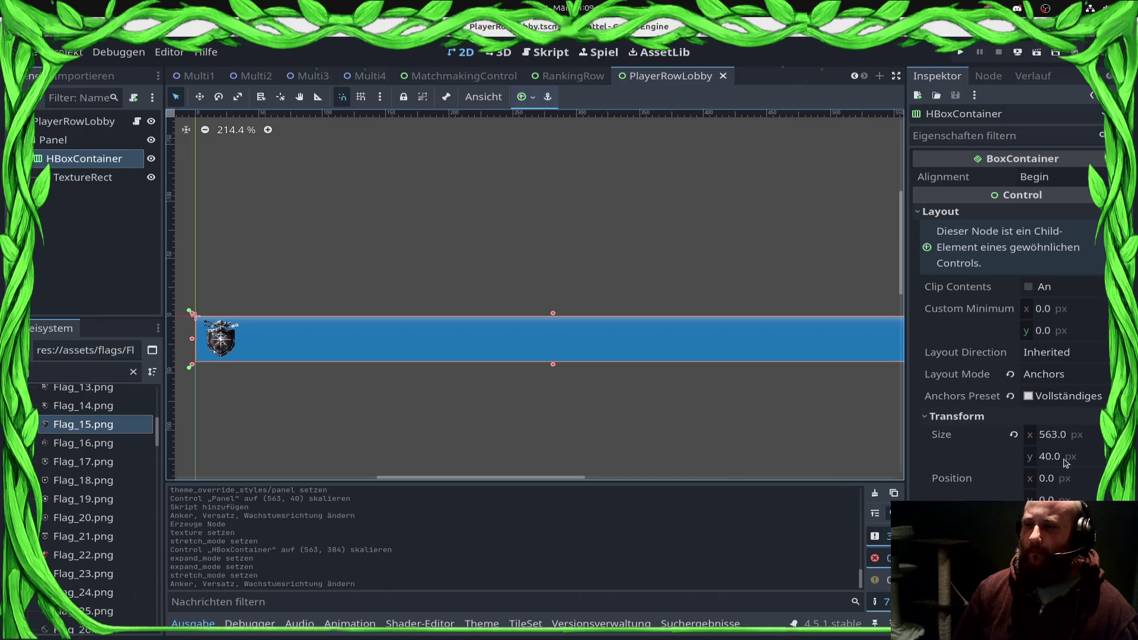
{"action": "left_click", "coordinate": [1044, 458]}
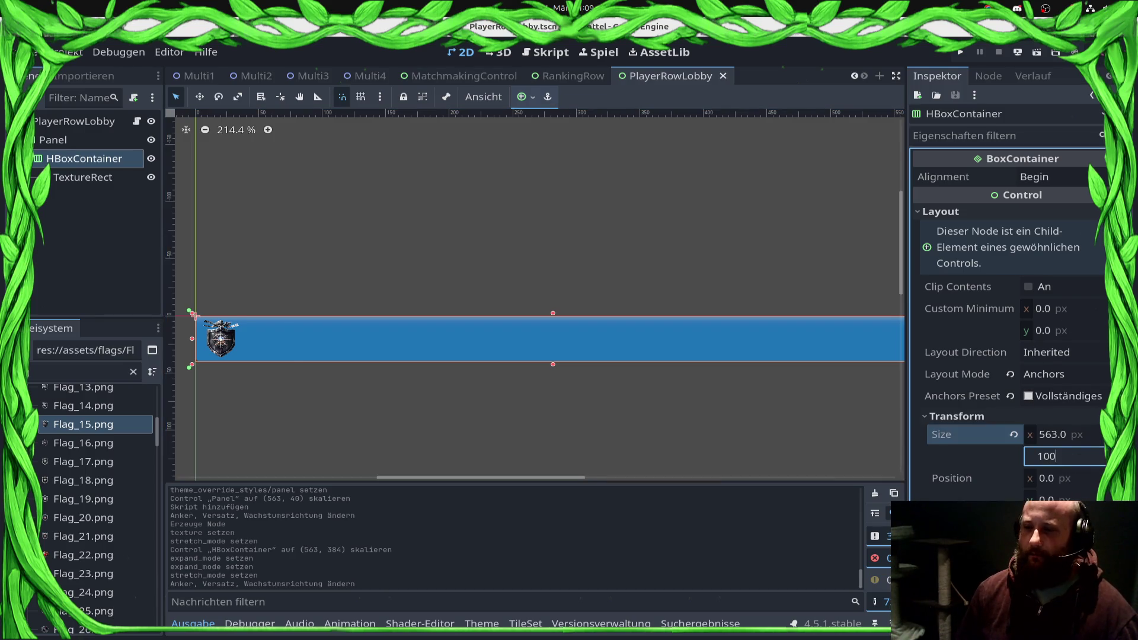
{"action": "key", "text": "Return"}
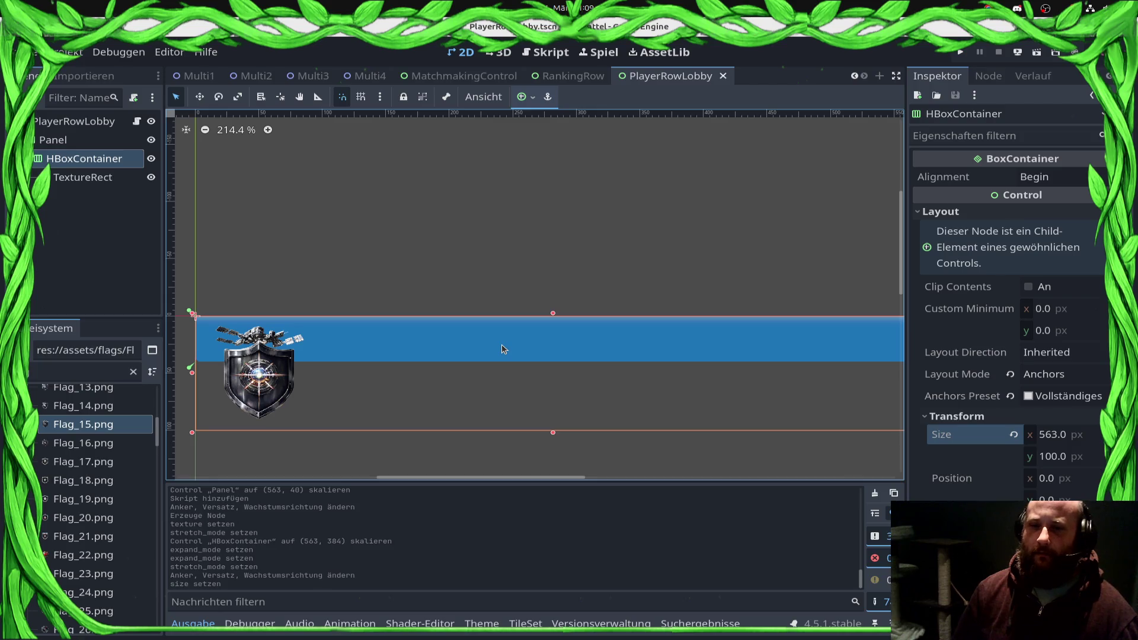
{"action": "scroll", "coordinate": [580, 413], "scroll_direction": "up", "scroll_amount": 1}
{"action": "scroll", "coordinate": [580, 413], "scroll_direction": "down", "scroll_amount": 2}
{"action": "scroll", "coordinate": [1039, 406], "scroll_direction": "down", "scroll_amount": 1}
{"action": "scroll", "coordinate": [1040, 409], "scroll_direction": "up", "scroll_amount": 1}
{"action": "scroll", "coordinate": [1039, 435], "scroll_direction": "down", "scroll_amount": 5}
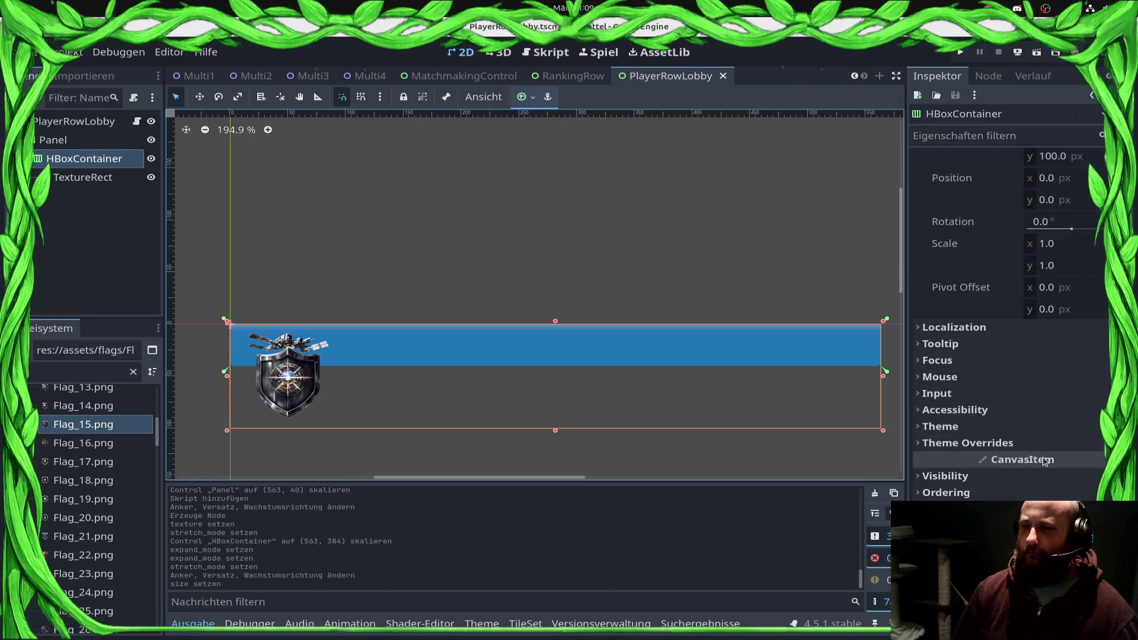
Step: Inspect the HBoxContainer's theme override constants, then select the Panel node
{"action": "left_click", "coordinate": [1039, 443]}
{"action": "left_click", "coordinate": [1042, 460]}
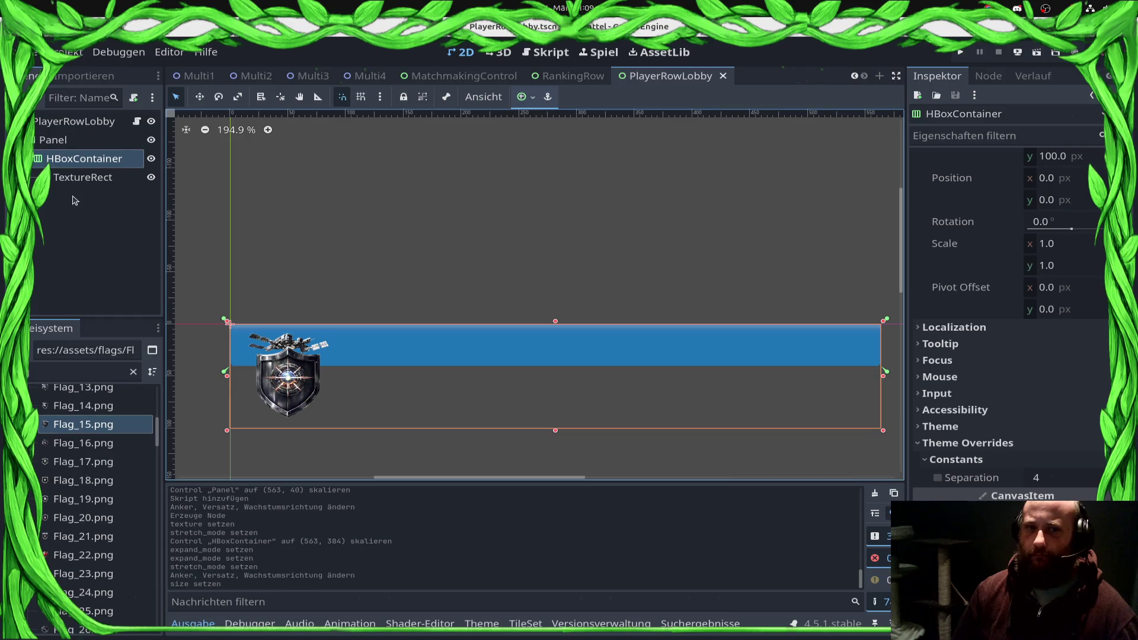
{"action": "left_click", "coordinate": [77, 177]}
{"action": "left_click", "coordinate": [87, 176]}
{"action": "left_click", "coordinate": [71, 139]}
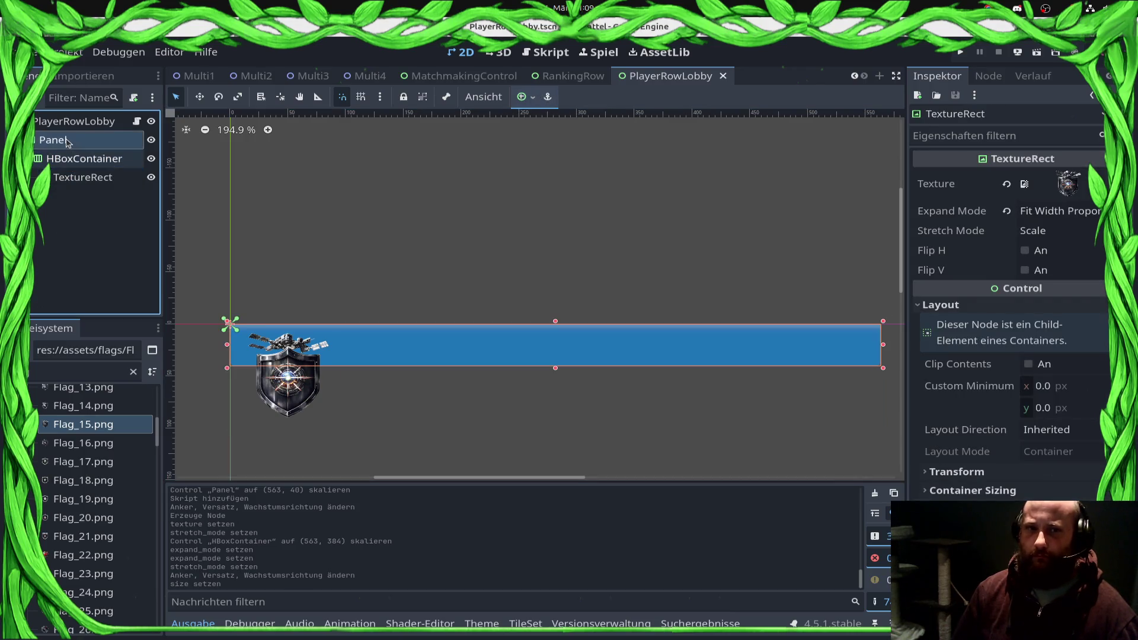
Step: Replace the Panel style's texture with a new GradientTexture2D
{"action": "left_click", "coordinate": [1070, 343]}
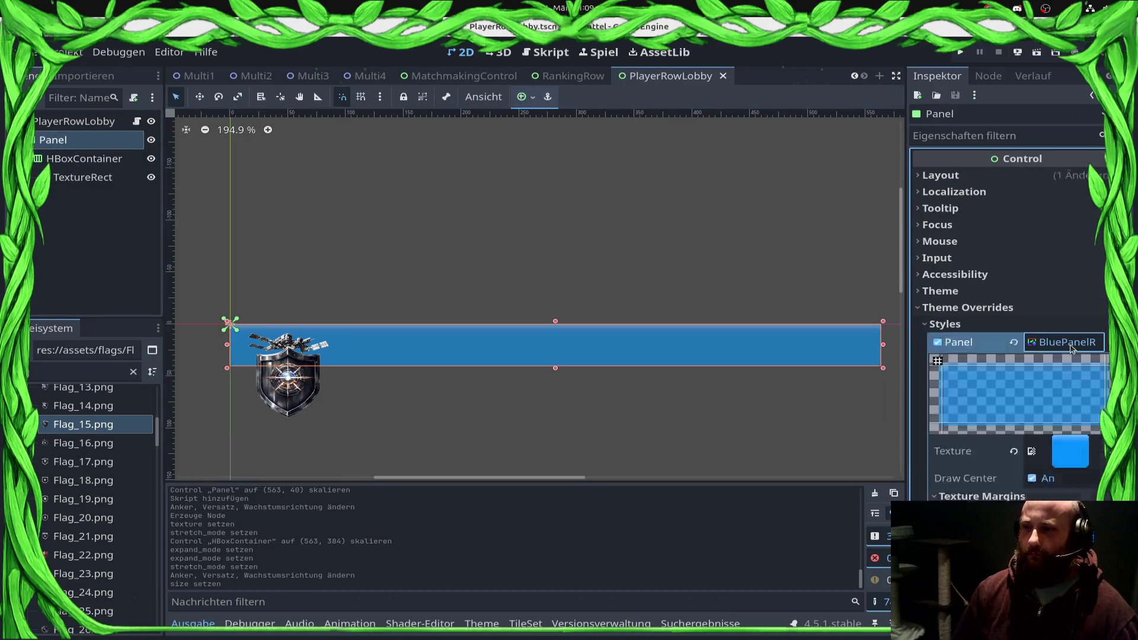
{"action": "scroll", "coordinate": [1052, 486], "scroll_direction": "down", "scroll_amount": 4}
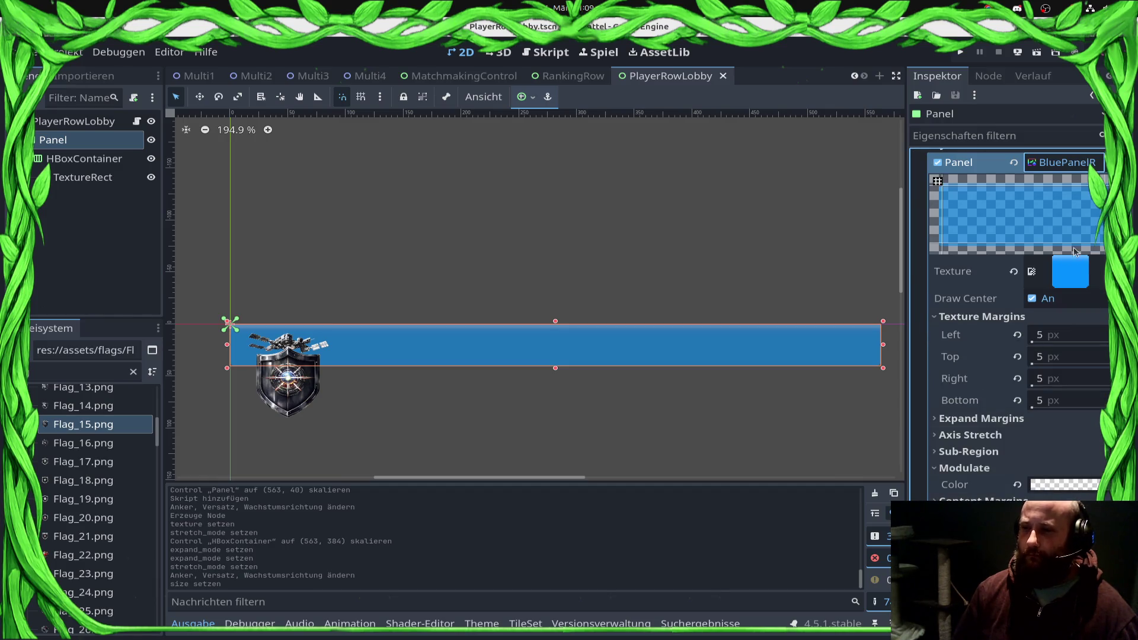
{"action": "left_click", "coordinate": [1074, 270]}
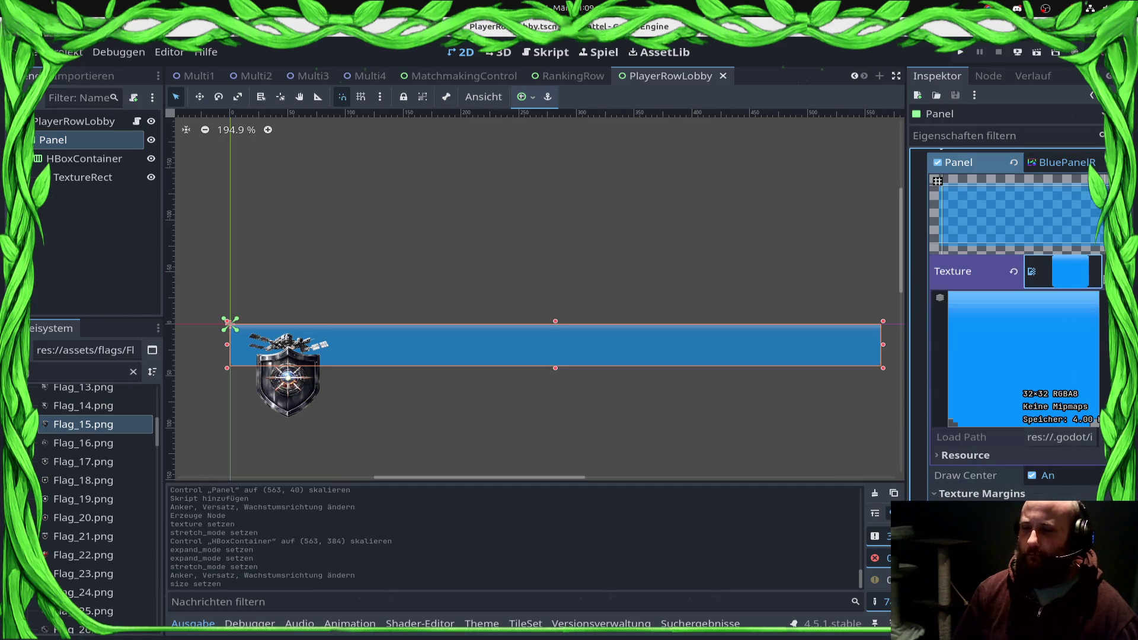
{"action": "left_click", "coordinate": [1103, 271]}
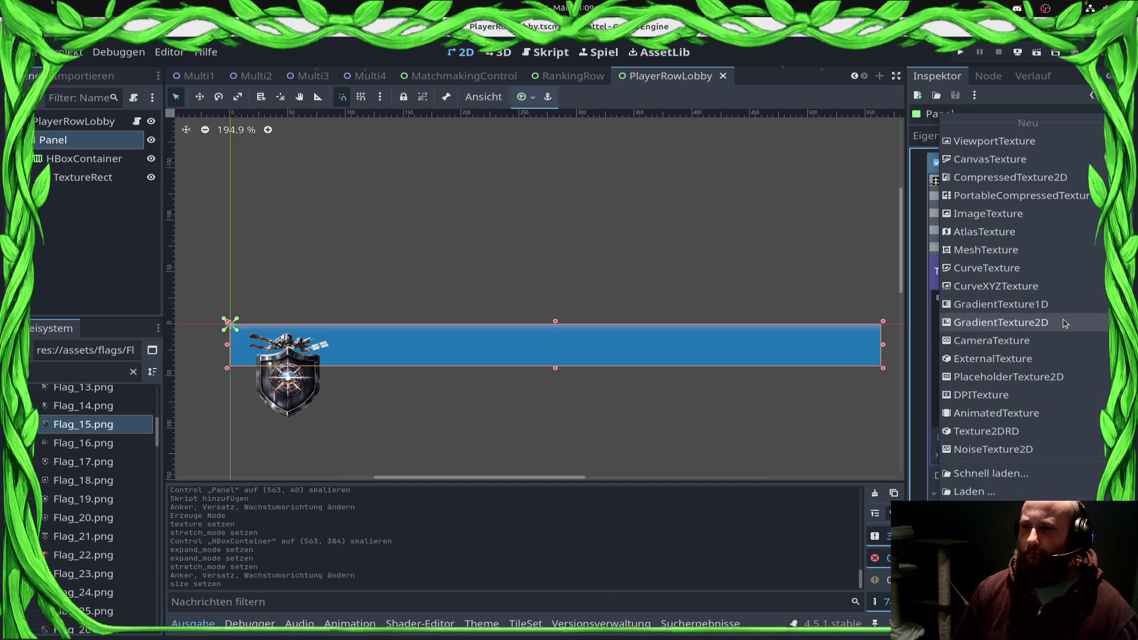
{"action": "left_click", "coordinate": [1067, 325]}
{"action": "left_click", "coordinate": [1063, 272]}
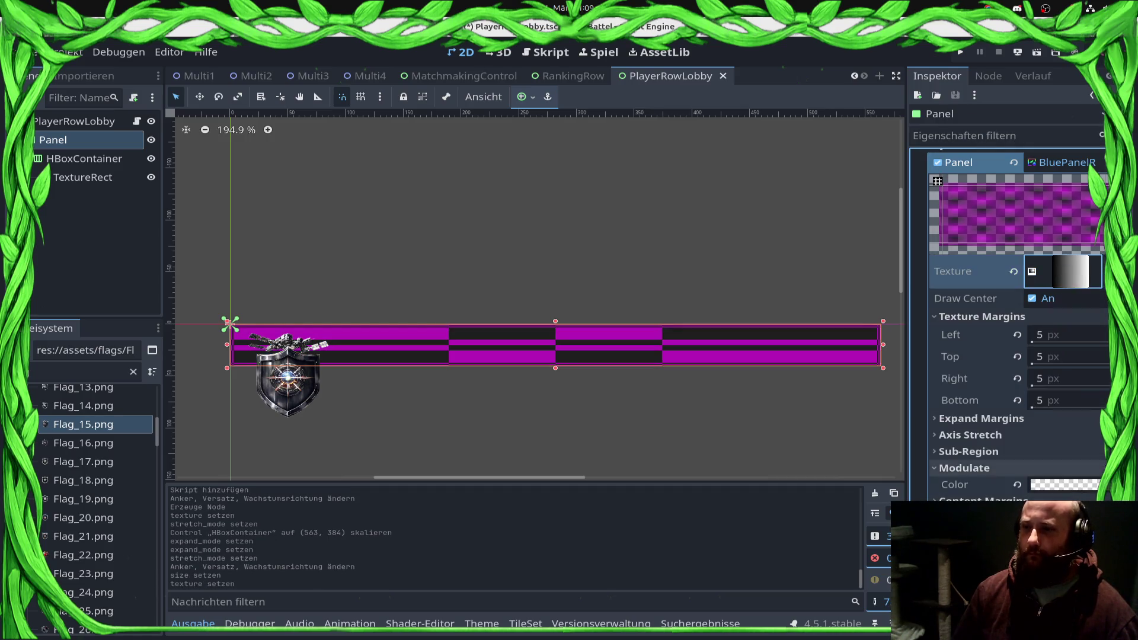
{"action": "left_click", "coordinate": [1065, 486]}
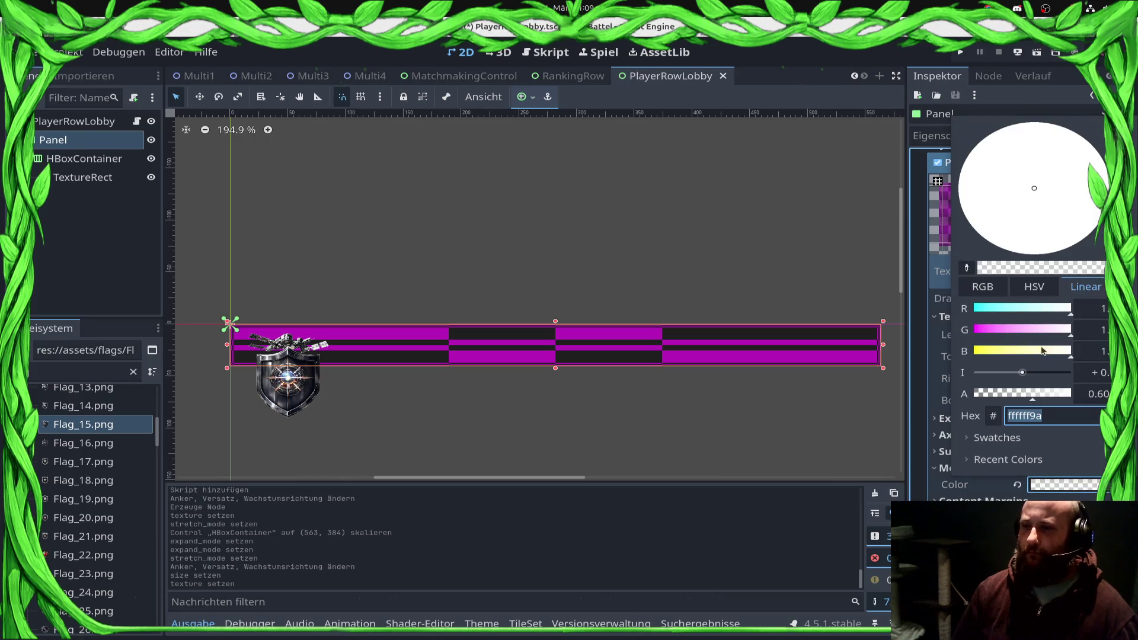
{"action": "key", "text": "Escape"}
{"action": "left_click", "coordinate": [1063, 272]}
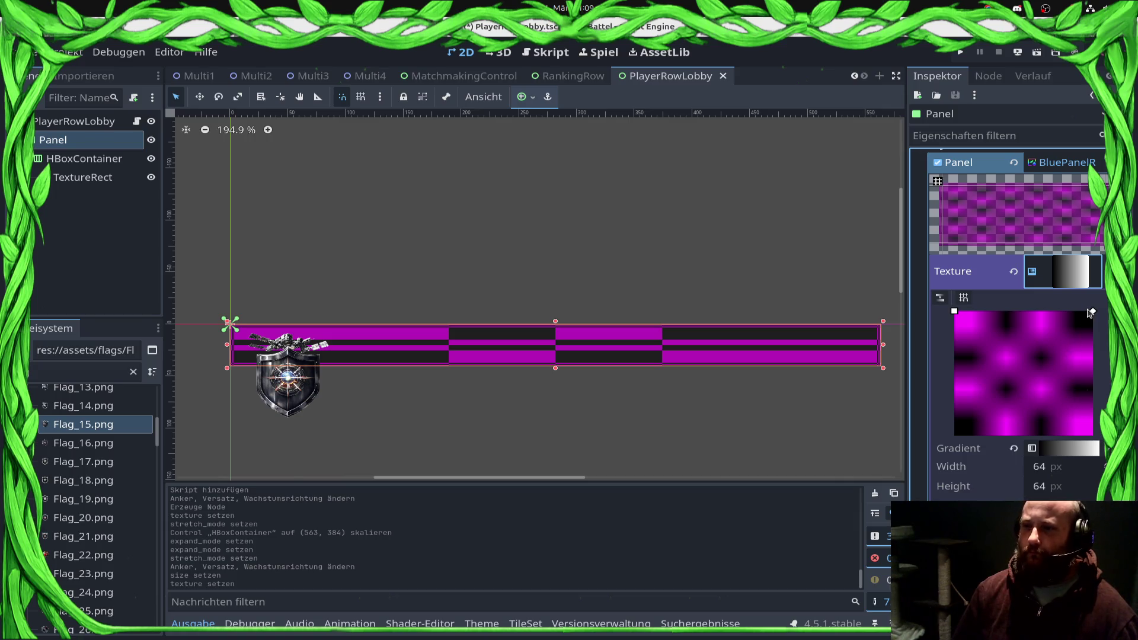
Step: Make the gradient run vertically from dark to white and open its colour stops
{"action": "left_click_drag", "start_coordinate": [1093, 310], "coordinate": [954, 436]}
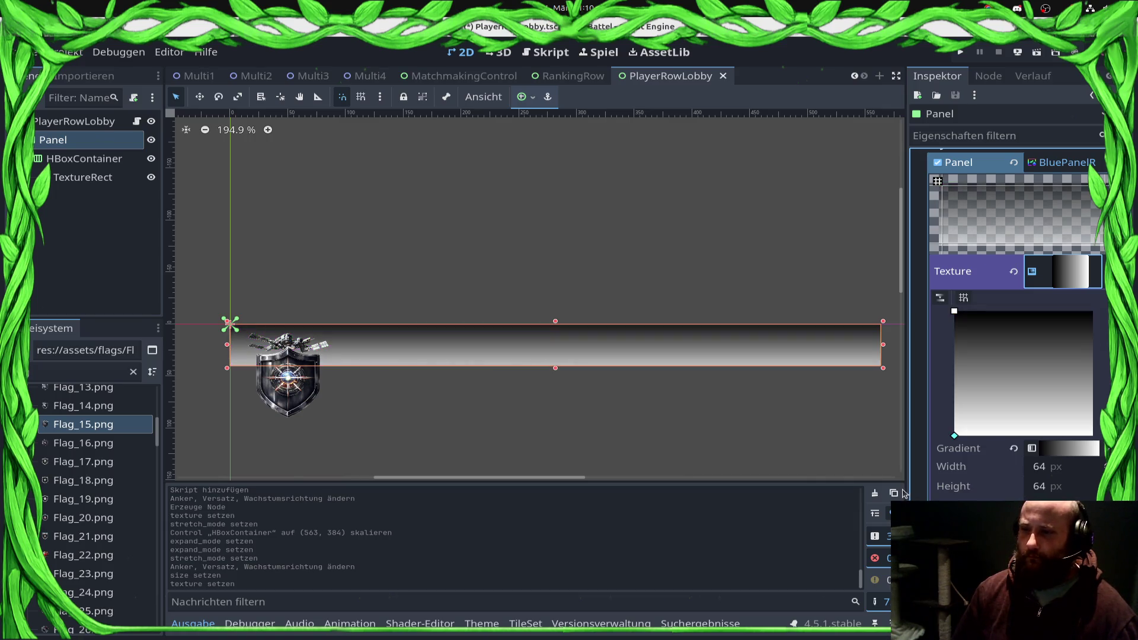
{"action": "left_click", "coordinate": [1067, 449]}
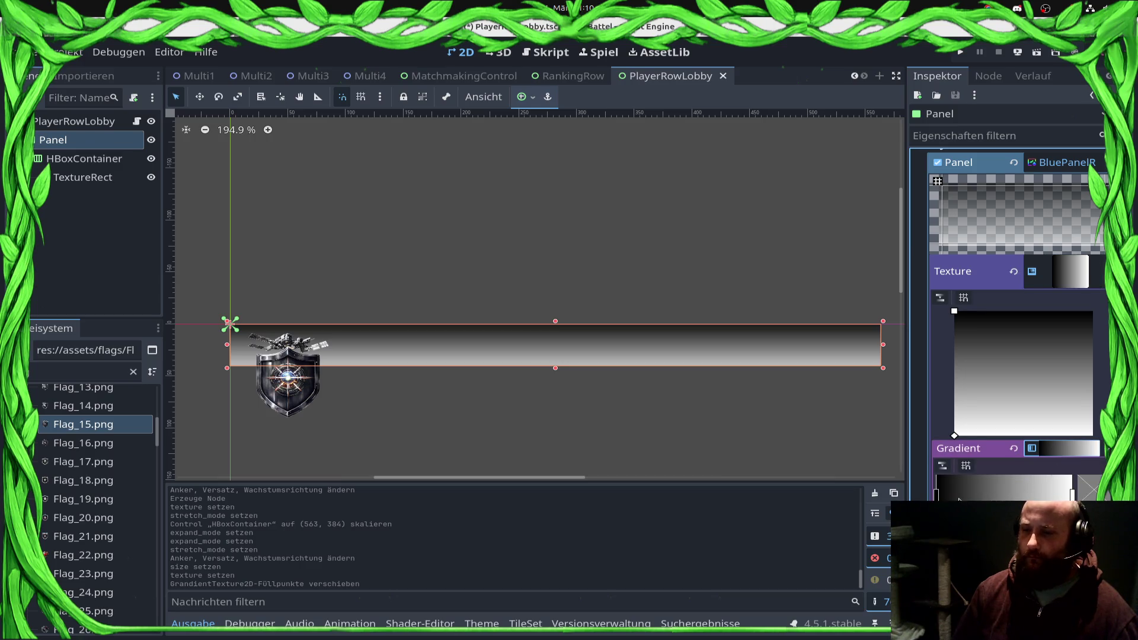
{"action": "left_click", "coordinate": [2, 144]}
Step: Open BgRankingRow.png in GIMP
{"action": "left_click", "coordinate": [24, 43]}
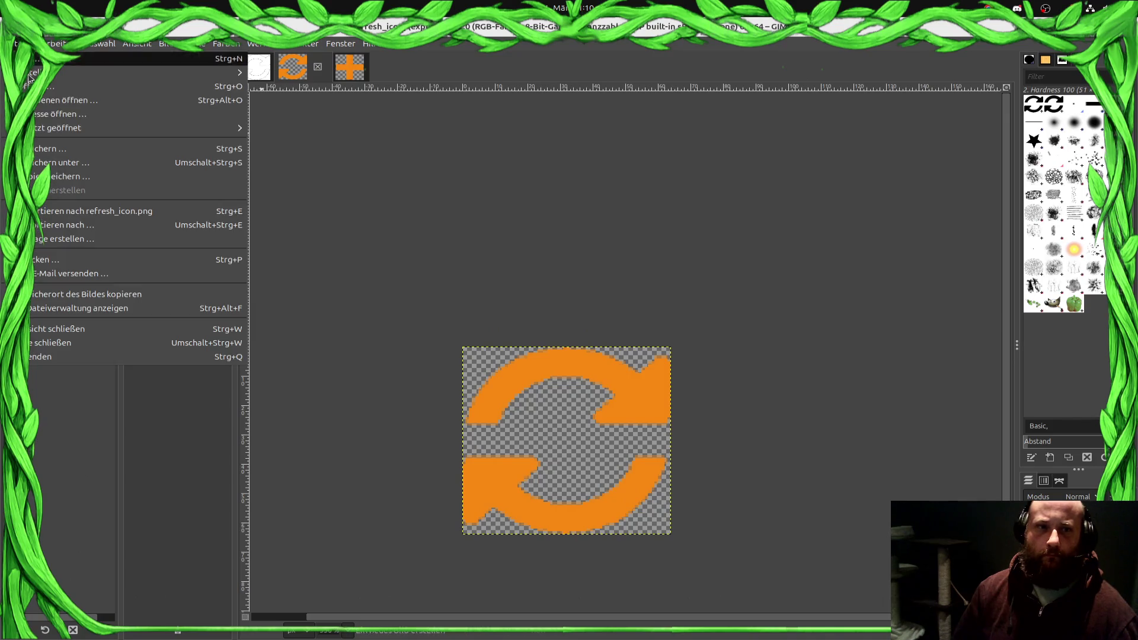
{"action": "left_click", "coordinate": [53, 98]}
{"action": "scroll", "coordinate": [586, 391], "scroll_direction": "up", "scroll_amount": 3}
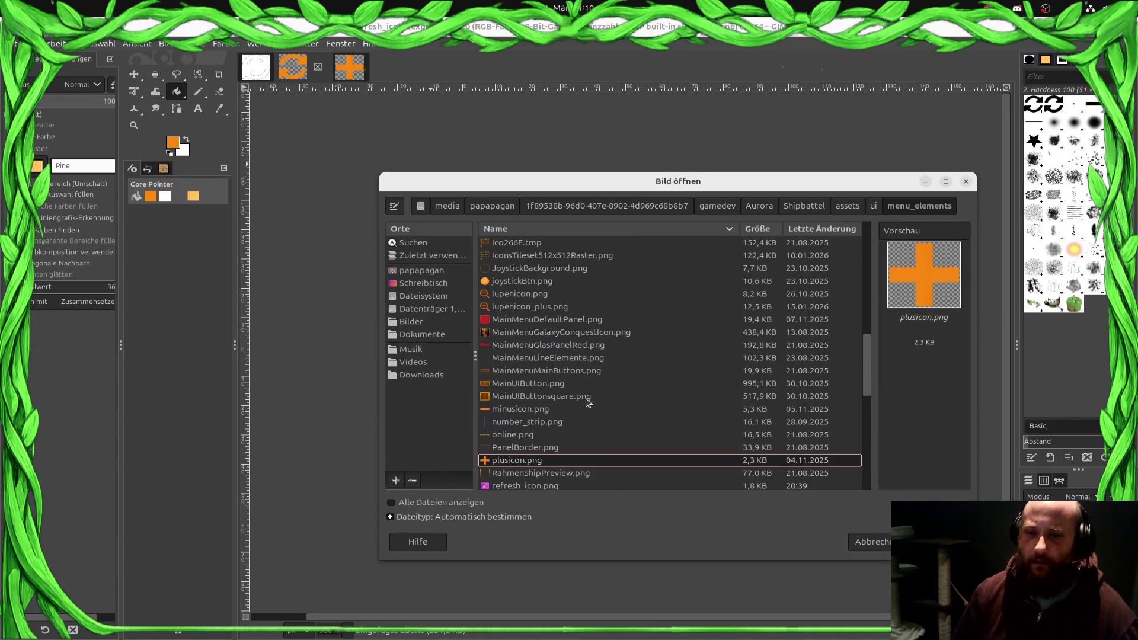
{"action": "scroll", "coordinate": [569, 428], "scroll_direction": "down", "scroll_amount": 3}
{"action": "scroll", "coordinate": [524, 406], "scroll_direction": "up", "scroll_amount": 10}
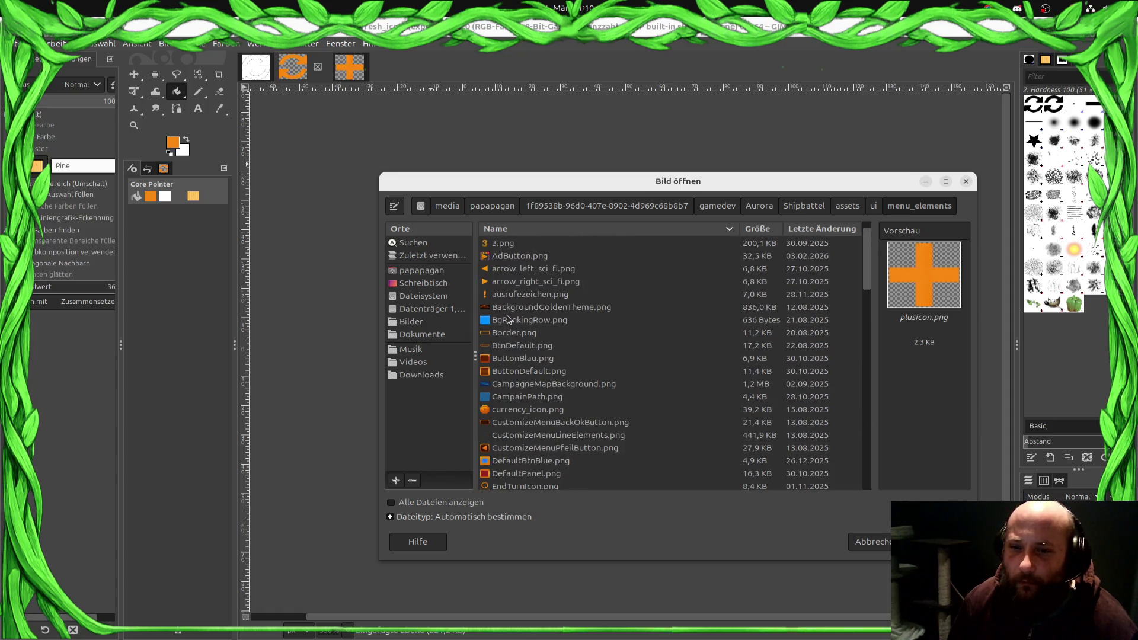
{"action": "double_click", "coordinate": [508, 320]}
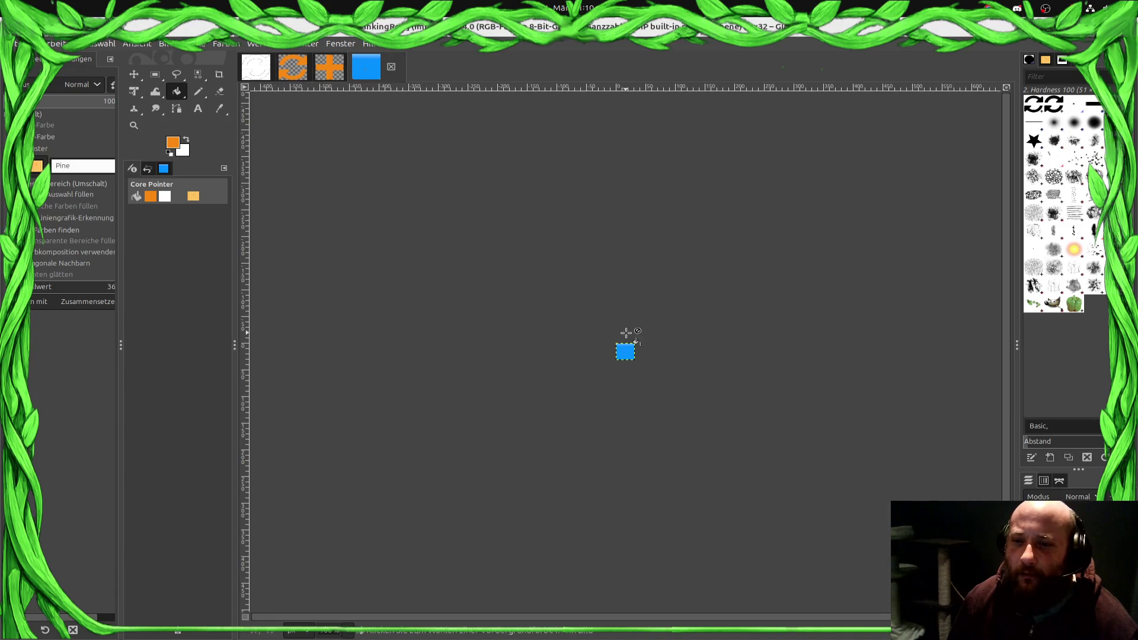
Step: Sample the image's light blue 60b8ff as foreground colour and select its hex value
{"action": "scroll", "coordinate": [626, 332], "scroll_direction": "up", "scroll_amount": 10}
{"action": "left_click", "coordinate": [552, 356], "text": "ctrl"}
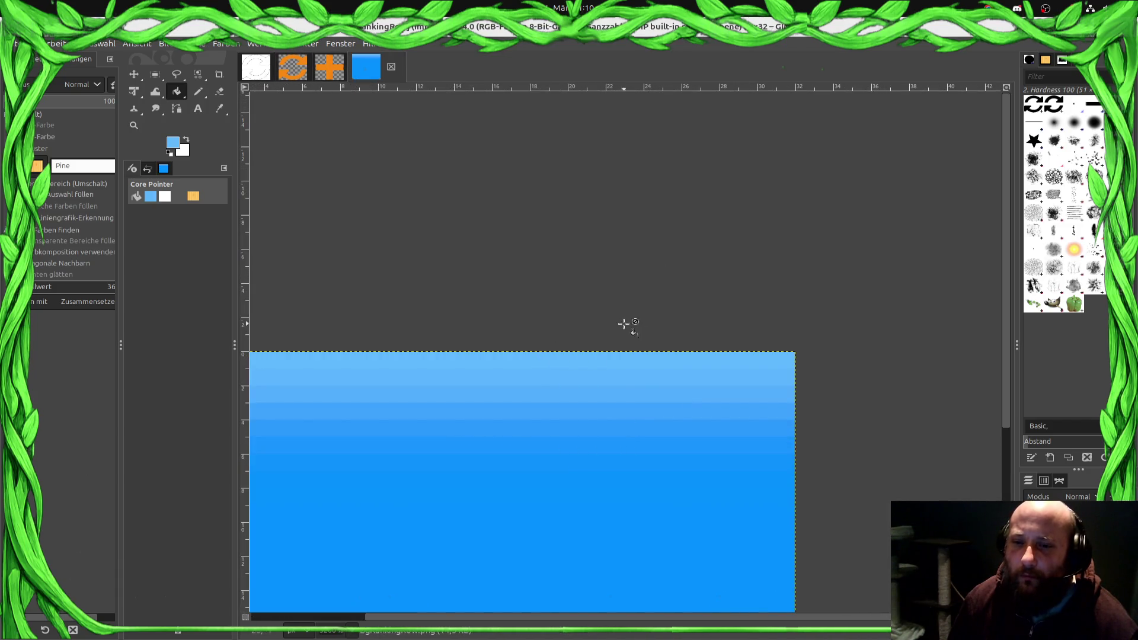
{"action": "left_click", "coordinate": [173, 142]}
{"action": "double_click", "coordinate": [289, 194]}
{"action": "key", "text": "ctrl+c"}
Step: Recolour the Panel gradient's dark left stop to light blue 60b8ff
{"action": "left_click", "coordinate": [248, 249]}
{"action": "key", "text": "alt+Tab"}
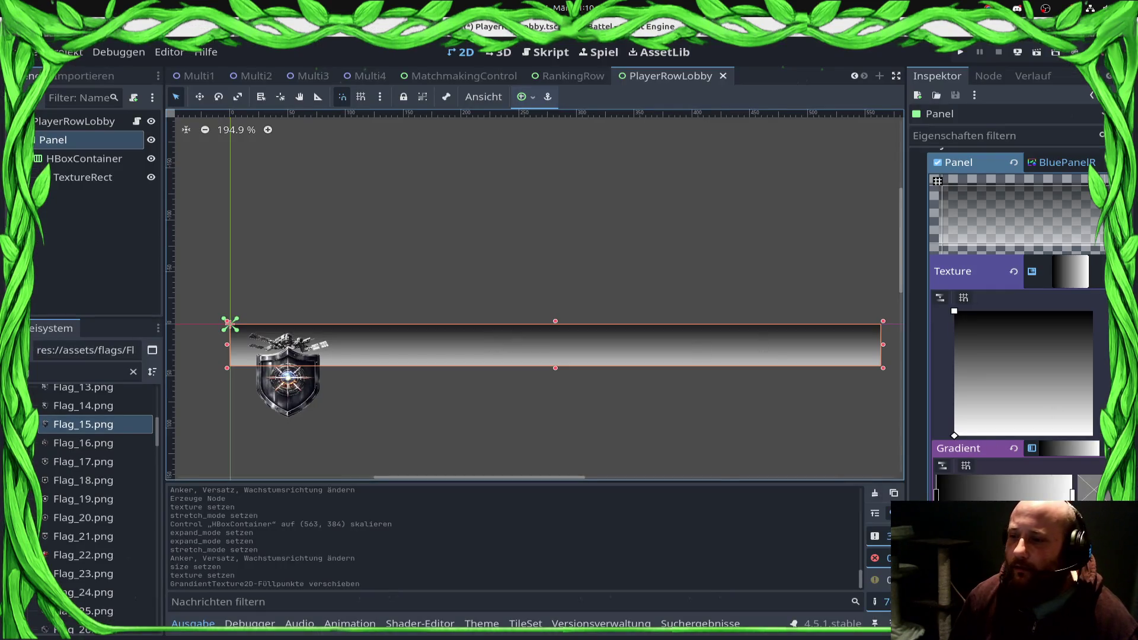
{"action": "left_click", "coordinate": [937, 494]}
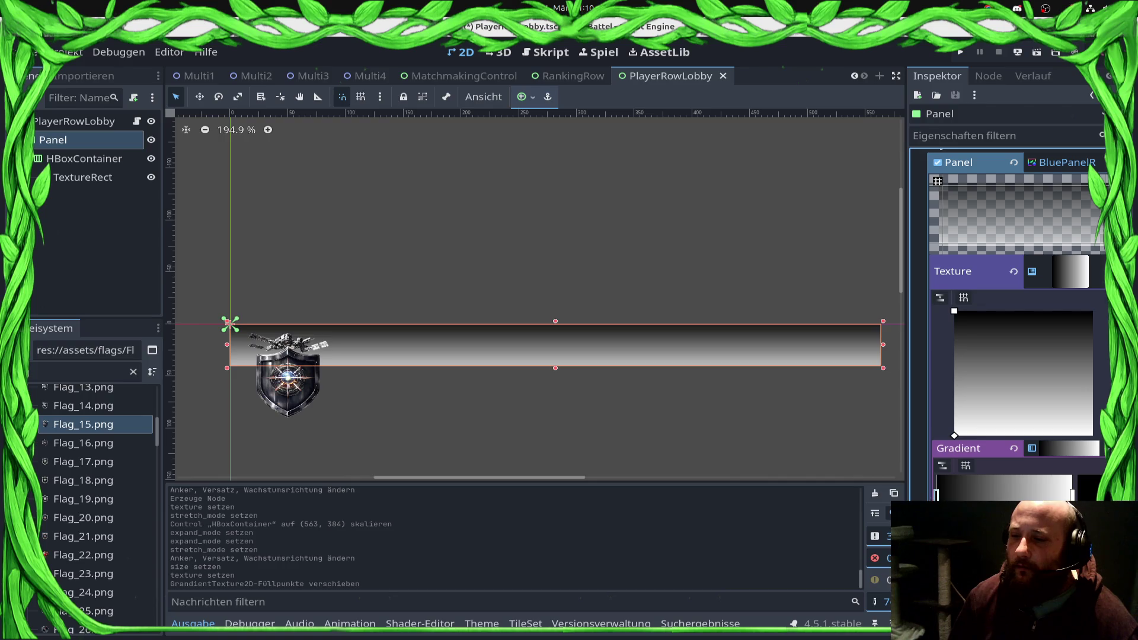
{"action": "left_click", "coordinate": [1093, 493]}
{"action": "left_click", "coordinate": [999, 411]}
{"action": "key", "text": "ctrl+v"}
{"action": "key", "text": "Return"}
{"action": "key", "text": "Escape"}
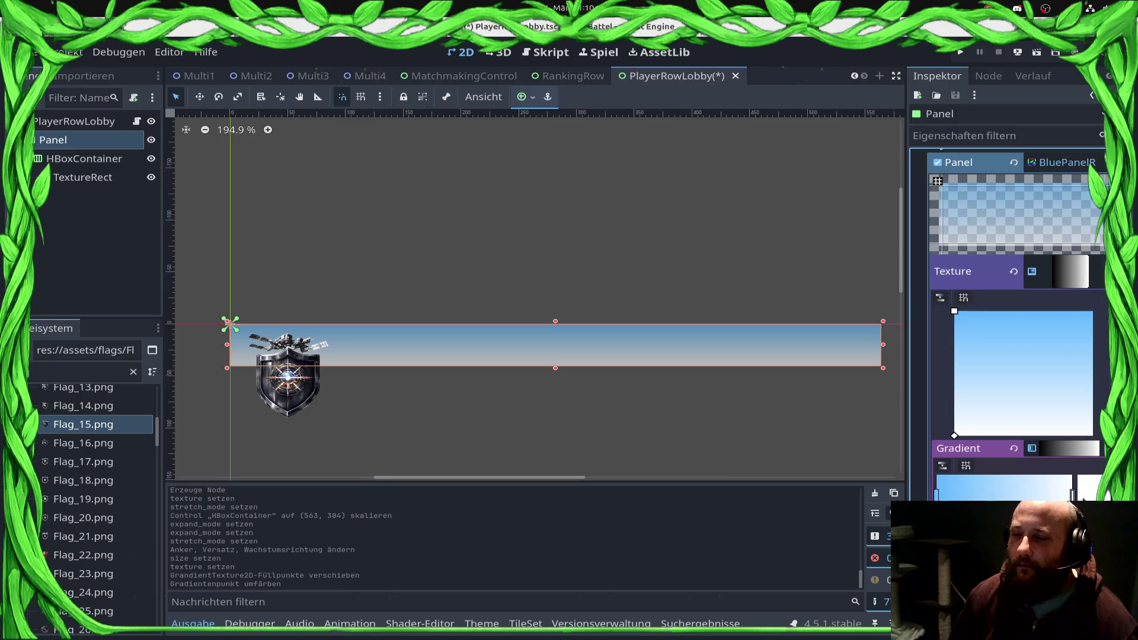
Step: Check the white stop's colour, then select the shield flag TextureRect's stretch mode setting
{"action": "left_click", "coordinate": [1087, 498]}
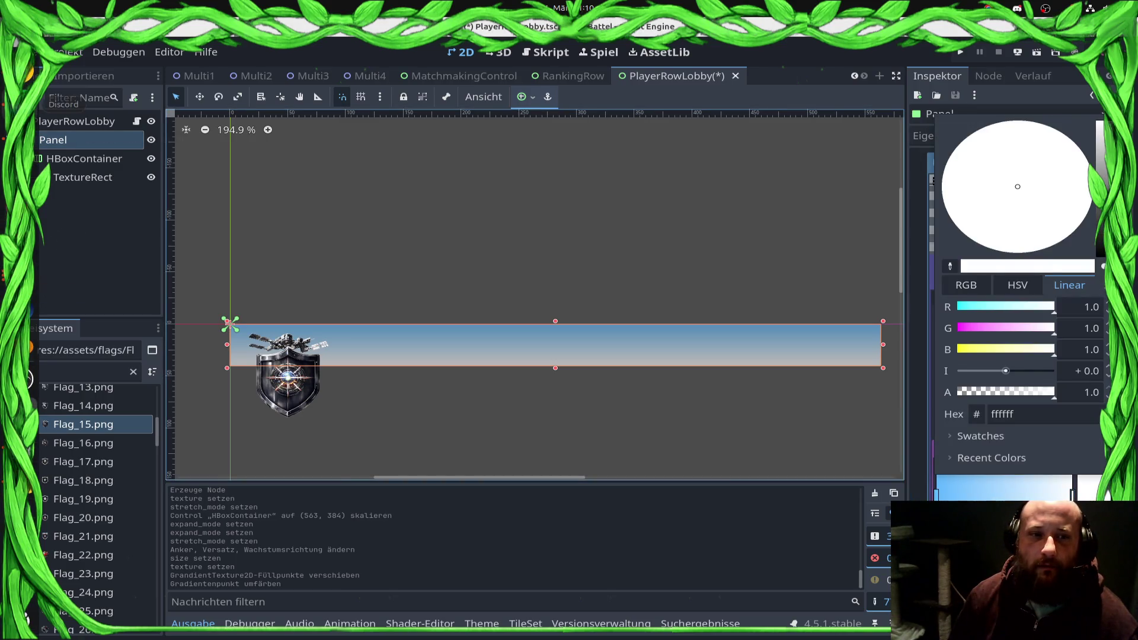
{"action": "key", "text": "Escape"}
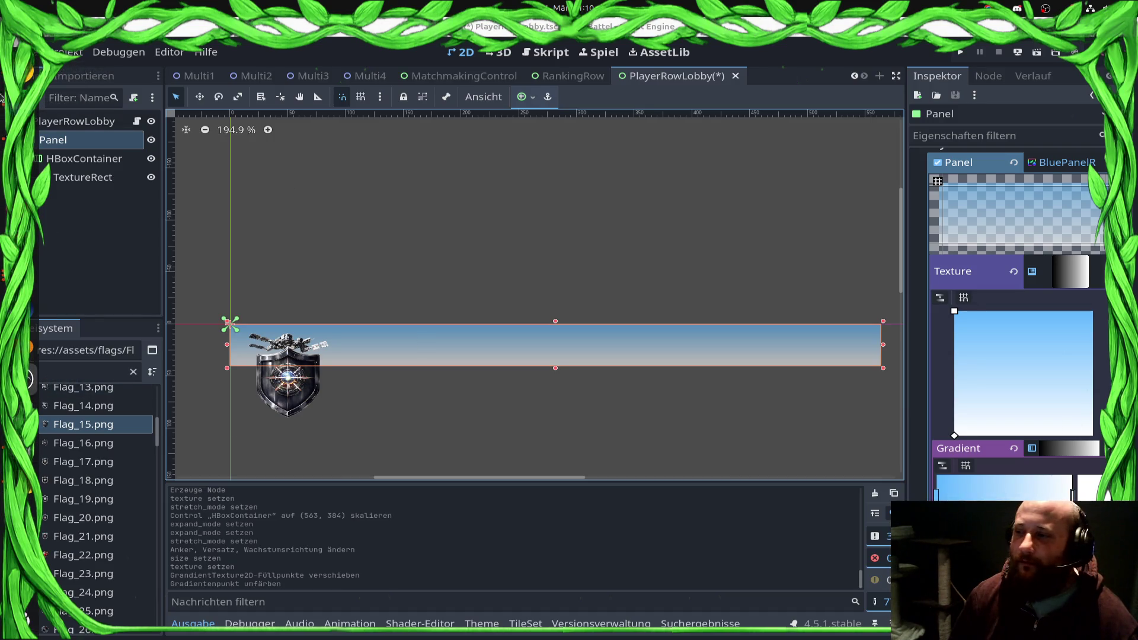
{"action": "left_click", "coordinate": [307, 396]}
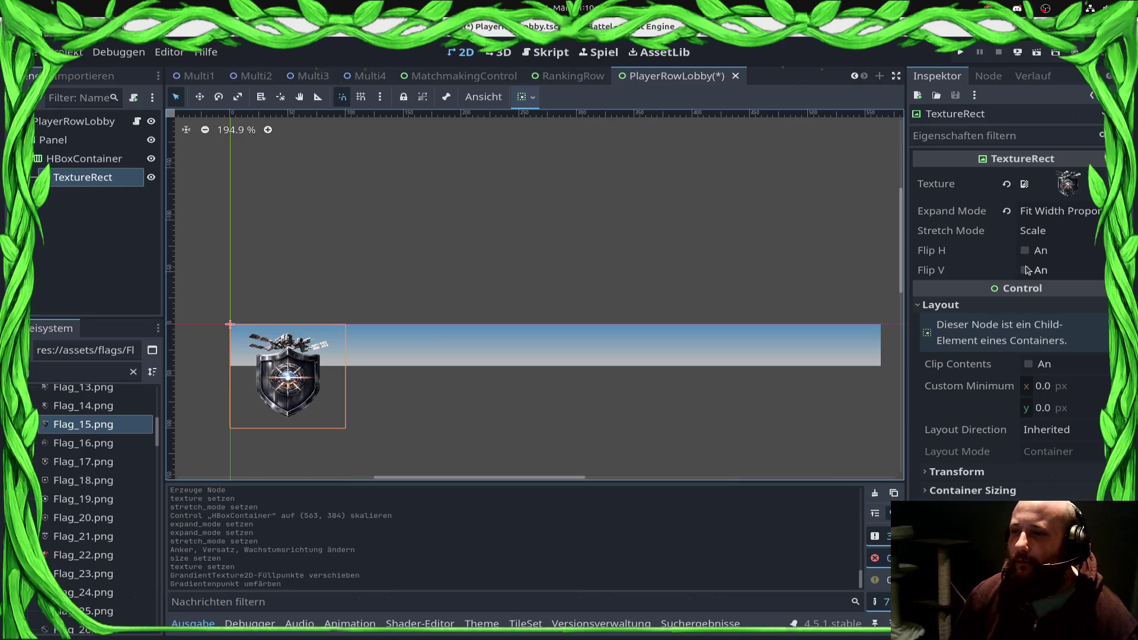
{"action": "left_click", "coordinate": [1080, 231]}
Step: Make the flag keep its aspect ratio, anchor the HBoxContainer top-wide, and save
{"action": "left_click", "coordinate": [1058, 236]}
{"action": "left_click", "coordinate": [1032, 323]}
{"action": "left_click", "coordinate": [497, 346]}
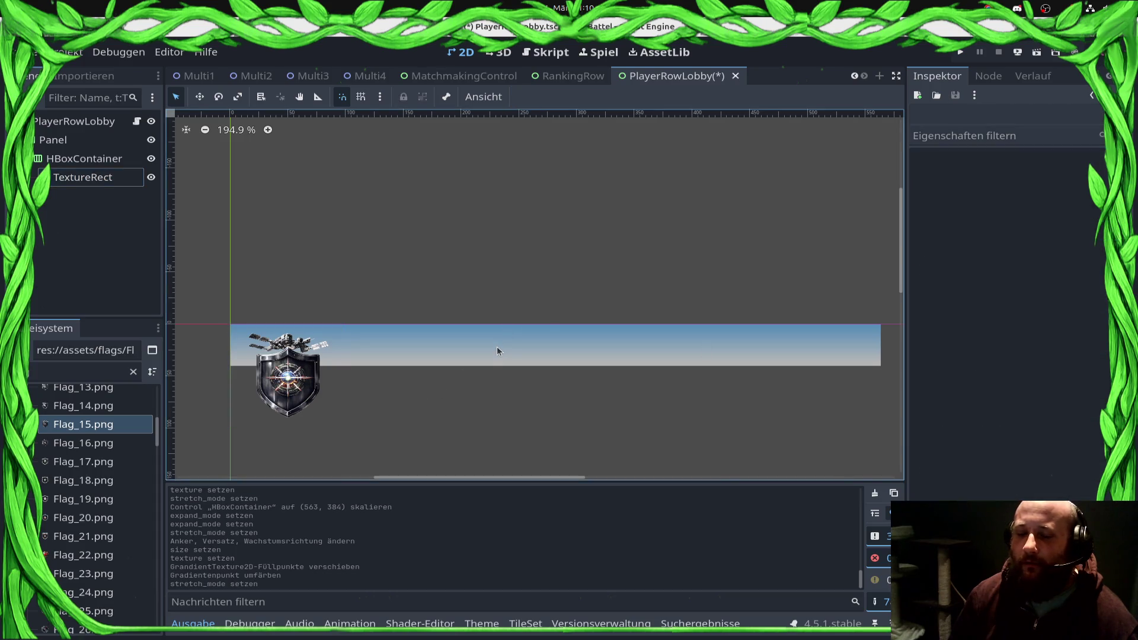
{"action": "left_click", "coordinate": [497, 348]}
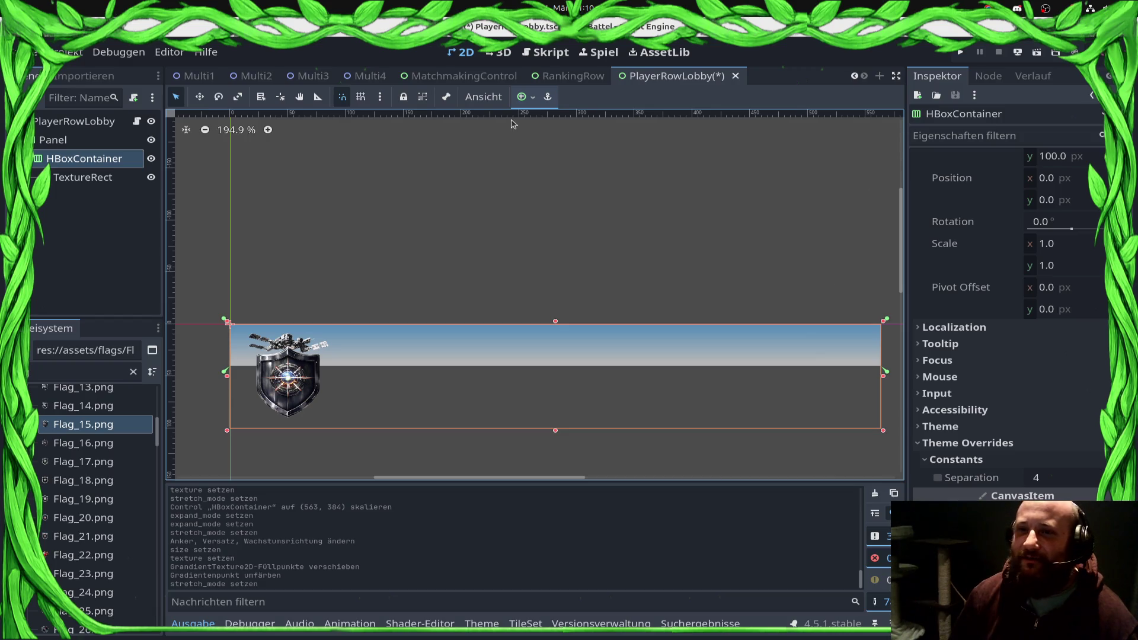
{"action": "left_click", "coordinate": [531, 98]}
{"action": "left_click", "coordinate": [638, 200]}
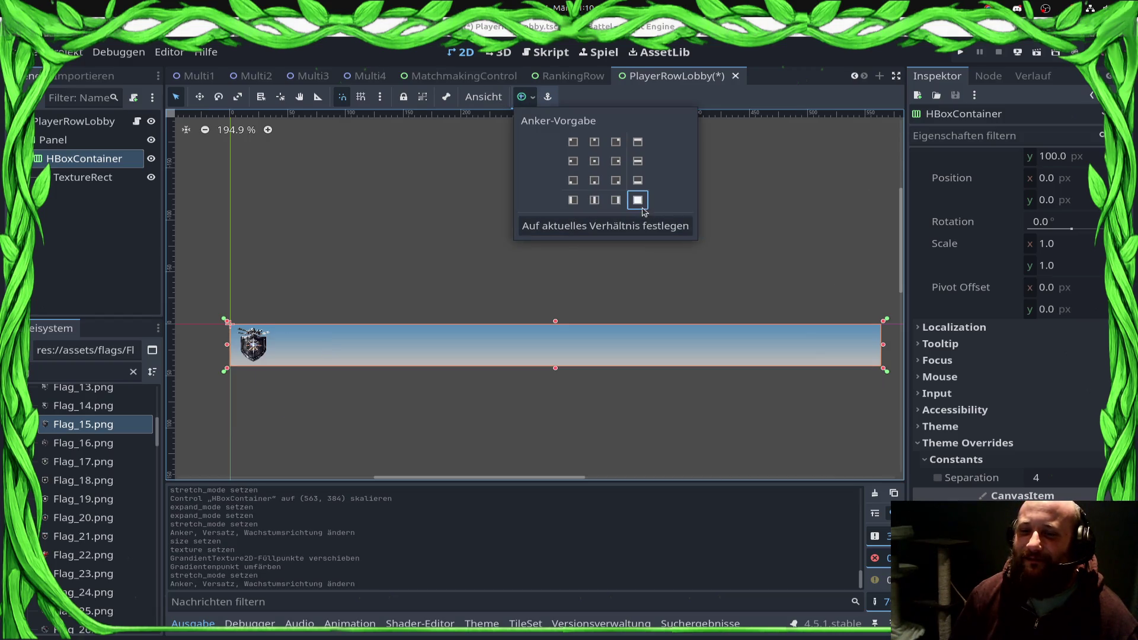
{"action": "left_click", "coordinate": [374, 271]}
{"action": "key", "text": "ctrl+s"}
Step: Recolour the Panel gradient's white stop to the light blue sampled from the GIMP image
{"action": "left_click", "coordinate": [346, 356]}
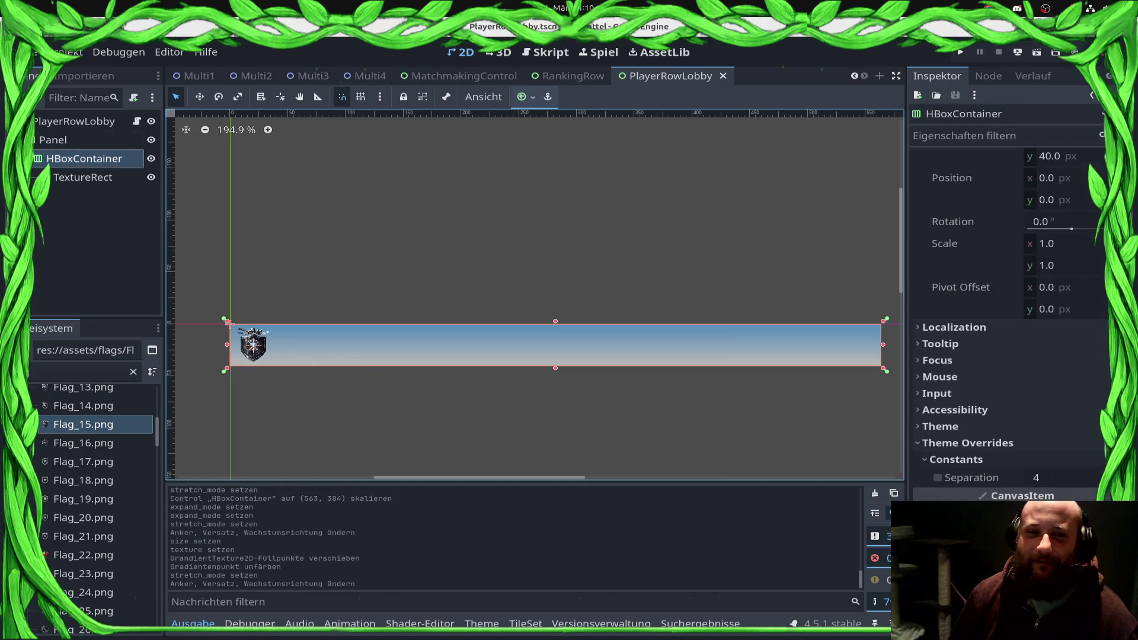
{"action": "left_click", "coordinate": [77, 140]}
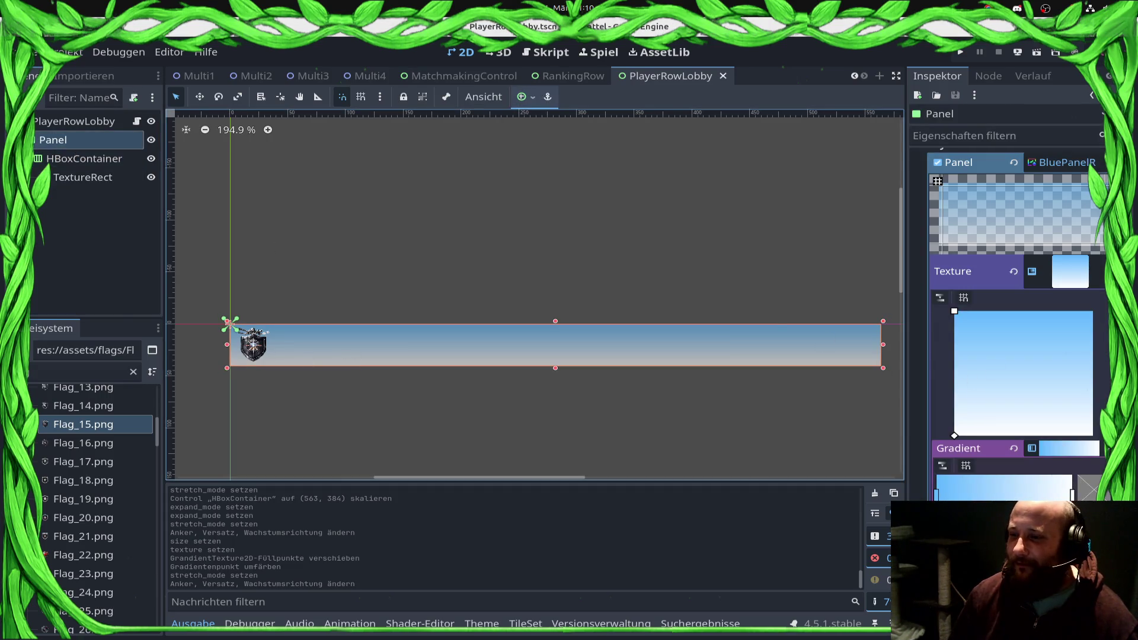
{"action": "double_click", "coordinate": [1072, 492]}
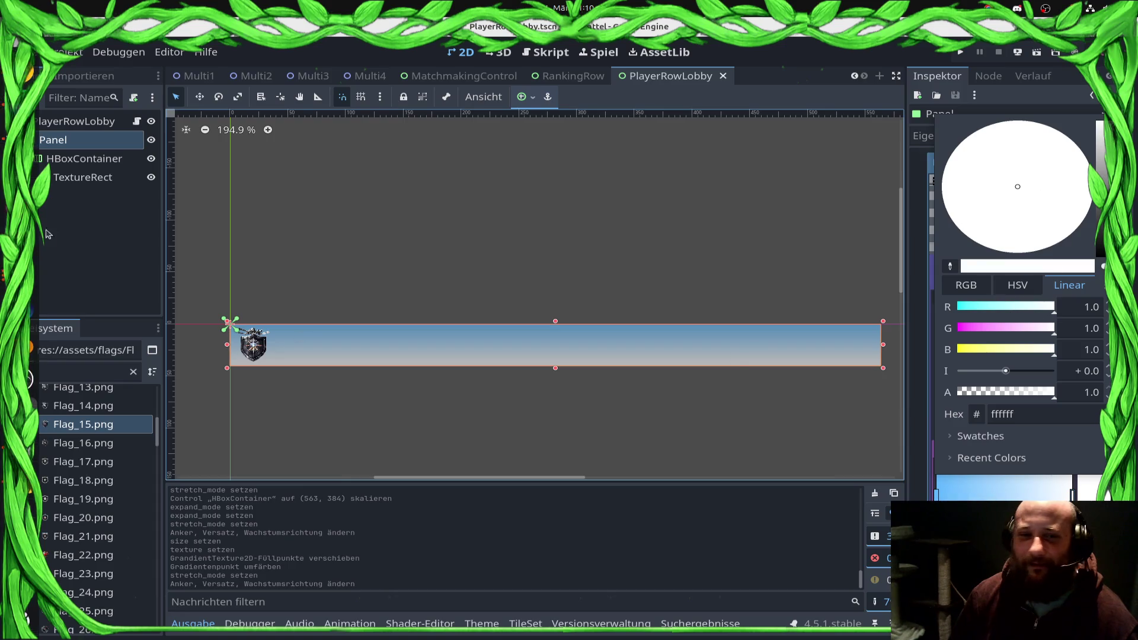
{"action": "key", "text": "alt+Tab"}
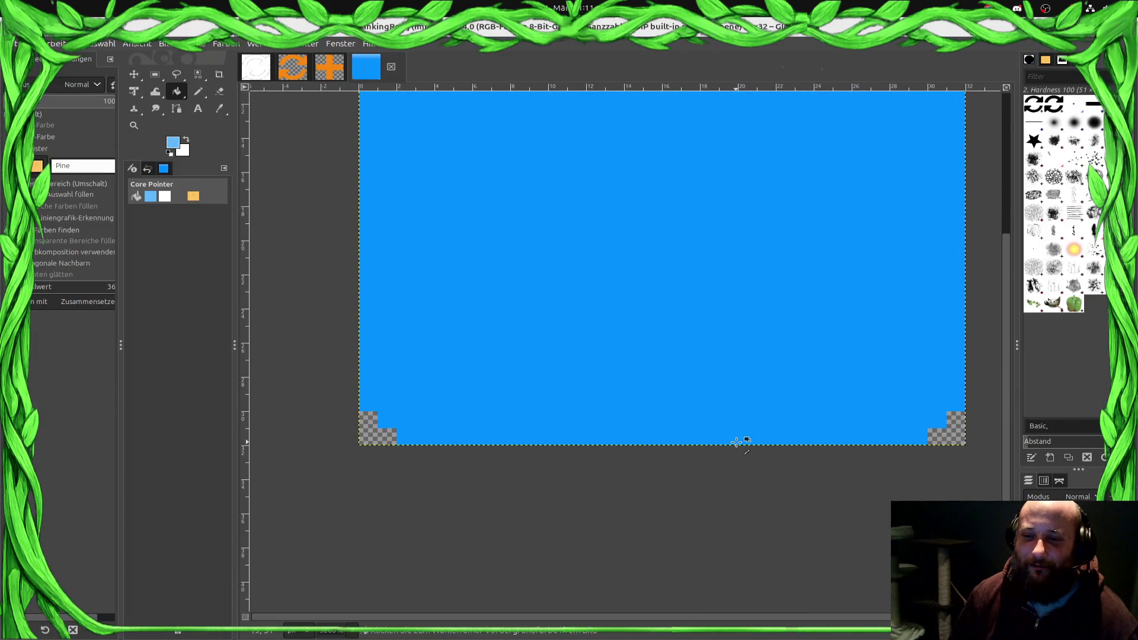
{"action": "left_click", "coordinate": [792, 428], "text": "ctrl"}
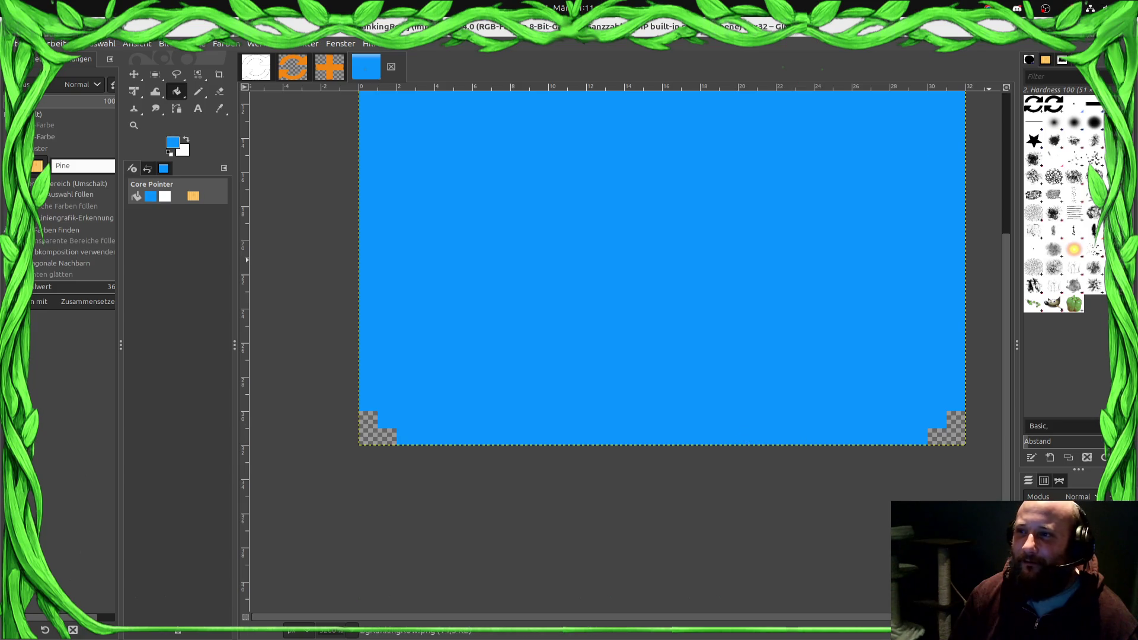
{"action": "key", "text": "alt+Tab"}
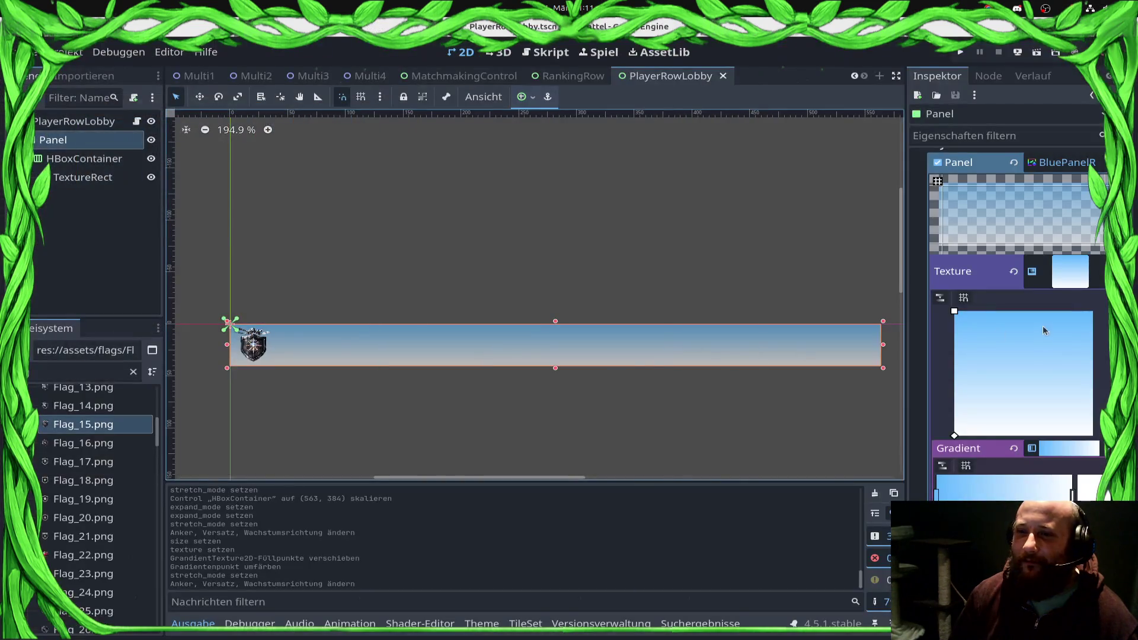
{"action": "double_click", "coordinate": [937, 494]}
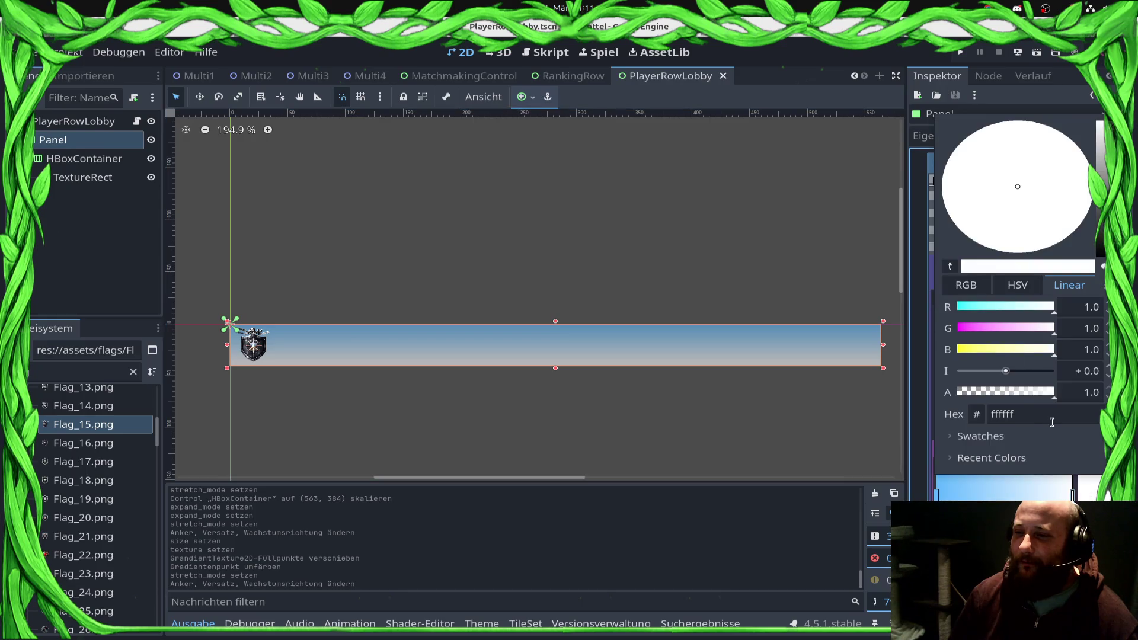
{"action": "left_click", "coordinate": [1051, 423]}
{"action": "type", "text": "60b8ff"}
{"action": "key", "text": "Return"}
{"action": "left_click", "coordinate": [355, 351]}
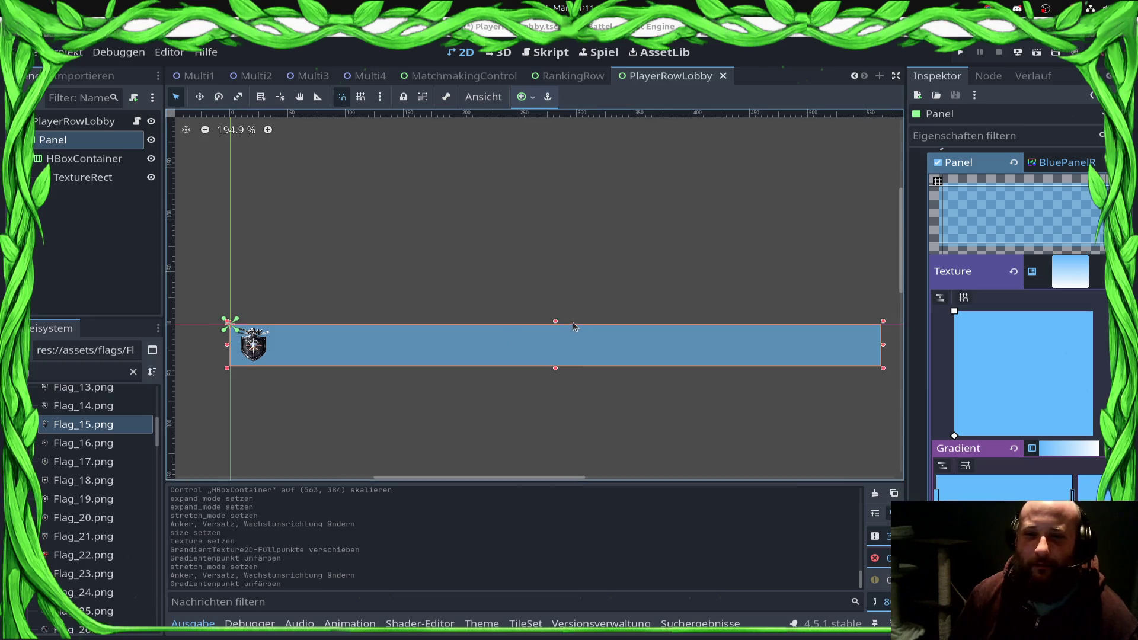
{"action": "key", "text": "super"}
Step: Sample GIMP's darker blue 008fff as foreground, copy its hex code, and return to Godot
{"action": "left_click", "coordinate": [611, 468]}
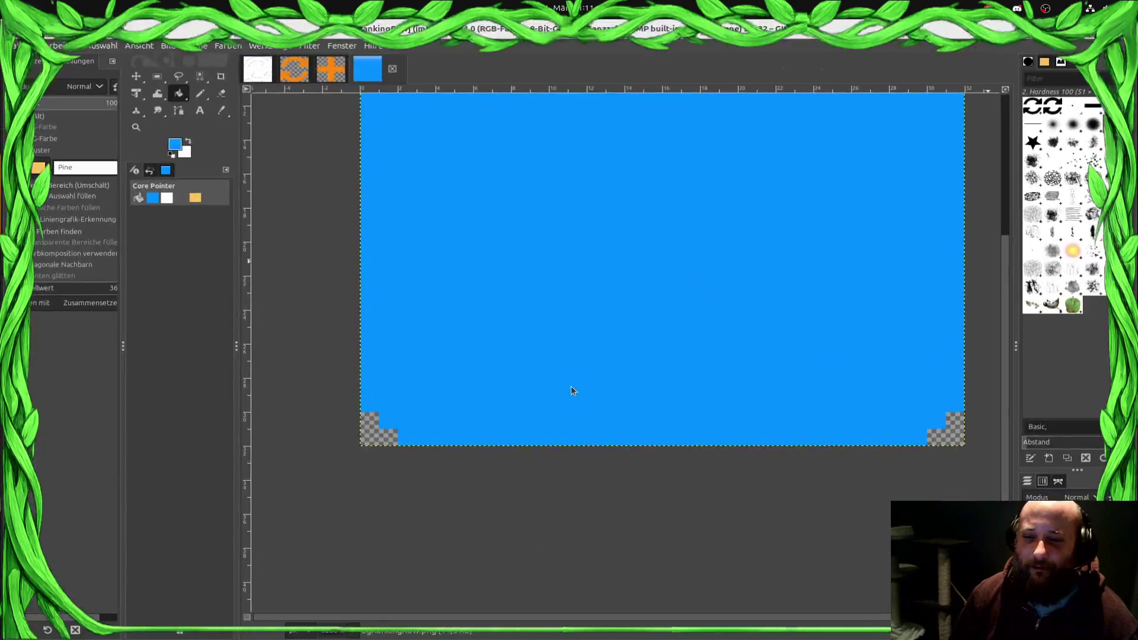
{"action": "left_click", "coordinate": [606, 96], "text": "ctrl"}
{"action": "left_click", "coordinate": [172, 143]}
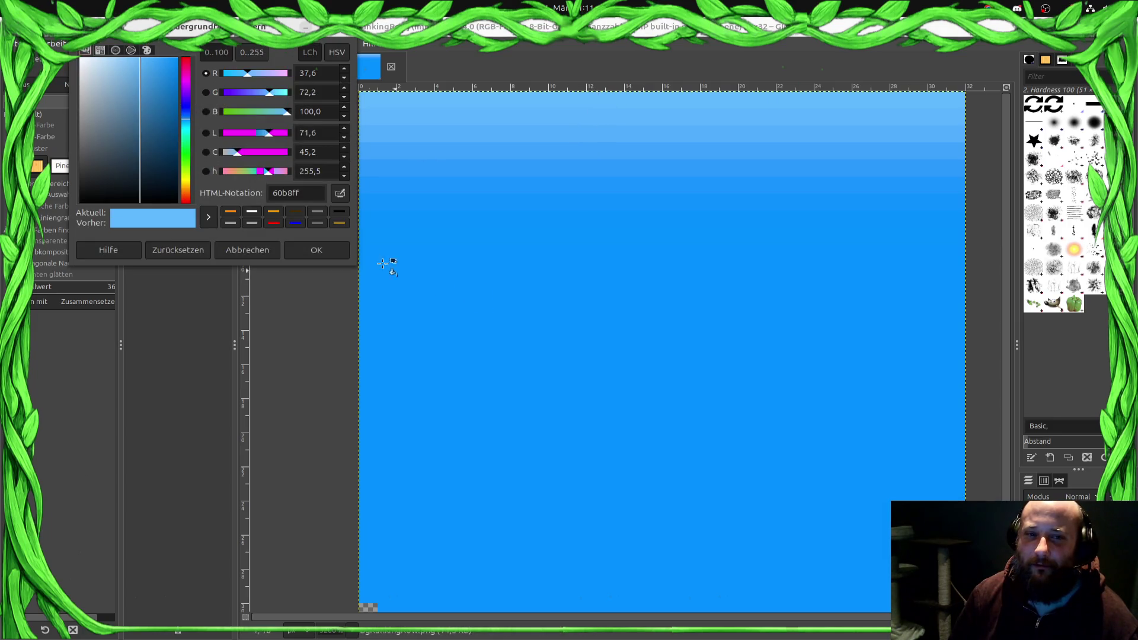
{"action": "left_click", "coordinate": [314, 250]}
{"action": "scroll", "coordinate": [567, 404], "scroll_direction": "down", "scroll_amount": 1}
{"action": "left_click", "coordinate": [668, 600], "text": "ctrl"}
{"action": "left_click", "coordinate": [174, 146]}
{"action": "double_click", "coordinate": [315, 194]}
{"action": "left_click", "coordinate": [314, 251]}
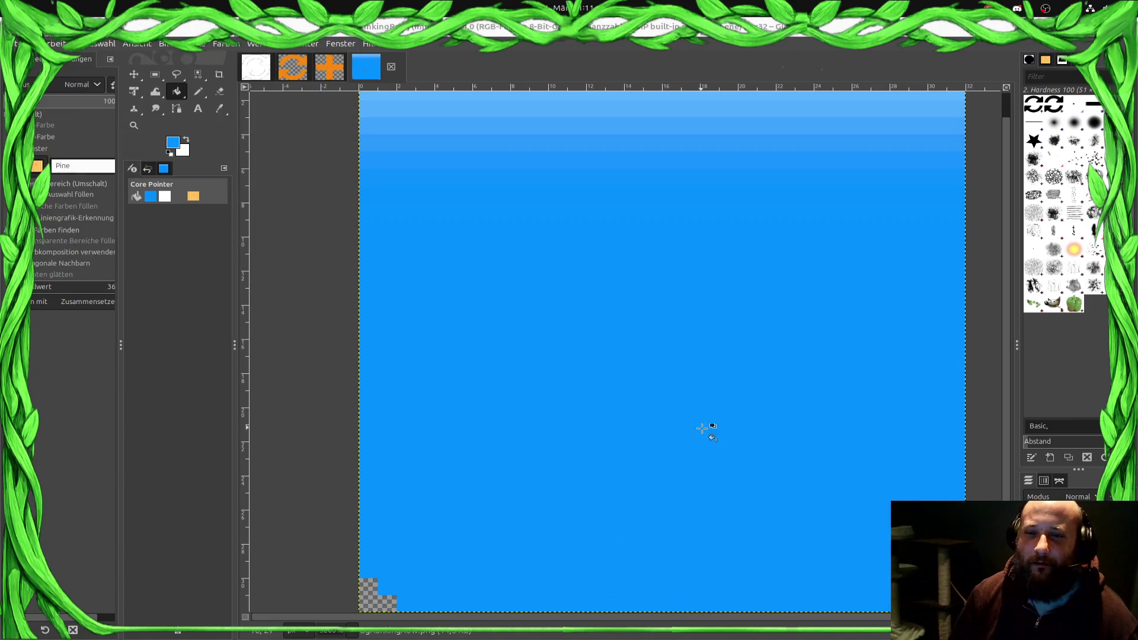
{"action": "key", "text": "super"}
{"action": "left_click", "coordinate": [489, 496]}
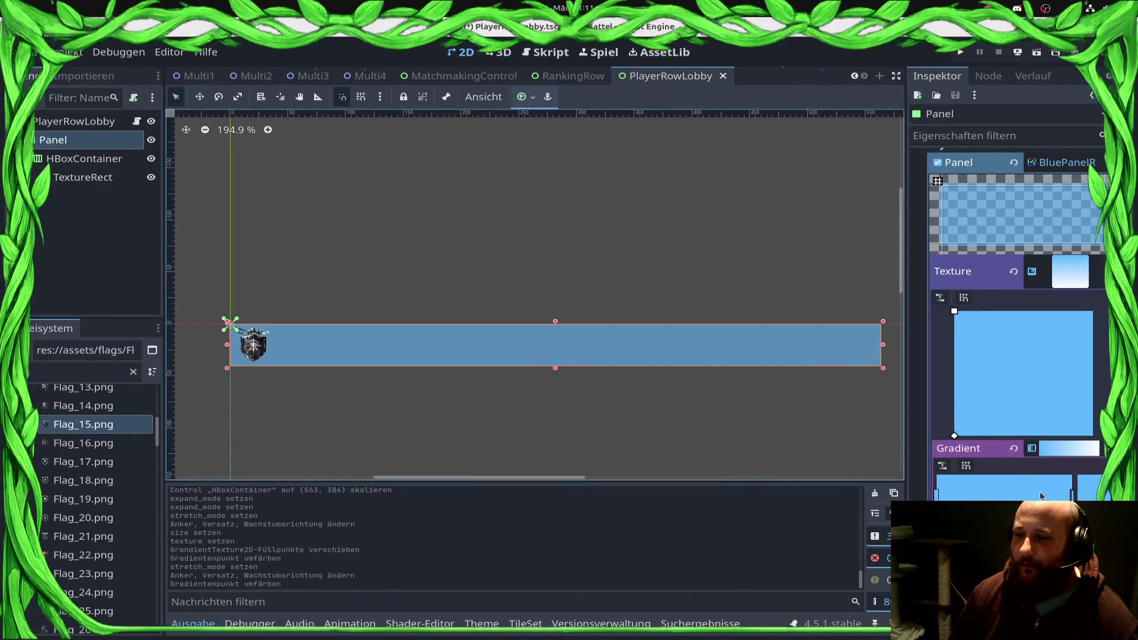
Step: Set the Panel gradient stop's colour to 008fff
{"action": "double_click", "coordinate": [936, 493]}
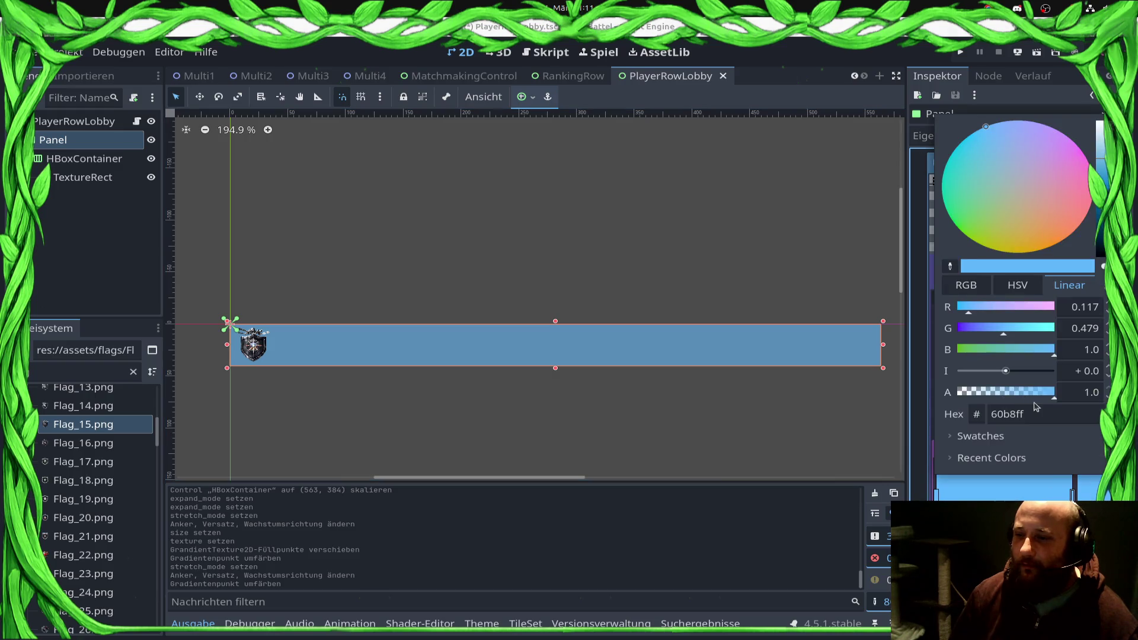
{"action": "type", "text": "008fff"}
{"action": "key", "text": "Return"}
{"action": "scroll", "coordinate": [551, 391], "scroll_direction": "up", "scroll_amount": 4}
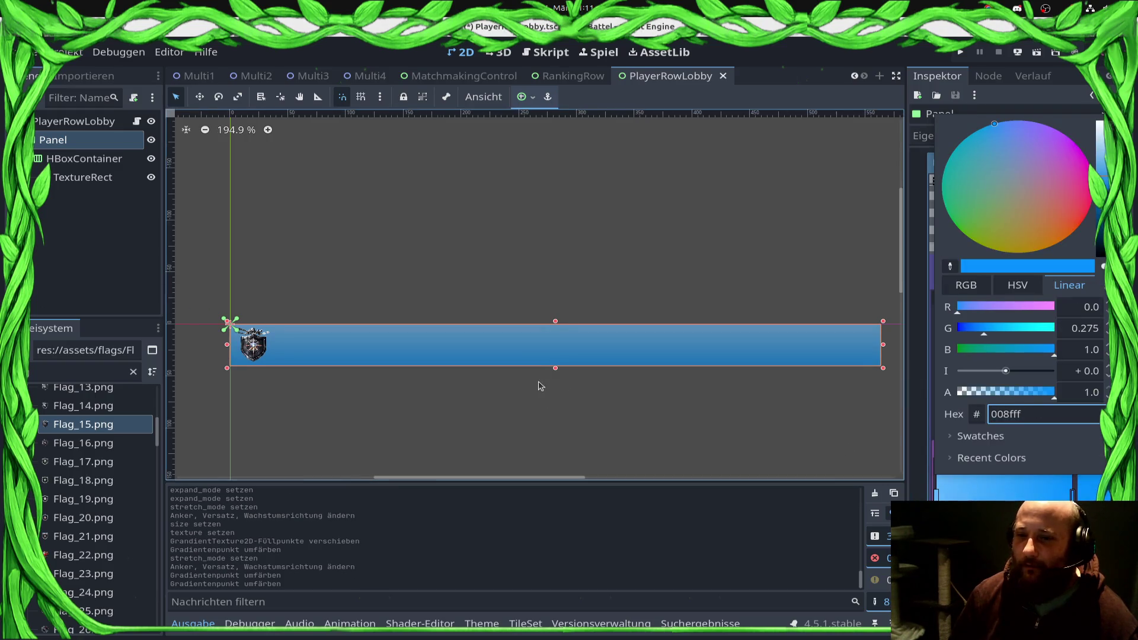
{"action": "left_click", "coordinate": [586, 390]}
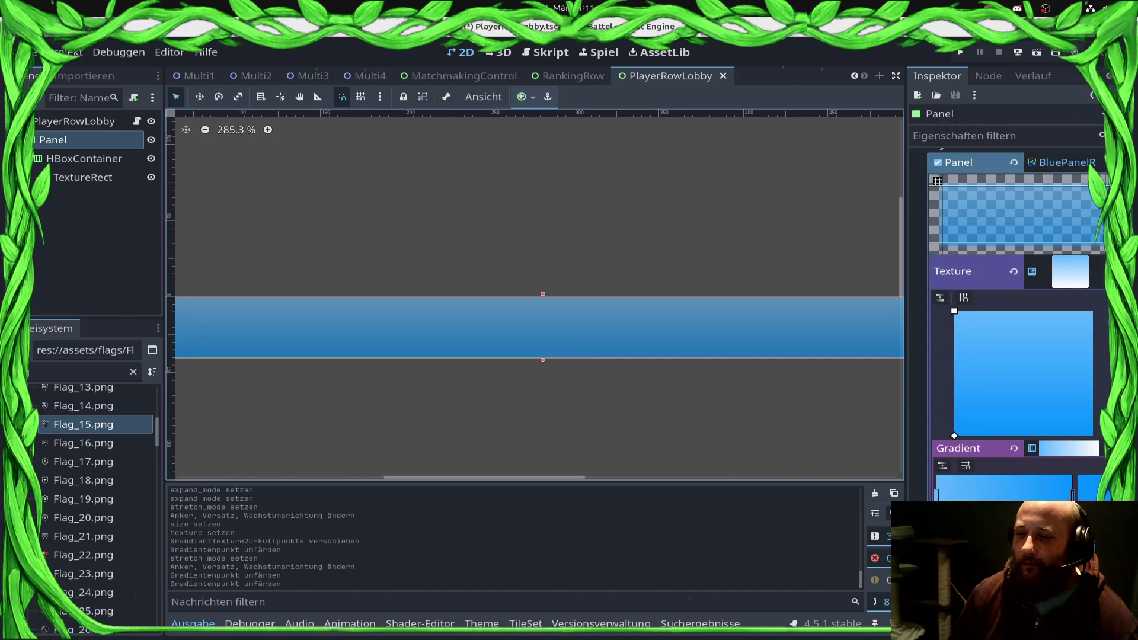
Step: Slide the right gradient point near the left end for a thin light strip, and save
{"action": "left_click", "coordinate": [1065, 496]}
{"action": "right_click", "coordinate": [1066, 495]}
{"action": "mouse_move", "coordinate": [1073, 495]}
{"action": "left_mouse_down"}
{"action": "mouse_move", "coordinate": [940, 496]}
{"action": "mouse_move", "coordinate": [951, 495]}
{"action": "left_mouse_up"}
{"action": "scroll", "coordinate": [415, 367], "scroll_direction": "down", "scroll_amount": 3}
{"action": "key", "text": "ctrl+s"}
{"action": "scroll", "coordinate": [539, 347], "scroll_direction": "up", "scroll_amount": 2}
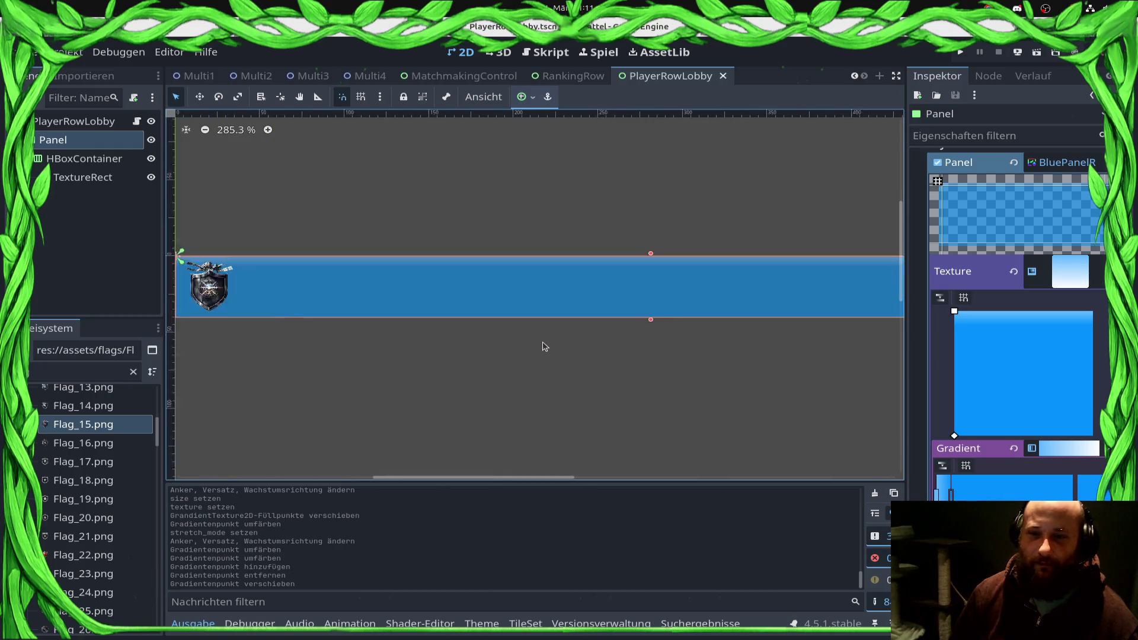
{"action": "left_click", "coordinate": [65, 177]}
{"action": "left_click", "coordinate": [65, 158]}
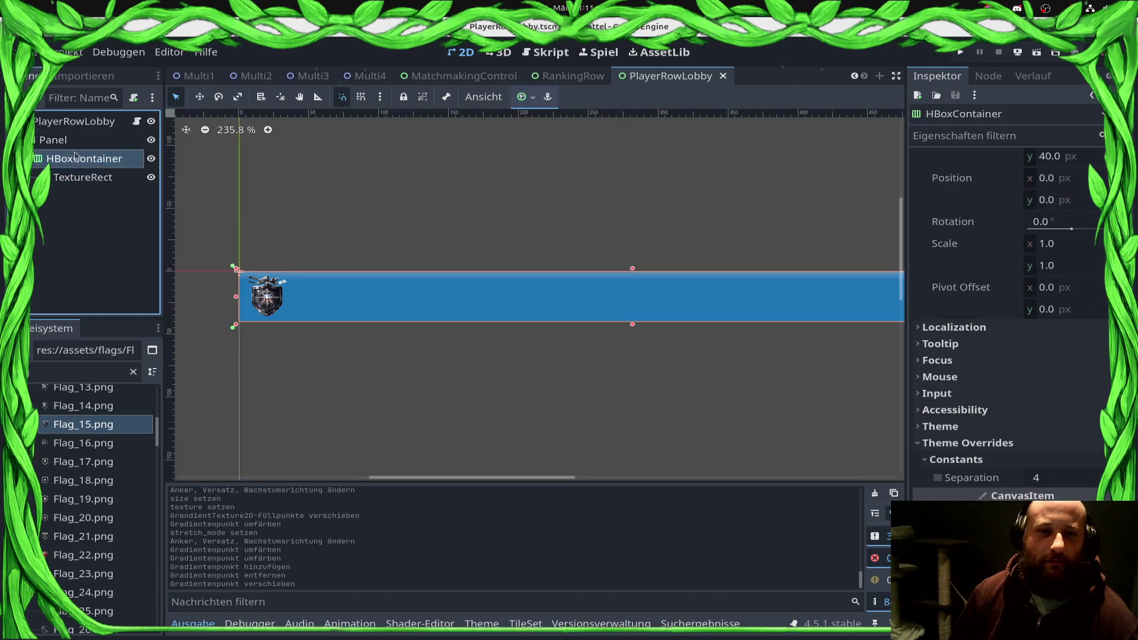
Step: Add a Label child node to Panel and move it under the HBoxContainer
{"action": "left_click", "coordinate": [65, 140]}
{"action": "right_click", "coordinate": [83, 141]}
{"action": "left_click", "coordinate": [154, 173]}
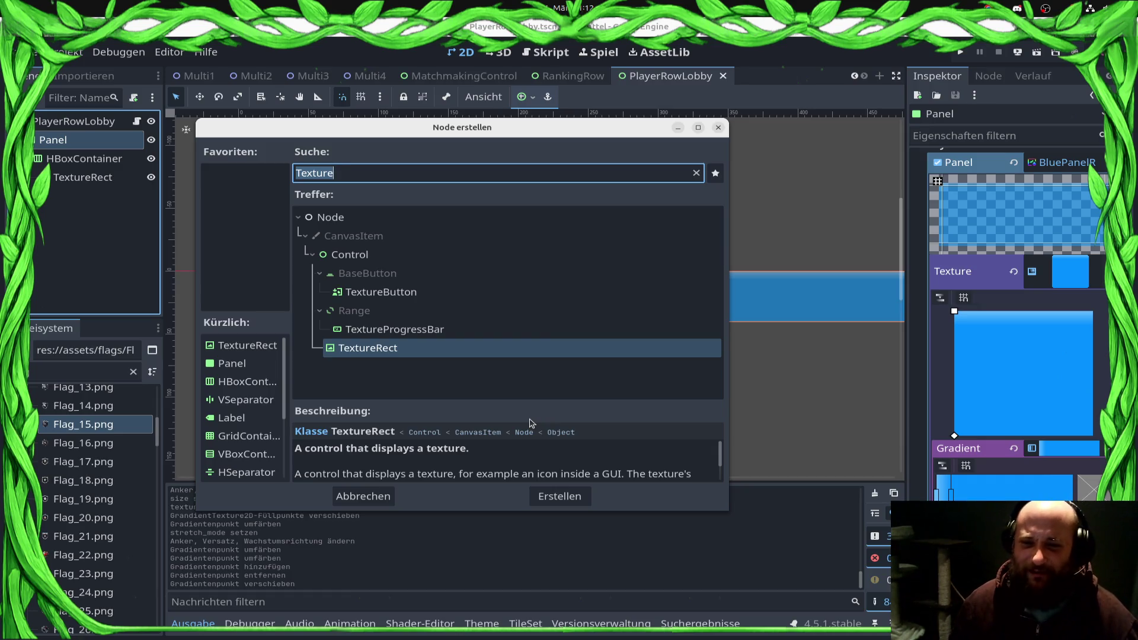
{"action": "left_click", "coordinate": [397, 178]}
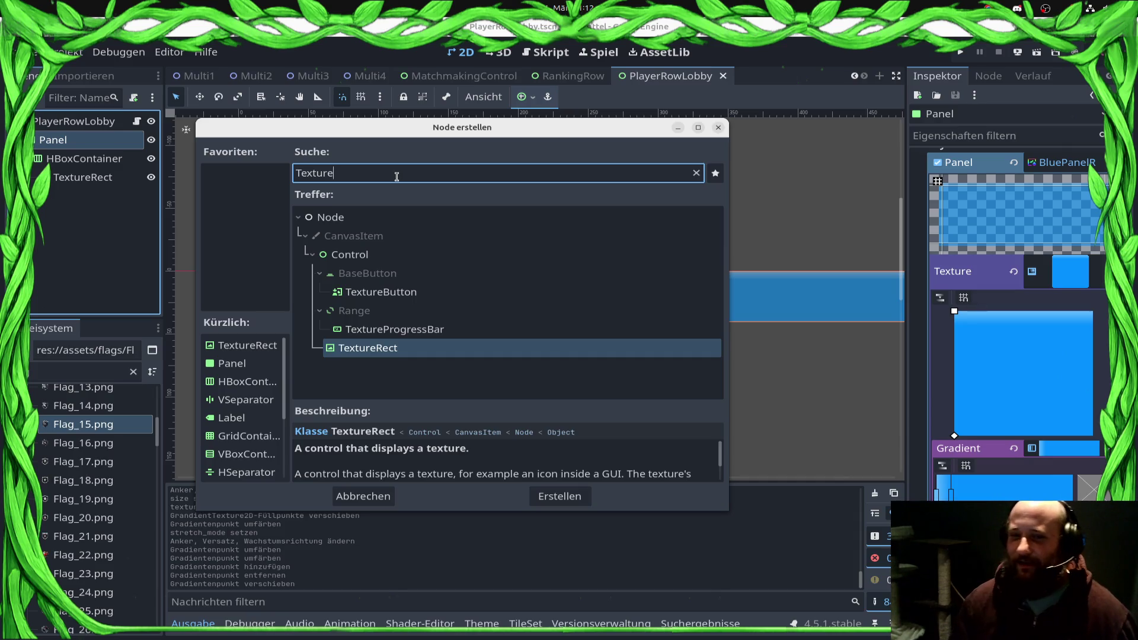
{"action": "key", "text": "ctrl+a"}
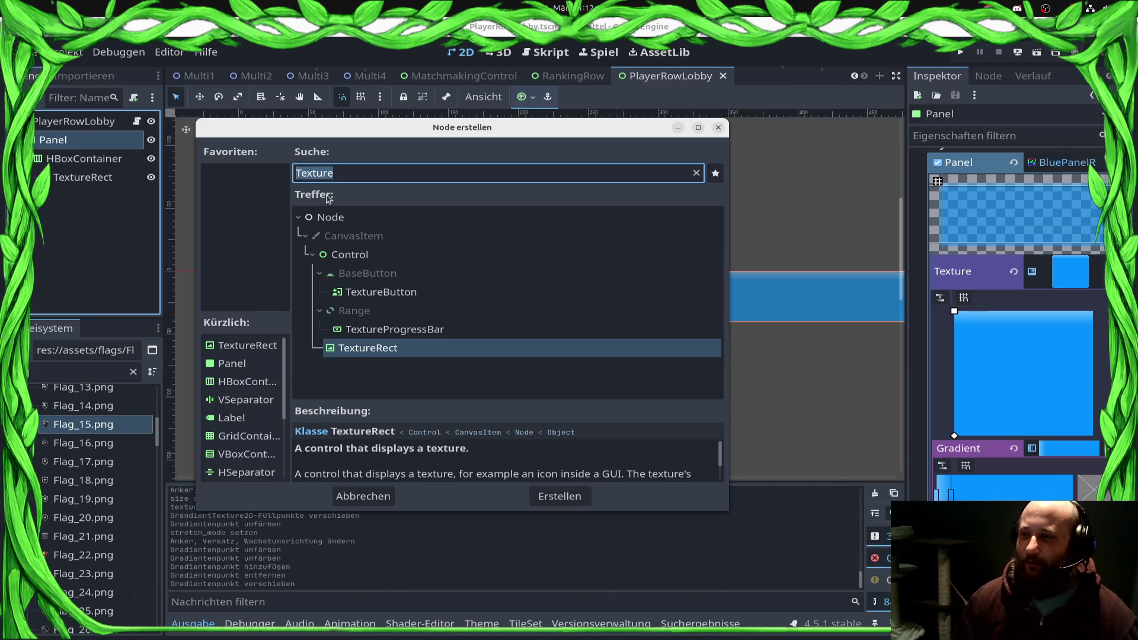
{"action": "key", "text": "BackSpace"}
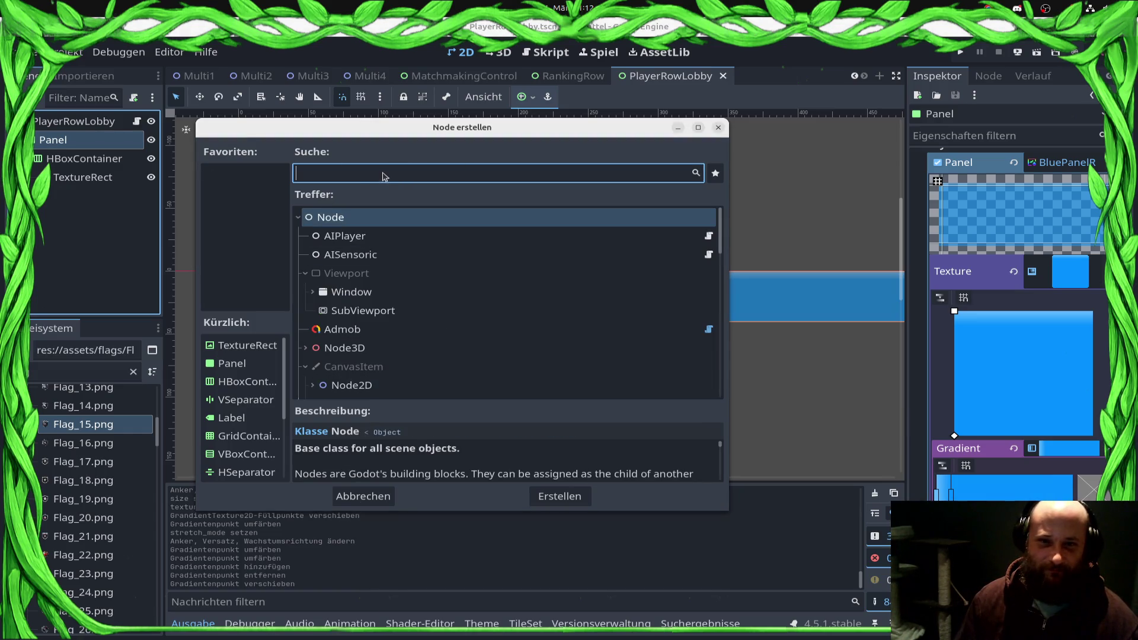
{"action": "type", "text": "éa"}
{"action": "key", "text": "BackSpace"}
{"action": "key", "text": "BackSpace"}
{"action": "type", "text": "Label"}
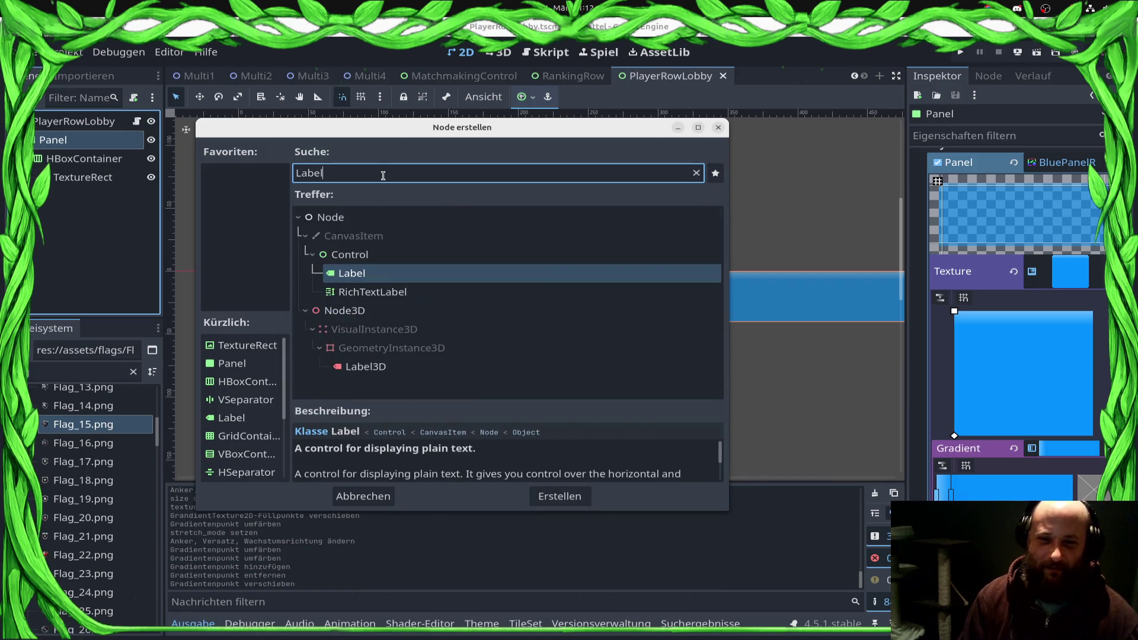
{"action": "left_click", "coordinate": [560, 496]}
{"action": "mouse_move", "coordinate": [65, 195]}
{"action": "left_mouse_down"}
{"action": "mouse_move", "coordinate": [119, 166]}
{"action": "mouse_move", "coordinate": [113, 159]}
{"action": "left_mouse_up"}
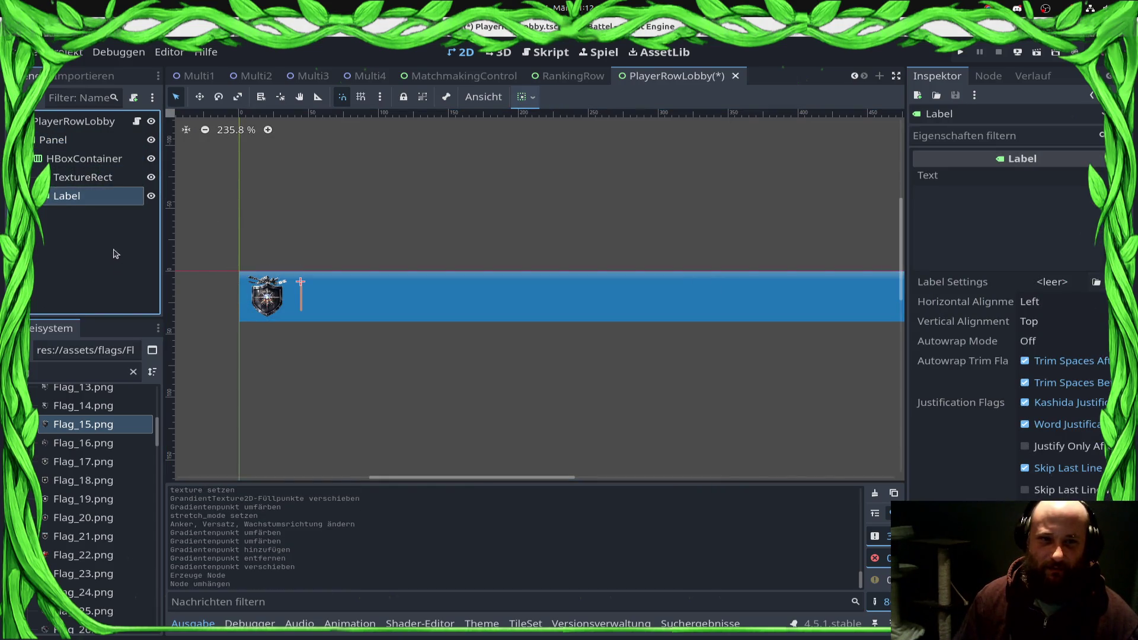
Step: Enter 'Very long playername about nobody and noone' as the Label's Text
{"action": "left_click", "coordinate": [1038, 262]}
{"action": "type", "text": "Very"}
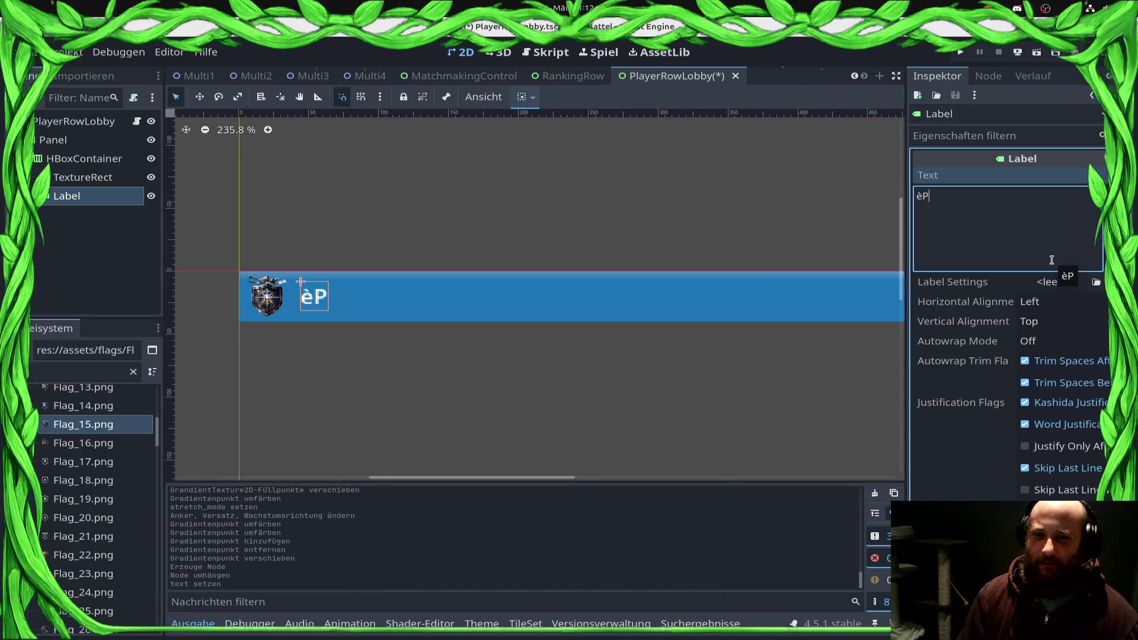
{"action": "type", "text": " öom"}
{"action": "key", "text": "BackSpace"}
{"action": "key", "text": "BackSpace"}
{"action": "key", "text": "BackSpace"}
{"action": "type", "text": "l"}
{"action": "key", "text": "BackSpace"}
{"action": "type", "text": "ö"}
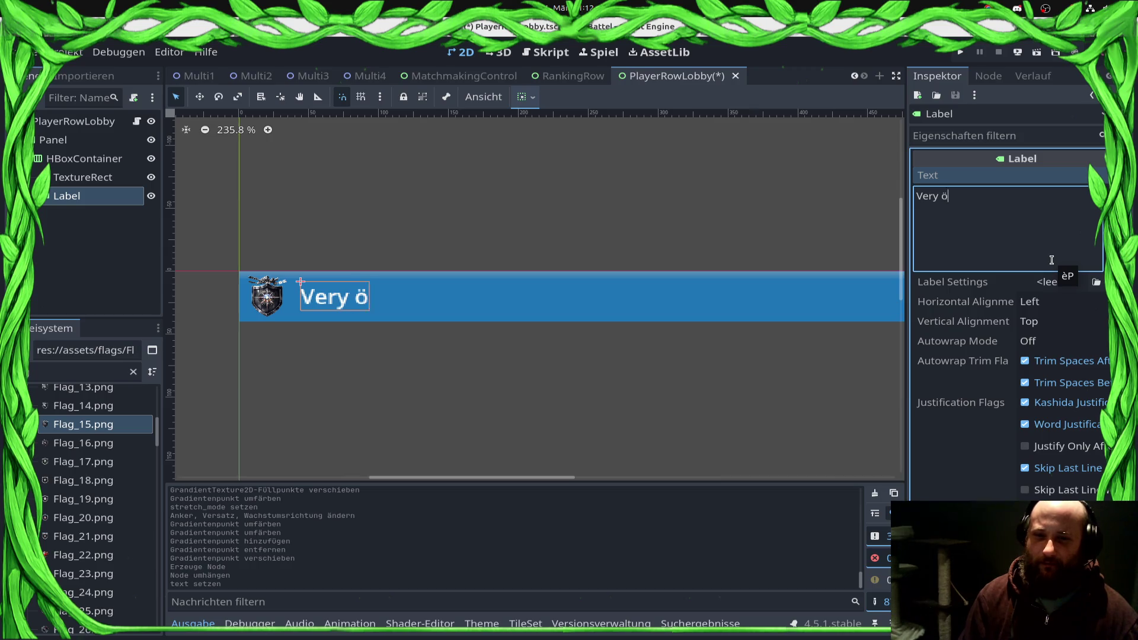
{"action": "type", "text": "o"}
{"action": "type", "text": "ll"}
{"action": "key", "text": "BackSpace"}
{"action": "type", "text": "po"}
{"action": "key", "text": "BackSpace"}
{"action": "key", "text": "BackSpace"}
{"action": "type", "text": "omng"}
{"action": "key", "text": "BackSpace"}
{"action": "key", "text": "BackSpace"}
{"action": "key", "text": "BackSpace"}
{"action": "type", "text": "ng playername "}
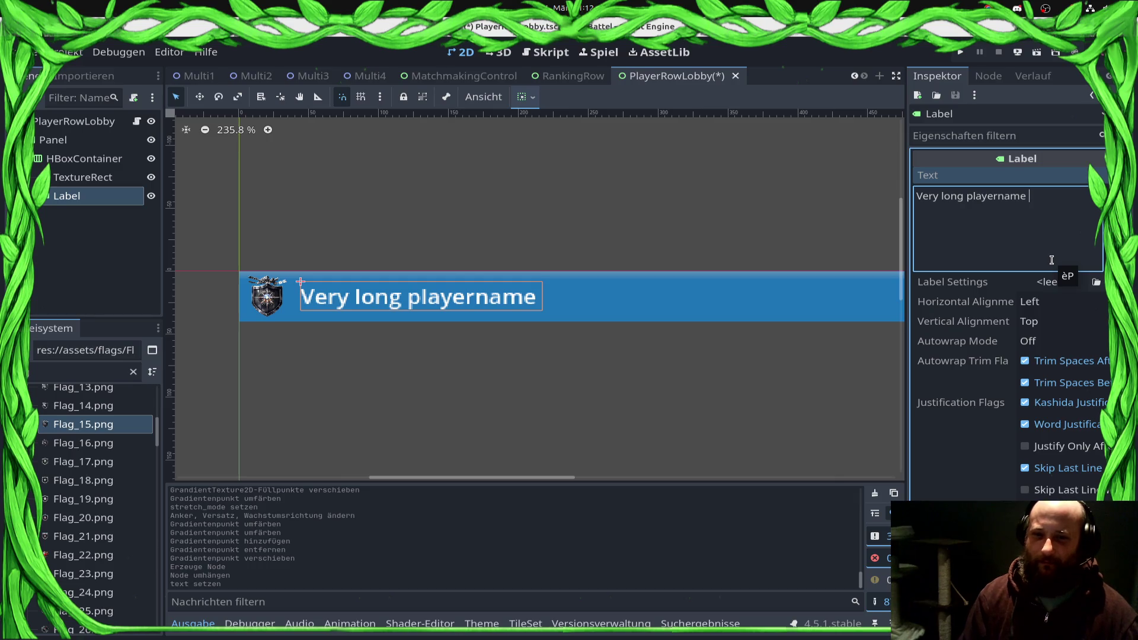
{"action": "type", "text": "which"}
{"action": "key", "text": "BackSpace"}
{"action": "key", "text": "BackSpace"}
{"action": "key", "text": "BackSpace"}
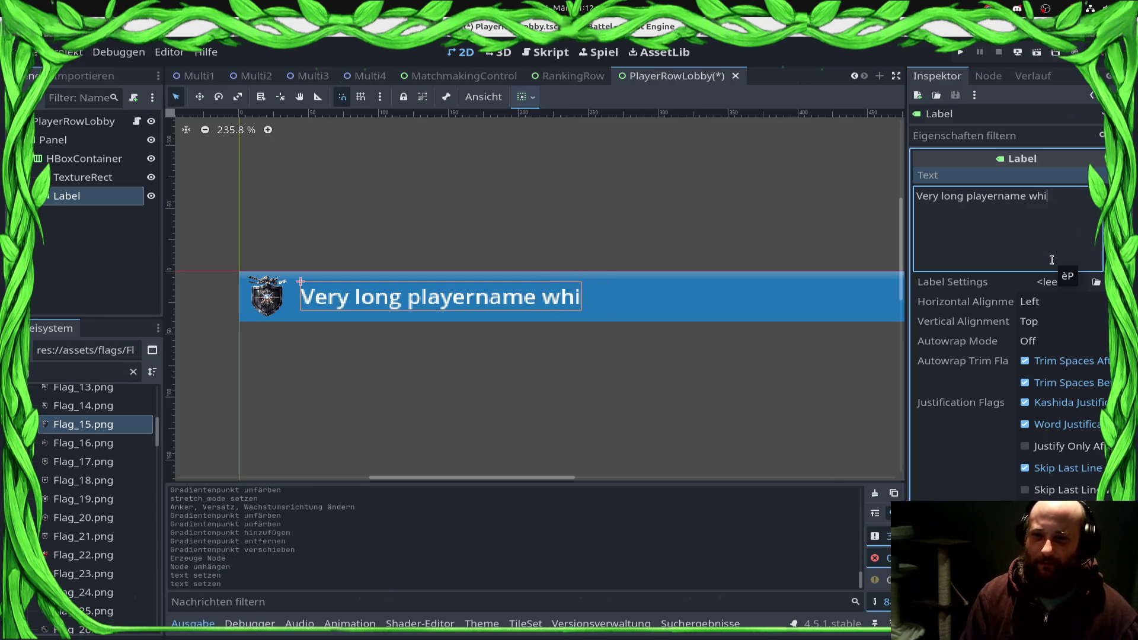
{"action": "type", "text": "about nob"}
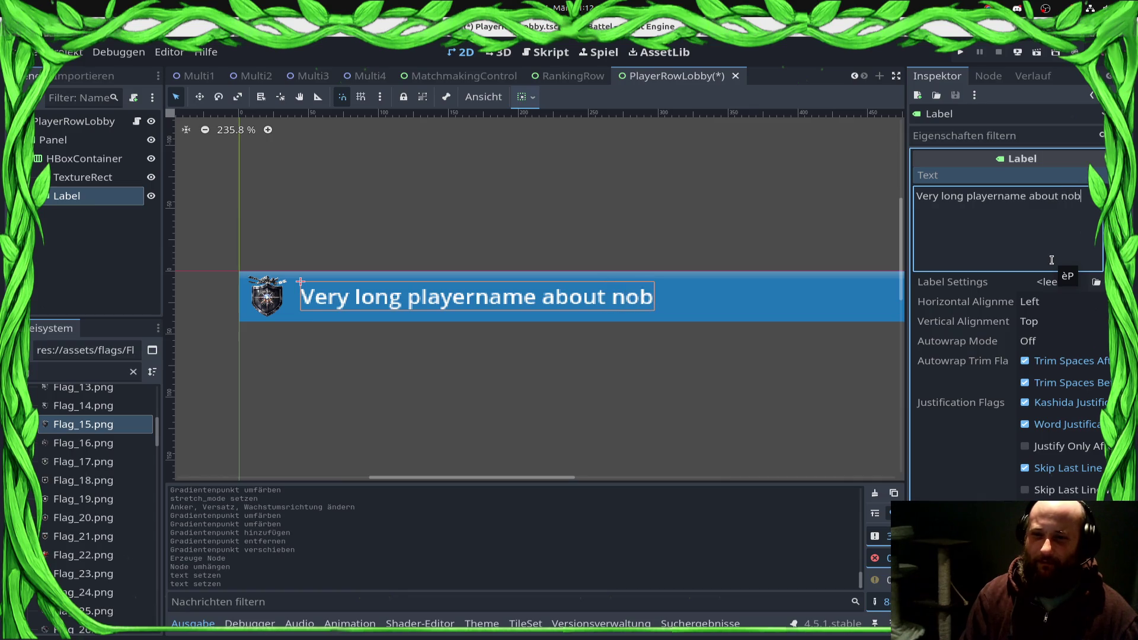
{"action": "type", "text": "ody an"}
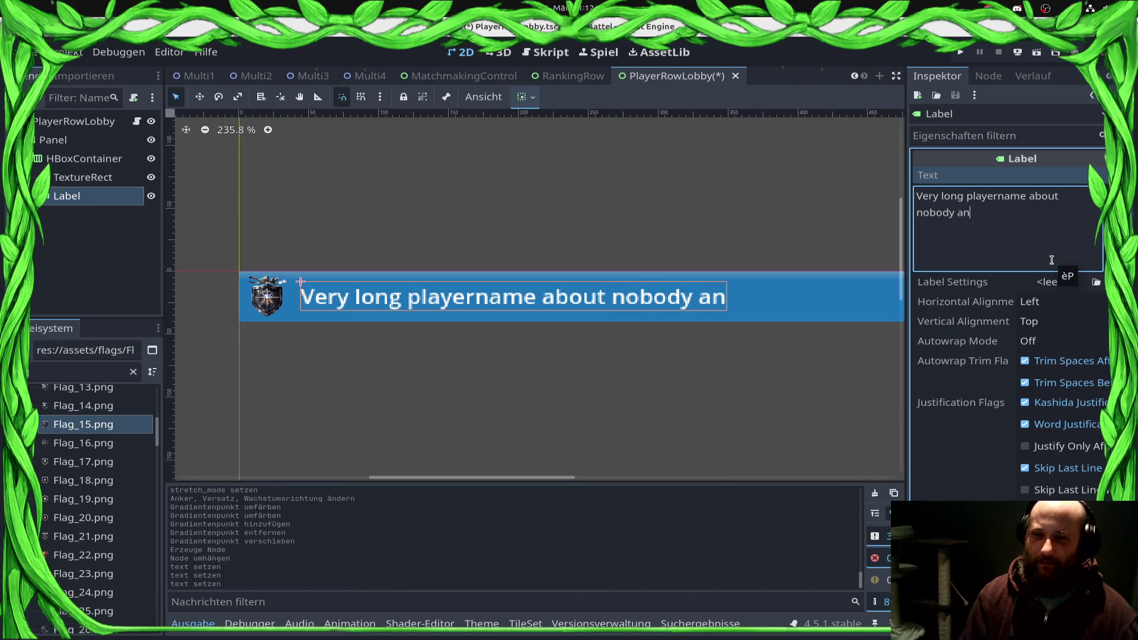
{"action": "type", "text": "d noone"}
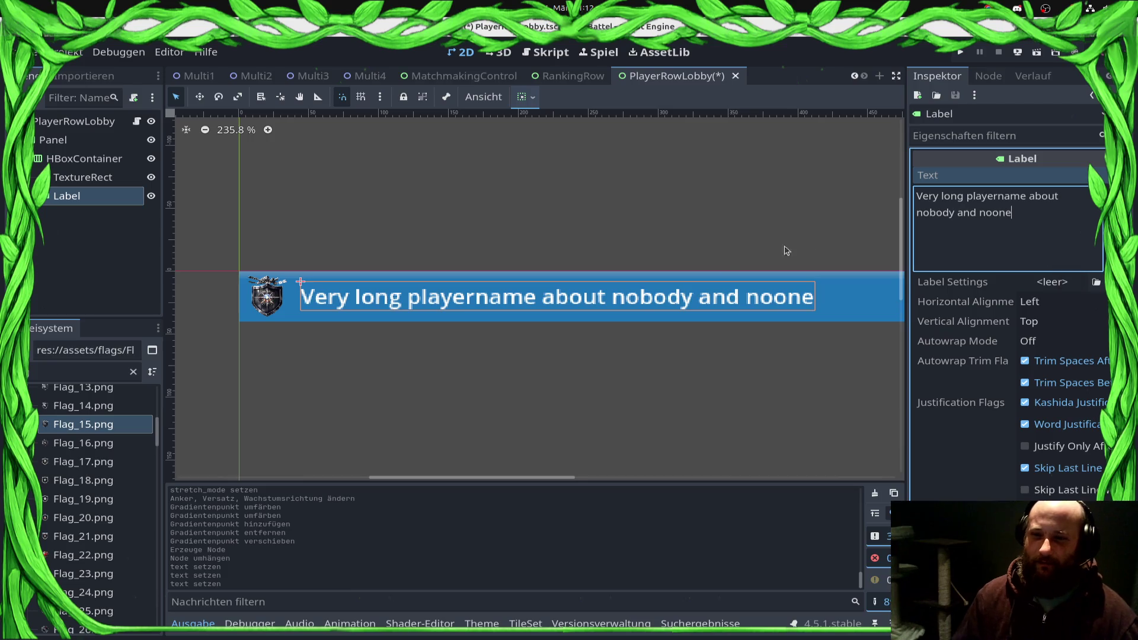
{"action": "scroll", "coordinate": [593, 356], "scroll_direction": "down", "scroll_amount": 3}
Step: Narrow the HBoxContainer and the blue Panel from their right sides
{"action": "left_click", "coordinate": [671, 348]}
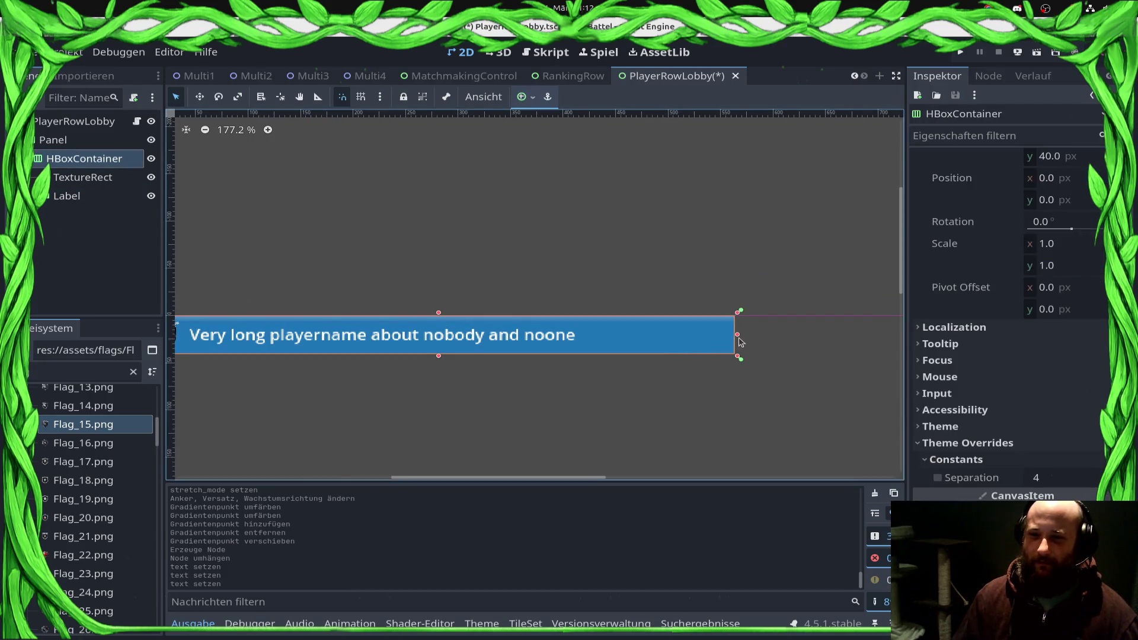
{"action": "left_click_drag", "start_coordinate": [725, 341], "coordinate": [546, 350]}
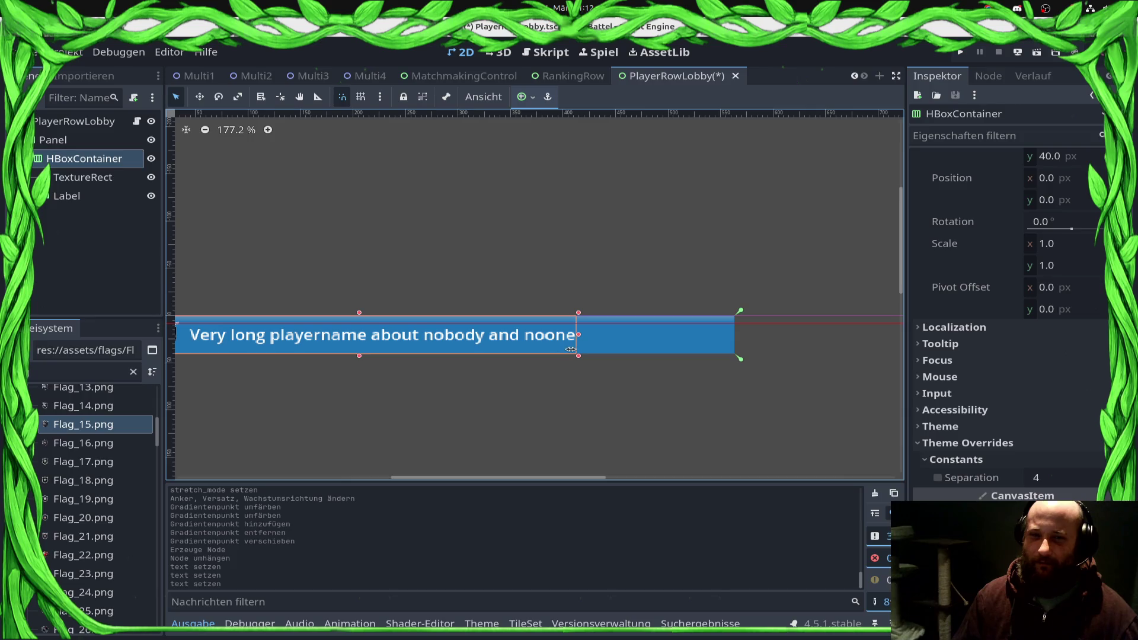
{"action": "left_click", "coordinate": [719, 335]}
{"action": "left_click_drag", "start_coordinate": [737, 336], "coordinate": [594, 343]}
{"action": "left_click_drag", "start_coordinate": [287, 233], "coordinate": [625, 222]}
{"action": "left_click_drag", "start_coordinate": [505, 228], "coordinate": [362, 229]}
Step: Give the HBoxContainer the Full Rect anchor preset, save, and go to MatchmakingControl
{"action": "left_click", "coordinate": [118, 164]}
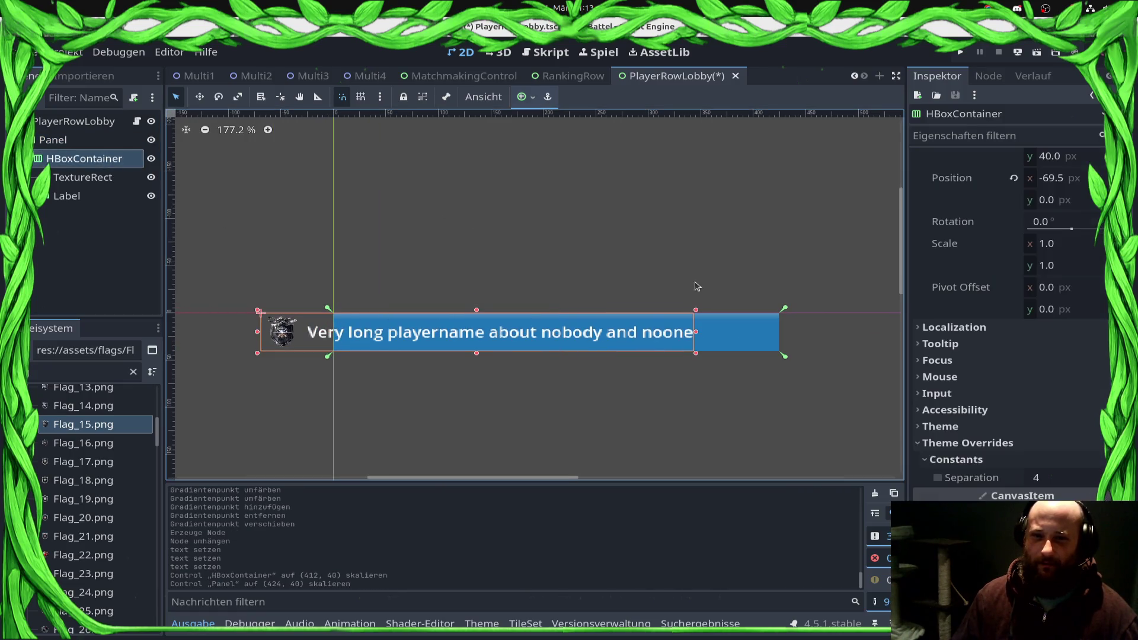
{"action": "left_click", "coordinate": [524, 97]}
{"action": "left_click", "coordinate": [638, 199]}
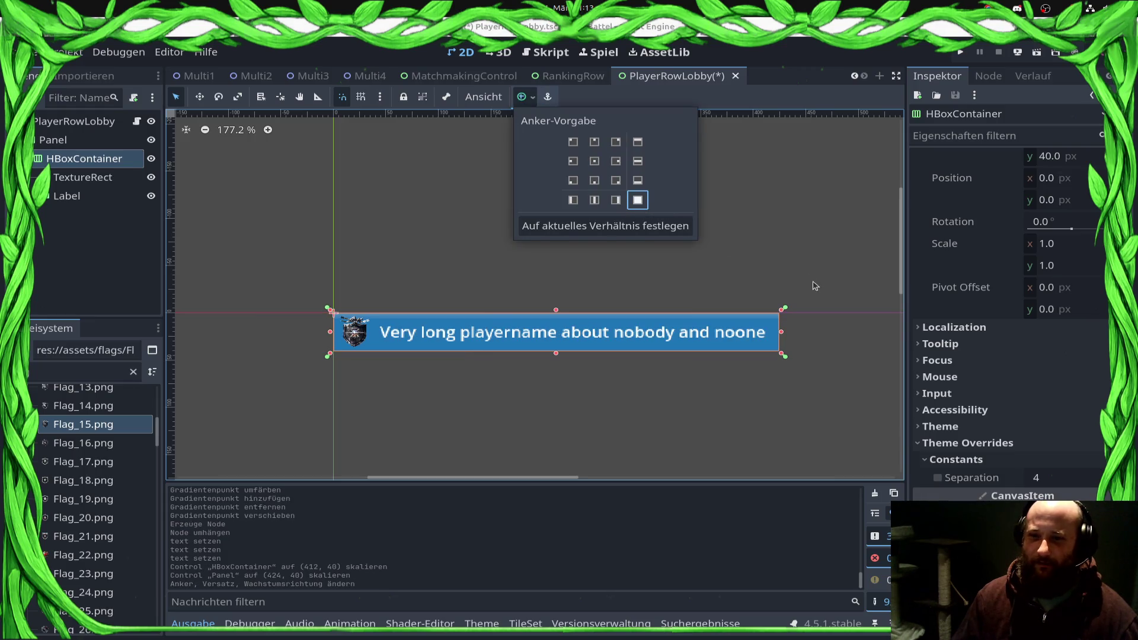
{"action": "left_click_drag", "start_coordinate": [781, 338], "coordinate": [784, 343]}
{"action": "left_click", "coordinate": [789, 350]}
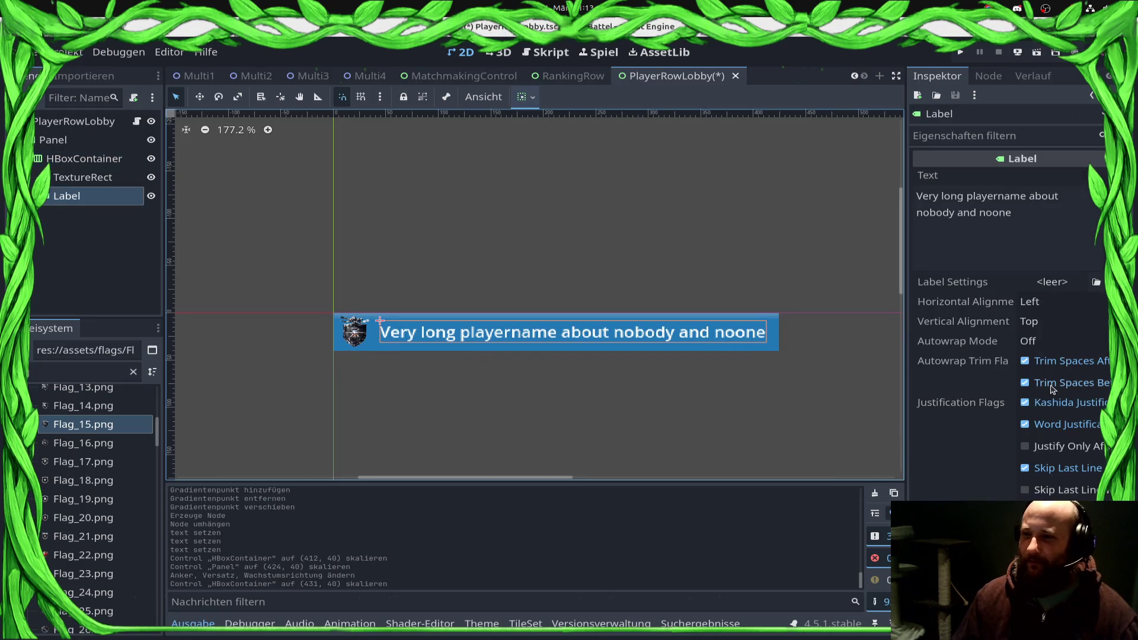
{"action": "key", "text": "ctrl+s"}
{"action": "left_click", "coordinate": [462, 75]}
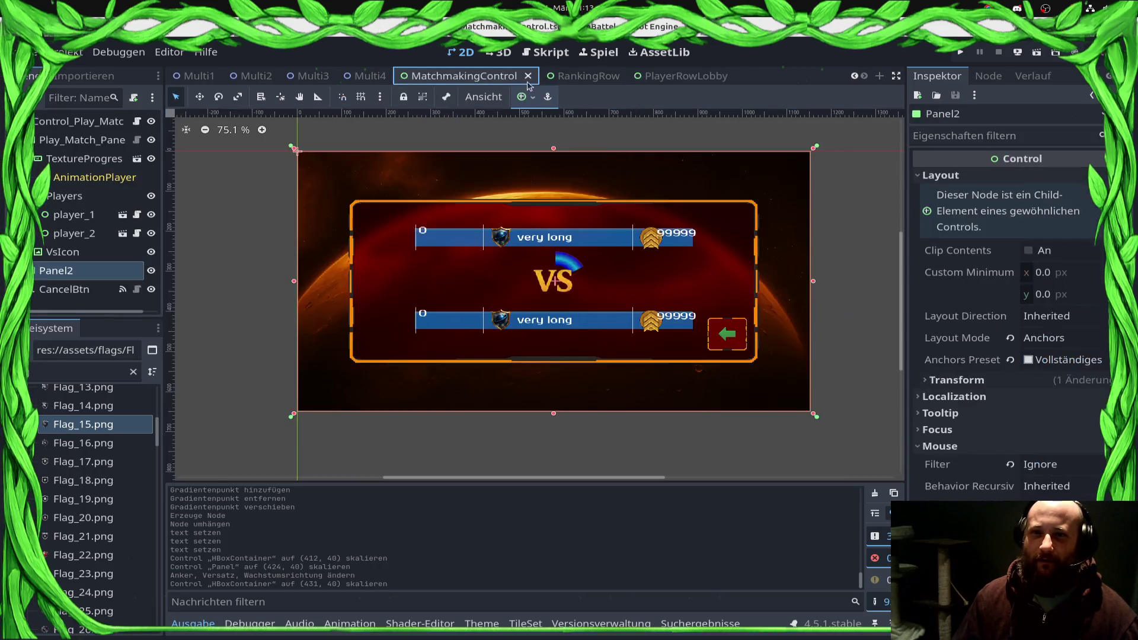
Step: In RankingRow, select the Playername label and inspect its Text Overrun Behavior options
{"action": "left_click", "coordinate": [596, 78]}
{"action": "left_click", "coordinate": [479, 339]}
{"action": "left_click", "coordinate": [77, 303]}
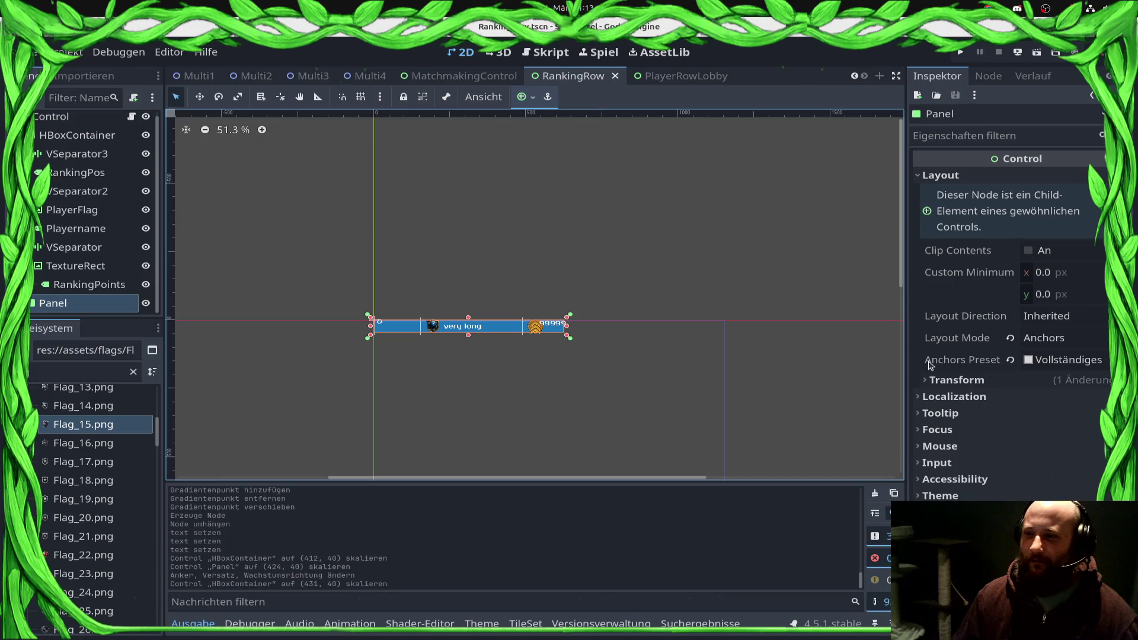
{"action": "left_click", "coordinate": [83, 285]}
{"action": "left_click", "coordinate": [93, 175]}
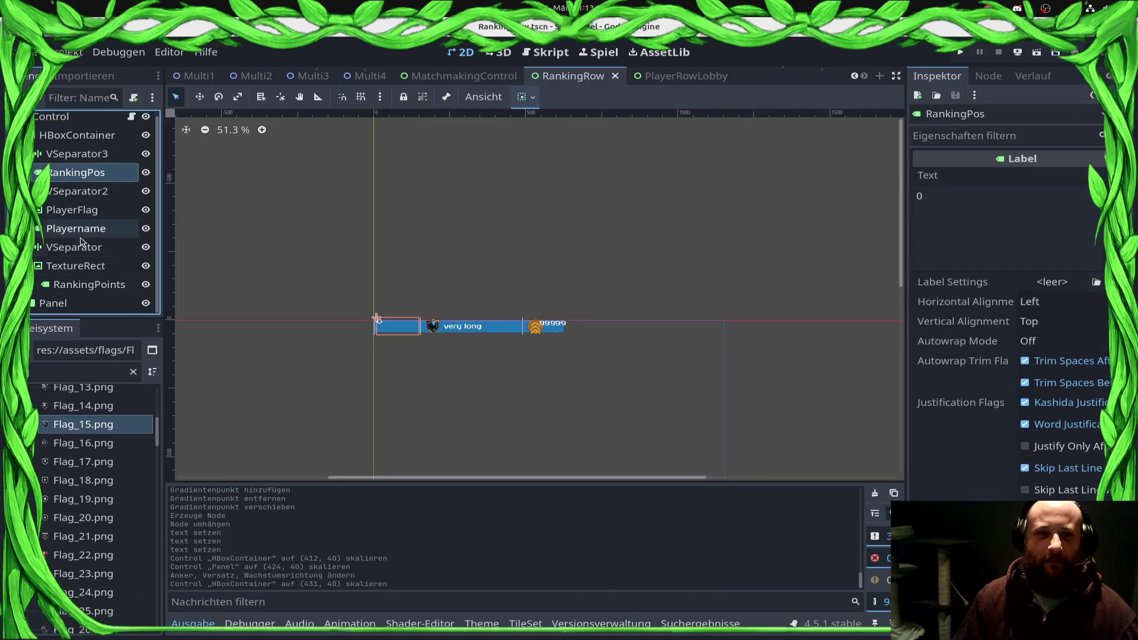
{"action": "double_click", "coordinate": [77, 228]}
{"action": "scroll", "coordinate": [1026, 379], "scroll_direction": "down", "scroll_amount": 3}
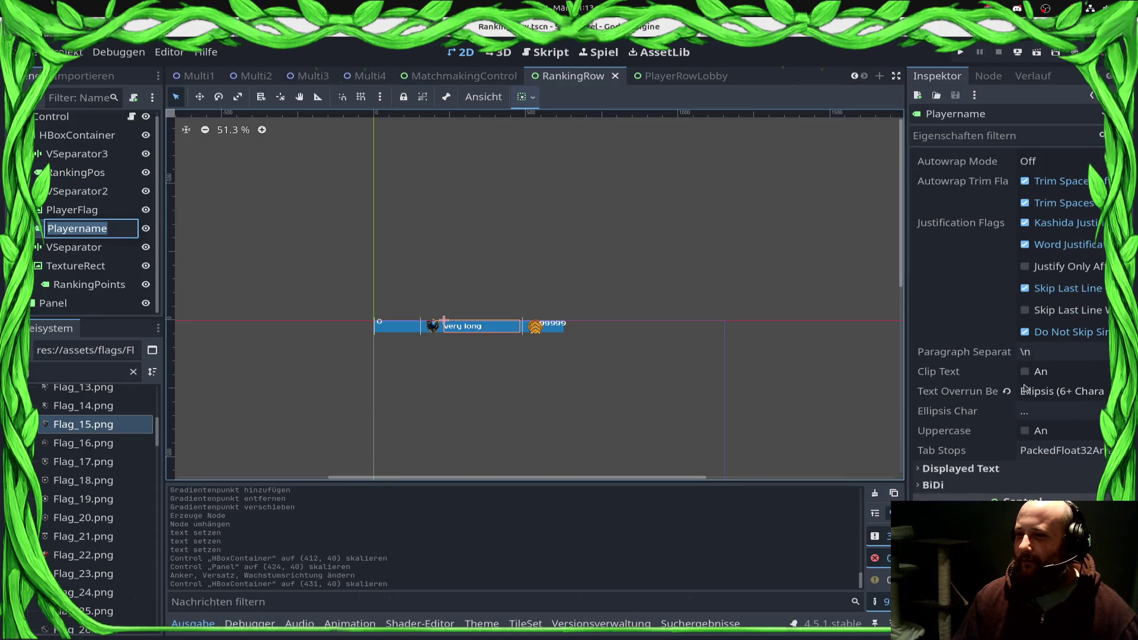
{"action": "left_click", "coordinate": [1052, 396]}
{"action": "left_click", "coordinate": [1052, 396]}
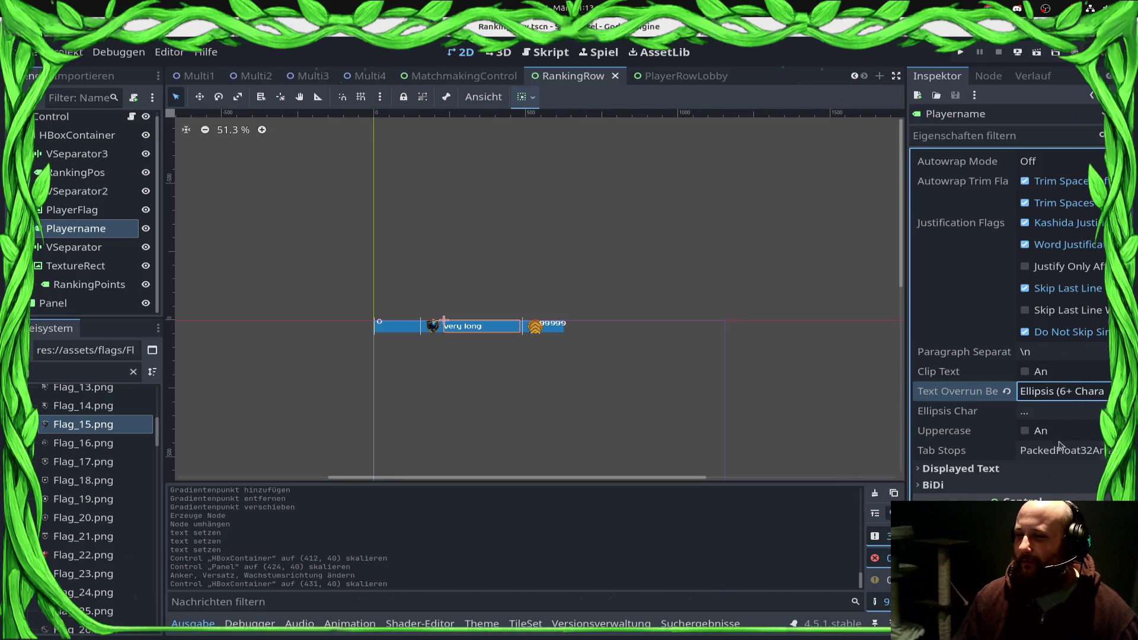
{"action": "scroll", "coordinate": [1061, 451], "scroll_direction": "up", "scroll_amount": 3}
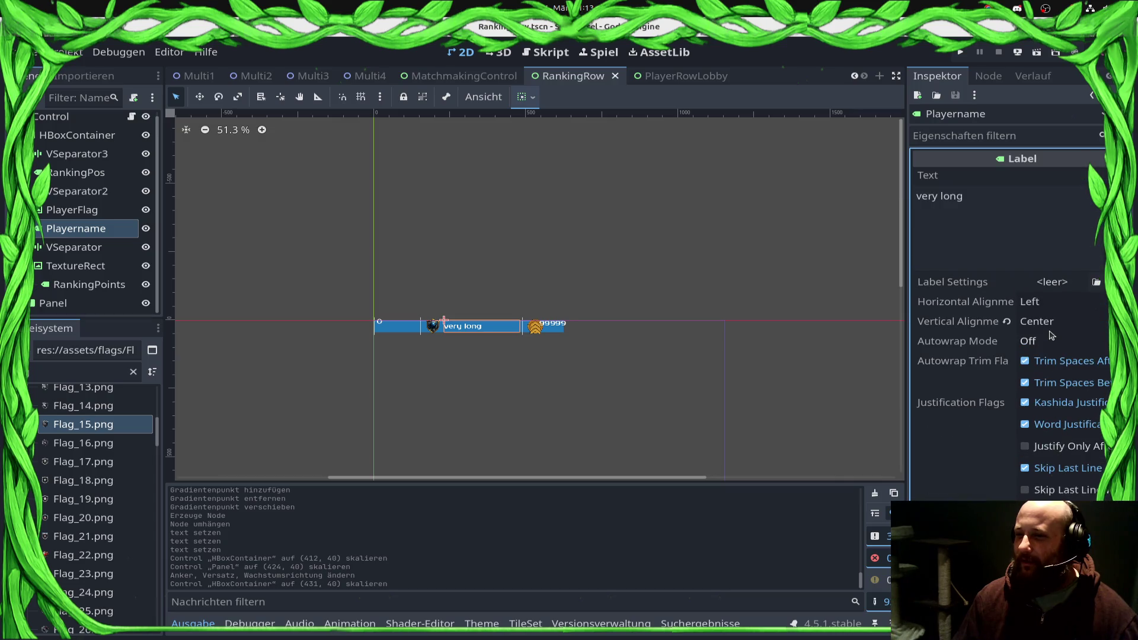
Step: Set the PlayerRowLobby Label's Text Overrun Behavior to Word Ellipsis
{"action": "key", "text": "ctrl+s"}
{"action": "left_click", "coordinate": [649, 80]}
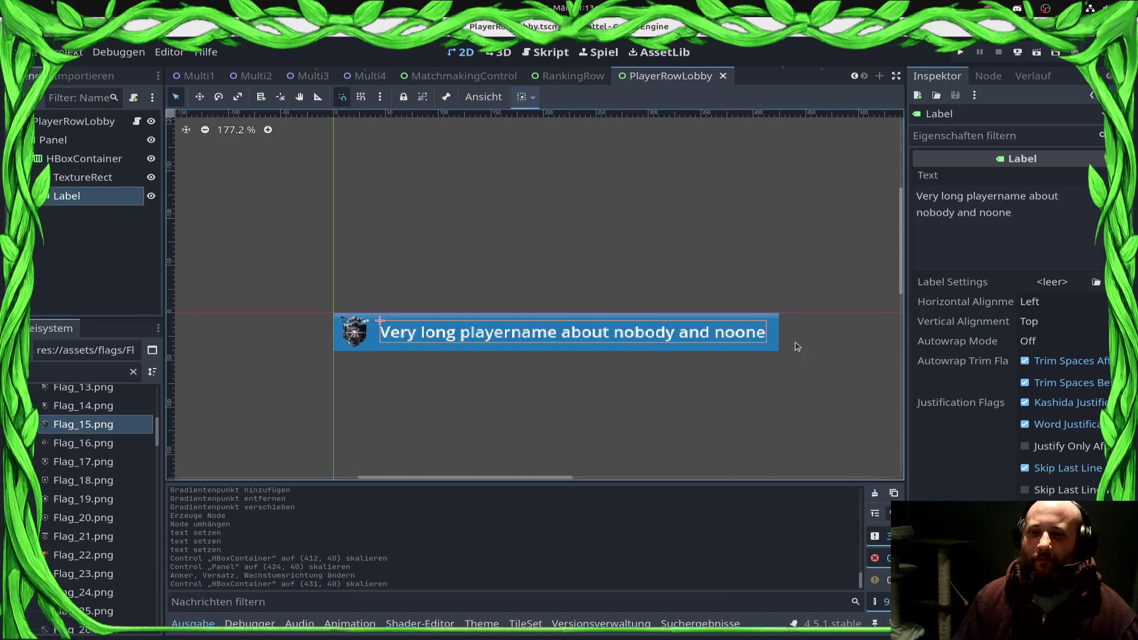
{"action": "scroll", "coordinate": [1048, 439], "scroll_direction": "down", "scroll_amount": 3}
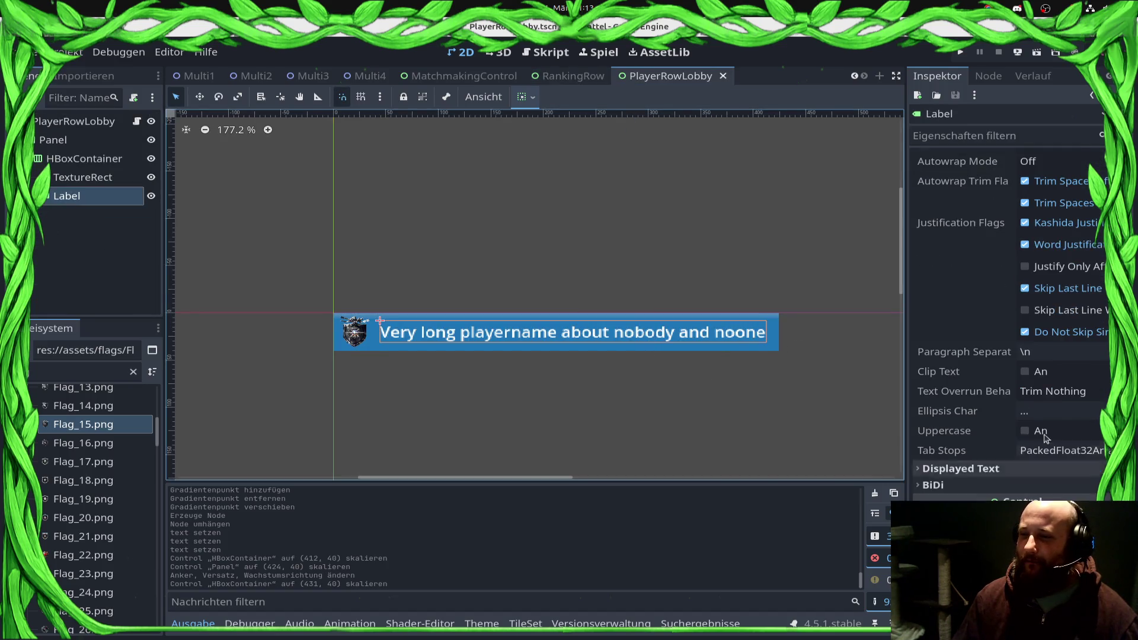
{"action": "left_click", "coordinate": [1059, 391]}
{"action": "left_click", "coordinate": [1044, 486]}
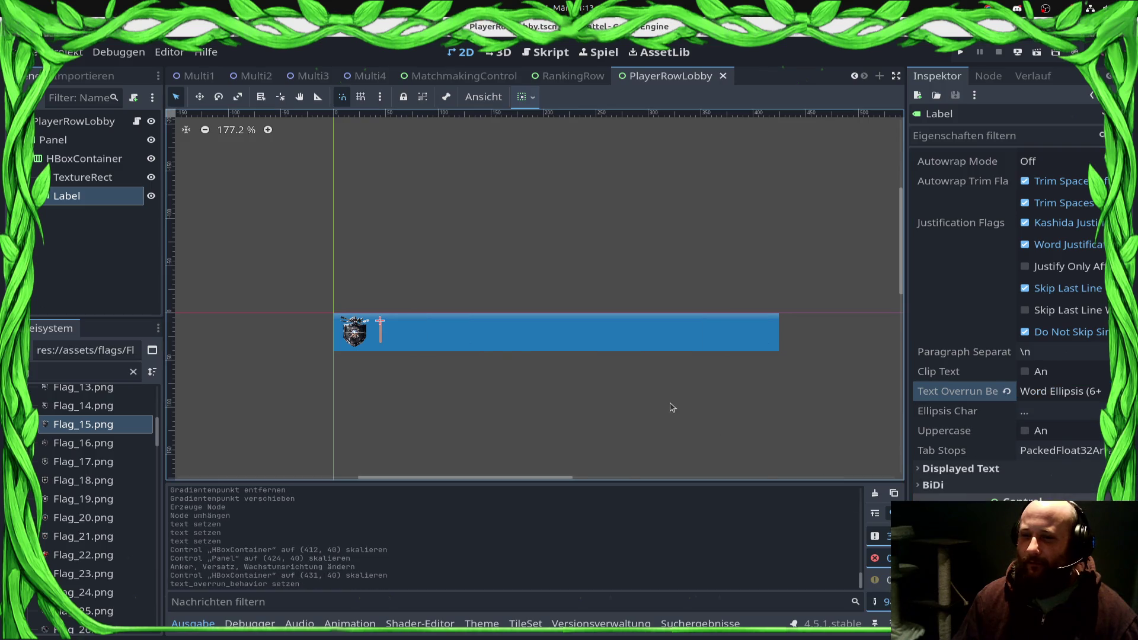
{"action": "left_click", "coordinate": [1069, 392]}
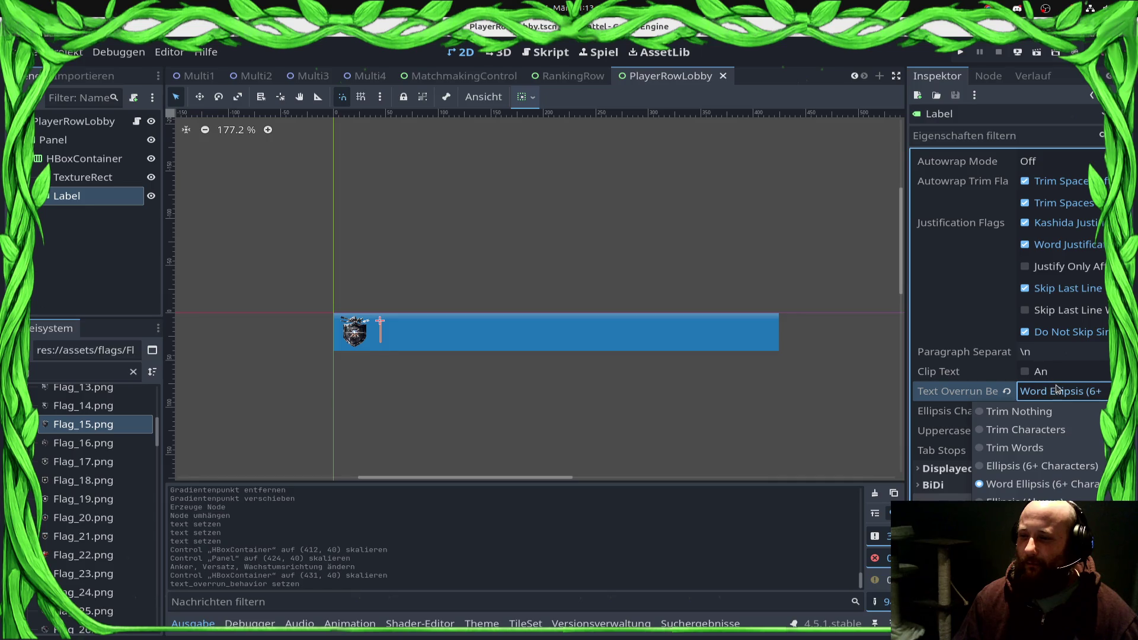
{"action": "left_click", "coordinate": [1058, 371]}
{"action": "left_click", "coordinate": [1078, 392]}
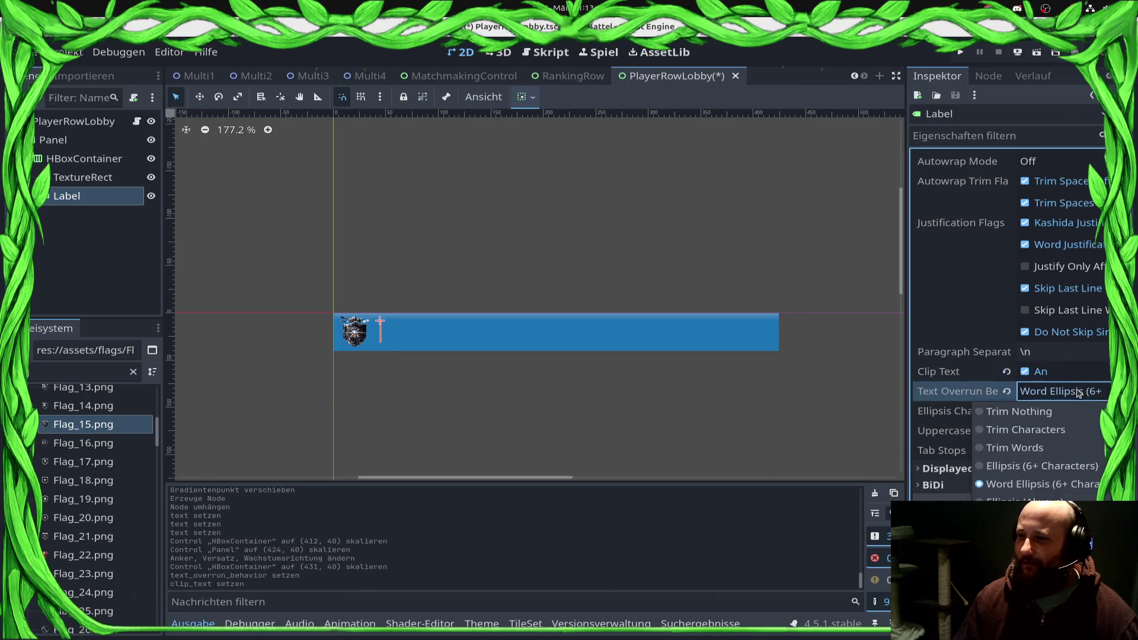
{"action": "left_click", "coordinate": [1022, 374]}
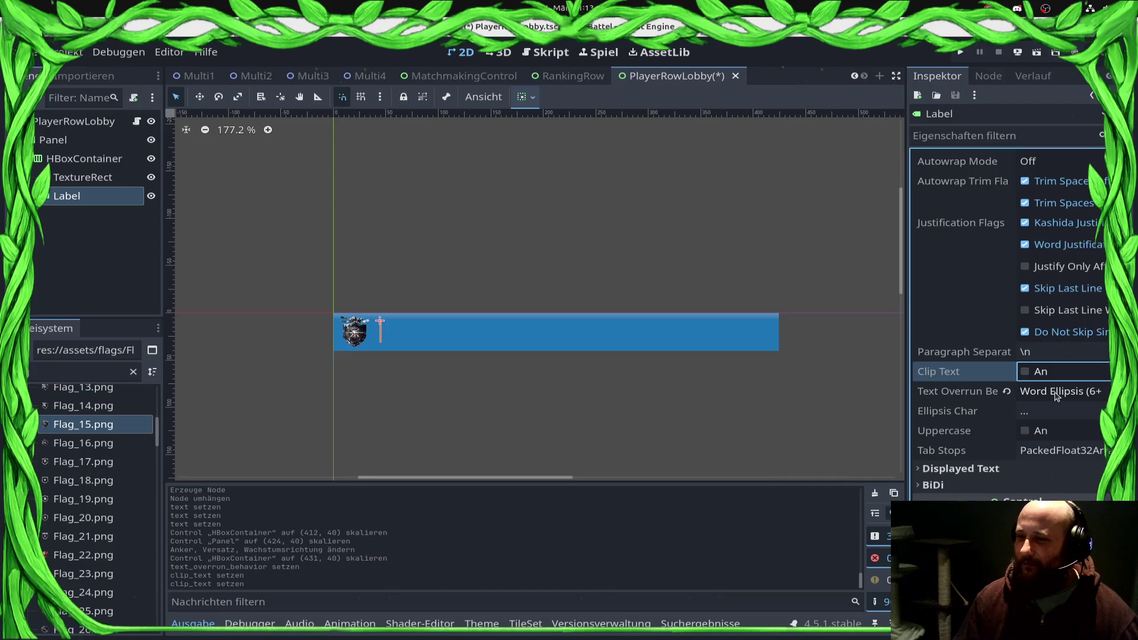
{"action": "left_click", "coordinate": [1057, 393]}
{"action": "scroll", "coordinate": [1055, 415], "scroll_direction": "up", "scroll_amount": 3}
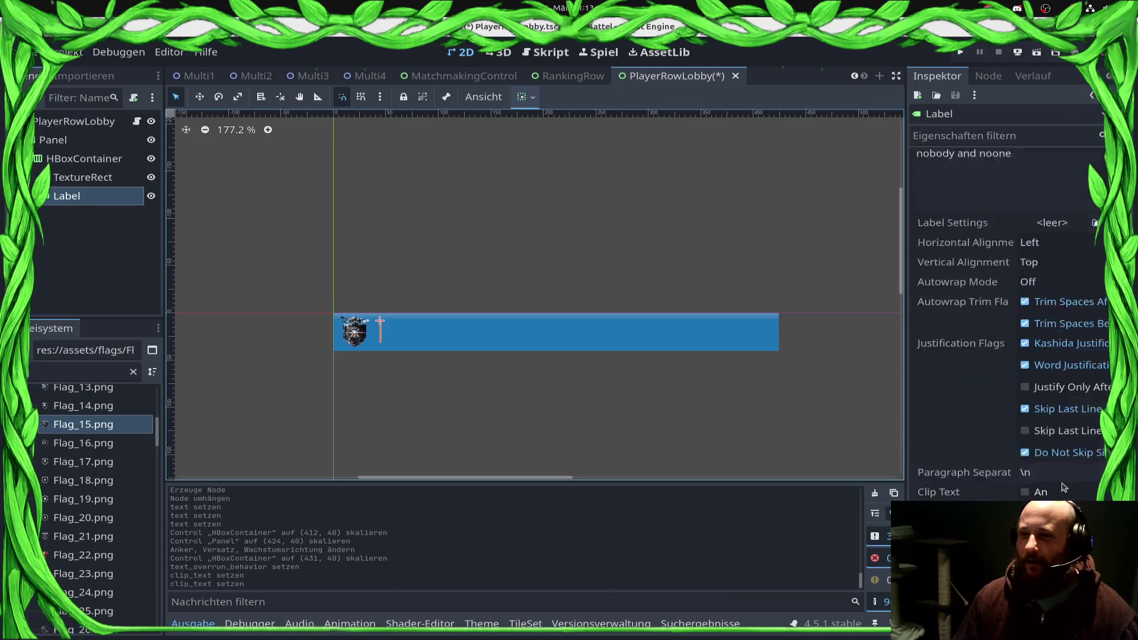
{"action": "scroll", "coordinate": [1050, 463], "scroll_direction": "down", "scroll_amount": 5}
Step: Set the Label's Custom Minimum Size X to 350 and save the scene
{"action": "left_click", "coordinate": [928, 398]}
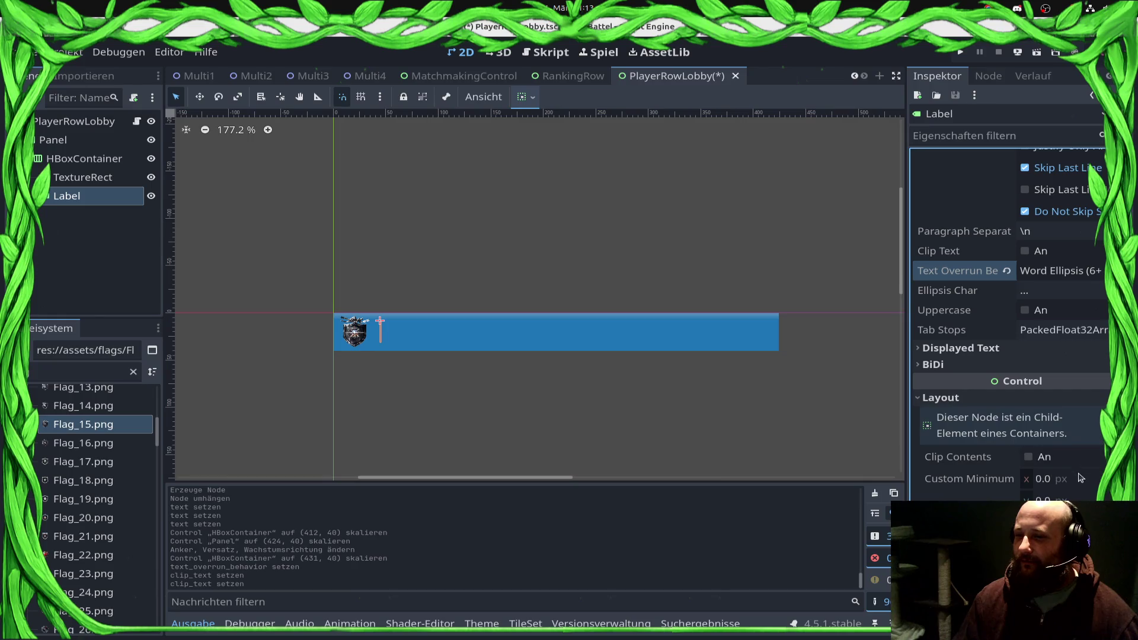
{"action": "left_click", "coordinate": [1078, 482]}
{"action": "key", "text": "Return"}
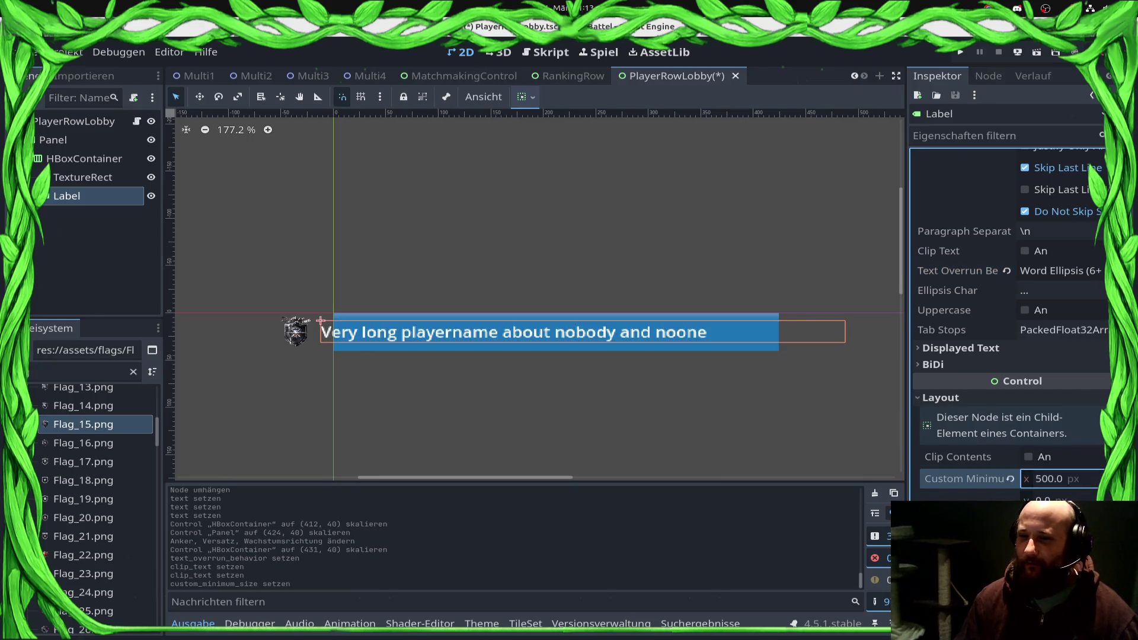
{"action": "type", "text": "00"}
{"action": "key", "text": "Return"}
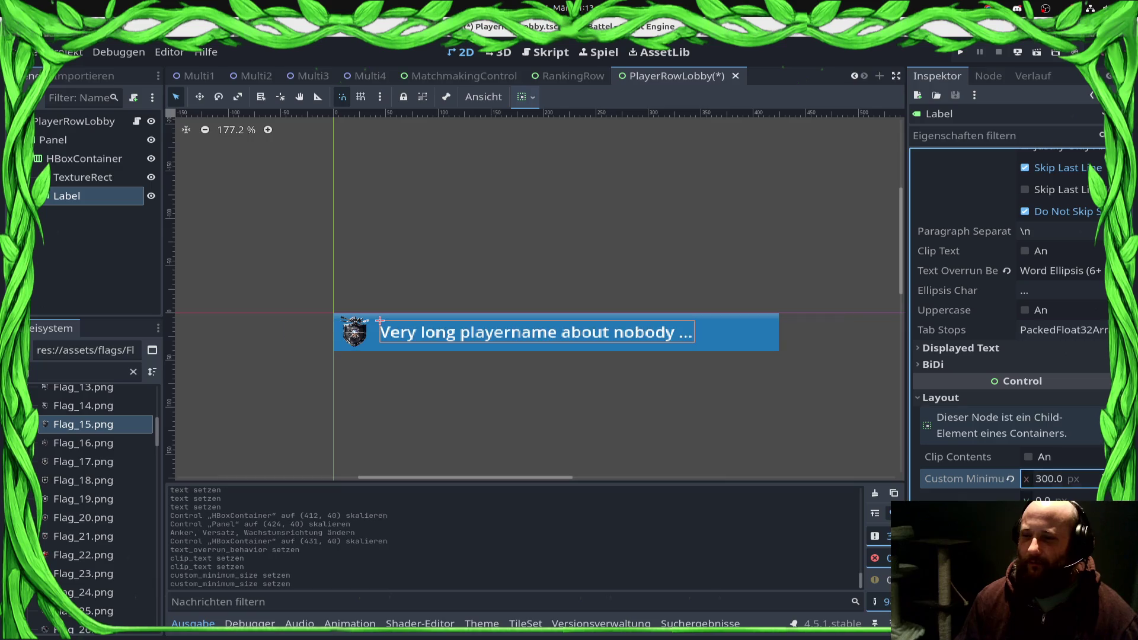
{"action": "key", "text": "Tab"}
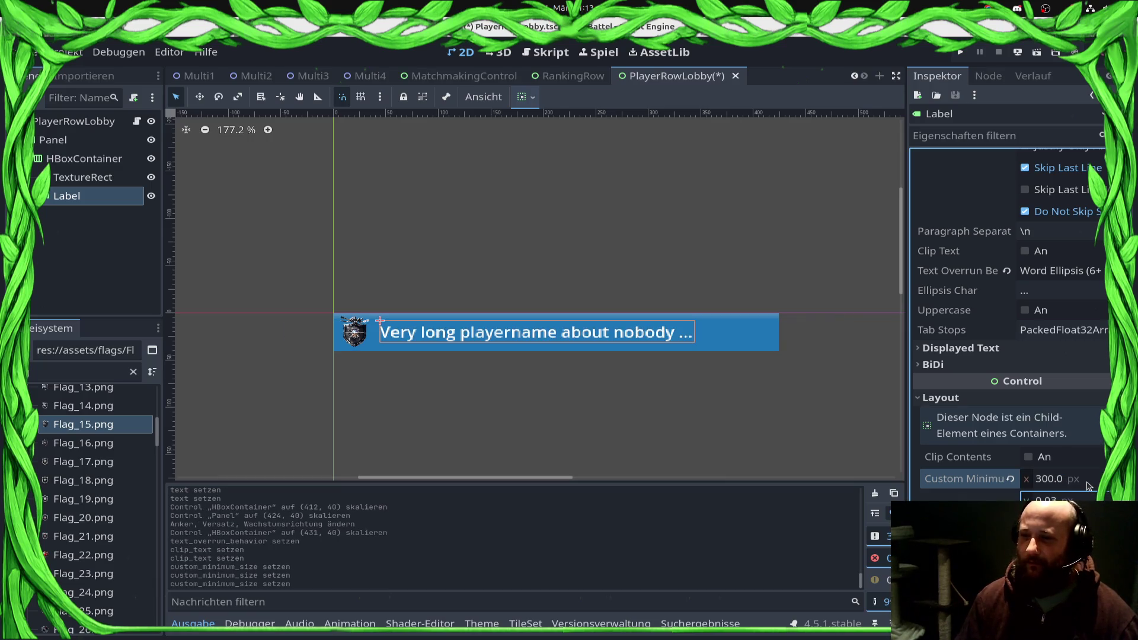
{"action": "type", "text": "0"}
{"action": "key", "text": "Return"}
{"action": "key", "text": "ctrl+s"}
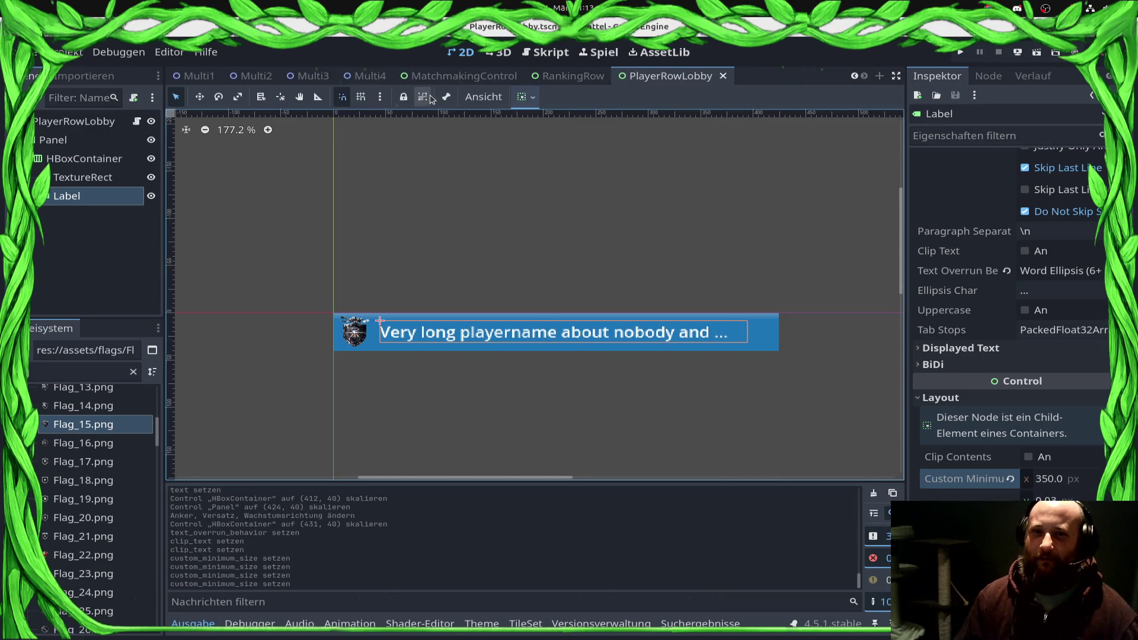
Step: Cycle through the scene tabs, ending on MatchmakingControl
{"action": "left_click", "coordinate": [544, 80]}
{"action": "left_click", "coordinate": [657, 80]}
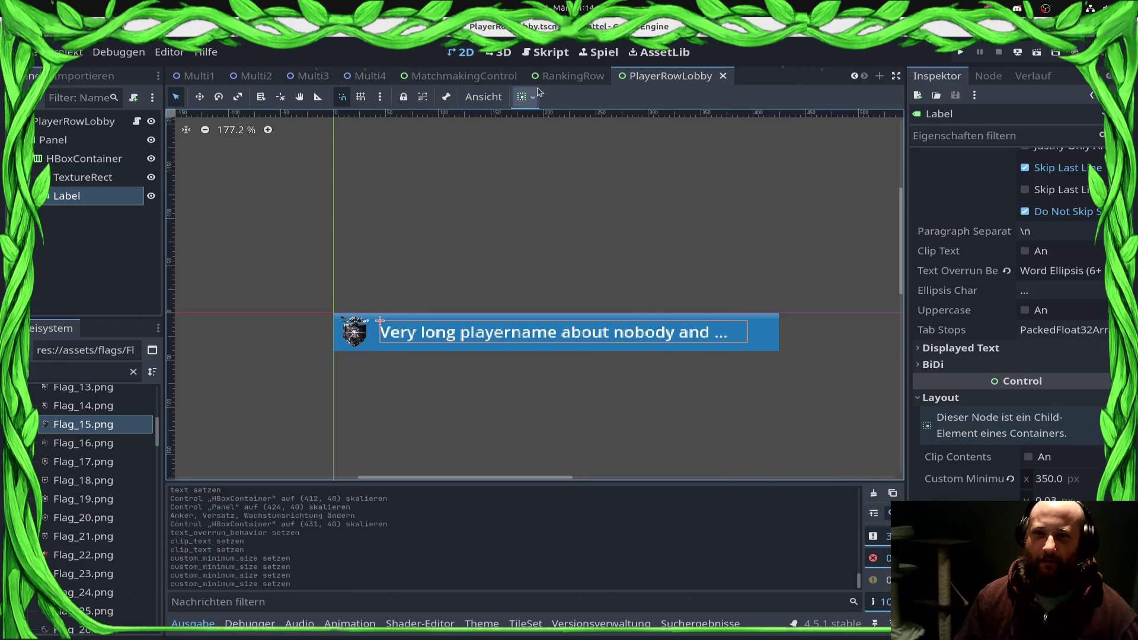
{"action": "left_click", "coordinate": [573, 76]}
{"action": "left_click", "coordinate": [464, 76]}
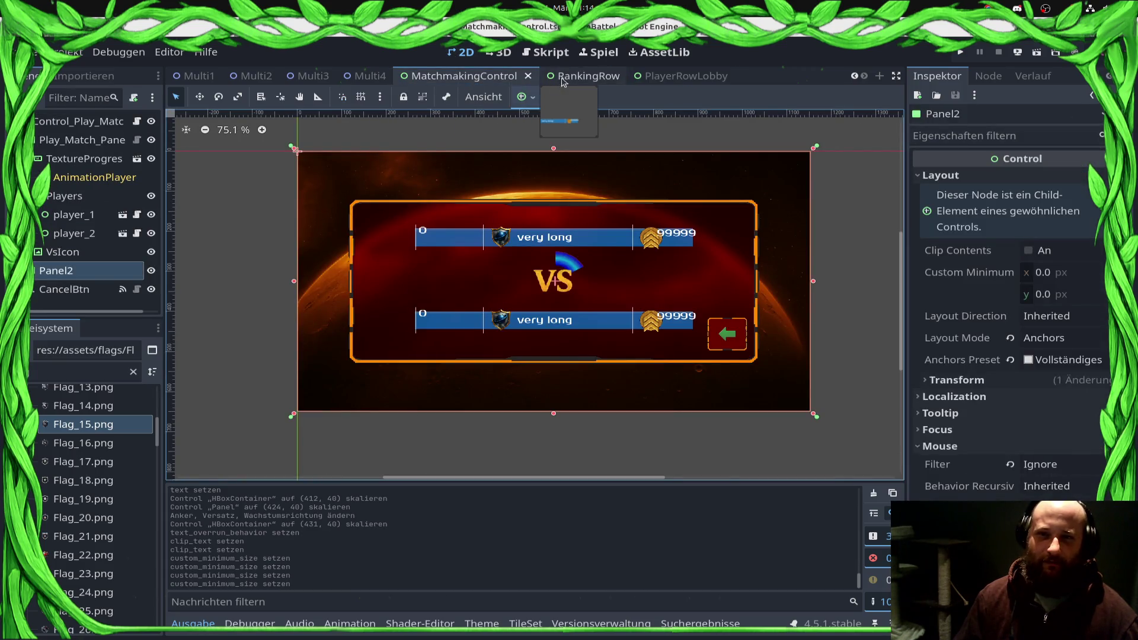
Step: Move through the RankingRow, PlayerRowLobby and MultiplayerLobby scenes to HostMatchControl
{"action": "left_click", "coordinate": [564, 77]}
{"action": "left_click", "coordinate": [713, 83]}
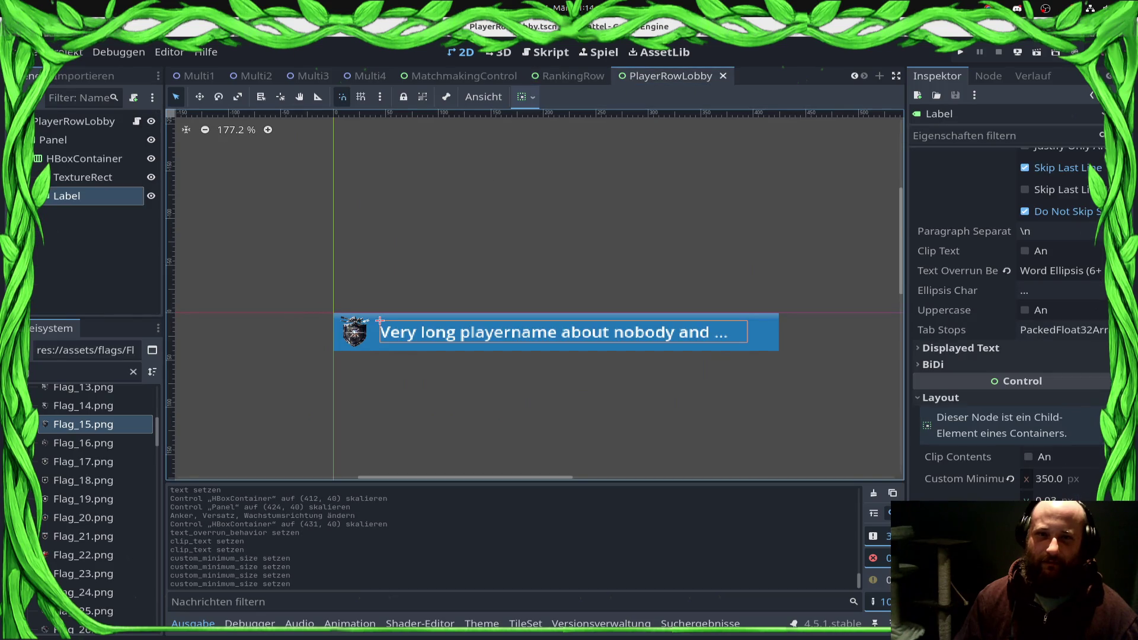
{"action": "scroll", "coordinate": [409, 76], "scroll_direction": "up", "scroll_amount": 3}
{"action": "left_click", "coordinate": [202, 76]}
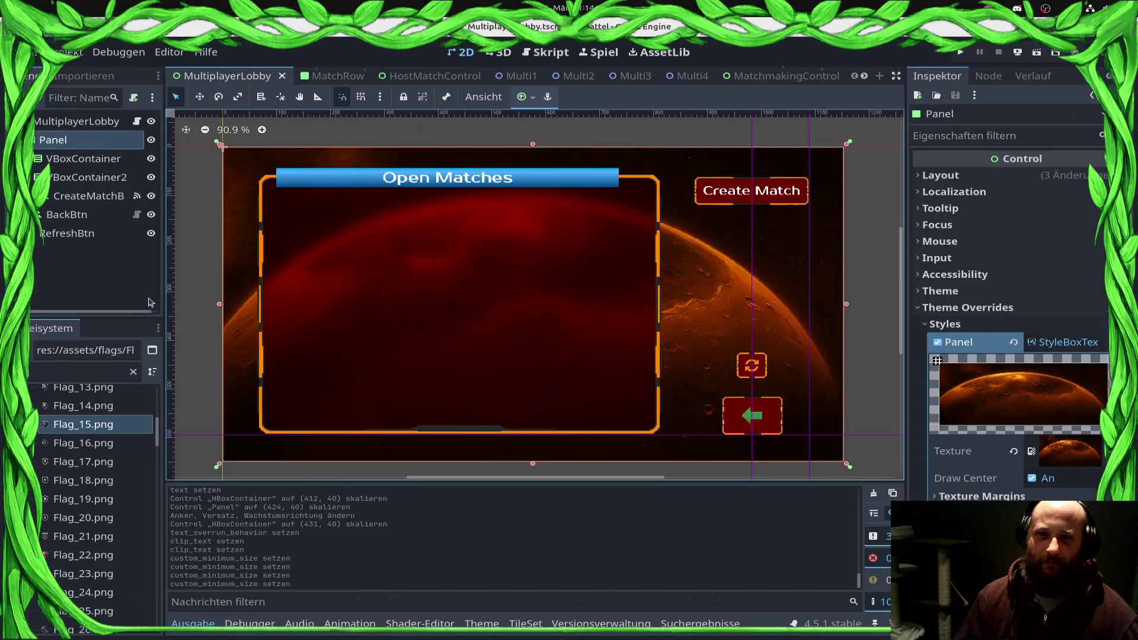
{"action": "left_click", "coordinate": [419, 76]}
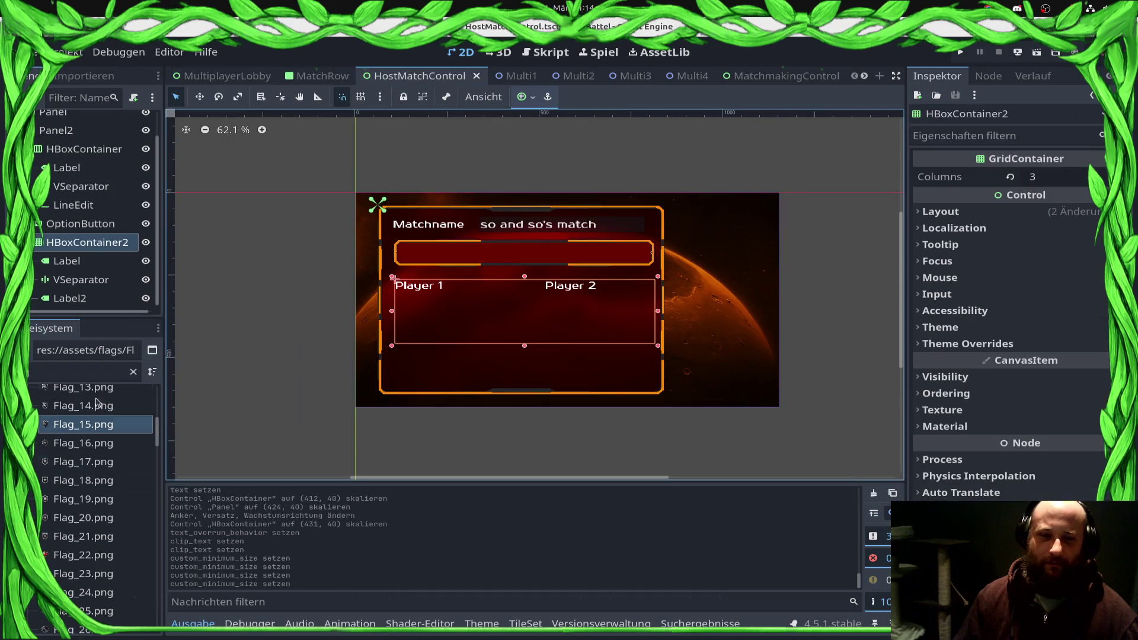
Step: Filter the FileSystem to 'PlayerRow' and drag the PlayerRowLobby scene into HostMatchControl
{"action": "left_click", "coordinate": [83, 372]}
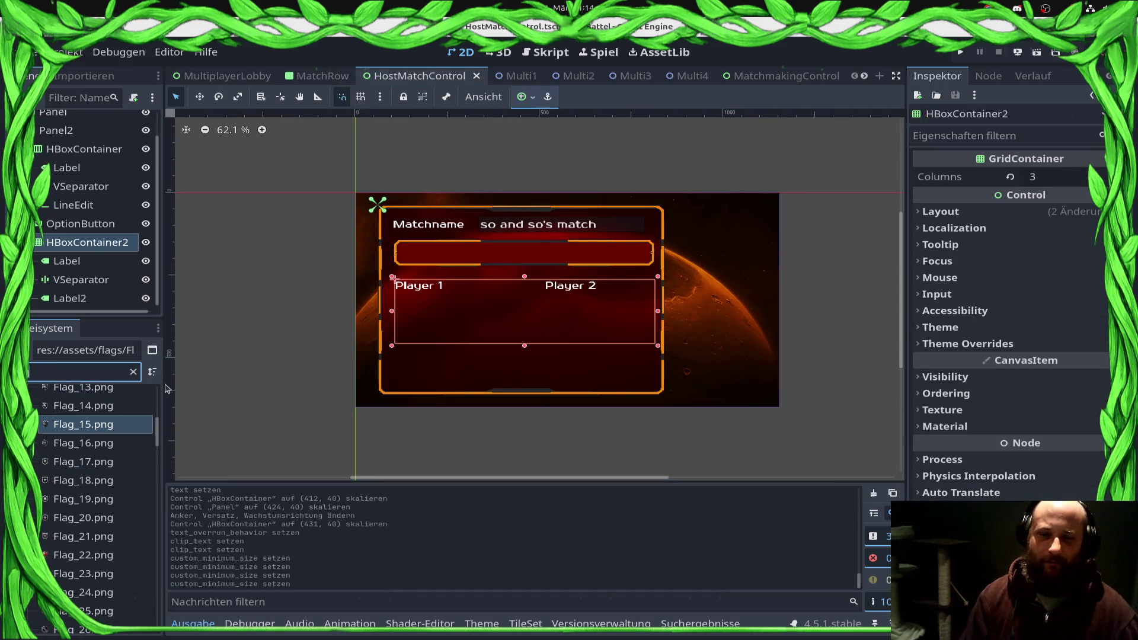
{"action": "type", "text": ".gd"}
{"action": "type", "text": "l"}
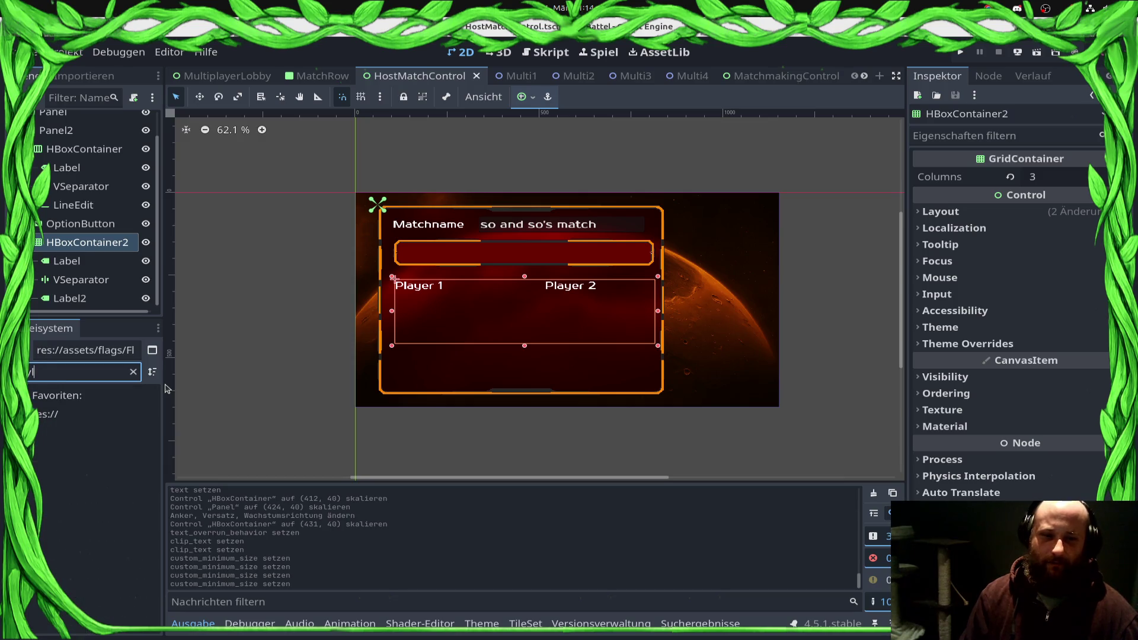
{"action": "key", "text": "BackSpace"}
{"action": "key", "text": "BackSpace"}
{"action": "type", "text": "erlo"}
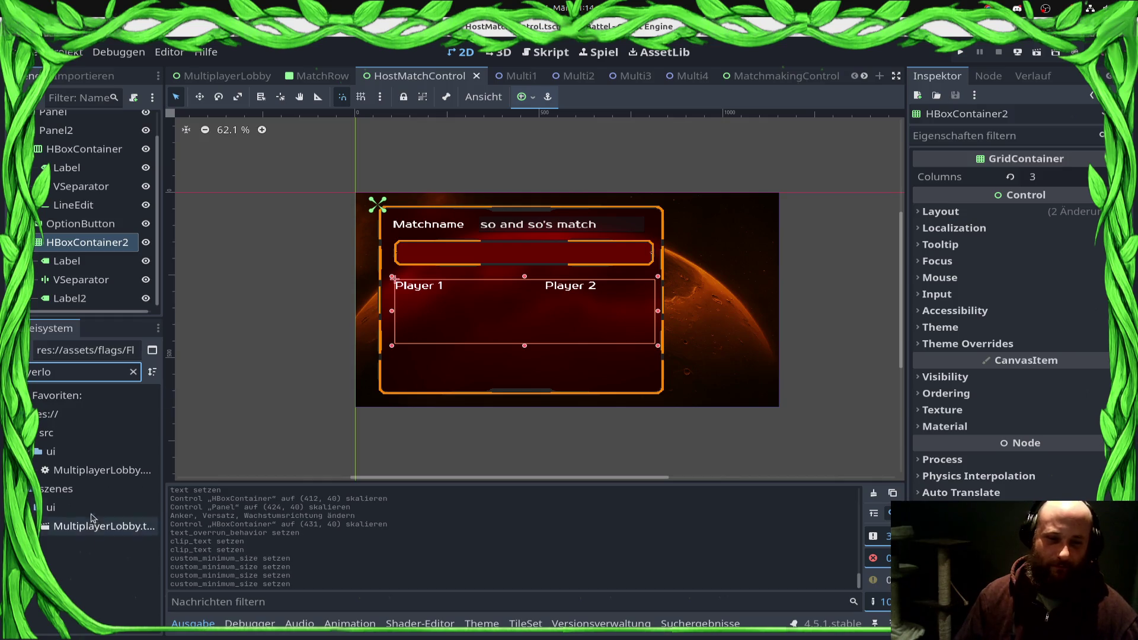
{"action": "key", "text": "BackSpace"}
{"action": "key", "text": "BackSpace"}
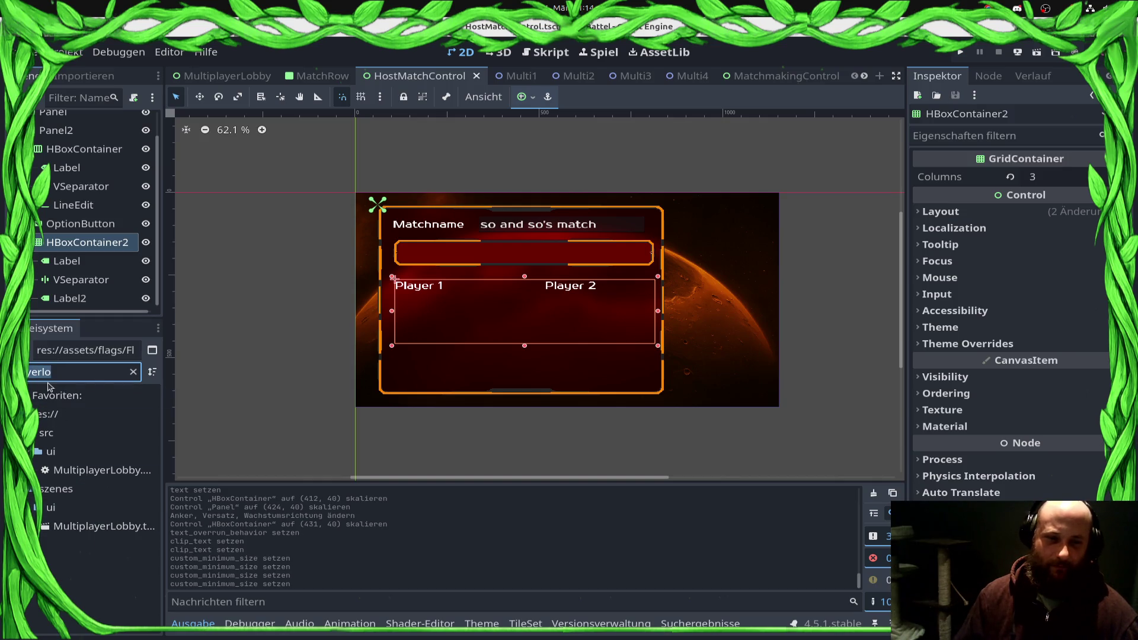
{"action": "scroll", "coordinate": [50, 387], "scroll_direction": "down", "scroll_amount": 10}
{"action": "type", "text": "Row"}
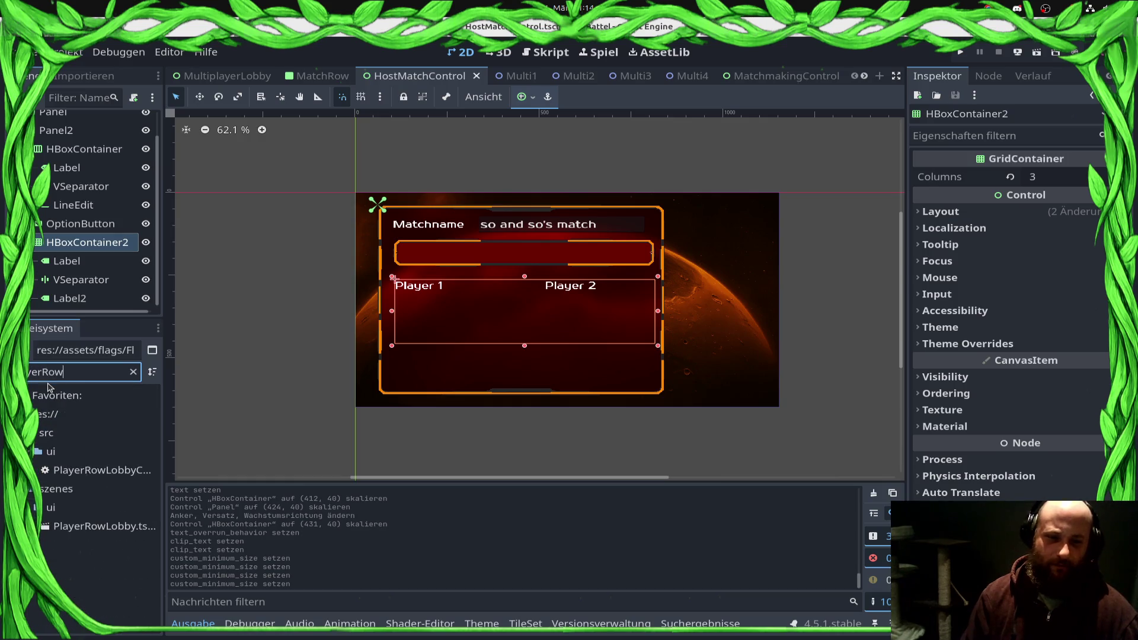
{"action": "left_click", "coordinate": [68, 527]}
{"action": "left_click_drag", "start_coordinate": [68, 527], "coordinate": [80, 243]}
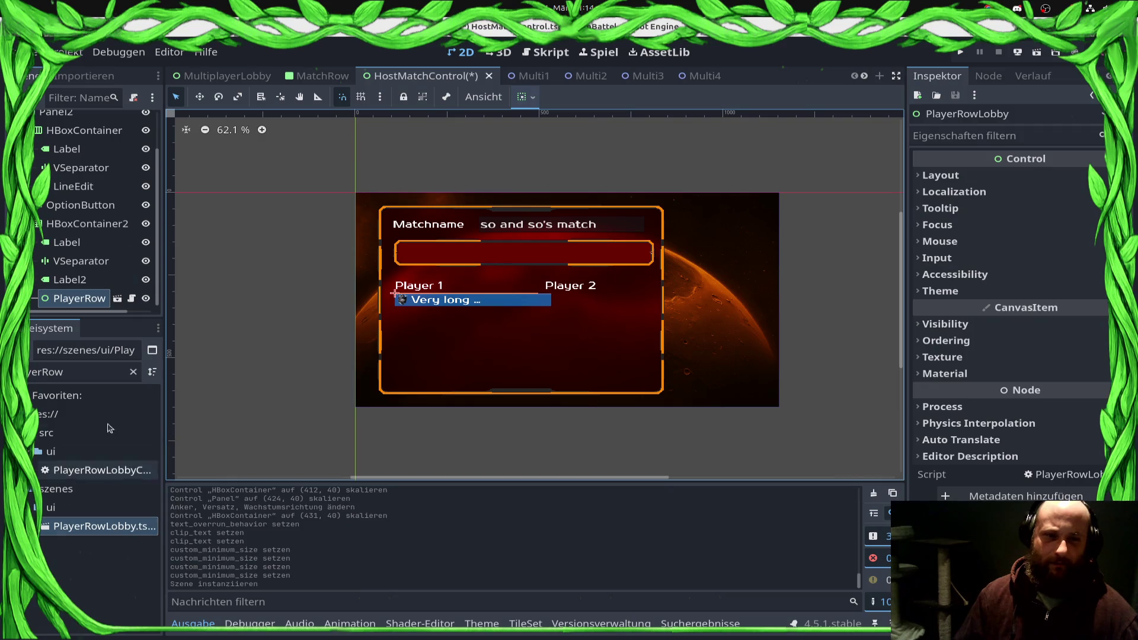
Step: Duplicate the VSeparator node twice, placing the first copy below Label2
{"action": "left_click", "coordinate": [113, 262]}
{"action": "key", "text": "ctrl+d"}
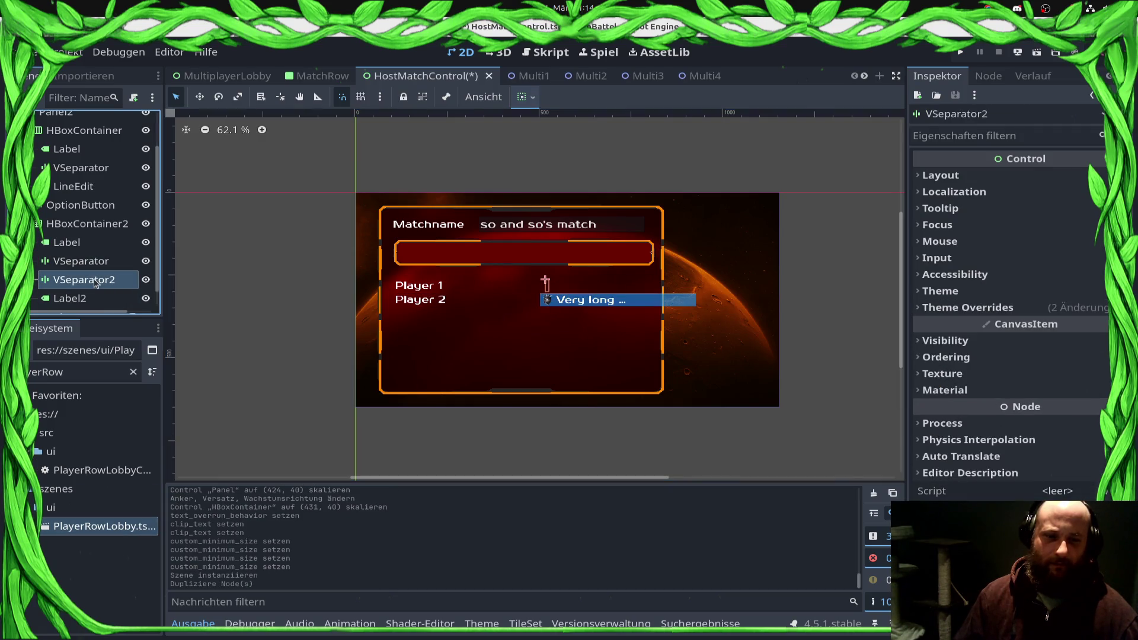
{"action": "left_click_drag", "start_coordinate": [95, 283], "coordinate": [89, 305]}
{"action": "right_click", "coordinate": [86, 280]}
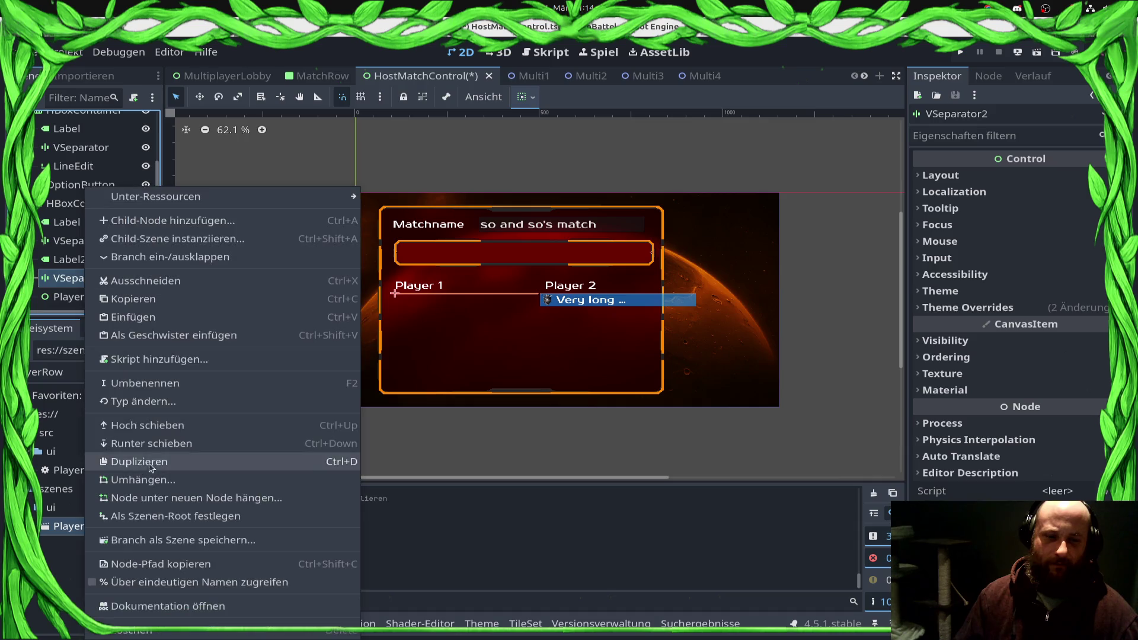
{"action": "left_click", "coordinate": [146, 460]}
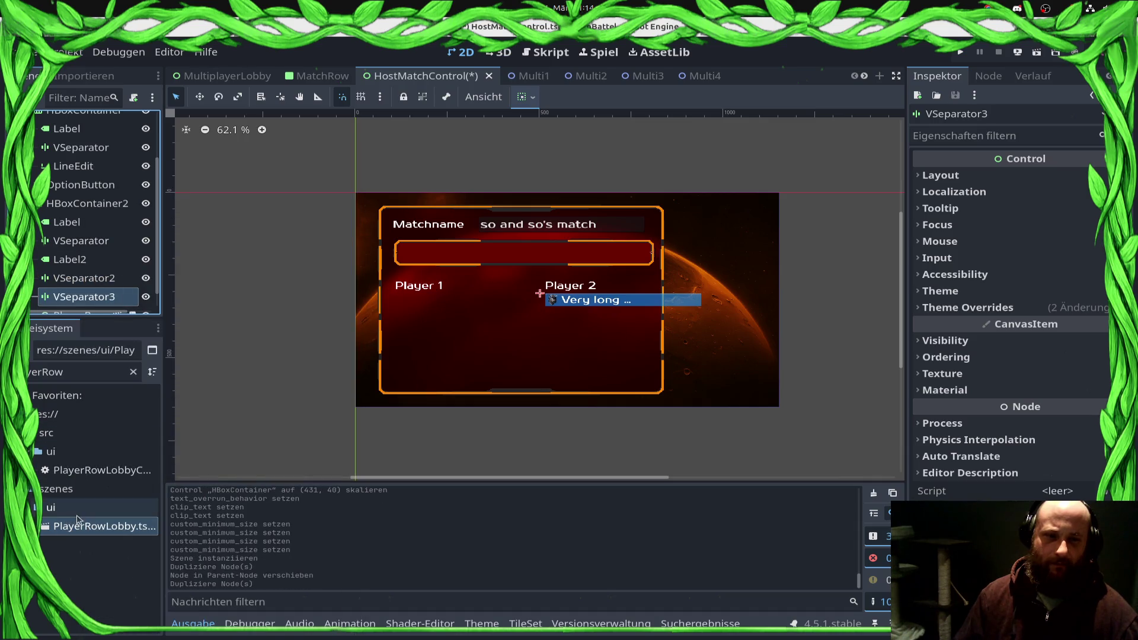
{"action": "scroll", "coordinate": [106, 261], "scroll_direction": "down", "scroll_amount": 1}
{"action": "right_click", "coordinate": [86, 278]}
{"action": "left_click", "coordinate": [68, 271]}
Step: Delete VSeparator2, move VSeparator3 below PlayerRow, and save HostMatchControl
{"action": "left_click", "coordinate": [70, 261]}
{"action": "right_click", "coordinate": [70, 261]}
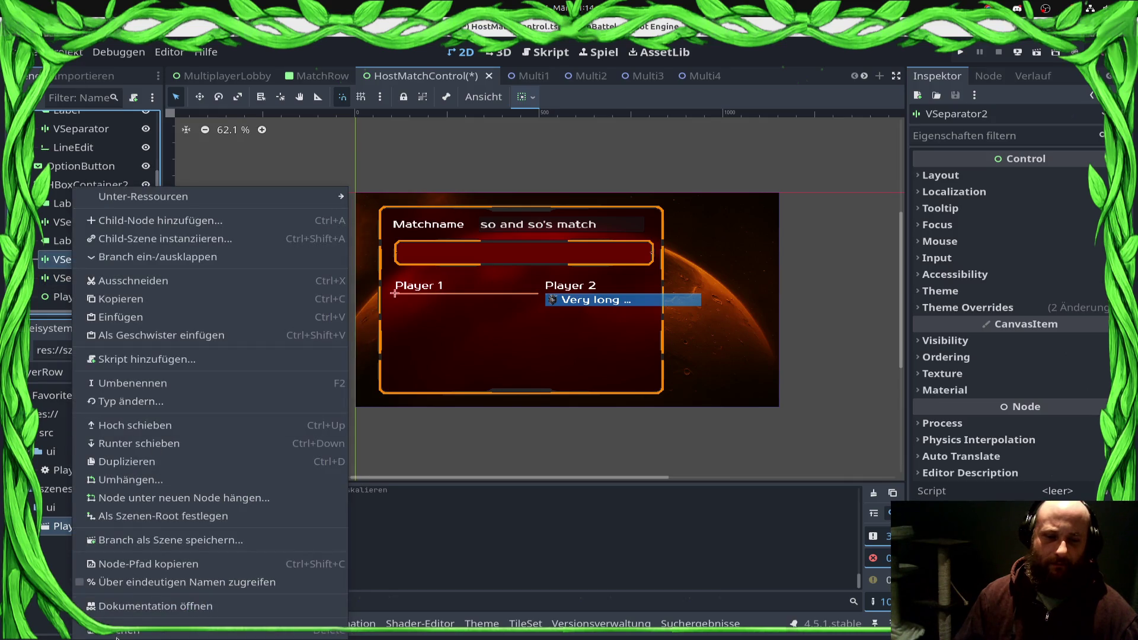
{"action": "left_click", "coordinate": [116, 632]}
{"action": "left_click", "coordinate": [576, 335]}
{"action": "left_click", "coordinate": [83, 278]}
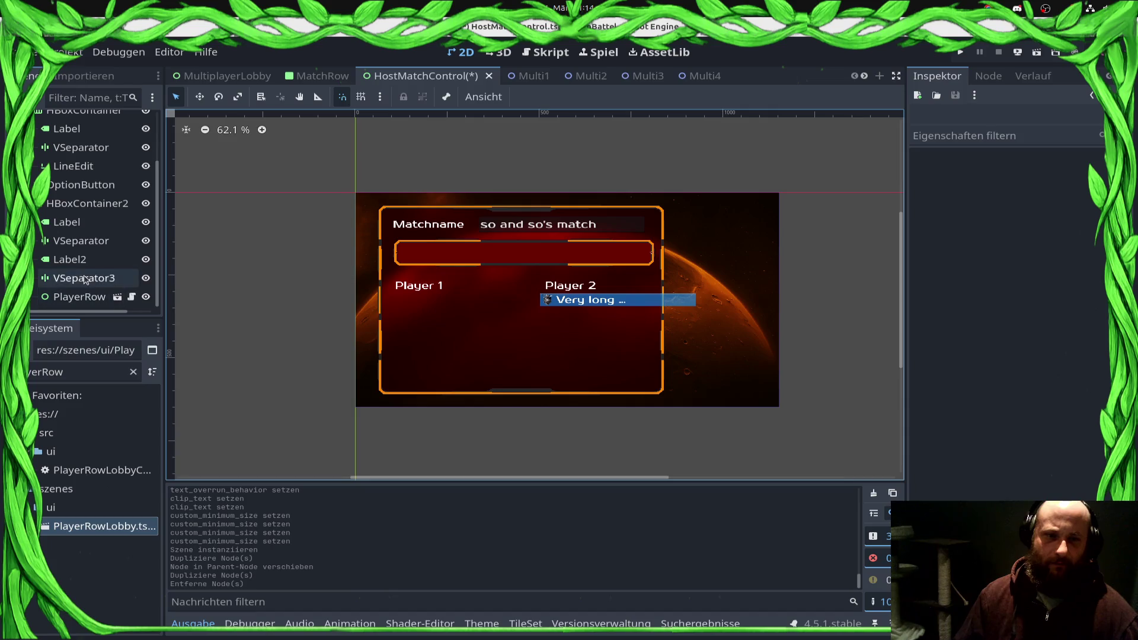
{"action": "right_click", "coordinate": [89, 279]}
{"action": "left_click", "coordinate": [72, 285]}
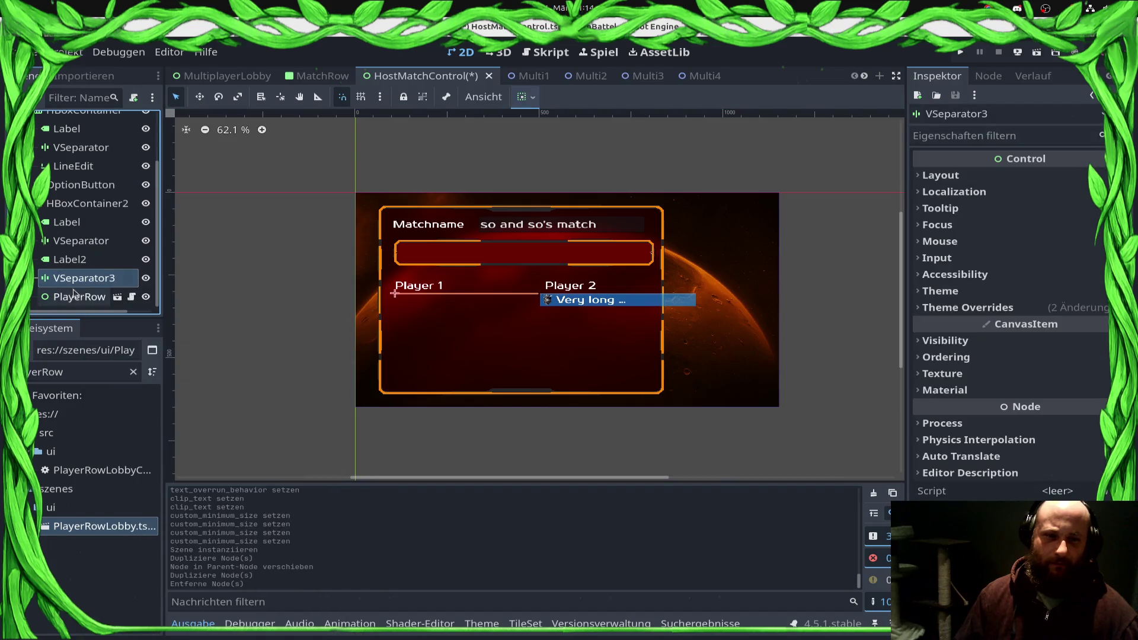
{"action": "right_click", "coordinate": [74, 279]}
{"action": "left_click", "coordinate": [146, 443]}
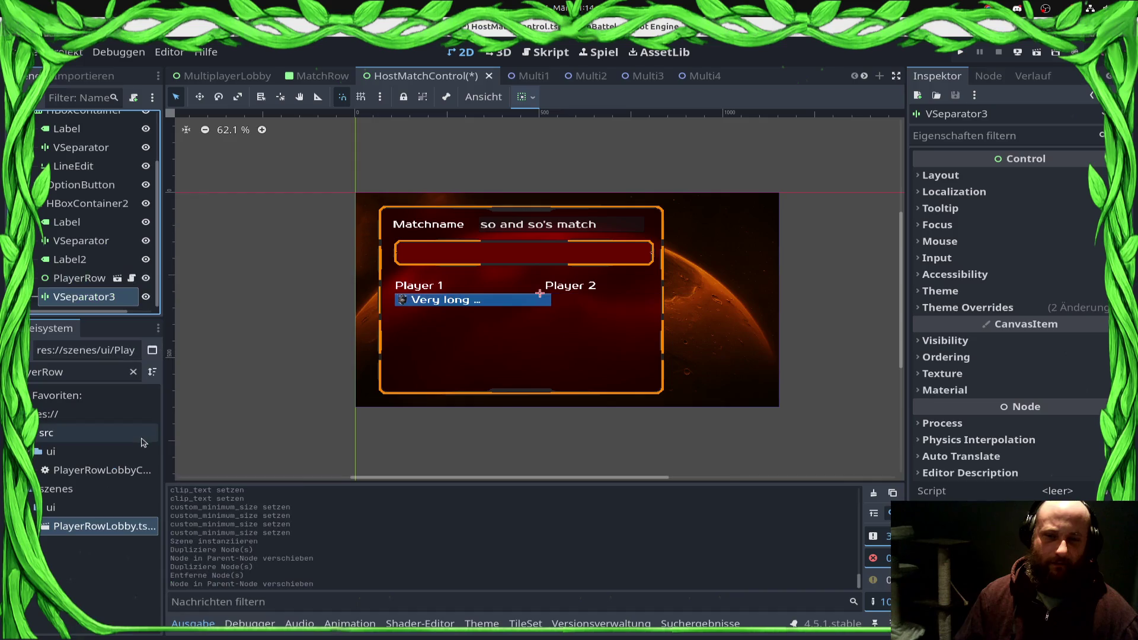
{"action": "key", "text": "ctrl+s"}
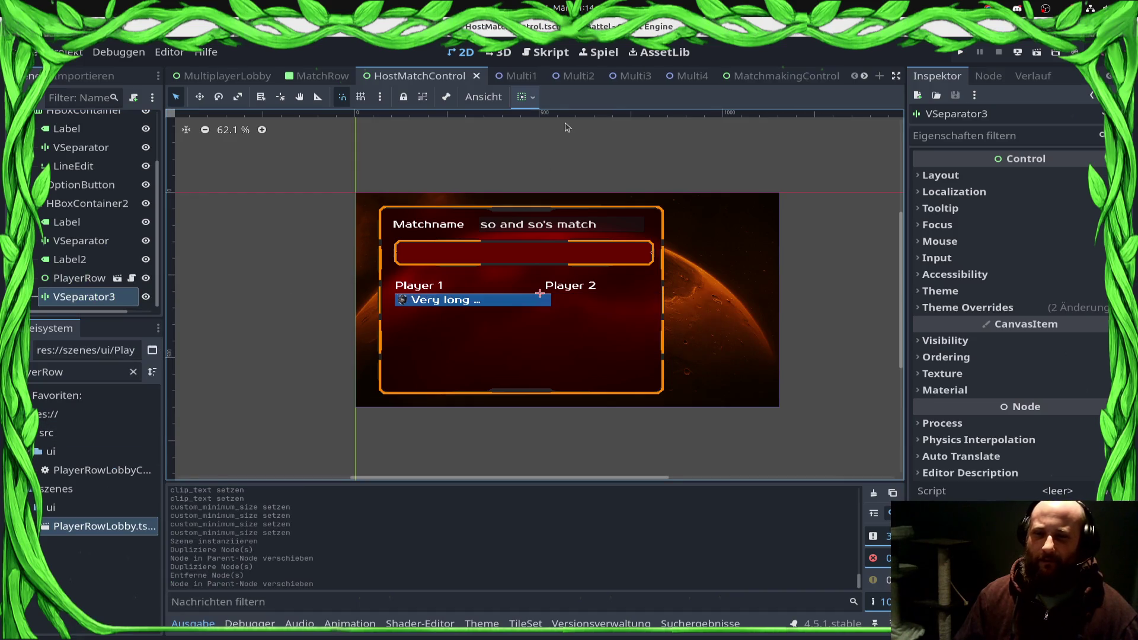
Step: Open the PlayerRowLobby scene and select its HBoxContainer node
{"action": "left_click", "coordinate": [456, 325]}
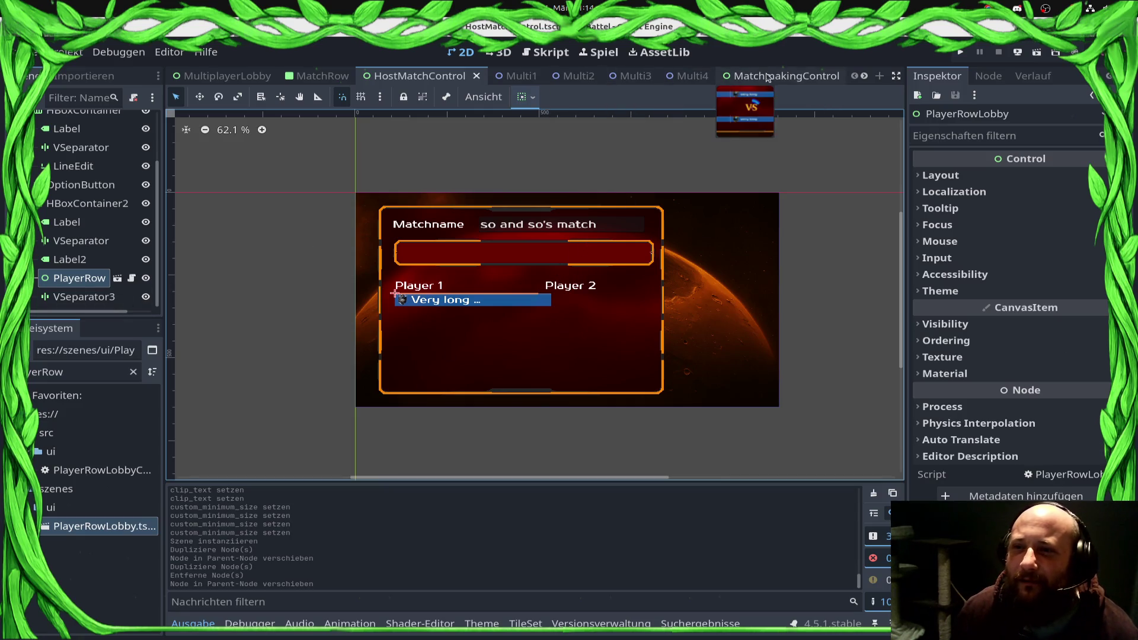
{"action": "scroll", "coordinate": [765, 76], "scroll_direction": "down", "scroll_amount": 3}
{"action": "left_click", "coordinate": [664, 75]}
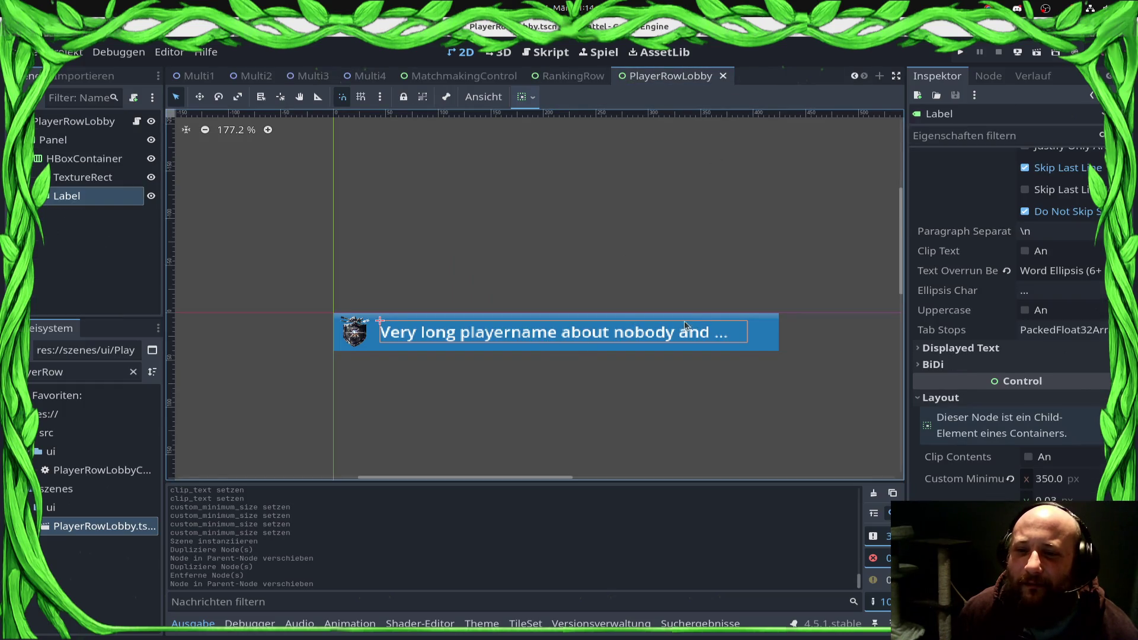
{"action": "left_click", "coordinate": [75, 121]}
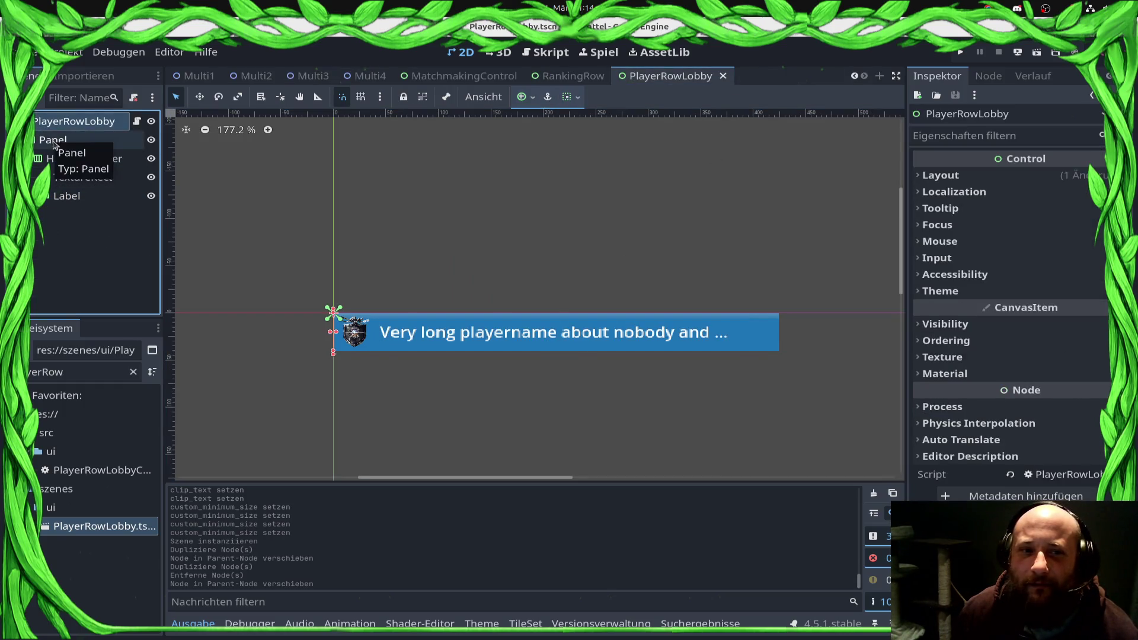
{"action": "left_click", "coordinate": [53, 143]}
{"action": "left_click", "coordinate": [83, 158]}
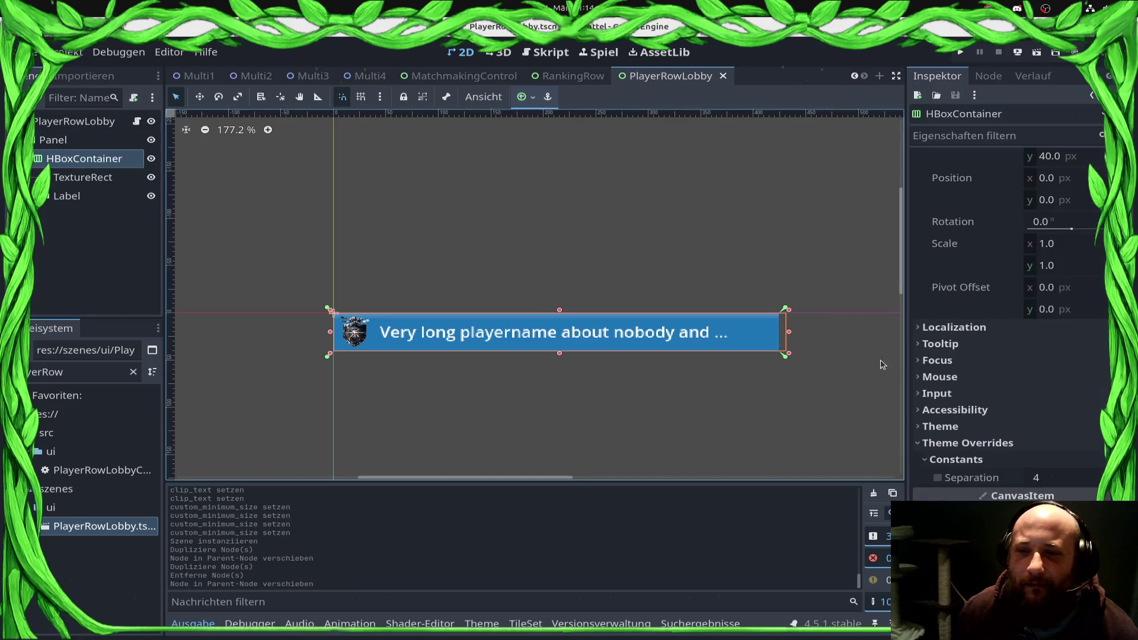
Step: Narrow the HBoxContainer to 424 px and the Panel to 394 px, save, and return to MatchmakingControl
{"action": "left_click_drag", "start_coordinate": [789, 336], "coordinate": [784, 332]}
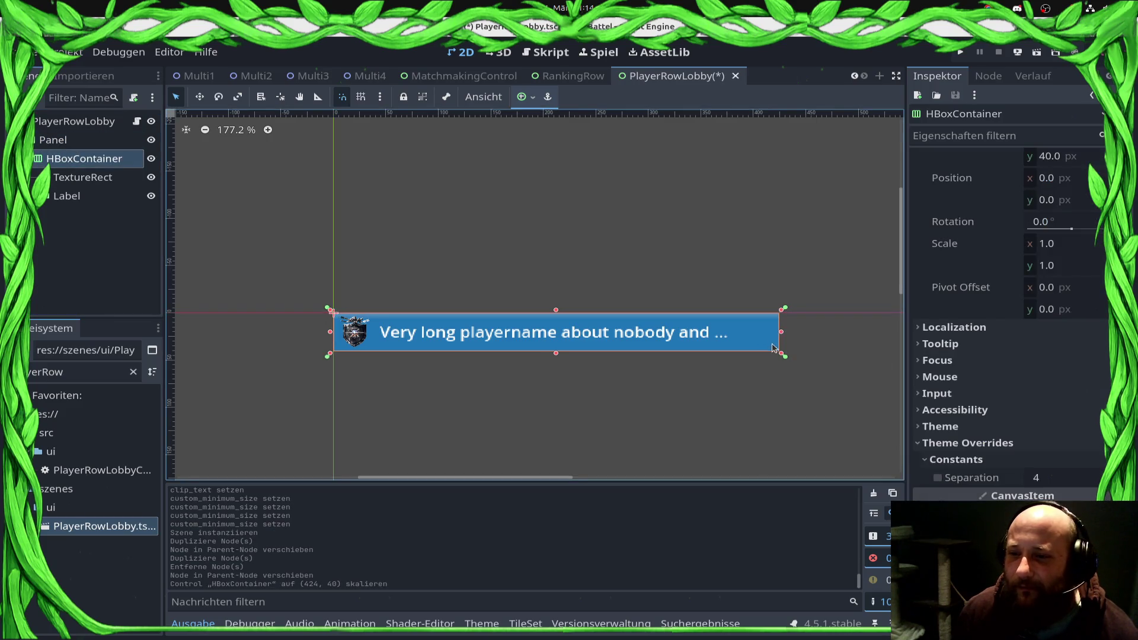
{"action": "left_click", "coordinate": [54, 140]}
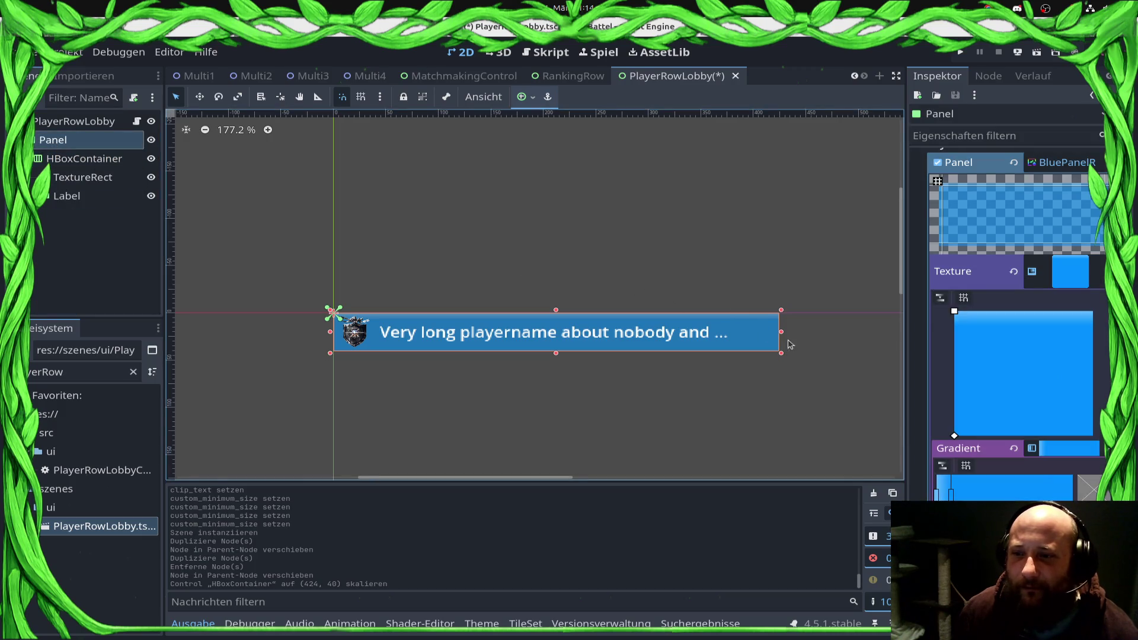
{"action": "left_click_drag", "start_coordinate": [780, 336], "coordinate": [745, 335]}
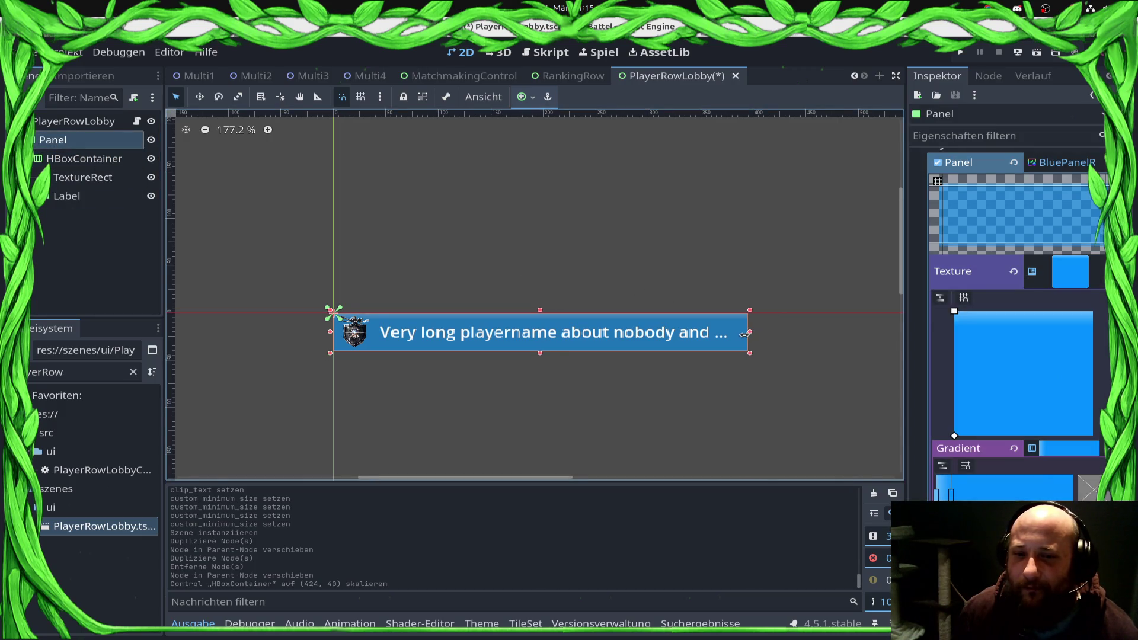
{"action": "key", "text": "ctrl+s"}
{"action": "left_click", "coordinate": [482, 75]}
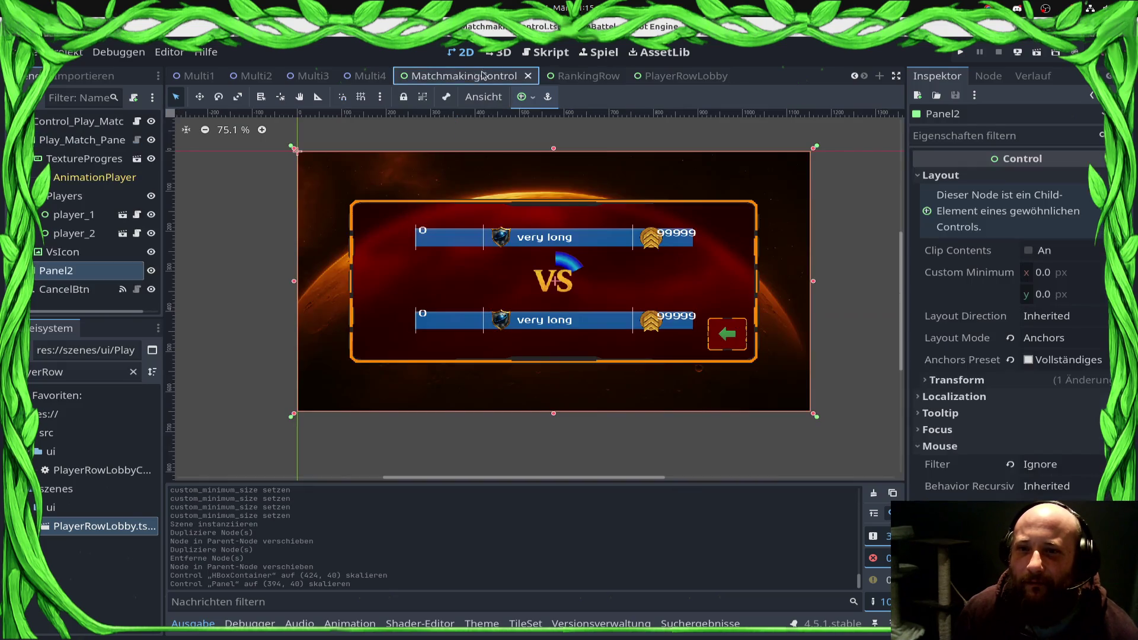
Step: Go through the MultiplayerLobby and HostMatchControl scenes back to MatchmakingControl
{"action": "scroll", "coordinate": [482, 75], "scroll_direction": "up", "scroll_amount": 3}
{"action": "left_click", "coordinate": [227, 75]}
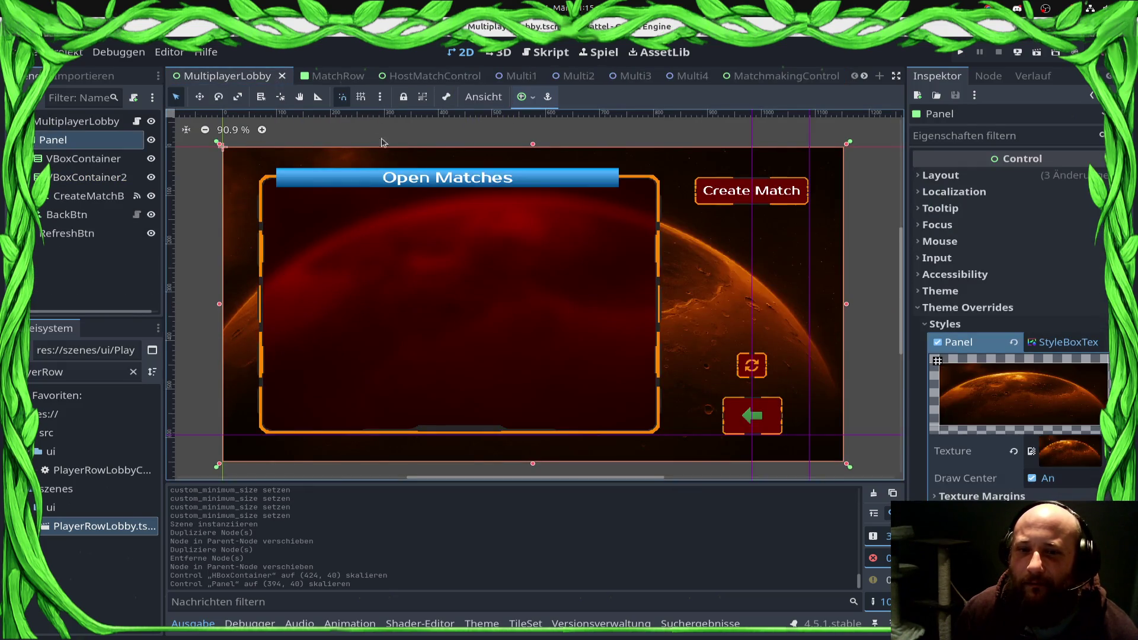
{"action": "left_click", "coordinate": [420, 75]}
{"action": "scroll", "coordinate": [516, 330], "scroll_direction": "up", "scroll_amount": 4}
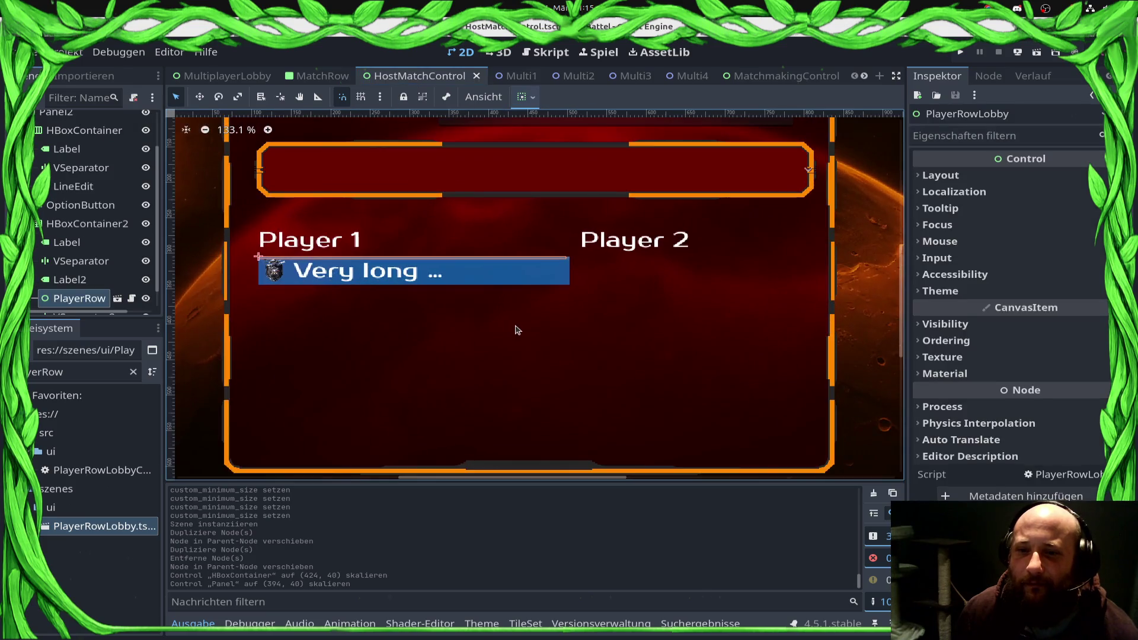
{"action": "left_click", "coordinate": [769, 82]}
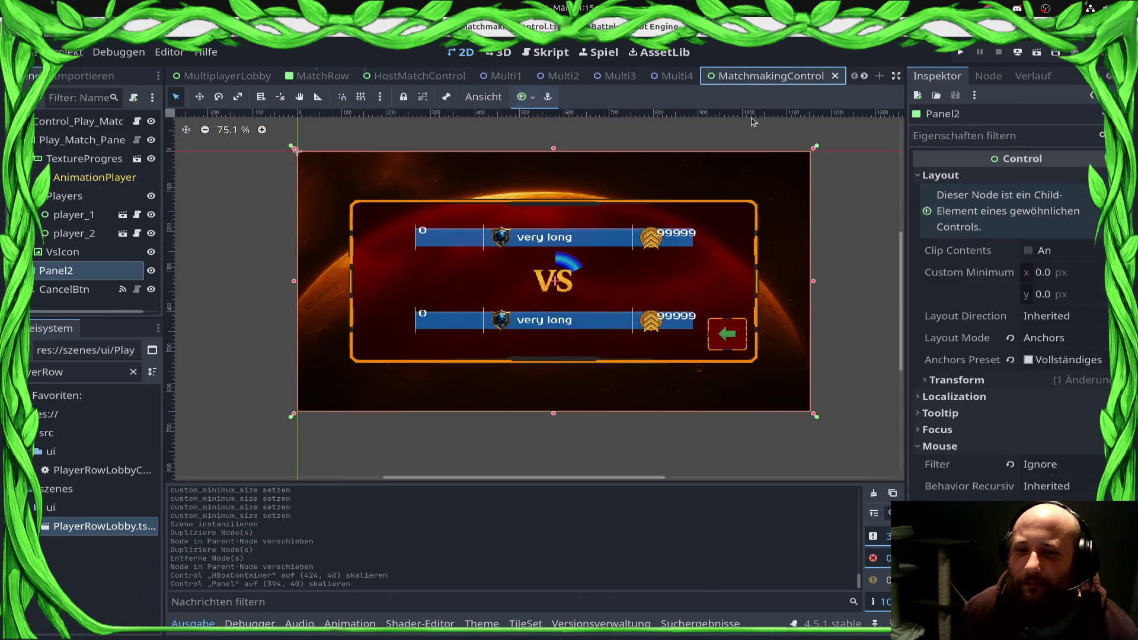
Step: Close HostMatchControl, Multi1–4 and RankingRow, leaving PlayerRowLobby showing
{"action": "middle_click", "coordinate": [446, 79]}
{"action": "middle_click", "coordinate": [388, 76]}
{"action": "middle_click", "coordinate": [442, 76]}
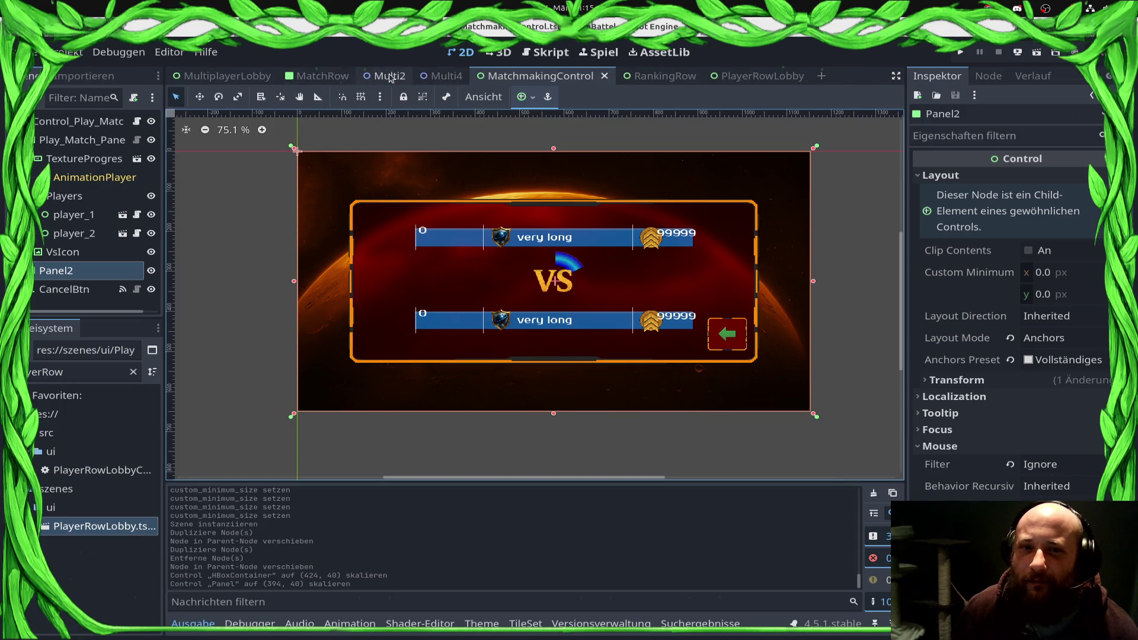
{"action": "middle_click", "coordinate": [389, 77]}
{"action": "middle_click", "coordinate": [390, 77]}
{"action": "middle_click", "coordinate": [542, 77]}
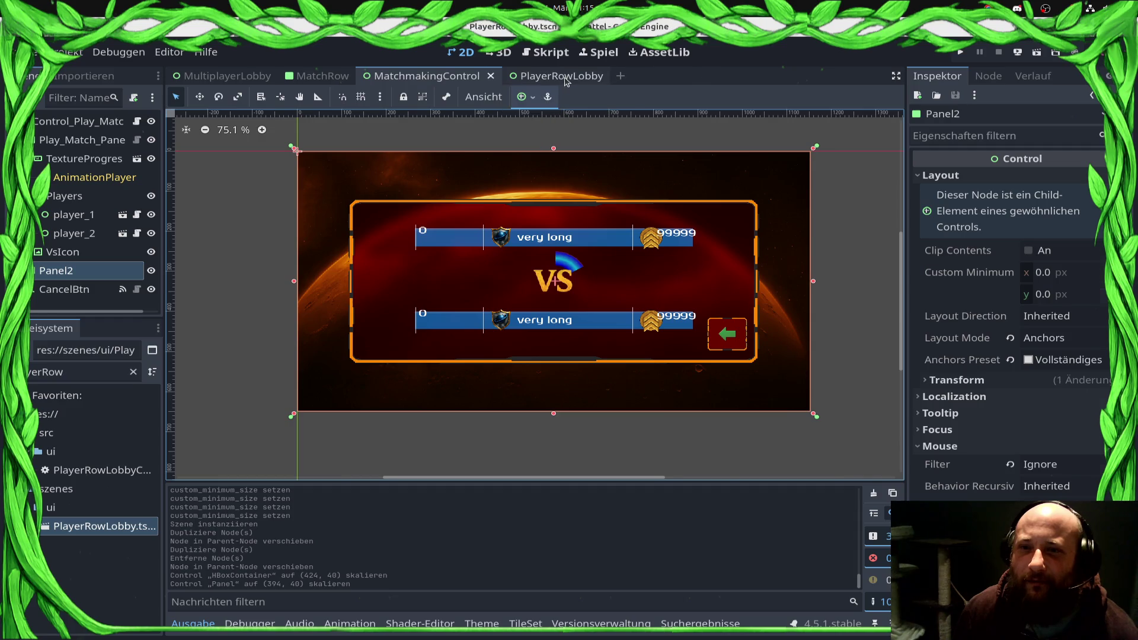
{"action": "left_click", "coordinate": [565, 79]}
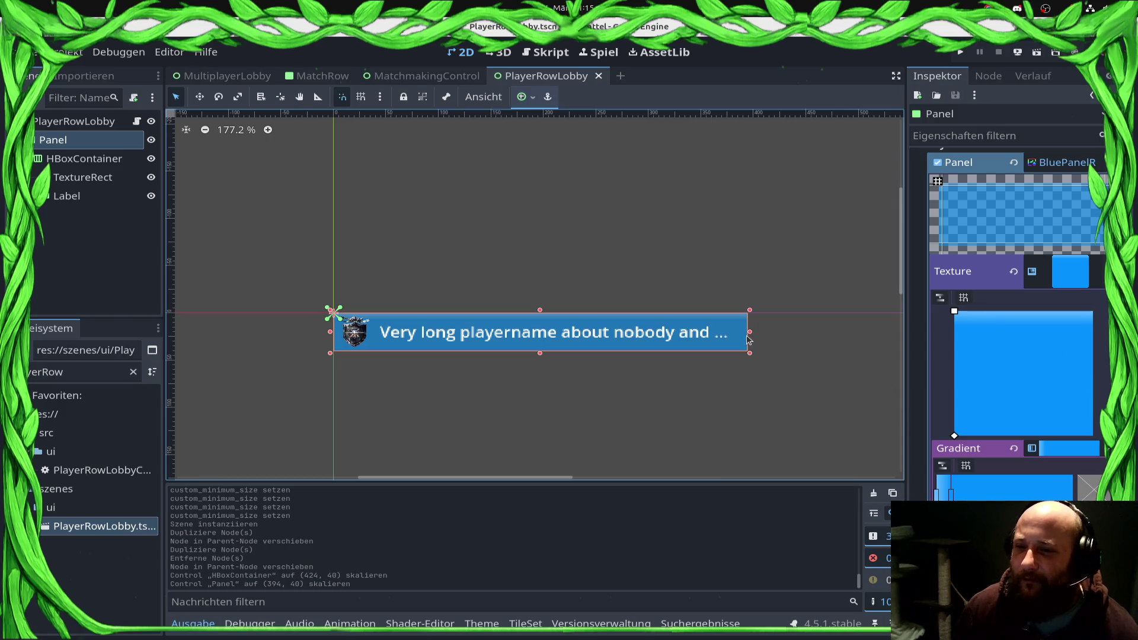
Step: Set the Label's Custom Minimum Size x to 300
{"action": "left_click", "coordinate": [658, 325]}
{"action": "scroll", "coordinate": [980, 356], "scroll_direction": "down", "scroll_amount": 10}
{"action": "left_click", "coordinate": [1050, 179]}
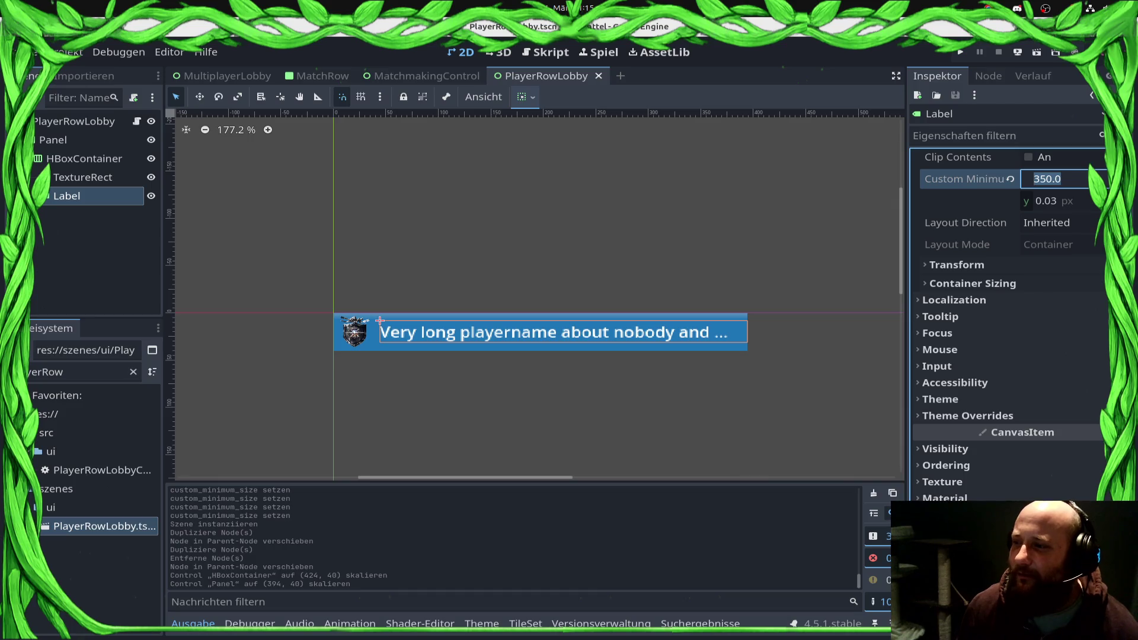
{"action": "type", "text": "300"}
{"action": "key", "text": "Return"}
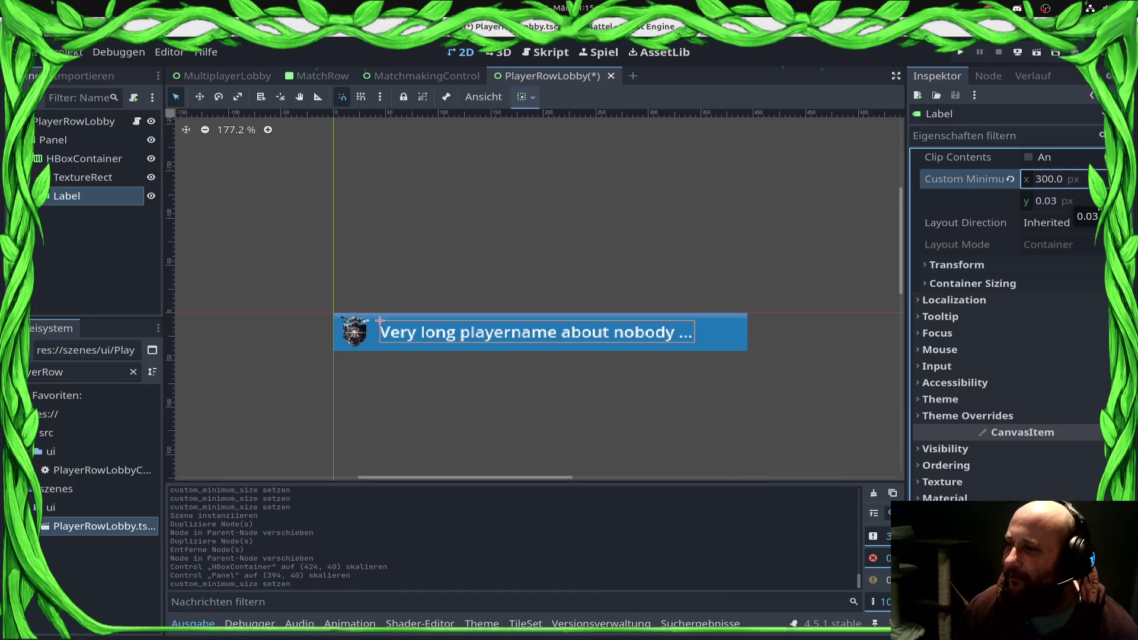
Step: Shrink the HBoxContainer to 344 px wide and select the Panel to match
{"action": "left_click", "coordinate": [715, 334]}
{"action": "mouse_move", "coordinate": [734, 333]}
{"action": "left_mouse_down"}
{"action": "mouse_move", "coordinate": [698, 334]}
{"action": "mouse_move", "coordinate": [747, 333]}
{"action": "mouse_move", "coordinate": [689, 334]}
{"action": "mouse_move", "coordinate": [741, 332]}
{"action": "left_mouse_up"}
{"action": "left_click", "coordinate": [749, 334]}
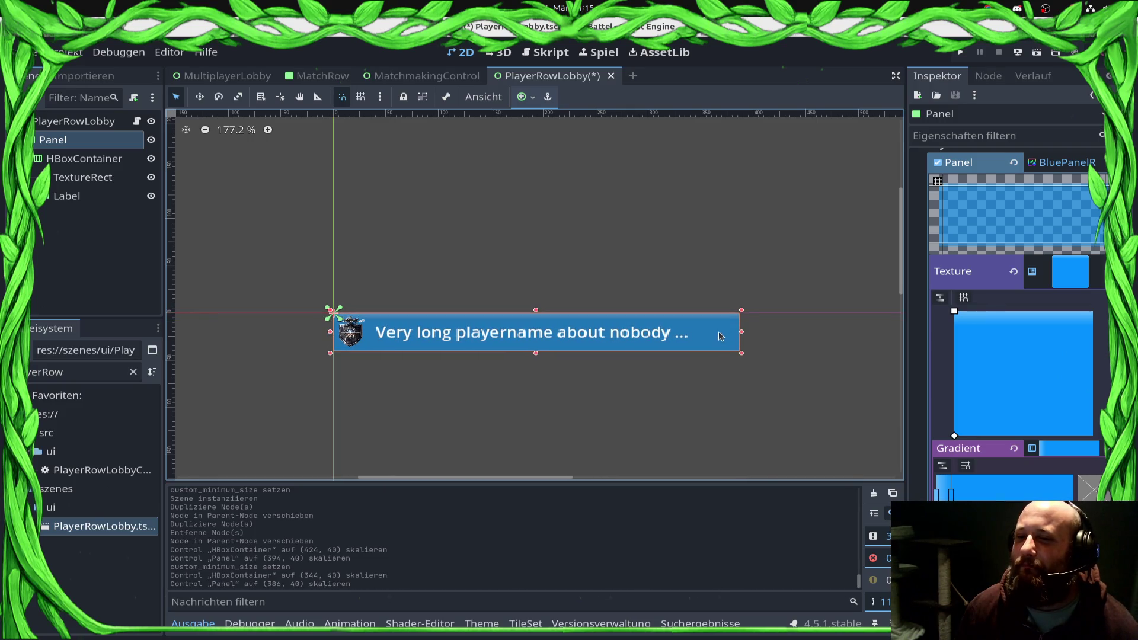
{"action": "left_click", "coordinate": [83, 158]}
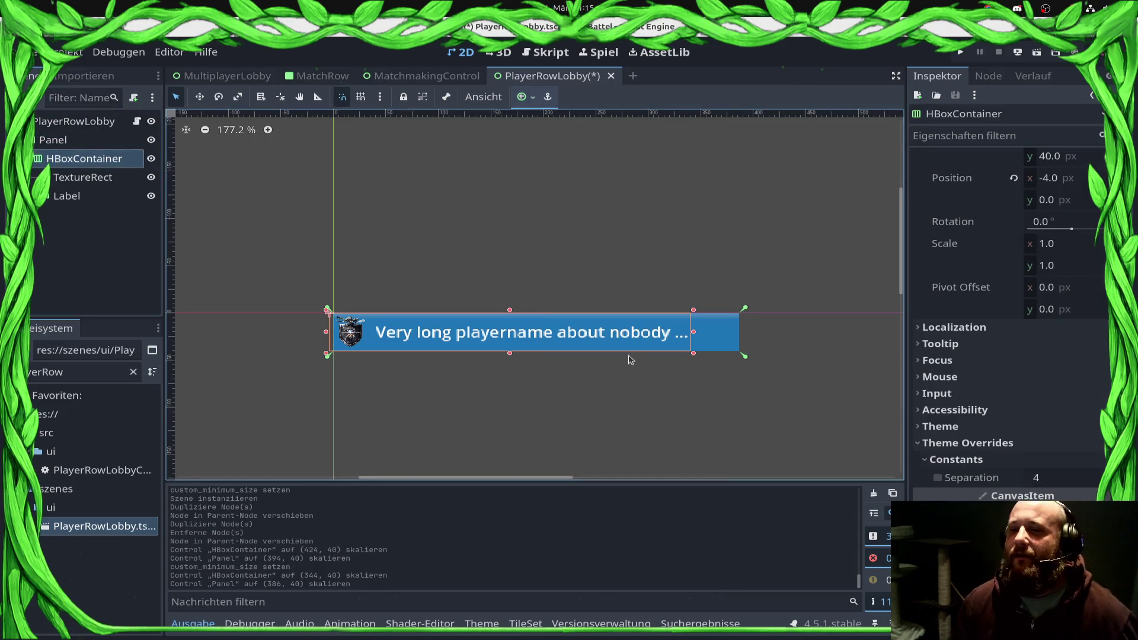
{"action": "left_click", "coordinate": [722, 339]}
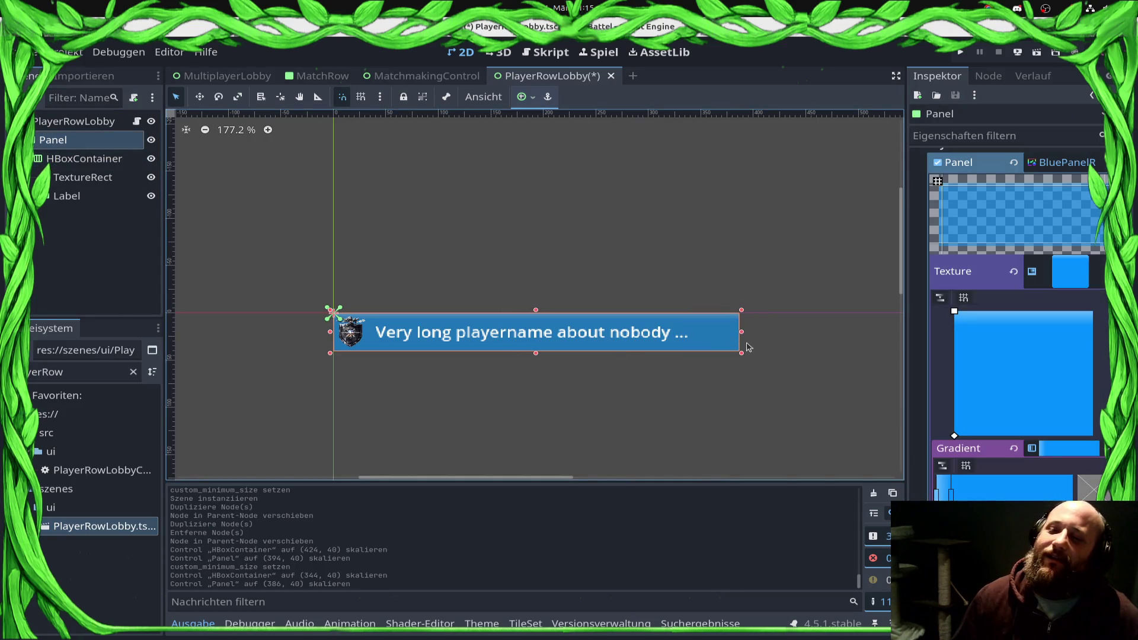
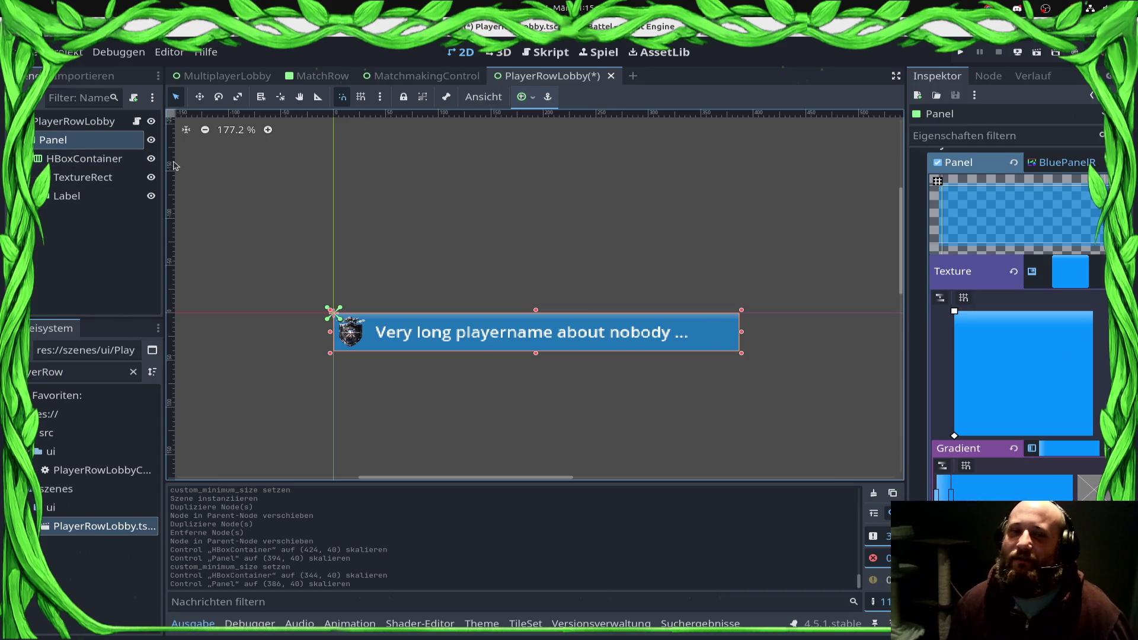
Step: Widen the player row's HBoxContainer to 390 px
{"action": "left_click", "coordinate": [53, 177]}
{"action": "left_click", "coordinate": [63, 159]}
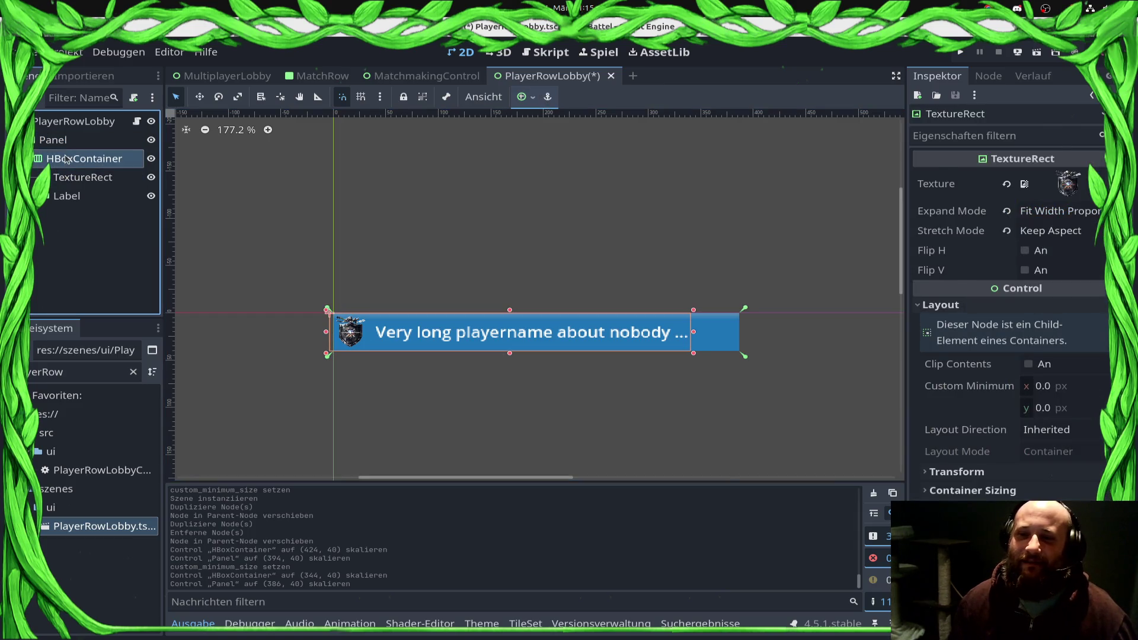
{"action": "left_click", "coordinate": [66, 177]}
{"action": "left_click", "coordinate": [68, 159]}
{"action": "left_click", "coordinate": [54, 139]}
{"action": "left_click", "coordinate": [70, 159]}
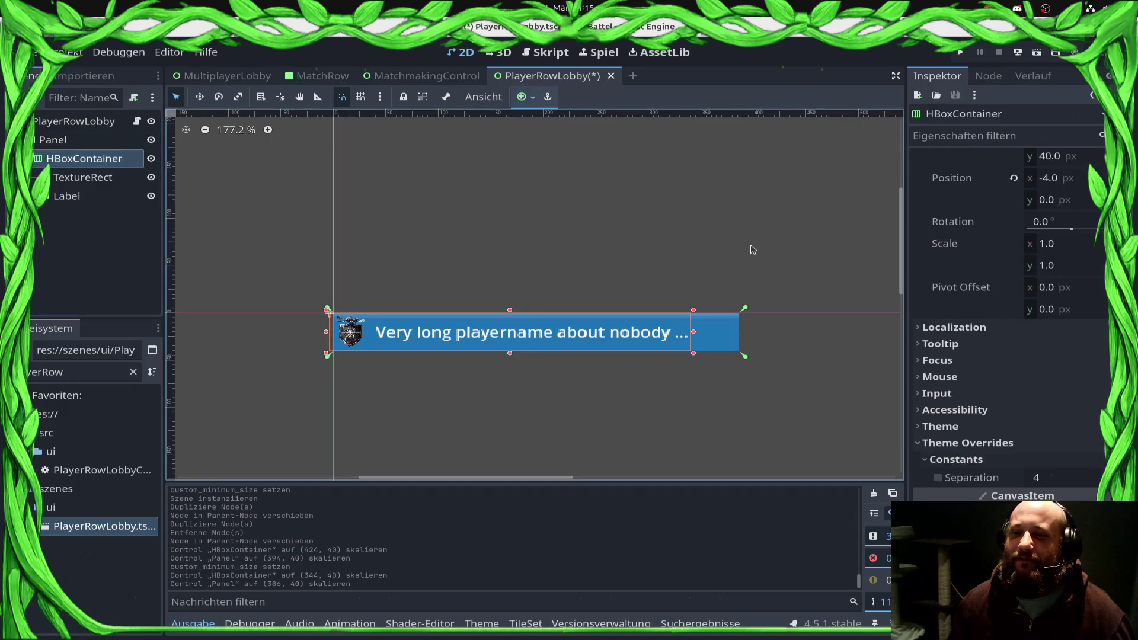
{"action": "left_click", "coordinate": [720, 326]}
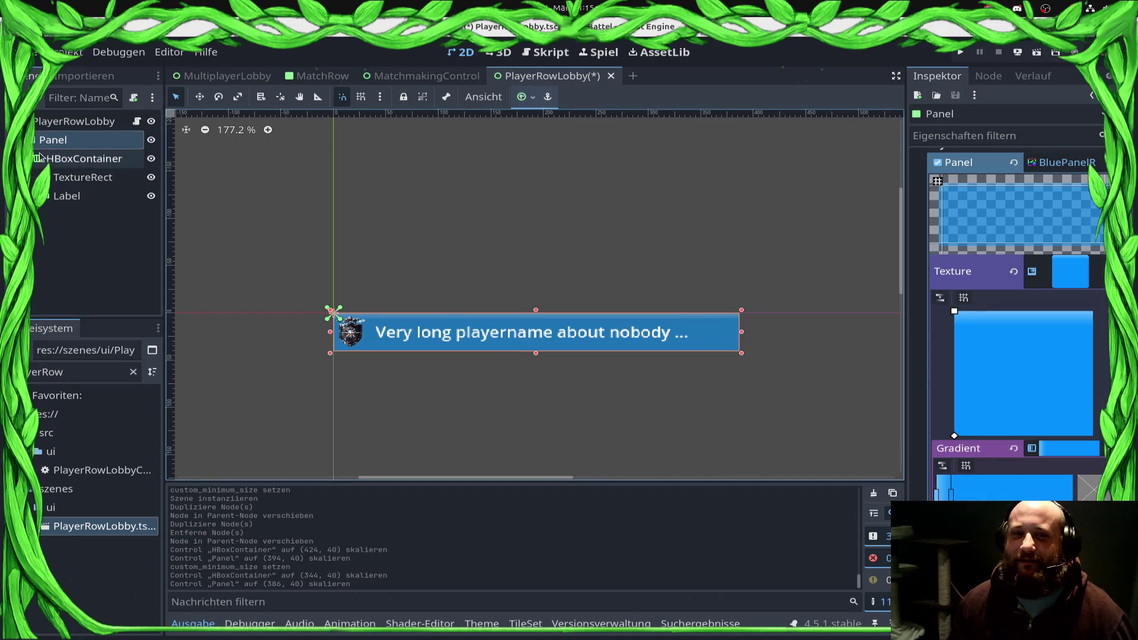
{"action": "left_click", "coordinate": [66, 158]}
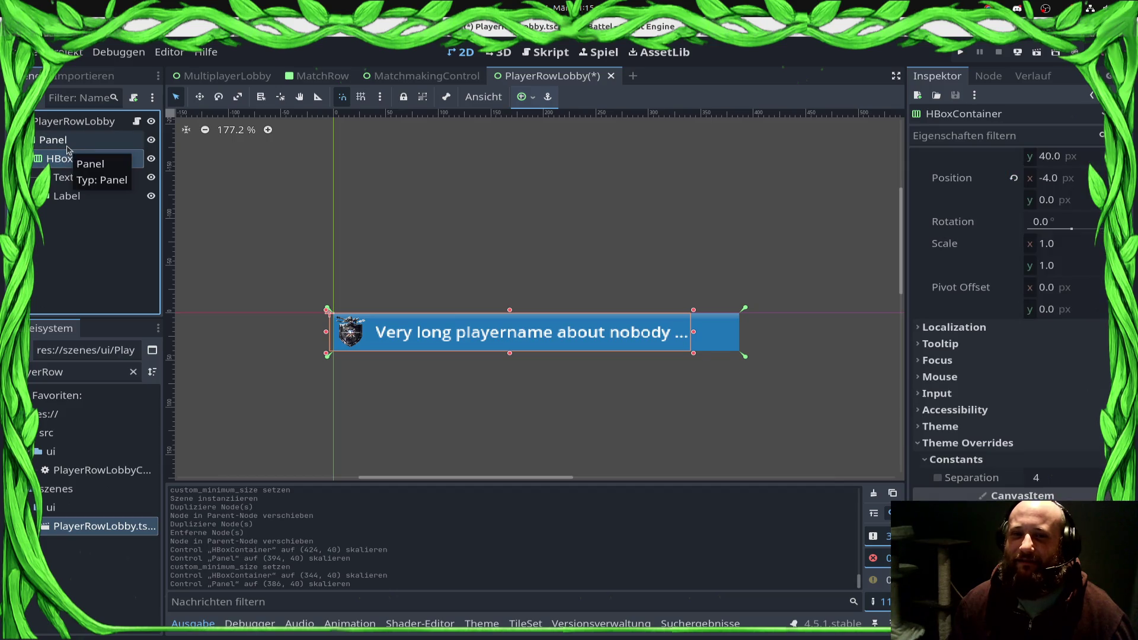
{"action": "left_click_drag", "start_coordinate": [696, 336], "coordinate": [742, 336]}
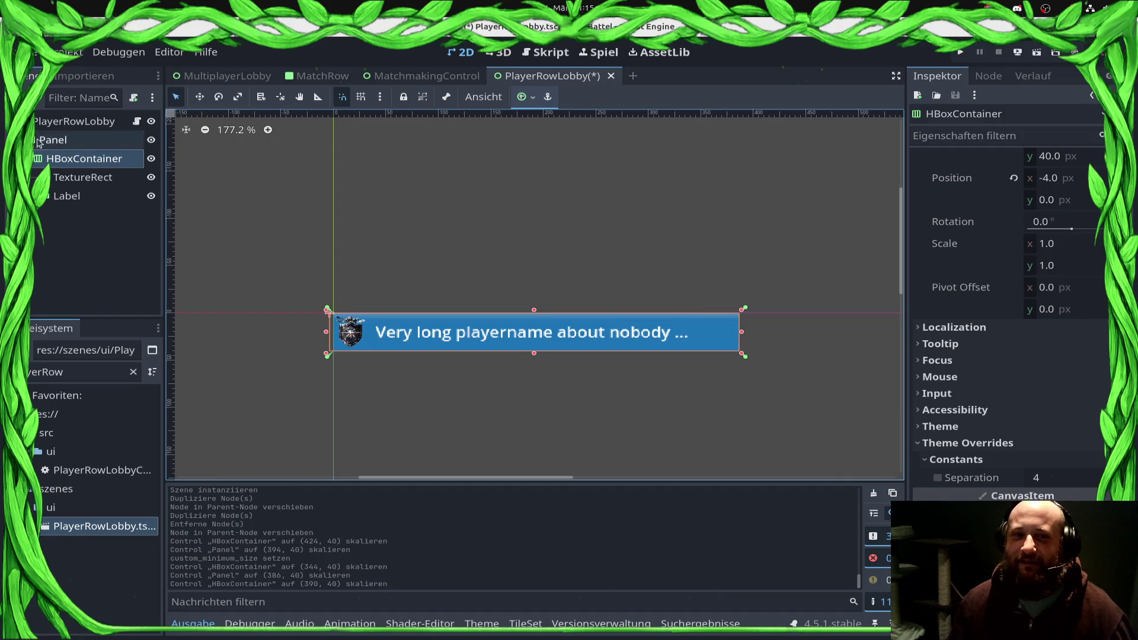
Step: Shrink the Panel to 340 px wide, save PlayerRowLobby, and move to MatchRow
{"action": "left_click", "coordinate": [37, 141]}
{"action": "left_click_drag", "start_coordinate": [723, 333], "coordinate": [691, 334]}
{"action": "key", "text": "ctrl+s"}
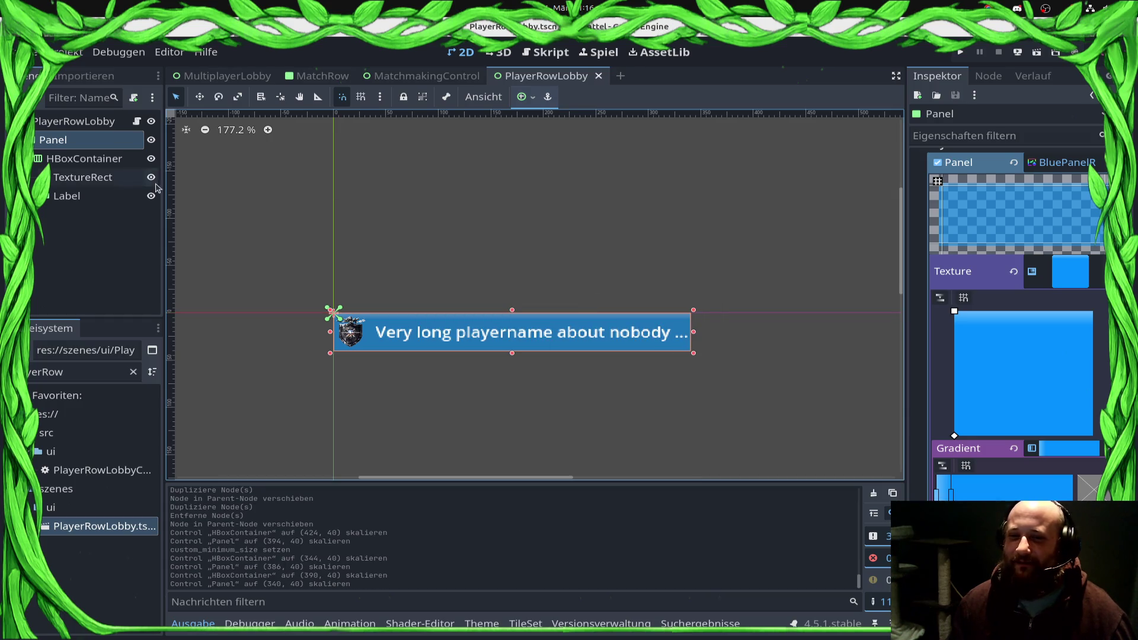
{"action": "left_click", "coordinate": [307, 79]}
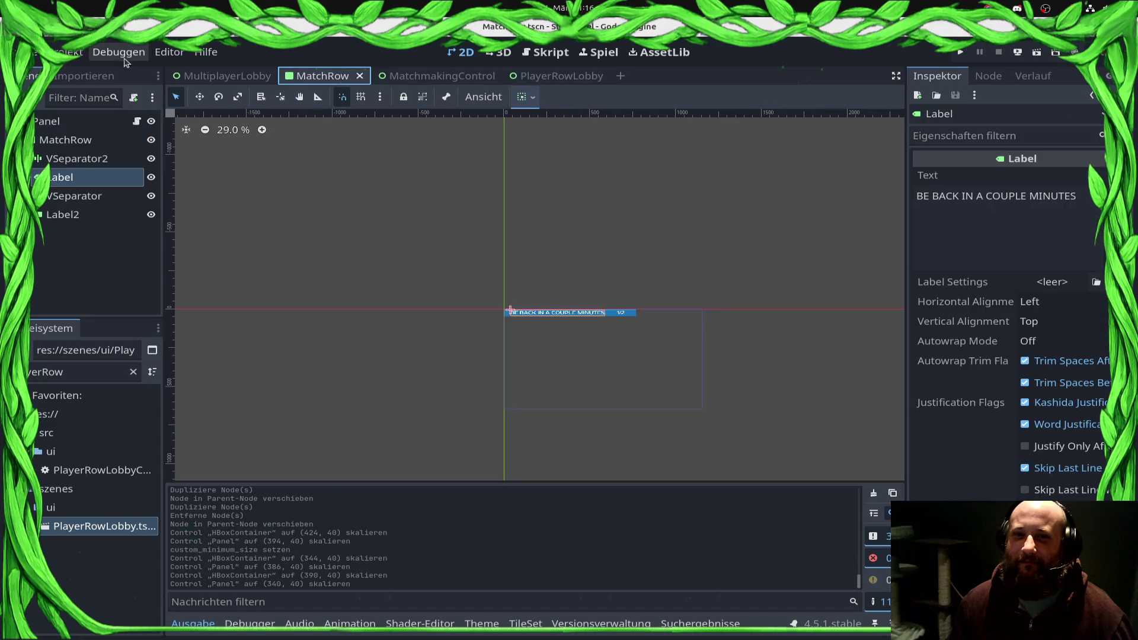
Step: Close the MatchmakingControl scene tab
{"action": "left_click", "coordinate": [211, 80]}
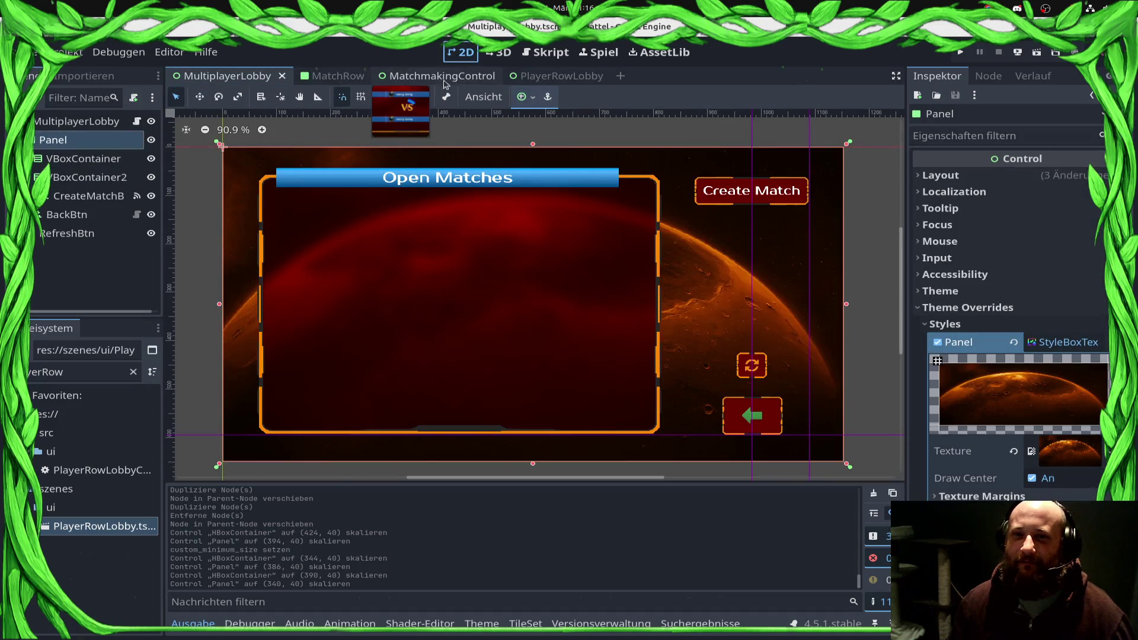
{"action": "left_click", "coordinate": [403, 76]}
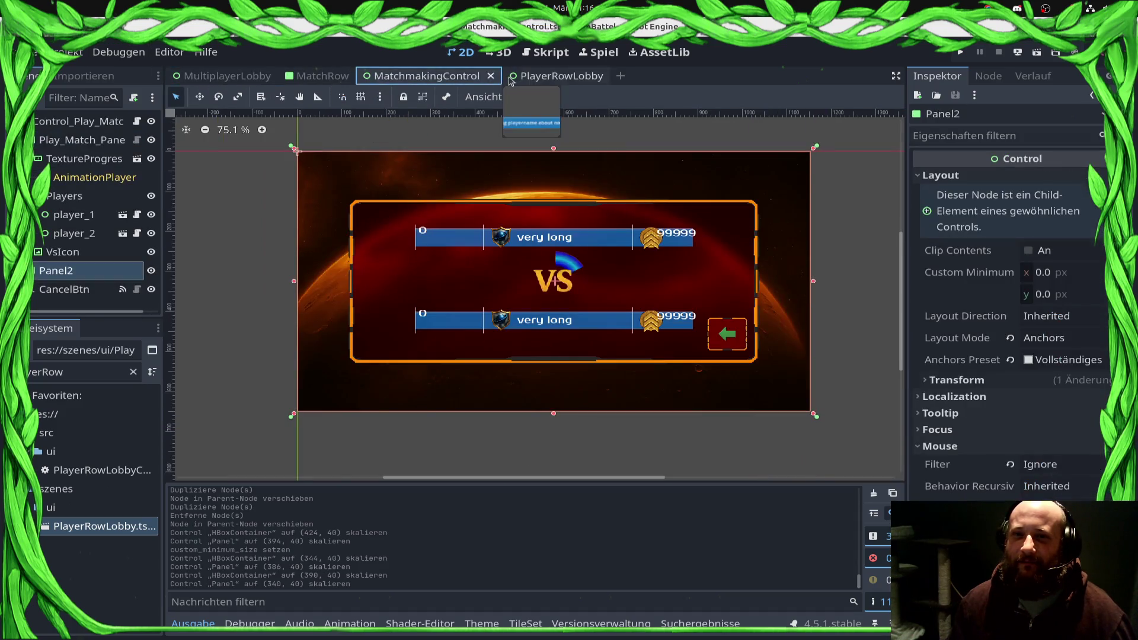
{"action": "middle_click", "coordinate": [440, 80]}
{"action": "left_click", "coordinate": [201, 75]}
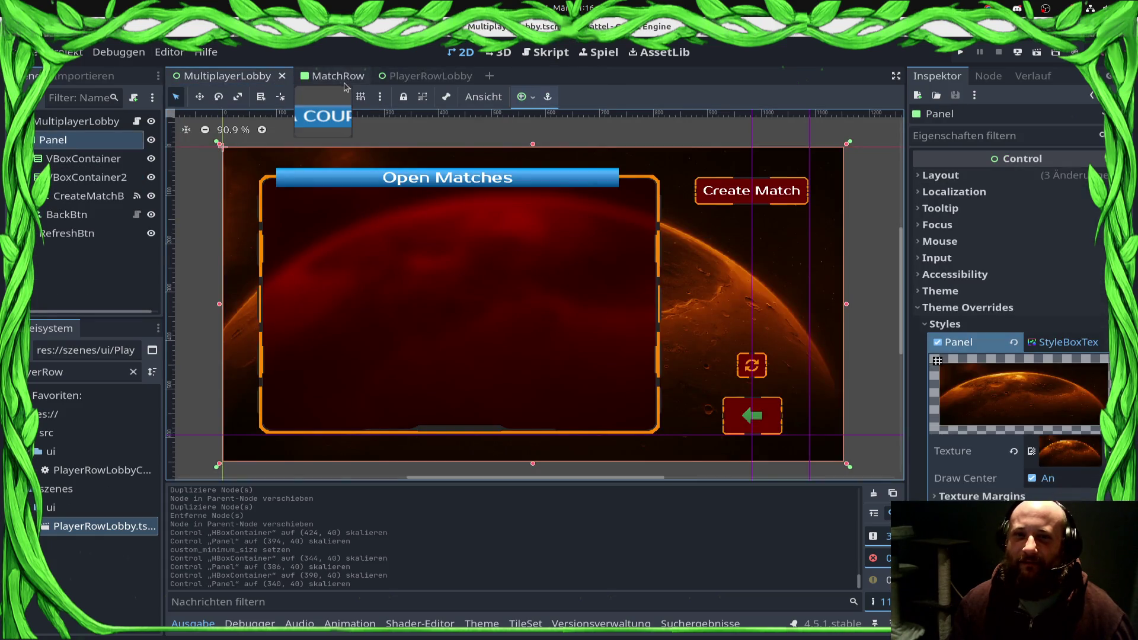
{"action": "left_click", "coordinate": [323, 75]}
{"action": "left_click", "coordinate": [401, 77]}
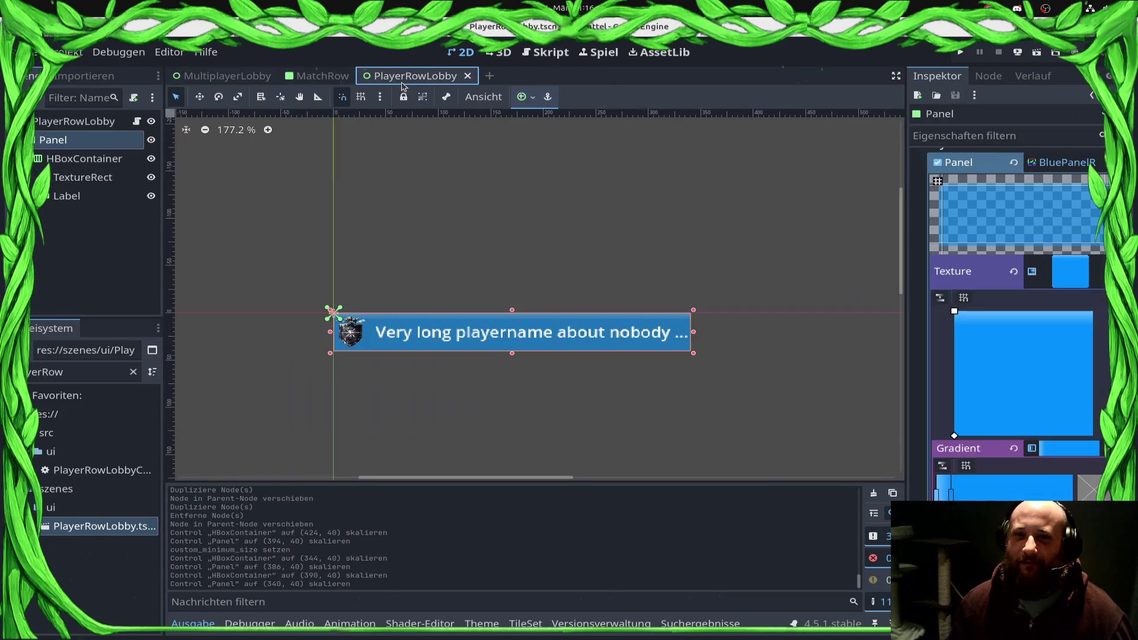
Step: Filter FileSystem for 'MultiPlay' and open MultiplayerLobby.tscn
{"action": "double_click", "coordinate": [34, 368]}
{"action": "type", "text": "MultiPlay"}
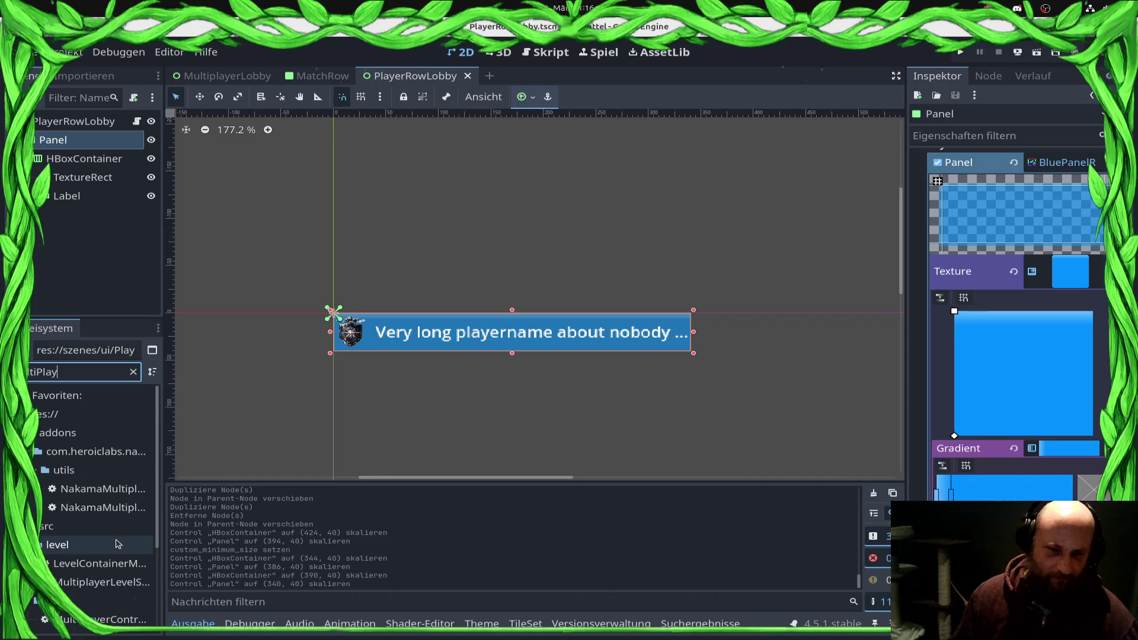
{"action": "scroll", "coordinate": [95, 510], "scroll_direction": "down", "scroll_amount": 3}
{"action": "left_click", "coordinate": [95, 620]}
{"action": "double_click", "coordinate": [95, 619]}
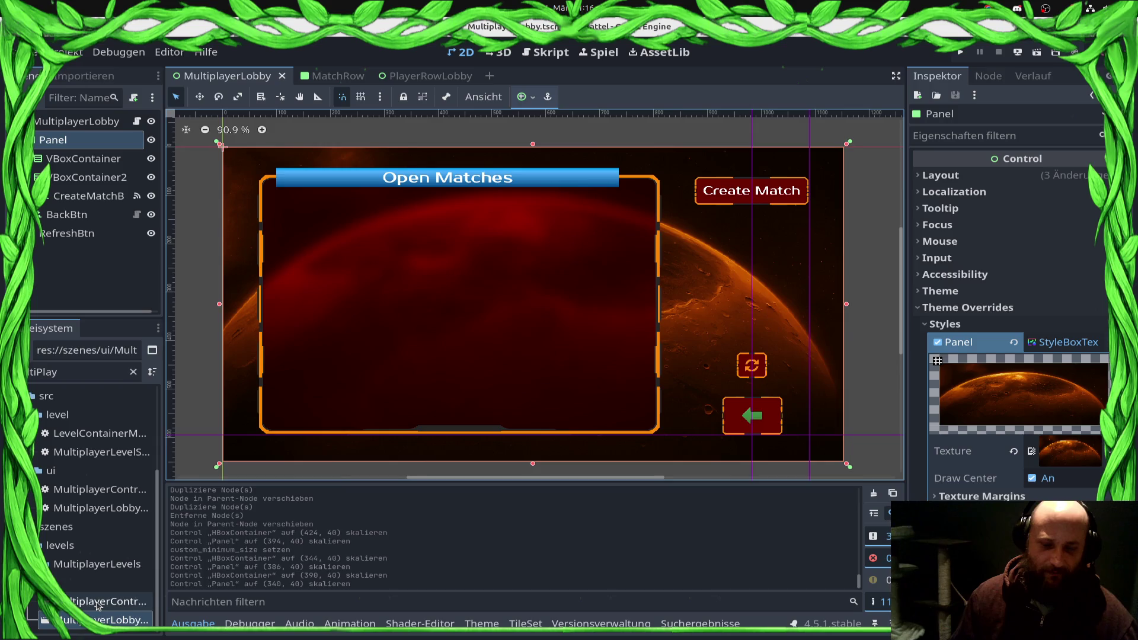
Step: Clear the file filter and open the MultiplayerLobby.gd script from the root node
{"action": "left_click", "coordinate": [63, 372]}
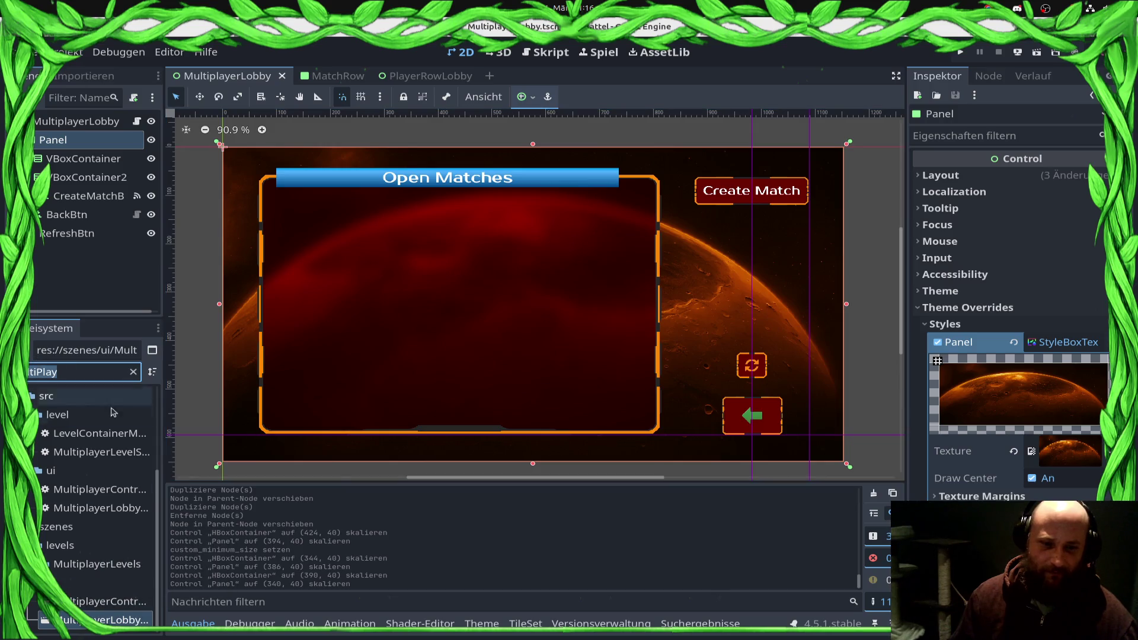
{"action": "type", "text": "create"}
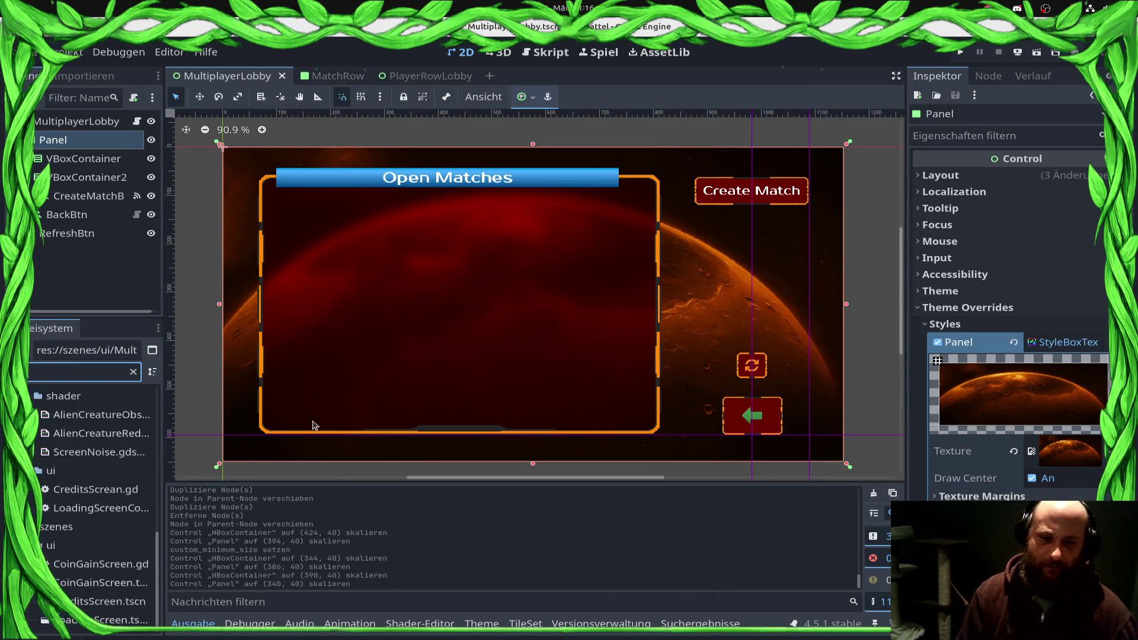
{"action": "key", "text": "BackSpace"}
{"action": "key", "text": "BackSpace"}
{"action": "key", "text": "BackSpace"}
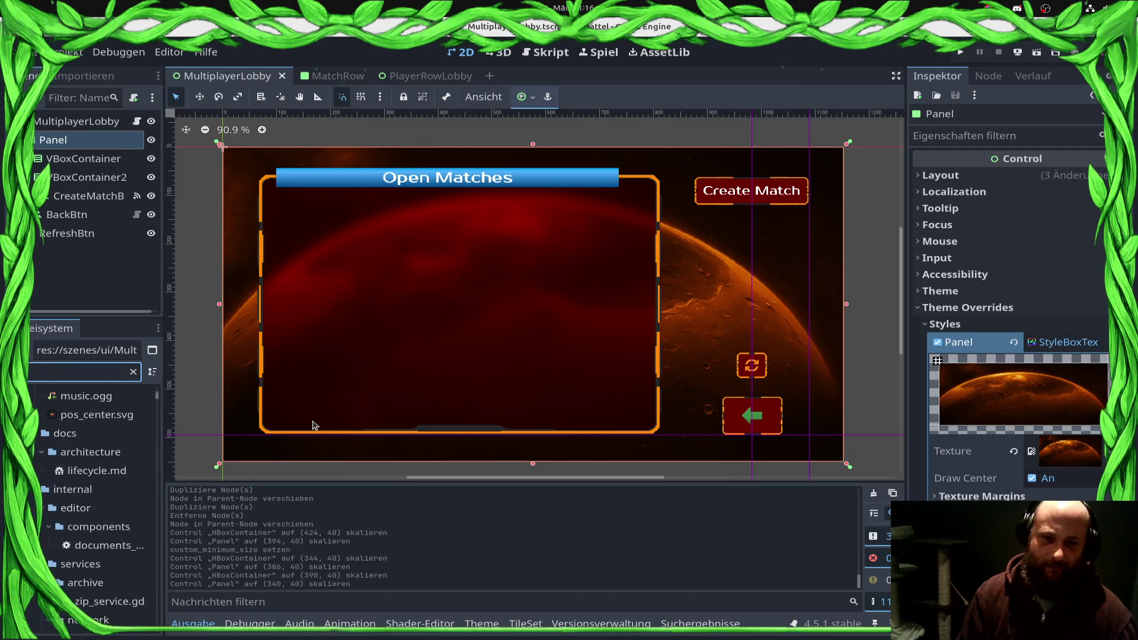
{"action": "left_click", "coordinate": [137, 121]}
{"action": "scroll", "coordinate": [95, 469], "scroll_direction": "down", "scroll_amount": 3}
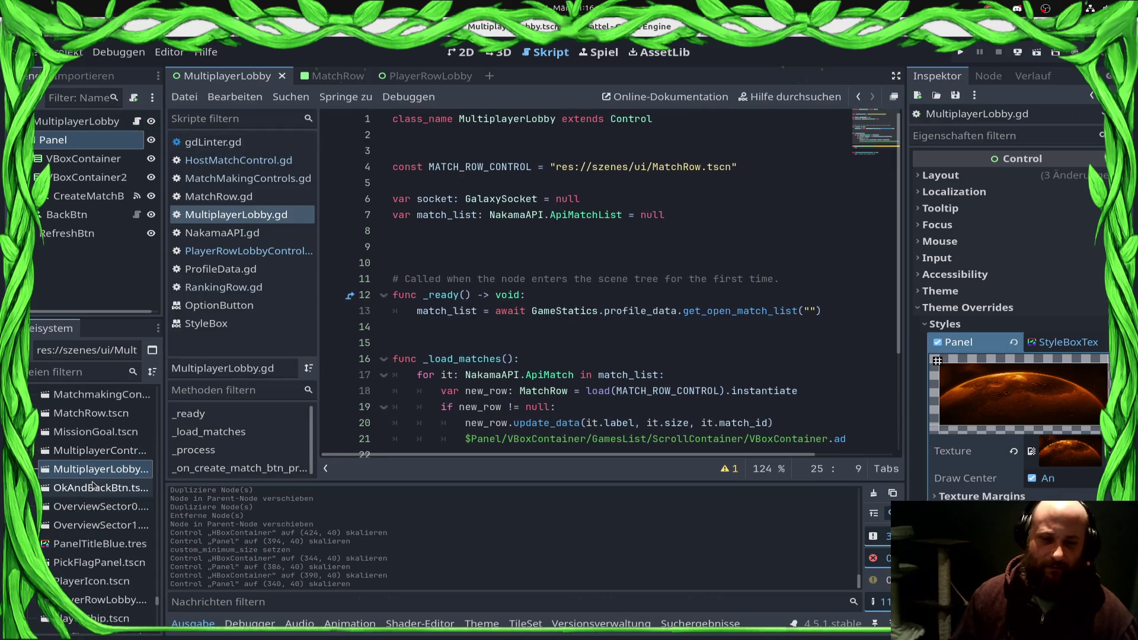
Step: Filter FileSystem for 'match', open HostMatchControl.tscn, and view it in the 2D editor
{"action": "left_click_drag", "start_coordinate": [165, 512], "coordinate": [202, 511]}
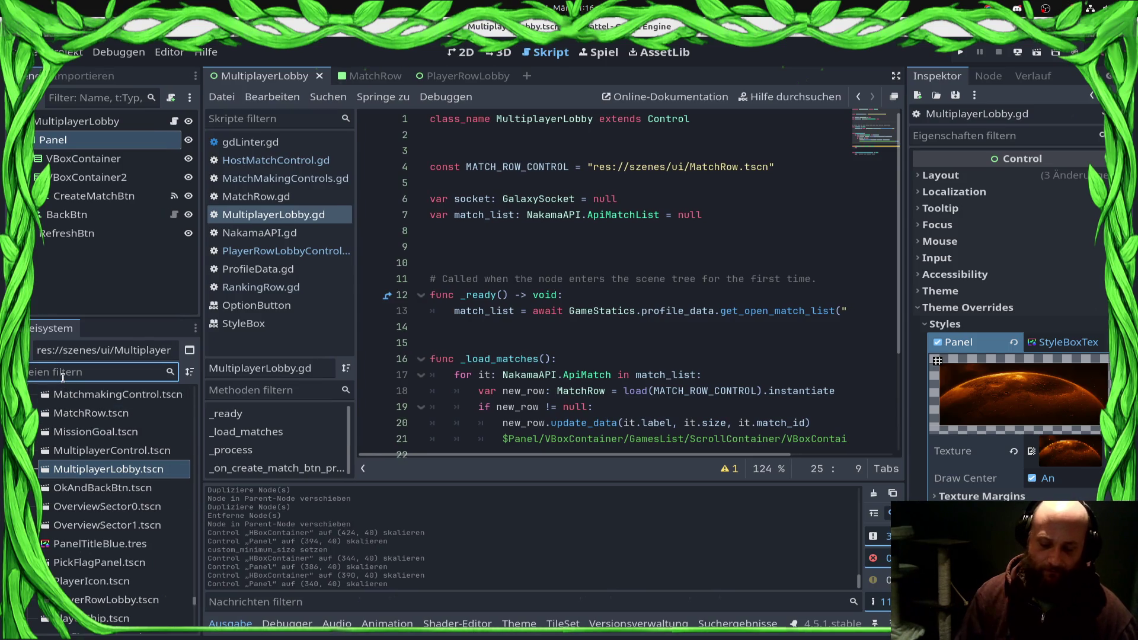
{"action": "type", "text": "match"}
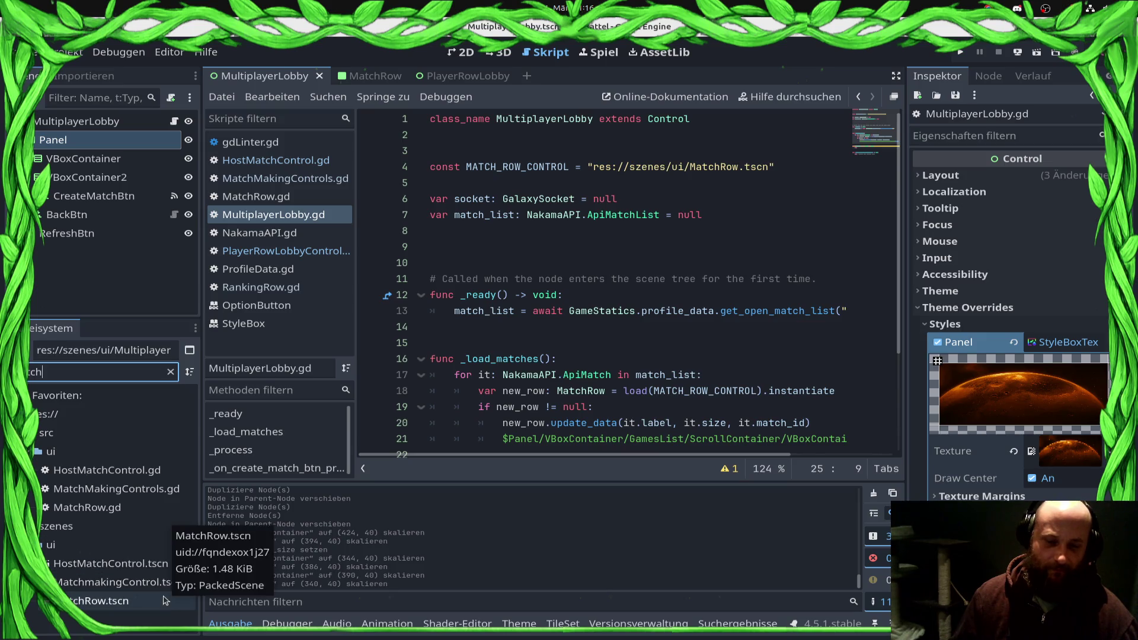
{"action": "double_click", "coordinate": [137, 564]}
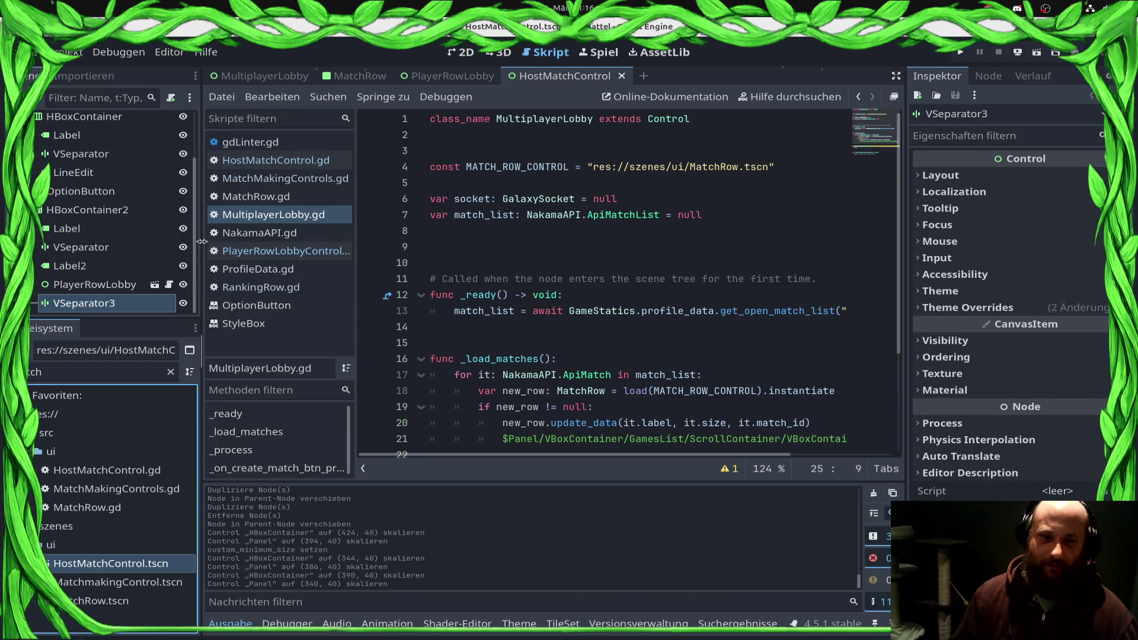
{"action": "left_click_drag", "start_coordinate": [195, 246], "coordinate": [165, 246]}
{"action": "left_click", "coordinate": [450, 52]}
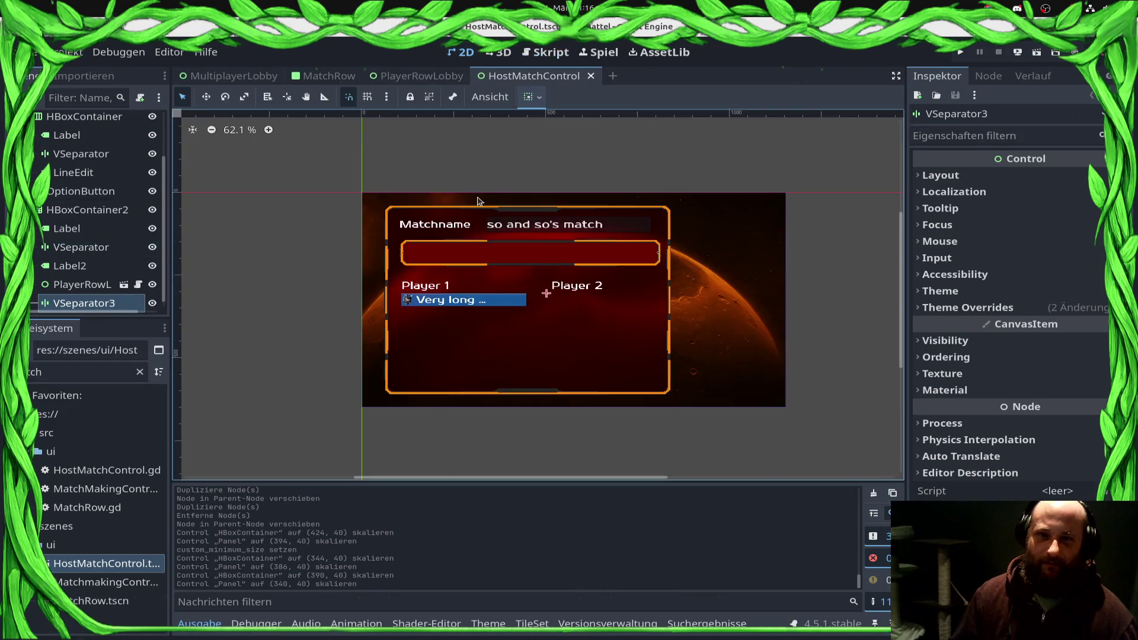
Step: Filter for 'player' and drop PlayerRowLobby.tscn into HBoxContainer2 under the Player 2 column
{"action": "scroll", "coordinate": [524, 326], "scroll_direction": "up", "scroll_amount": 6}
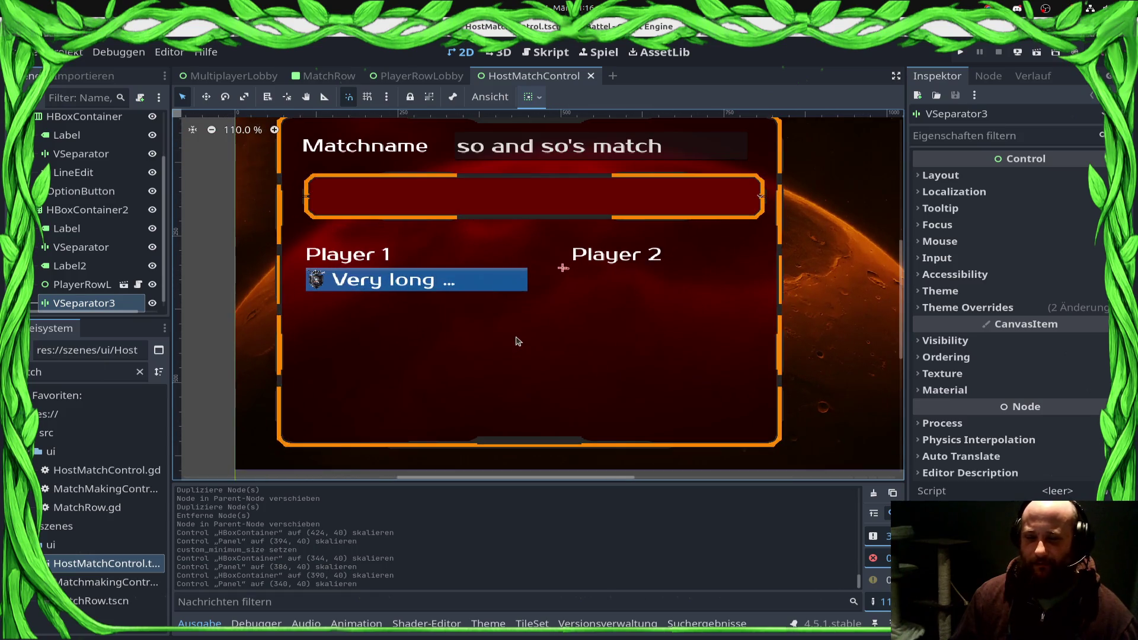
{"action": "left_click", "coordinate": [529, 287]}
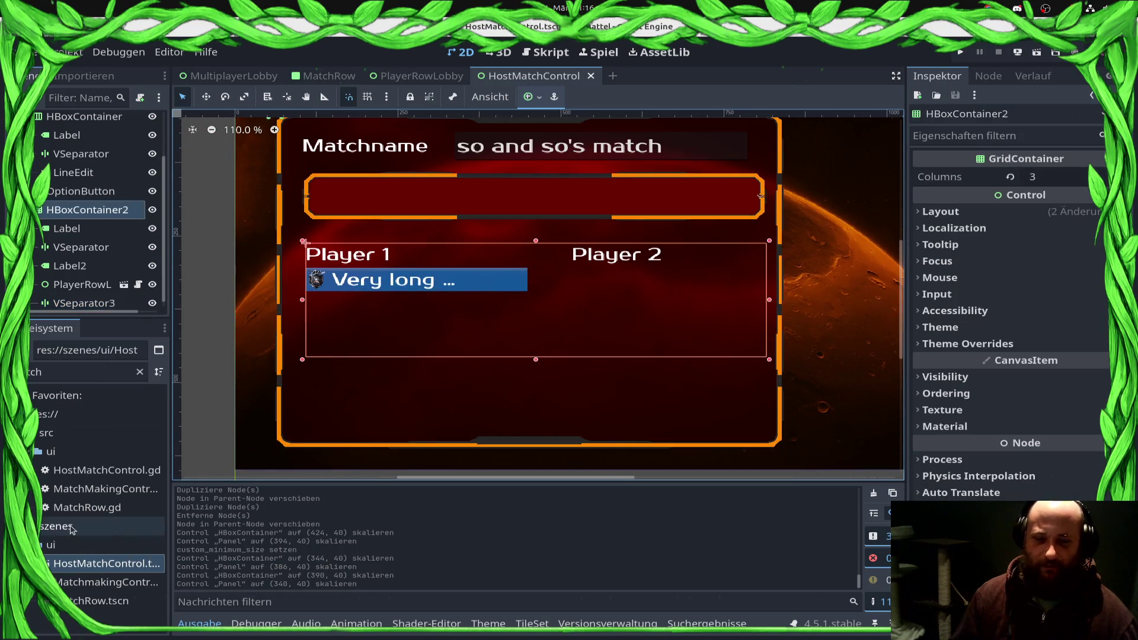
{"action": "left_click", "coordinate": [101, 582]}
{"action": "left_click", "coordinate": [101, 601]}
{"action": "left_click", "coordinate": [102, 563]}
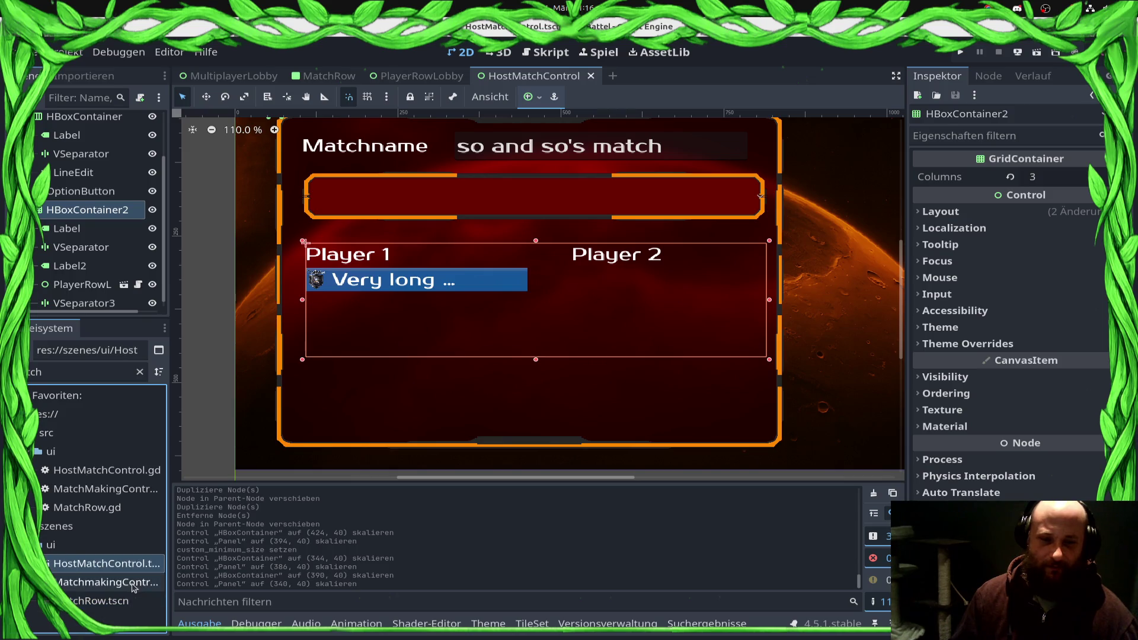
{"action": "double_click", "coordinate": [90, 372]}
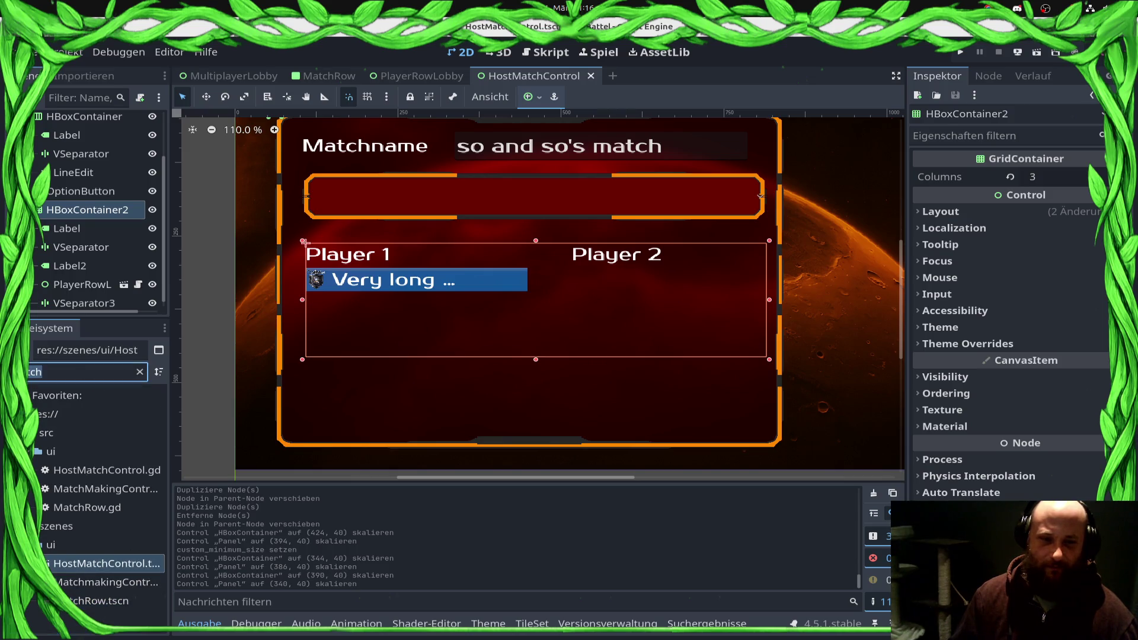
{"action": "type", "text": "player"}
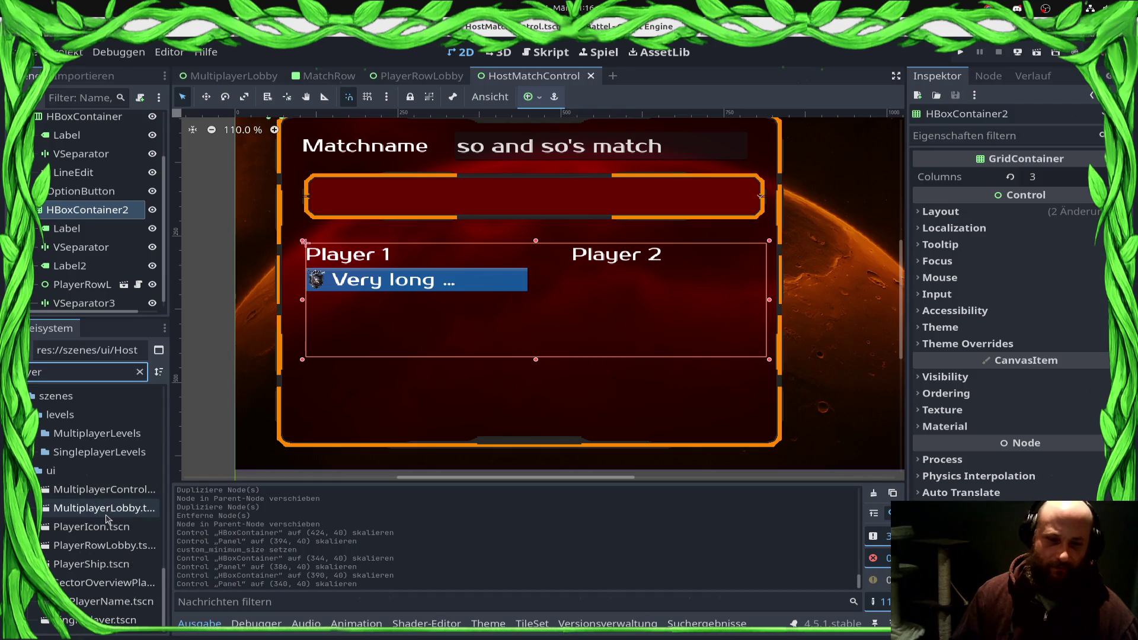
{"action": "left_click_drag", "start_coordinate": [117, 555], "coordinate": [113, 206]}
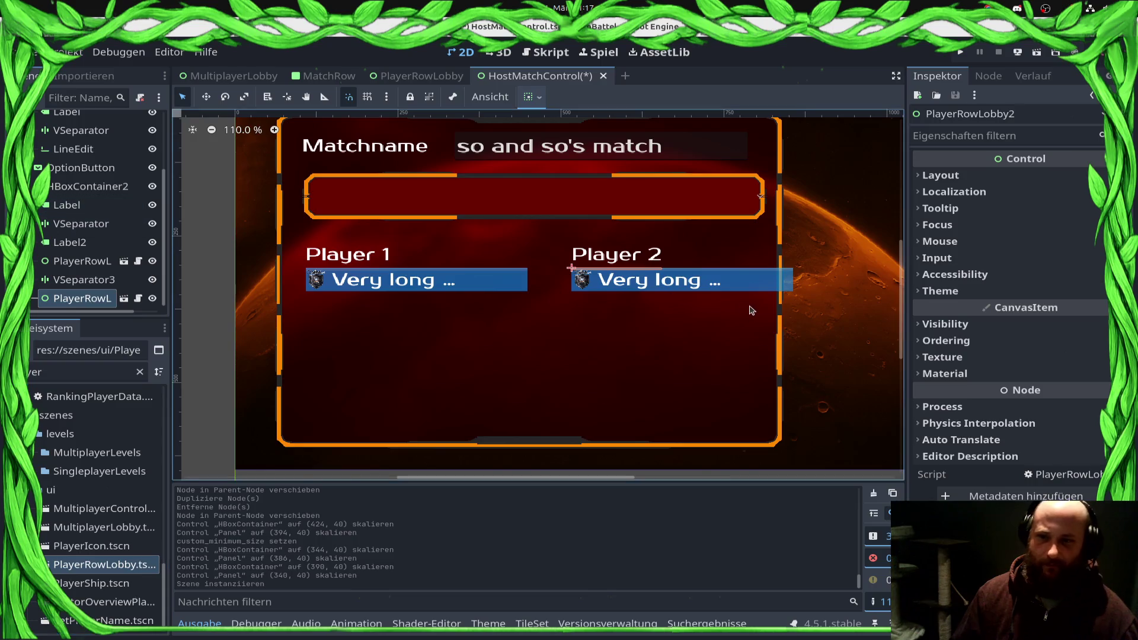
Step: Widen Panel2 to 843 px
{"action": "left_click", "coordinate": [772, 228]}
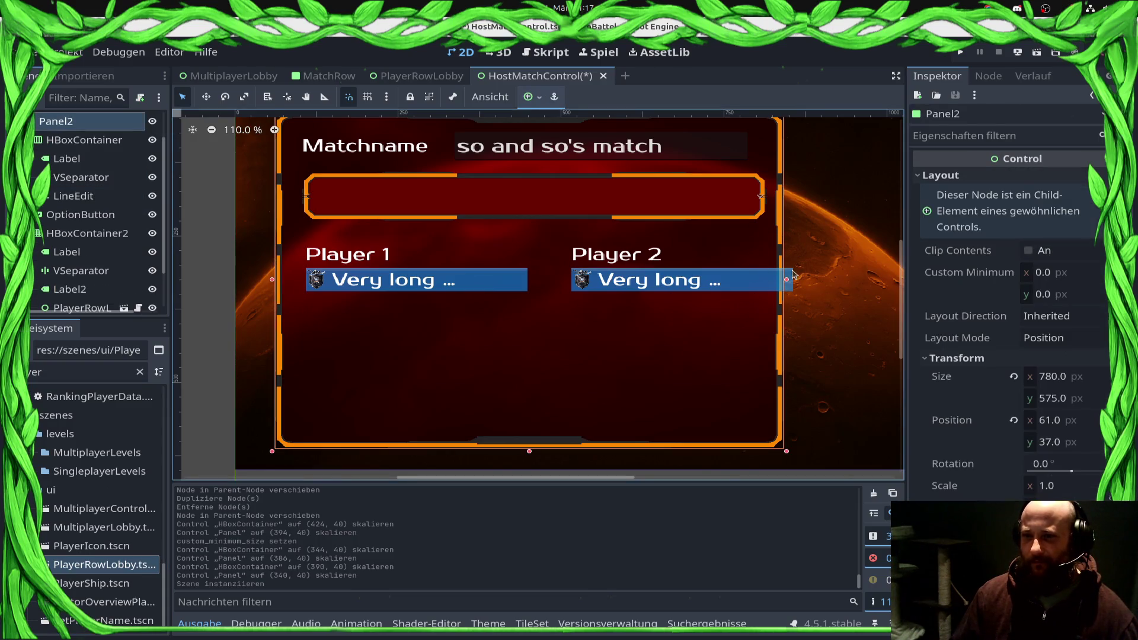
{"action": "scroll", "coordinate": [153, 144], "scroll_direction": "up", "scroll_amount": 2}
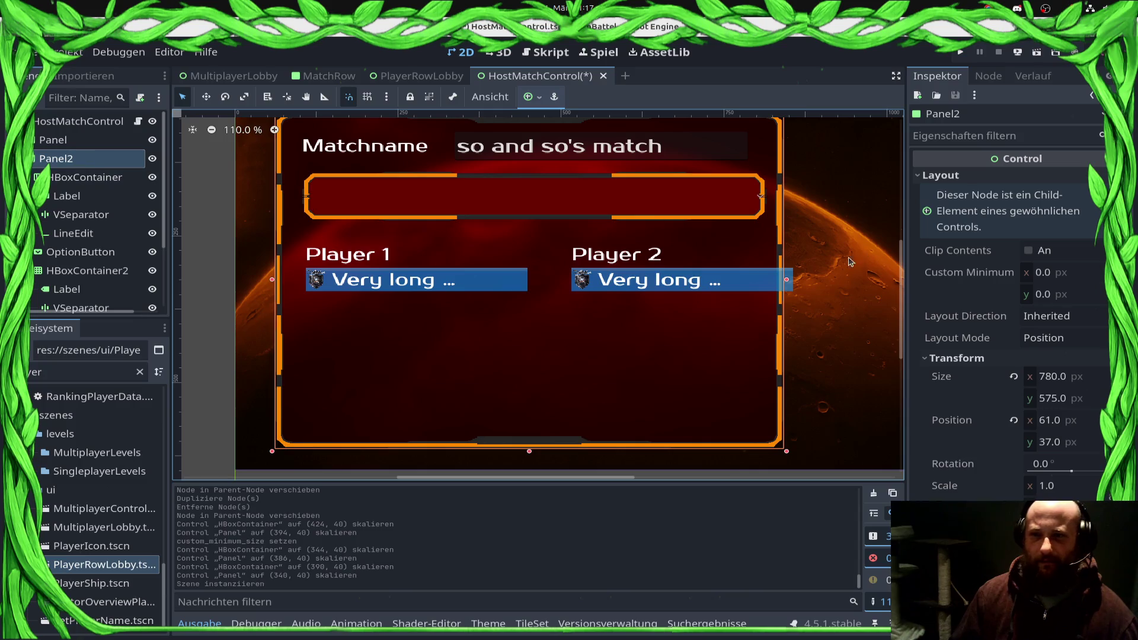
{"action": "left_click_drag", "start_coordinate": [786, 282], "coordinate": [828, 283]}
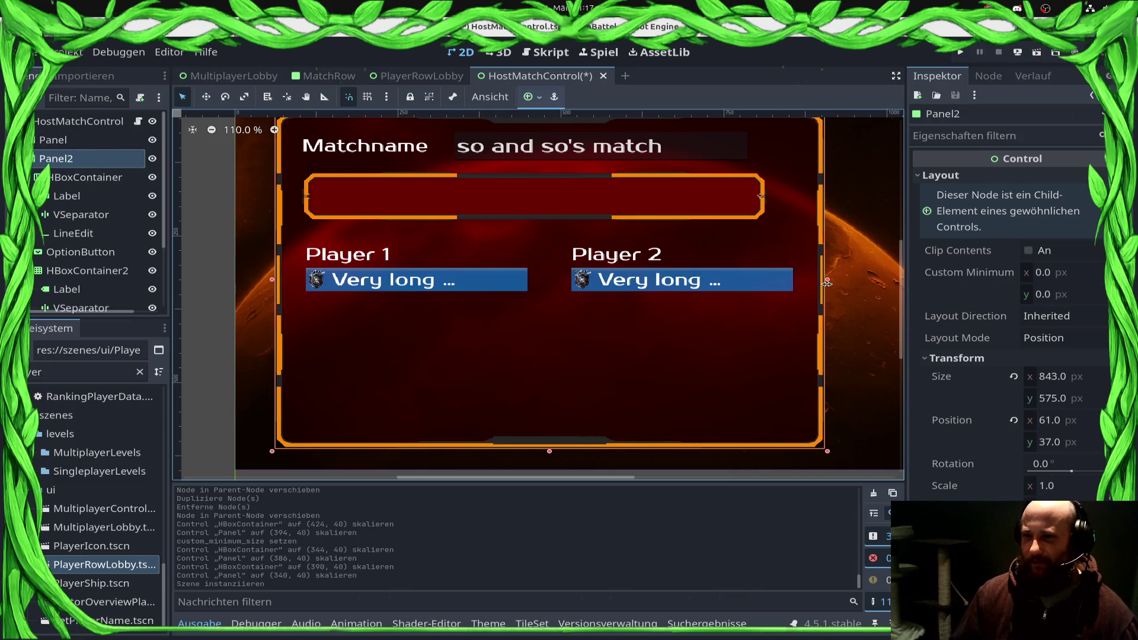
Step: Widen the match OptionButton to 753 px
{"action": "left_click", "coordinate": [751, 197]}
{"action": "mouse_move", "coordinate": [764, 198]}
{"action": "left_mouse_down"}
{"action": "mouse_move", "coordinate": [796, 197]}
{"action": "mouse_move", "coordinate": [699, 306]}
{"action": "left_mouse_up"}
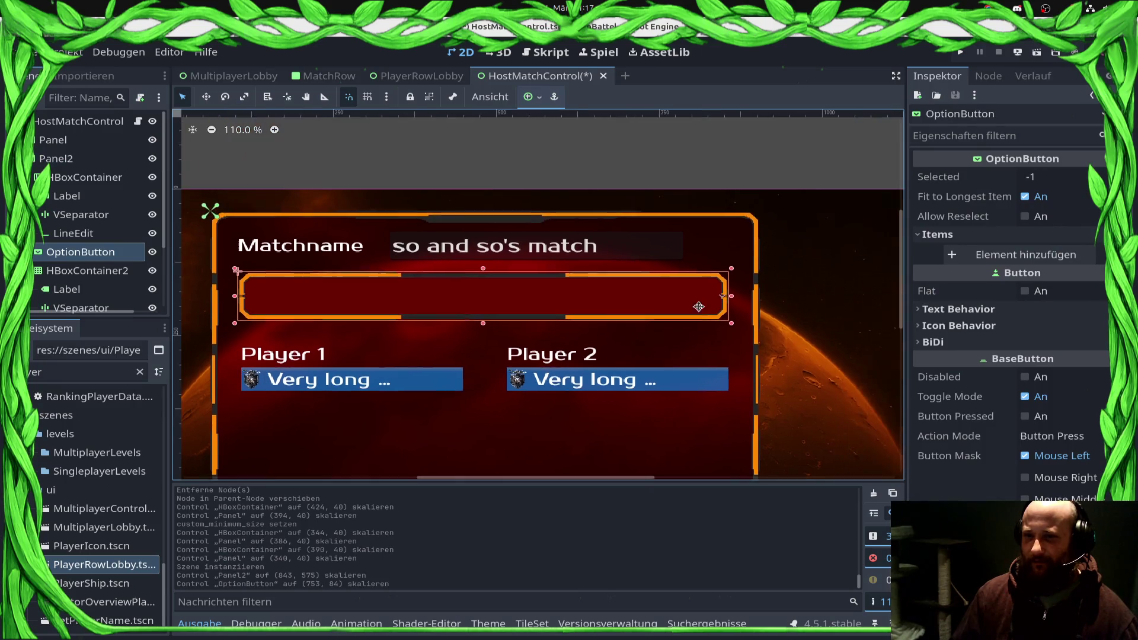
{"action": "left_click", "coordinate": [663, 250]}
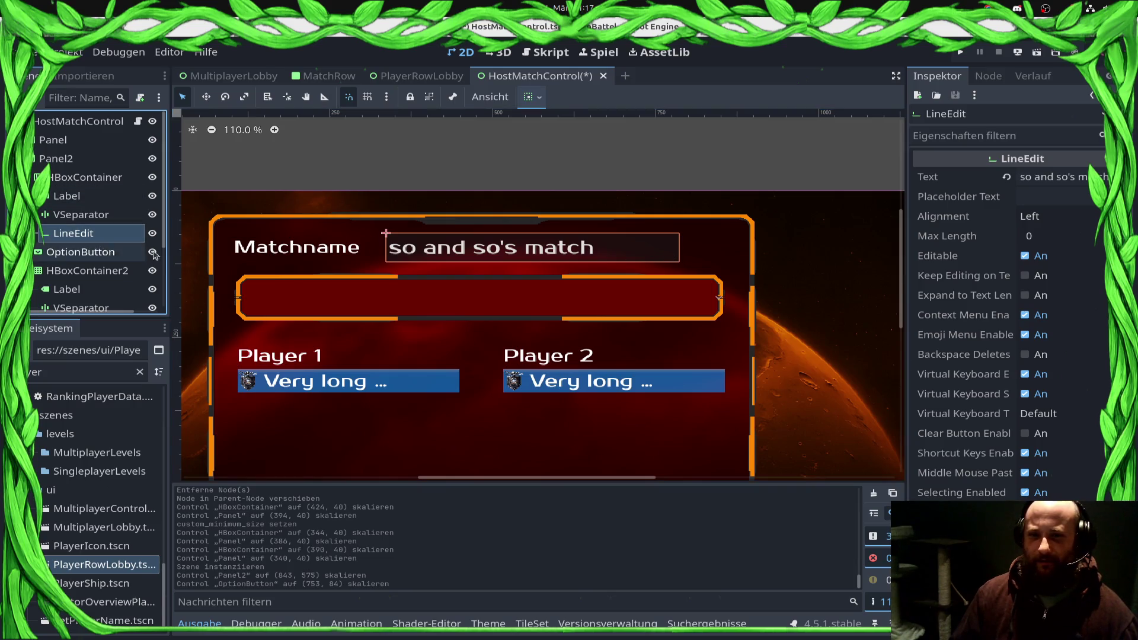
{"action": "scroll", "coordinate": [1014, 271], "scroll_direction": "down", "scroll_amount": 15}
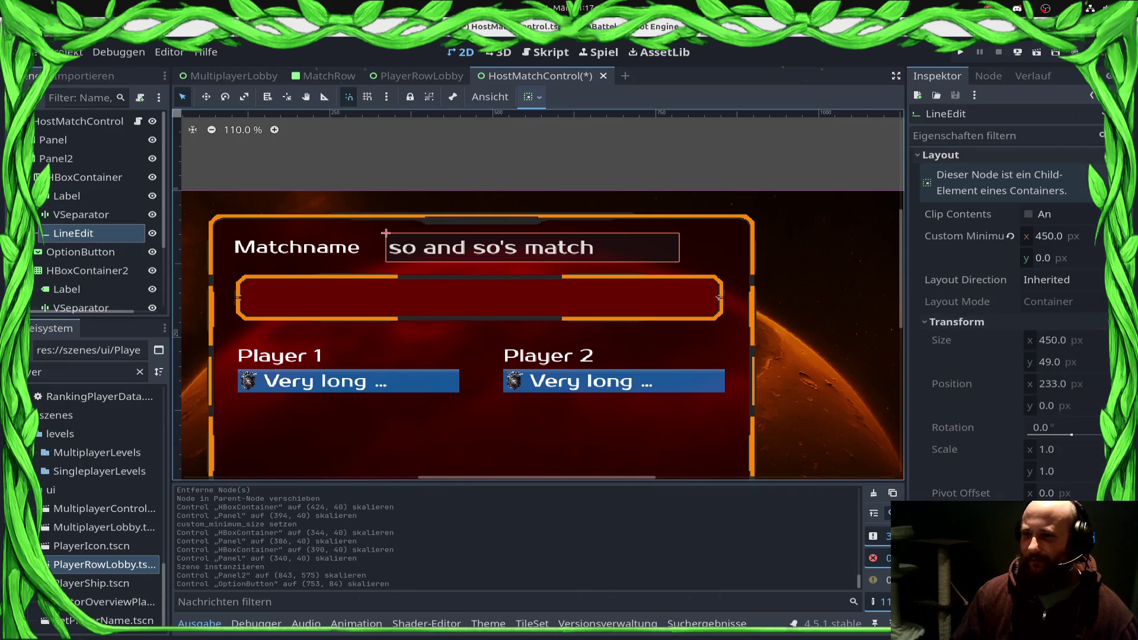
Step: Try LineEdit minimum widths of 500, 550, 560, then back to 500 px
{"action": "left_click", "coordinate": [1047, 236]}
{"action": "type", "text": "5"}
{"action": "key", "text": "Return"}
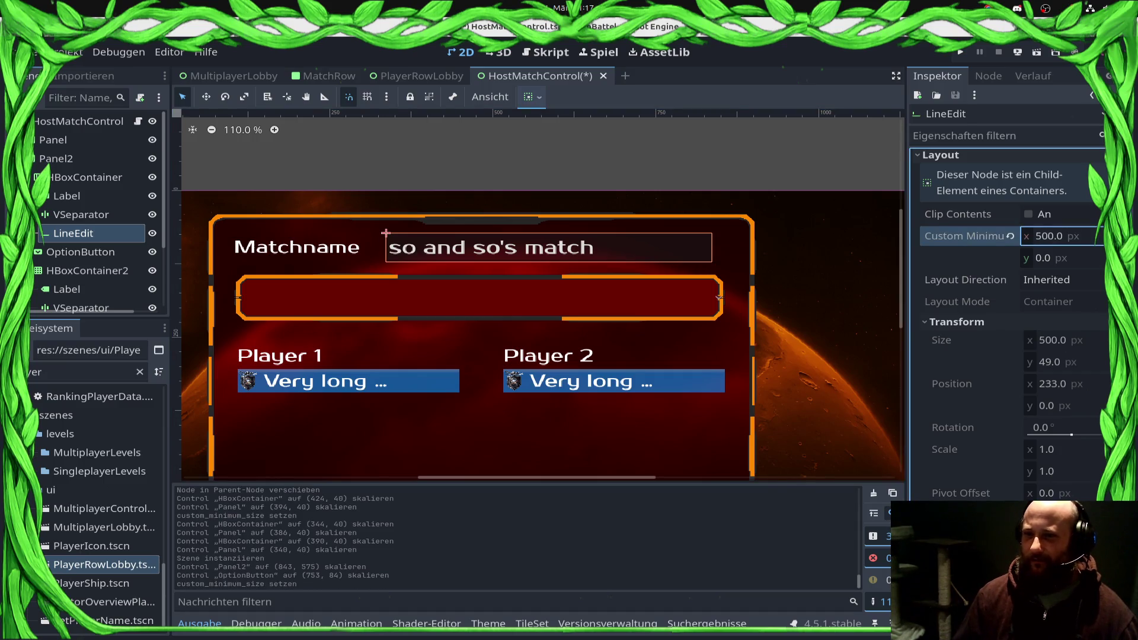
{"action": "left_click", "coordinate": [1067, 236]}
{"action": "type", "text": "550"}
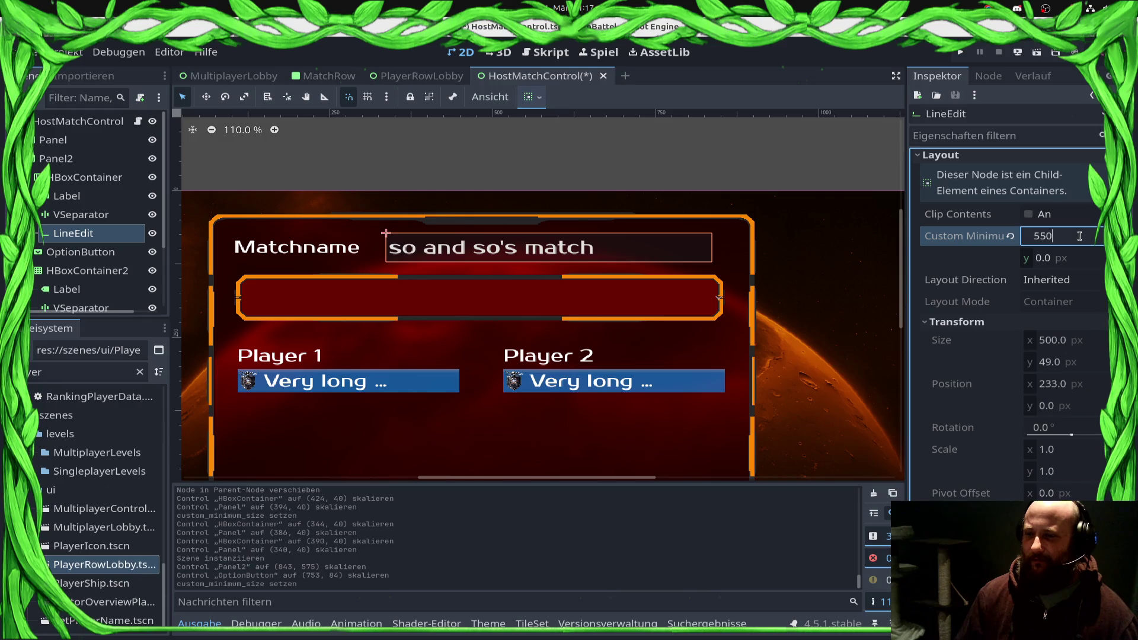
{"action": "key", "text": "Return"}
{"action": "left_click", "coordinate": [1079, 236]}
{"action": "type", "text": "56"}
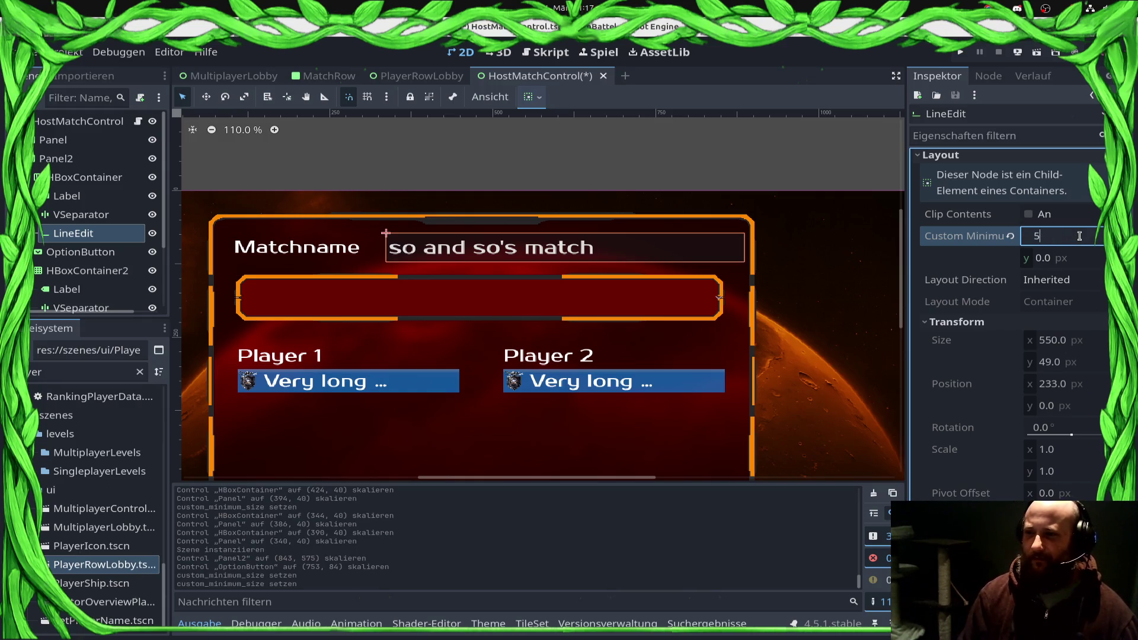
{"action": "type", "text": "0"}
{"action": "key", "text": "Return"}
{"action": "left_click", "coordinate": [1079, 236]}
{"action": "type", "text": "5"}
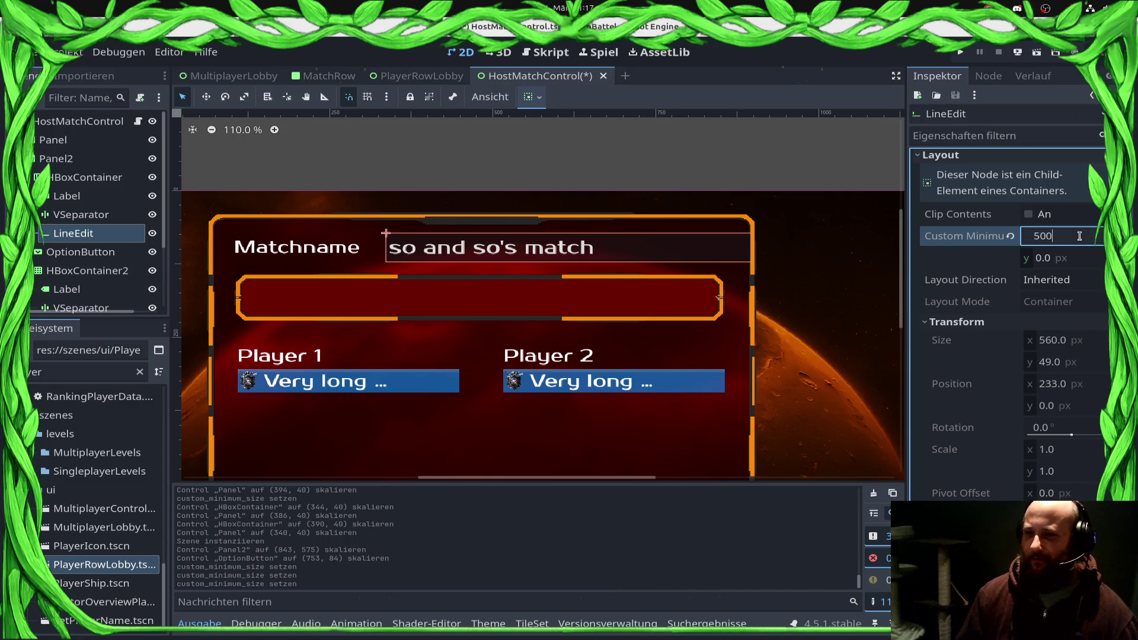
{"action": "key", "text": "Return"}
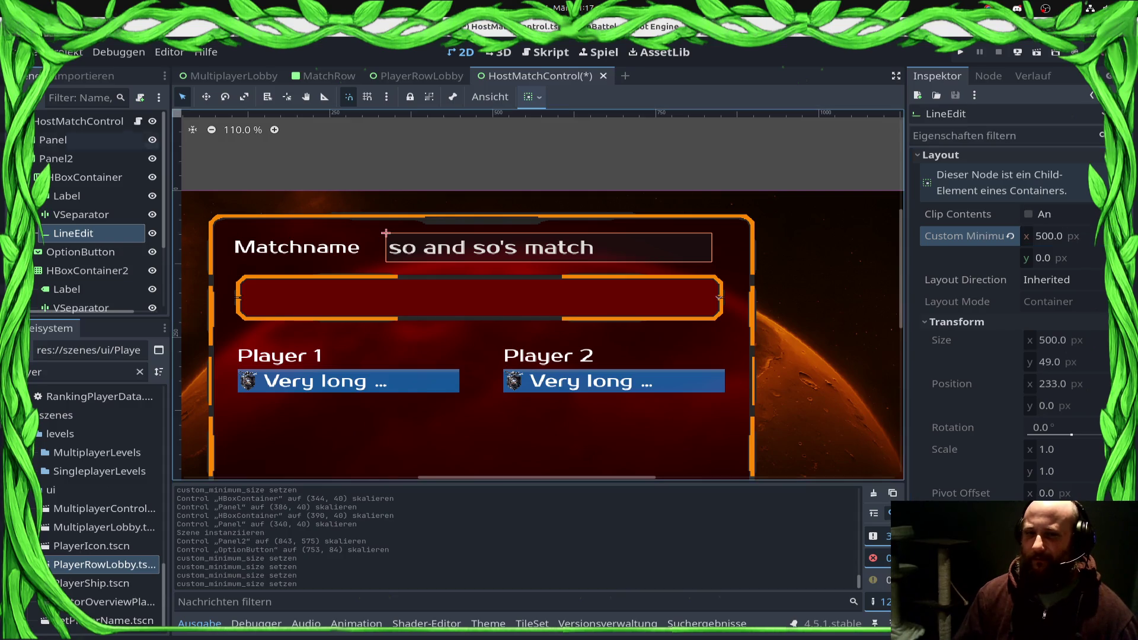
Step: Add a vertical guide at the panel's right side and set the minimum width to 520 px
{"action": "left_click_drag", "start_coordinate": [177, 167], "coordinate": [719, 228]}
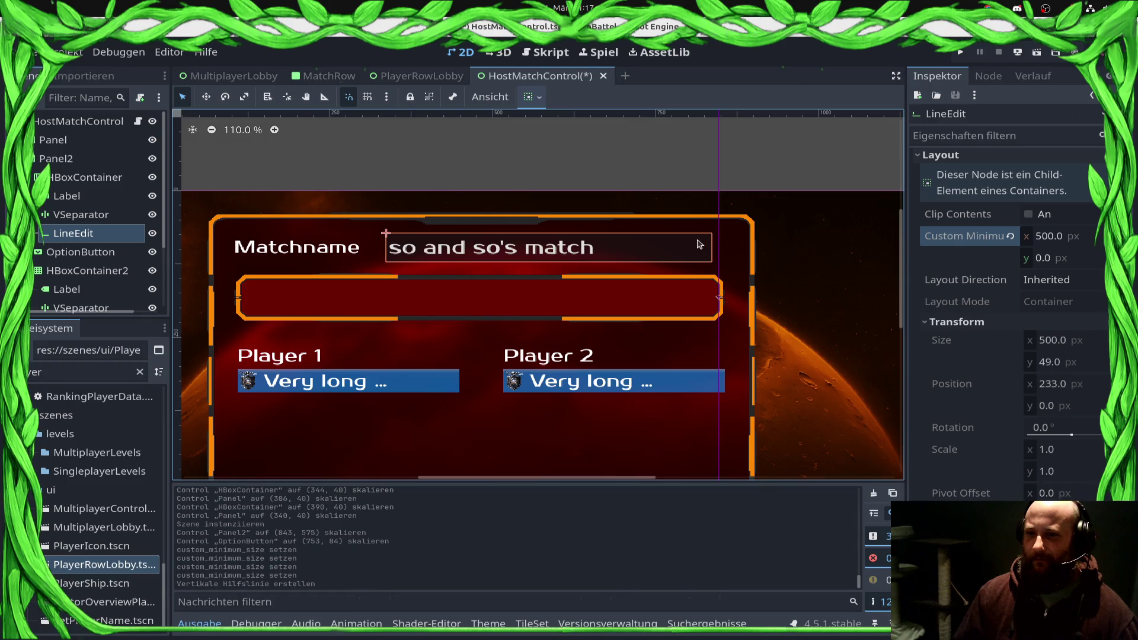
{"action": "scroll", "coordinate": [726, 244], "scroll_direction": "up", "scroll_amount": 10}
{"action": "left_click", "coordinate": [1079, 349]}
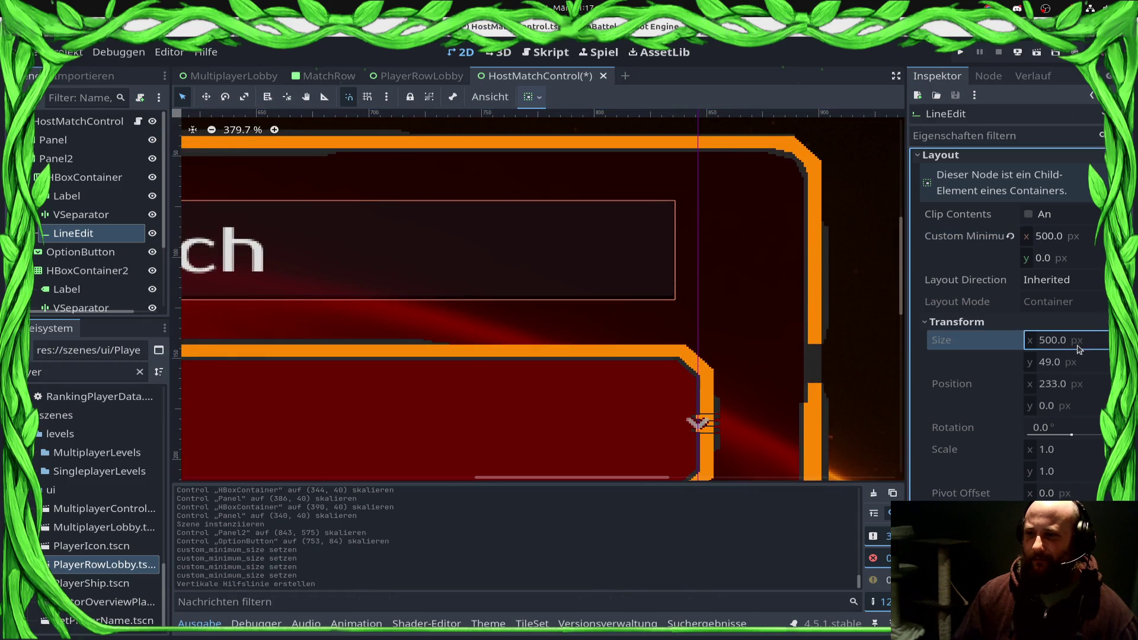
{"action": "left_click", "coordinate": [1092, 242]}
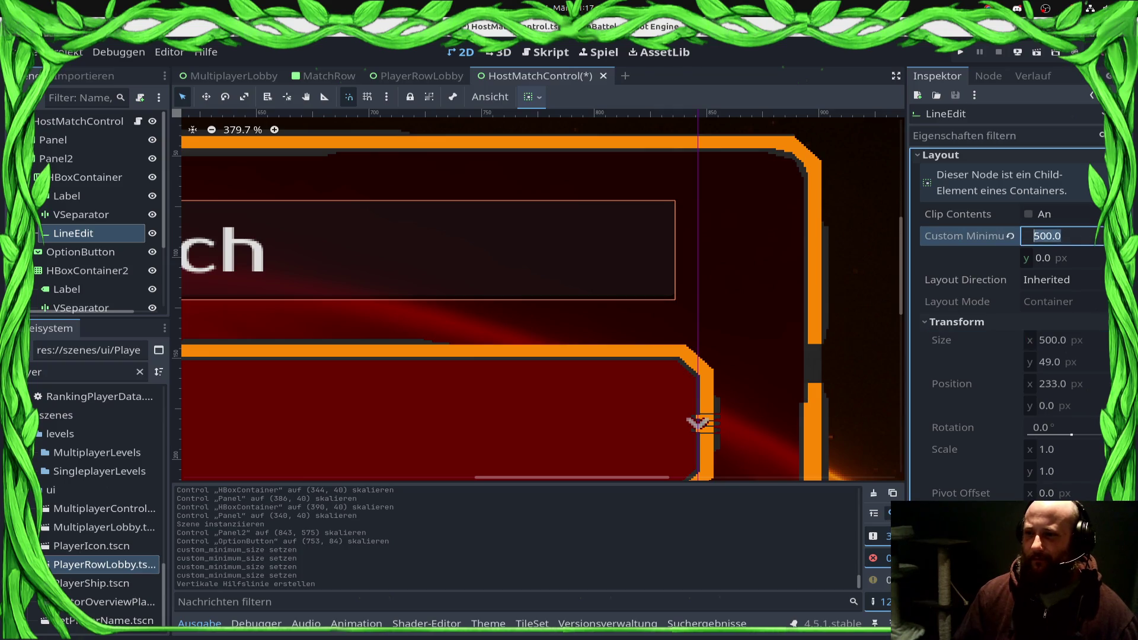
{"action": "type", "text": "510"}
{"action": "key", "text": "Return"}
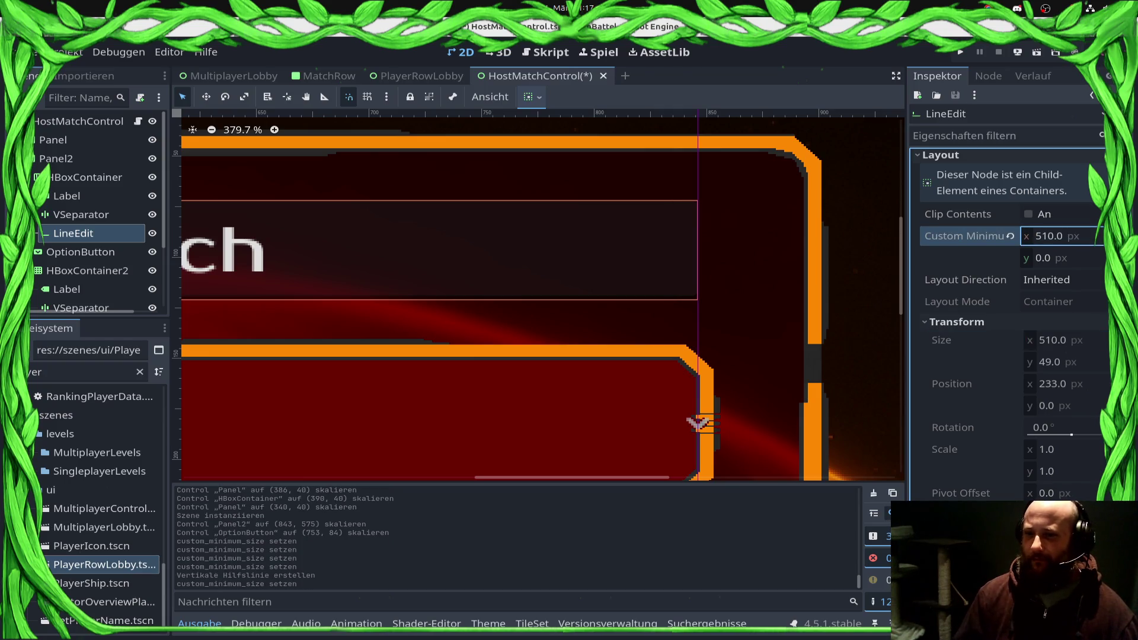
{"action": "left_click_drag", "start_coordinate": [702, 118], "coordinate": [719, 113]}
{"action": "left_click", "coordinate": [1073, 239]}
{"action": "type", "text": "520"}
{"action": "key", "text": "Return"}
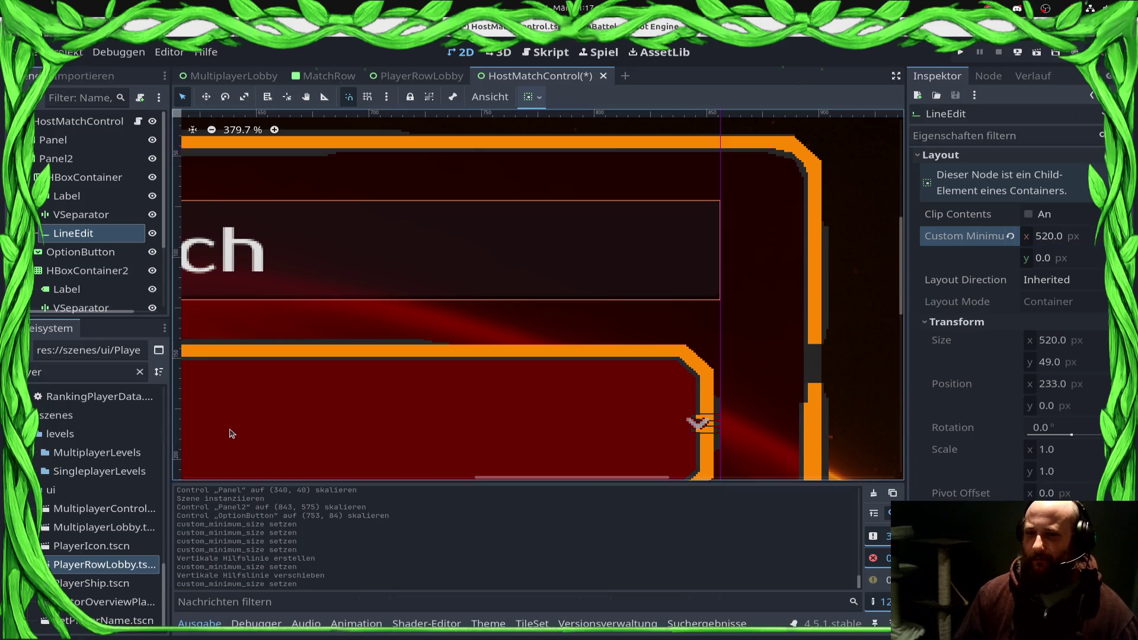
Step: Save the HostMatchControl scene
{"action": "scroll", "coordinate": [338, 401], "scroll_direction": "down", "scroll_amount": 4}
{"action": "scroll", "coordinate": [516, 298], "scroll_direction": "down", "scroll_amount": 4}
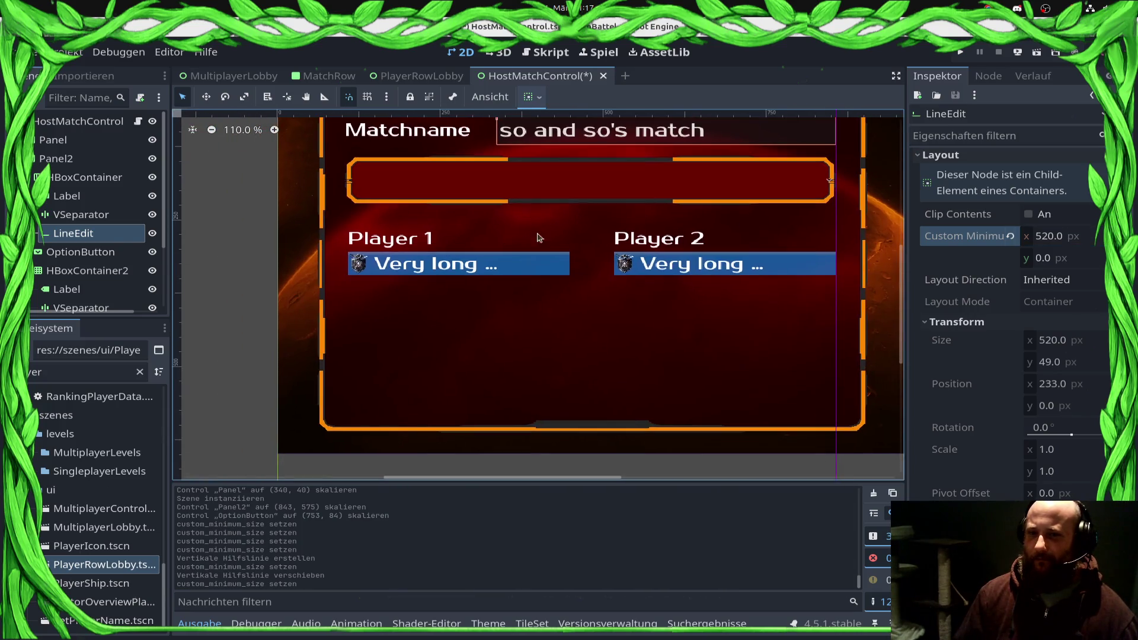
{"action": "key", "text": "ctrl+s"}
{"action": "scroll", "coordinate": [652, 362], "scroll_direction": "right", "scroll_amount": 5}
{"action": "scroll", "coordinate": [678, 371], "scroll_direction": "down", "scroll_amount": 1}
{"action": "scroll", "coordinate": [680, 381], "scroll_direction": "up", "scroll_amount": 2}
{"action": "scroll", "coordinate": [534, 297], "scroll_direction": "left", "scroll_amount": 4}
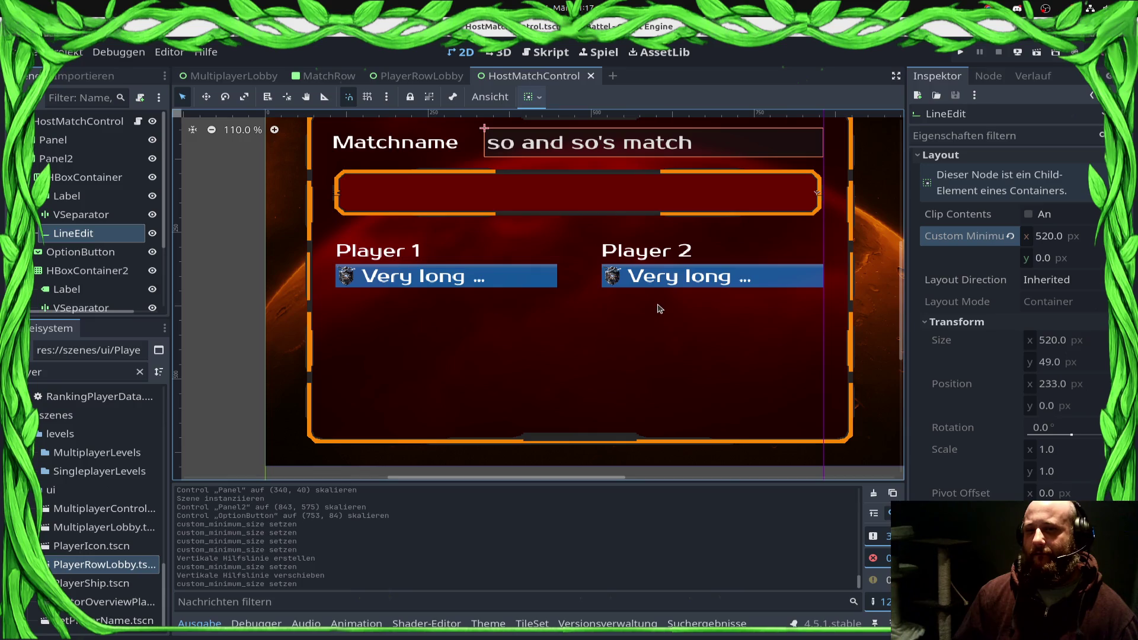
{"action": "scroll", "coordinate": [83, 201], "scroll_direction": "down", "scroll_amount": 2}
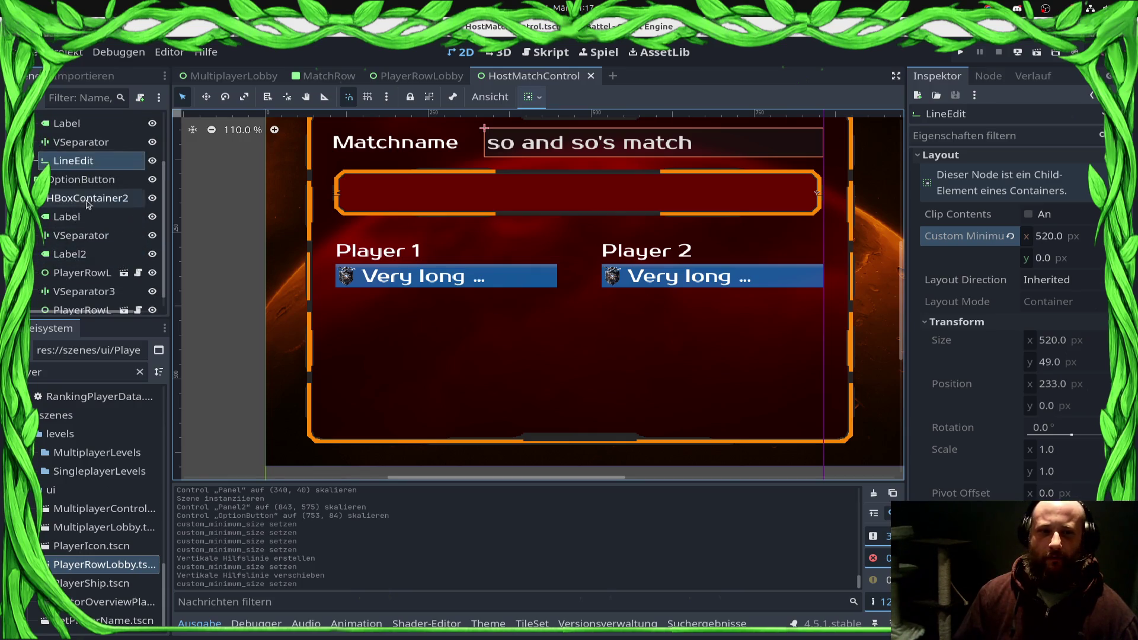
Step: Begin adding a child node to HBoxContainer2
{"action": "left_click", "coordinate": [82, 199]}
{"action": "right_click", "coordinate": [82, 199]}
{"action": "left_click", "coordinate": [128, 212]}
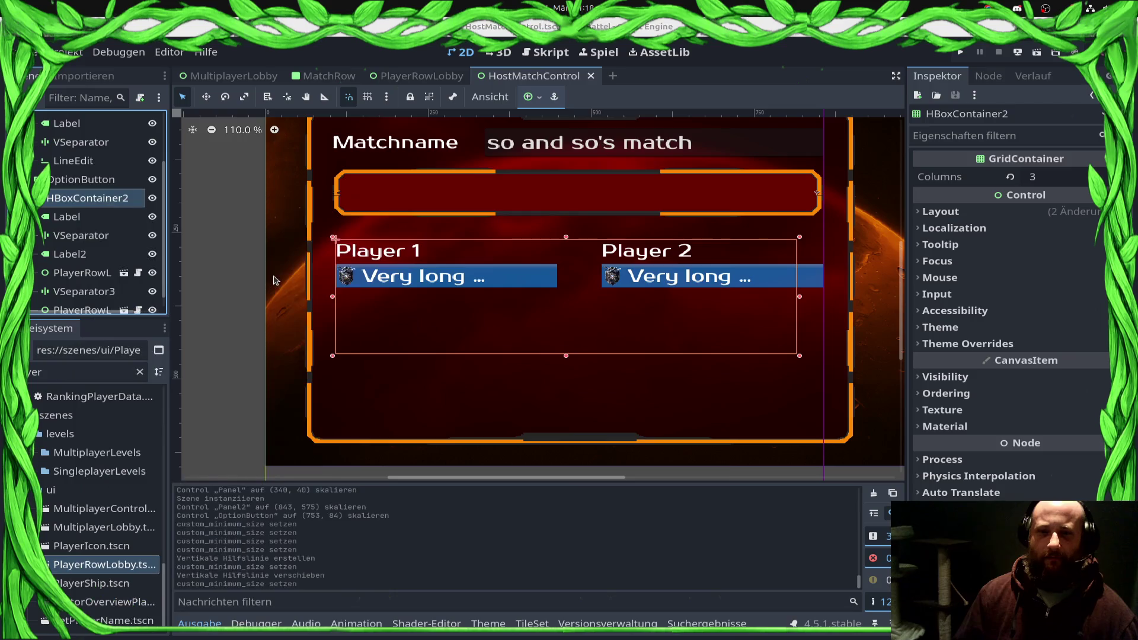
Step: Create an HBoxContainer child node from the 'Hb' search
{"action": "type", "text": "Hb"}
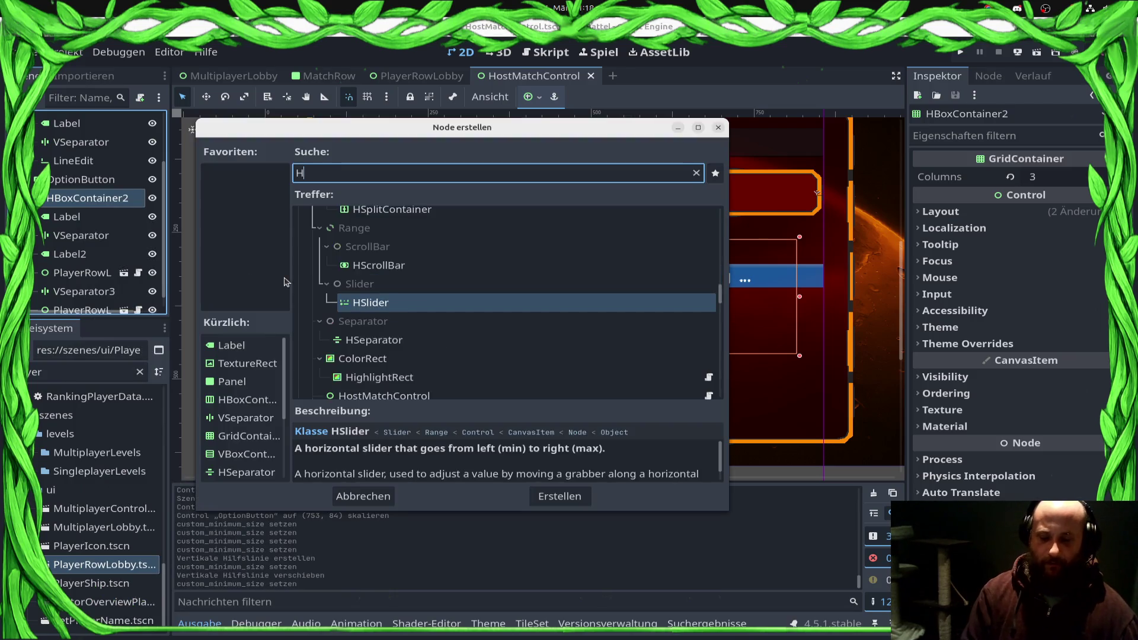
{"action": "key", "text": "Return"}
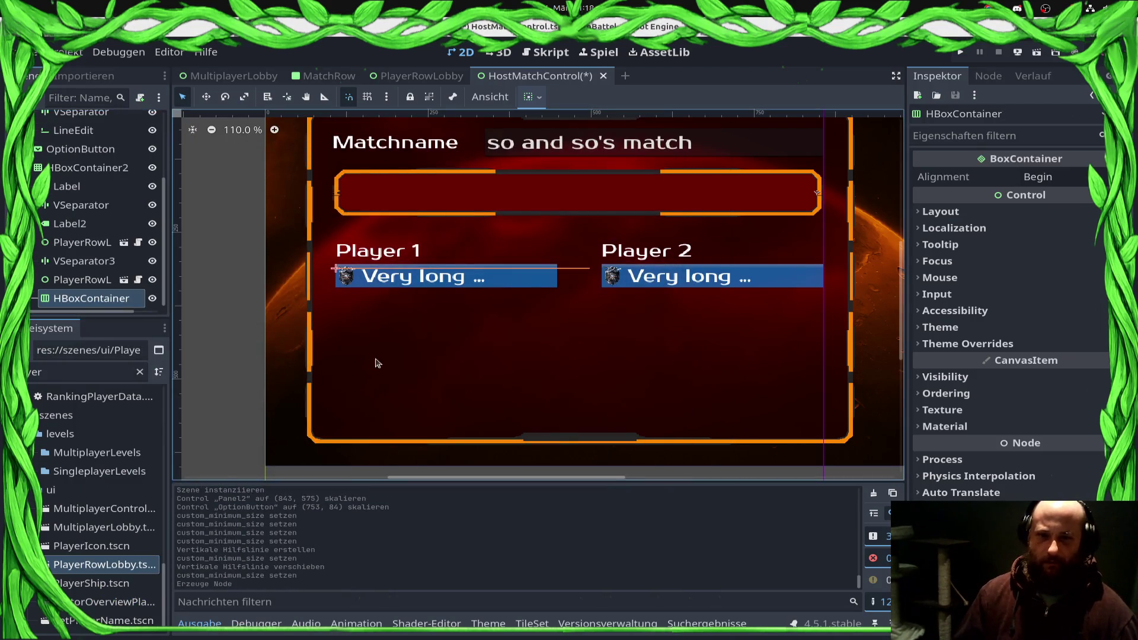
{"action": "left_click", "coordinate": [384, 289]}
{"action": "left_click", "coordinate": [83, 241]}
{"action": "left_click", "coordinate": [95, 260]}
Step: Save HostMatchControl and switch to the PlayerRowLobby scene
{"action": "left_click", "coordinate": [94, 244]}
{"action": "key", "text": "ctrl+s"}
{"action": "left_click", "coordinate": [421, 76]}
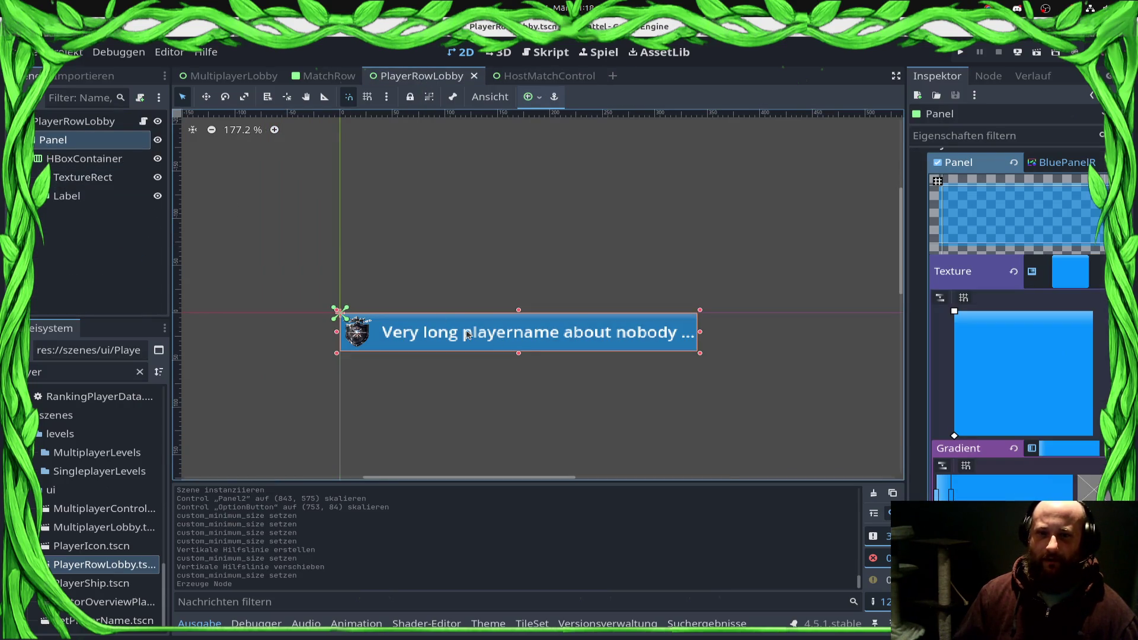
Step: Widen the player row Panel to 345 px
{"action": "scroll", "coordinate": [958, 456], "scroll_direction": "down", "scroll_amount": 10}
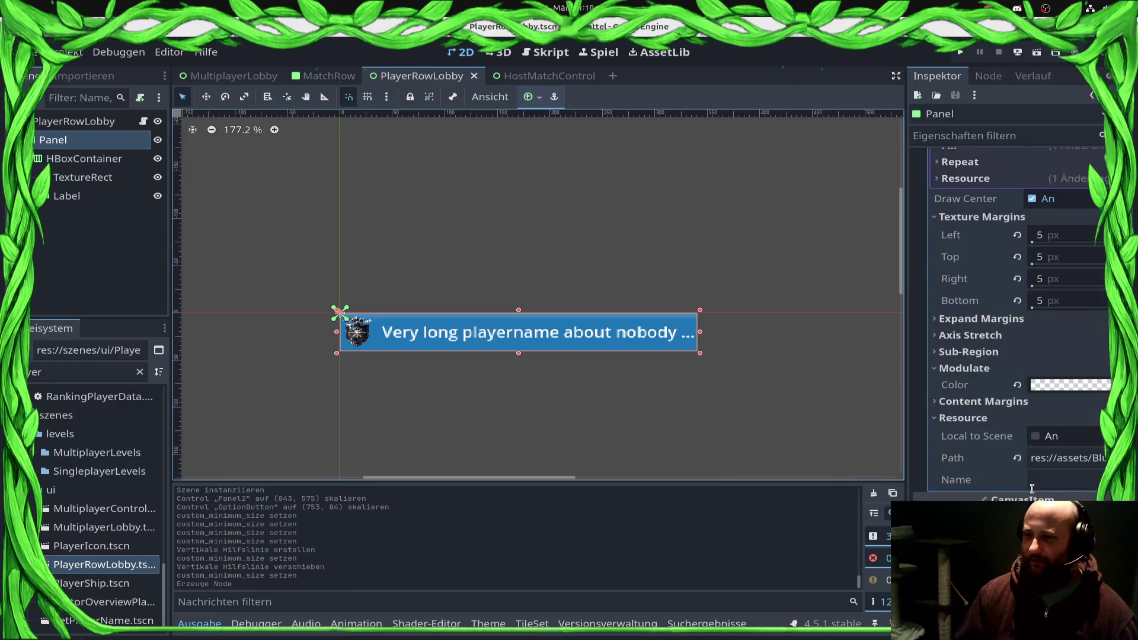
{"action": "left_click", "coordinate": [74, 161]}
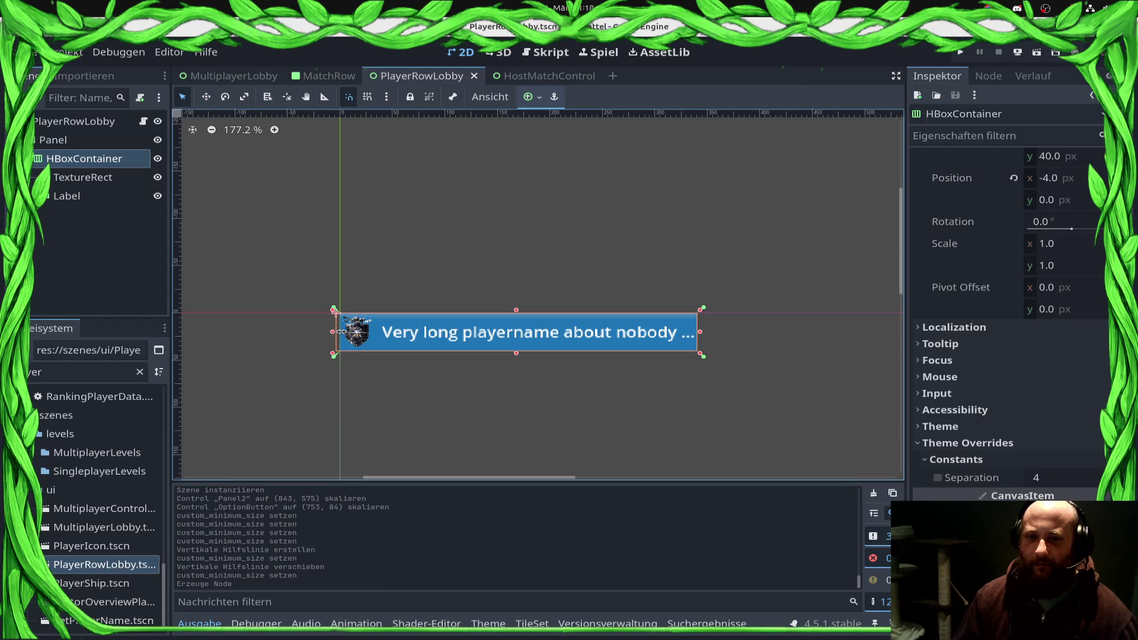
{"action": "scroll", "coordinate": [349, 335], "scroll_direction": "up", "scroll_amount": 9}
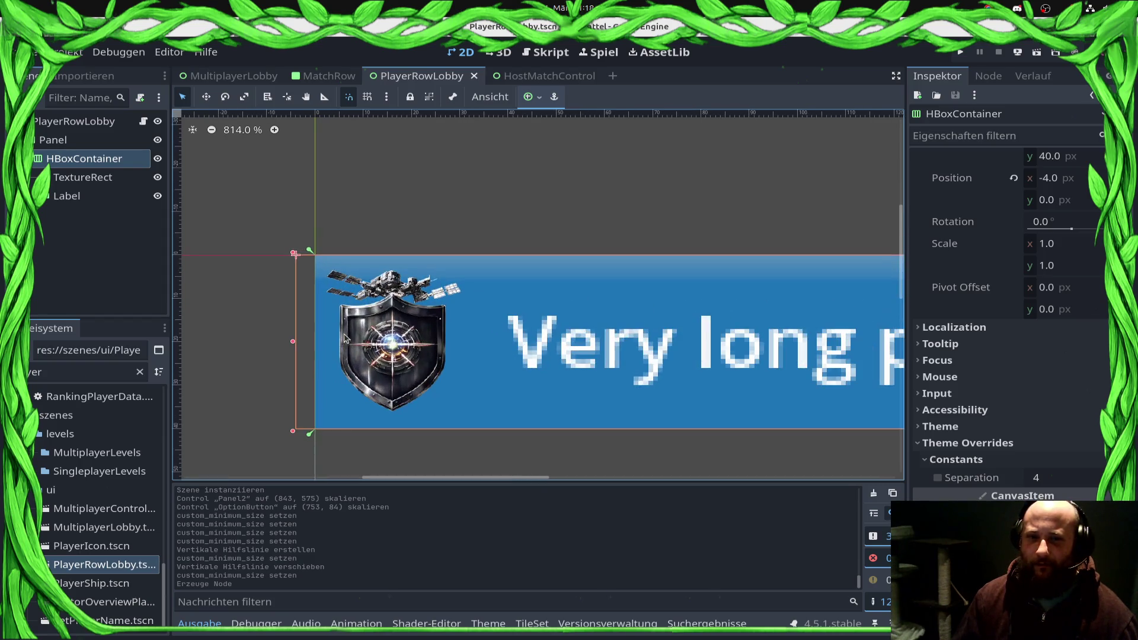
{"action": "left_click", "coordinate": [53, 140]}
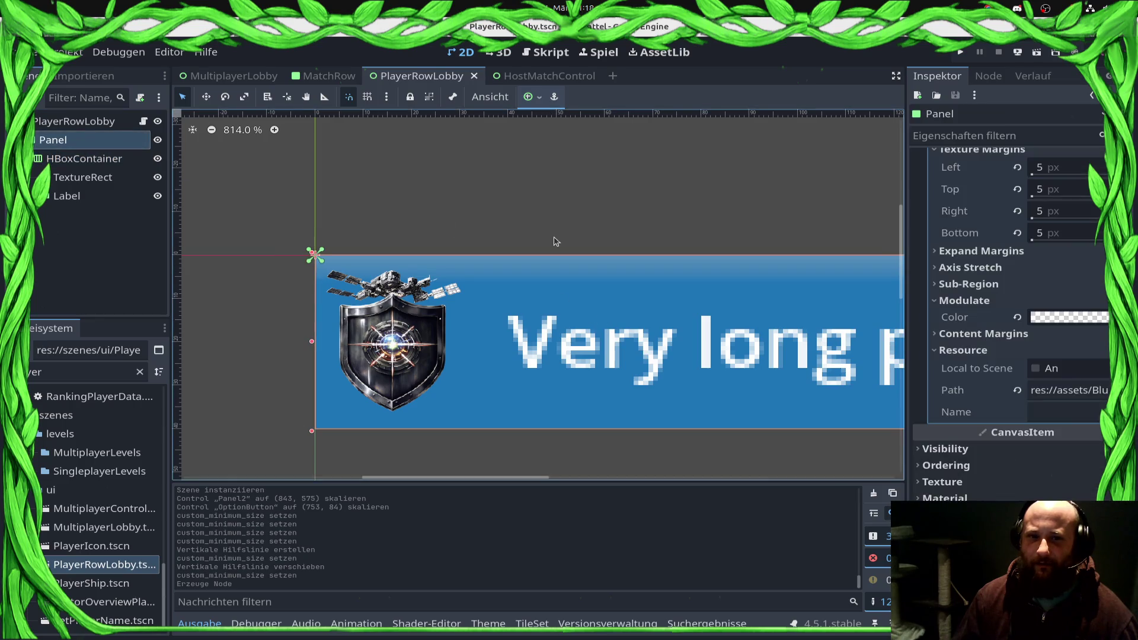
{"action": "scroll", "coordinate": [714, 260], "scroll_direction": "right", "scroll_amount": 5}
{"action": "scroll", "coordinate": [714, 260], "scroll_direction": "down", "scroll_amount": 5}
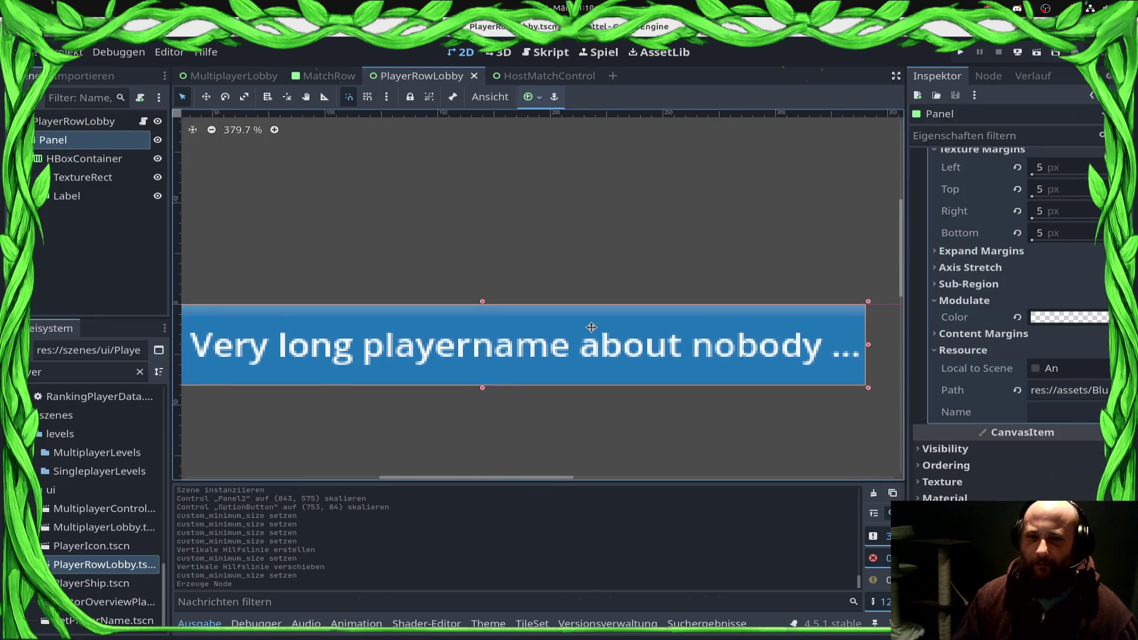
{"action": "scroll", "coordinate": [573, 277], "scroll_direction": "down", "scroll_amount": 2}
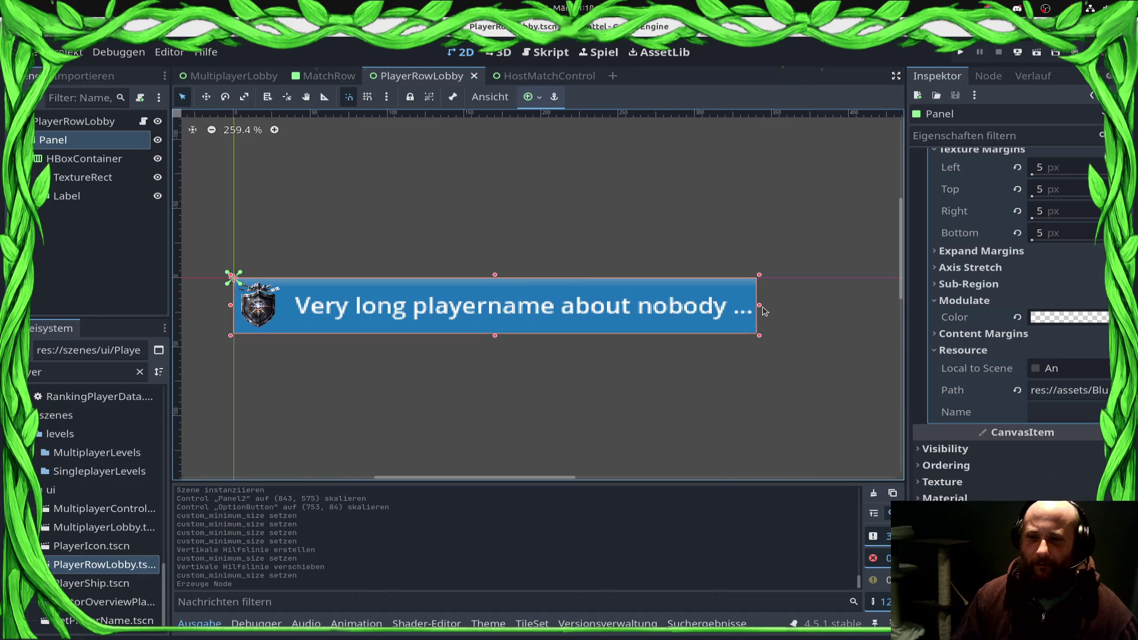
{"action": "left_click_drag", "start_coordinate": [764, 306], "coordinate": [772, 306]}
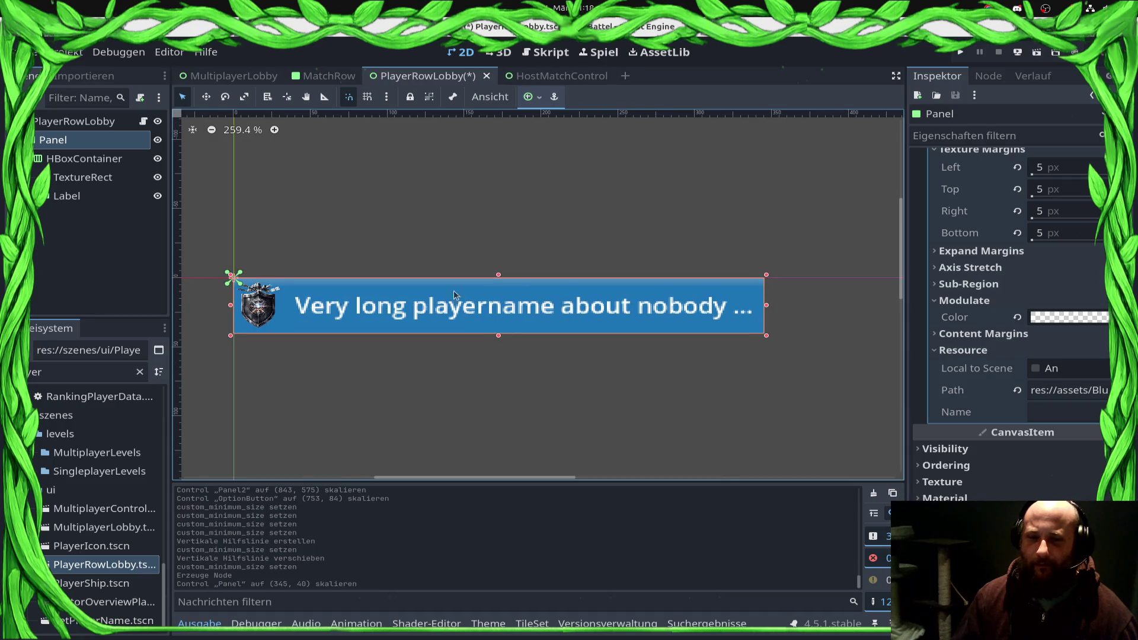
Step: Anchor the HBoxContainer to fill the whole panel
{"action": "left_click", "coordinate": [89, 159]}
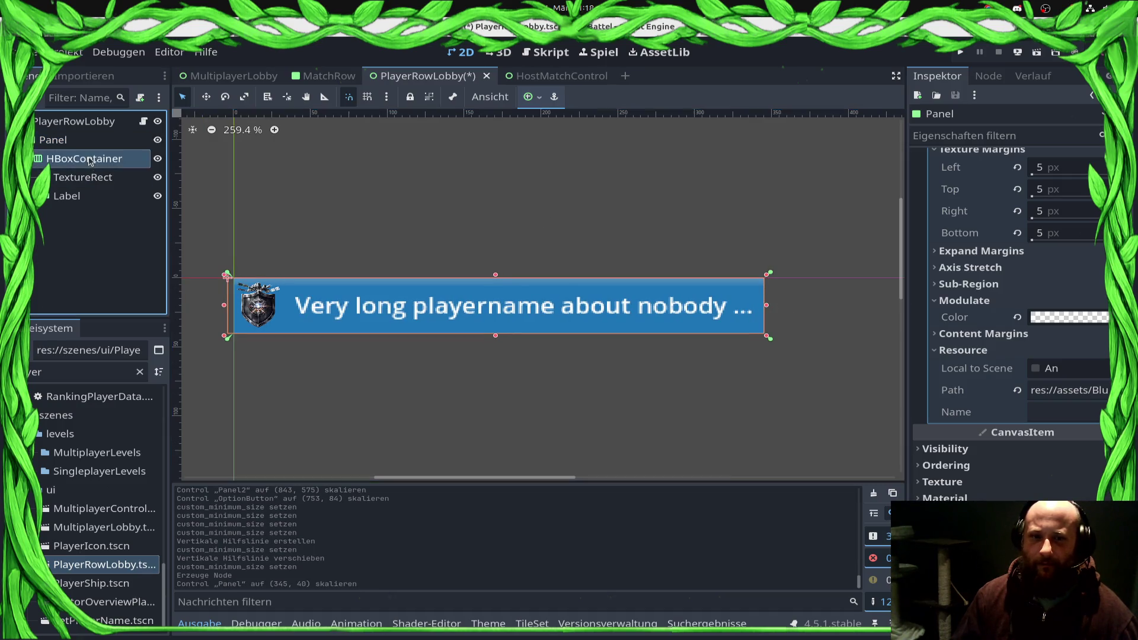
{"action": "left_click", "coordinate": [531, 96]}
{"action": "left_click", "coordinate": [646, 200]}
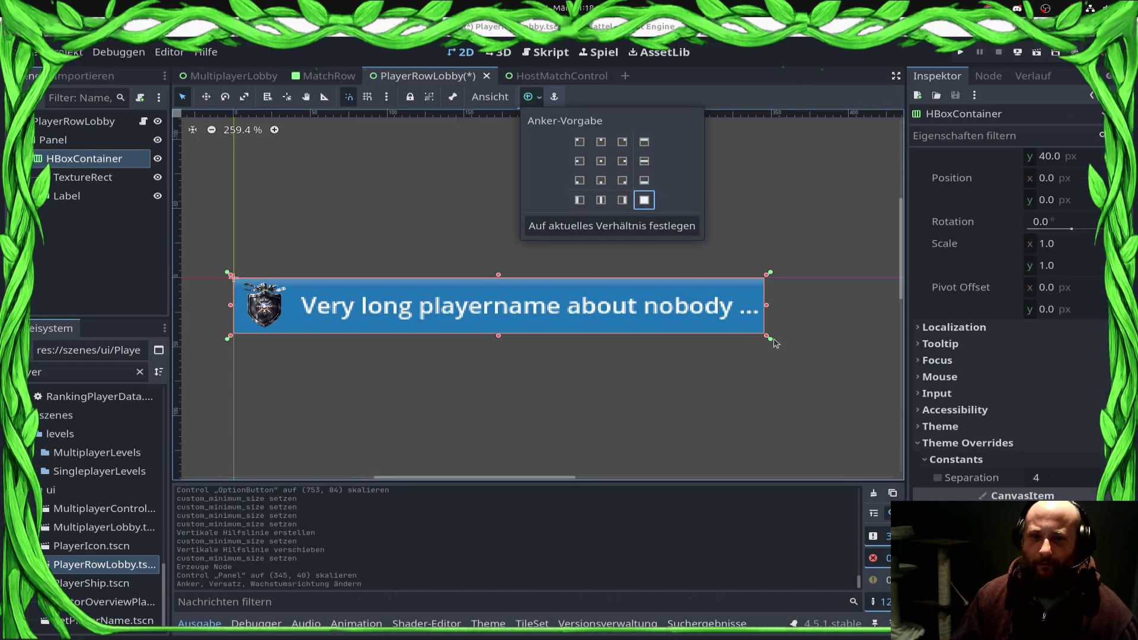
Step: Set the Panel's custom minimum height to 40 and save
{"action": "left_click", "coordinate": [809, 387]}
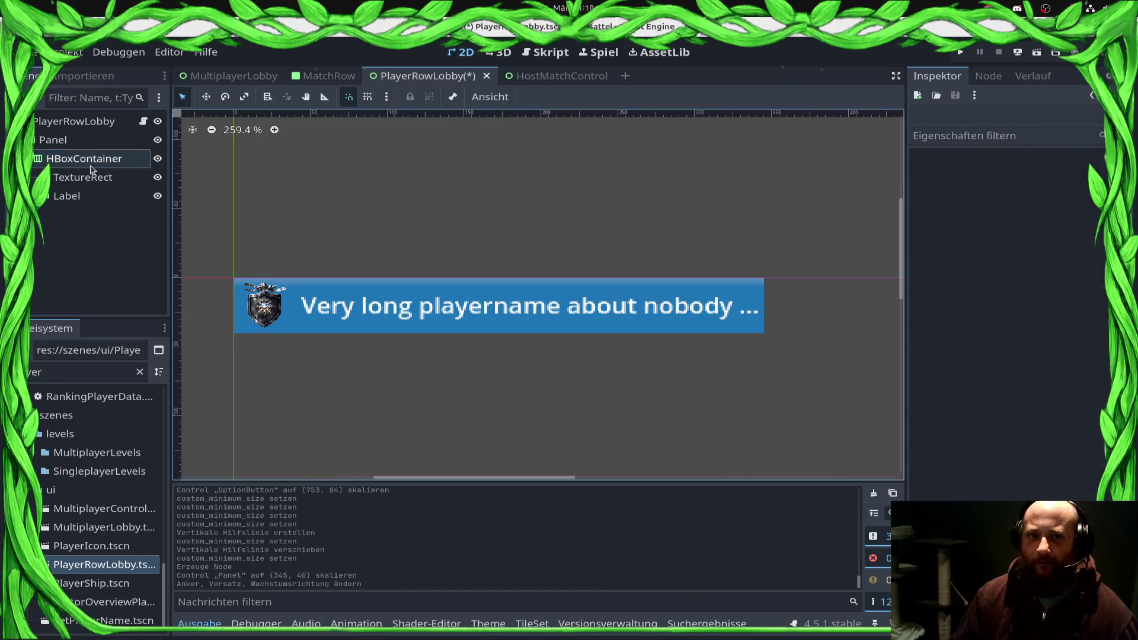
{"action": "left_click", "coordinate": [53, 140]}
{"action": "scroll", "coordinate": [1012, 287], "scroll_direction": "up", "scroll_amount": 10}
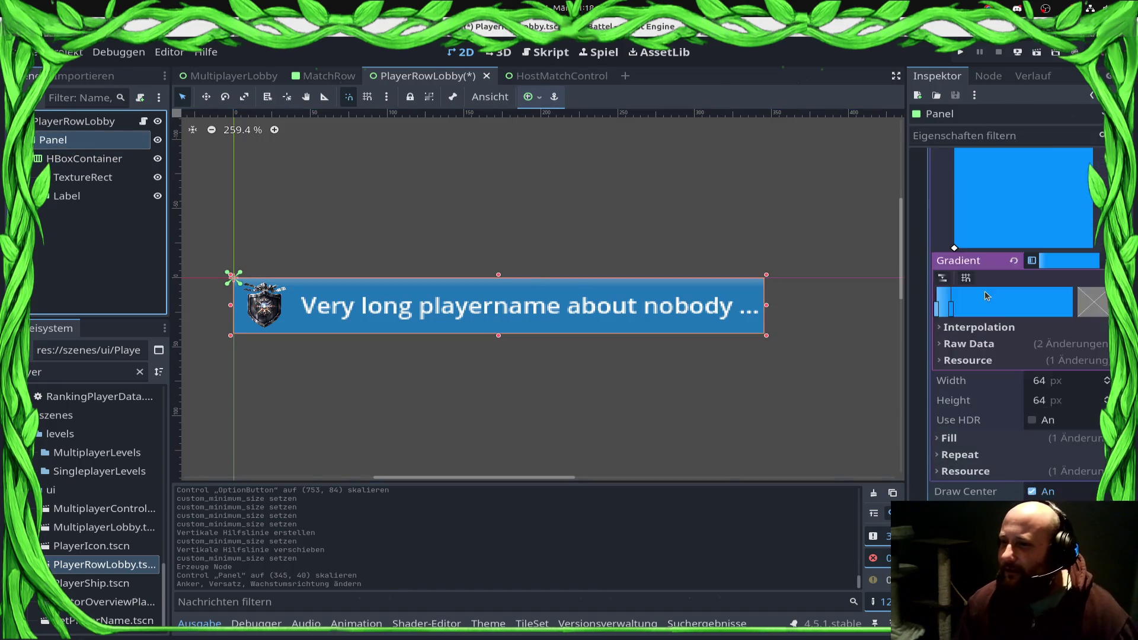
{"action": "left_click", "coordinate": [996, 175]}
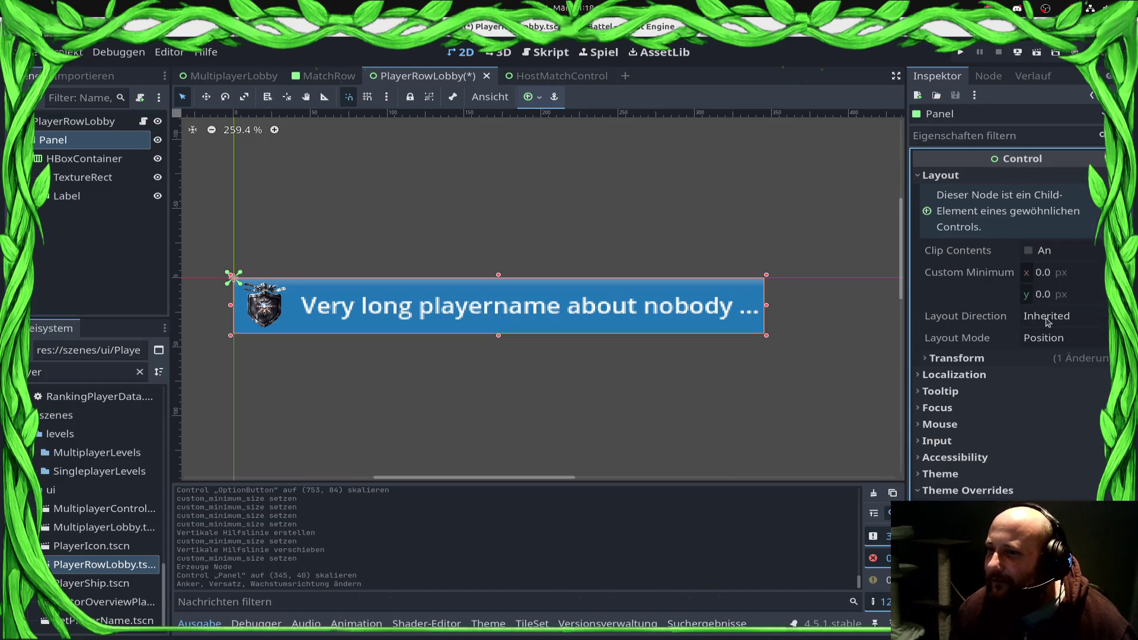
{"action": "left_click", "coordinate": [974, 360]}
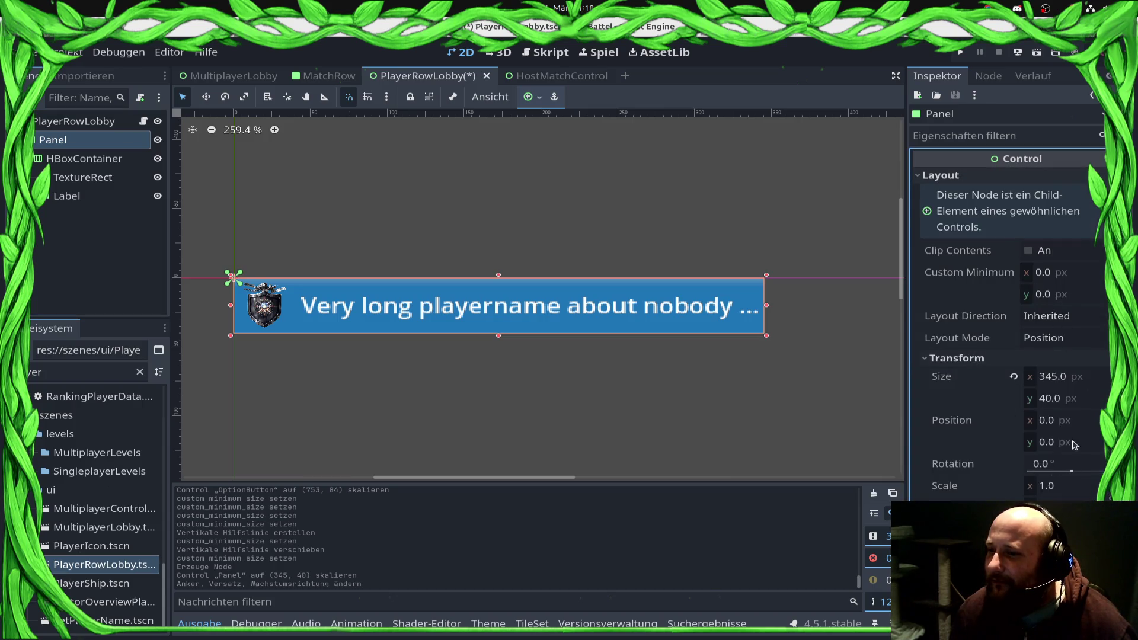
{"action": "left_click", "coordinate": [1080, 407]}
{"action": "left_click", "coordinate": [1057, 301]}
{"action": "type", "text": "40"}
{"action": "key", "text": "Return"}
{"action": "key", "text": "ctrl+s"}
Step: Set the Panel's height and minimum height to 50, save, and switch to MultiplayerLobby
{"action": "left_click", "coordinate": [1061, 402]}
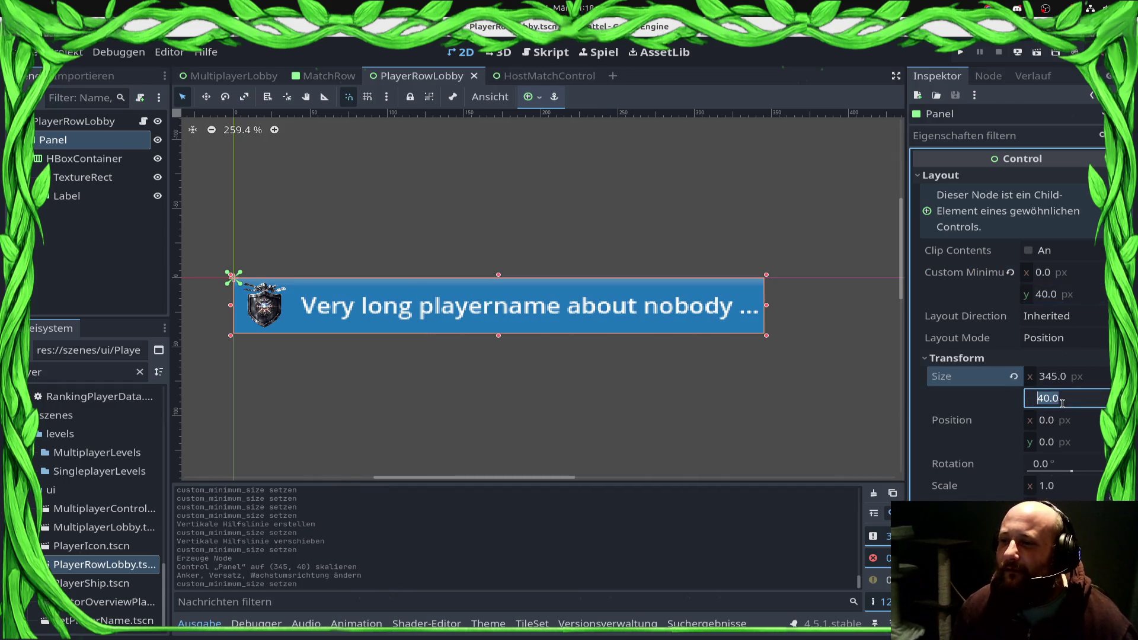
{"action": "type", "text": "50"}
{"action": "key", "text": "Return"}
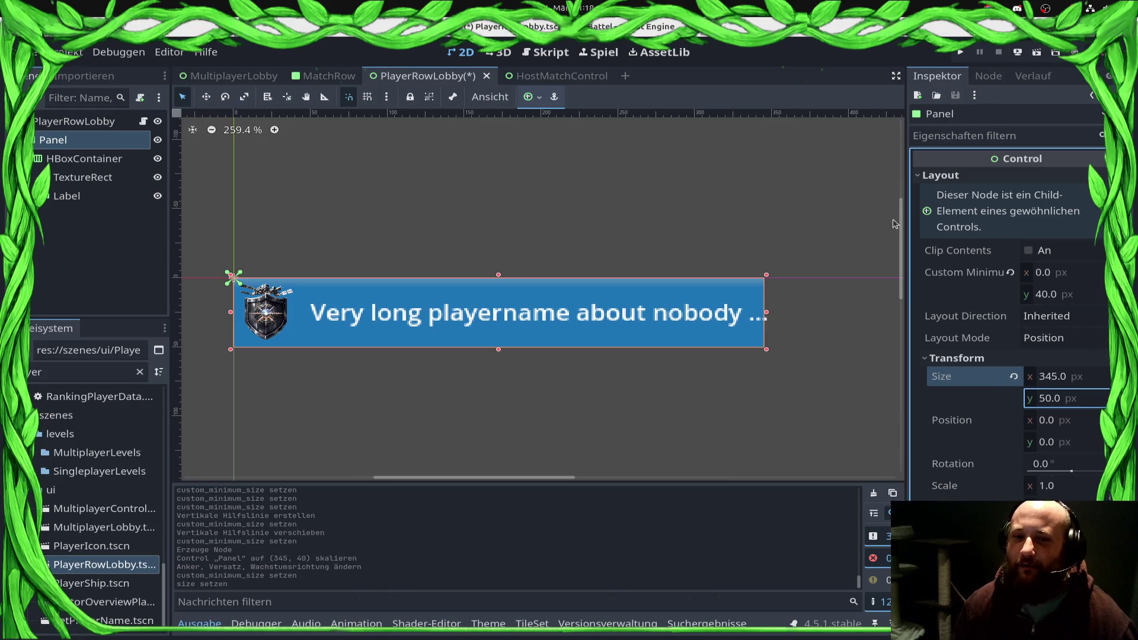
{"action": "left_click", "coordinate": [1076, 296]}
{"action": "type", "text": "50"}
{"action": "key", "text": "Return"}
{"action": "key", "text": "ctrl+s"}
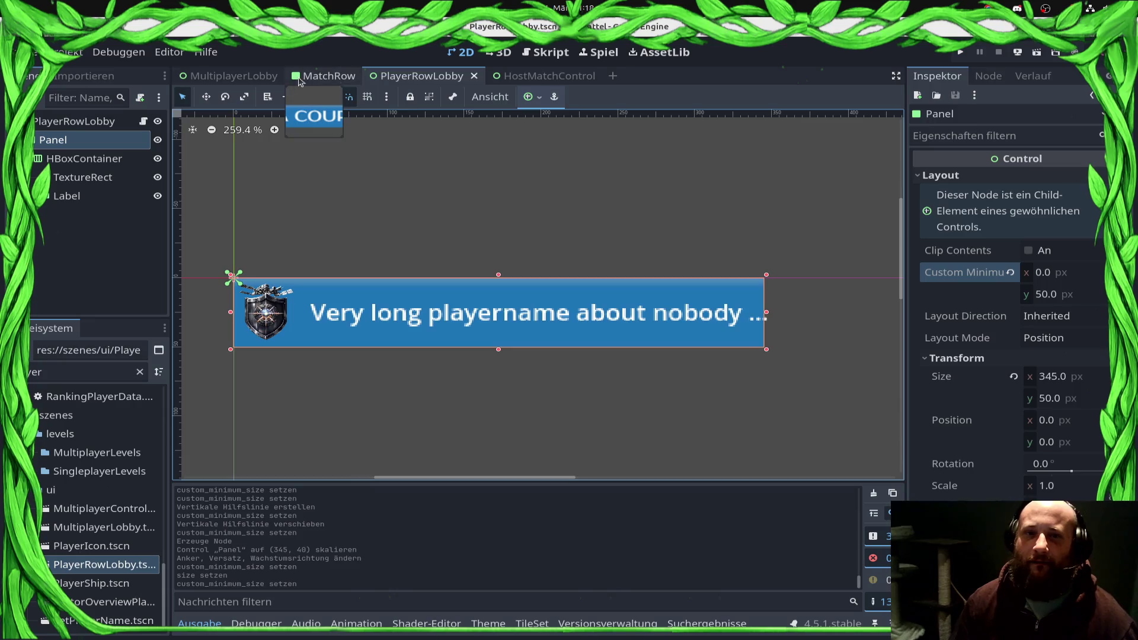
{"action": "left_click", "coordinate": [329, 76]}
{"action": "left_click", "coordinate": [234, 76]}
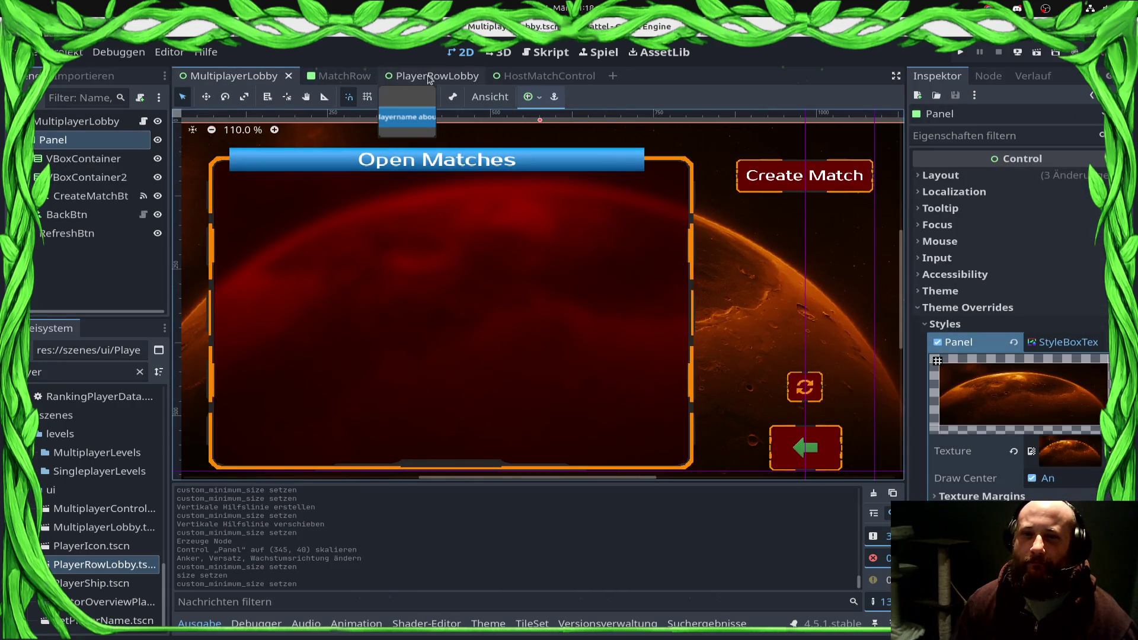
Step: In HostMatchControl, delete both old player row nodes and VSeparator3
{"action": "left_click", "coordinate": [414, 76]}
{"action": "left_click", "coordinate": [557, 76]}
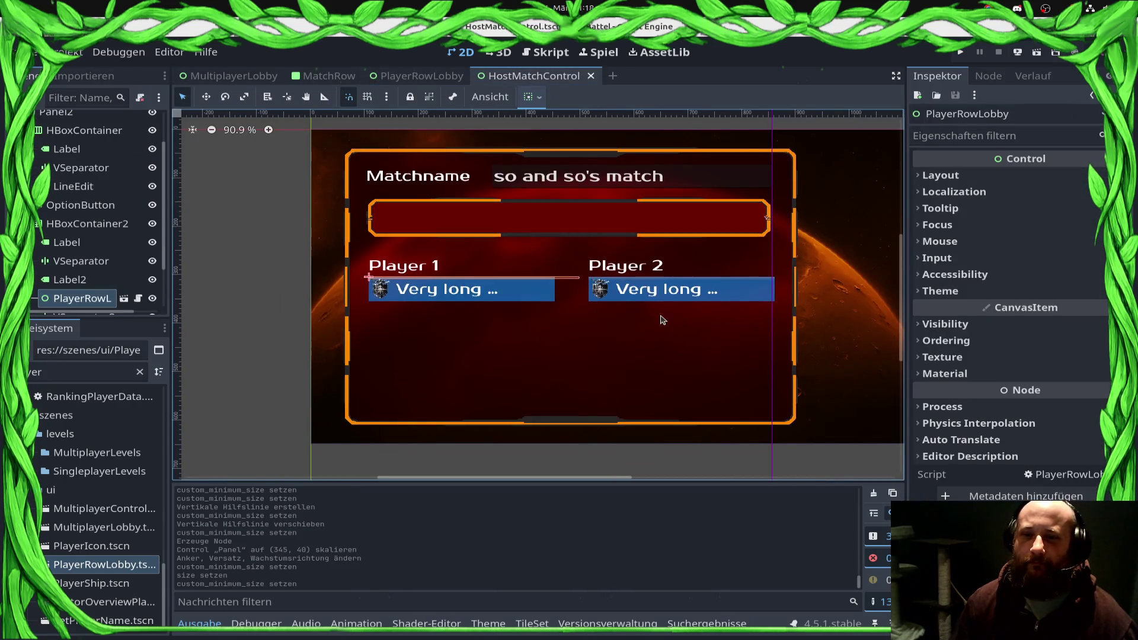
{"action": "left_click", "coordinate": [501, 279]}
{"action": "left_click", "coordinate": [95, 301]}
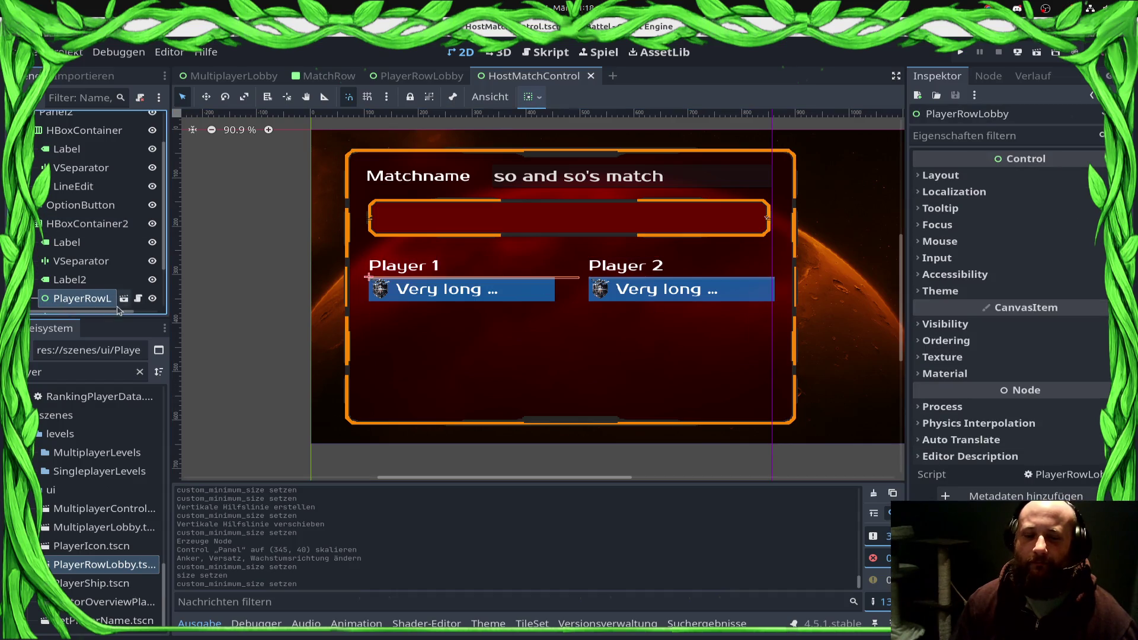
{"action": "scroll", "coordinate": [96, 303], "scroll_direction": "down", "scroll_amount": 2}
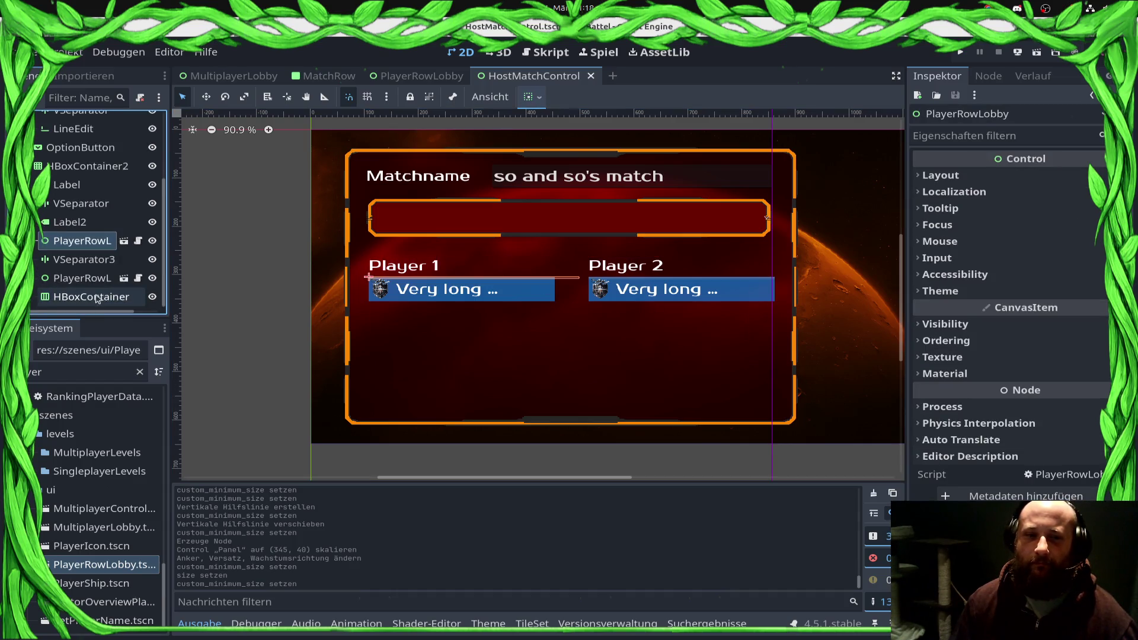
{"action": "left_click", "coordinate": [89, 276], "text": "ctrl"}
{"action": "left_click", "coordinate": [93, 283], "text": "shift"}
{"action": "right_click", "coordinate": [93, 283]}
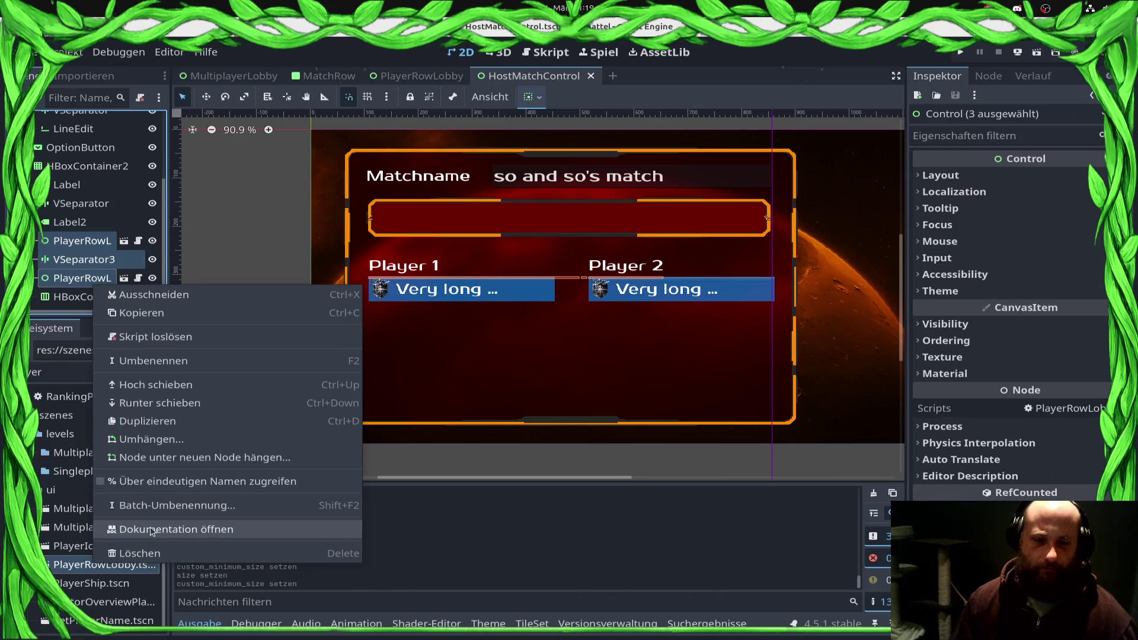
{"action": "left_click", "coordinate": [148, 556]}
{"action": "left_click", "coordinate": [618, 327]}
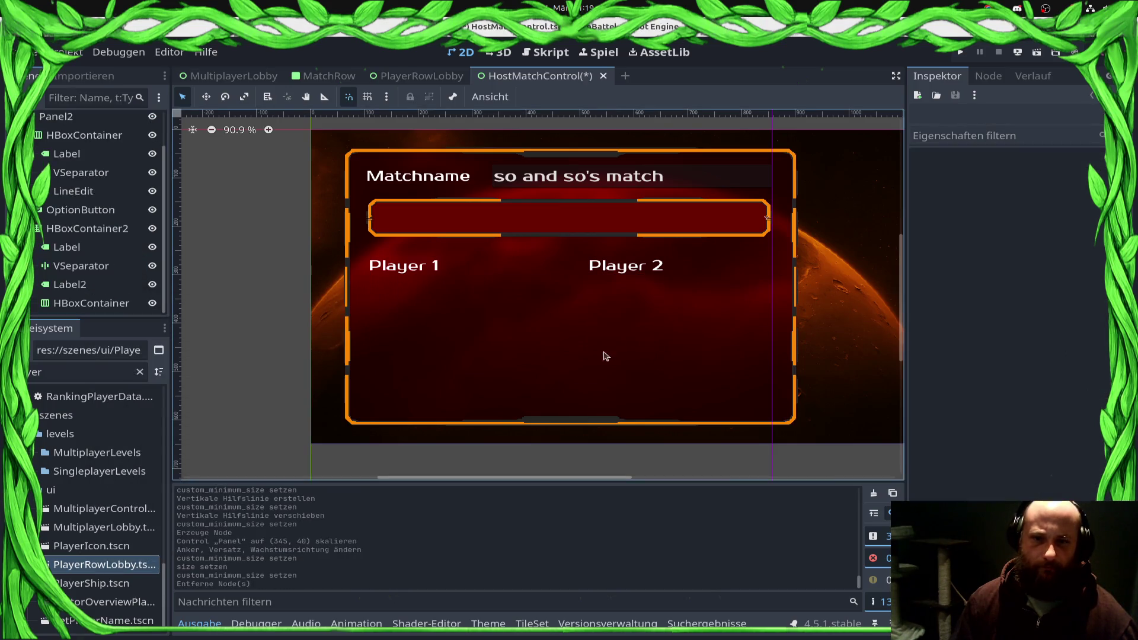
Step: Instance PlayerRowLobby under Player 2, duplicate VSeparator, and reorder the separator and HBoxContainer below it
{"action": "mouse_move", "coordinate": [94, 574]}
{"action": "left_mouse_down"}
{"action": "mouse_move", "coordinate": [65, 237]}
{"action": "mouse_move", "coordinate": [67, 278]}
{"action": "left_mouse_up"}
{"action": "left_click", "coordinate": [80, 247]}
{"action": "key", "text": "ctrl+d"}
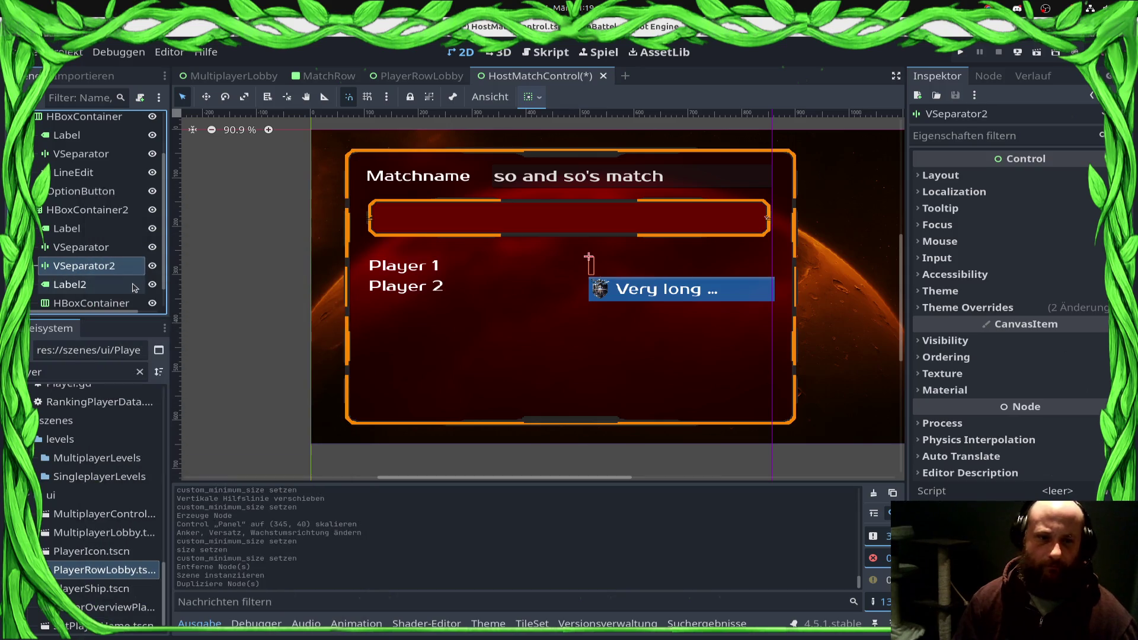
{"action": "key", "text": "ctrl+Down"}
{"action": "key", "text": "ctrl+Down"}
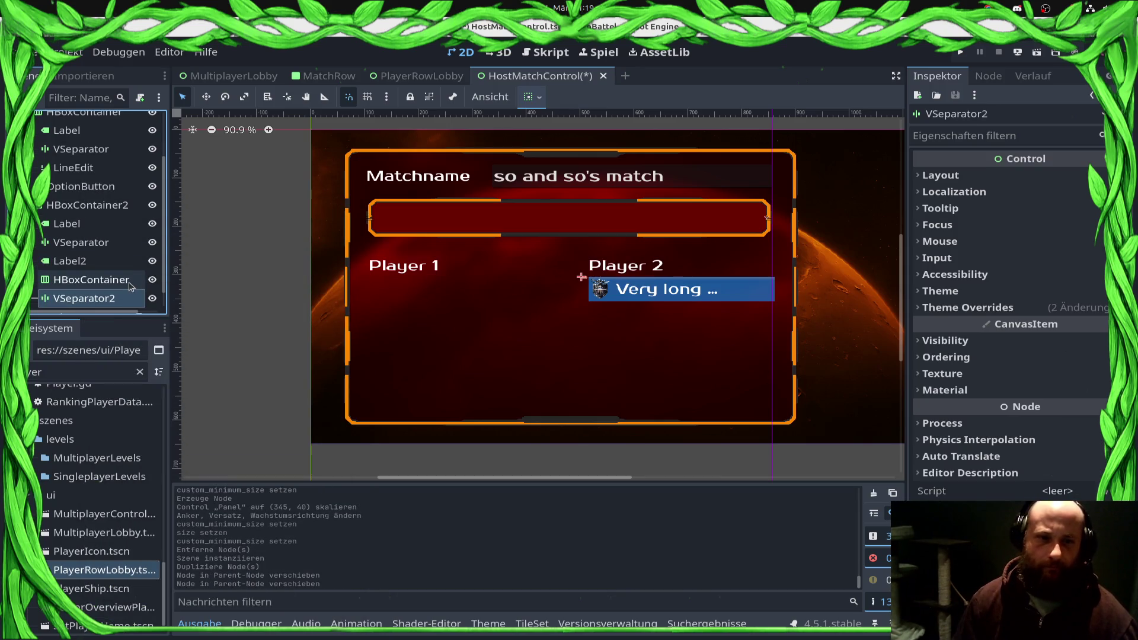
{"action": "key", "text": "ctrl+Down"}
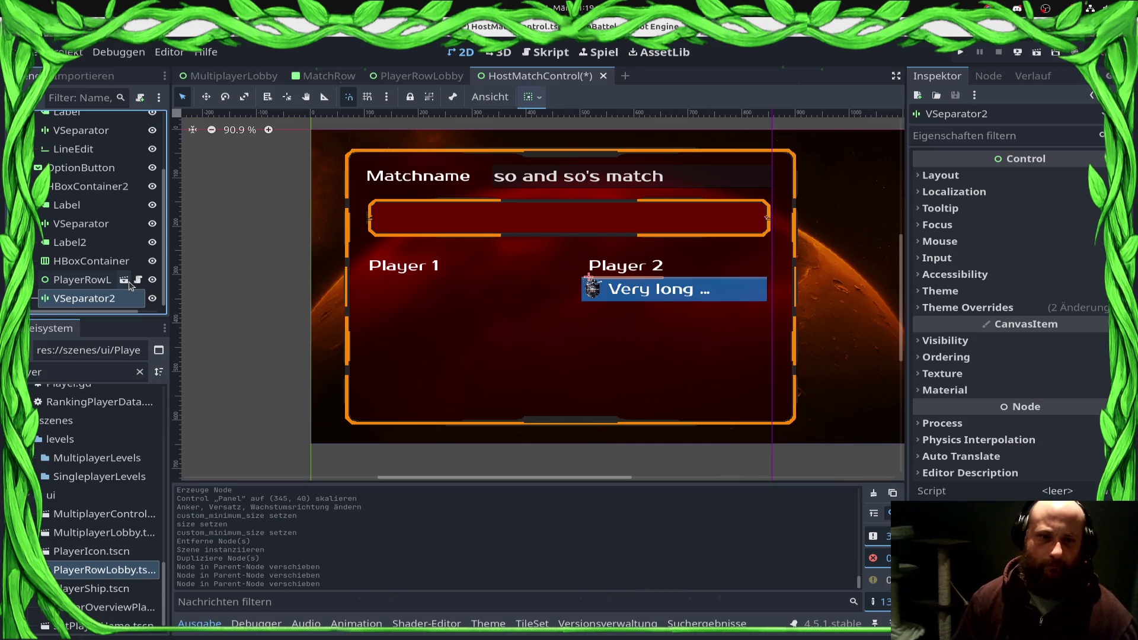
{"action": "left_click", "coordinate": [106, 261]}
{"action": "key", "text": "ctrl+Down"}
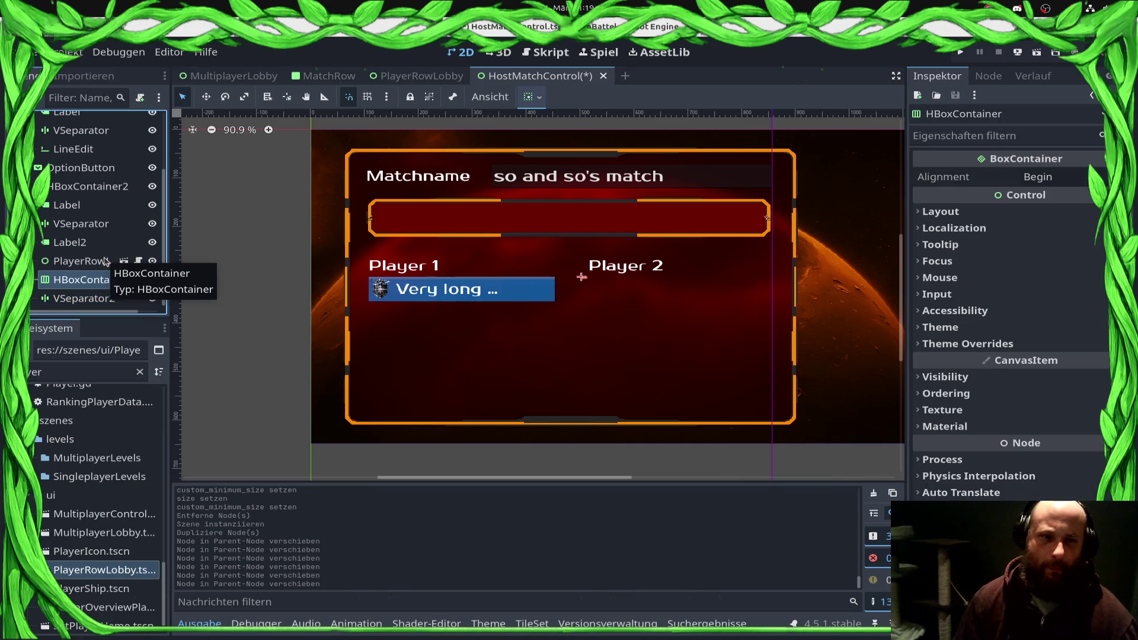
{"action": "key", "text": "ctrl+Down"}
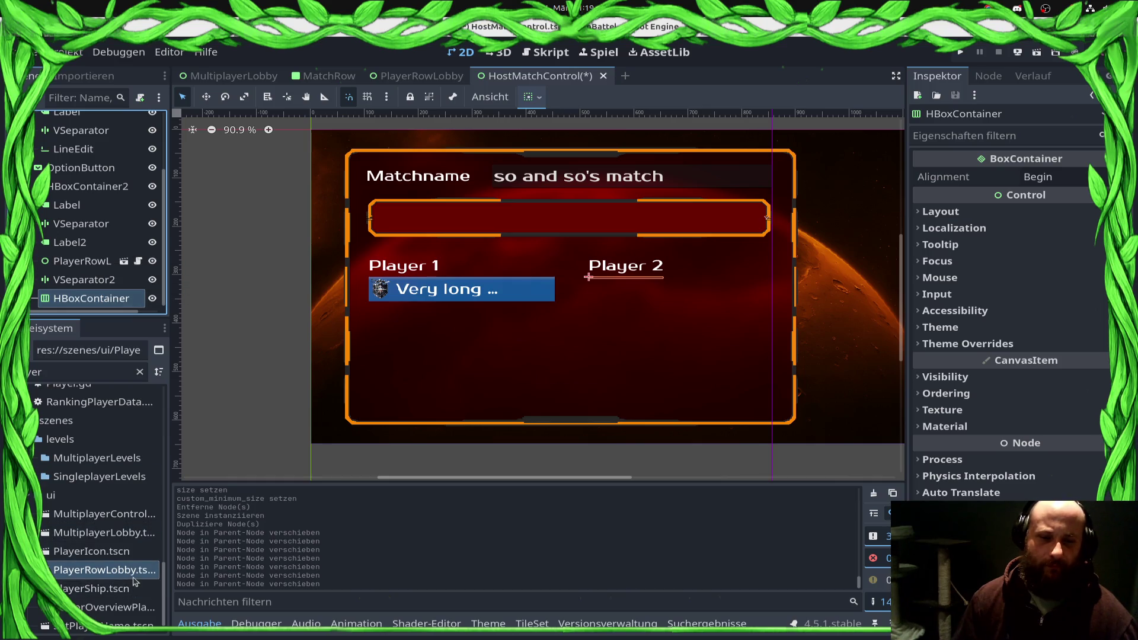
Step: Add a second PlayerRowLobby instance, move it into place, and save HostMatchControl
{"action": "left_click_drag", "start_coordinate": [75, 193], "coordinate": [89, 293]}
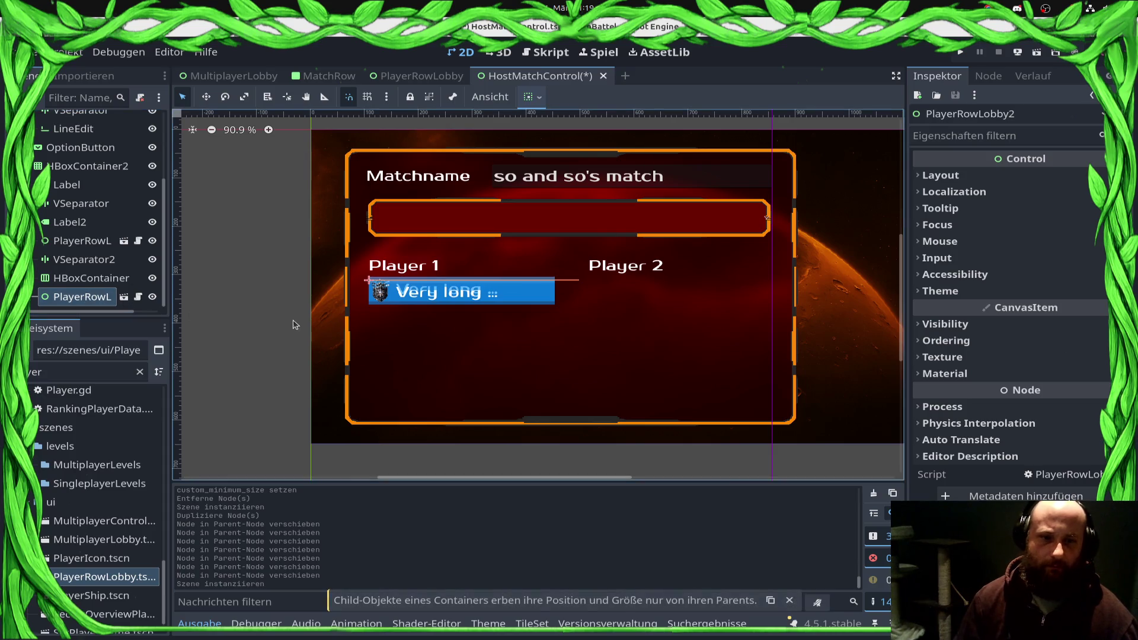
{"action": "key", "text": "ctrl+s"}
{"action": "key", "text": "ctrl+Up"}
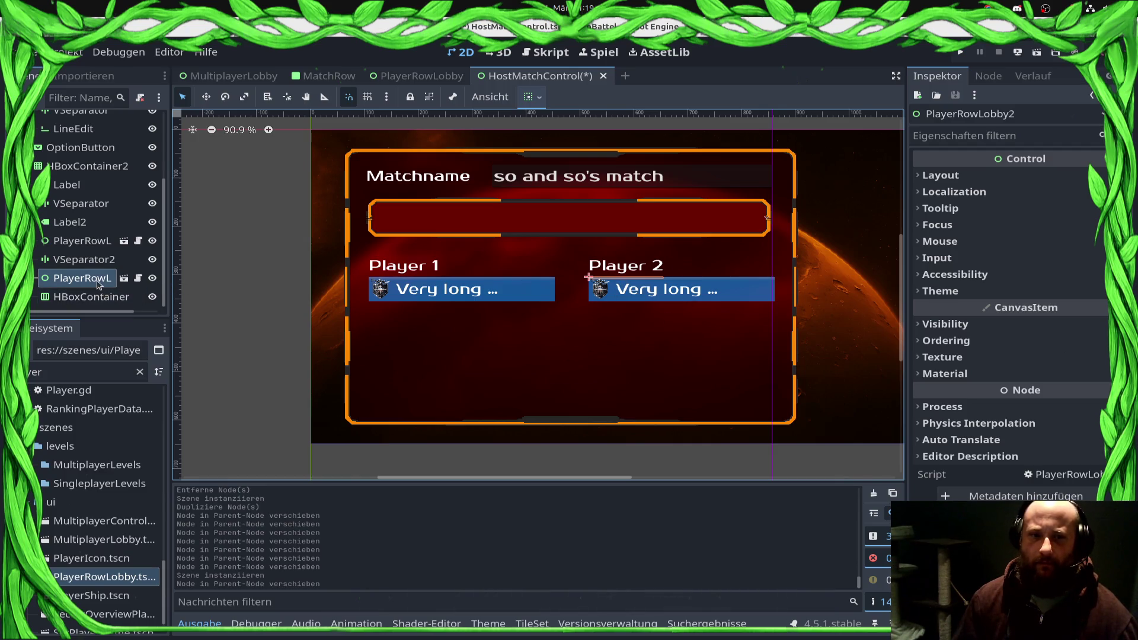
{"action": "mouse_move", "coordinate": [430, 71]}
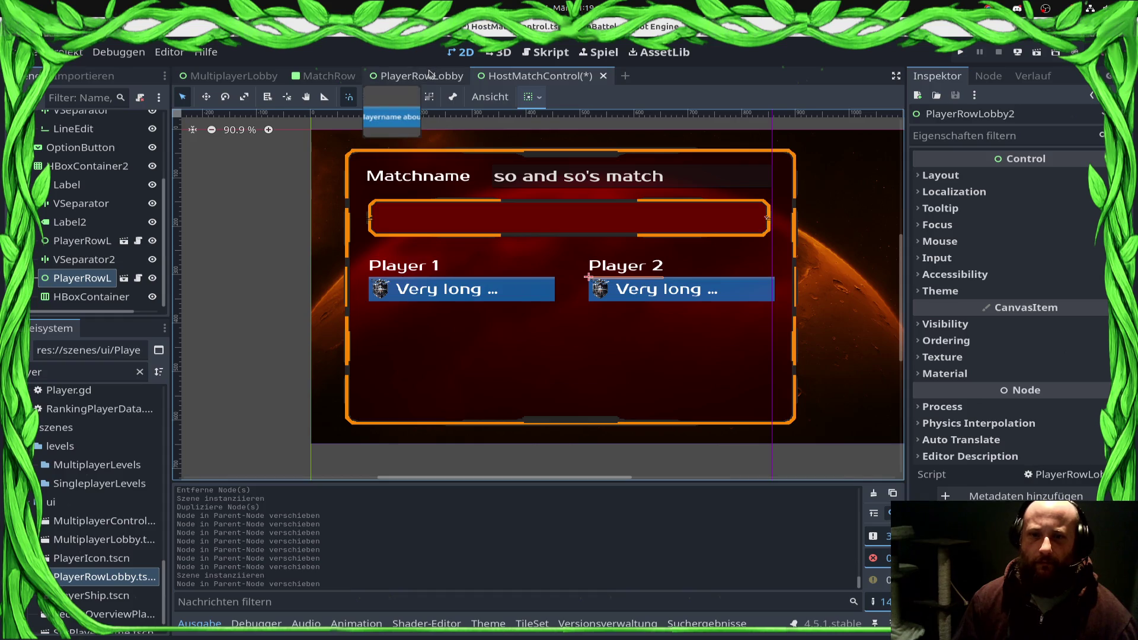
{"action": "left_click", "coordinate": [116, 300]}
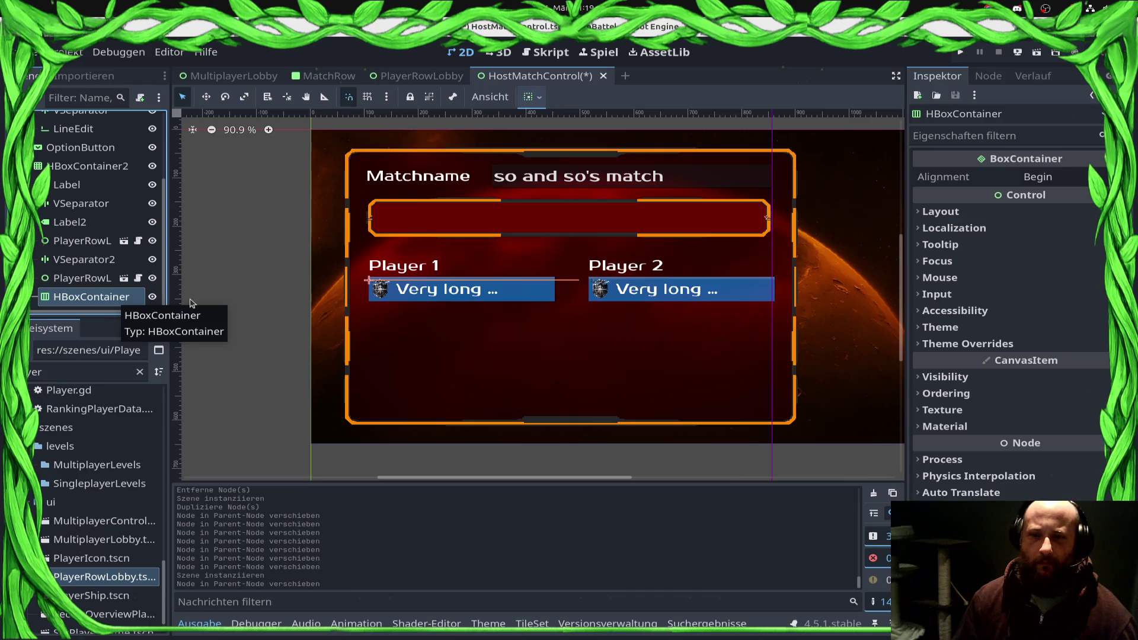
{"action": "left_click", "coordinate": [82, 278]}
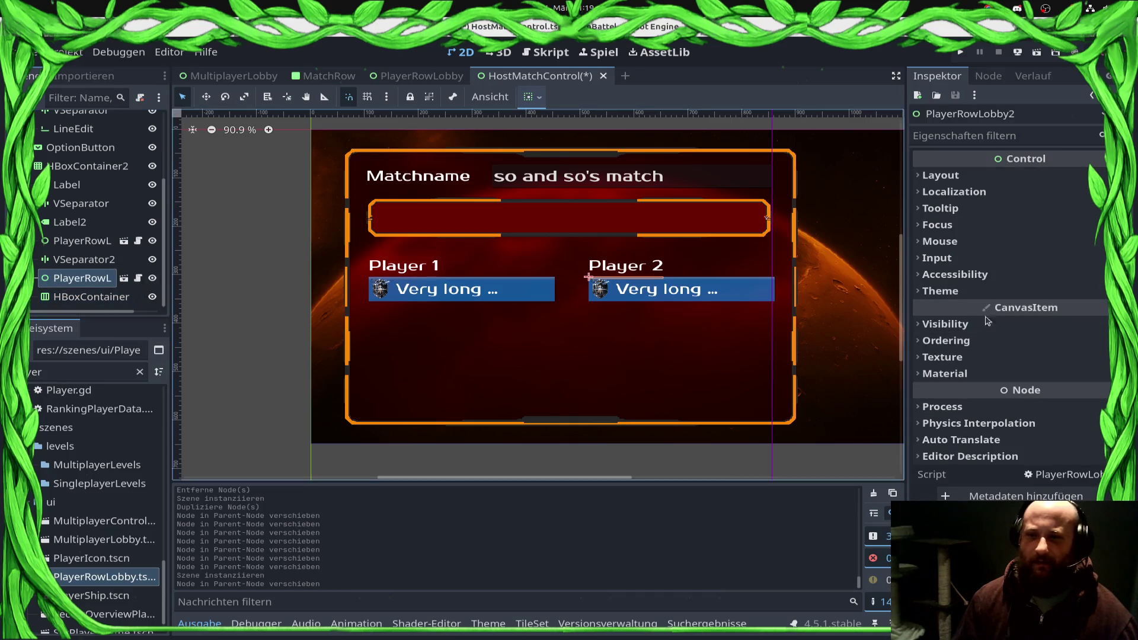
{"action": "left_click", "coordinate": [941, 175]}
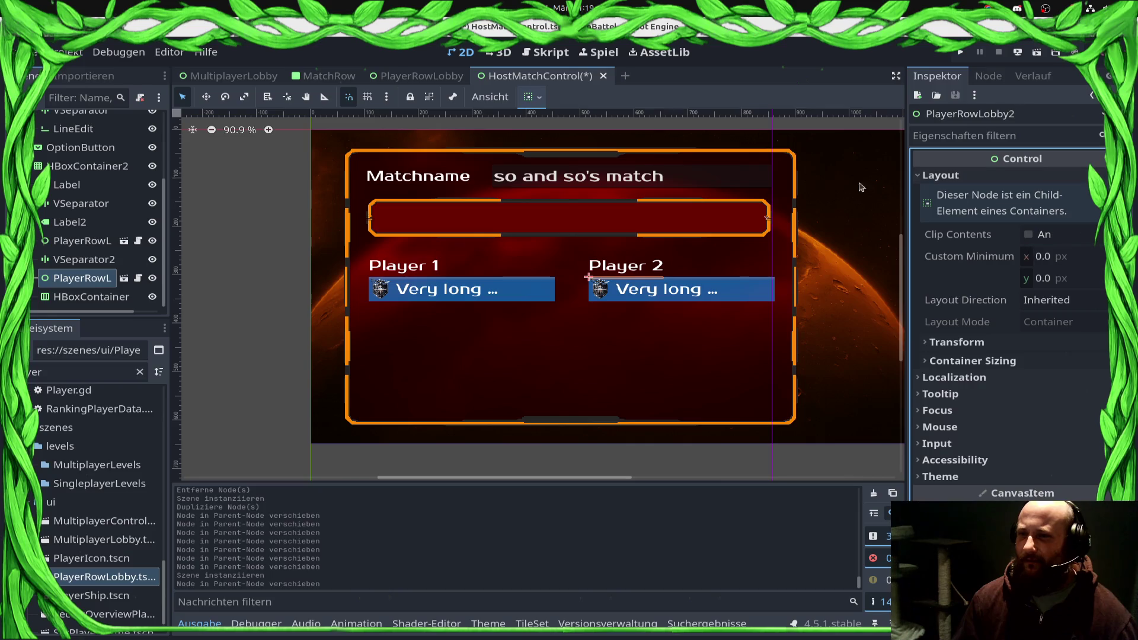
{"action": "key", "text": "ctrl+s"}
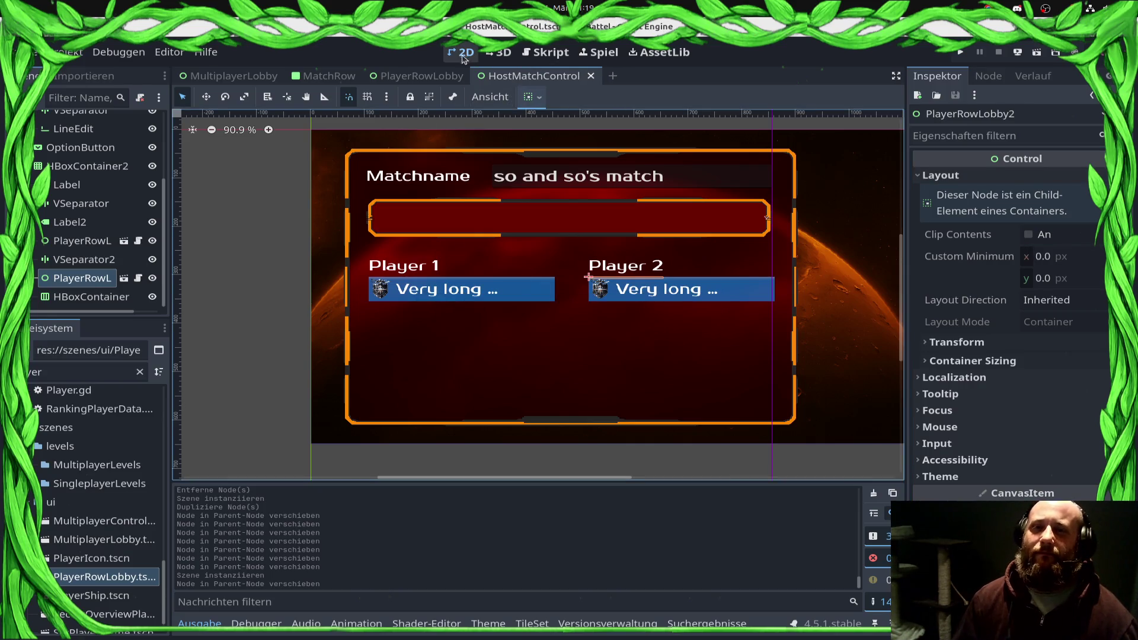
{"action": "left_click", "coordinate": [421, 76]}
Step: Give the PlayerRowLobby root node a minimum size of 345 × 50 px
{"action": "left_click", "coordinate": [74, 121]}
{"action": "left_click", "coordinate": [1075, 277]}
{"action": "type", "text": "50"}
{"action": "key", "text": "Return"}
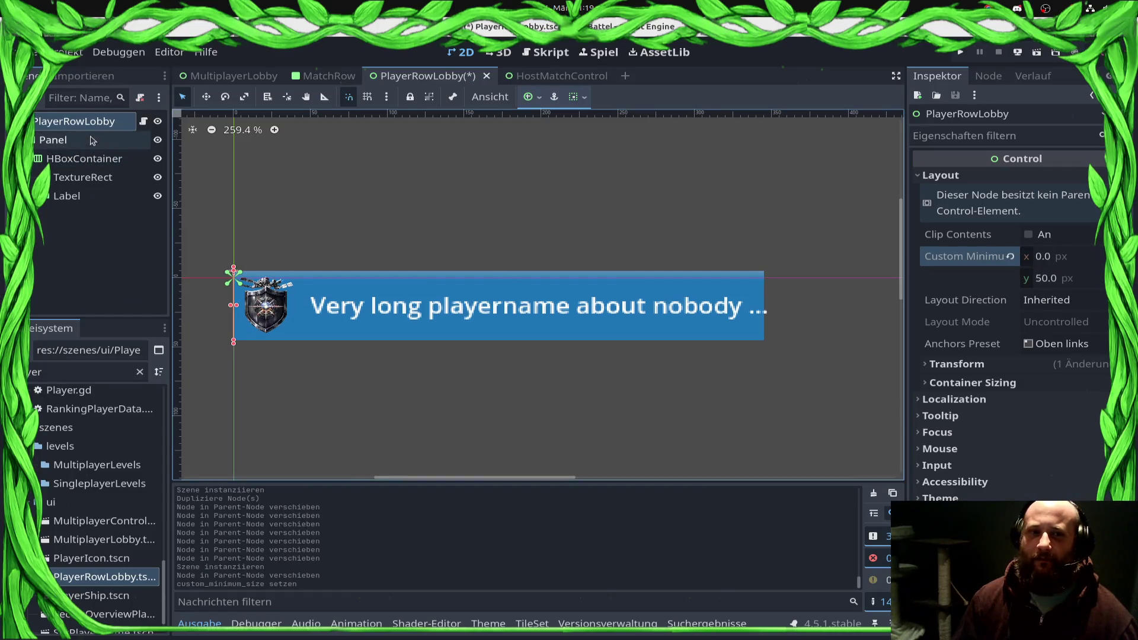
{"action": "left_click", "coordinate": [92, 140]}
{"action": "left_click", "coordinate": [1093, 95]}
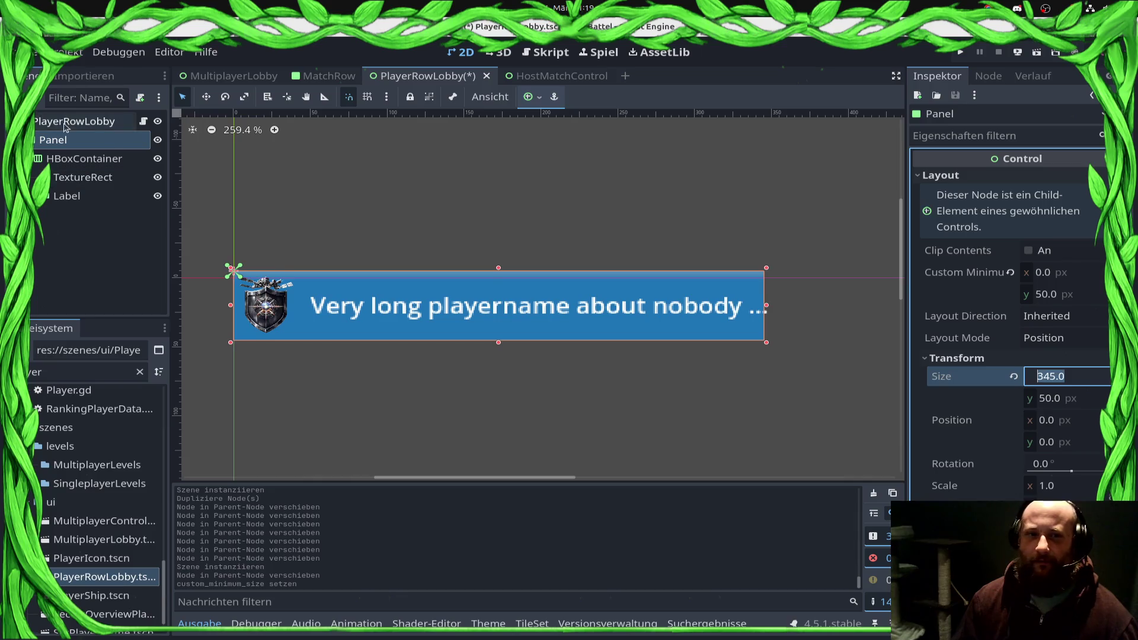
{"action": "left_click", "coordinate": [1076, 258]}
{"action": "type", "text": "345"}
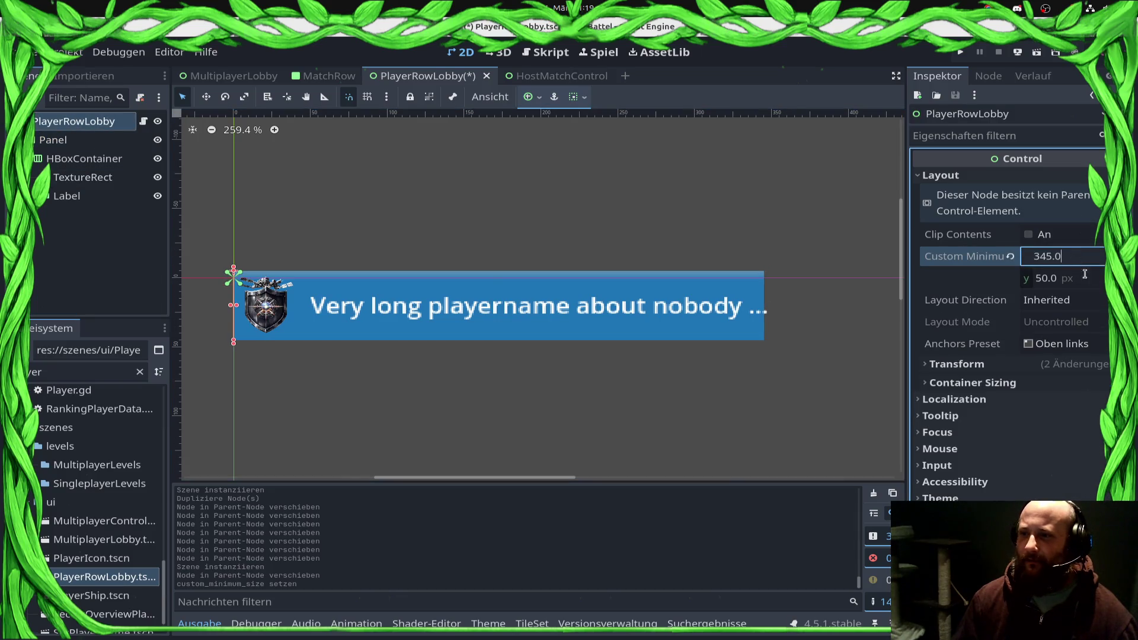
{"action": "key", "text": "Return"}
Step: Revert the row's Size and Position to defaults, then return to the HostMatchControl scene
{"action": "scroll", "coordinate": [615, 375], "scroll_direction": "down", "scroll_amount": 5}
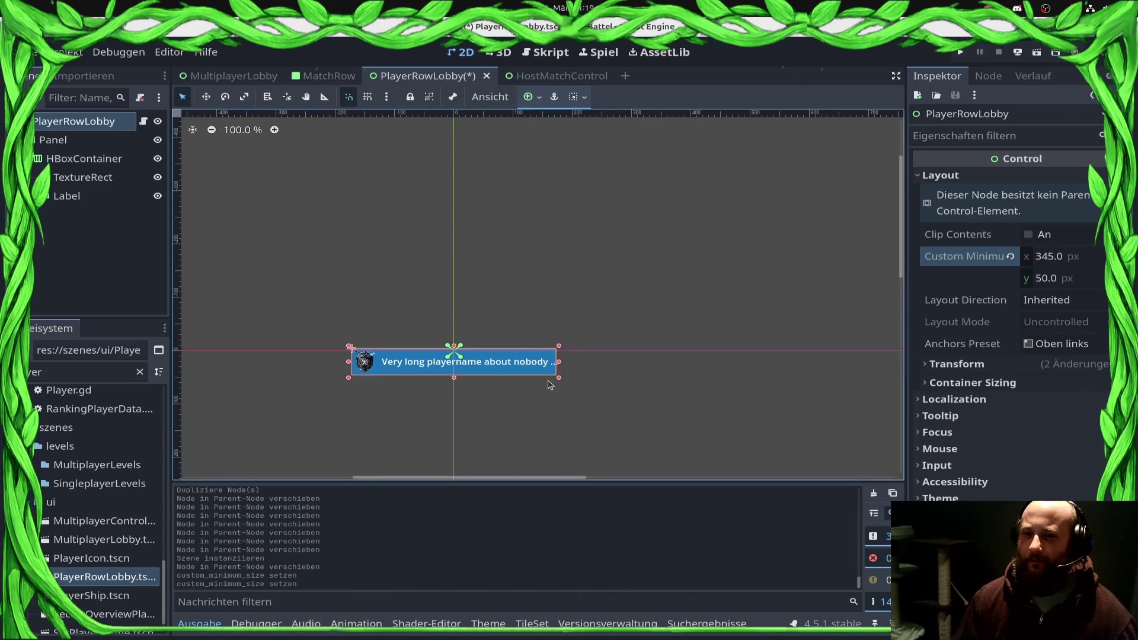
{"action": "scroll", "coordinate": [549, 385], "scroll_direction": "up", "scroll_amount": 2}
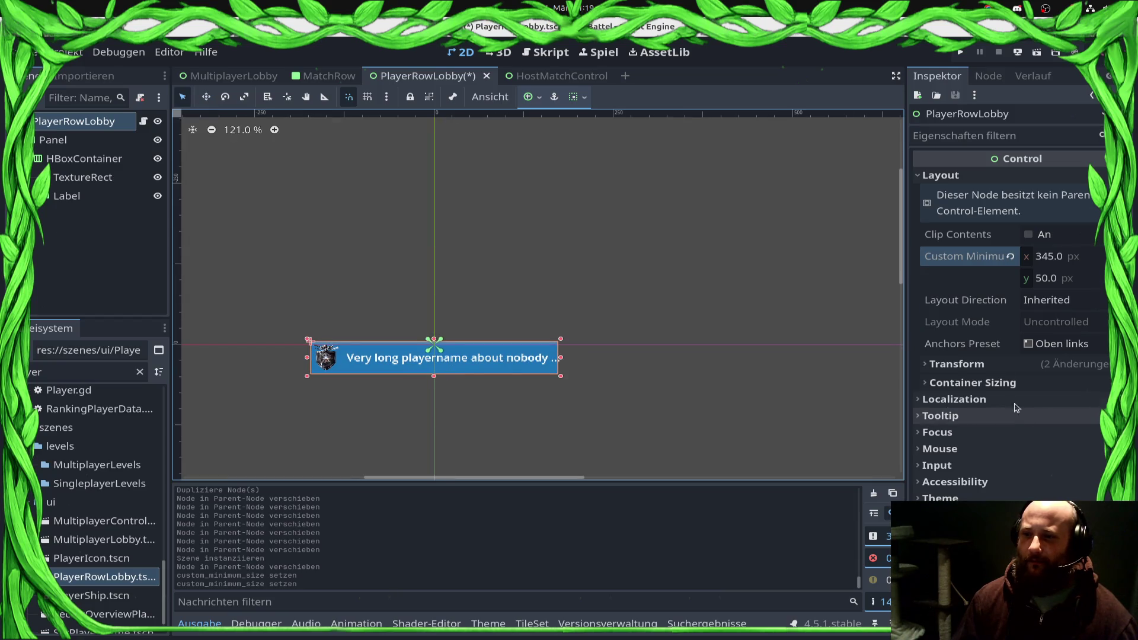
{"action": "left_click", "coordinate": [1002, 364]}
{"action": "left_click", "coordinate": [1014, 383]}
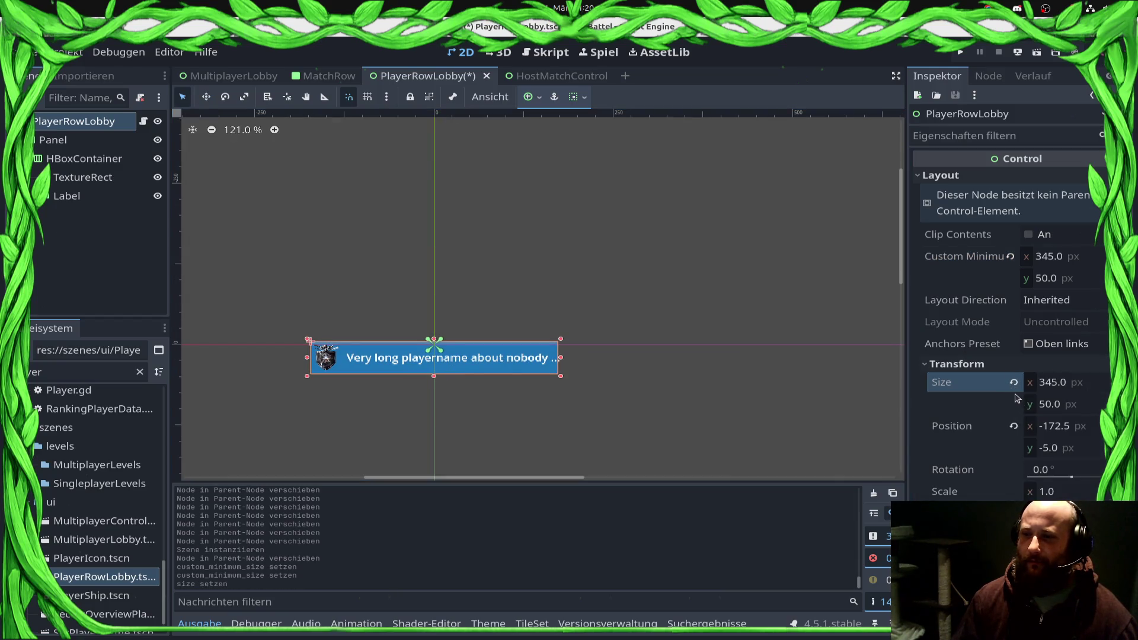
{"action": "left_click", "coordinate": [1014, 426]}
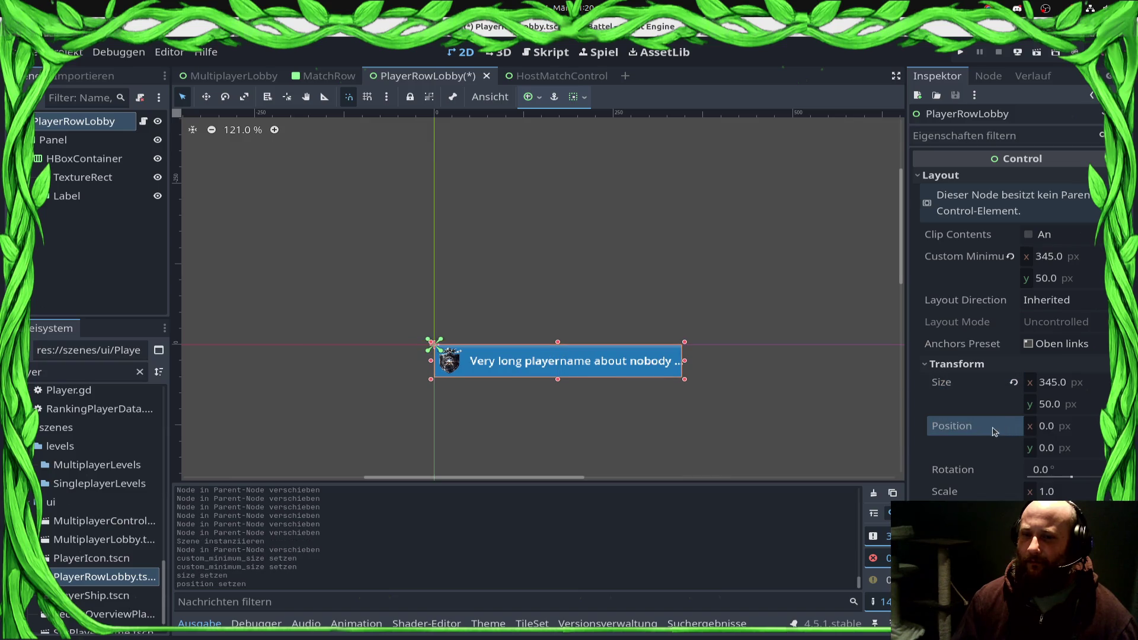
{"action": "left_click", "coordinate": [234, 76]}
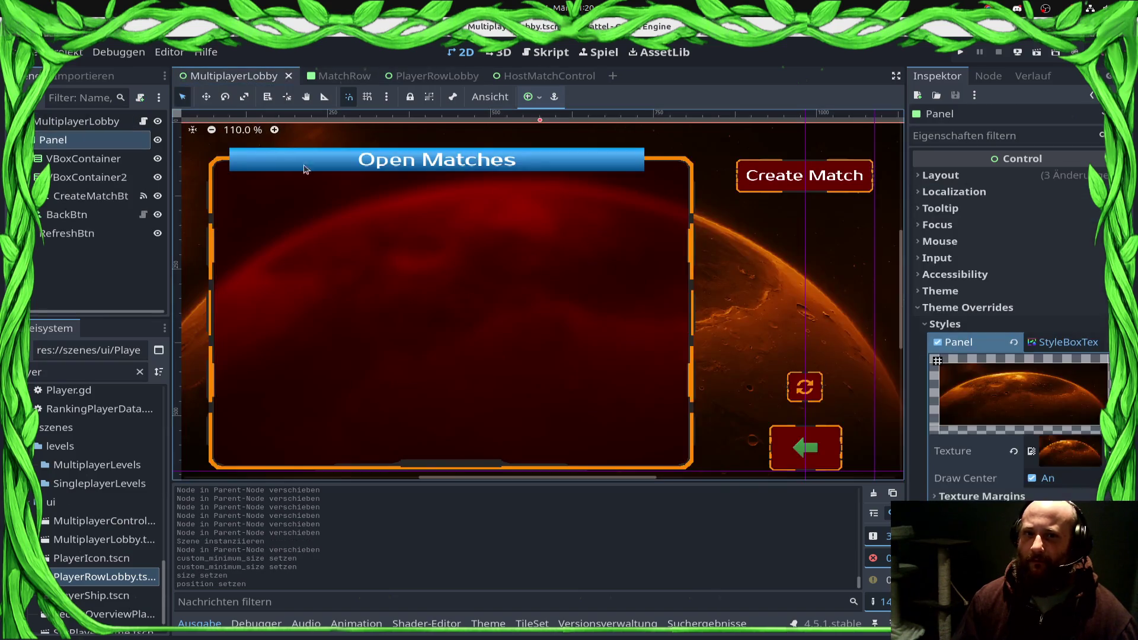
{"action": "left_click", "coordinate": [543, 76]}
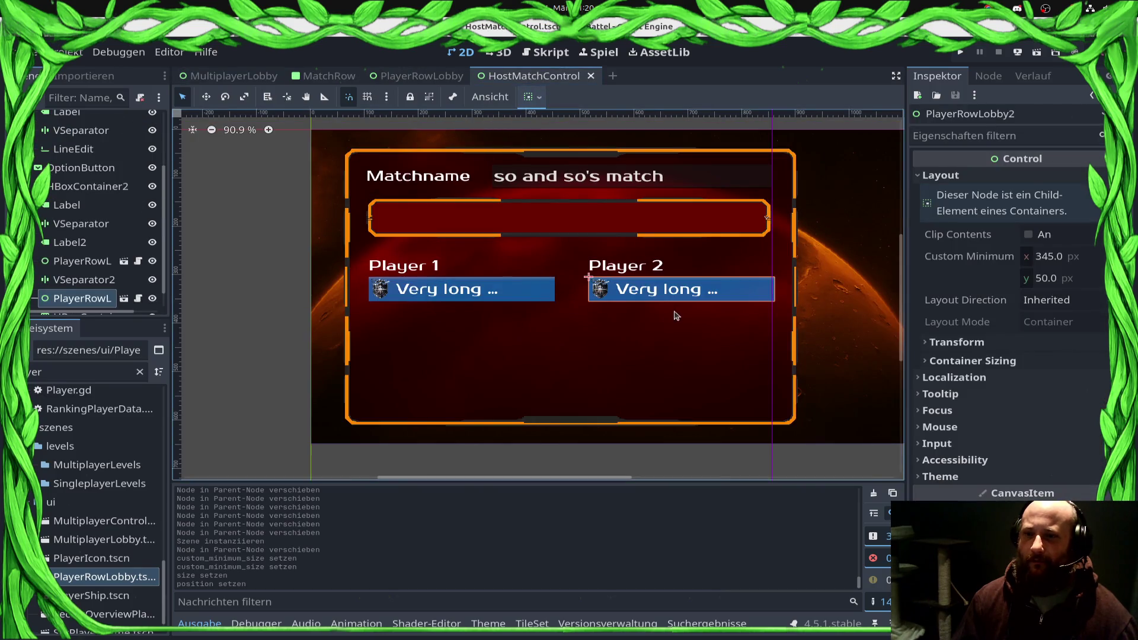
{"action": "scroll", "coordinate": [551, 298], "scroll_direction": "up", "scroll_amount": 4}
{"action": "scroll", "coordinate": [92, 293], "scroll_direction": "down", "scroll_amount": 1}
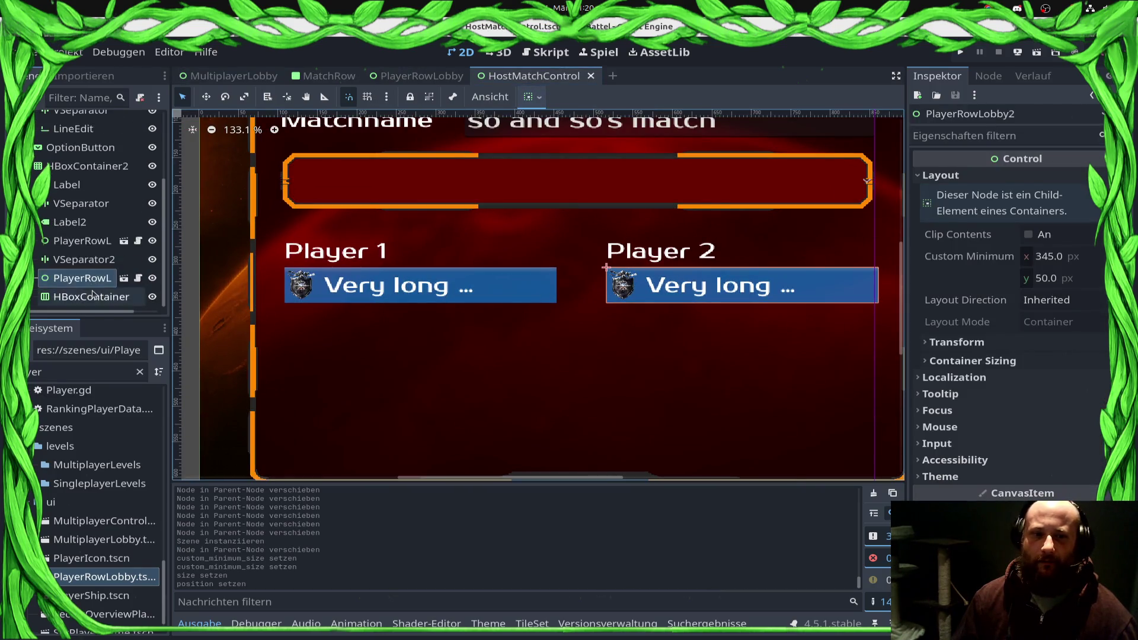
Step: Duplicate VSeparator2 and move the copy below the HBoxContainer
{"action": "left_click", "coordinate": [92, 295]}
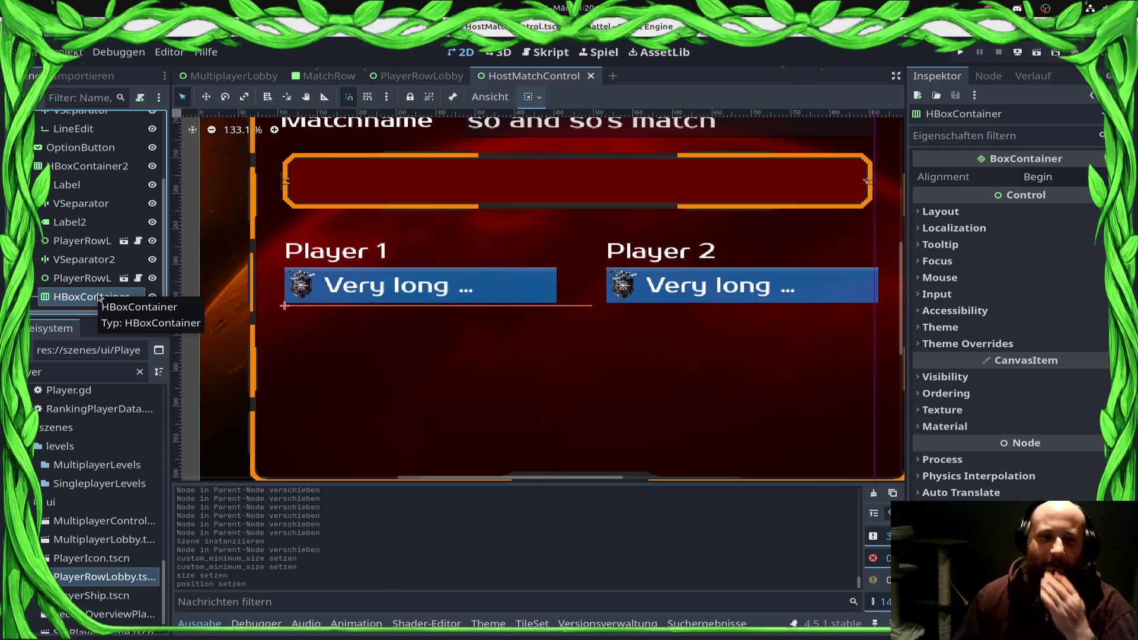
{"action": "left_click", "coordinate": [89, 241]}
{"action": "left_click", "coordinate": [92, 260]}
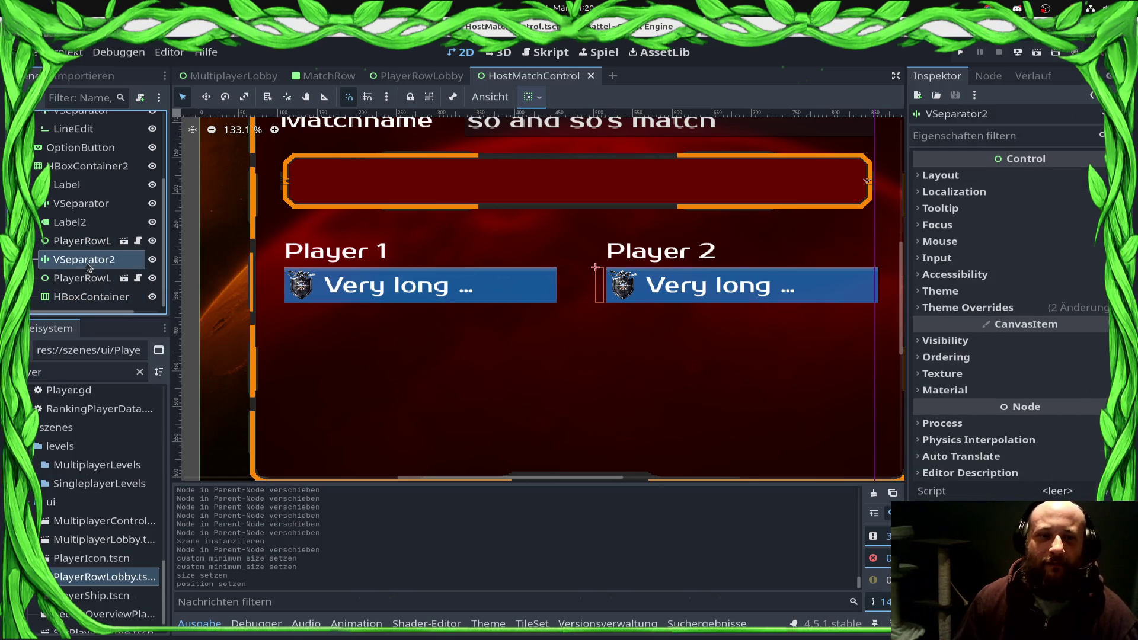
{"action": "key", "text": "ctrl+d"}
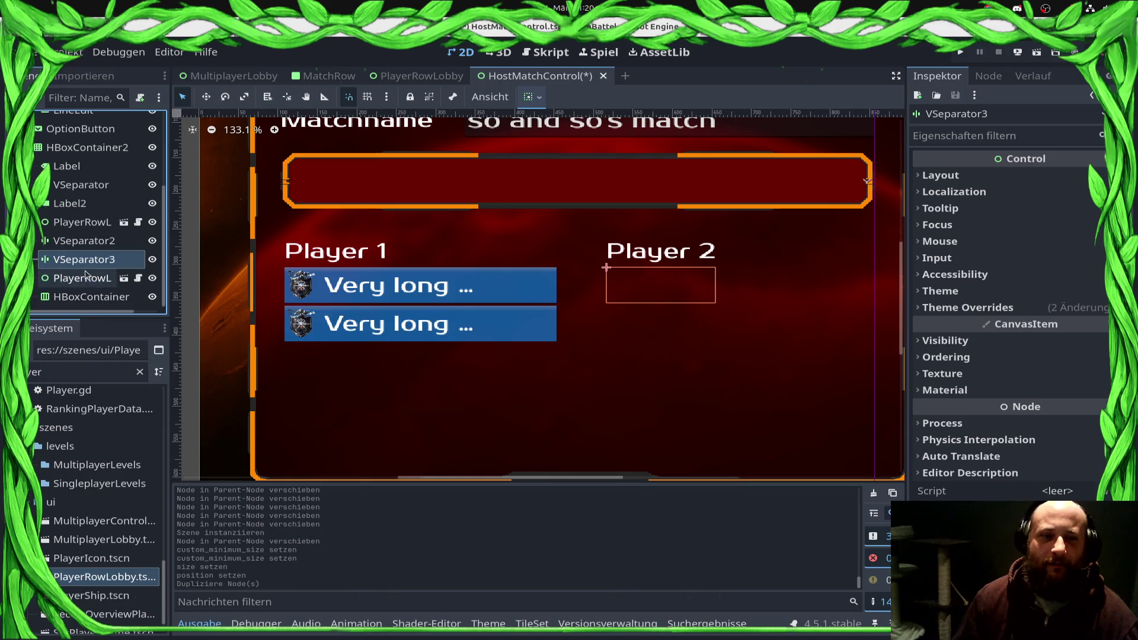
{"action": "right_click", "coordinate": [87, 273]}
{"action": "left_click", "coordinate": [145, 440]}
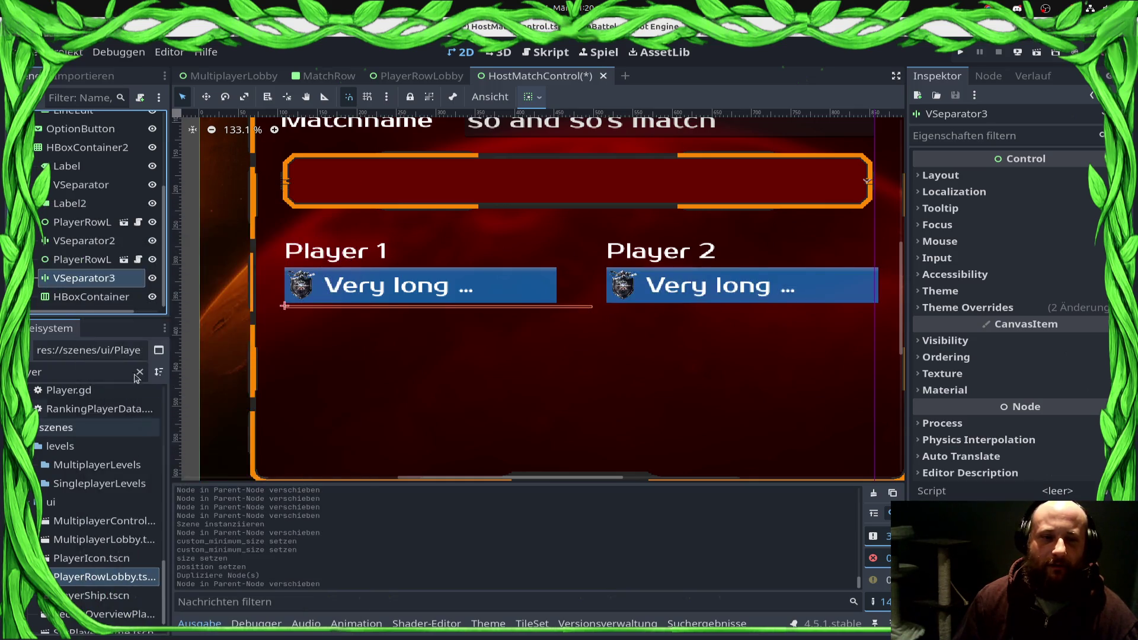
{"action": "right_click", "coordinate": [92, 278]}
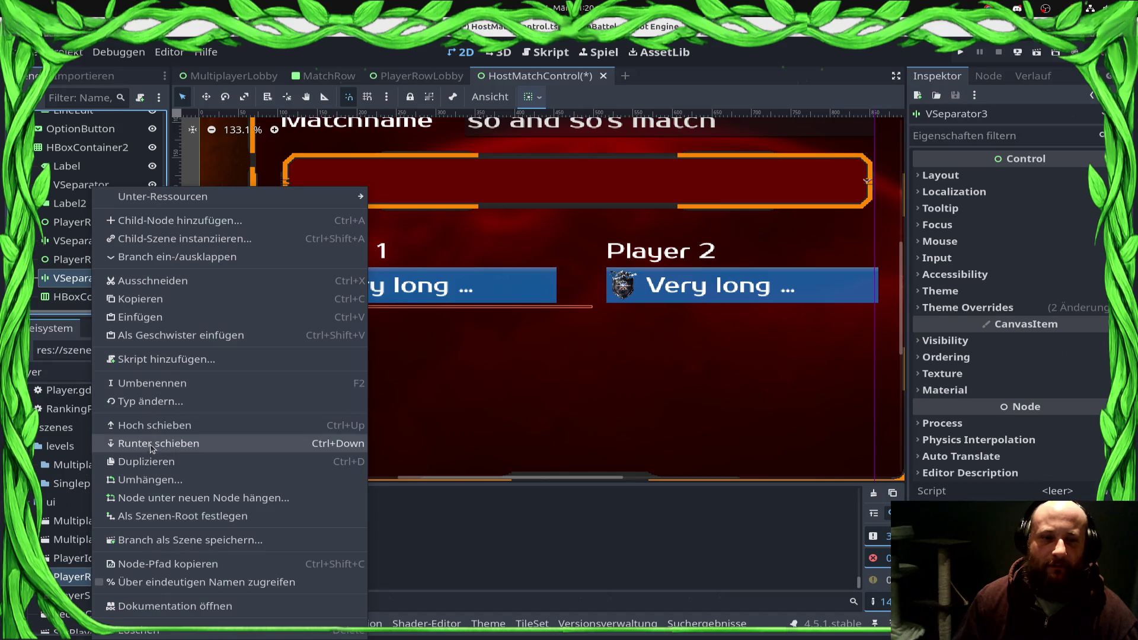
{"action": "left_click", "coordinate": [151, 444]}
Step: Add a Label child to the HBoxContainer with its text set to Ready
{"action": "left_click", "coordinate": [71, 278]}
{"action": "right_click", "coordinate": [89, 278]}
{"action": "left_click", "coordinate": [177, 220]}
{"action": "type", "text": "Label"}
{"action": "key", "text": "Return"}
{"action": "left_click", "coordinate": [1074, 204]}
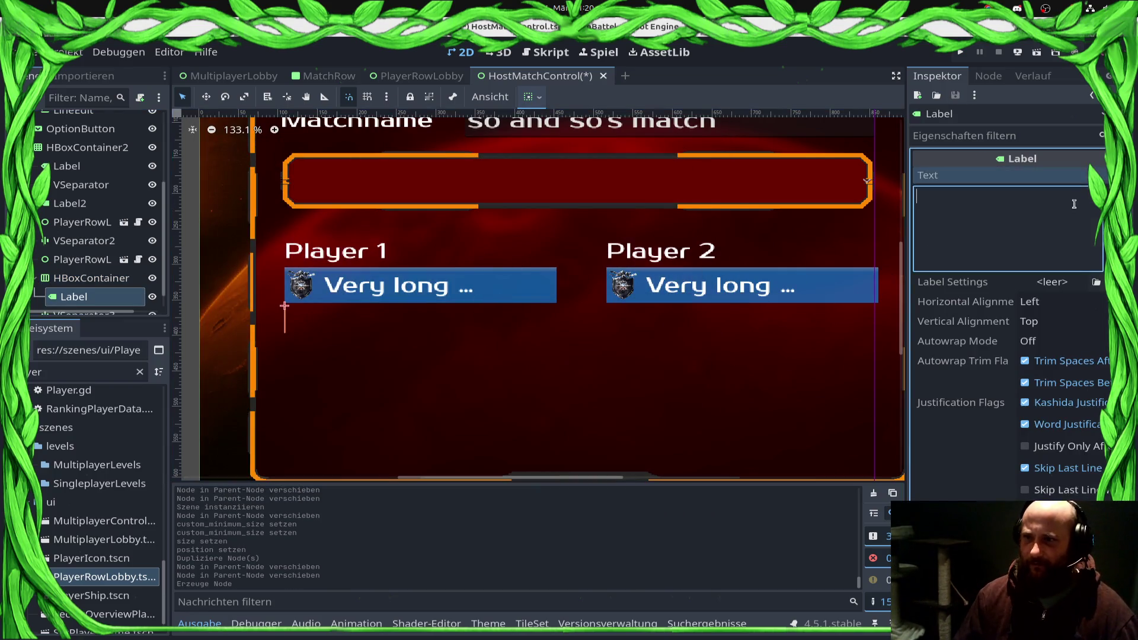
{"action": "type", "text": "Ready"}
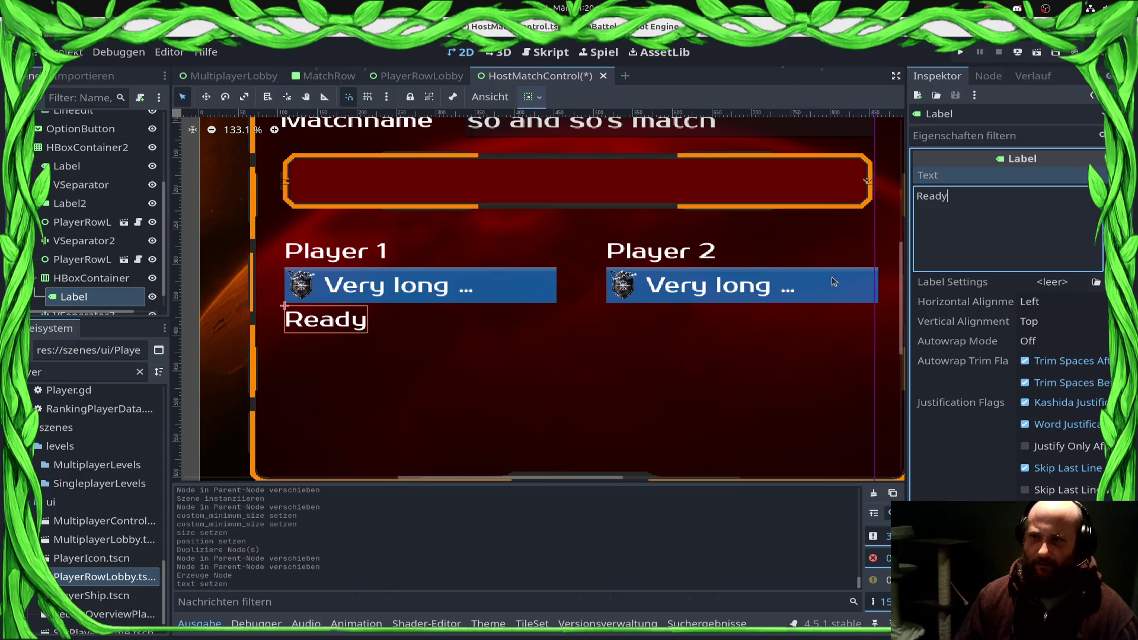
{"action": "scroll", "coordinate": [90, 270], "scroll_direction": "down", "scroll_amount": 1}
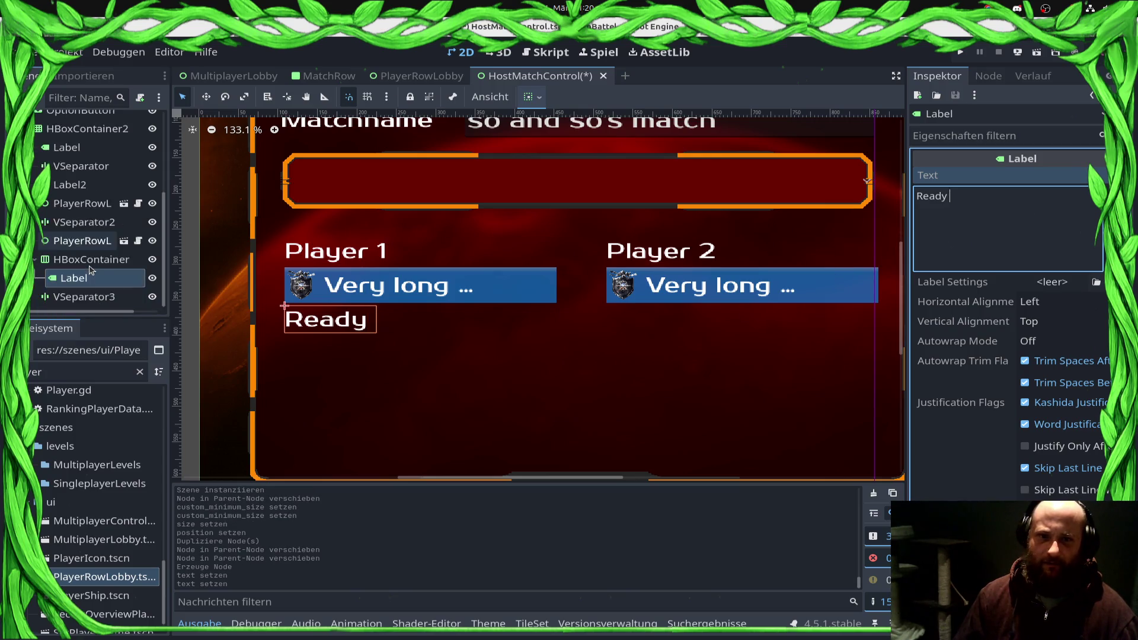
{"action": "left_click_drag", "start_coordinate": [82, 297], "coordinate": [80, 284]}
{"action": "left_click", "coordinate": [89, 259]}
{"action": "right_click", "coordinate": [90, 259]}
Step: Add a CheckBox child to the HBoxContainer and apply a quick-loaded material to it
{"action": "left_click", "coordinate": [142, 220]}
{"action": "type", "text": "Chec"}
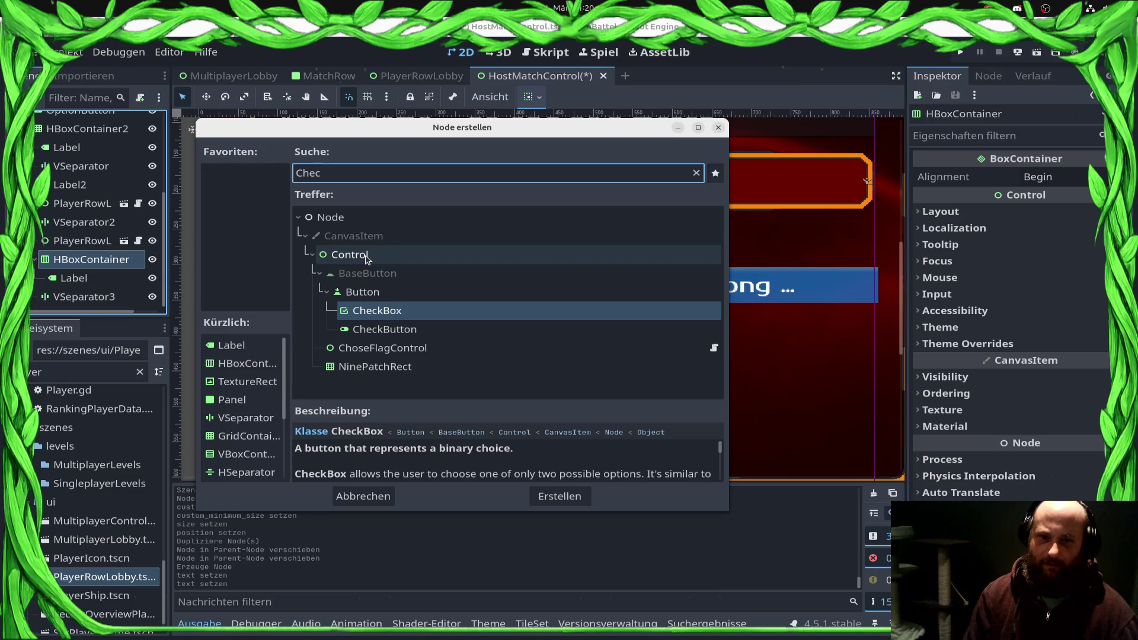
{"action": "key", "text": "Return"}
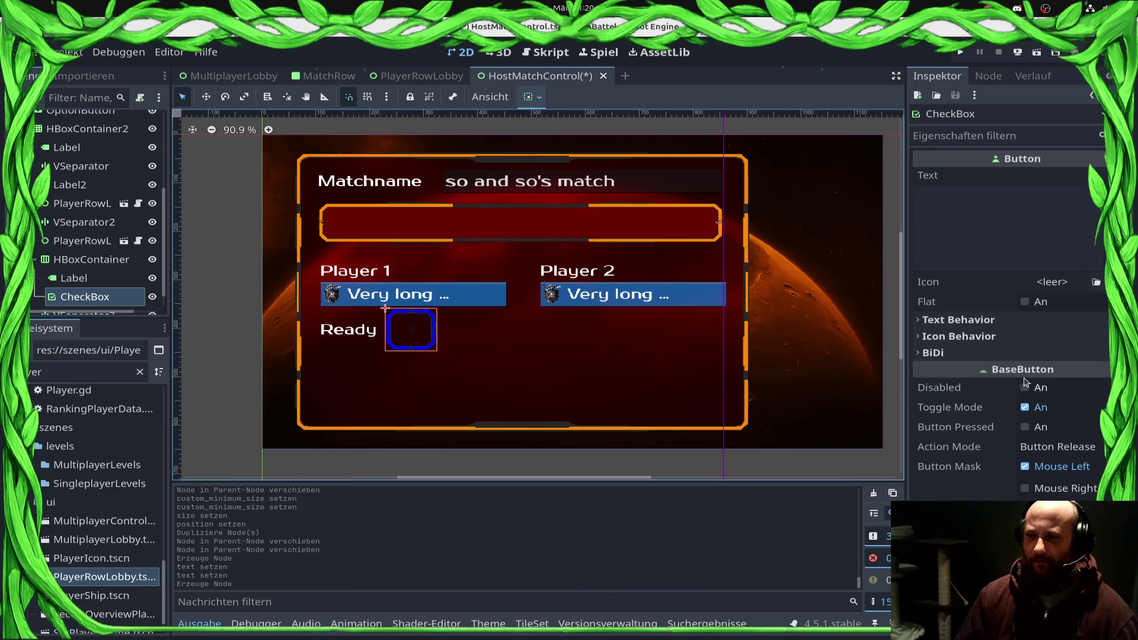
{"action": "scroll", "coordinate": [1027, 380], "scroll_direction": "down", "scroll_amount": 5}
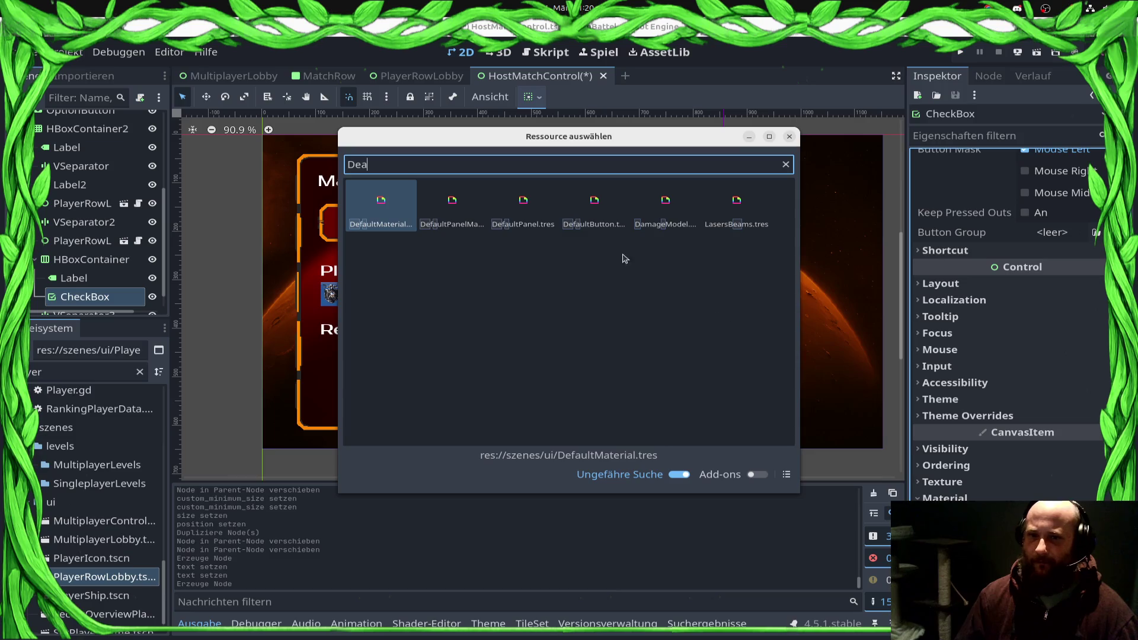
{"action": "double_click", "coordinate": [594, 205]}
{"action": "scroll", "coordinate": [408, 329], "scroll_direction": "up", "scroll_amount": 6}
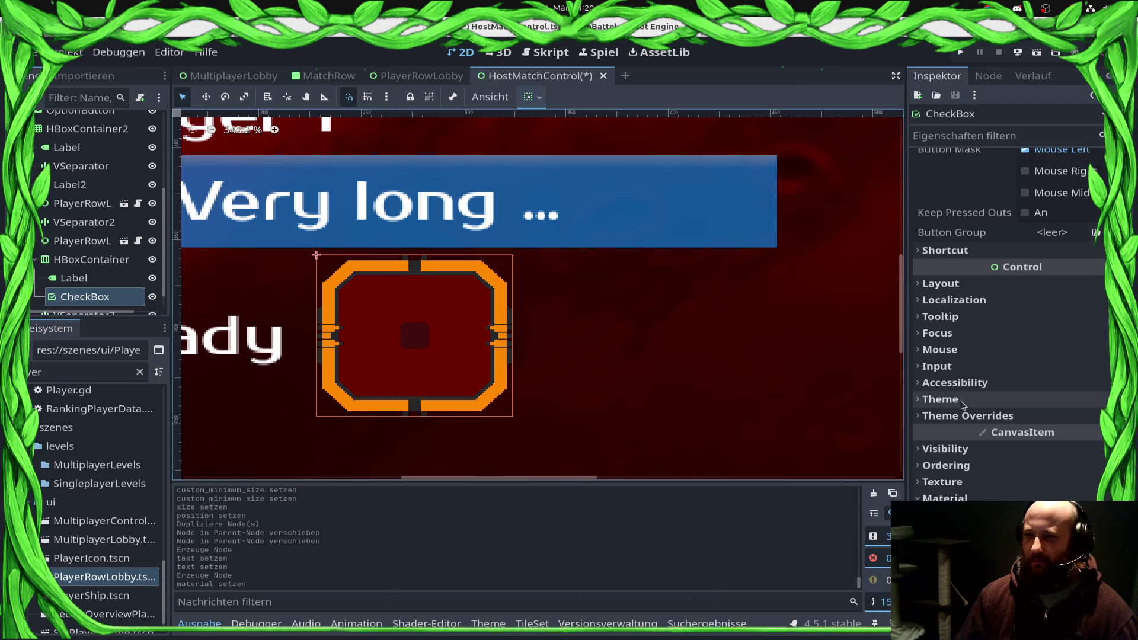
{"action": "scroll", "coordinate": [949, 408], "scroll_direction": "up", "scroll_amount": 5}
{"action": "scroll", "coordinate": [521, 401], "scroll_direction": "down", "scroll_amount": 4}
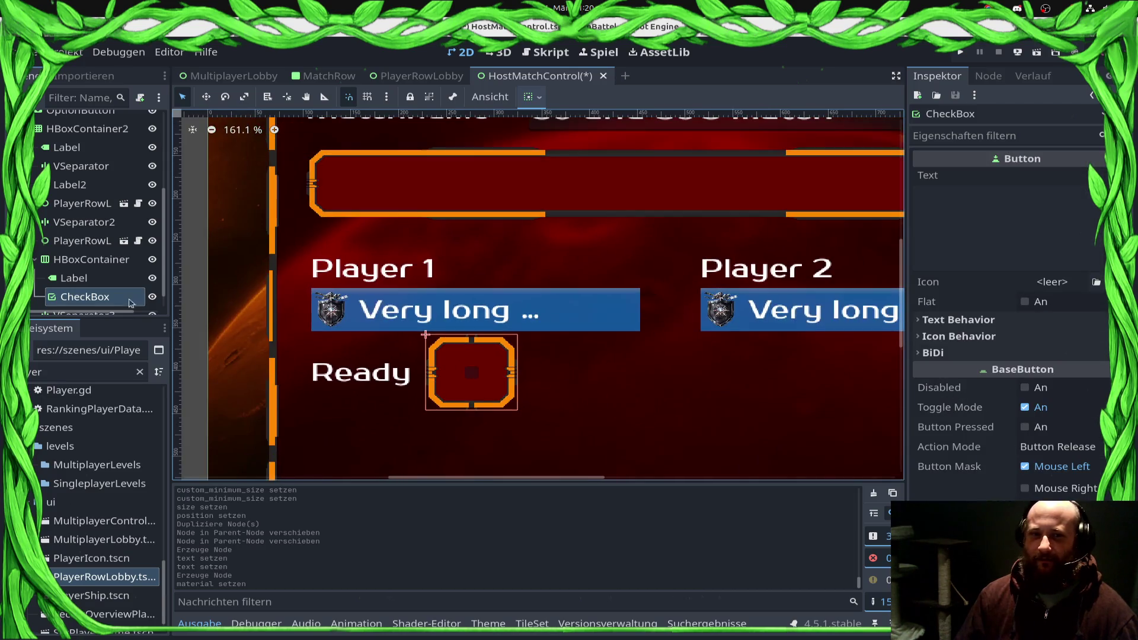
Step: Enable Expand Icon on the CheckBox, centre its icon alignment, and save and run the scene
{"action": "left_click", "coordinate": [101, 285]}
{"action": "left_click", "coordinate": [102, 294]}
{"action": "left_click", "coordinate": [102, 283]}
{"action": "left_click", "coordinate": [103, 295]}
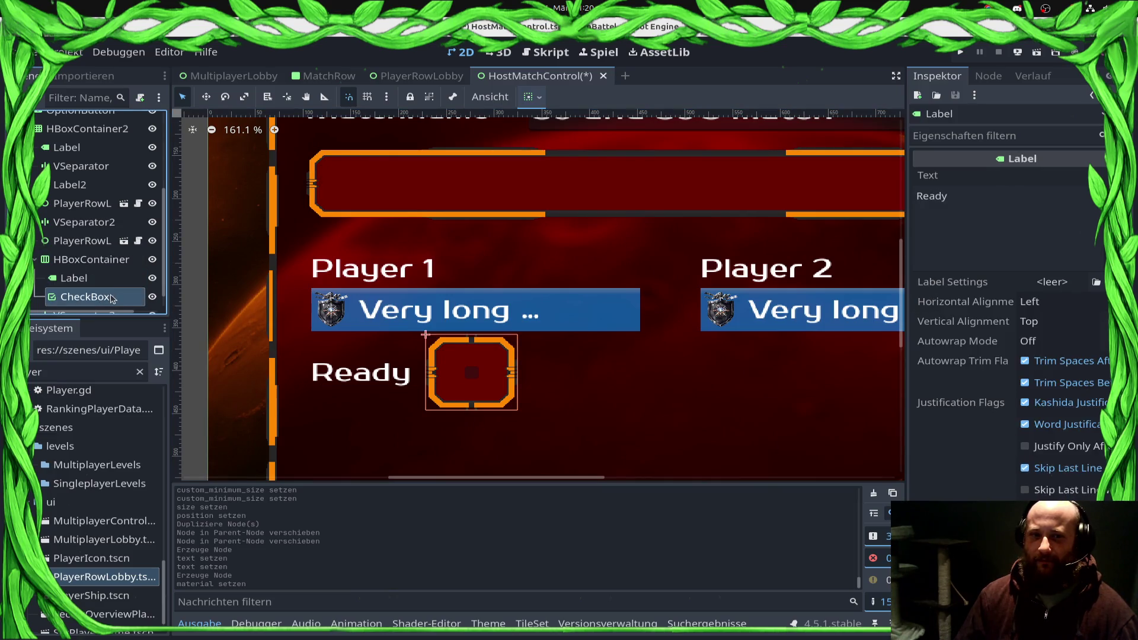
{"action": "left_click", "coordinate": [105, 261]}
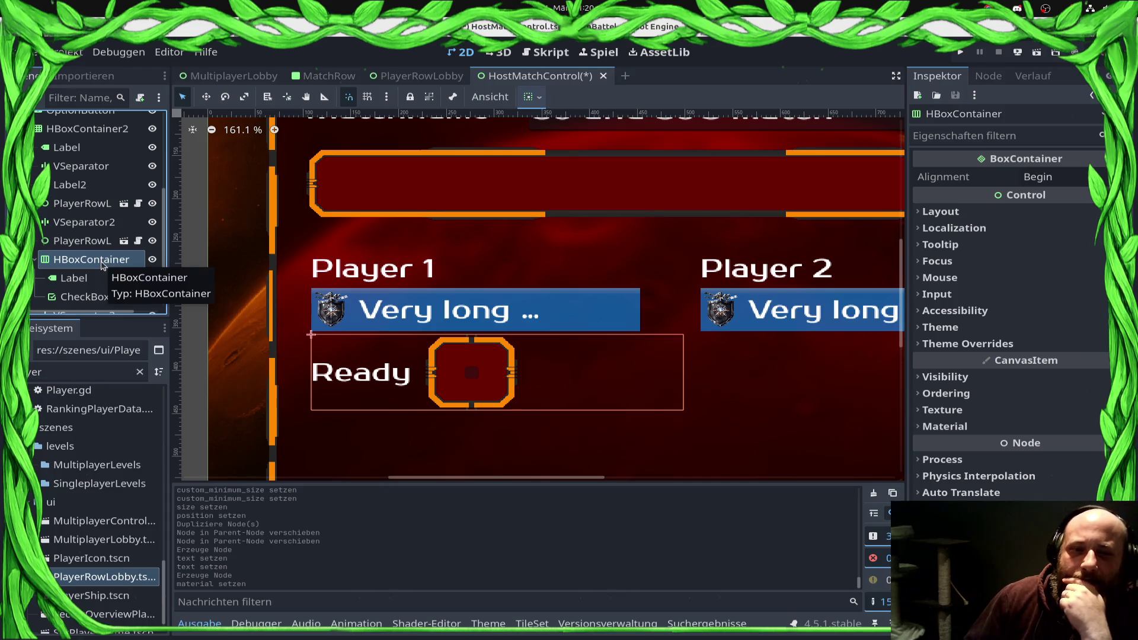
{"action": "left_click", "coordinate": [89, 296]}
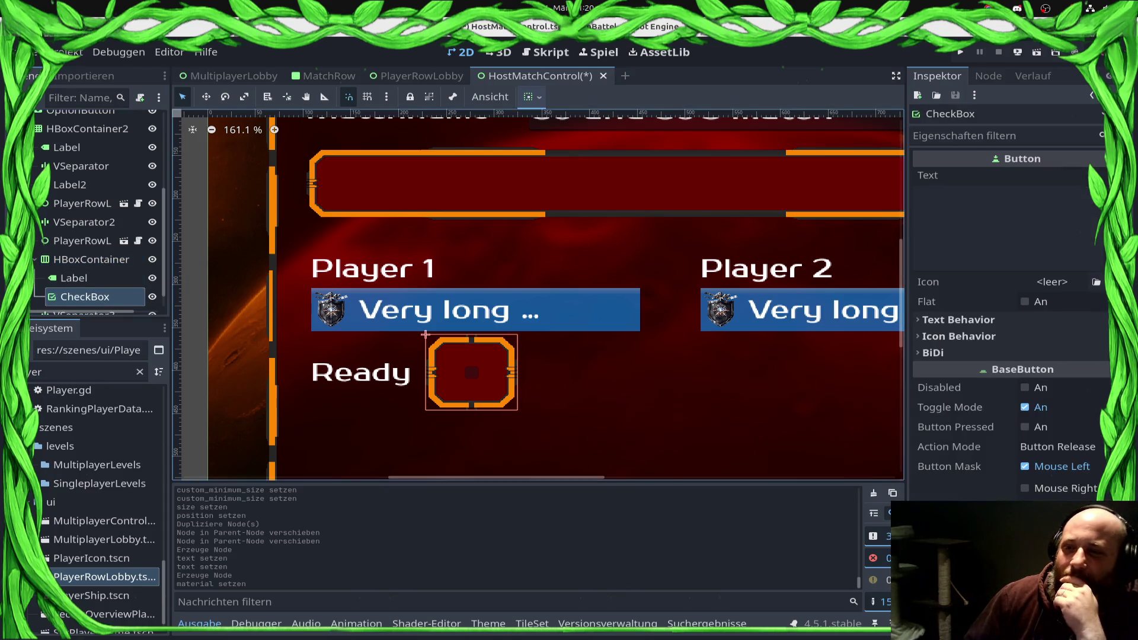
{"action": "left_click", "coordinate": [972, 337]}
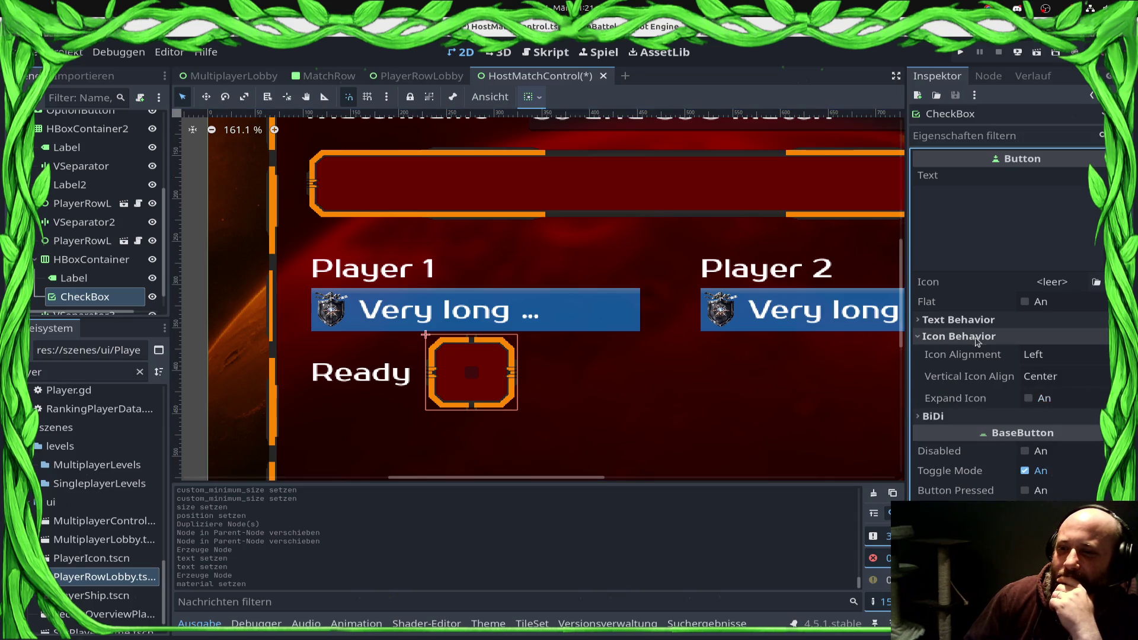
{"action": "left_click", "coordinate": [1028, 399]}
{"action": "left_click", "coordinate": [1041, 386]}
{"action": "left_click", "coordinate": [1050, 413]}
{"action": "left_click", "coordinate": [1037, 356]}
{"action": "left_click", "coordinate": [981, 392]}
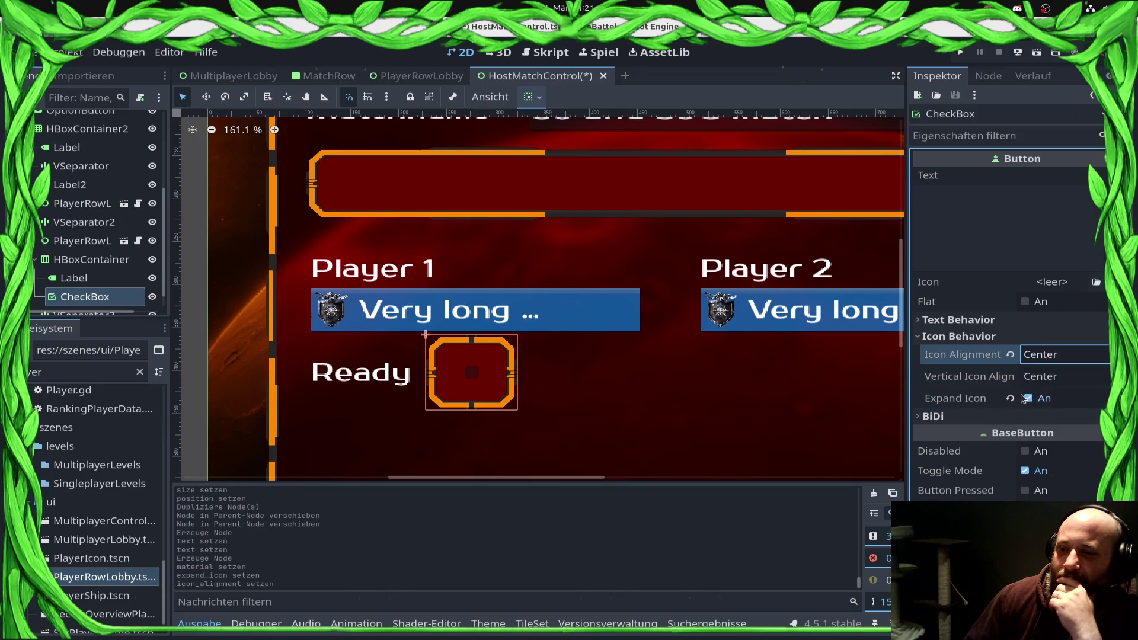
{"action": "scroll", "coordinate": [587, 362], "scroll_direction": "down", "scroll_amount": 3}
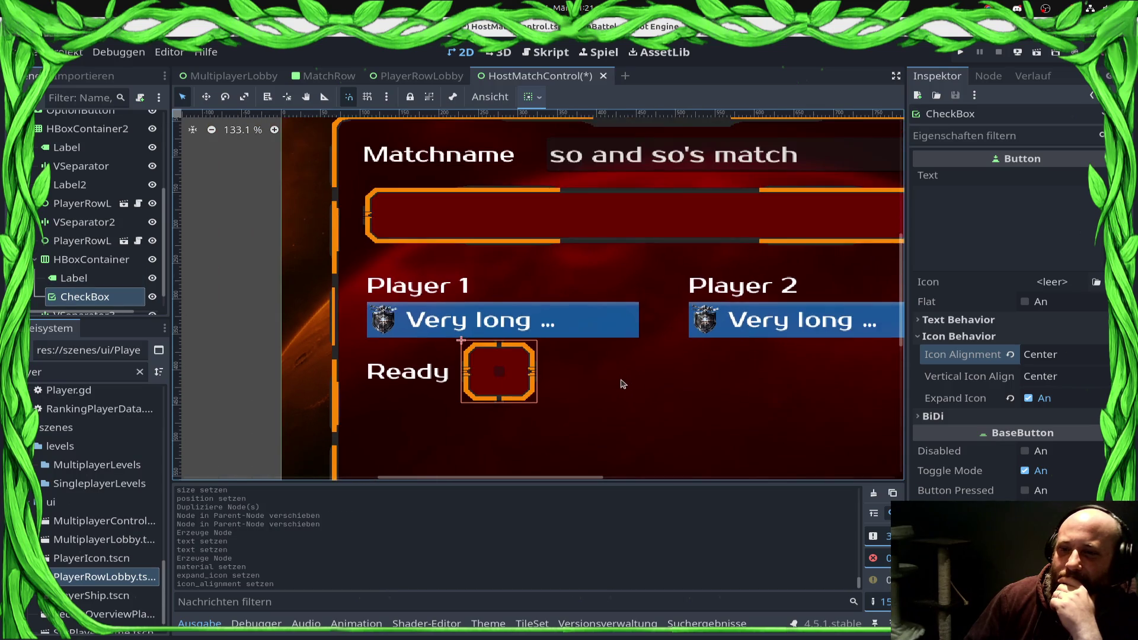
{"action": "left_click", "coordinate": [1038, 54]}
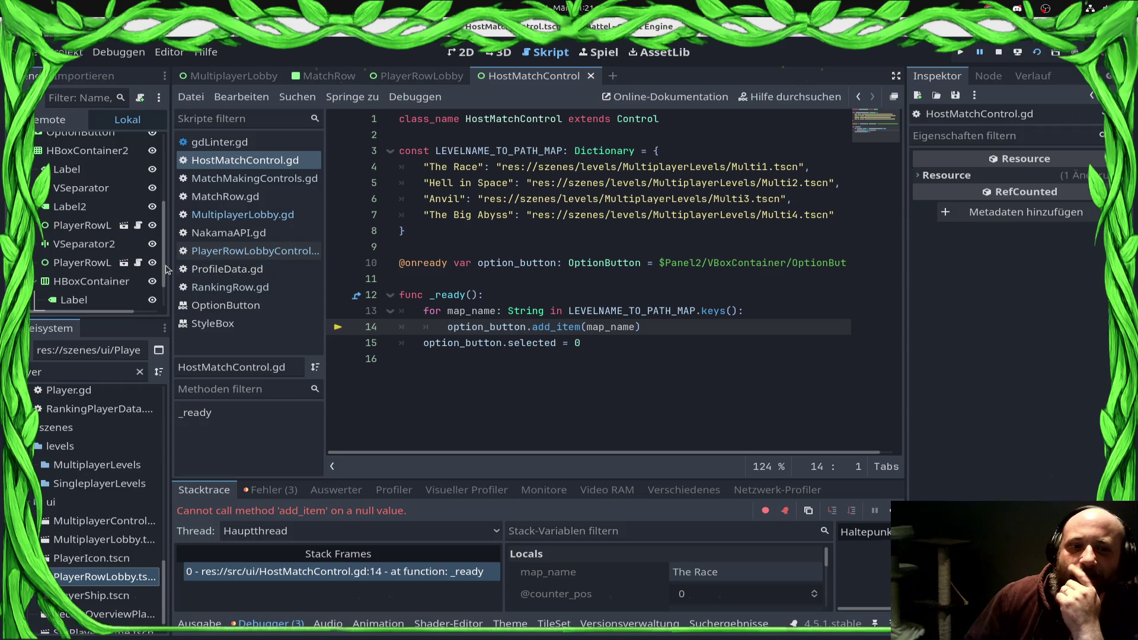
Step: Fix line 10 of HostMatchControl.gd to bind option_button to $Panel2/OptionButton and save
{"action": "scroll", "coordinate": [61, 265], "scroll_direction": "down", "scroll_amount": 2}
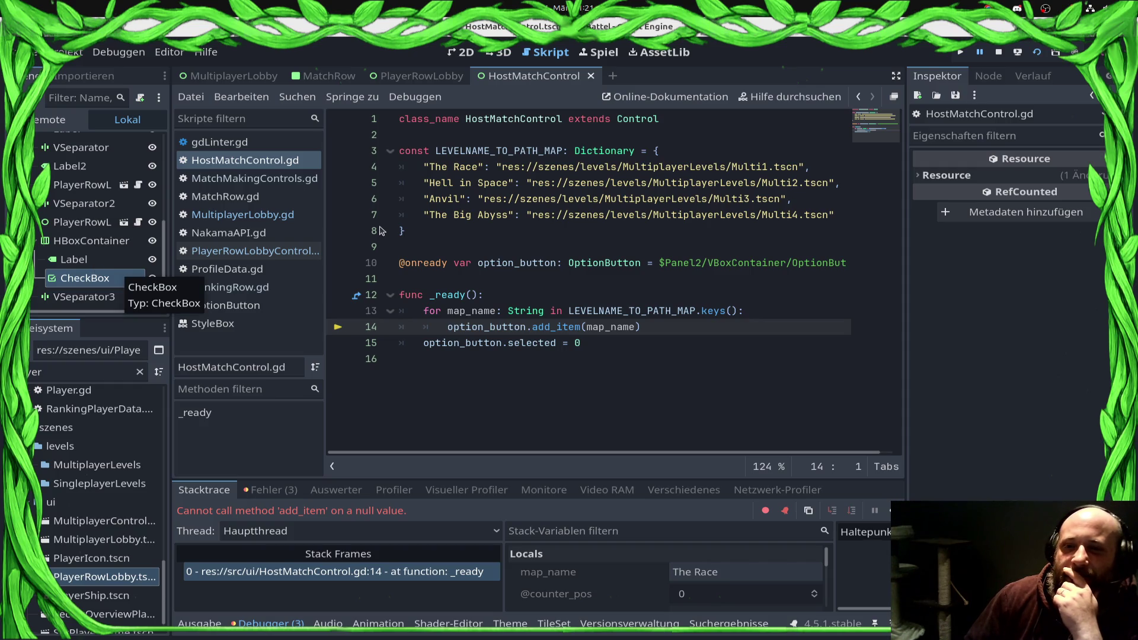
{"action": "left_click", "coordinate": [658, 262]}
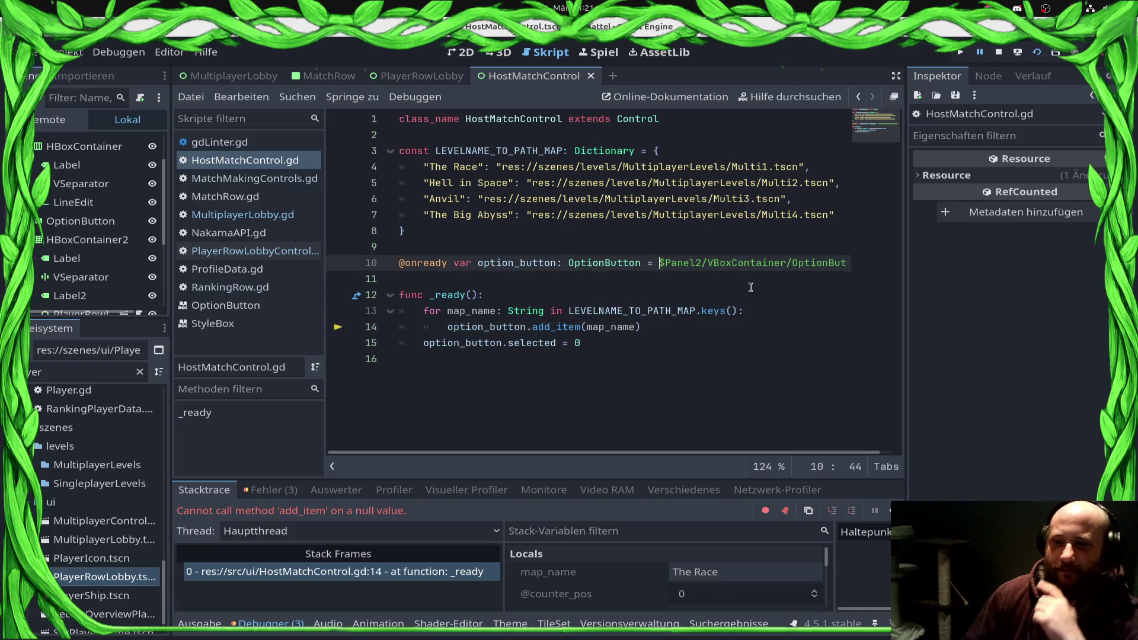
{"action": "key", "text": "shift+End"}
{"action": "key", "text": "Delete"}
{"action": "mouse_move", "coordinate": [80, 220]}
{"action": "left_mouse_down"}
{"action": "mouse_move", "coordinate": [533, 264]}
{"action": "mouse_move", "coordinate": [719, 261]}
{"action": "mouse_move", "coordinate": [728, 293]}
{"action": "left_mouse_up"}
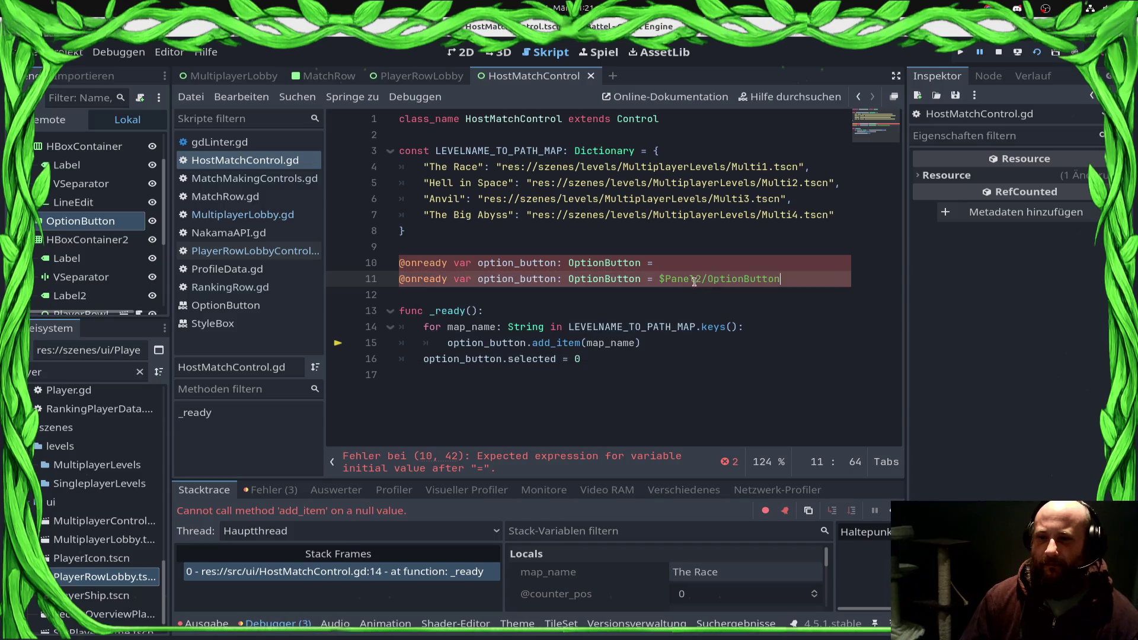
{"action": "left_click_drag", "start_coordinate": [655, 263], "coordinate": [349, 269]}
{"action": "key", "text": "BackSpace"}
{"action": "key", "text": "ctrl+s"}
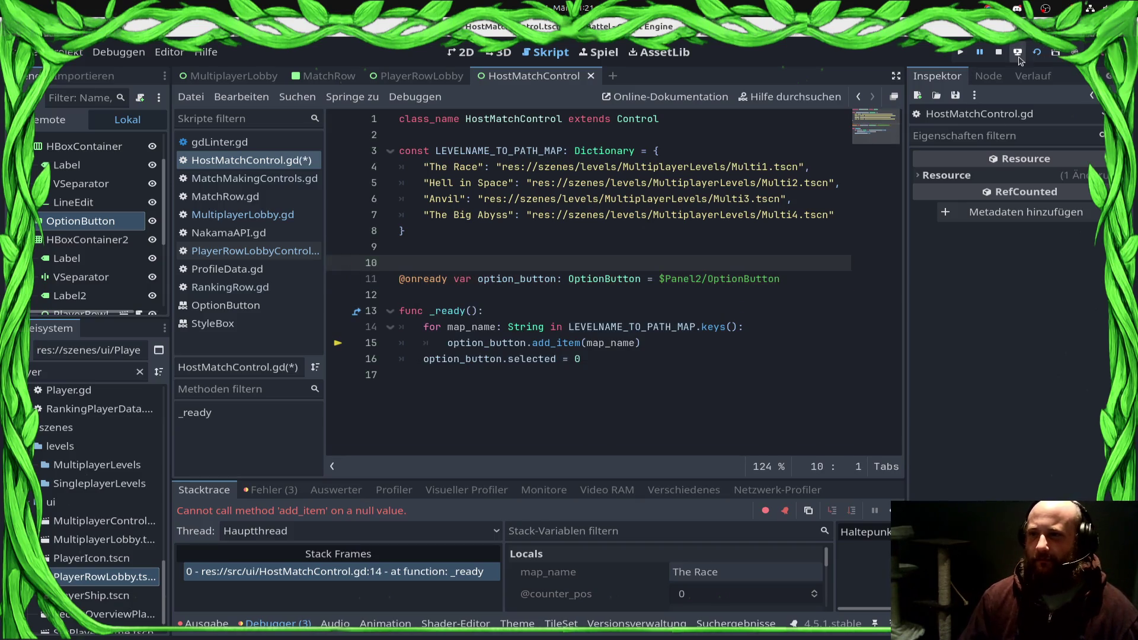
Step: Re-run the scene, tick the Ready box, close the game, and select the CheckBox node
{"action": "left_click", "coordinate": [1037, 53]}
{"action": "left_click", "coordinate": [1037, 52]}
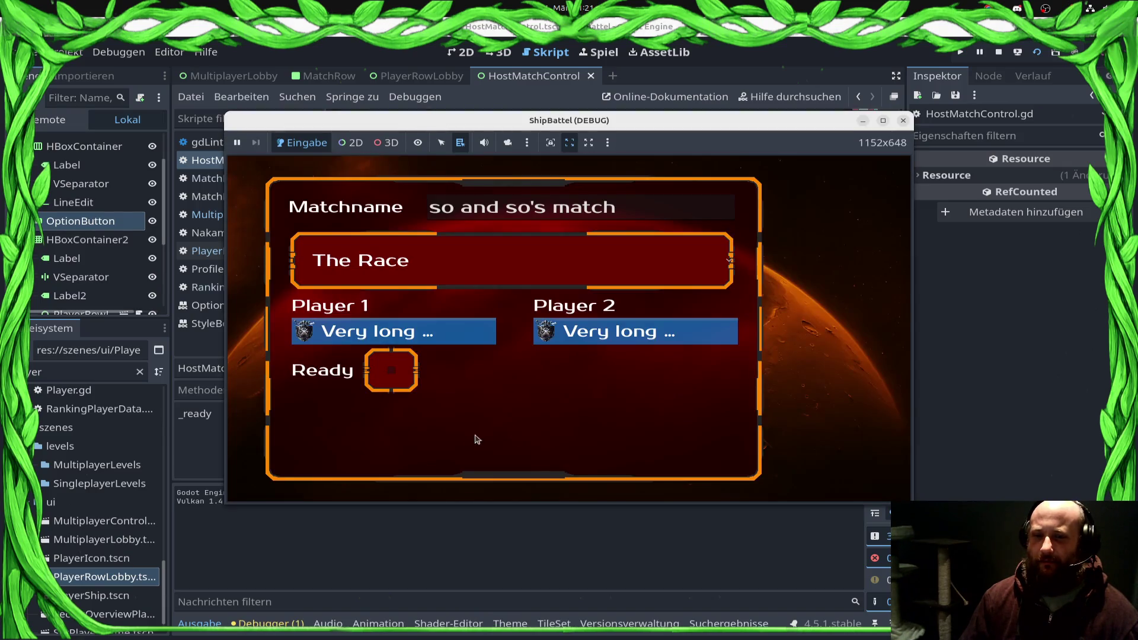
{"action": "left_click", "coordinate": [393, 376]}
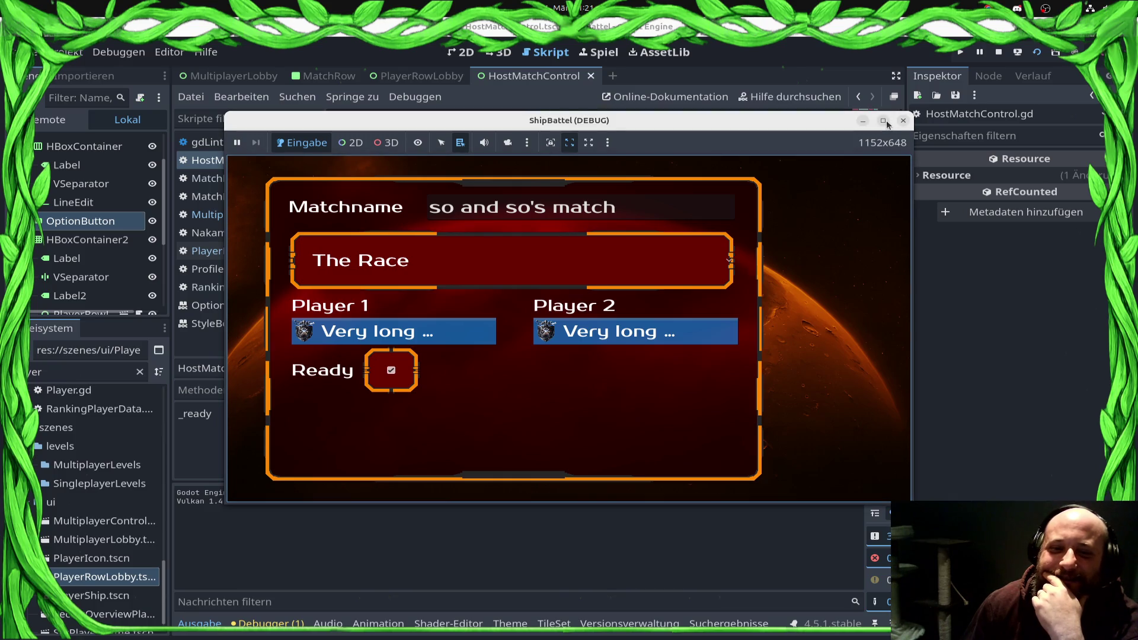
{"action": "left_click", "coordinate": [884, 121]}
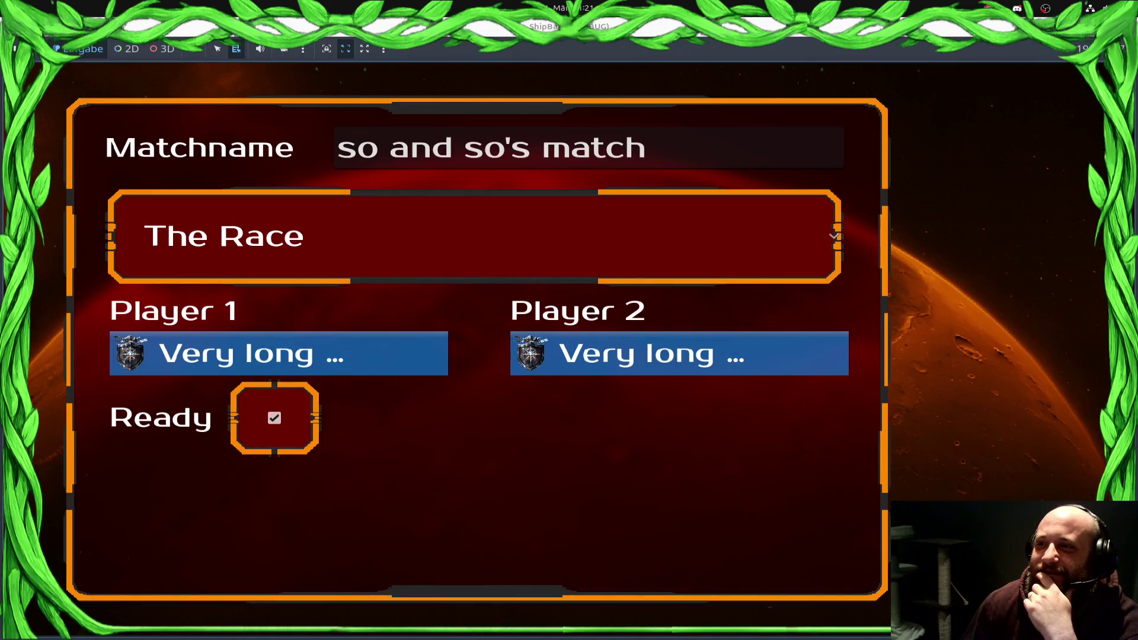
{"action": "key", "text": "alt+F4"}
{"action": "scroll", "coordinate": [113, 272], "scroll_direction": "down", "scroll_amount": 2}
{"action": "left_click", "coordinate": [93, 279]}
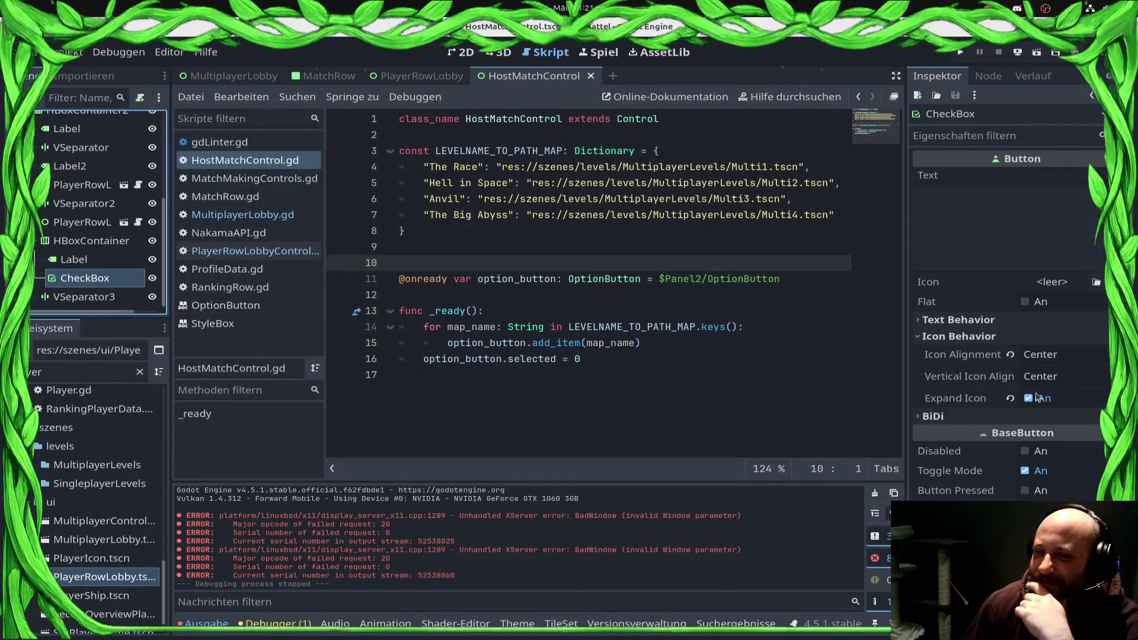
Step: Clear the CheckBox's Material in the Inspector
{"action": "scroll", "coordinate": [1033, 399], "scroll_direction": "down", "scroll_amount": 3}
{"action": "left_click", "coordinate": [945, 331]}
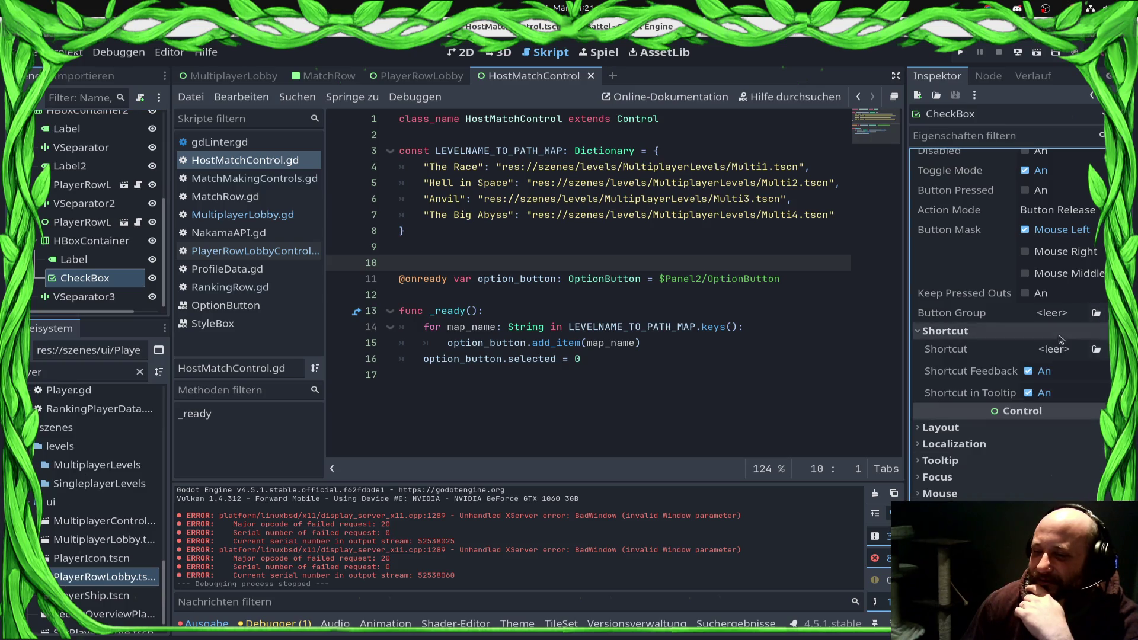
{"action": "scroll", "coordinate": [994, 474], "scroll_direction": "down", "scroll_amount": 5}
{"action": "left_click", "coordinate": [967, 374]}
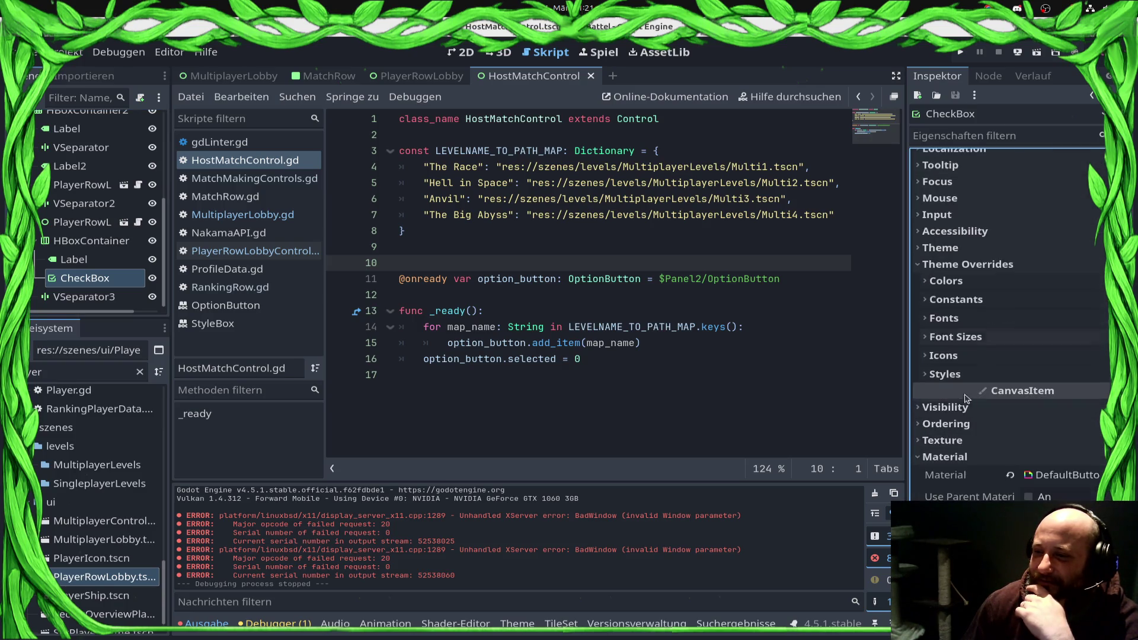
{"action": "left_click", "coordinate": [972, 372]}
{"action": "scroll", "coordinate": [979, 403], "scroll_direction": "down", "scroll_amount": 2}
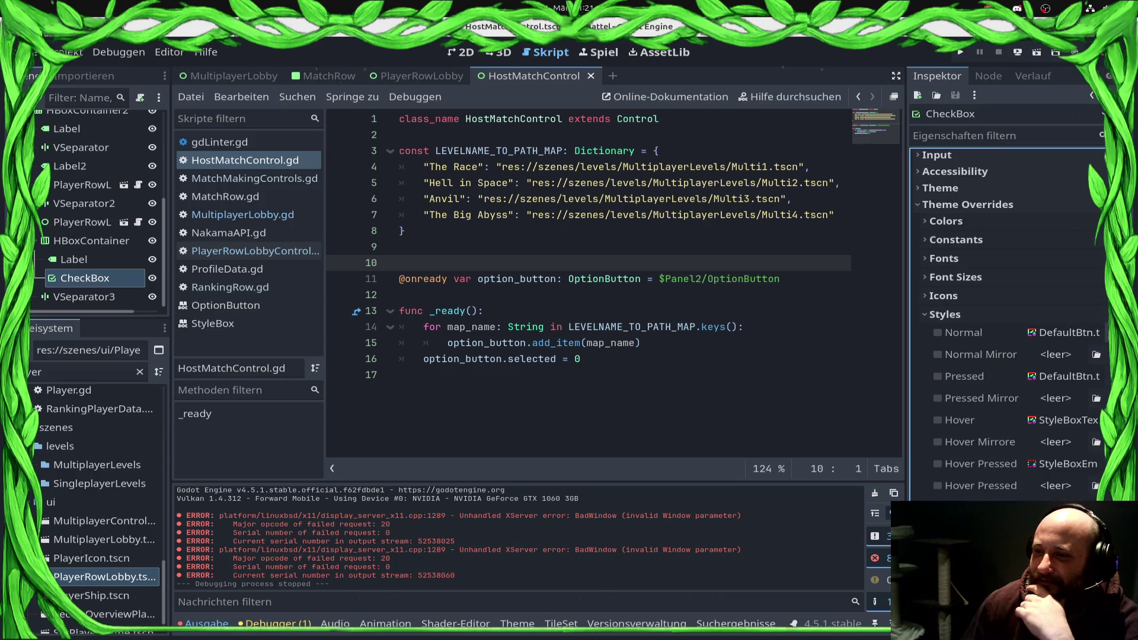
{"action": "left_click", "coordinate": [1106, 333]}
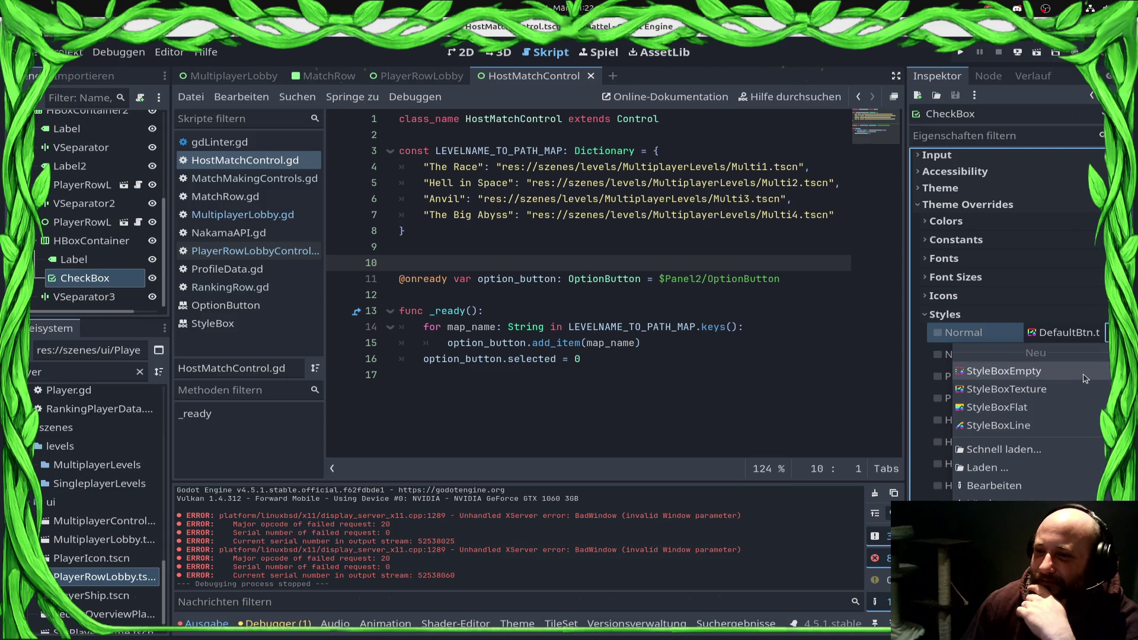
{"action": "left_click", "coordinate": [930, 400]}
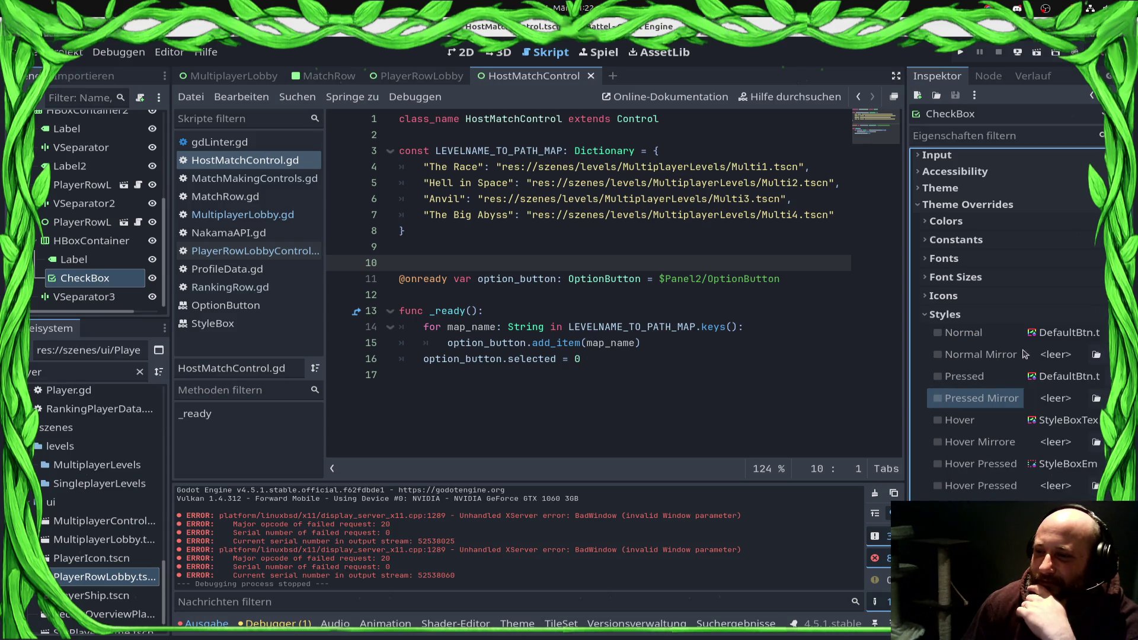
{"action": "scroll", "coordinate": [1008, 356], "scroll_direction": "down", "scroll_amount": 3}
{"action": "left_click", "coordinate": [1010, 475]}
Step: Set the CheckBox's Normal style override to StyleBoxEmpty and test-run the game
{"action": "left_click", "coordinate": [464, 52]}
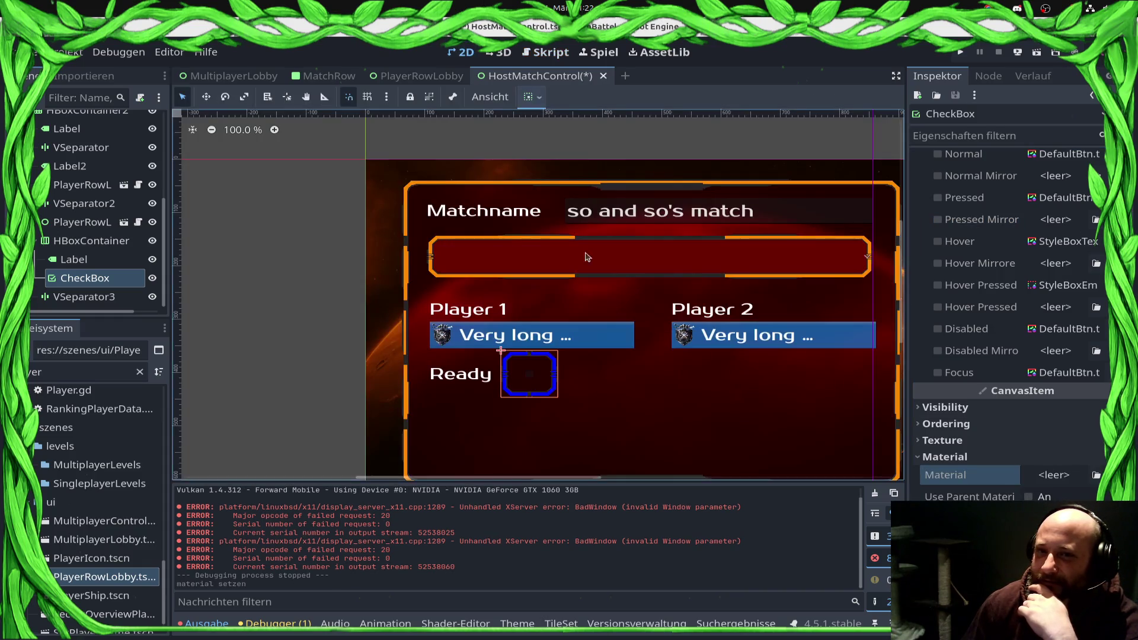
{"action": "scroll", "coordinate": [586, 402], "scroll_direction": "up", "scroll_amount": 1}
{"action": "scroll", "coordinate": [1025, 335], "scroll_direction": "up", "scroll_amount": 2}
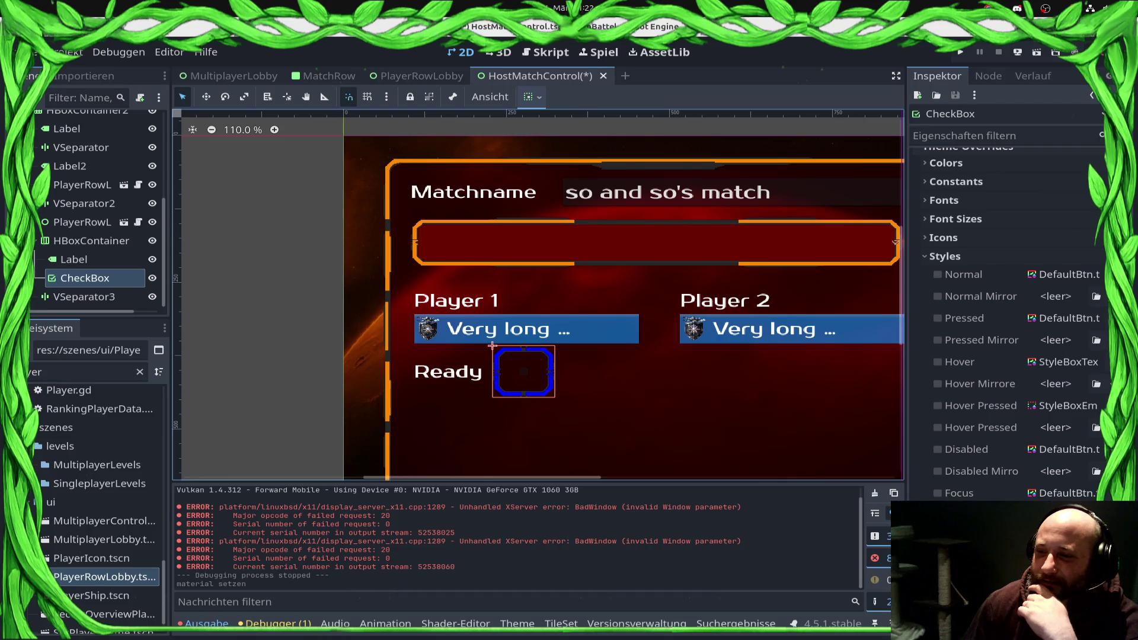
{"action": "left_click", "coordinate": [938, 275]}
{"action": "left_click", "coordinate": [1067, 274]}
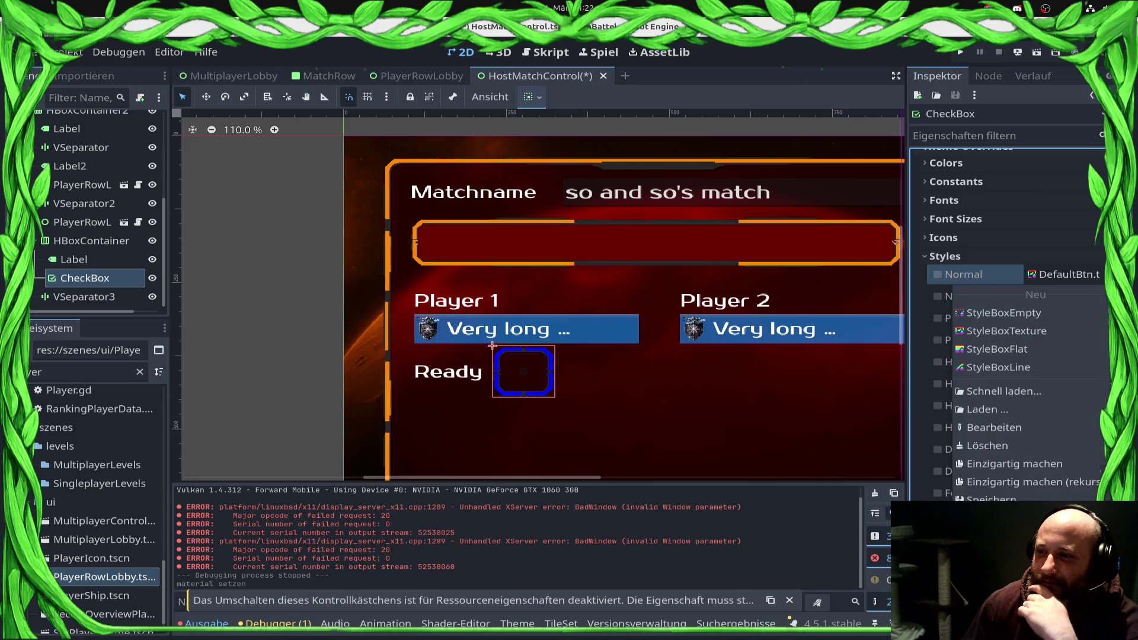
{"action": "left_click", "coordinate": [1071, 317]}
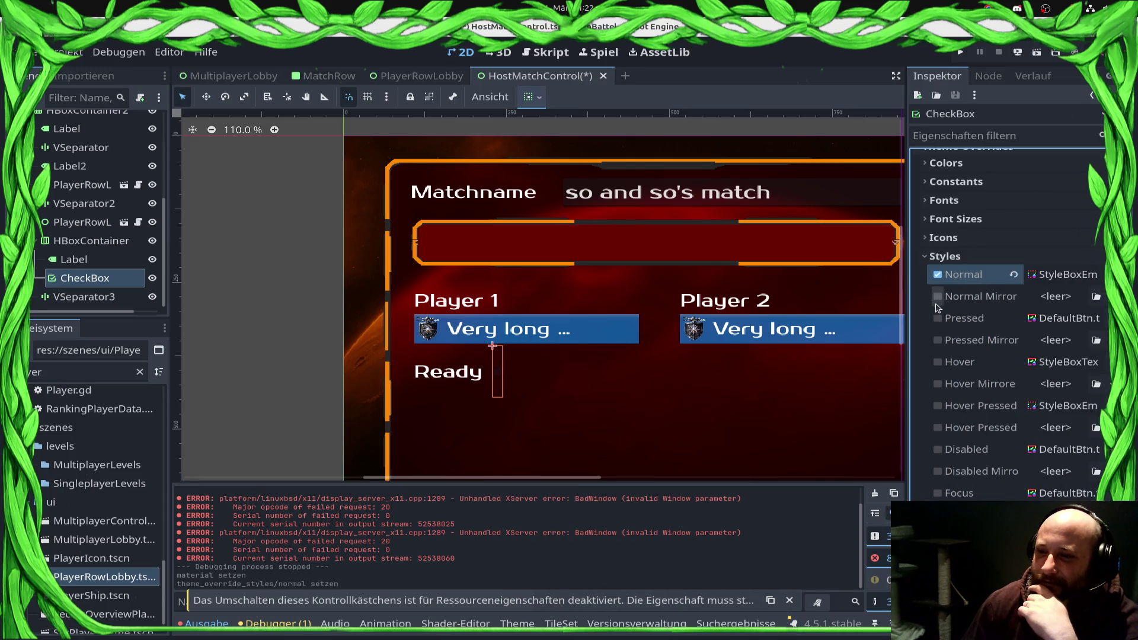
{"action": "left_click", "coordinate": [961, 318]}
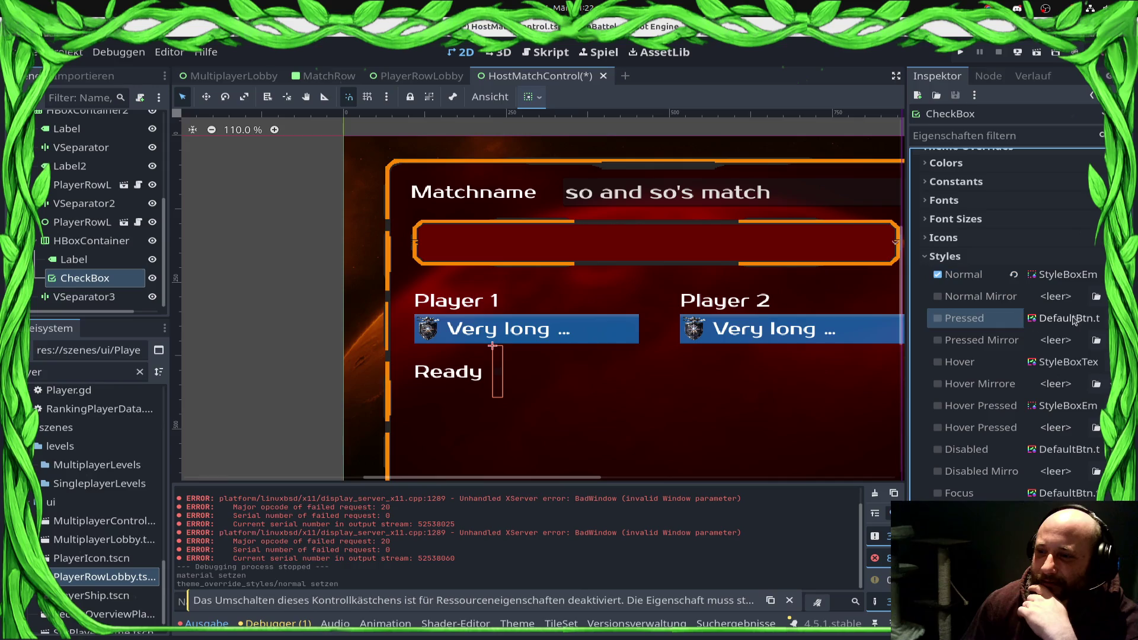
{"action": "left_click", "coordinate": [1036, 53]}
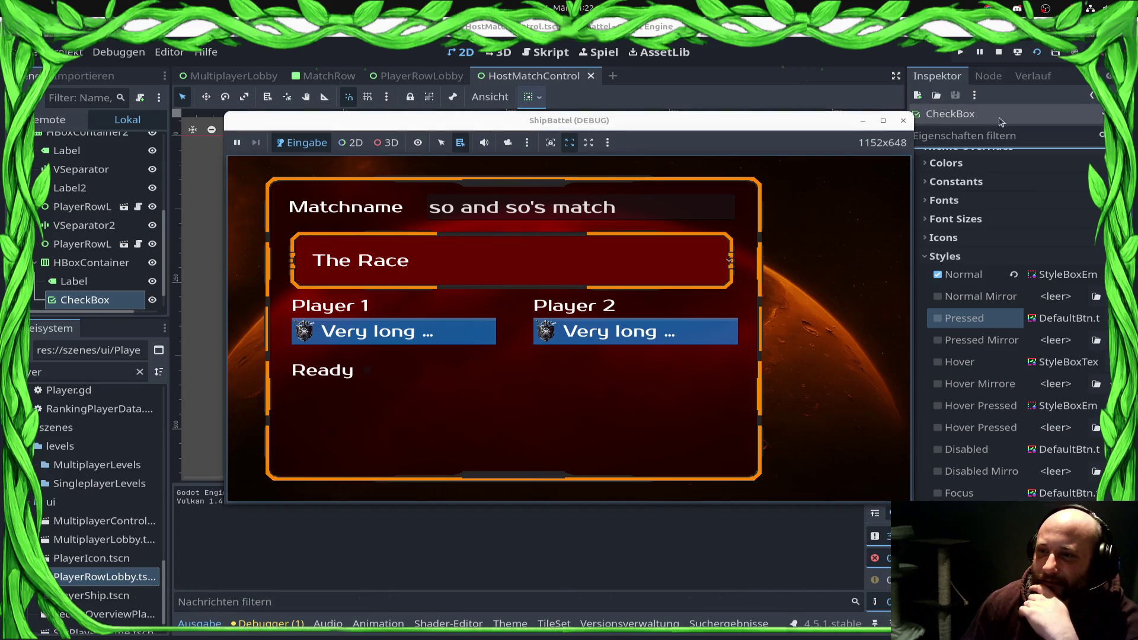
{"action": "left_click", "coordinate": [903, 121]}
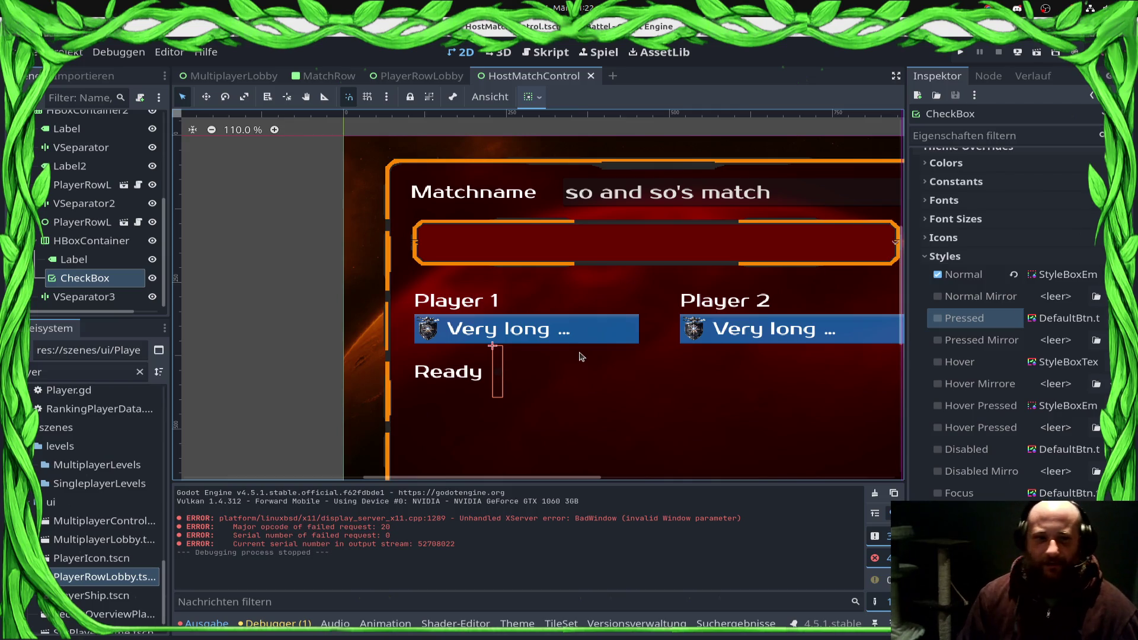
Step: Add a child CheckBox, then delete the parent CheckBox with its child from the Ready row
{"action": "right_click", "coordinate": [75, 278]}
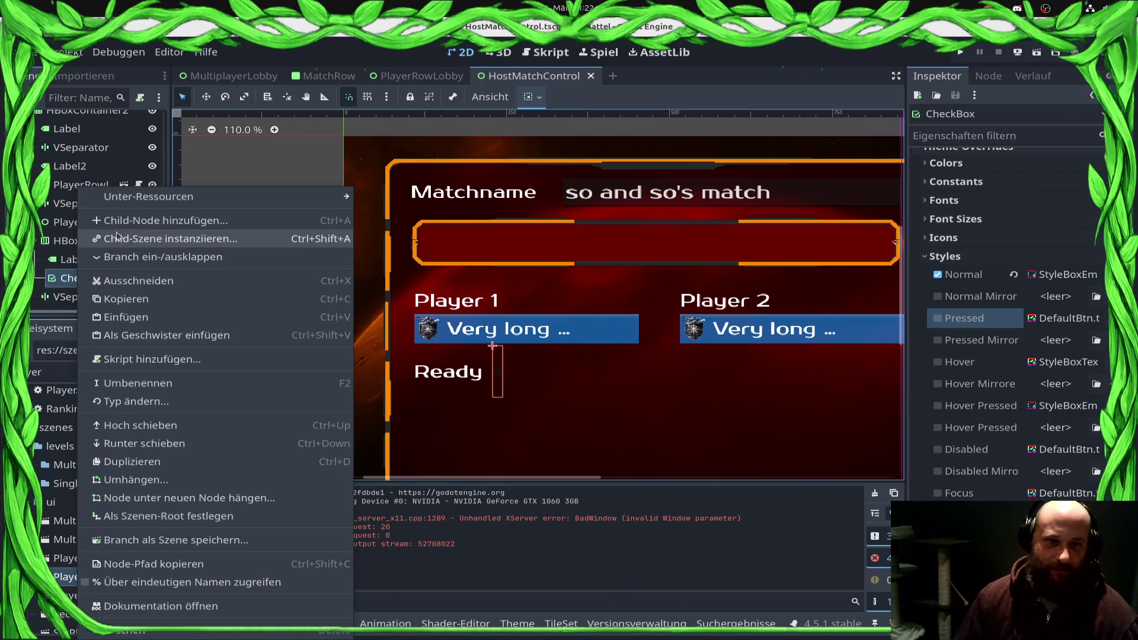
{"action": "key", "text": "Escape"}
{"action": "key", "text": "ctrl+a"}
{"action": "left_click", "coordinate": [555, 497]}
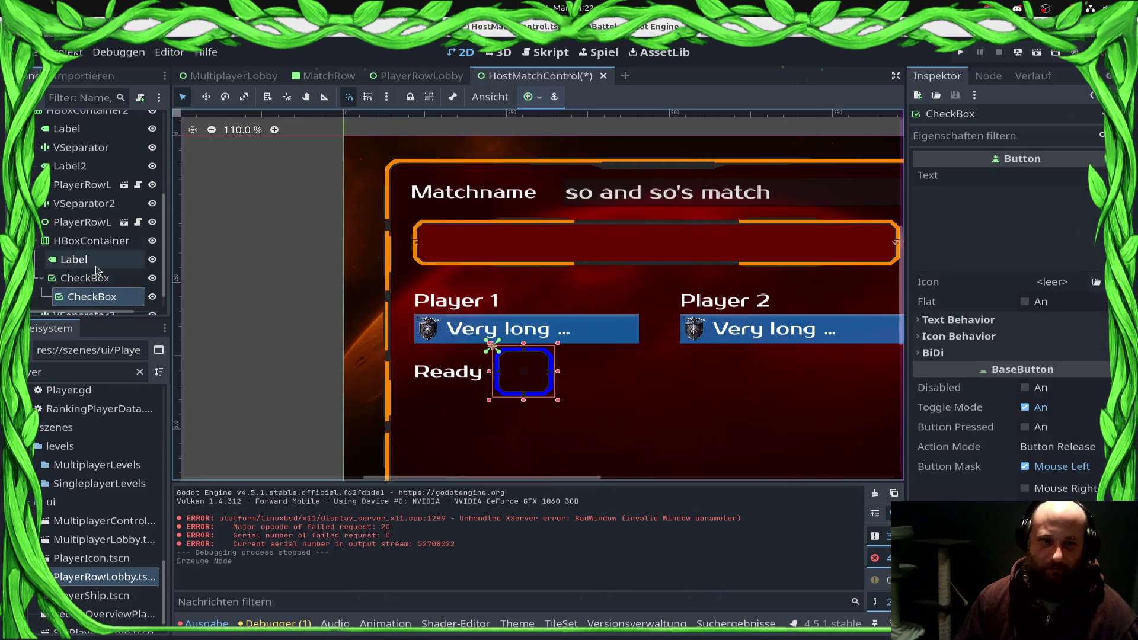
{"action": "left_click", "coordinate": [95, 283]}
{"action": "key", "text": "Delete"}
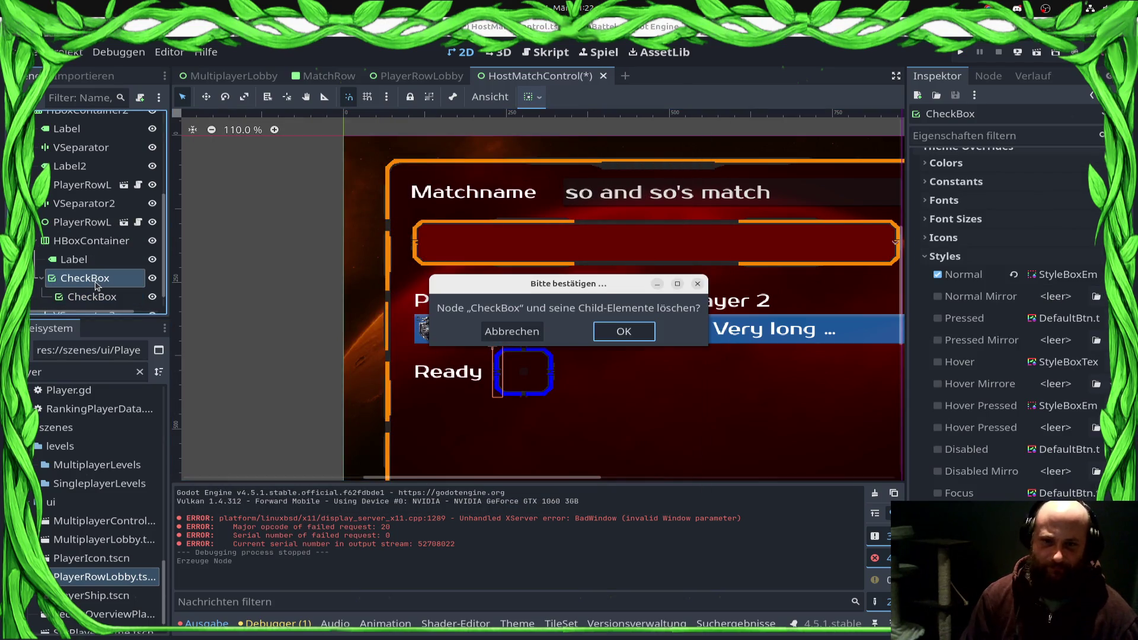
{"action": "key", "text": "Return"}
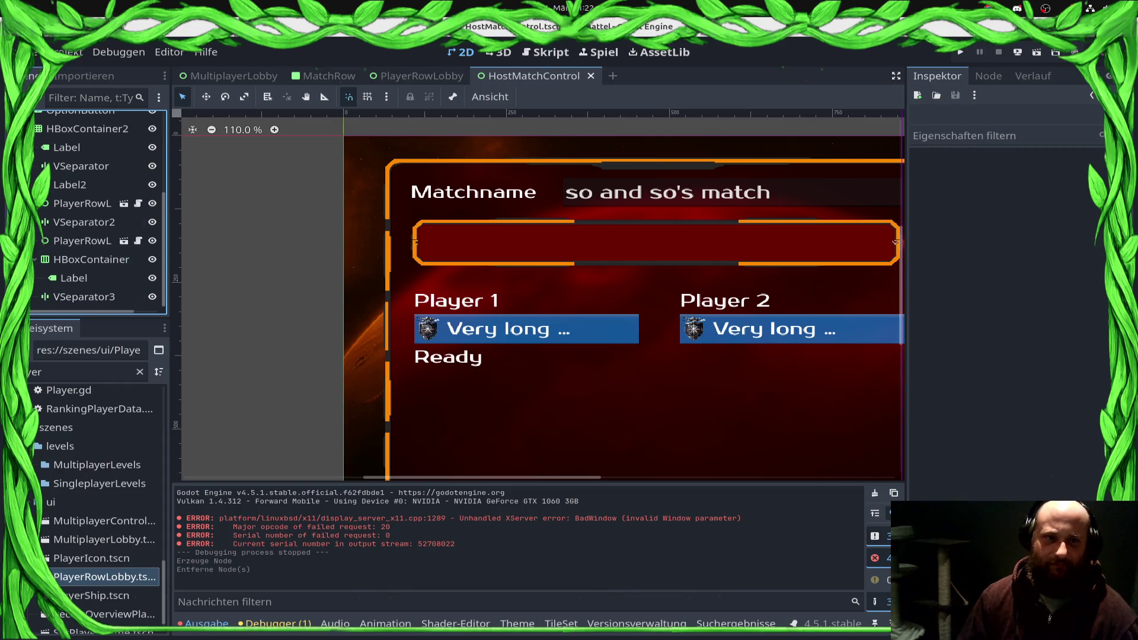
{"action": "left_click", "coordinate": [33, 53]}
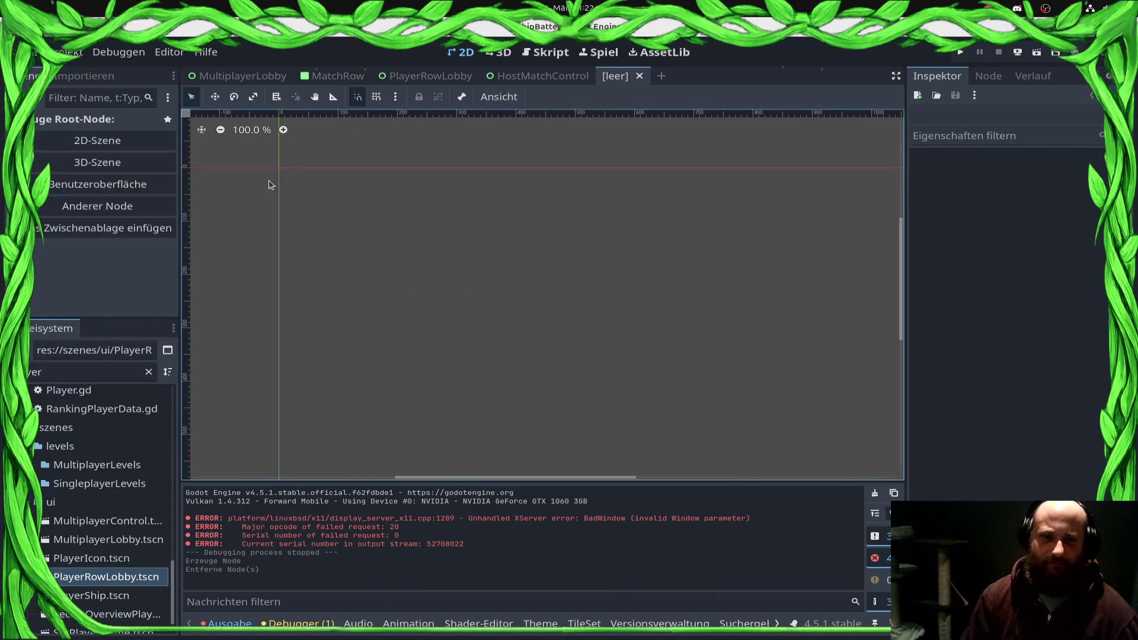
Step: Create a User Interface root node and change its type to Button
{"action": "left_click", "coordinate": [98, 184]}
{"action": "right_click", "coordinate": [83, 121]}
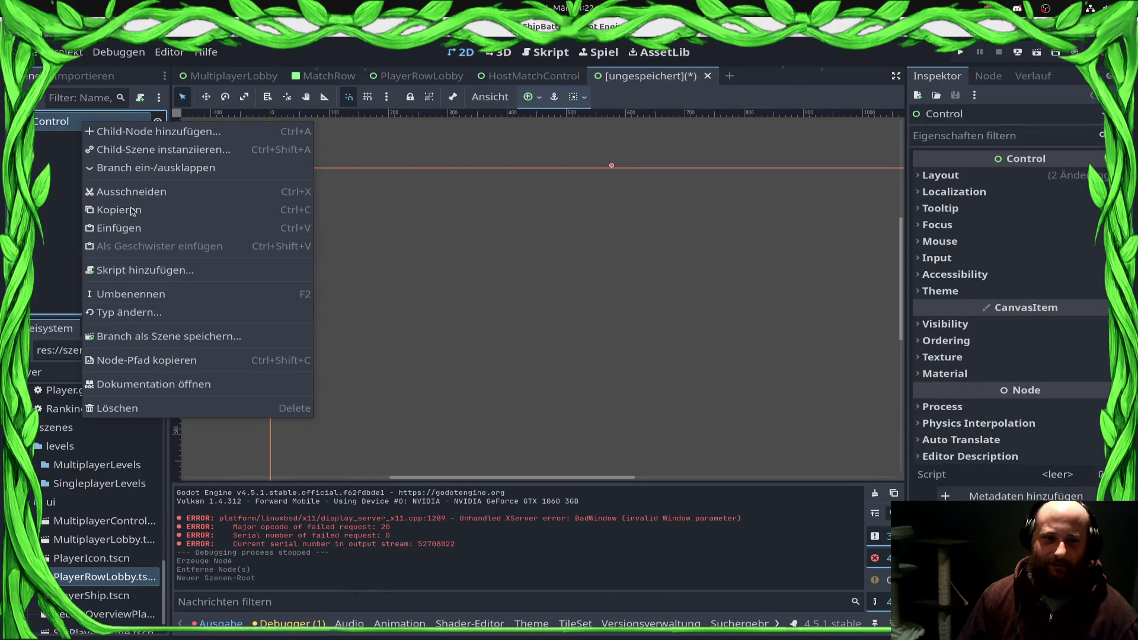
{"action": "left_click", "coordinate": [135, 314]}
{"action": "type", "text": "Bu"}
{"action": "key", "text": "Return"}
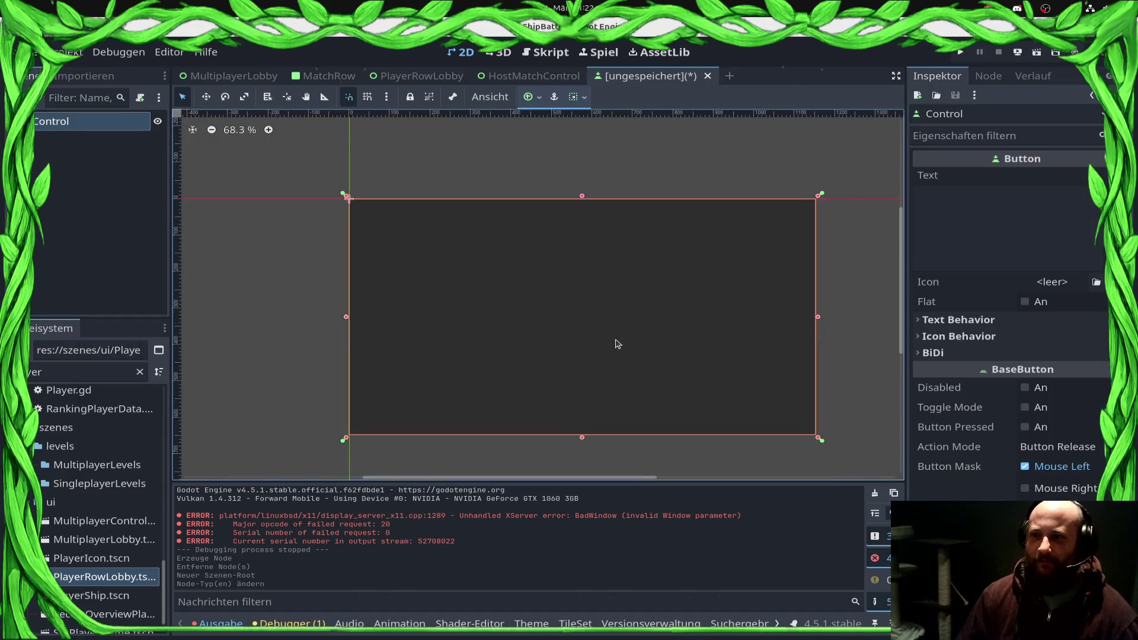
Step: Assign a theme to the Button in the Inspector's Theme section
{"action": "scroll", "coordinate": [618, 344], "scroll_direction": "down", "scroll_amount": 2}
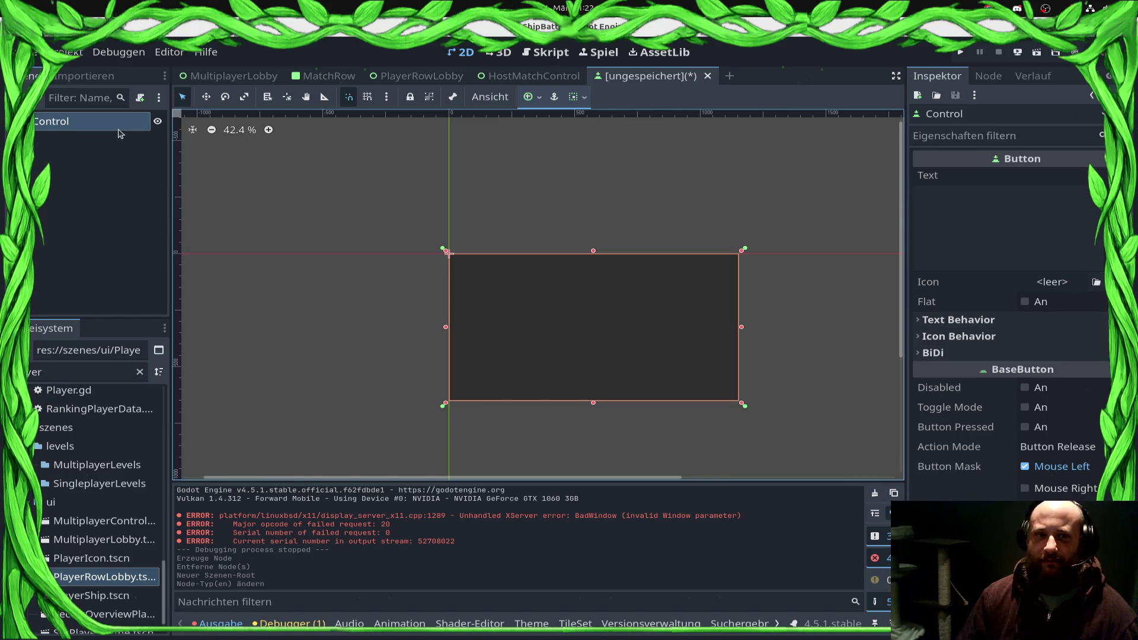
{"action": "left_click", "coordinate": [990, 321]}
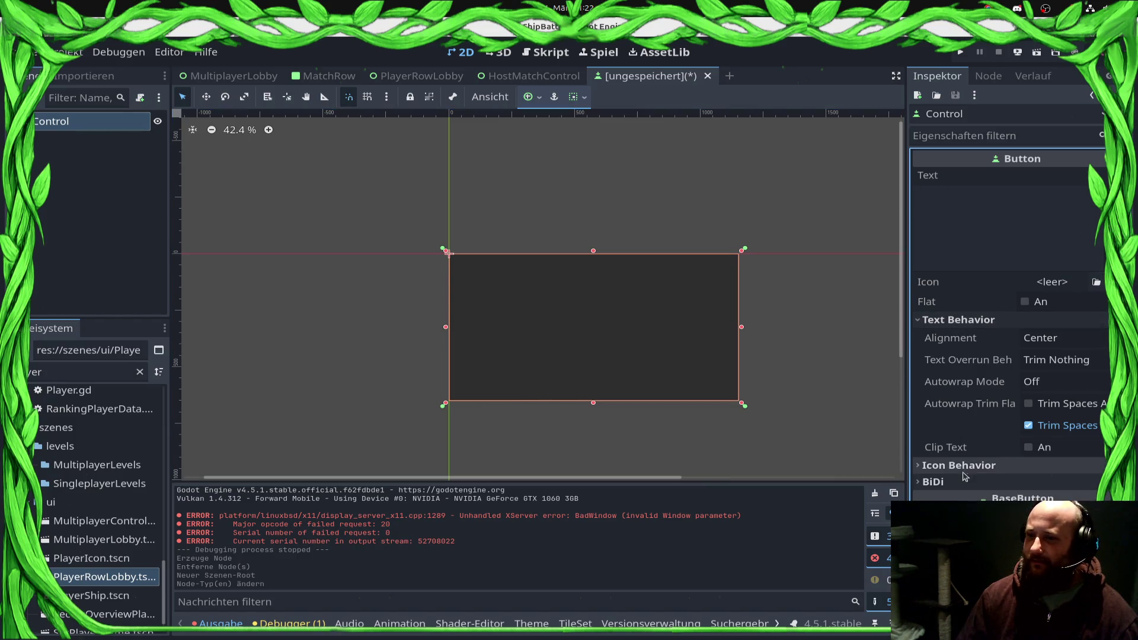
{"action": "scroll", "coordinate": [962, 479], "scroll_direction": "down", "scroll_amount": 5}
{"action": "left_click", "coordinate": [984, 486]}
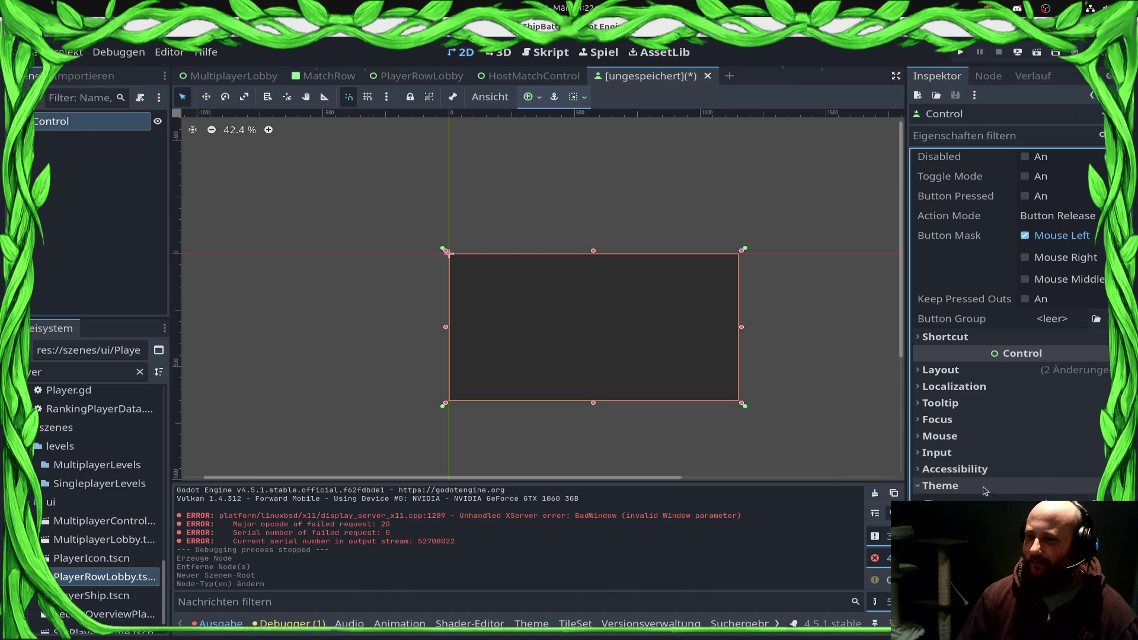
{"action": "left_click", "coordinate": [1055, 503]}
{"action": "double_click", "coordinate": [470, 224]}
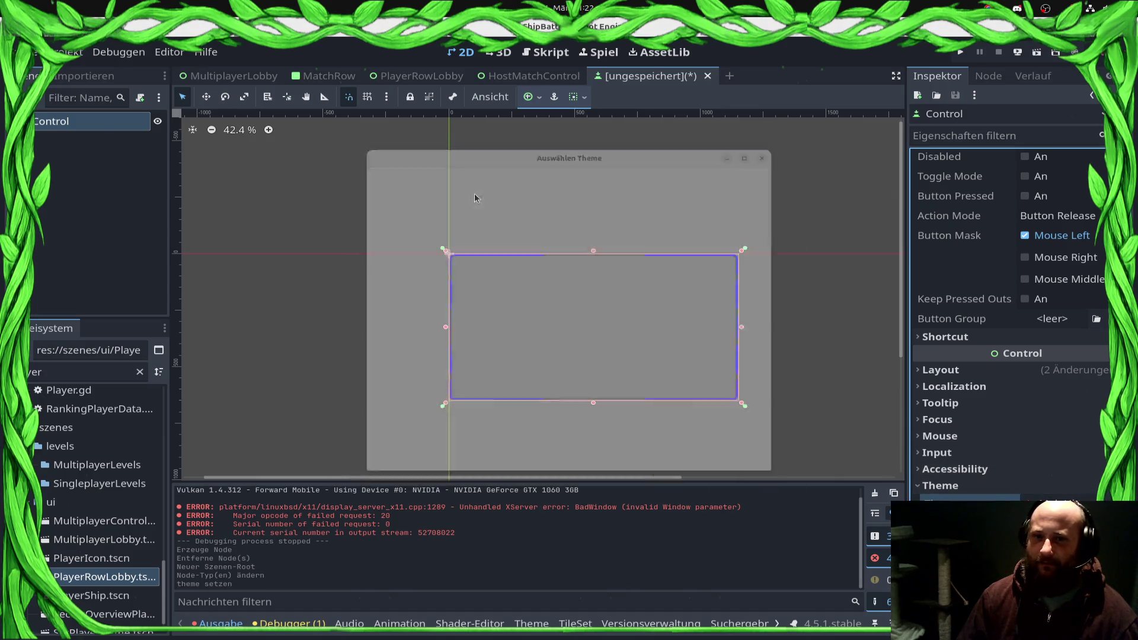
Step: Glance at the anchor presets, then return to the HostMatchControl scene
{"action": "scroll", "coordinate": [613, 363], "scroll_direction": "down", "scroll_amount": 1}
{"action": "scroll", "coordinate": [613, 363], "scroll_direction": "down", "scroll_amount": 1}
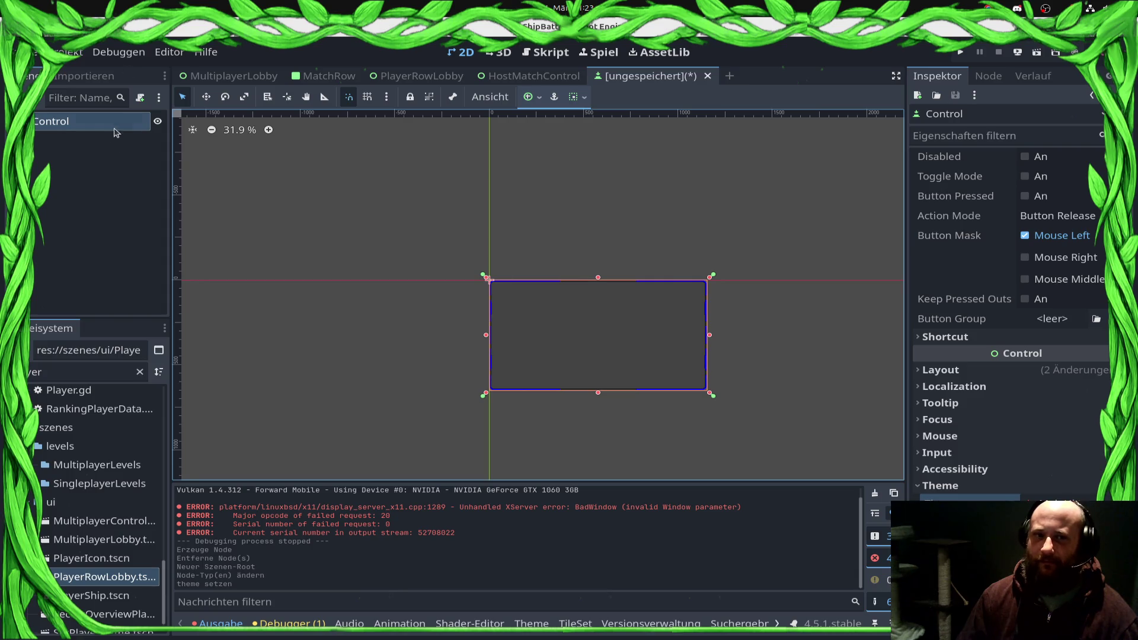
{"action": "left_click", "coordinate": [534, 104]}
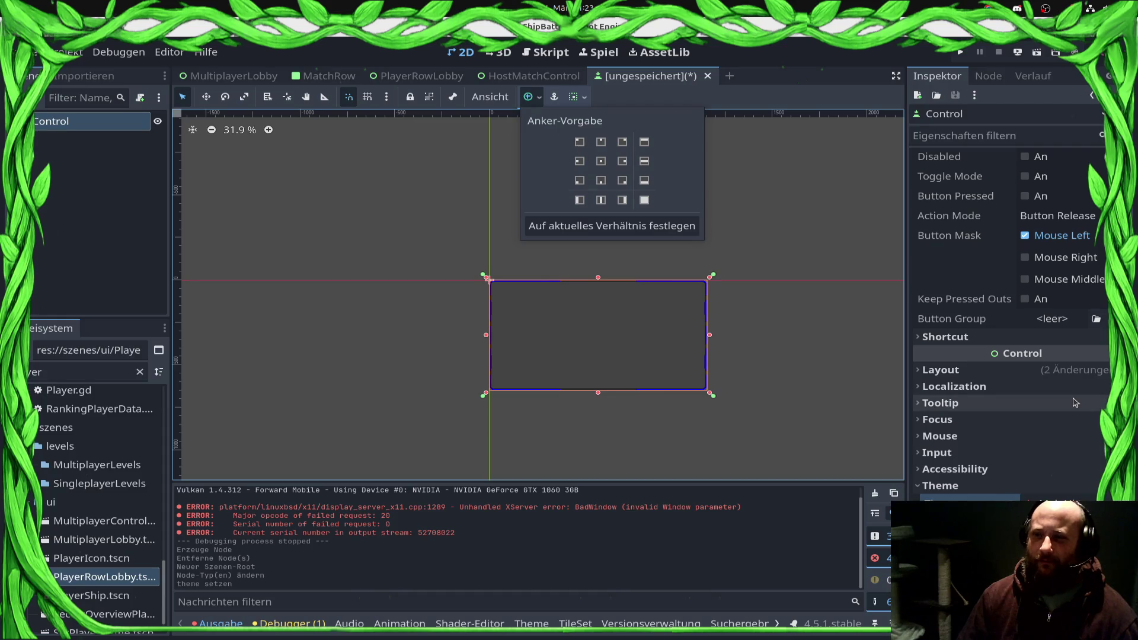
{"action": "left_click", "coordinate": [1044, 403]}
{"action": "scroll", "coordinate": [1049, 418], "scroll_direction": "up", "scroll_amount": 5}
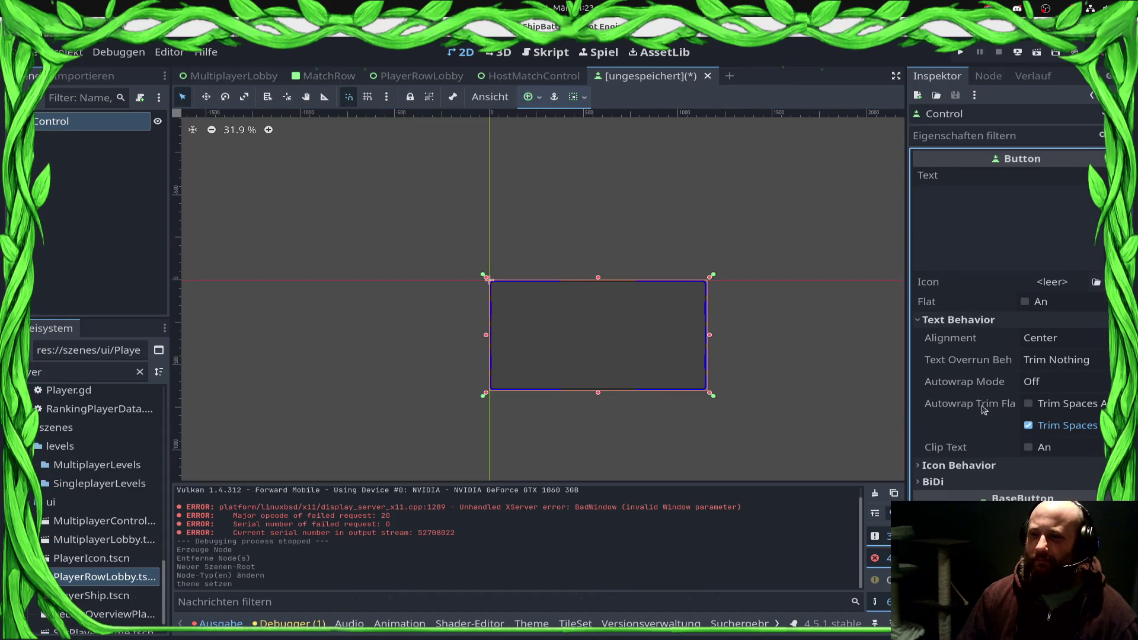
{"action": "scroll", "coordinate": [982, 409], "scroll_direction": "down", "scroll_amount": 5}
{"action": "left_click", "coordinate": [512, 78]}
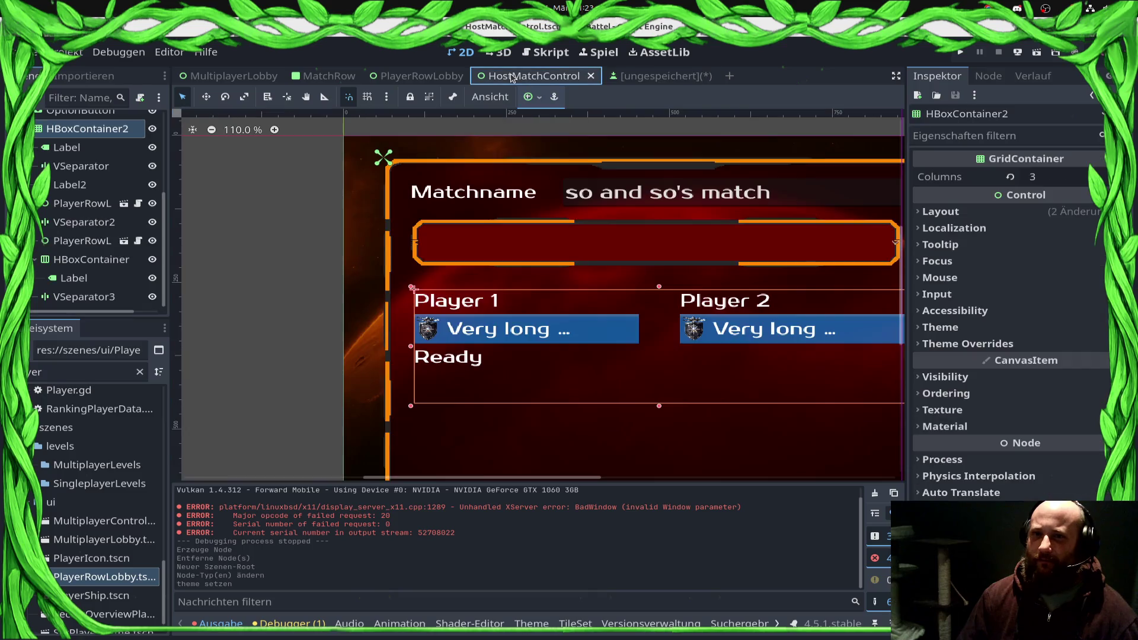
Step: Switch from HostMatchControl to the unsaved scene being built
{"action": "left_click", "coordinate": [651, 259]}
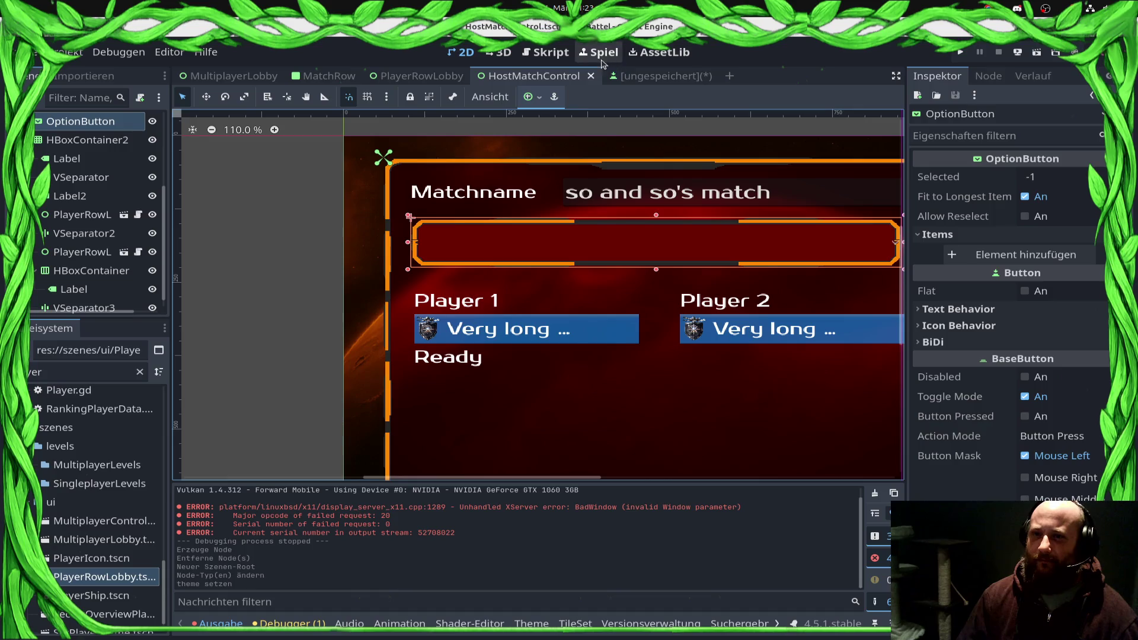
{"action": "left_click", "coordinate": [629, 77]}
{"action": "scroll", "coordinate": [630, 385], "scroll_direction": "up", "scroll_amount": 4}
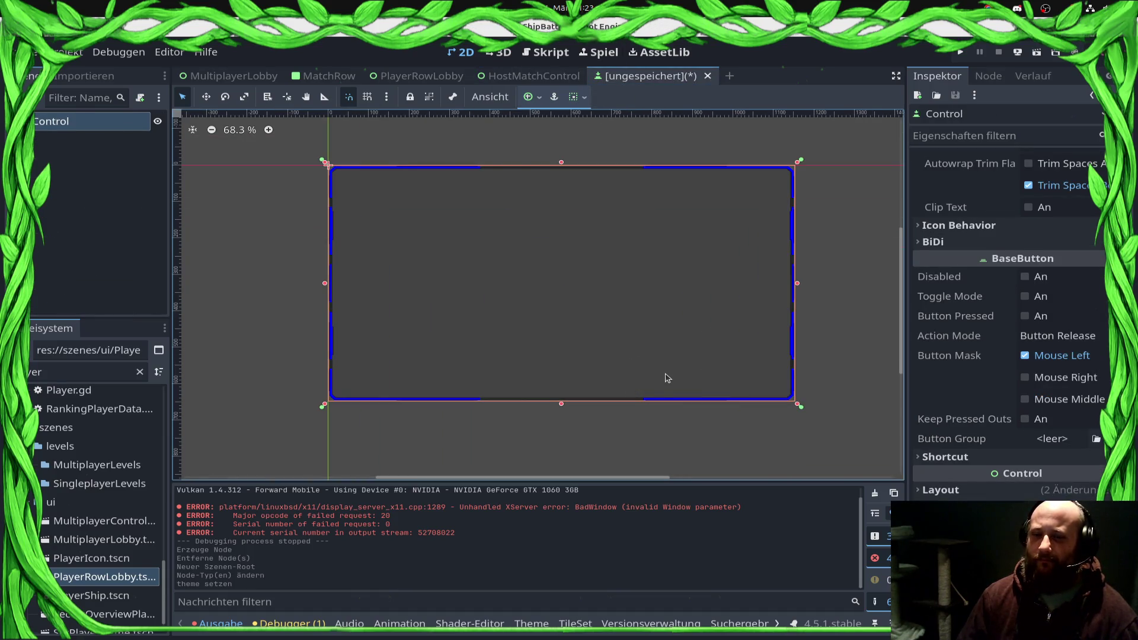
{"action": "key", "text": "ctrl+s"}
Step: Rename the root Button node to CheckBoxBtn
{"action": "key", "text": "Escape"}
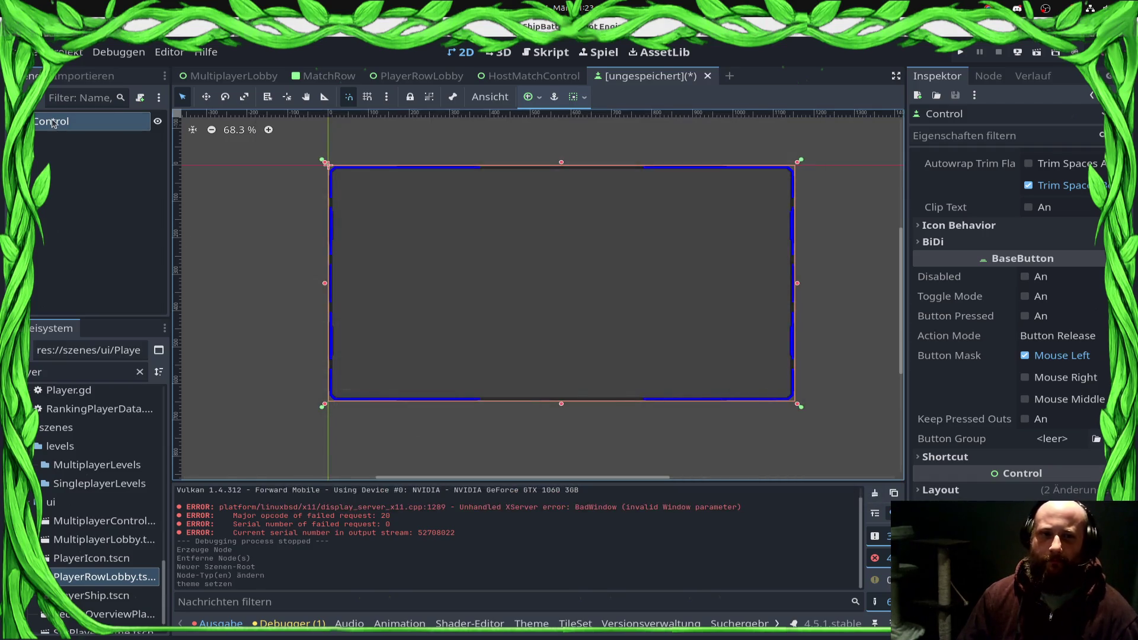
{"action": "key", "text": "F2"}
{"action": "type", "text": "CheckBox"}
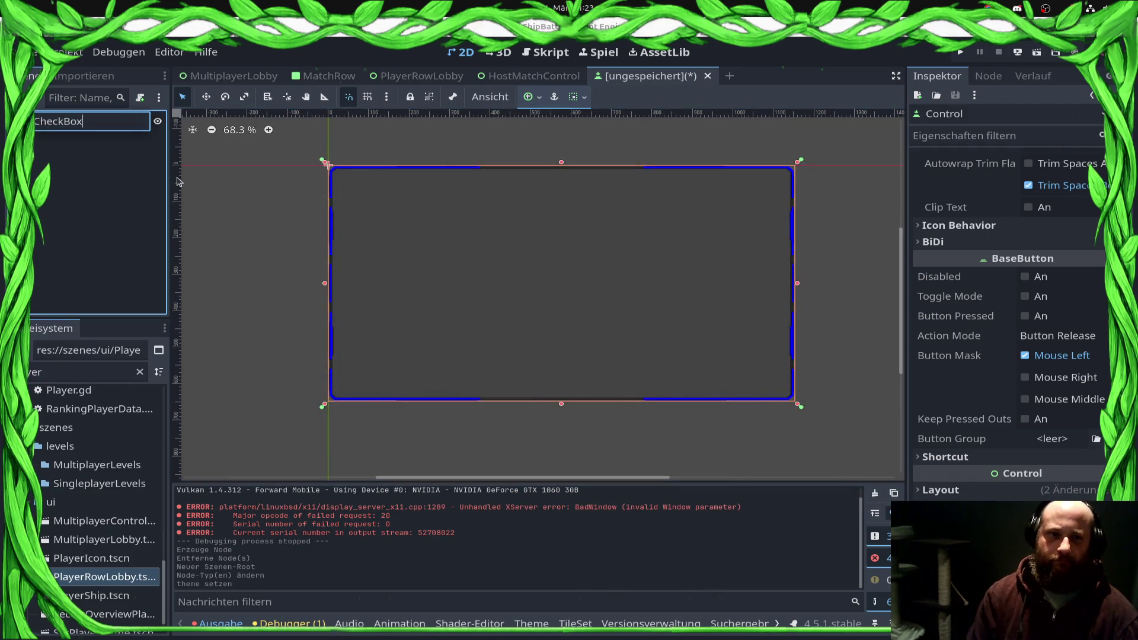
{"action": "key", "text": "Return"}
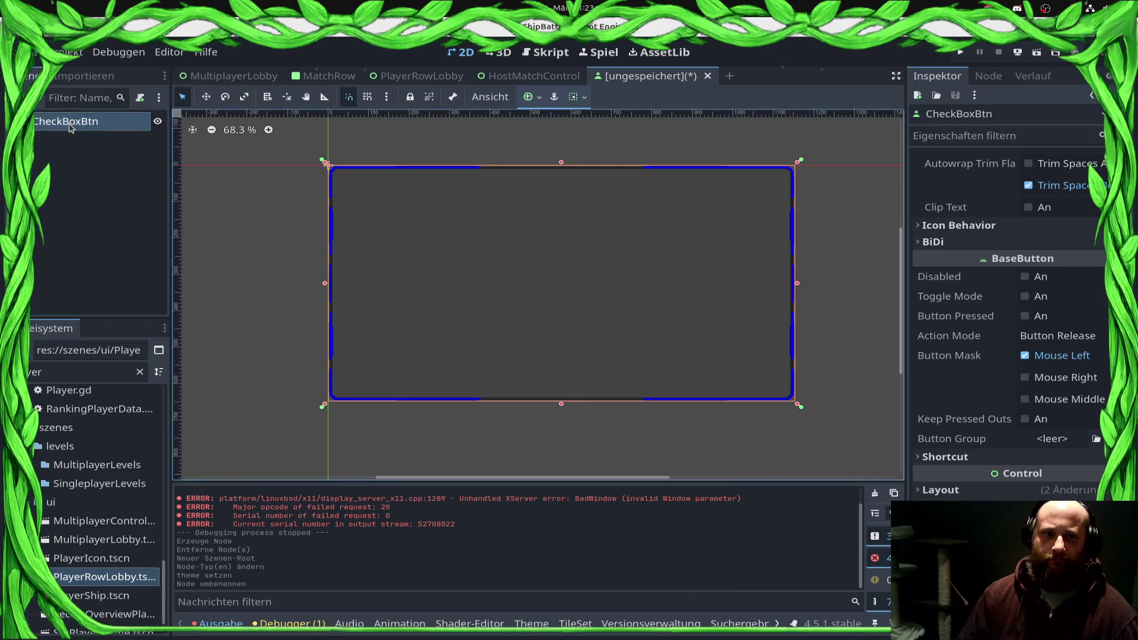
Step: Bring up CheckBoxBtn's node actions, briefly starting then cancelling an Add Child Node
{"action": "right_click", "coordinate": [70, 124]}
{"action": "left_click", "coordinate": [293, 159]}
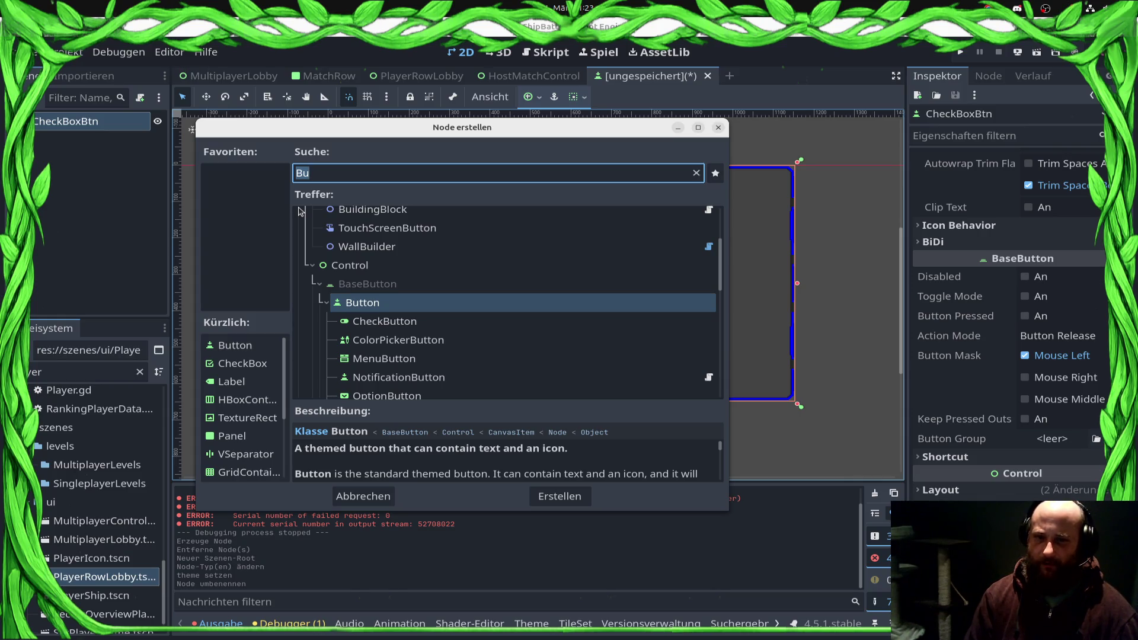
{"action": "key", "text": "Escape"}
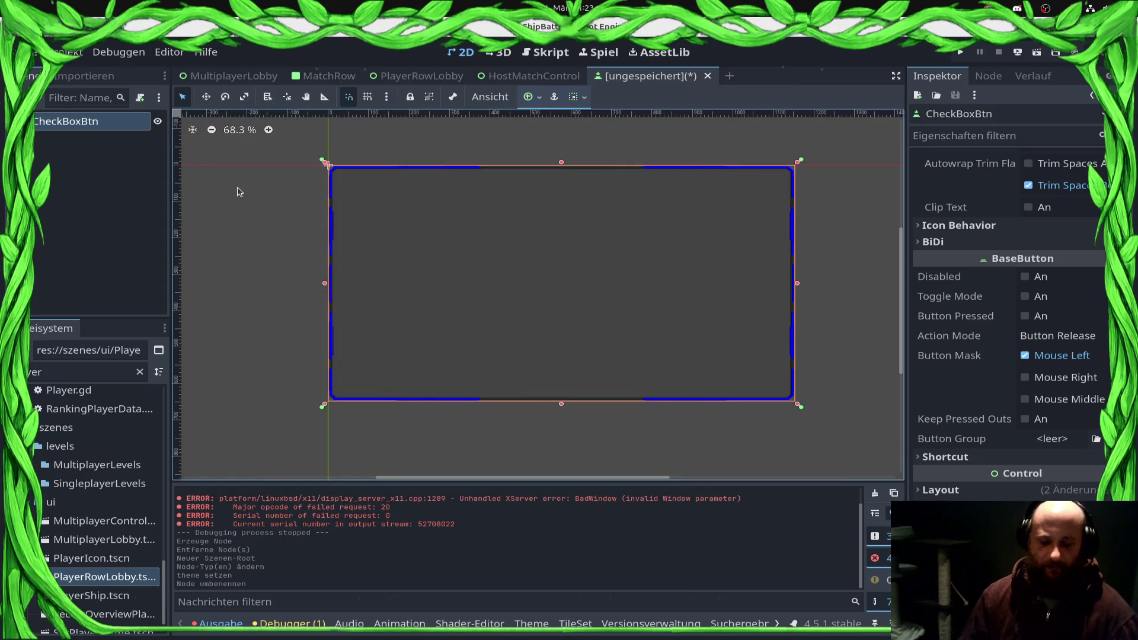
{"action": "right_click", "coordinate": [91, 126]}
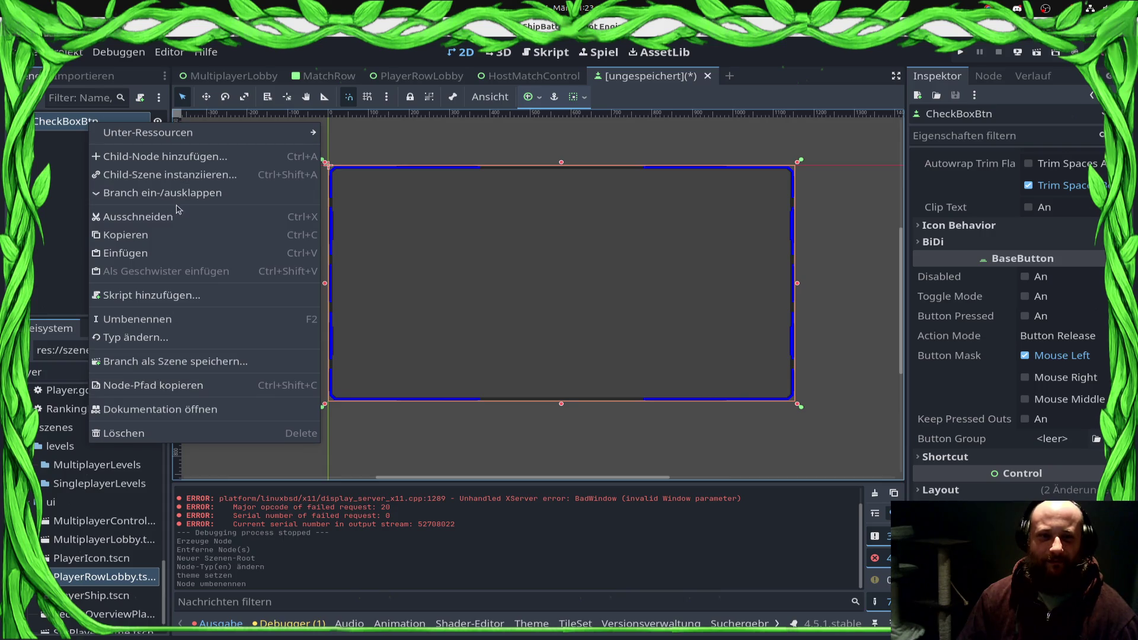
Step: Attach a new script saved as CheckBoxBtn.gd to CheckBoxBtn
{"action": "left_click", "coordinate": [171, 301]}
{"action": "type", "text": "CheckBoxBtn.gd"}
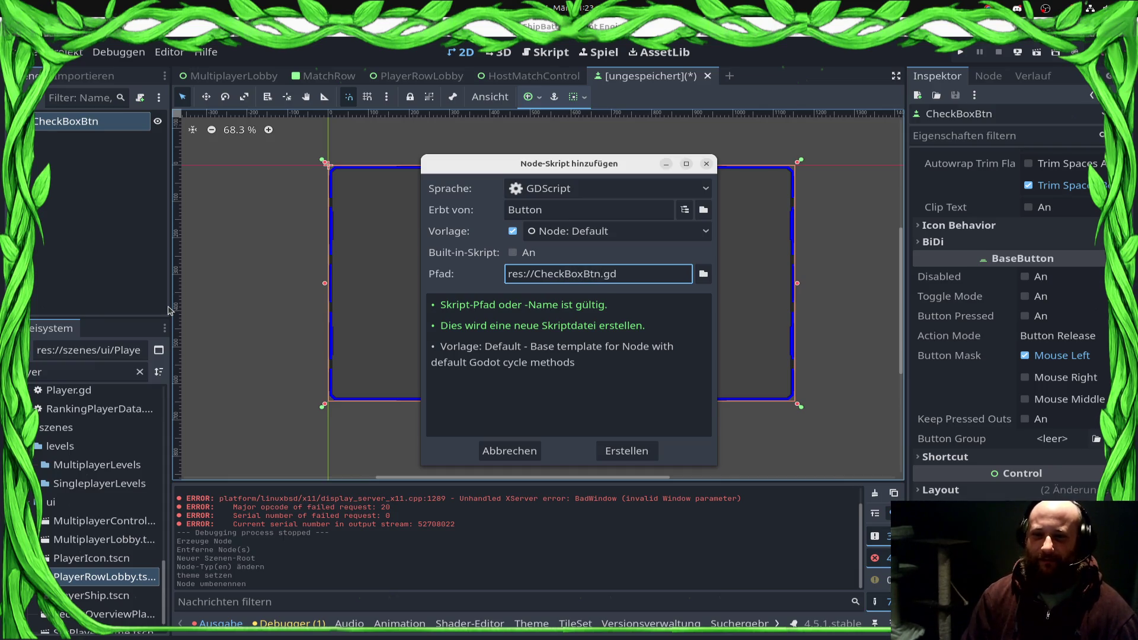
{"action": "left_click", "coordinate": [704, 273]}
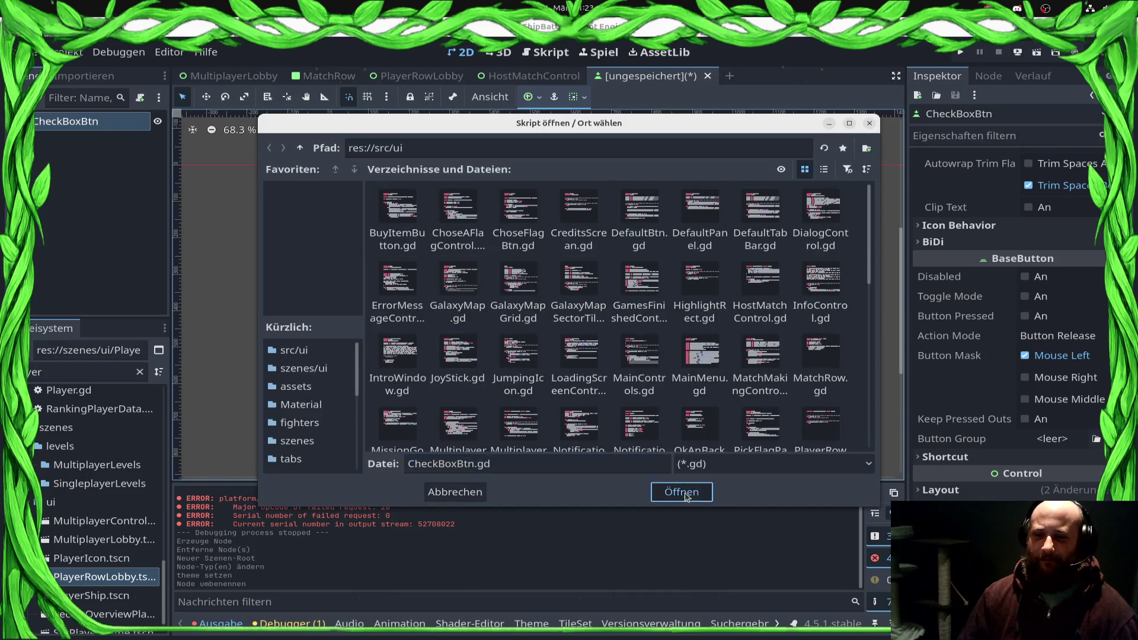
{"action": "left_click", "coordinate": [706, 491]}
{"action": "left_click", "coordinate": [627, 451]}
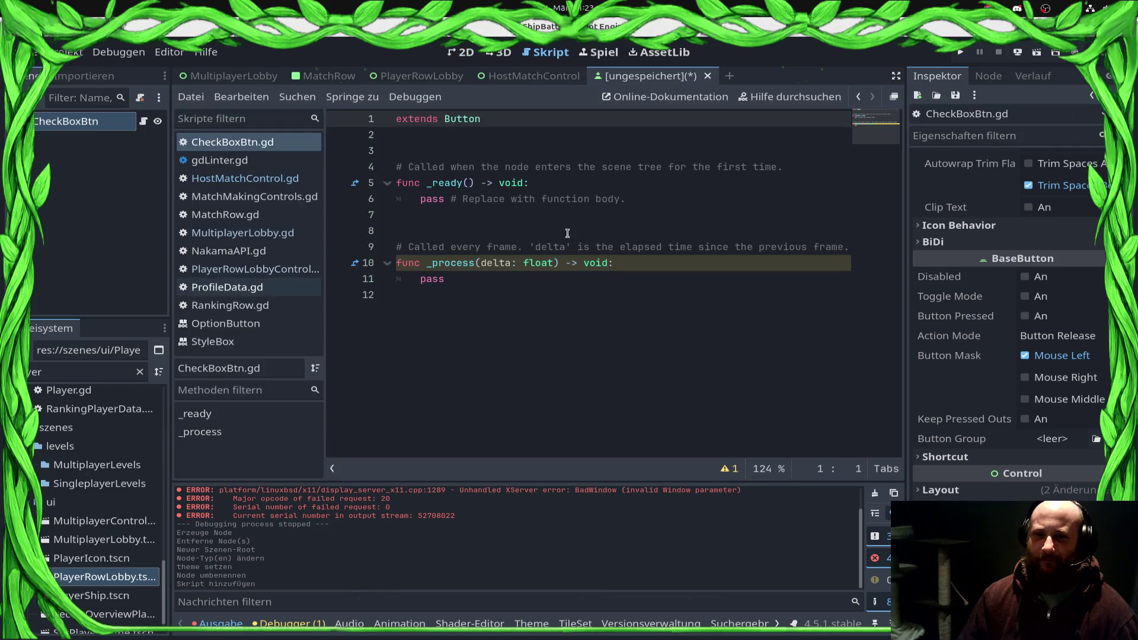
Step: Write a signal declaration on line 2 of the script, then delete it again
{"action": "left_click", "coordinate": [448, 141]}
{"action": "type", "text": "signal _on_state_changed("}
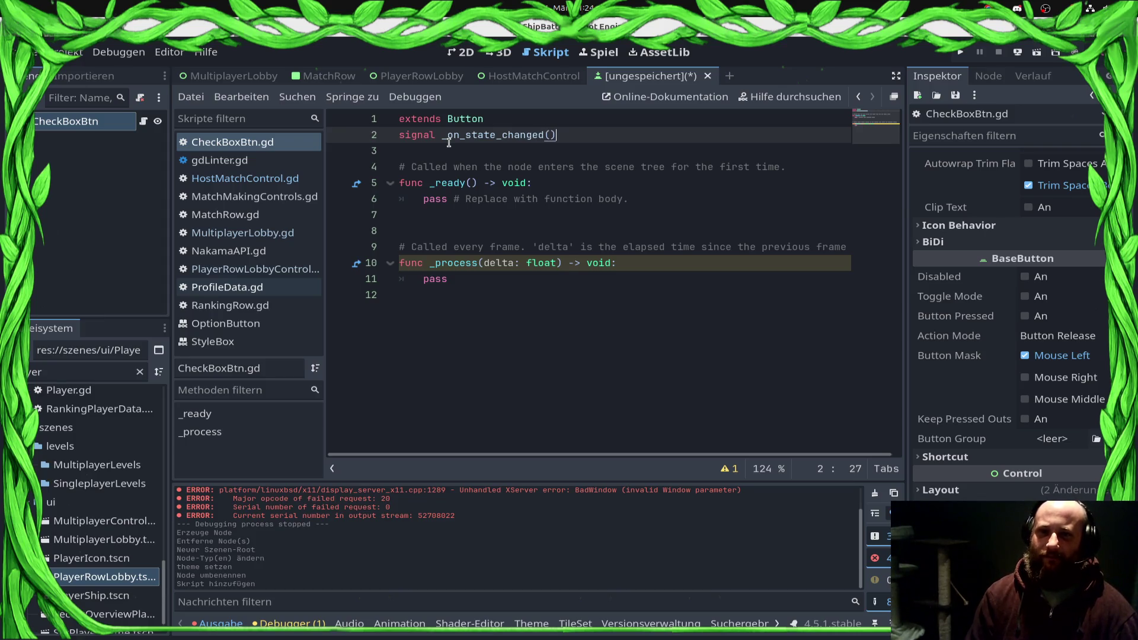
{"action": "key", "text": "Return"}
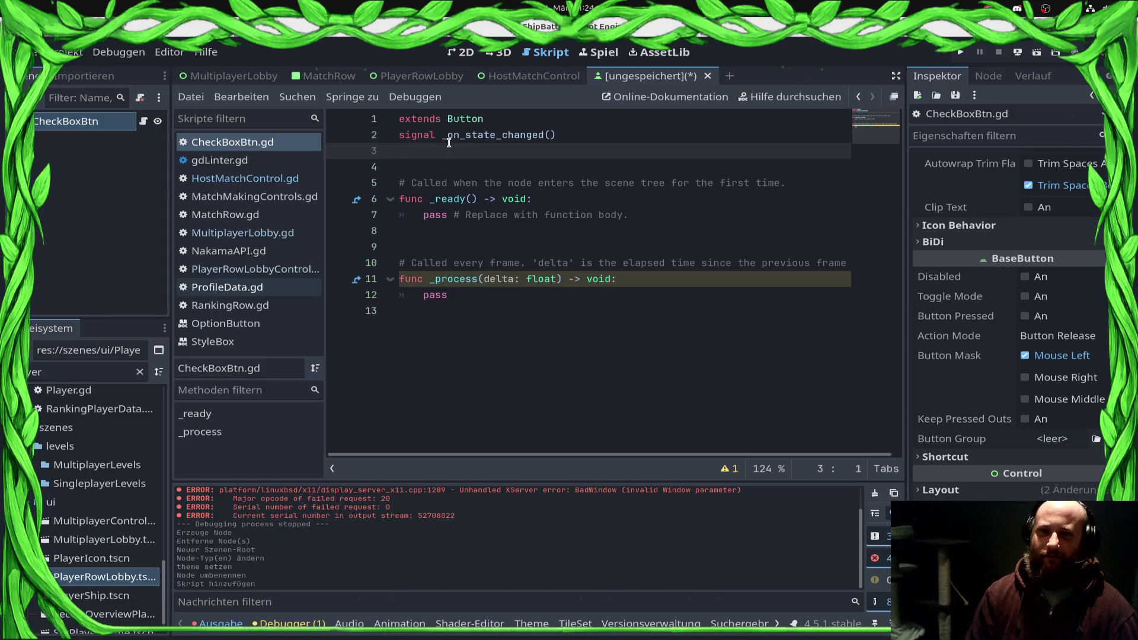
{"action": "left_click", "coordinate": [57, 125]}
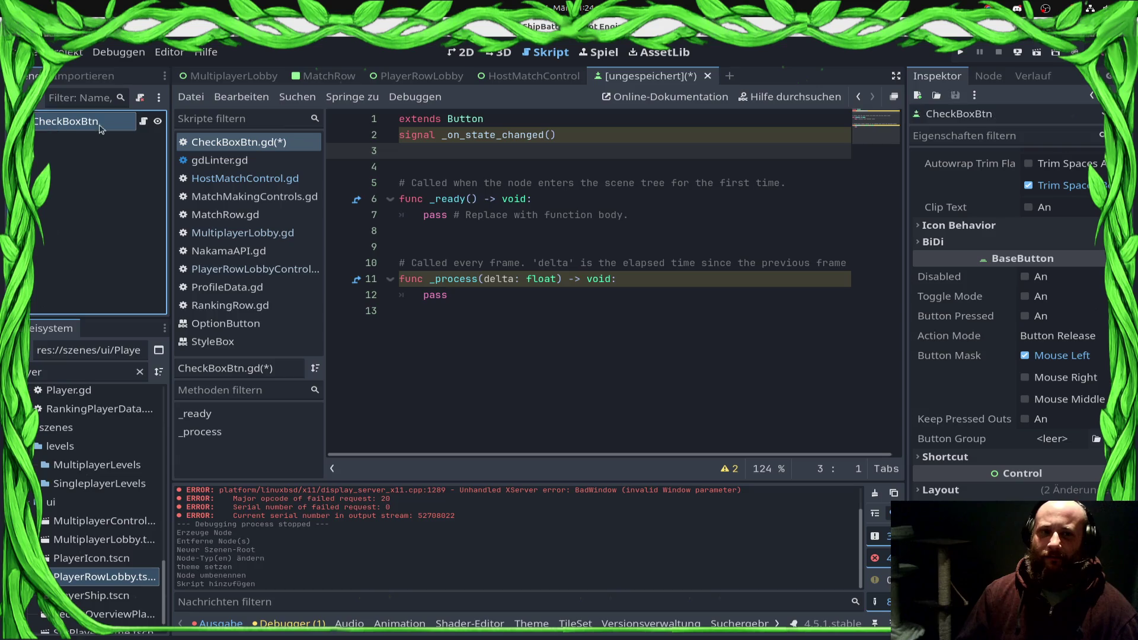
{"action": "right_click", "coordinate": [88, 122]}
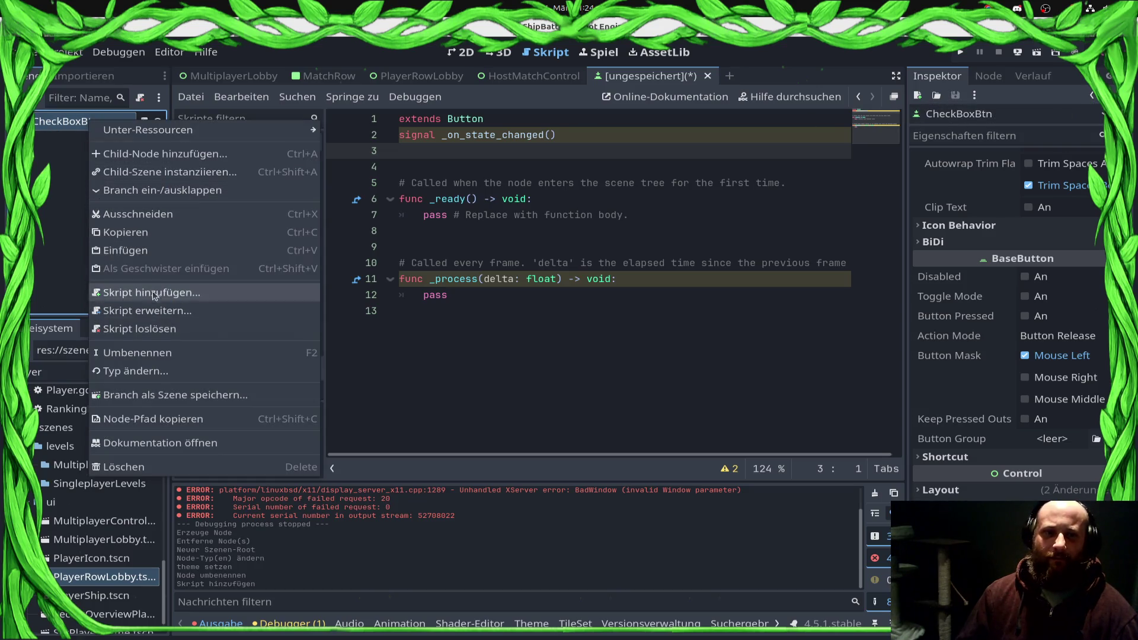
{"action": "left_click", "coordinate": [57, 235]}
{"action": "left_click_drag", "start_coordinate": [557, 135], "coordinate": [399, 136]}
{"action": "key", "text": "BackSpace"}
Step: Connect CheckBoxBtn's pressed() signal to a new _on_pressed method
{"action": "left_click", "coordinate": [86, 121]}
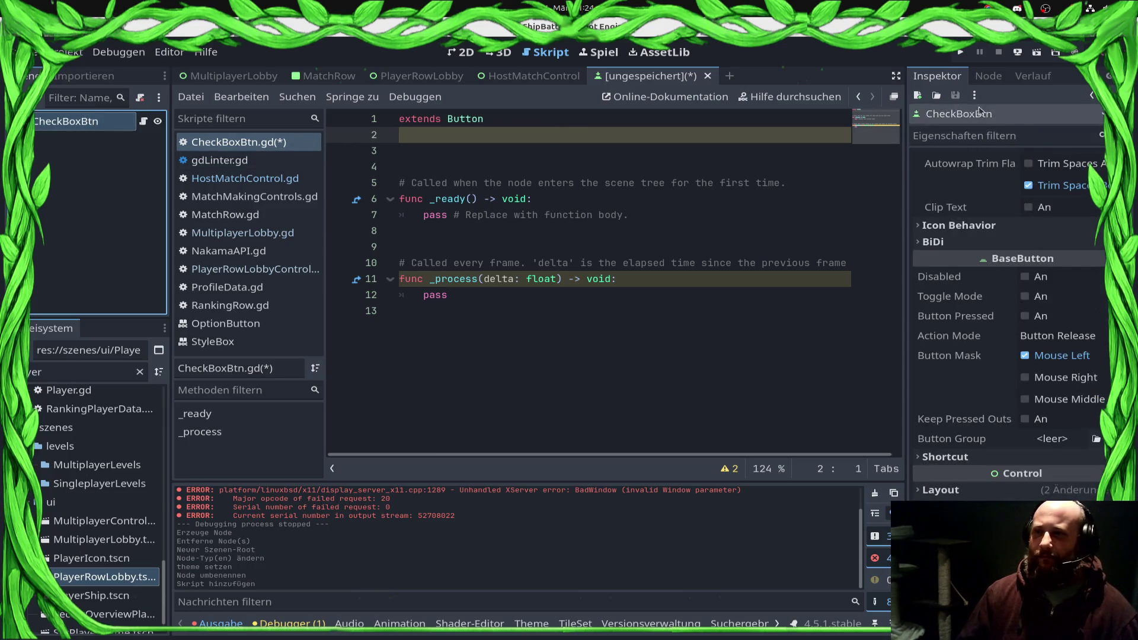
{"action": "left_click", "coordinate": [989, 76]}
{"action": "double_click", "coordinate": [964, 199]}
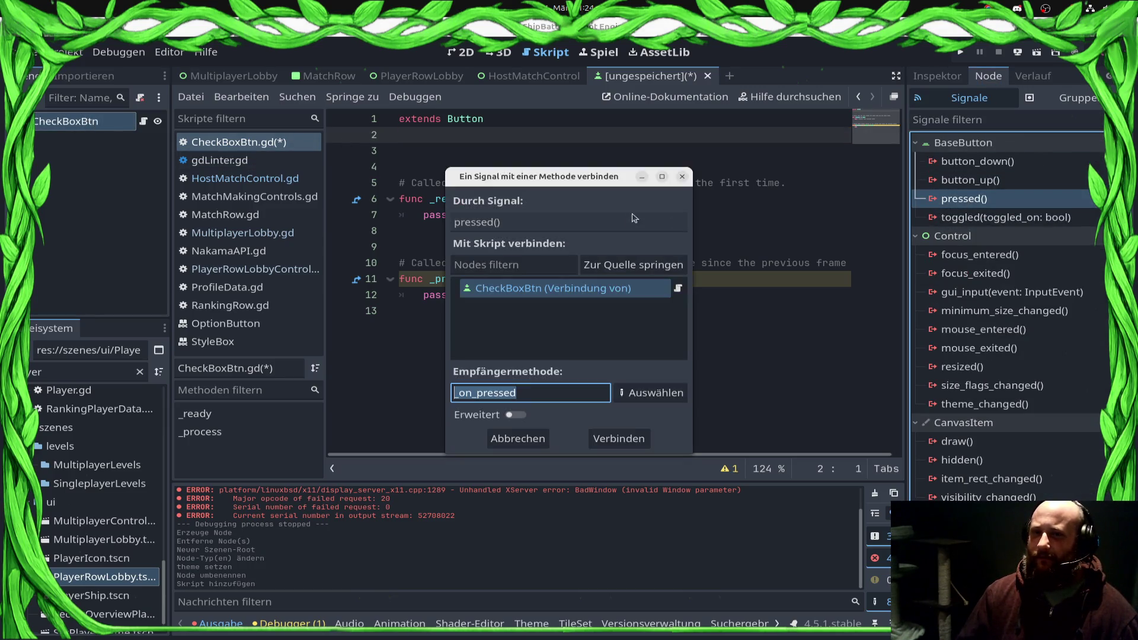
{"action": "left_click", "coordinate": [619, 439]}
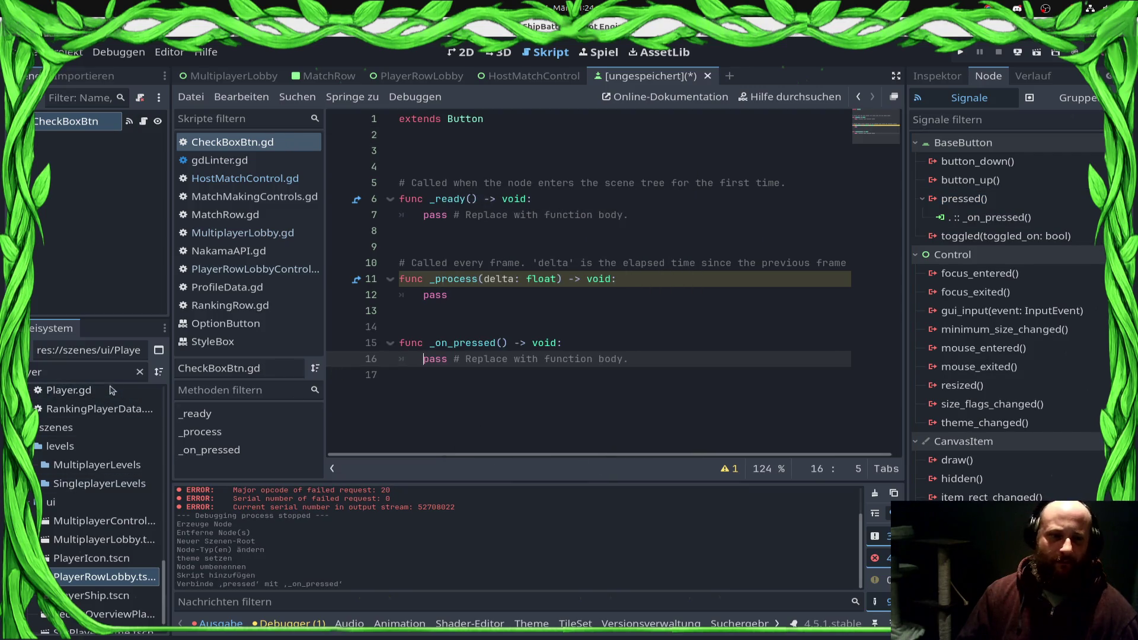
{"action": "left_click", "coordinate": [140, 372]}
{"action": "scroll", "coordinate": [116, 503], "scroll_direction": "down", "scroll_amount": 10}
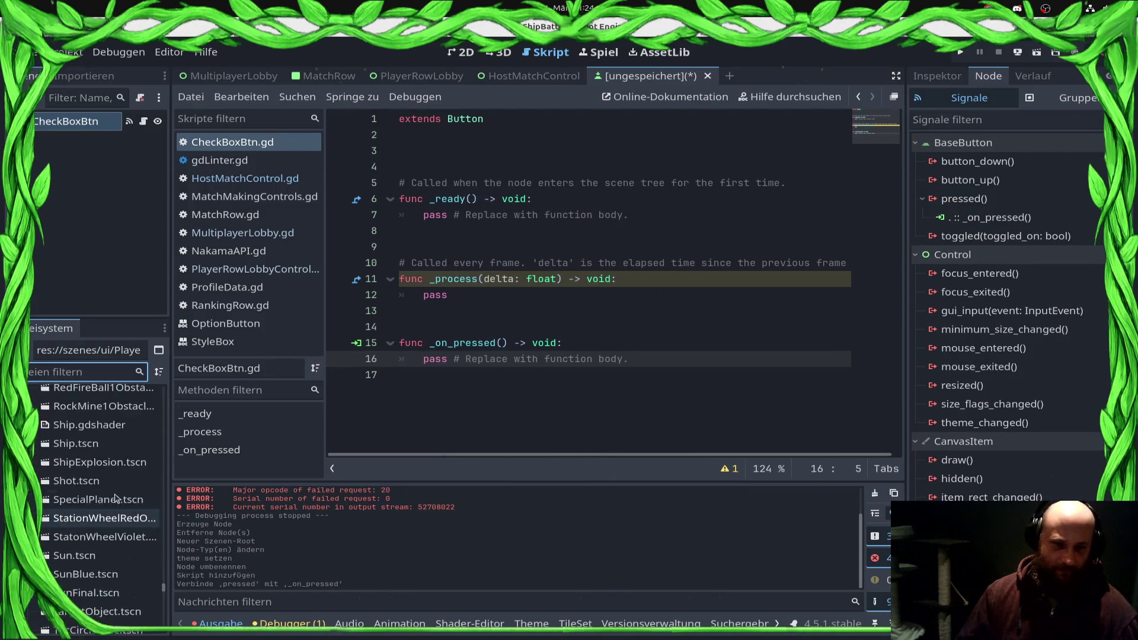
Step: Find and select IconsTileset512x512Raster.png in the FileSystem dock
{"action": "scroll", "coordinate": [116, 503], "scroll_direction": "up", "scroll_amount": 10}
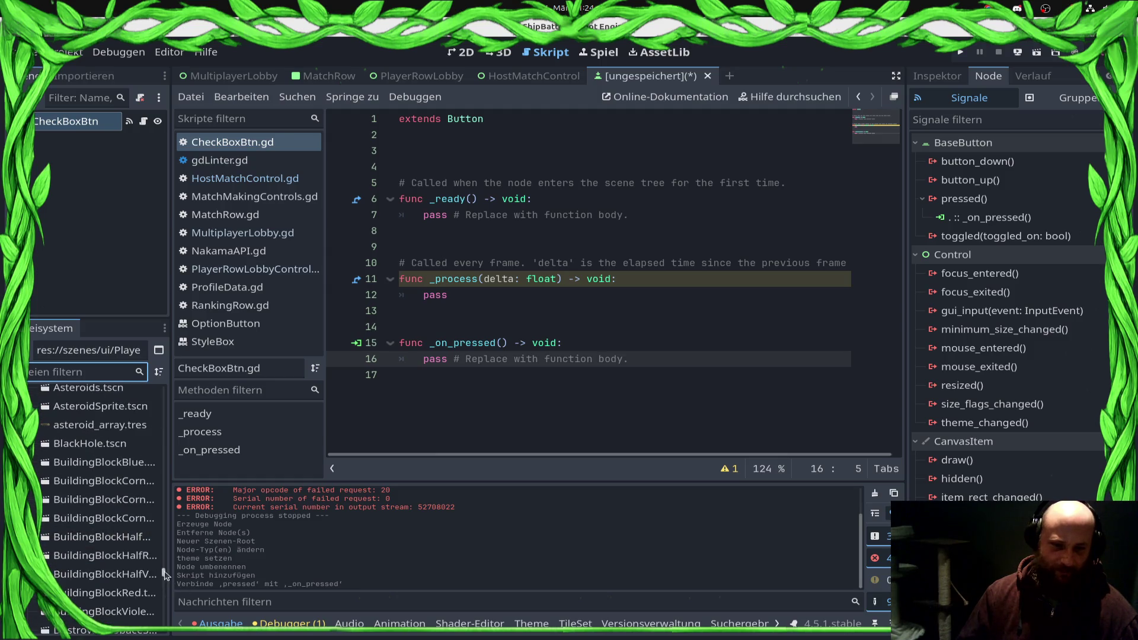
{"action": "left_click_drag", "start_coordinate": [164, 572], "coordinate": [150, 348]}
{"action": "scroll", "coordinate": [95, 521], "scroll_direction": "down", "scroll_amount": 3}
{"action": "scroll", "coordinate": [94, 522], "scroll_direction": "up", "scroll_amount": 2}
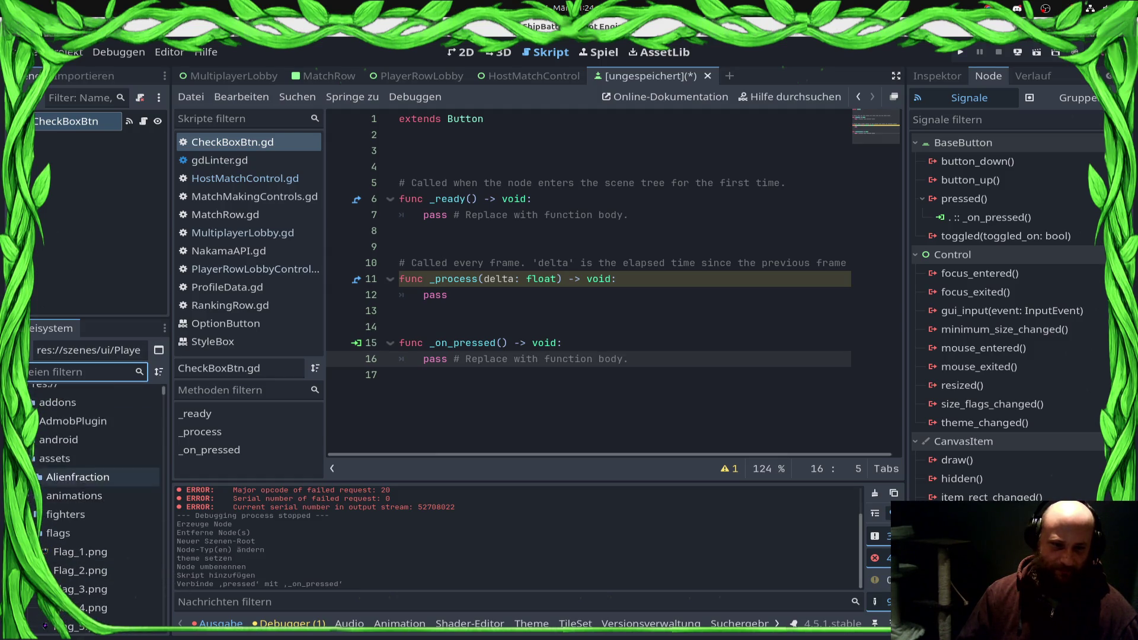
{"action": "scroll", "coordinate": [94, 537], "scroll_direction": "down", "scroll_amount": 10}
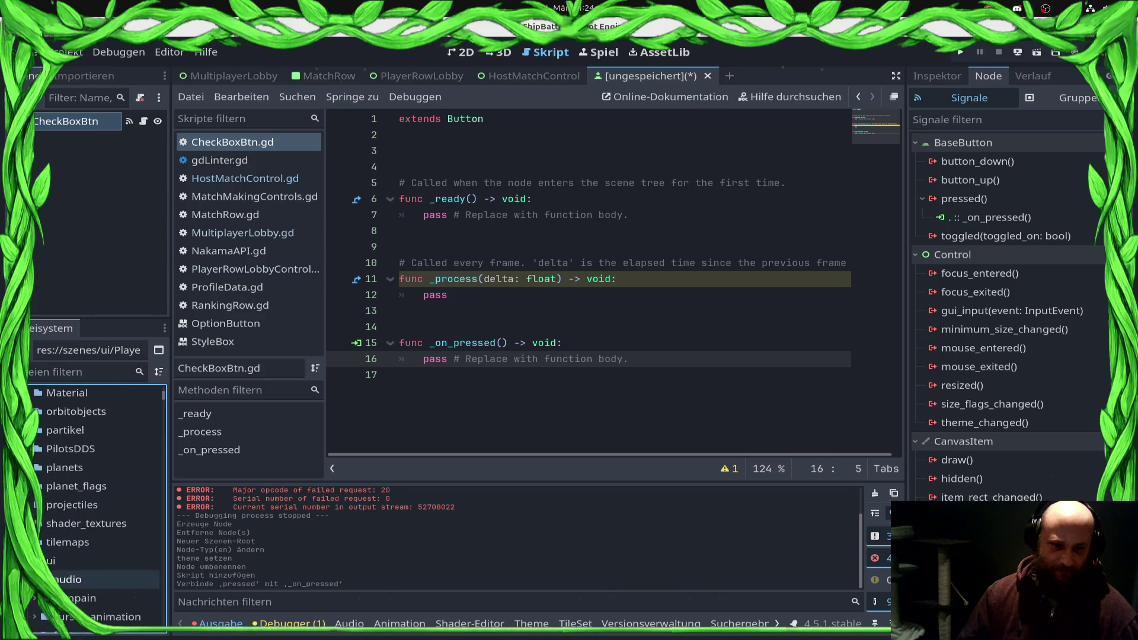
{"action": "scroll", "coordinate": [147, 540], "scroll_direction": "down", "scroll_amount": 8}
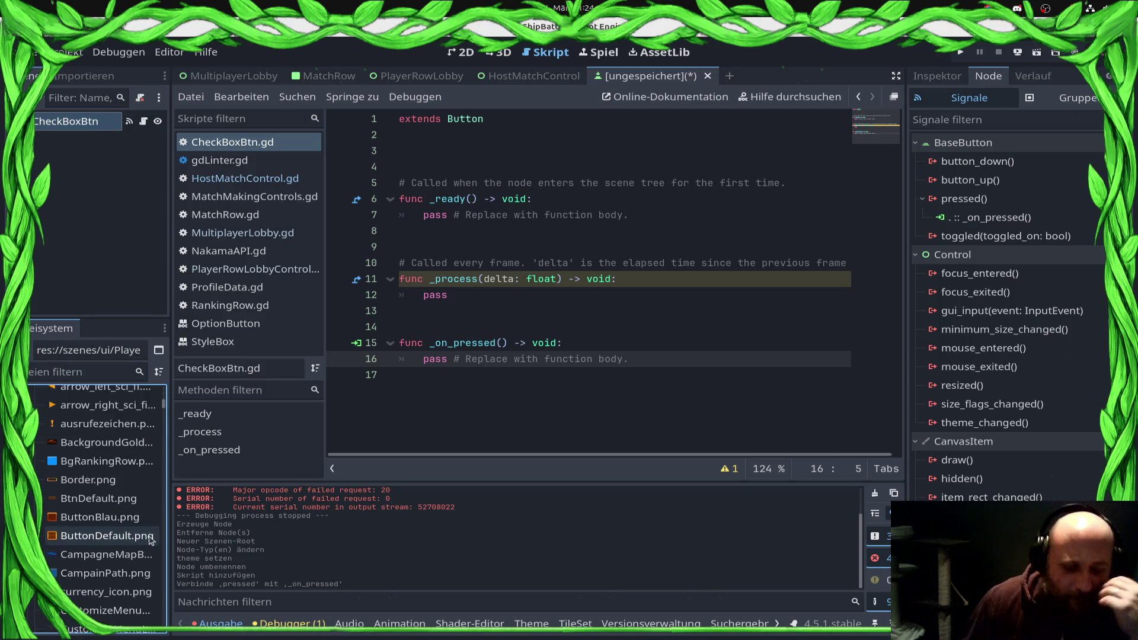
{"action": "scroll", "coordinate": [148, 536], "scroll_direction": "down", "scroll_amount": 10}
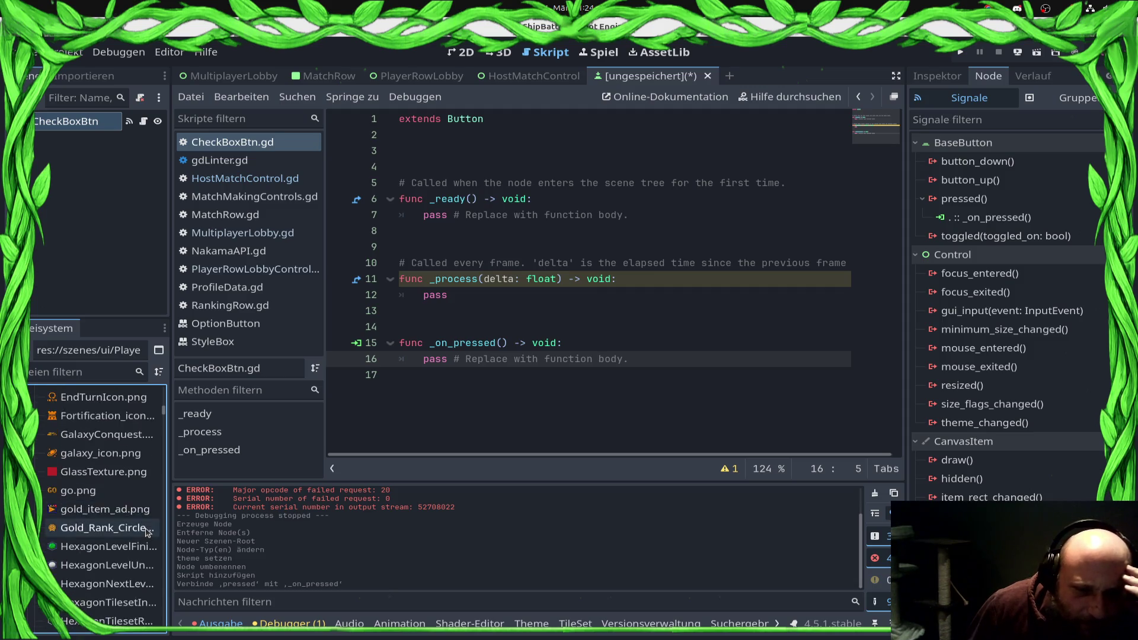
{"action": "scroll", "coordinate": [148, 533], "scroll_direction": "down", "scroll_amount": 10}
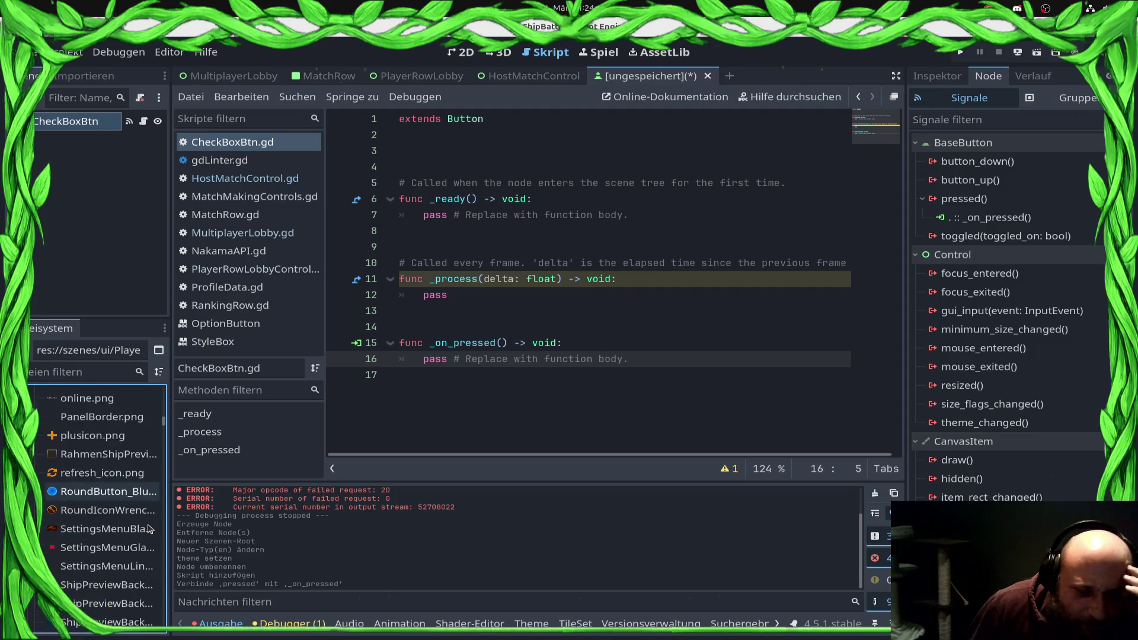
{"action": "scroll", "coordinate": [147, 528], "scroll_direction": "down", "scroll_amount": 5}
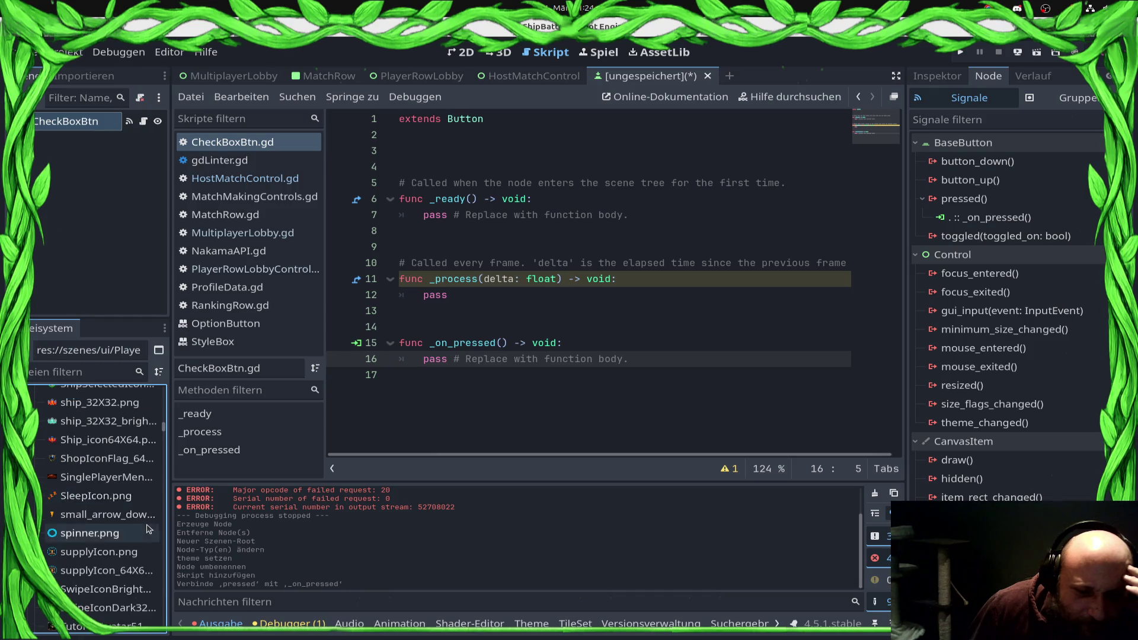
{"action": "scroll", "coordinate": [148, 529], "scroll_direction": "up", "scroll_amount": 15}
{"action": "scroll", "coordinate": [147, 528], "scroll_direction": "up", "scroll_amount": 5}
{"action": "scroll", "coordinate": [147, 528], "scroll_direction": "down", "scroll_amount": 1}
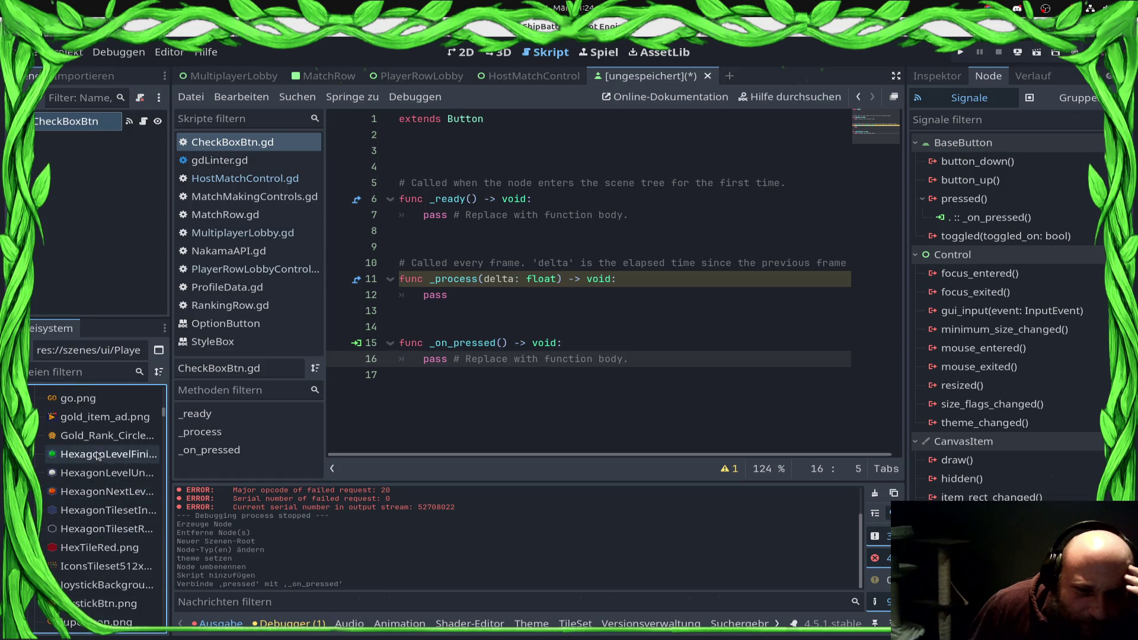
{"action": "left_click", "coordinate": [95, 416]}
{"action": "left_click", "coordinate": [111, 568]}
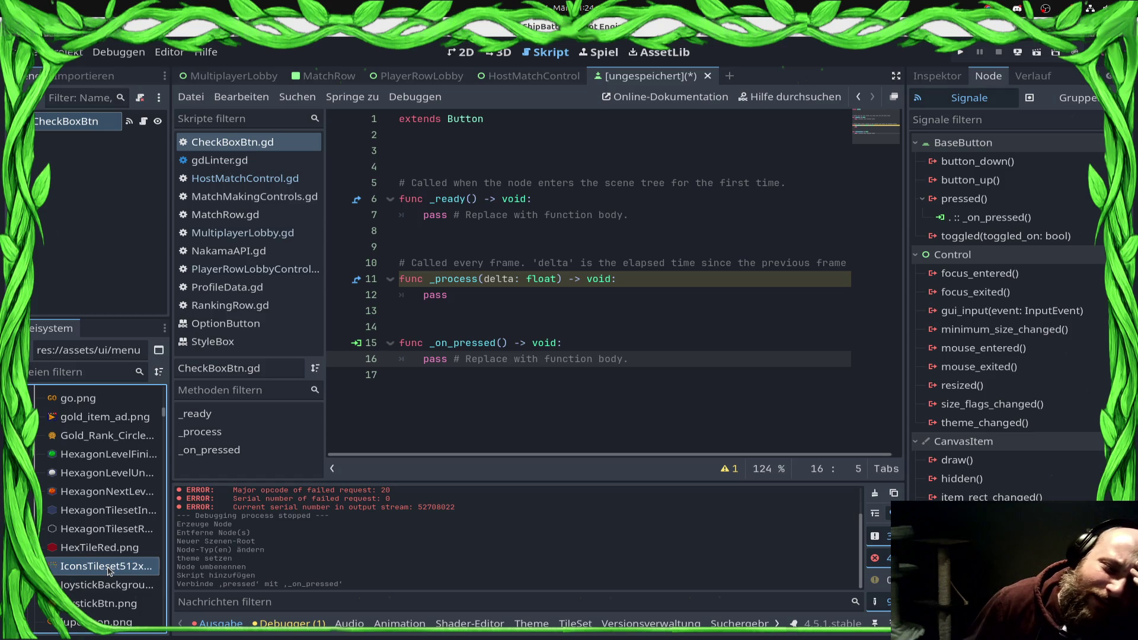
Step: Open the icon tileset in the external image viewer, then open it with GIMP
{"action": "right_click", "coordinate": [108, 569]}
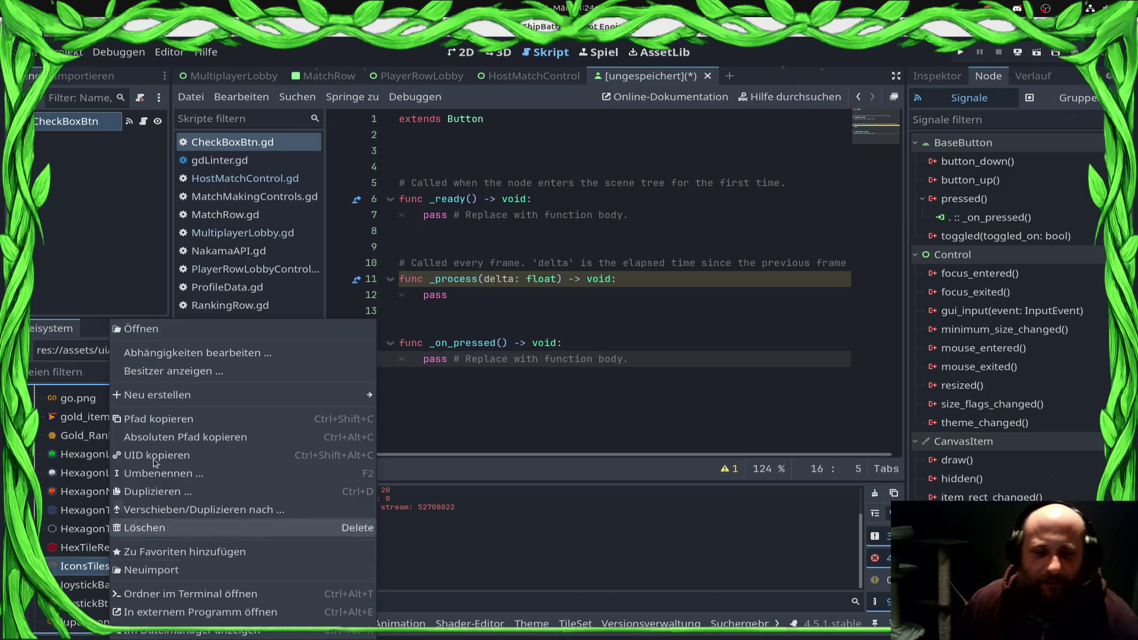
{"action": "left_click", "coordinate": [218, 619]}
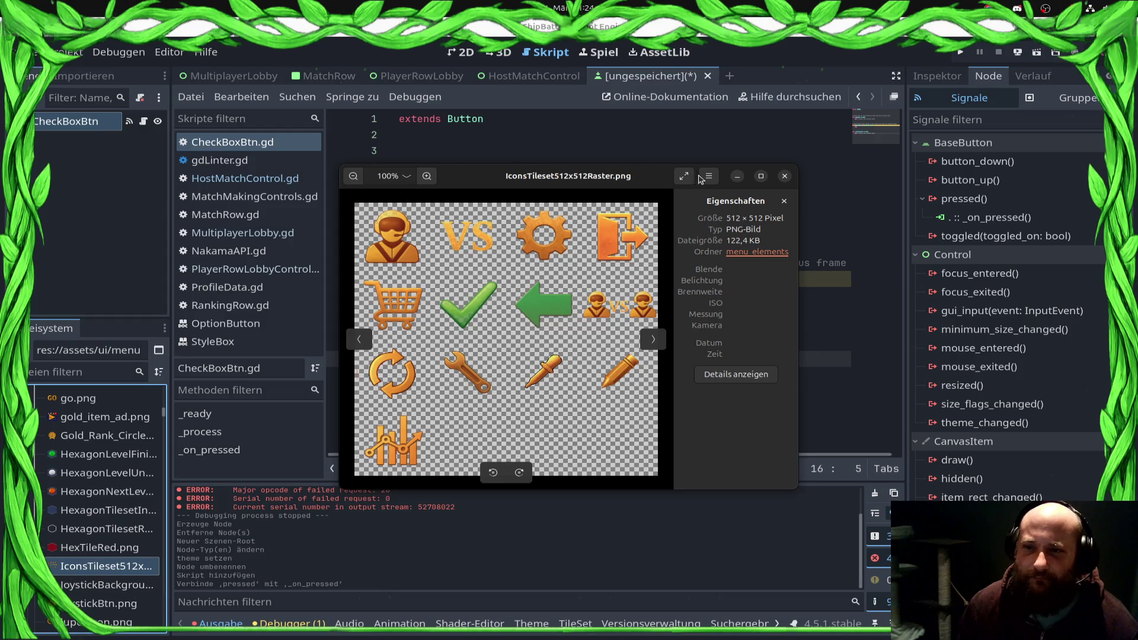
{"action": "left_click", "coordinate": [710, 176]}
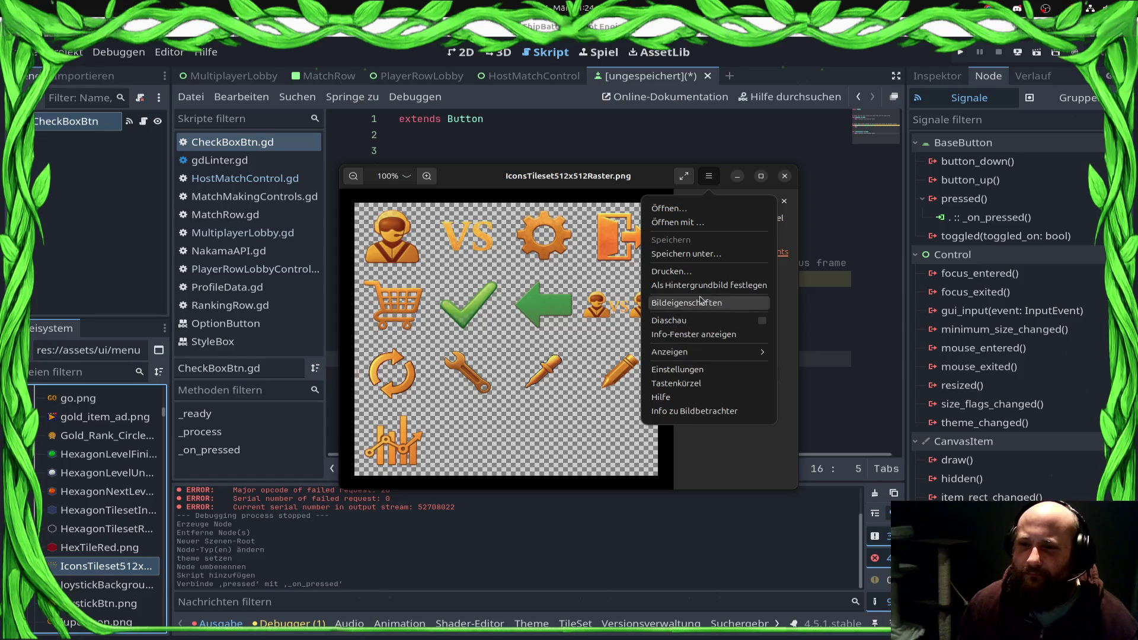
{"action": "left_click", "coordinate": [677, 223]}
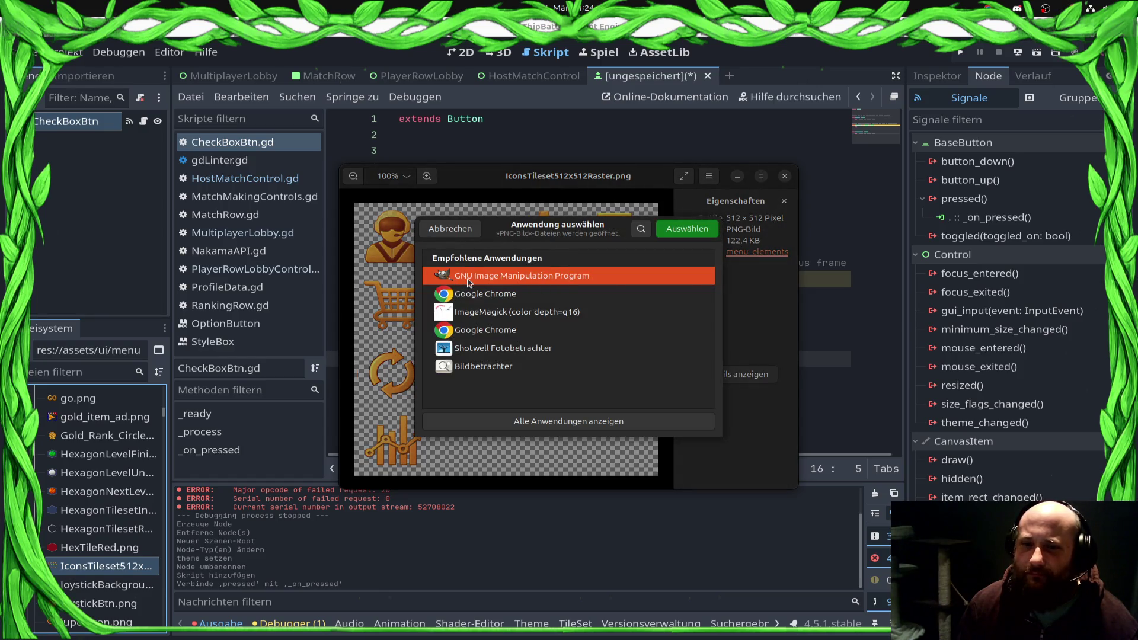
{"action": "double_click", "coordinate": [469, 276]}
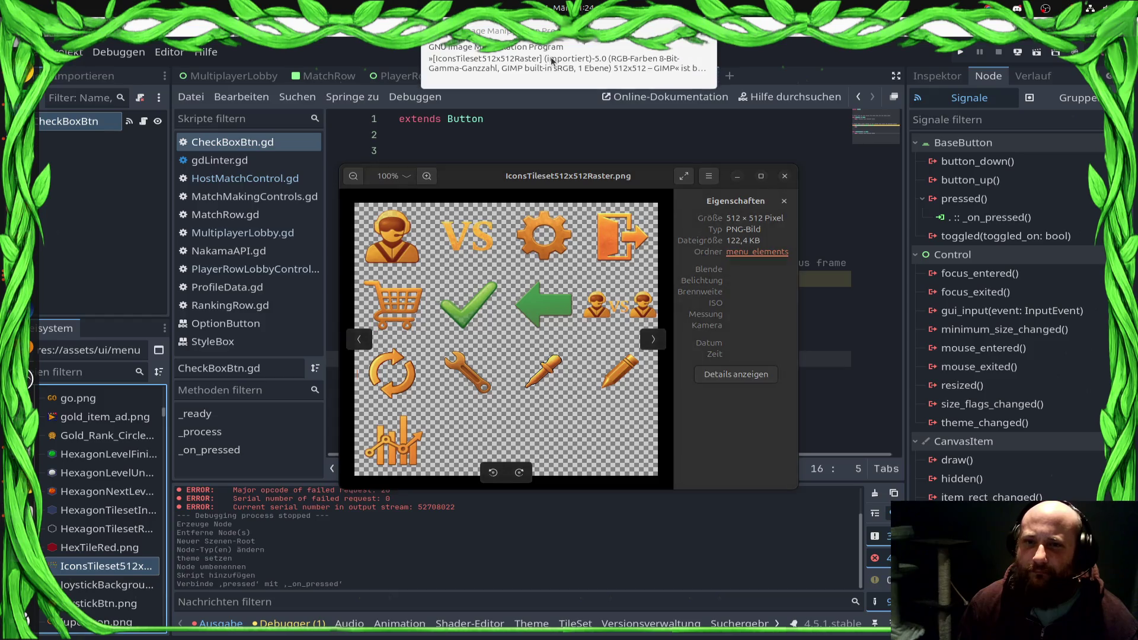
{"action": "scroll", "coordinate": [627, 319], "scroll_direction": "up", "scroll_amount": 4, "text": "ctrl"}
Step: Enlarge the view on the checkmark and open Bild > Raster konfigurieren, selecting the horizontal spacing field
{"action": "scroll", "coordinate": [344, 220], "scroll_direction": "left", "scroll_amount": 5}
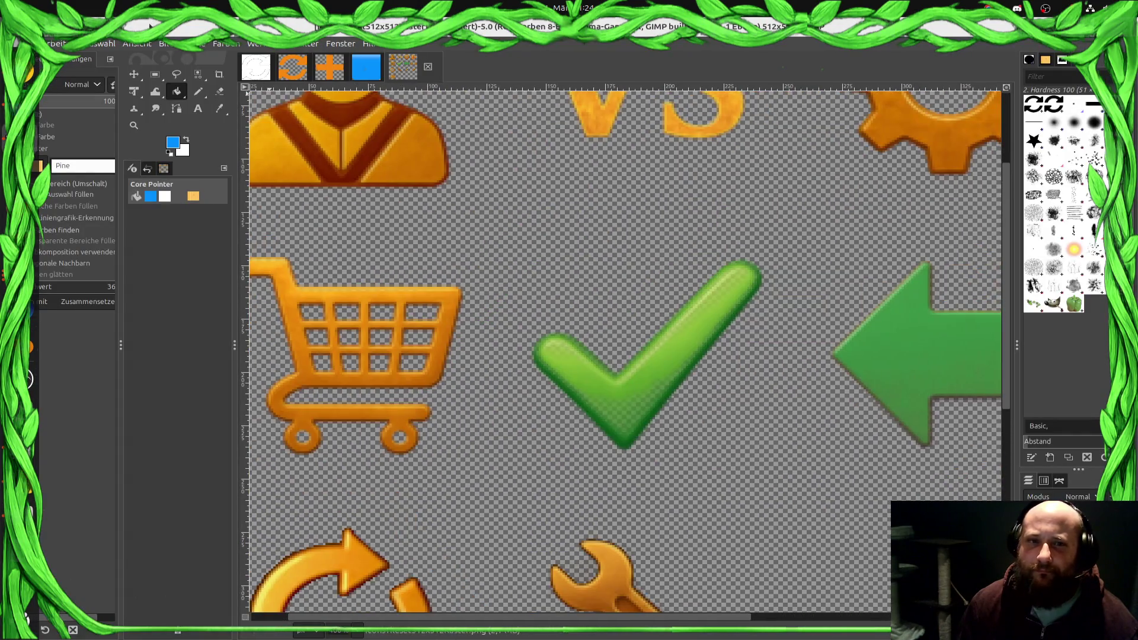
{"action": "left_click", "coordinate": [170, 44]}
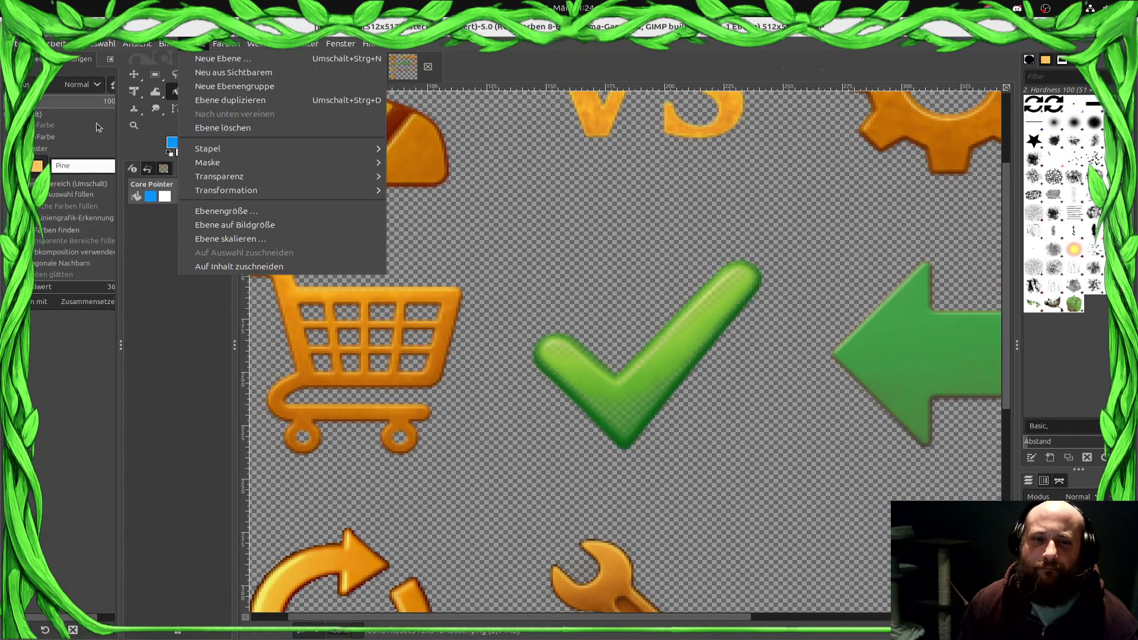
{"action": "left_click", "coordinate": [142, 44]}
{"action": "left_click", "coordinate": [261, 44]}
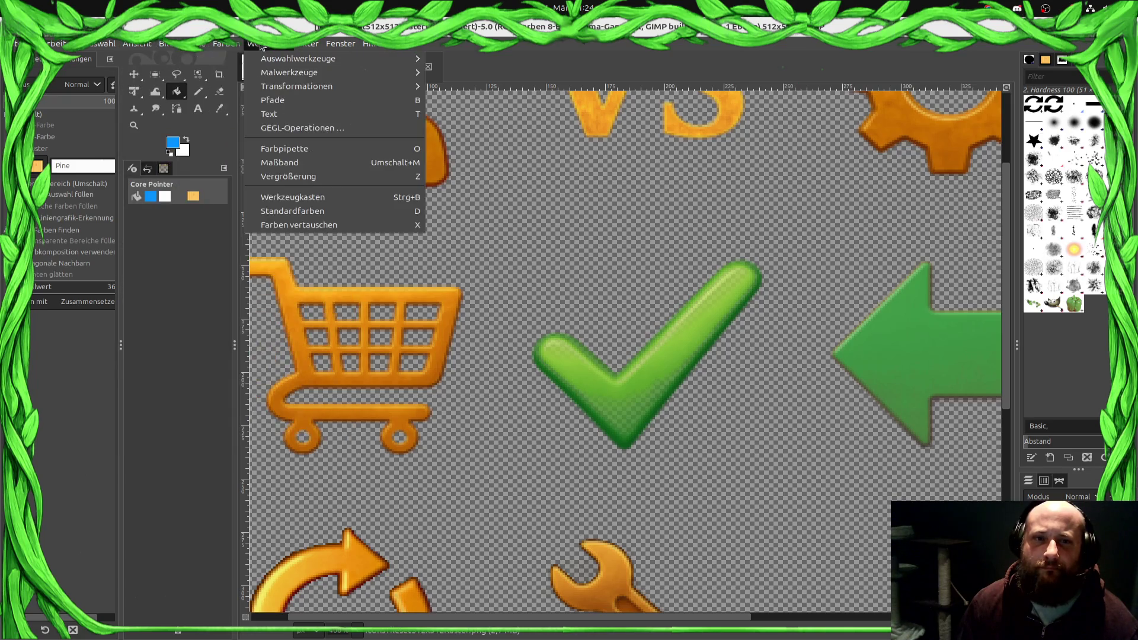
{"action": "mouse_move", "coordinate": [217, 48]}
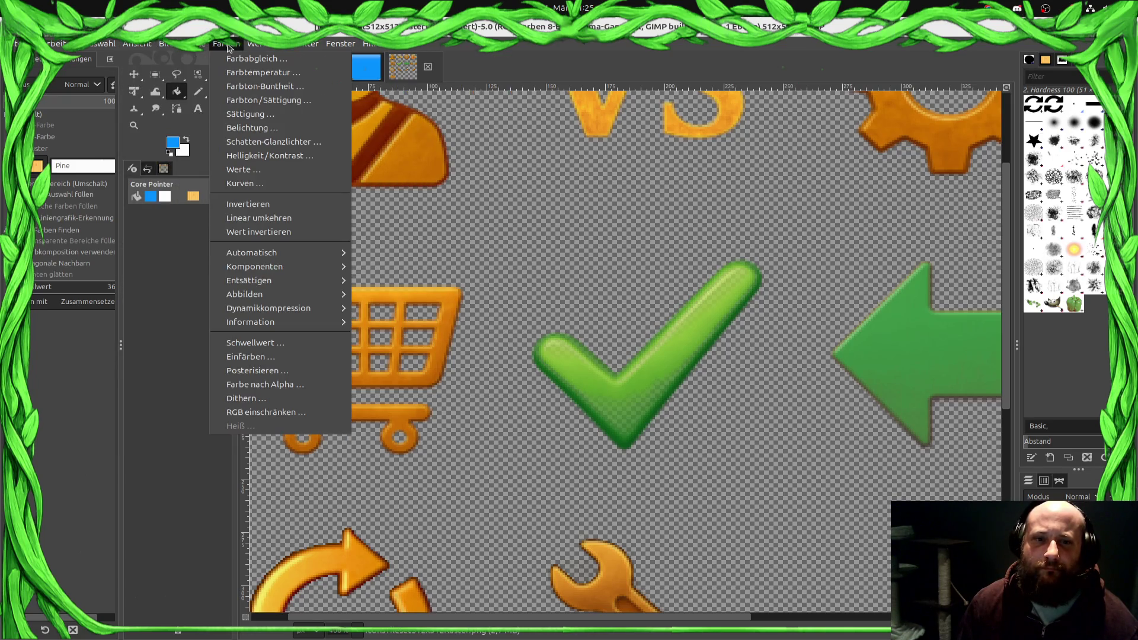
{"action": "mouse_move", "coordinate": [169, 44]}
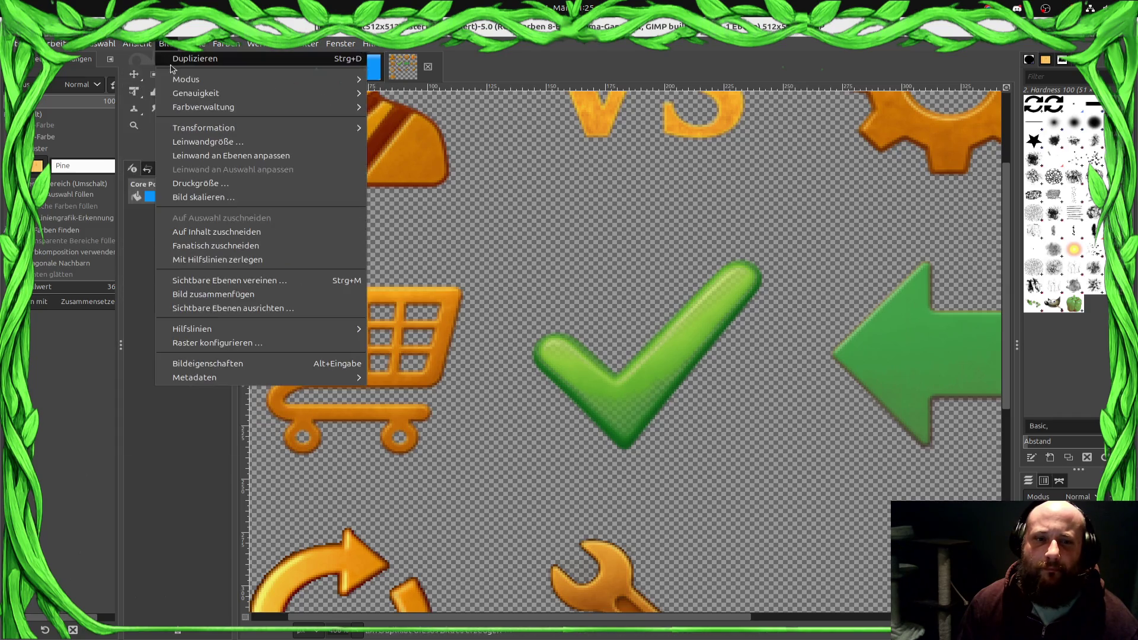
{"action": "left_click", "coordinate": [201, 343]}
{"action": "double_click", "coordinate": [483, 349]}
Step: Apply a 128 × 128 pixel grid, and turn on Snap to Grid and Show Grid
{"action": "type", "text": "128"}
{"action": "key", "text": "Tab"}
{"action": "type", "text": "128"}
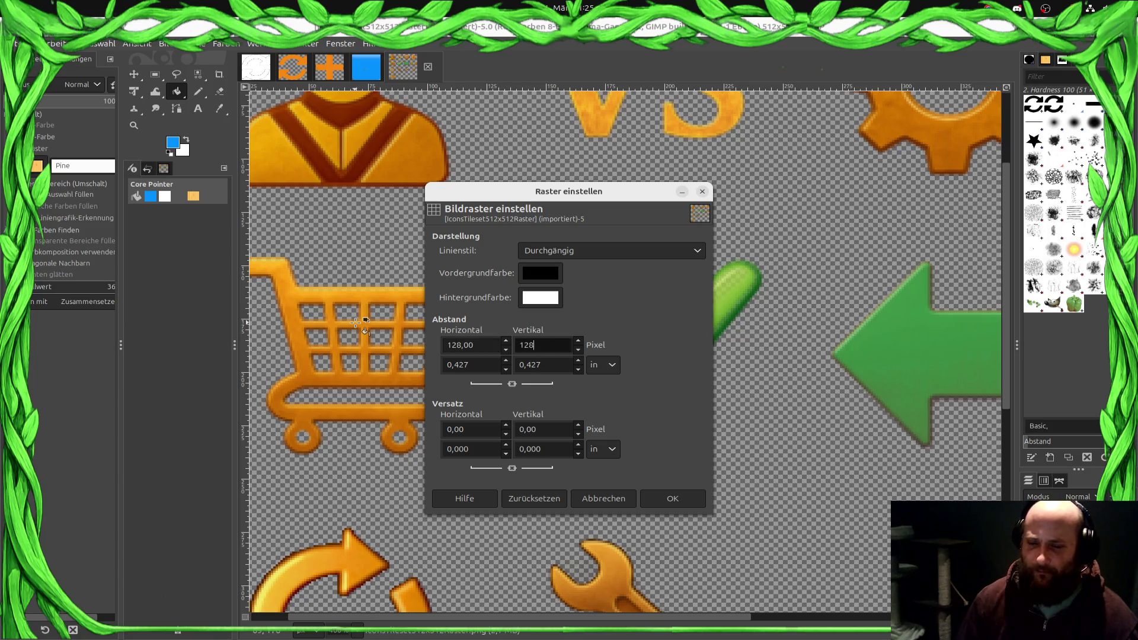
{"action": "left_click", "coordinate": [673, 499]}
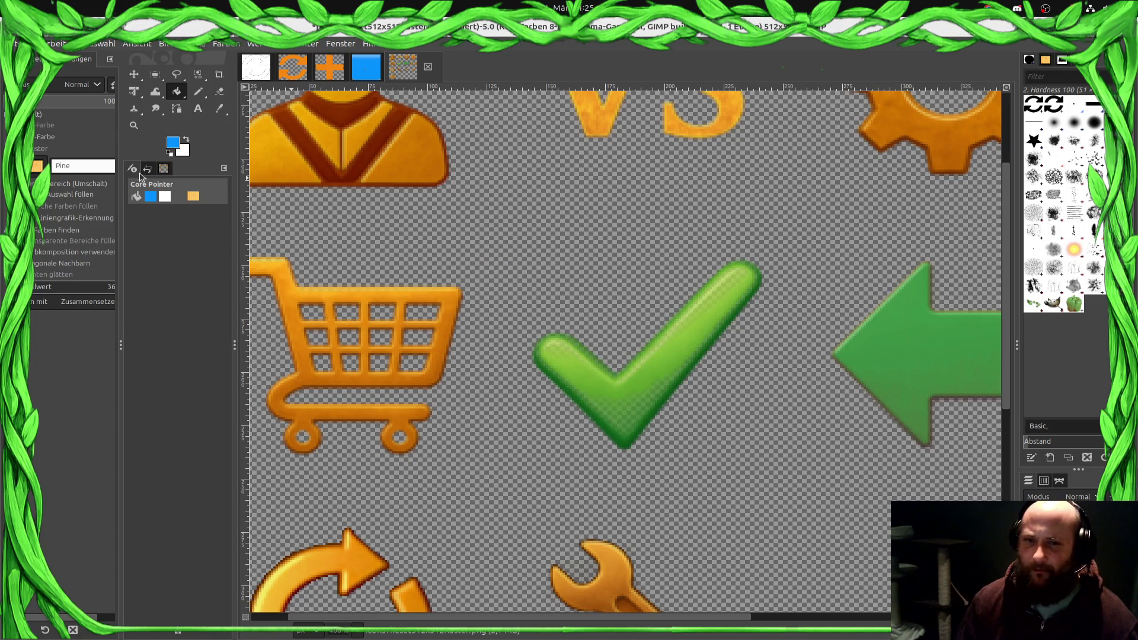
{"action": "left_click", "coordinate": [107, 44]}
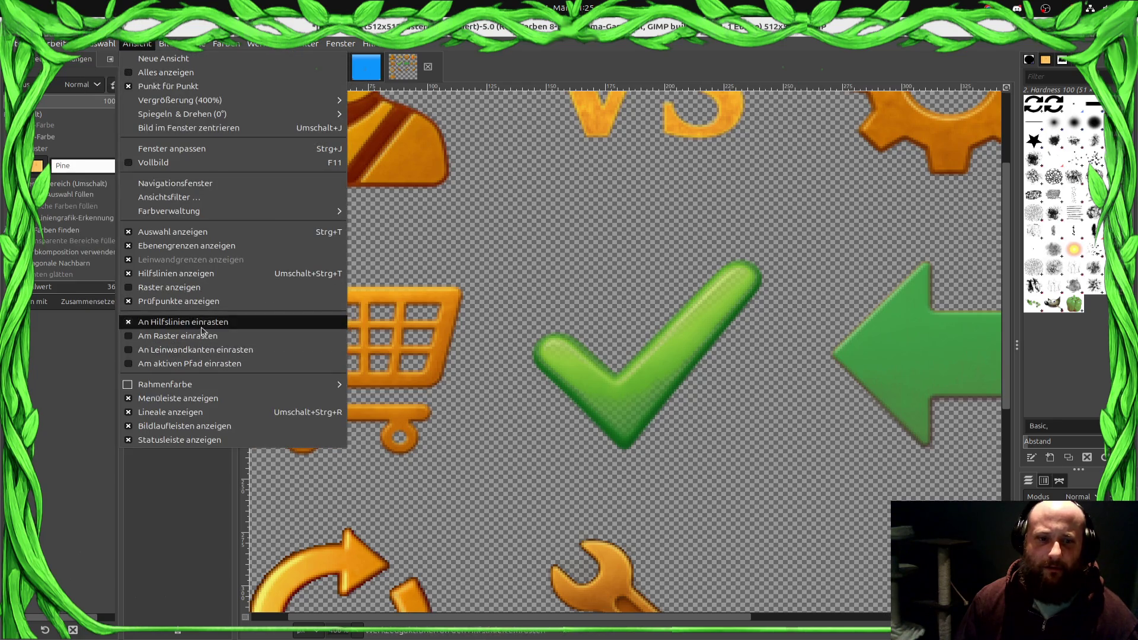
{"action": "left_click", "coordinate": [202, 336]}
{"action": "left_click", "coordinate": [137, 44]}
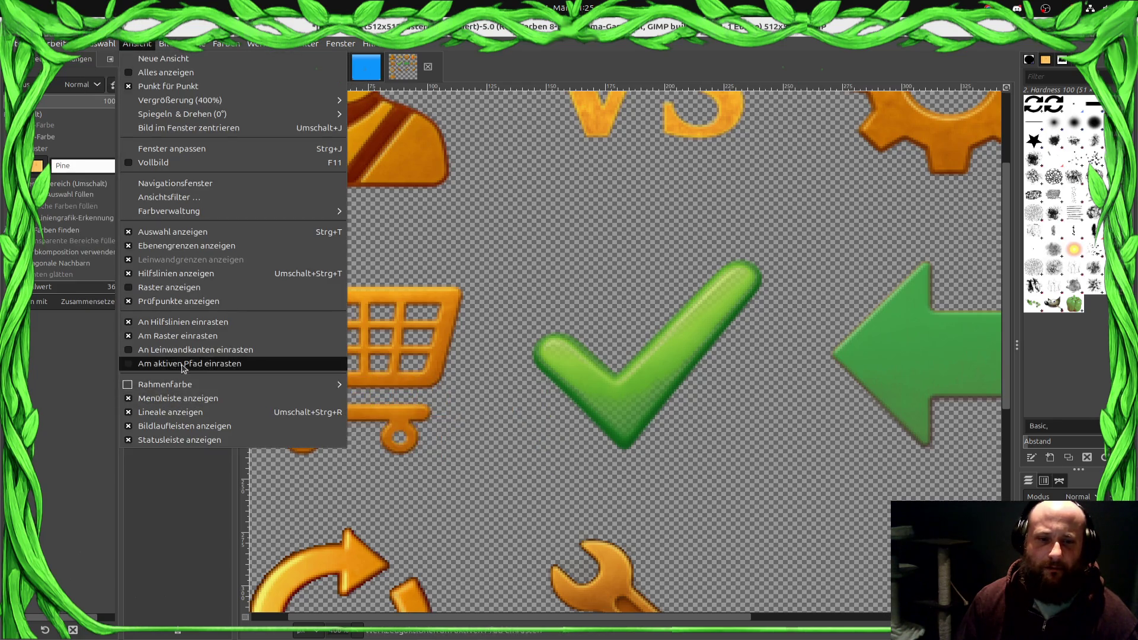
{"action": "left_click", "coordinate": [172, 287]}
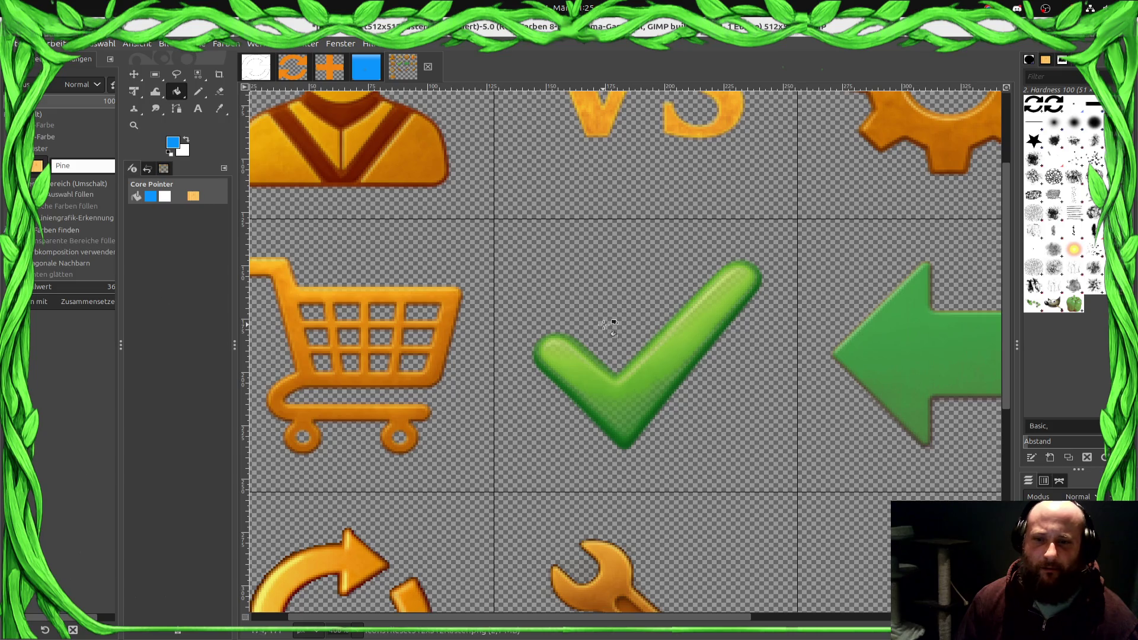
Step: Select the checkmark's grid cell, copy it, and paste it as a new image
{"action": "left_click", "coordinate": [155, 76]}
{"action": "mouse_move", "coordinate": [491, 219]}
{"action": "left_mouse_down"}
{"action": "mouse_move", "coordinate": [777, 489]}
{"action": "mouse_move", "coordinate": [797, 492]}
{"action": "left_mouse_up"}
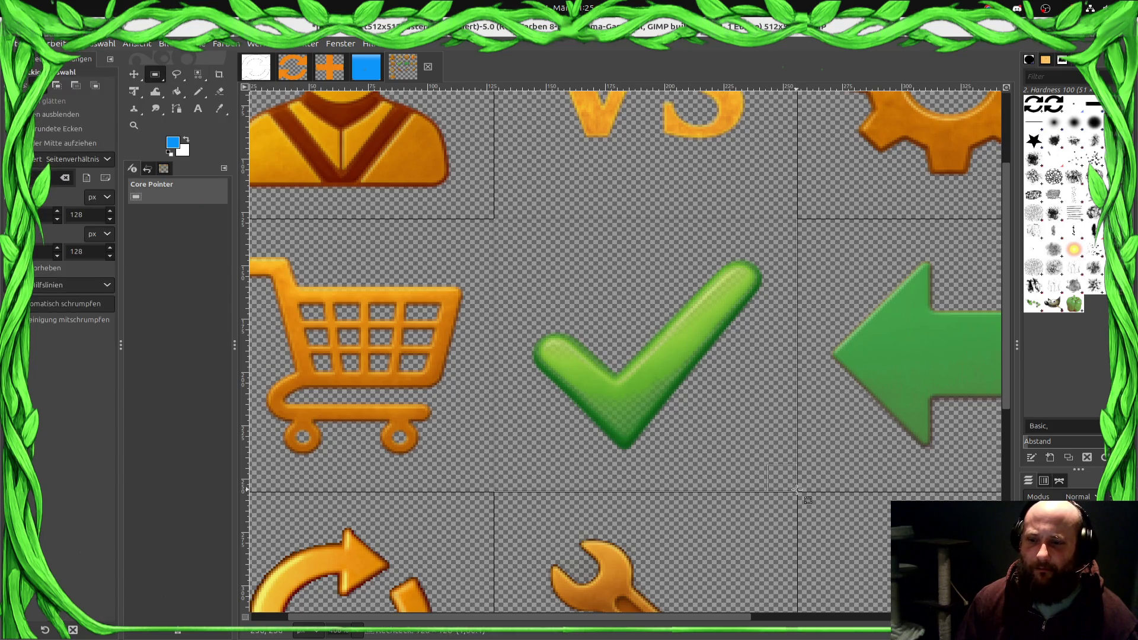
{"action": "key", "text": "ctrl+c"}
{"action": "left_click", "coordinate": [56, 43]}
{"action": "mouse_move", "coordinate": [148, 70]}
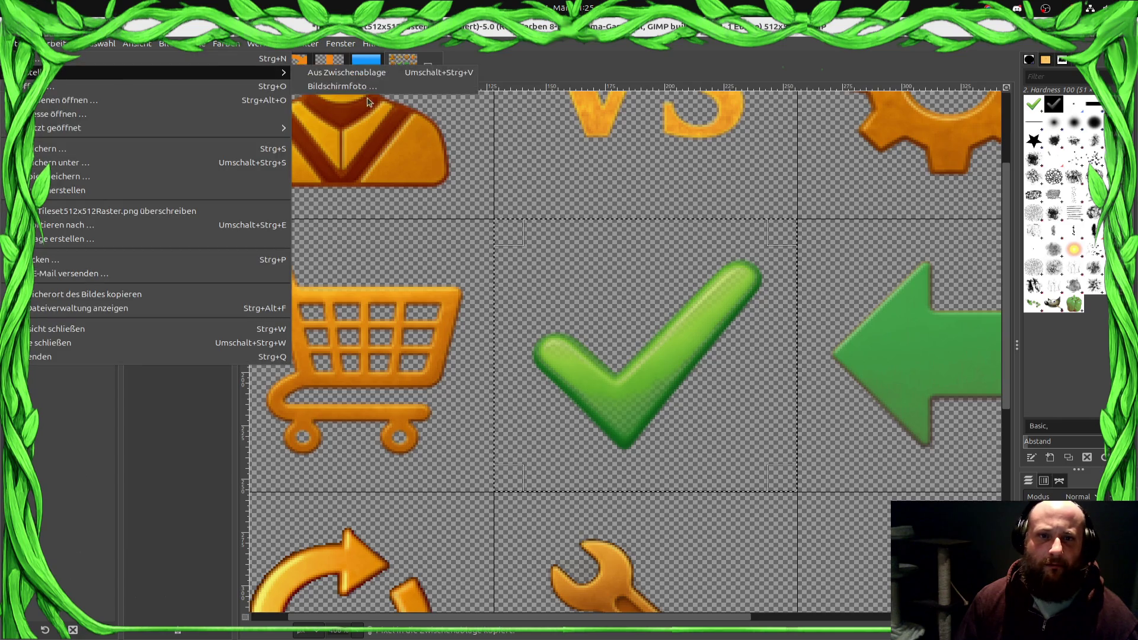
{"action": "left_click", "coordinate": [356, 70]}
Step: Export the checkmark image as OkIcon.png with default PNG settings
{"action": "left_click", "coordinate": [16, 43]}
{"action": "left_click", "coordinate": [66, 225]}
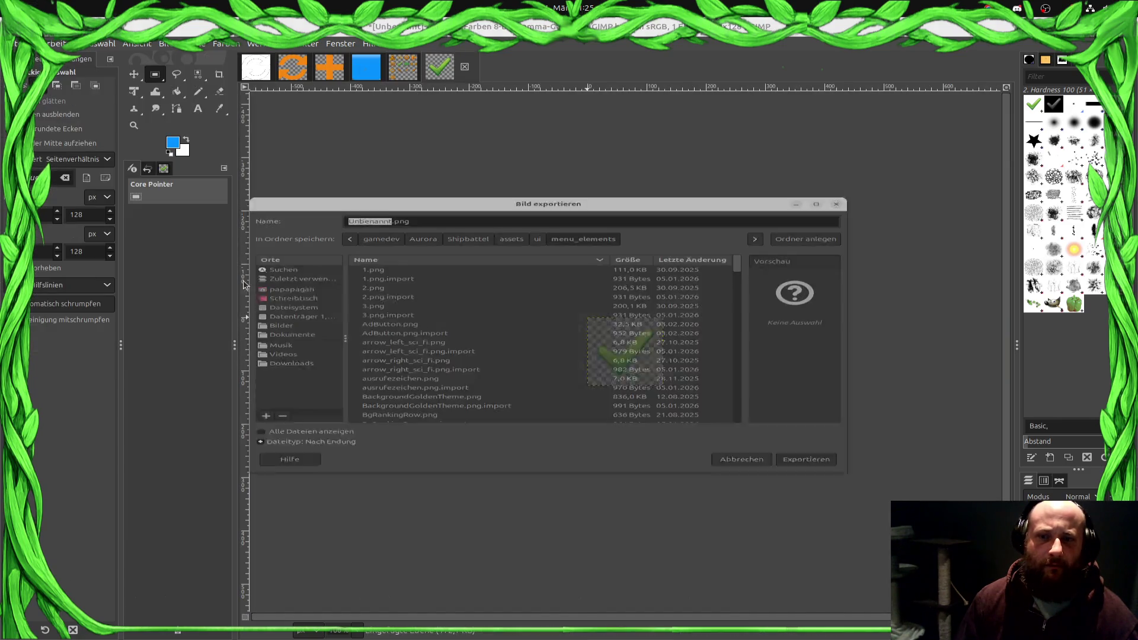
{"action": "type", "text": "Ok"}
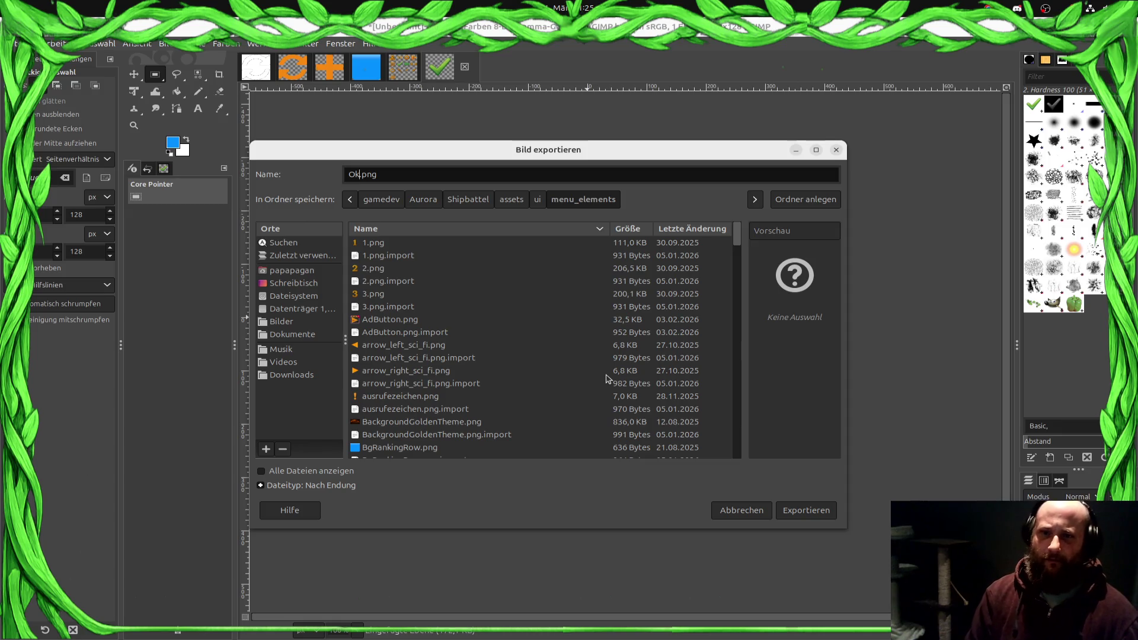
{"action": "type", "text": "n"}
{"action": "key", "text": "Return"}
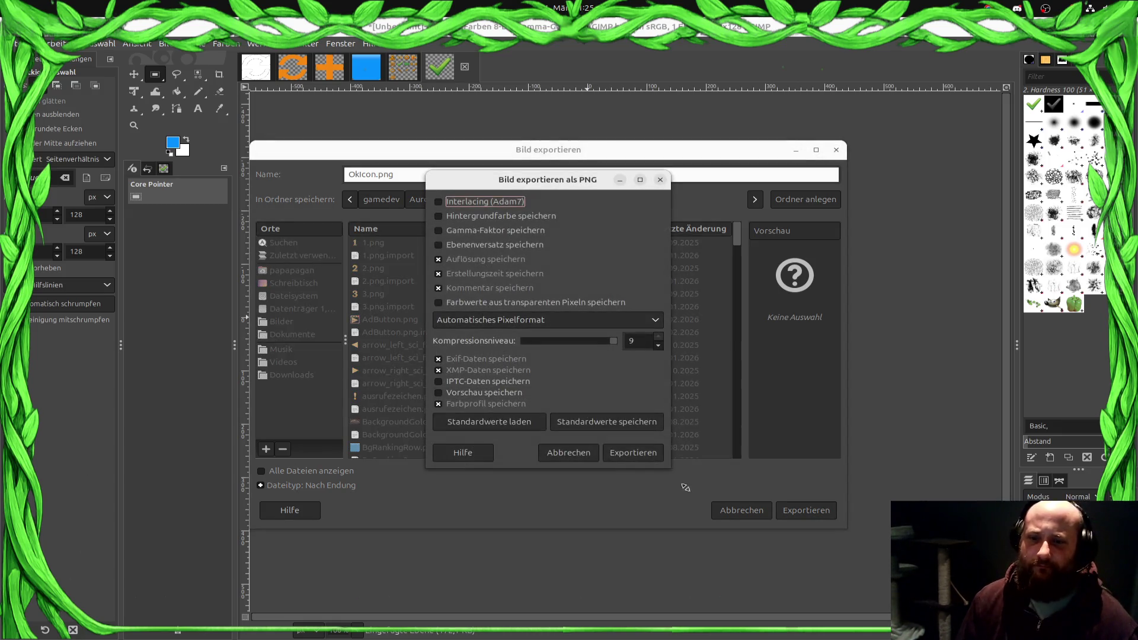
{"action": "key", "text": "Return"}
{"action": "key", "text": "alt+Tab"}
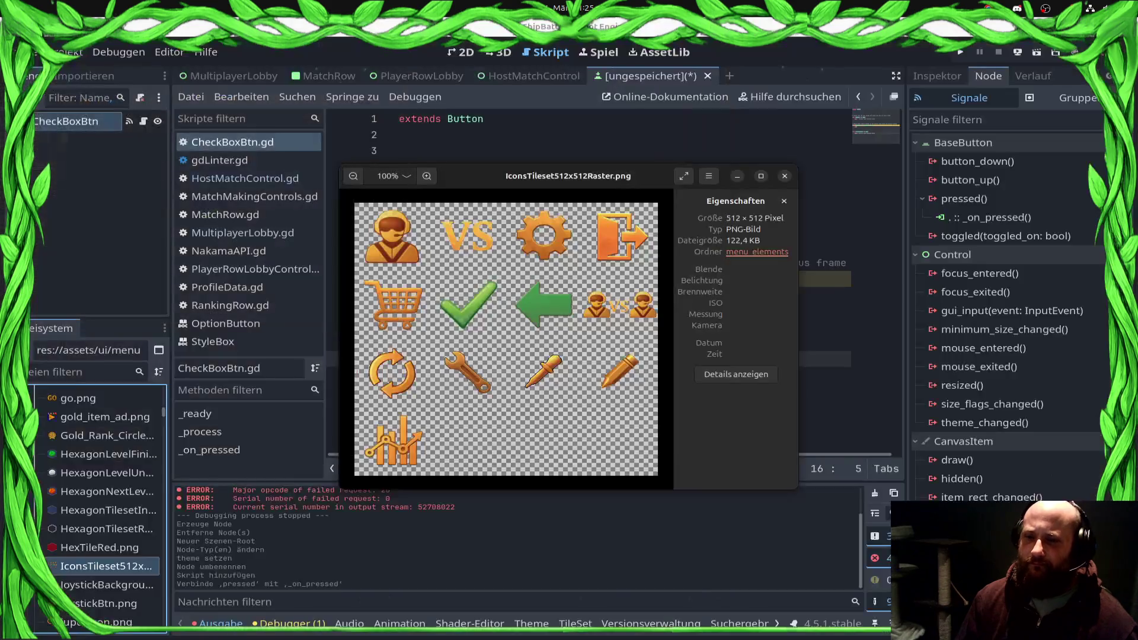
Step: Begin an ok_icon_path variable on line 3 by dropping OkIcon.png into the script
{"action": "left_click", "coordinate": [739, 177]}
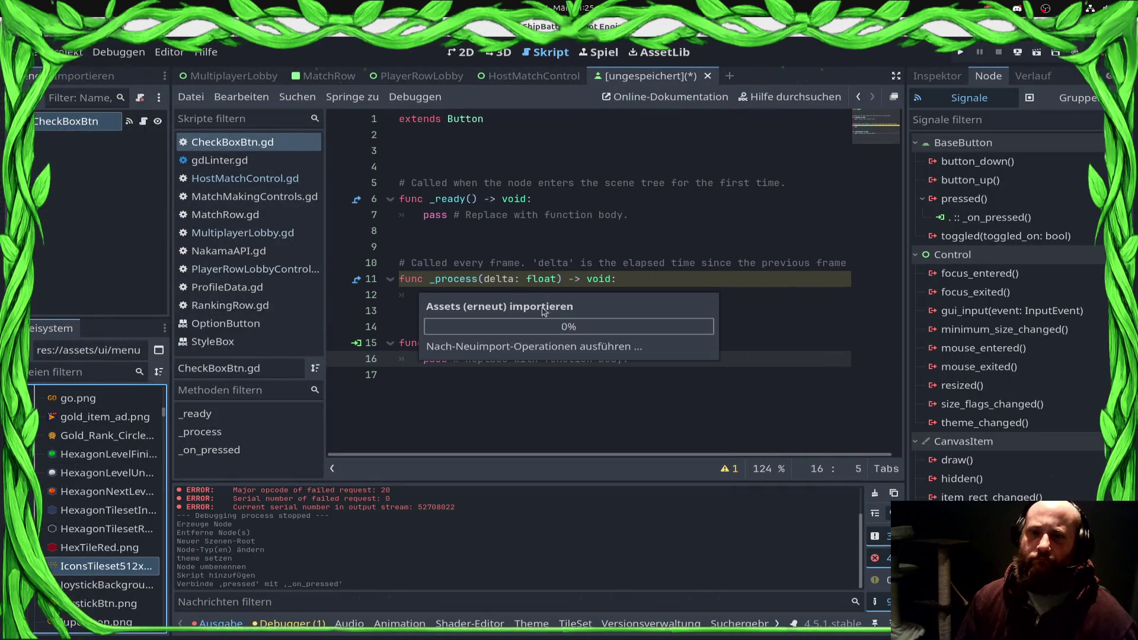
{"action": "left_click", "coordinate": [436, 152]}
{"action": "type", "text": "var"}
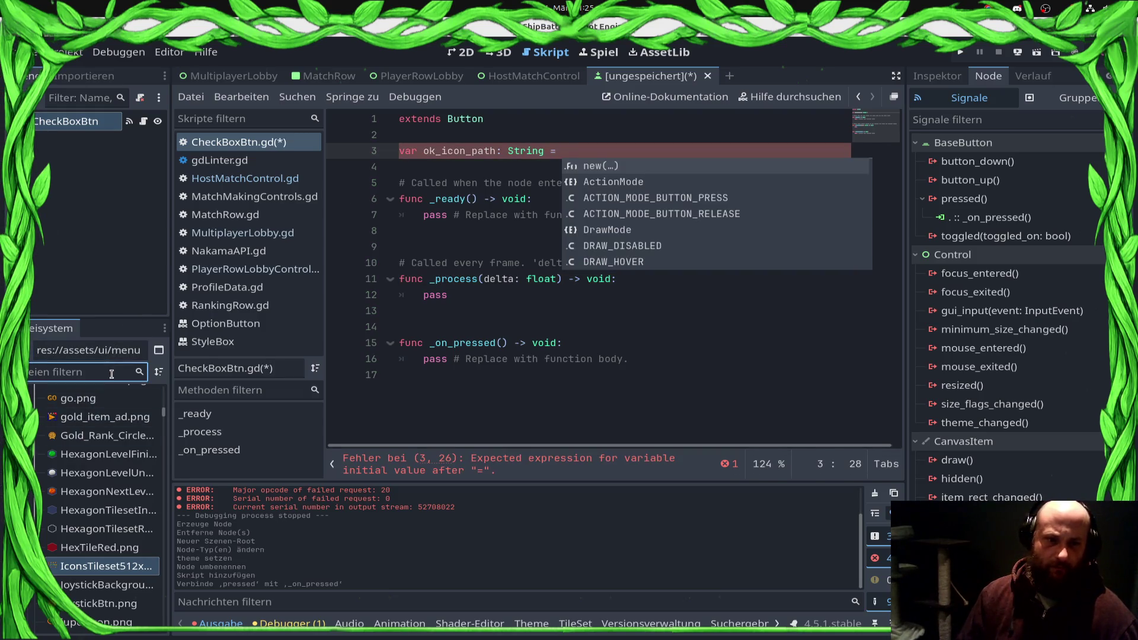
{"action": "type", "text": "ok"}
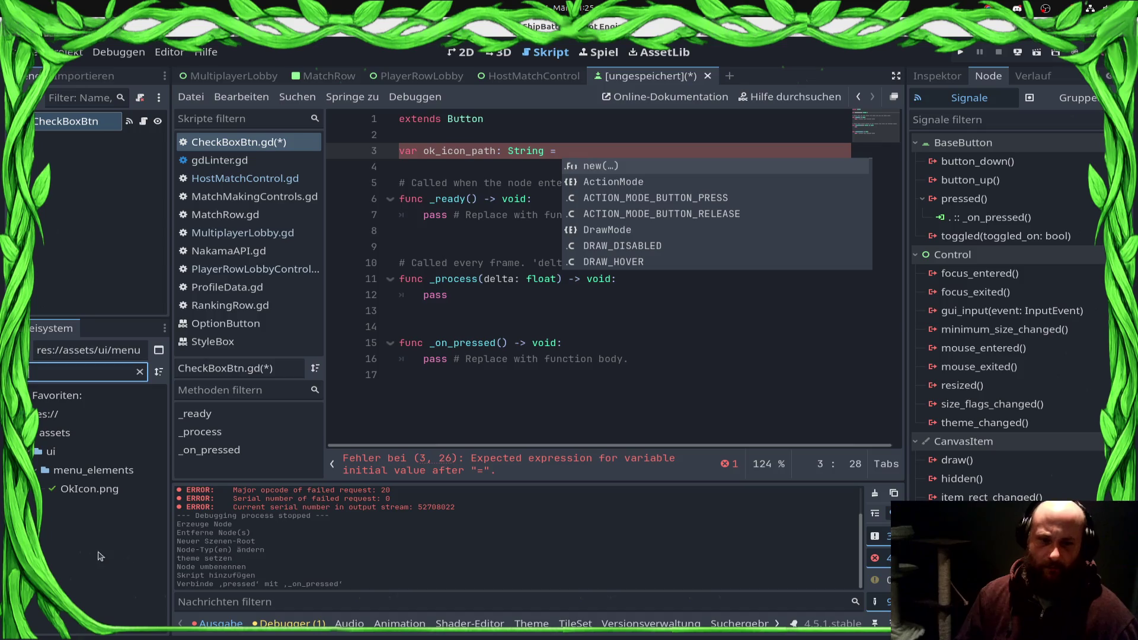
{"action": "mouse_move", "coordinate": [83, 489]}
{"action": "left_mouse_down"}
{"action": "mouse_move", "coordinate": [569, 409]}
{"action": "mouse_move", "coordinate": [605, 152]}
{"action": "left_mouse_up"}
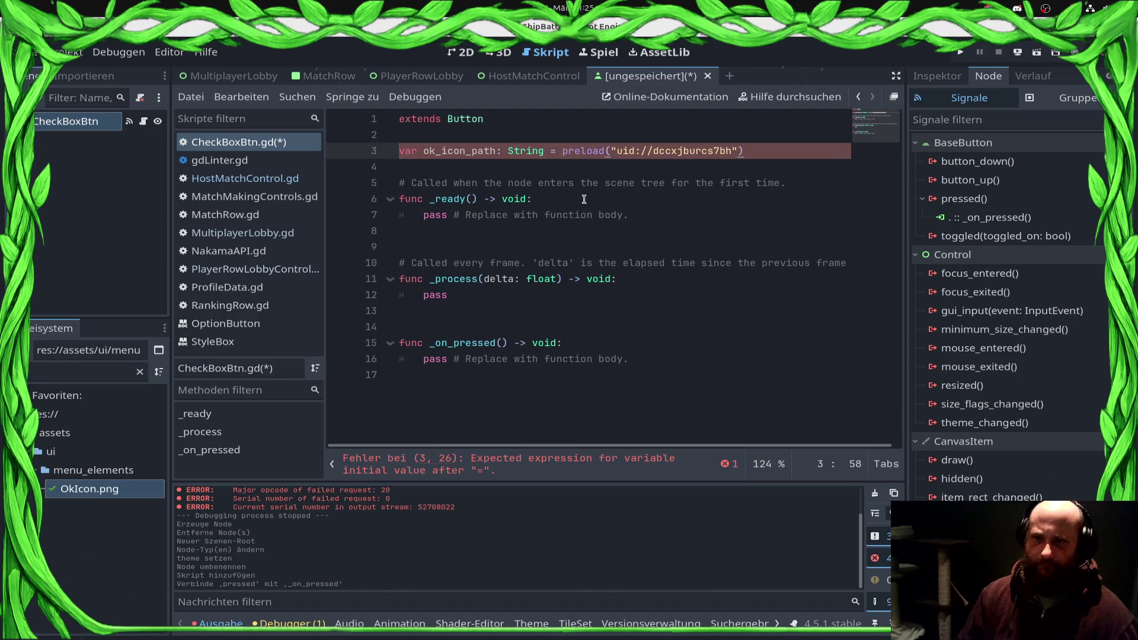
{"action": "key", "text": "ctrl+s"}
{"action": "key", "text": "Escape"}
Step: Replace the preload on line 3 with OkIcon.png's file path in quotes
{"action": "double_click", "coordinate": [583, 151]}
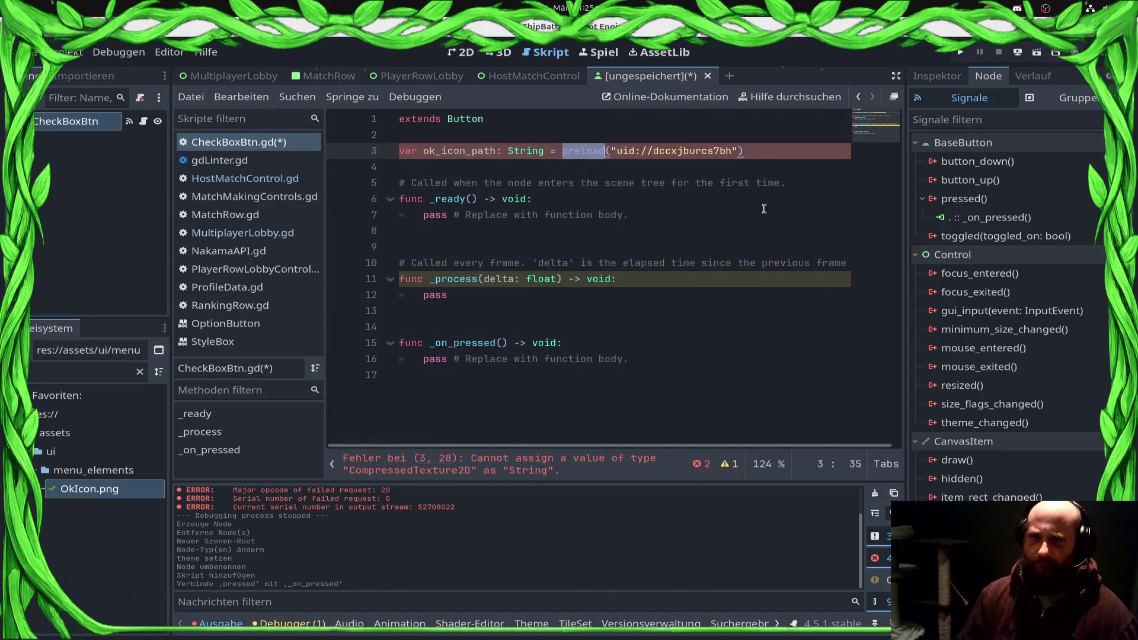
{"action": "key", "text": "BackSpace"}
{"action": "key", "text": "shift+End"}
{"action": "key", "text": "Delete"}
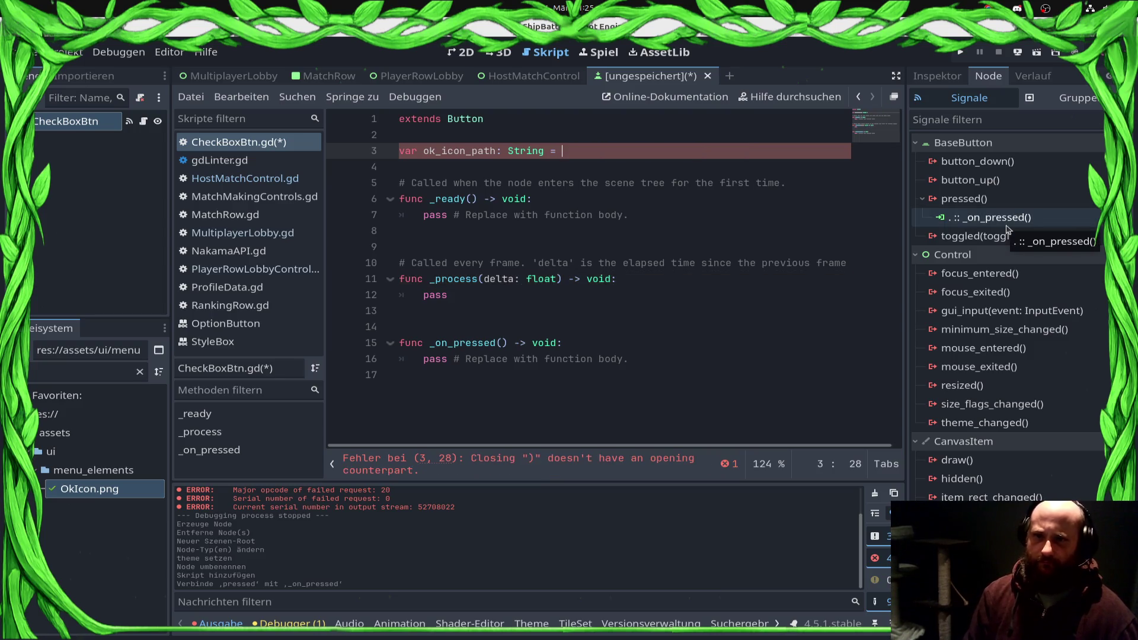
{"action": "right_click", "coordinate": [77, 489]}
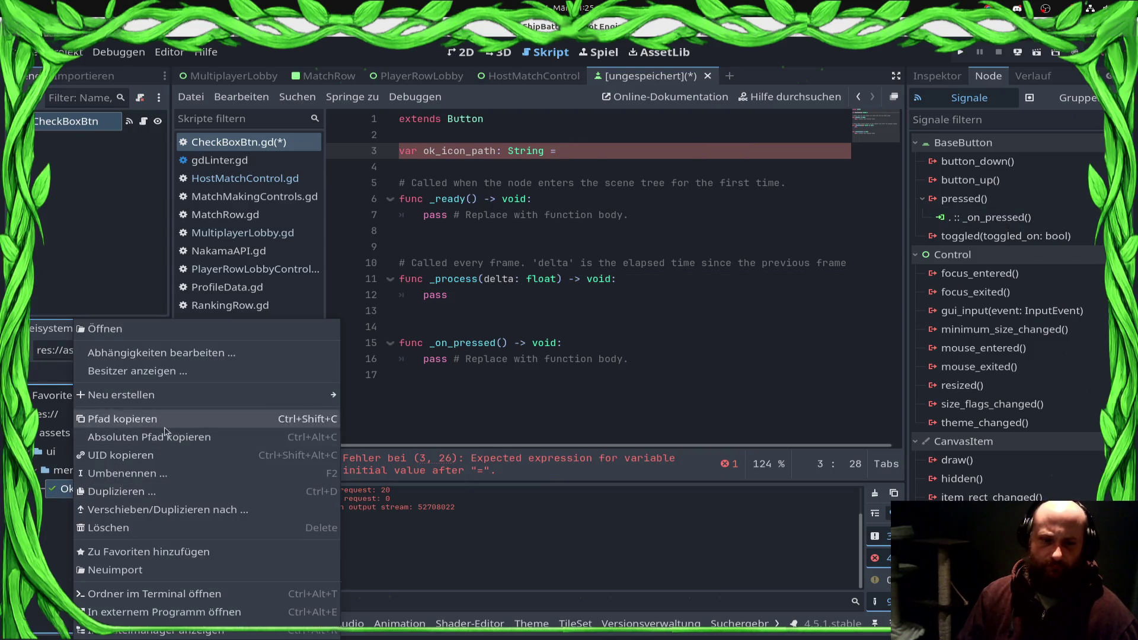
{"action": "left_click", "coordinate": [146, 419]}
{"action": "key", "text": "ctrl+v"}
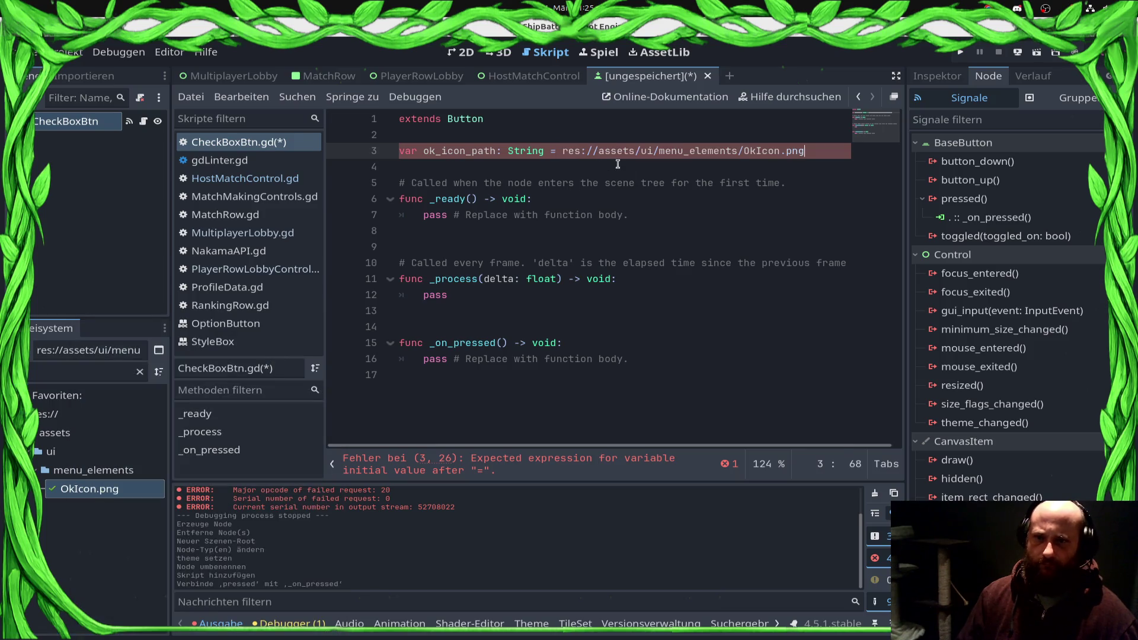
{"action": "key", "text": "ctrl+s"}
{"action": "key", "text": "Escape"}
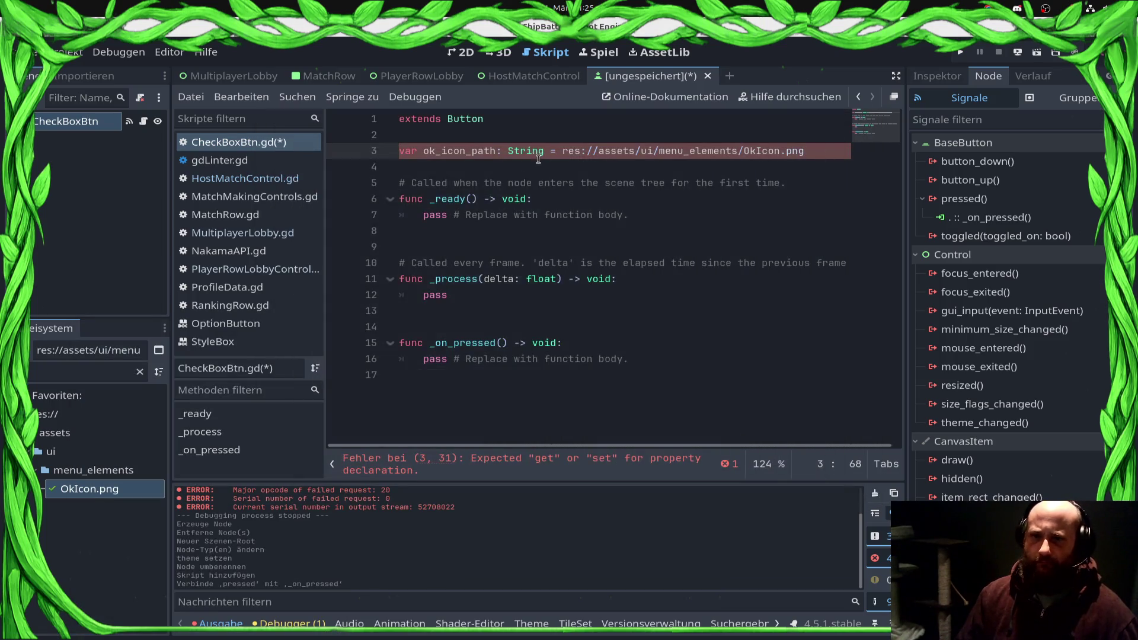
{"action": "type", "text": "\""}
{"action": "key", "text": "End"}
{"action": "type", "text": "\""}
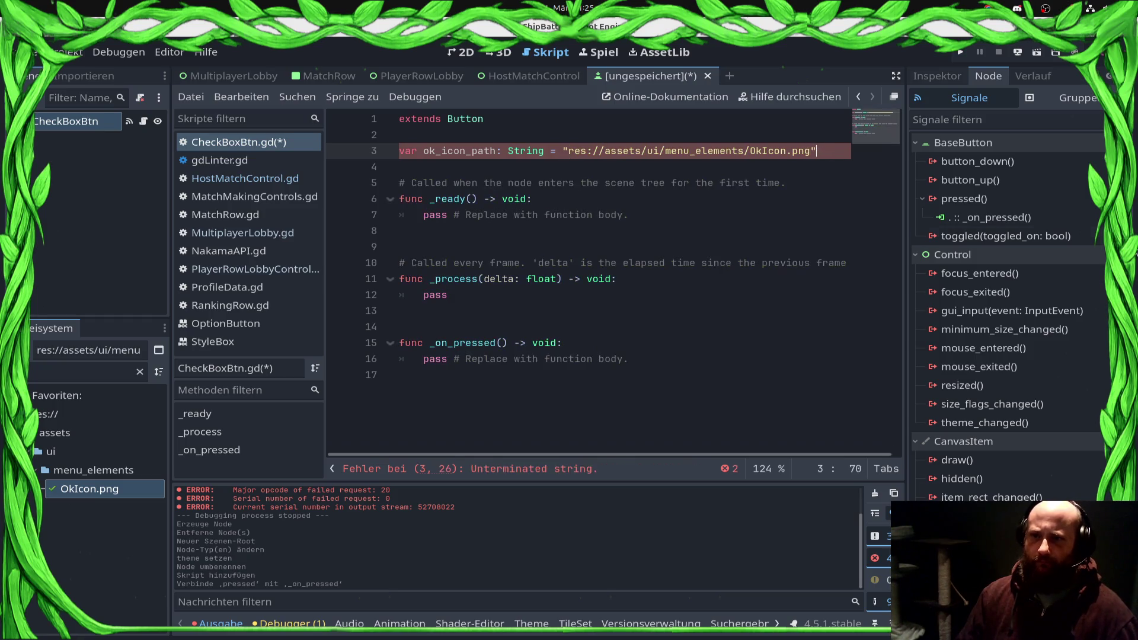
Step: Add 'var toggled: bool = false' and start saving the scene as check_box_btn.tscn
{"action": "key", "text": "Return"}
{"action": "type", "text": "var "}
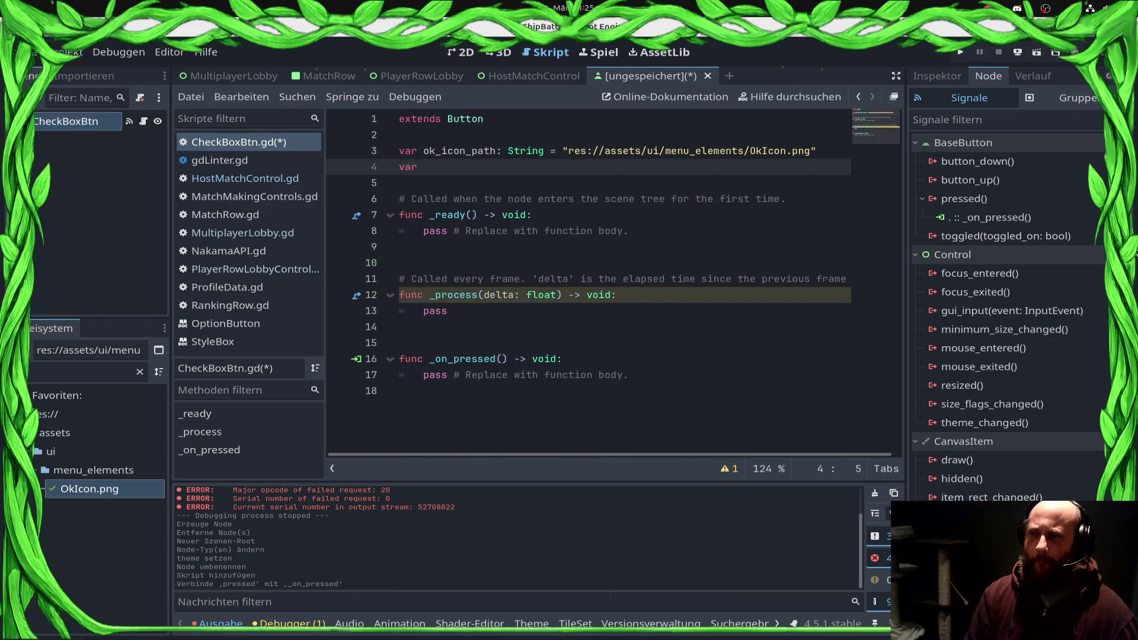
{"action": "type", "text": "act"}
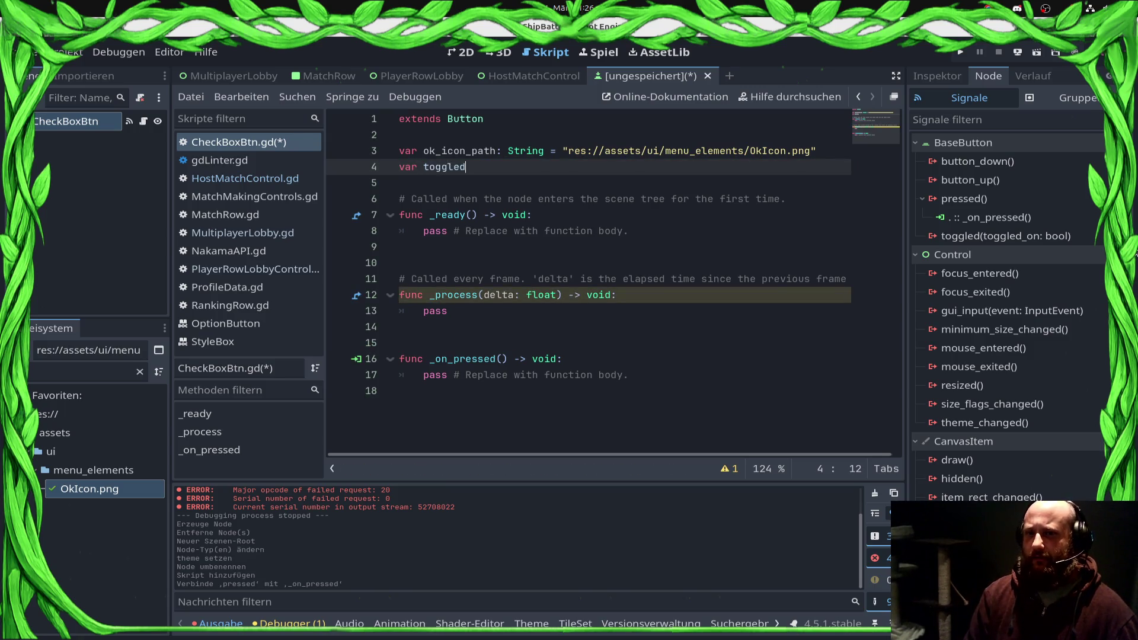
{"action": "type", "text": "false"}
{"action": "left_click", "coordinate": [403, 391]}
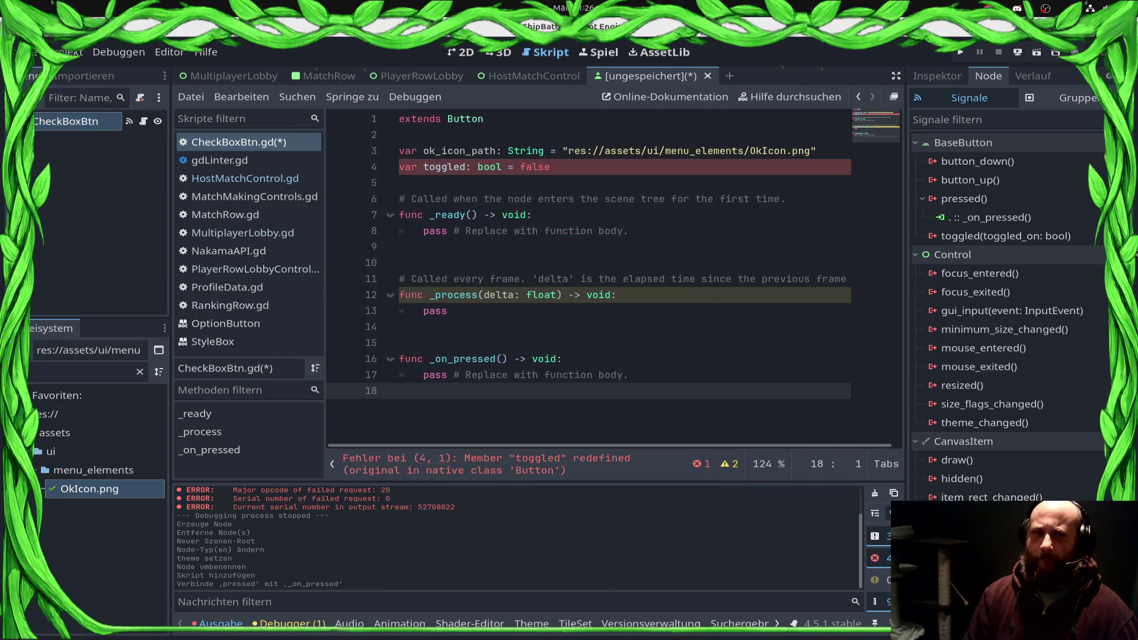
{"action": "key", "text": "ctrl+s"}
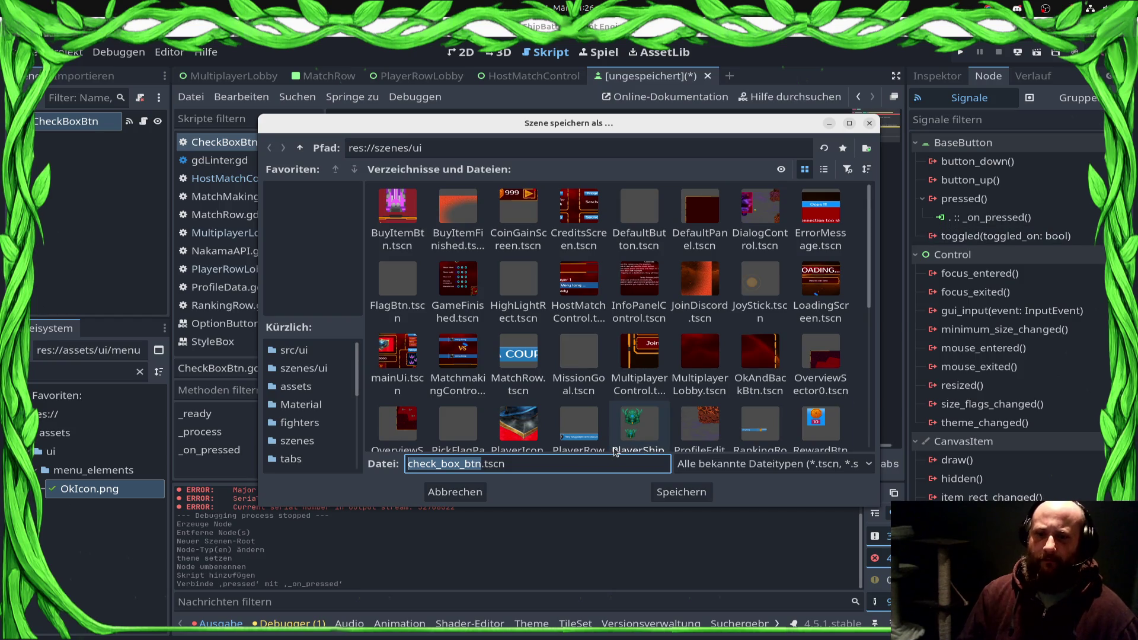
Step: Save the scene as check_box_btn.tscn, then rename the toggled variable to is_toggled and save the script
{"action": "key", "text": "Return"}
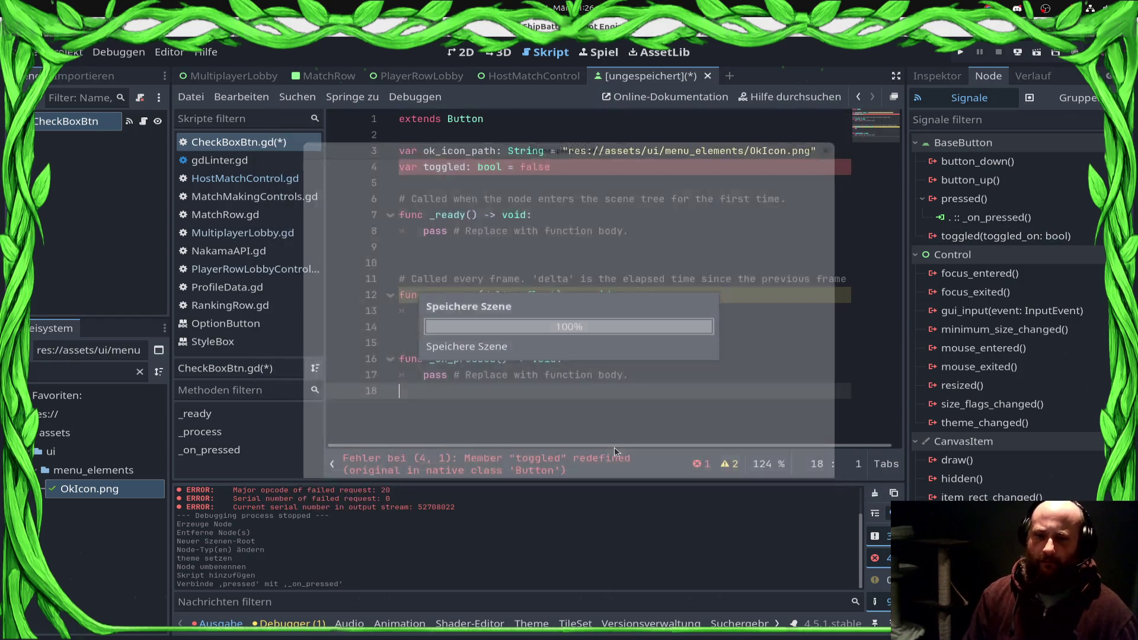
{"action": "left_click", "coordinate": [727, 377]}
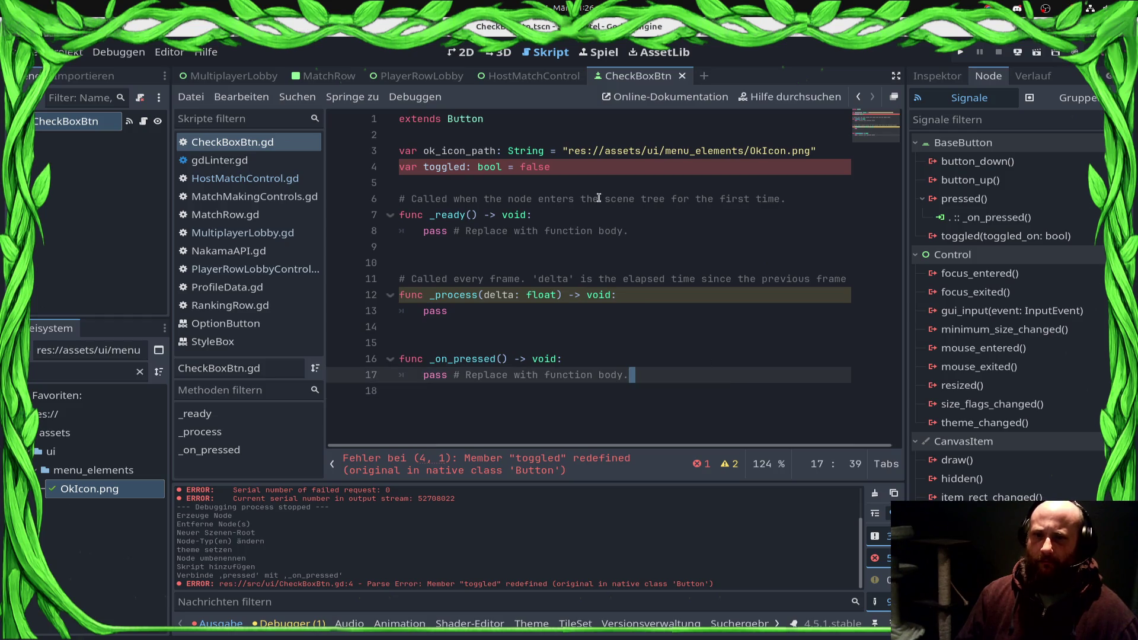
{"action": "left_click", "coordinate": [538, 176]}
{"action": "left_click", "coordinate": [499, 169]}
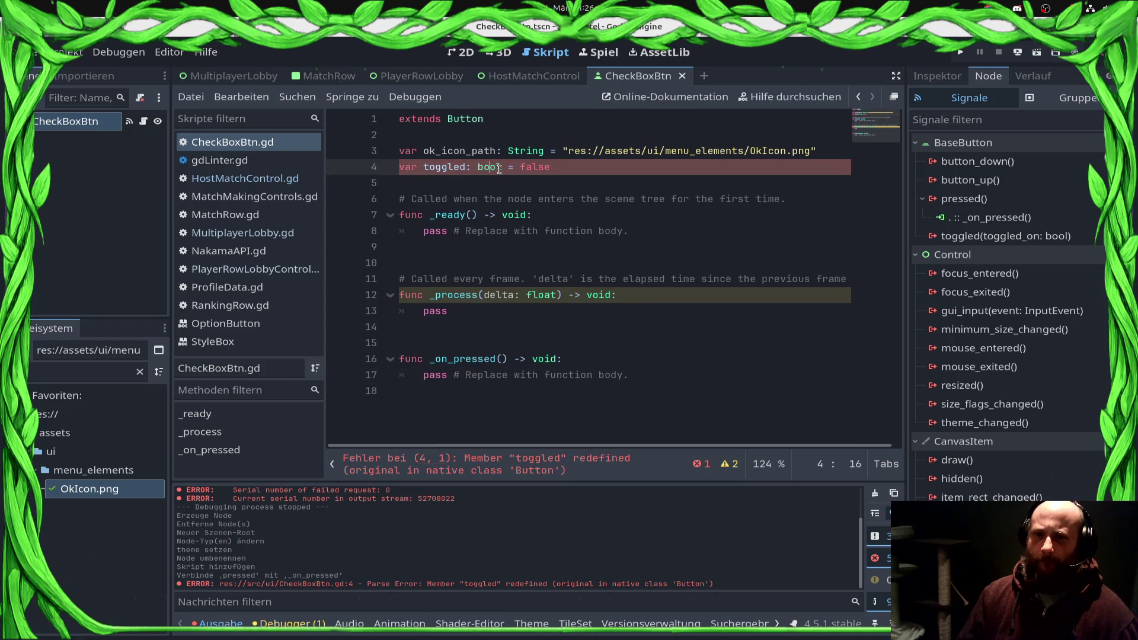
{"action": "double_click", "coordinate": [452, 168]}
{"action": "type", "text": "is_toggled"}
{"action": "key", "text": "ctrl+s"}
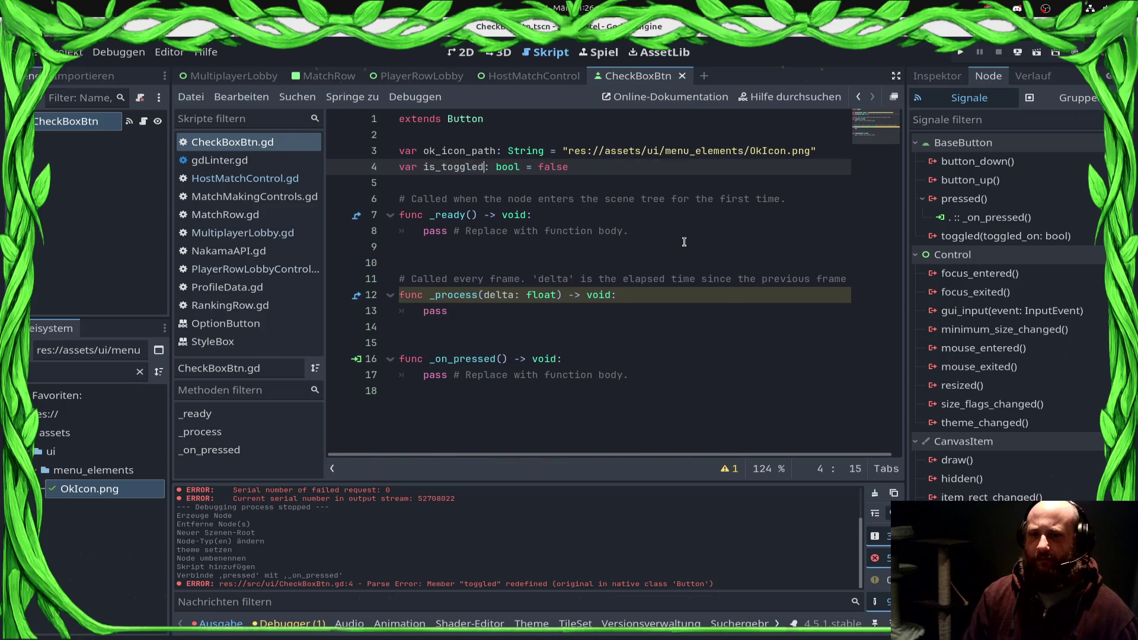
Step: Replace the pass placeholder in _on_pressed with is_toggled = not is_toggled and an 'if is_toggled == true:' check
{"action": "key", "text": "Page_Down"}
{"action": "key", "text": "Up"}
{"action": "key", "text": "shift+Home"}
{"action": "key", "text": "BackSpace"}
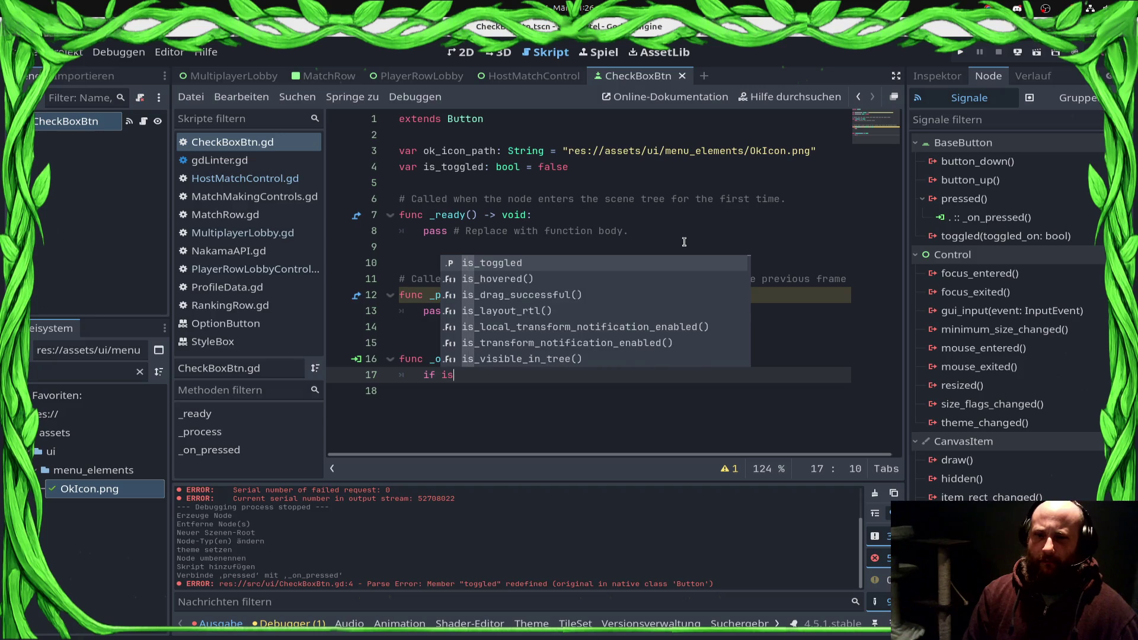
{"action": "key", "text": "BackSpace"}
{"action": "key", "text": "BackSpace"}
{"action": "key", "text": "BackSpace"}
{"action": "type", "text": "s_"}
{"action": "key", "text": "Return"}
{"action": "type", "text": "s_"}
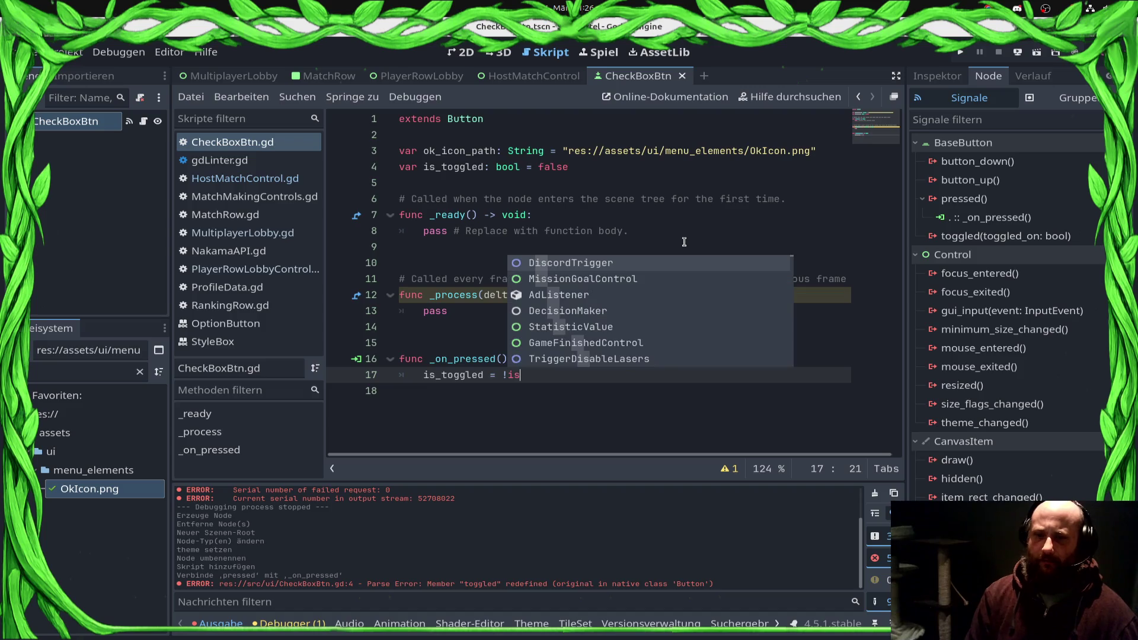
{"action": "type", "text": "to"}
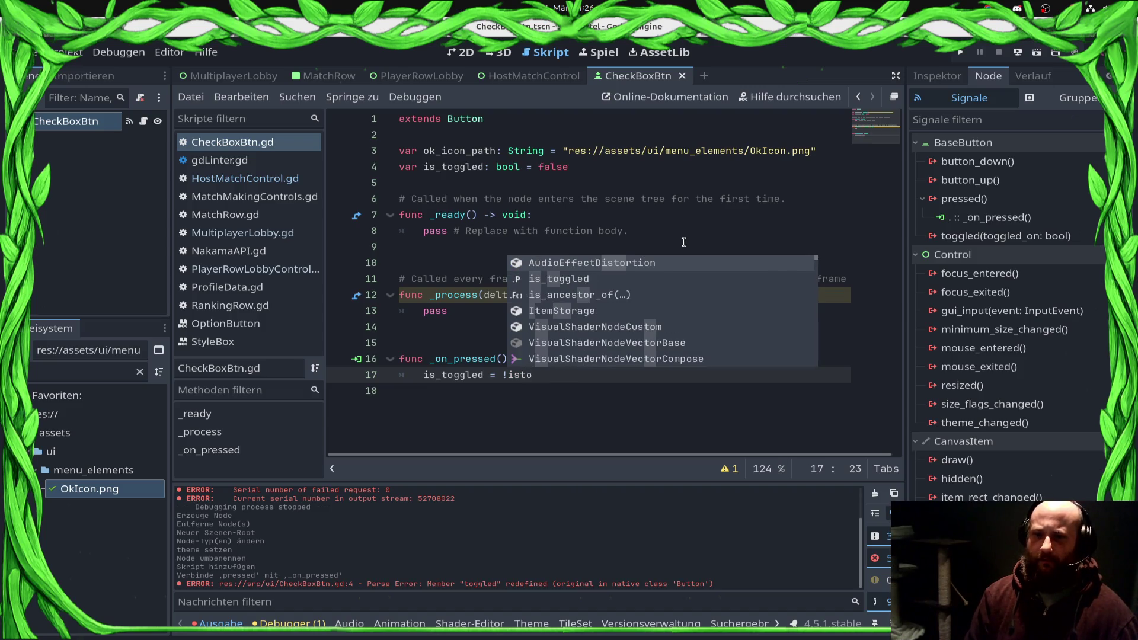
{"action": "type", "text": "g"}
{"action": "key", "text": "Return"}
{"action": "key", "text": "Return"}
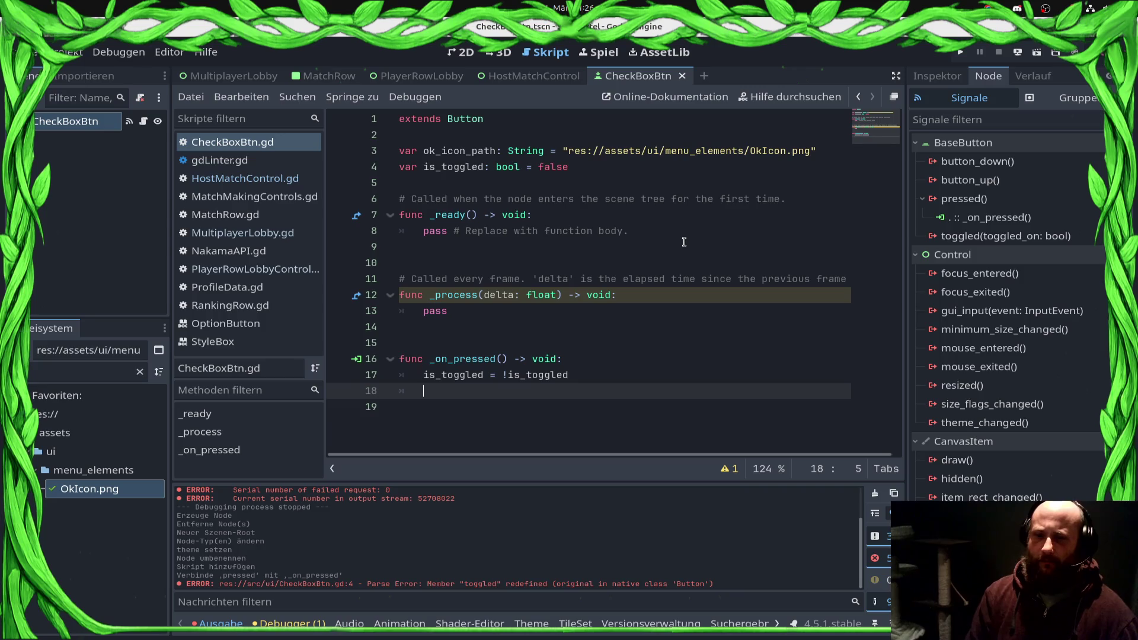
{"action": "type", "text": "if is"}
{"action": "key", "text": "Return"}
{"action": "type", "text": "="}
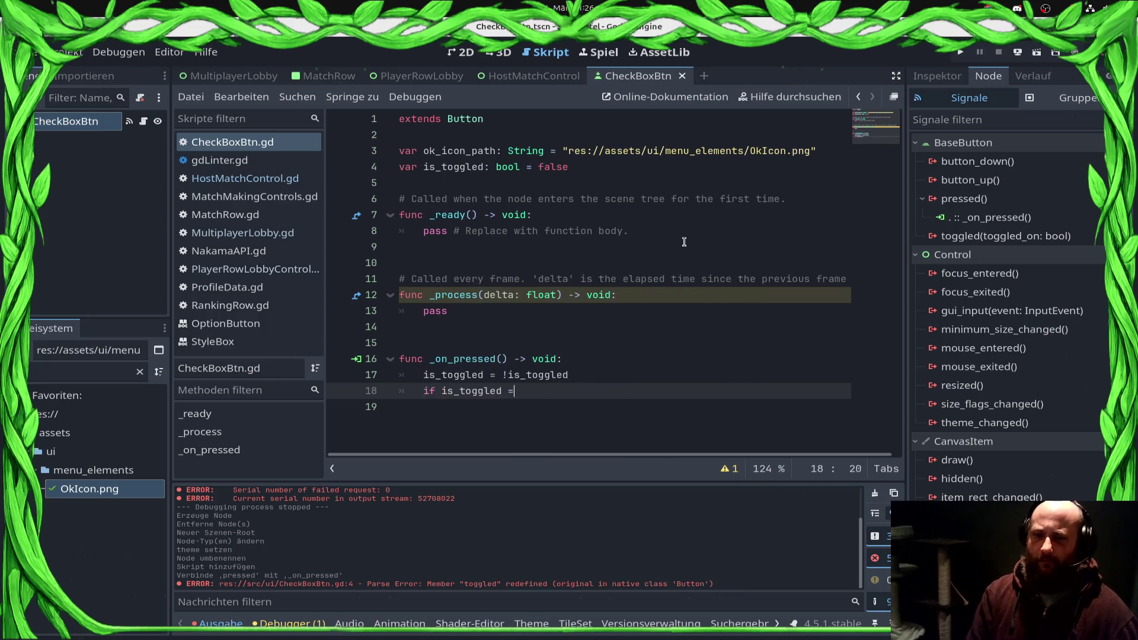
{"action": "type", "text": "= true:"}
{"action": "key", "text": "Return"}
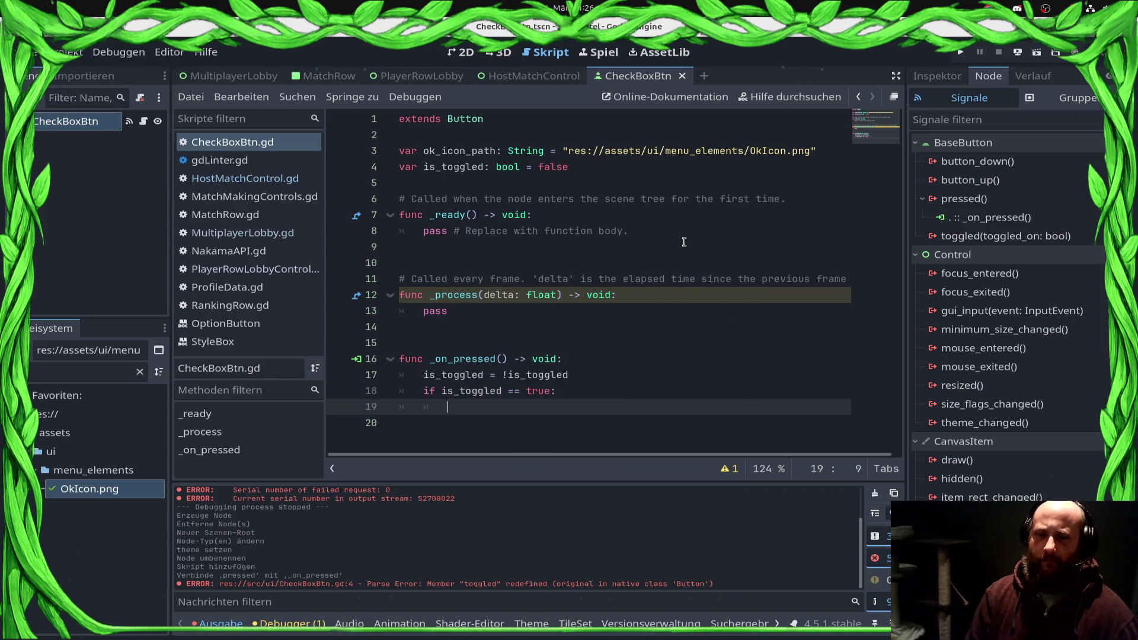
Step: Wrap the OkIcon.png path on line 3 in preload()
{"action": "type", "text": "icon =load"}
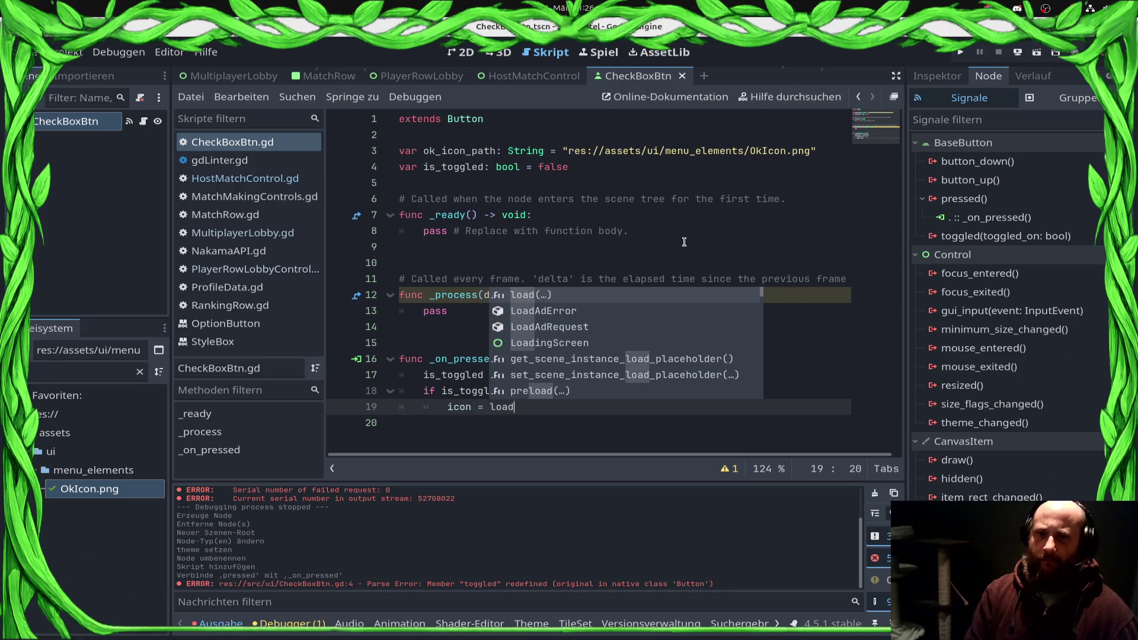
{"action": "key", "text": "Return"}
{"action": "type", "text": "ok"}
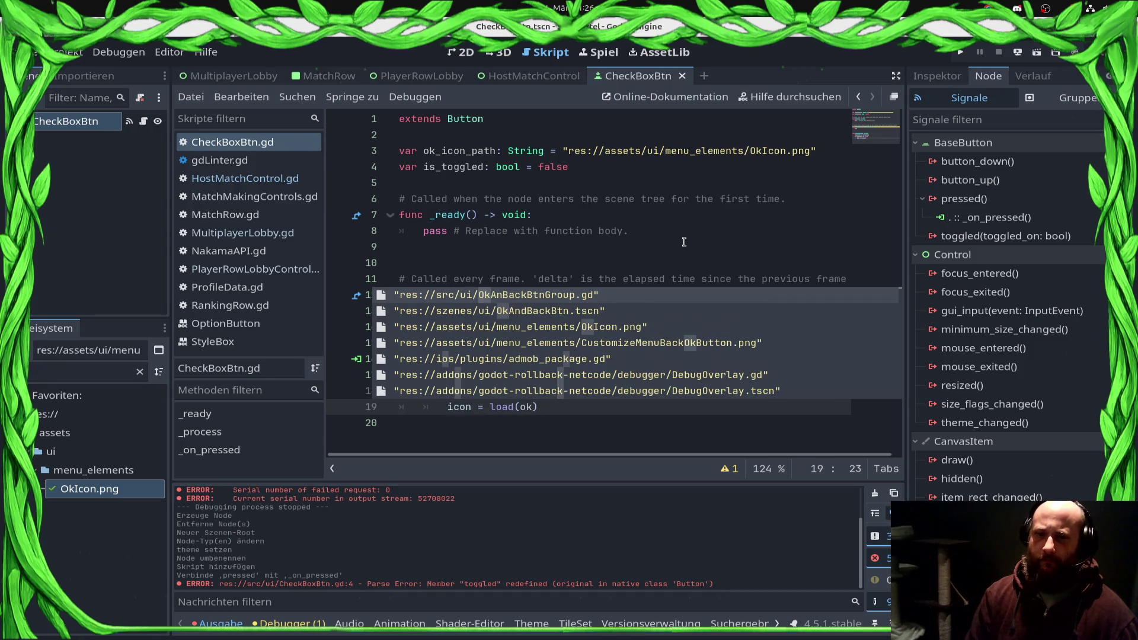
{"action": "left_click", "coordinate": [561, 150]}
{"action": "type", "text": "preload("}
{"action": "key", "text": "End"}
{"action": "type", "text": ")"}
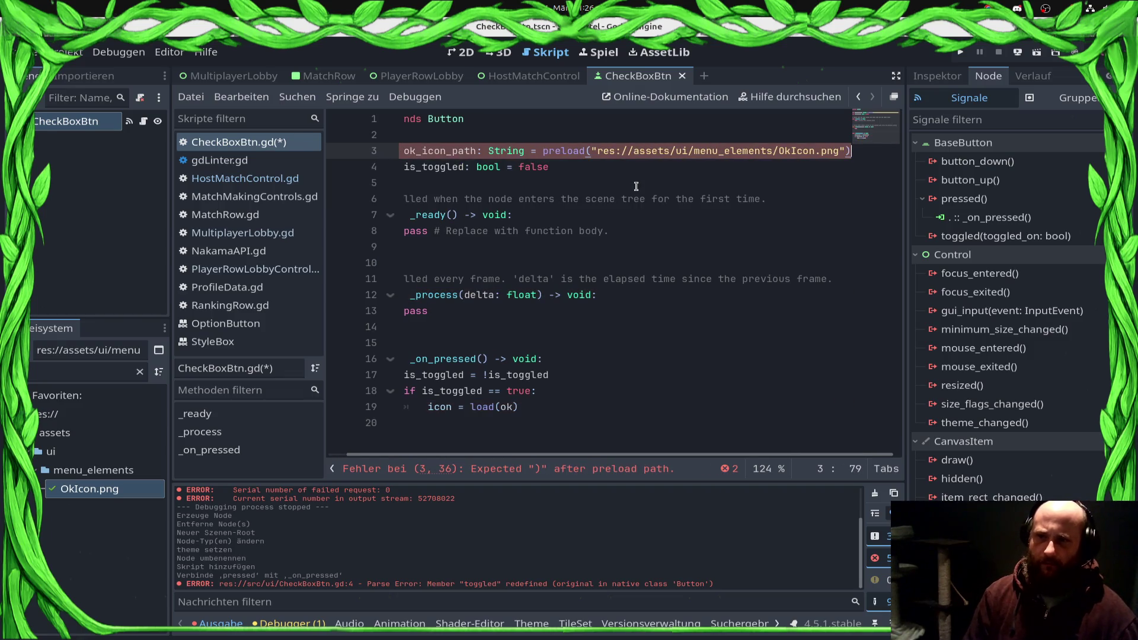
Step: Make the if branch set icon = ok_icon_path and drop the String type from line 3
{"action": "key", "text": "Home"}
{"action": "key", "text": "Down"}
{"action": "key", "text": "Down"}
{"action": "key", "text": "Down"}
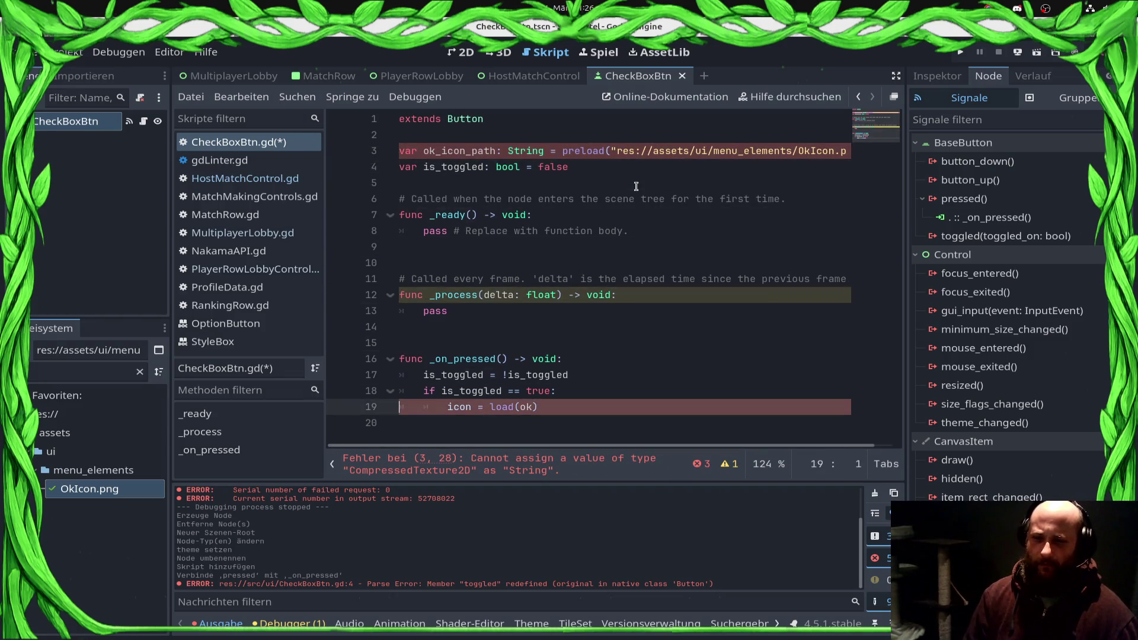
{"action": "key", "text": "BackSpace"}
{"action": "key", "text": "BackSpace"}
{"action": "key", "text": "BackSpace"}
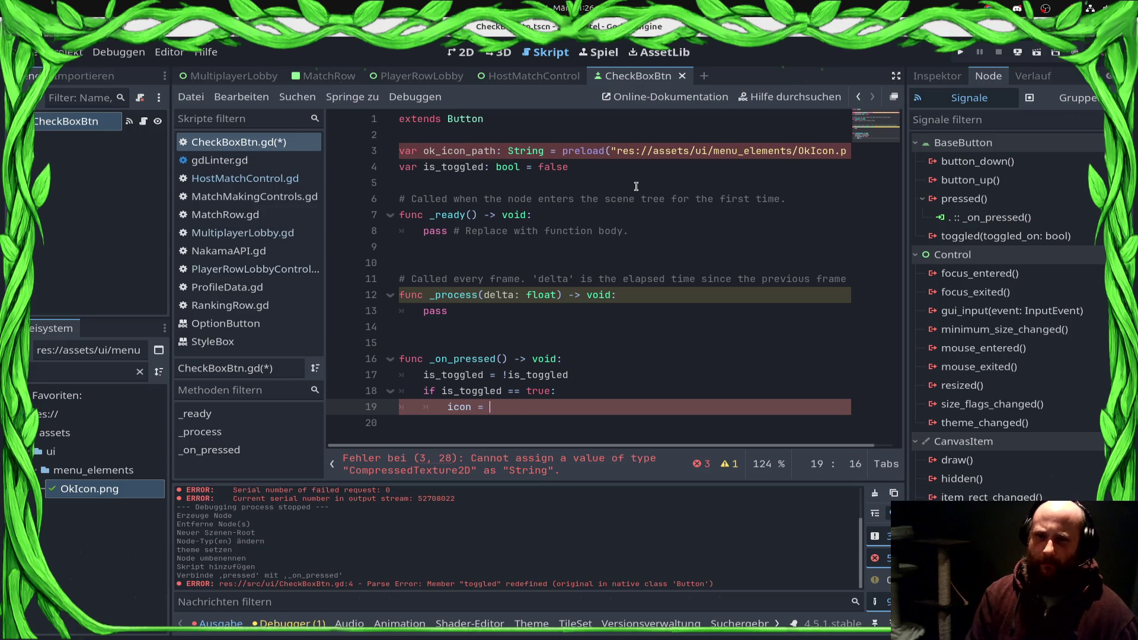
{"action": "type", "text": "i"}
{"action": "key", "text": "BackSpace"}
{"action": "type", "text": "ok"}
{"action": "key", "text": "Escape"}
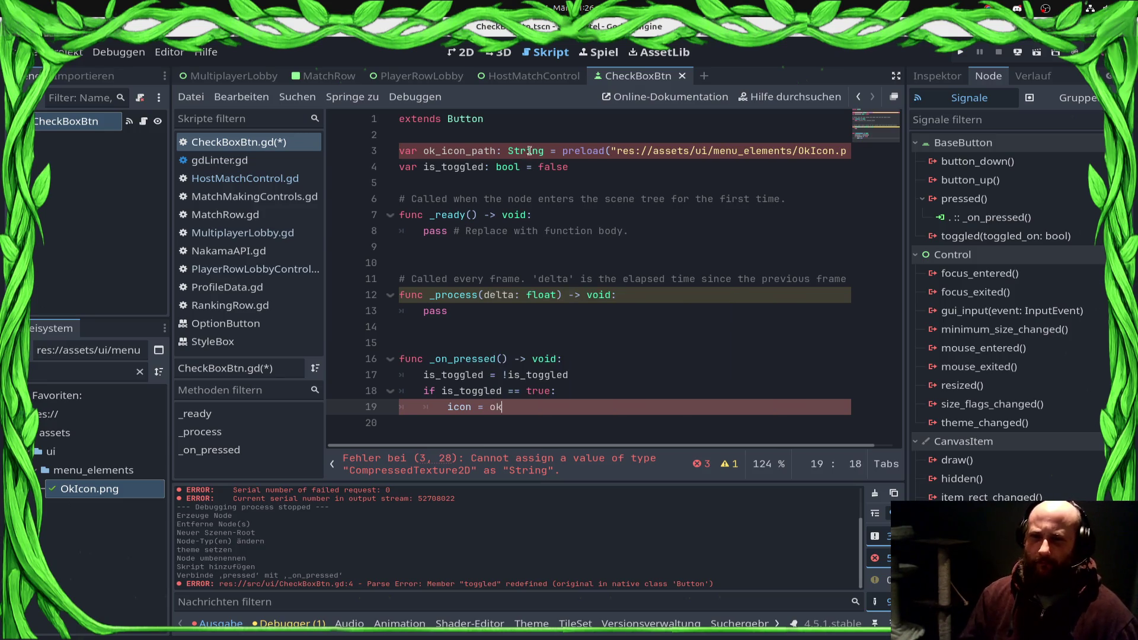
{"action": "double_click", "coordinate": [528, 152]}
{"action": "key", "text": "BackSpace"}
{"action": "key", "text": "BackSpace"}
{"action": "key", "text": "BackSpace"}
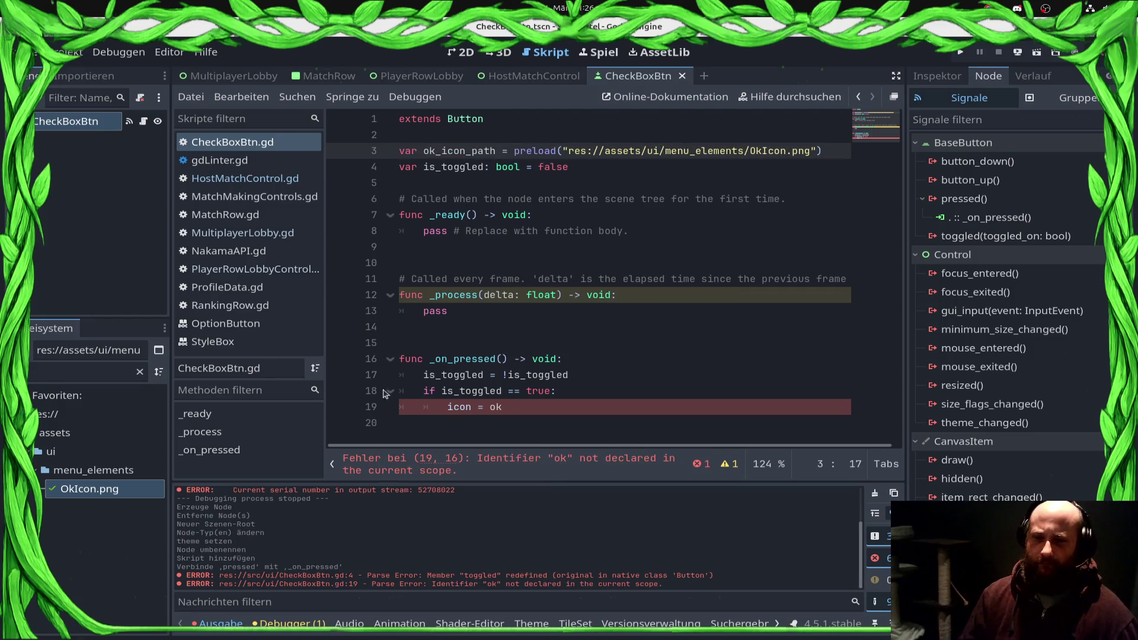
{"action": "left_click", "coordinate": [813, 408]}
{"action": "type", "text": "c"}
{"action": "key", "text": "Return"}
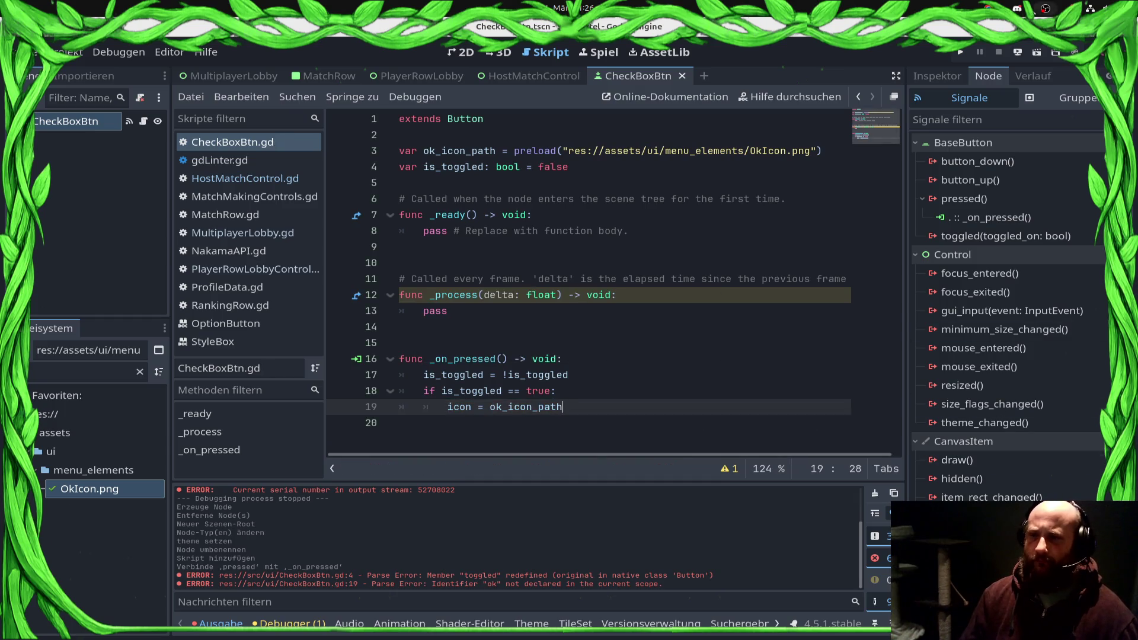
Step: Run the game from the CheckBoxBtn scene's 2D view to test the checkbox
{"action": "left_click", "coordinate": [1017, 52]}
{"action": "left_click", "coordinate": [799, 198]}
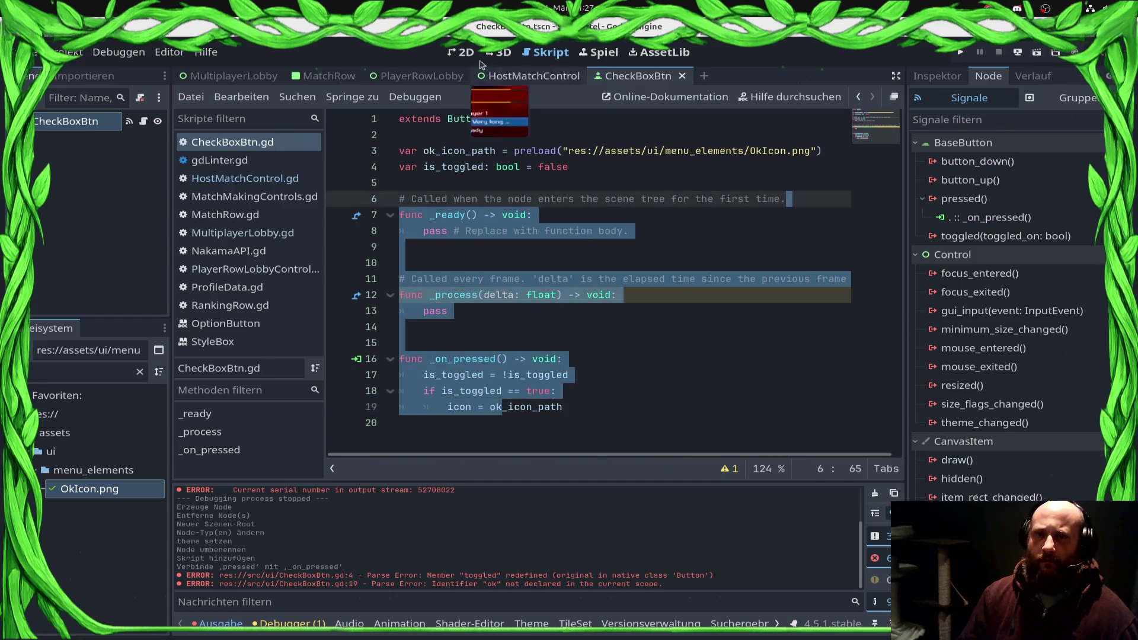
{"action": "left_click", "coordinate": [462, 52]}
{"action": "left_click", "coordinate": [961, 52]}
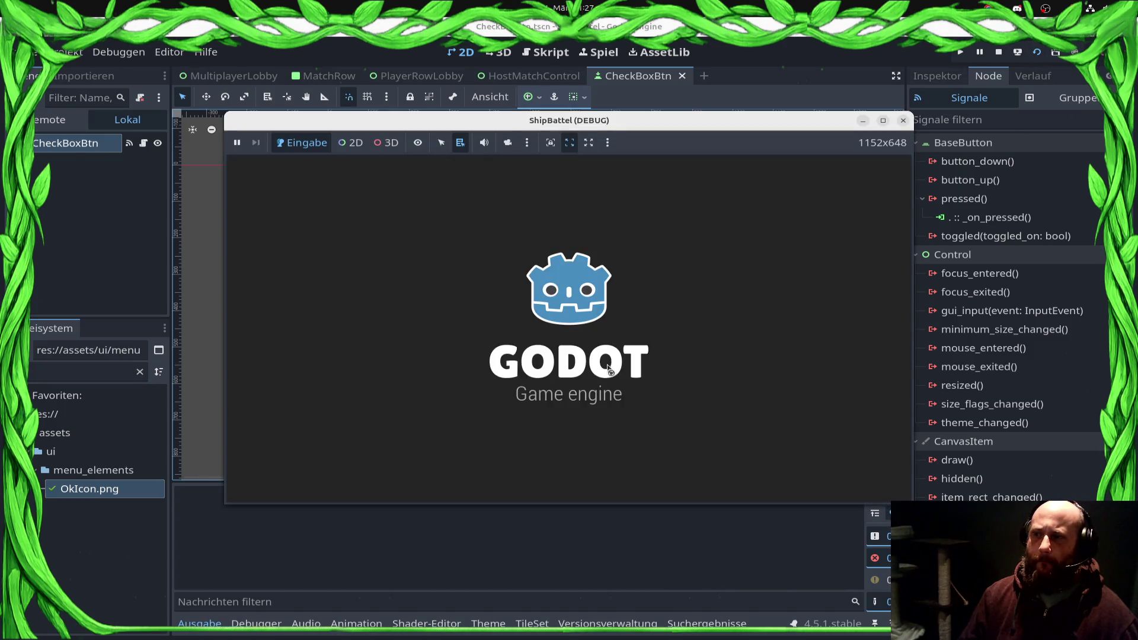
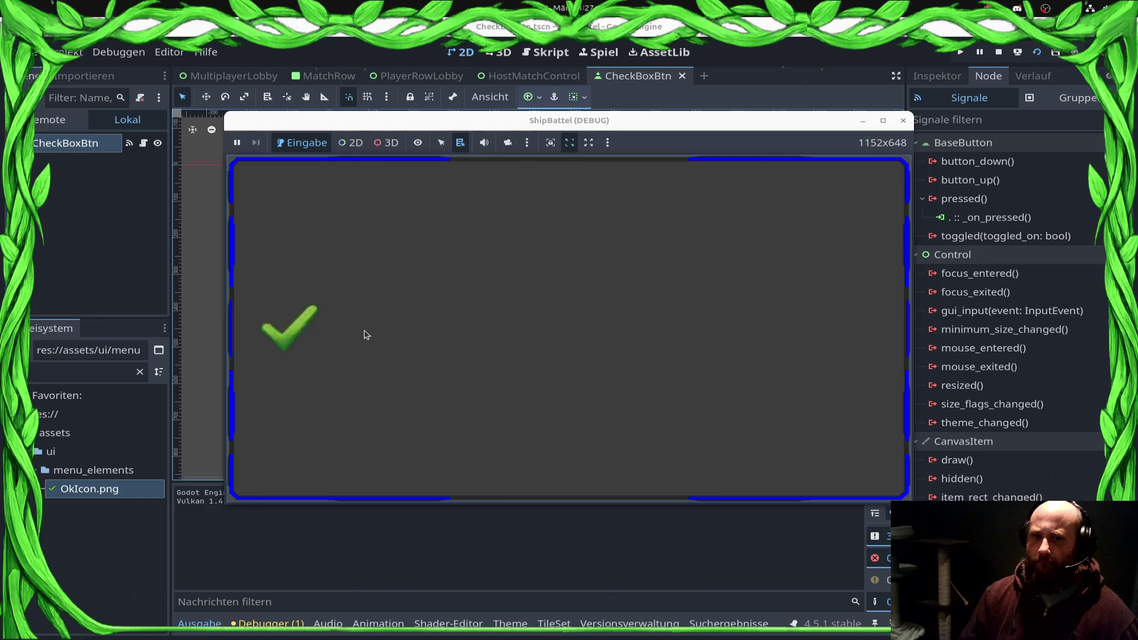
Step: Add print(is_toggled) after the icon assignment in CheckBoxBtn.gd's _on_pressed and save
{"action": "left_click", "coordinate": [545, 53]}
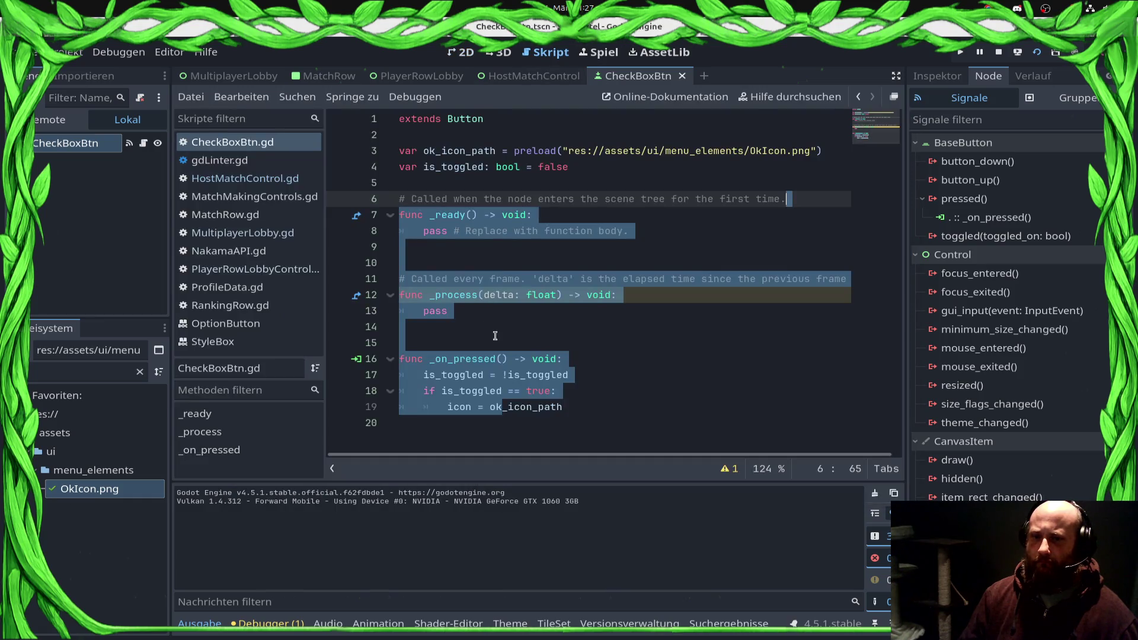
{"action": "left_click", "coordinate": [585, 358]}
{"action": "key", "text": "Down"}
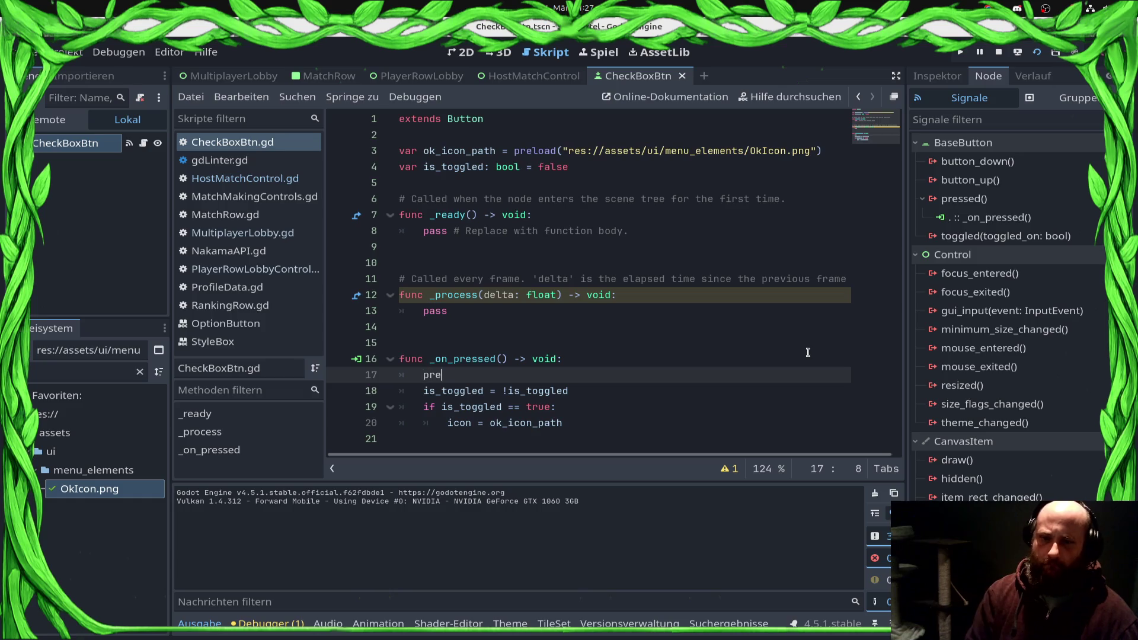
{"action": "type", "text": "p"}
{"action": "key", "text": "BackSpace"}
{"action": "key", "text": "Up"}
{"action": "key", "text": "Down"}
{"action": "key", "text": "Down"}
{"action": "key", "text": "Down"}
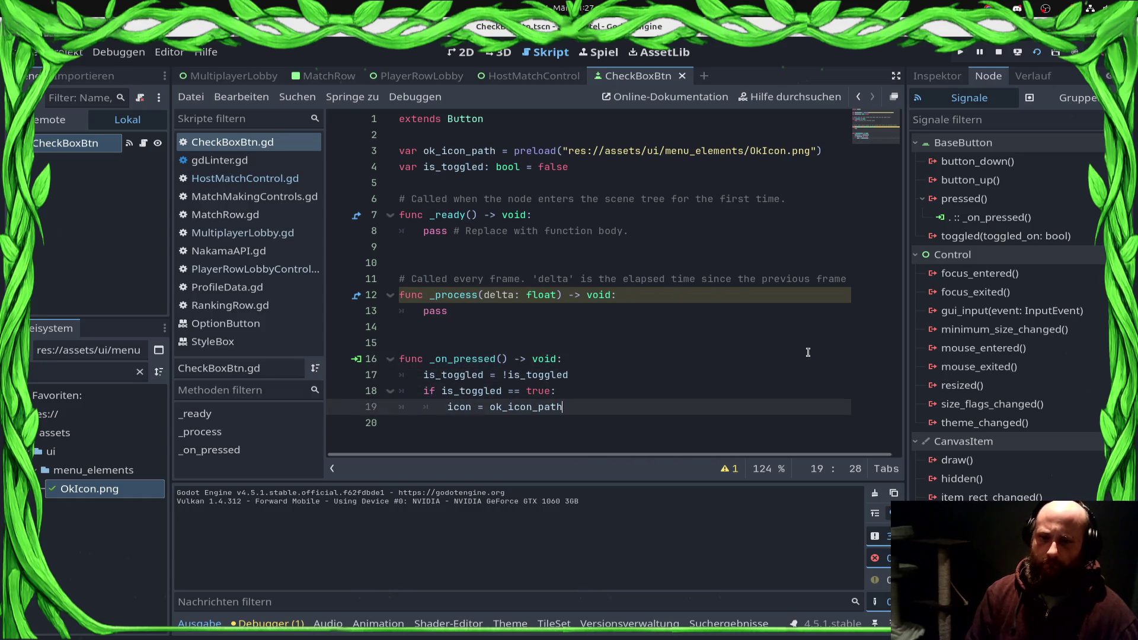
{"action": "key", "text": "Return"}
{"action": "type", "text": "(is_phys"}
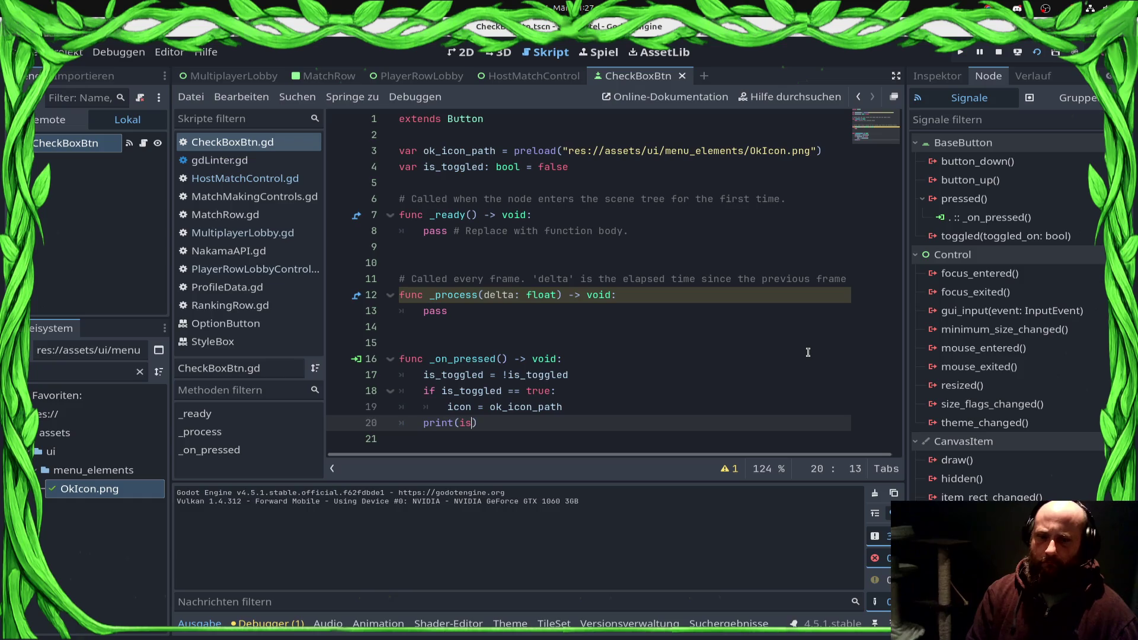
{"action": "key", "text": "Return"}
{"action": "key", "text": "BackSpace"}
{"action": "key", "text": "BackSpace"}
{"action": "key", "text": "BackSpace"}
{"action": "type", "text": "tp"}
{"action": "type", "text": "oggled"}
{"action": "key", "text": "ctrl+s"}
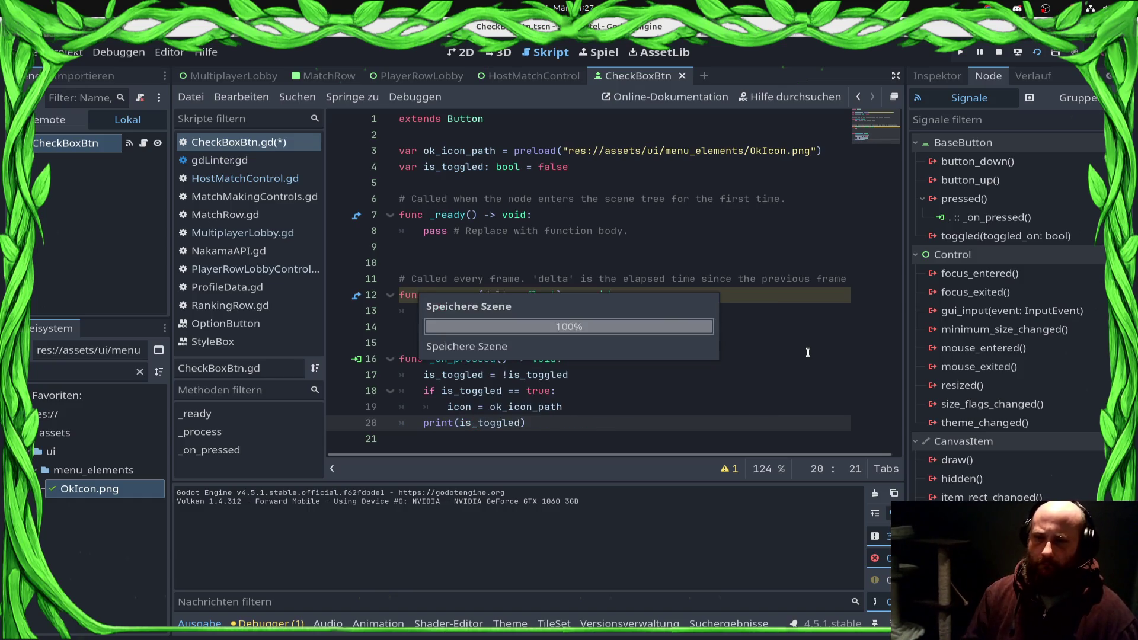
Step: Run the checkbox scene, toggle the checkbox on and off, then stop the game
{"action": "left_click", "coordinate": [1036, 53]}
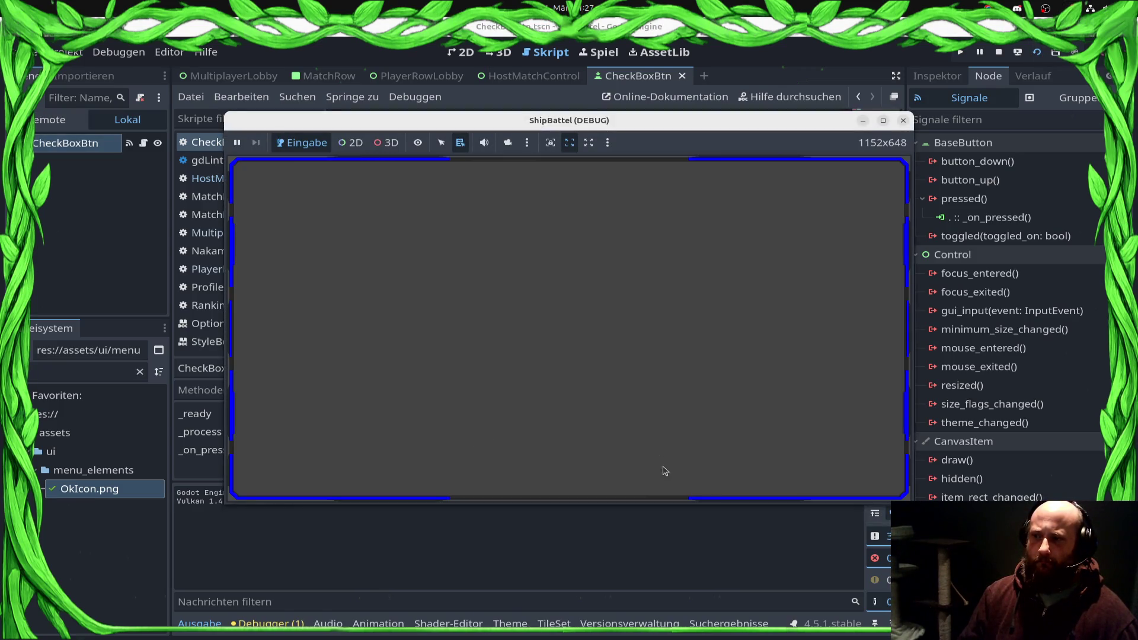
{"action": "left_click", "coordinate": [524, 393]}
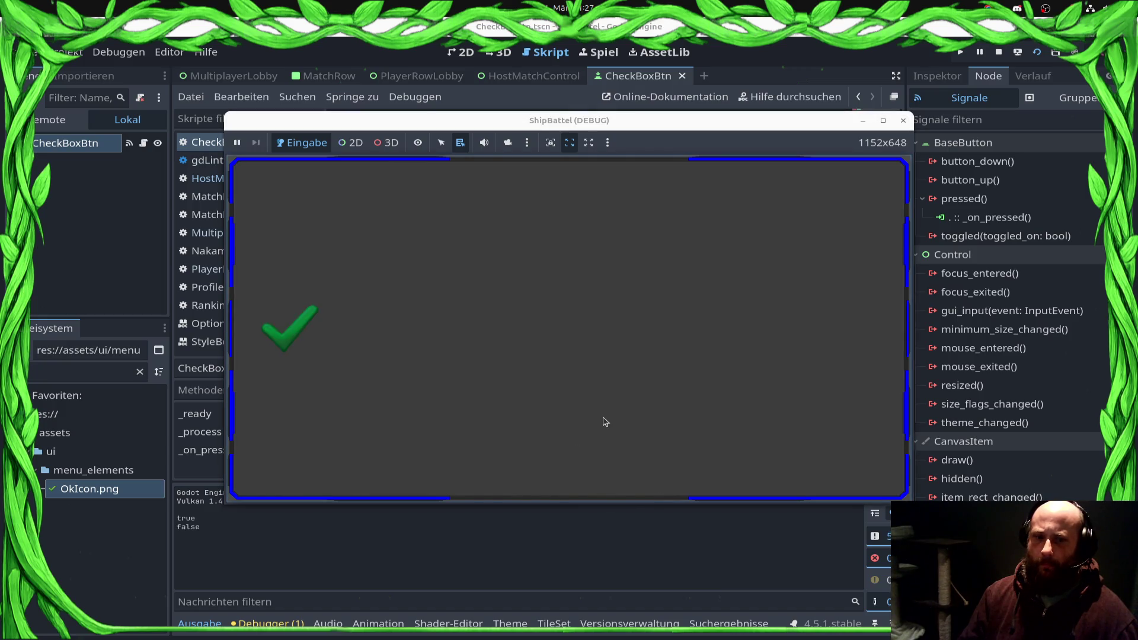
{"action": "left_click", "coordinate": [605, 422]}
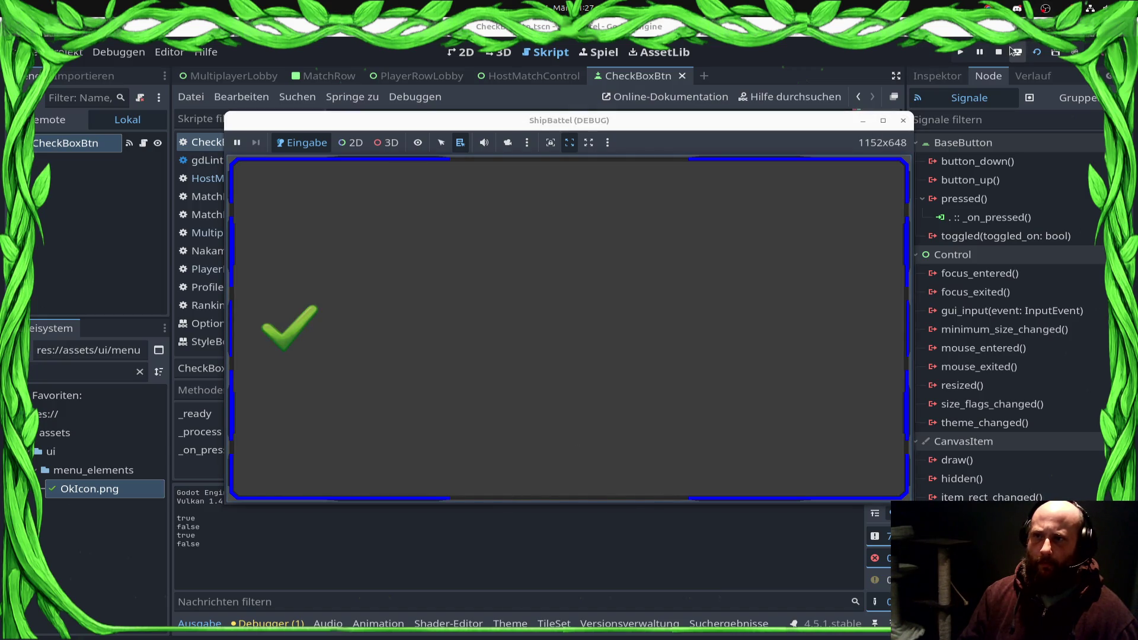
{"action": "left_click", "coordinate": [999, 52]}
{"action": "left_click", "coordinate": [586, 409]}
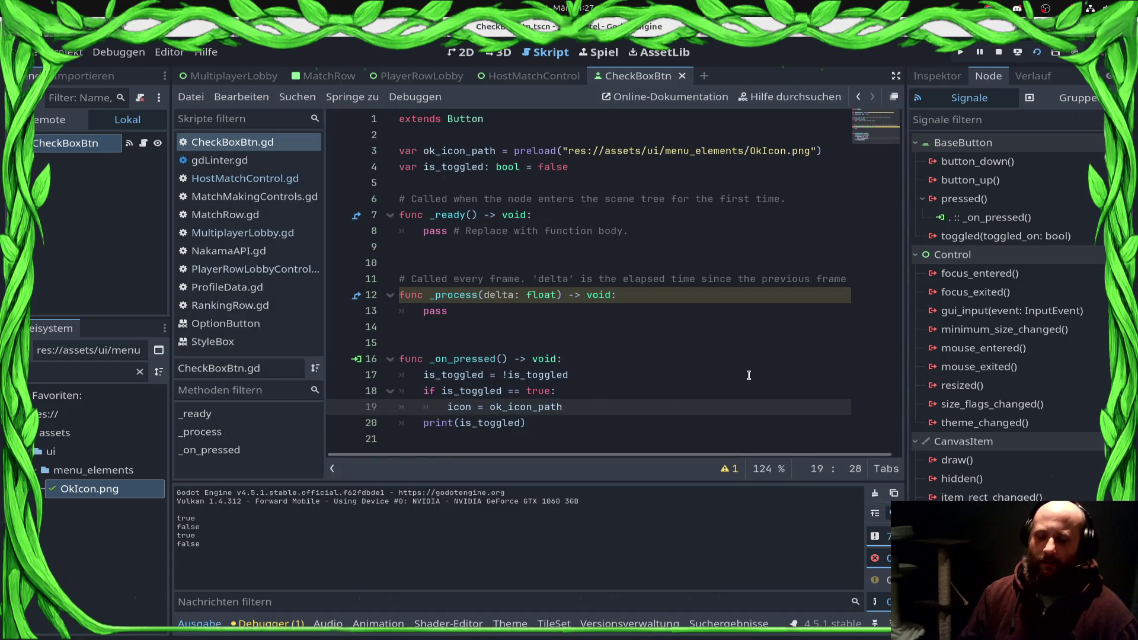
{"action": "key", "text": "Return"}
Step: Add an else: branch setting icon = null in _on_pressed, then save and run with F5
{"action": "key", "text": "BackSpace"}
{"action": "type", "text": "else:"}
{"action": "key", "text": "Return"}
{"action": "type", "text": "icon = null"}
{"action": "key", "text": "F5"}
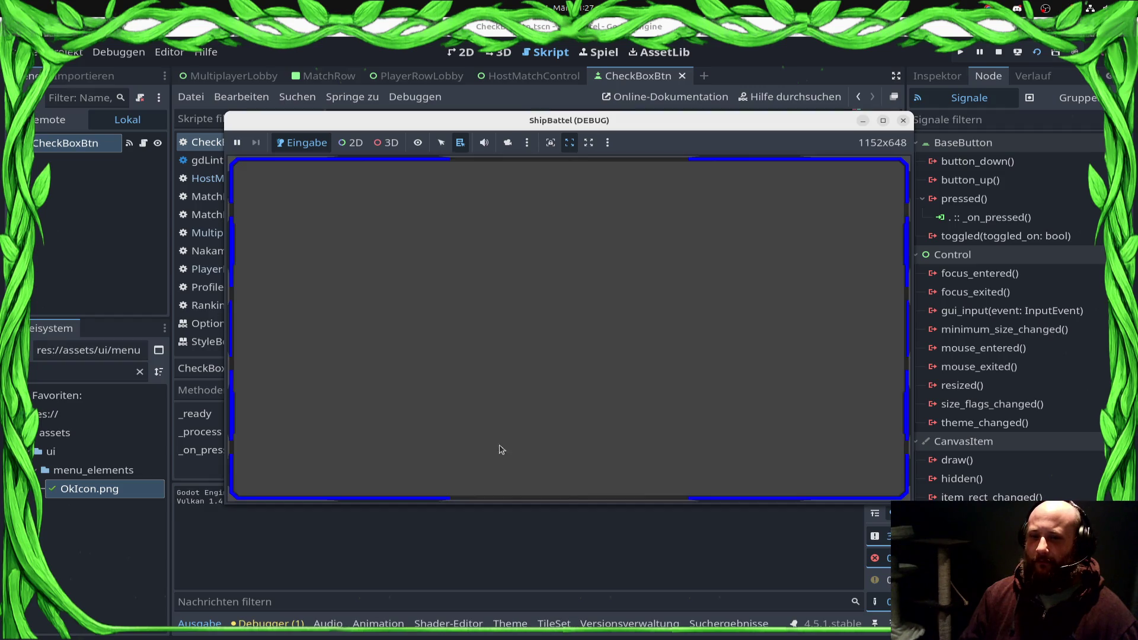
Step: Toggle the checkbox on and off twice in the running game, then stop it
{"action": "left_click", "coordinate": [500, 399]}
{"action": "left_click", "coordinate": [506, 402]}
{"action": "left_click", "coordinate": [510, 401]}
{"action": "left_click", "coordinate": [519, 394]}
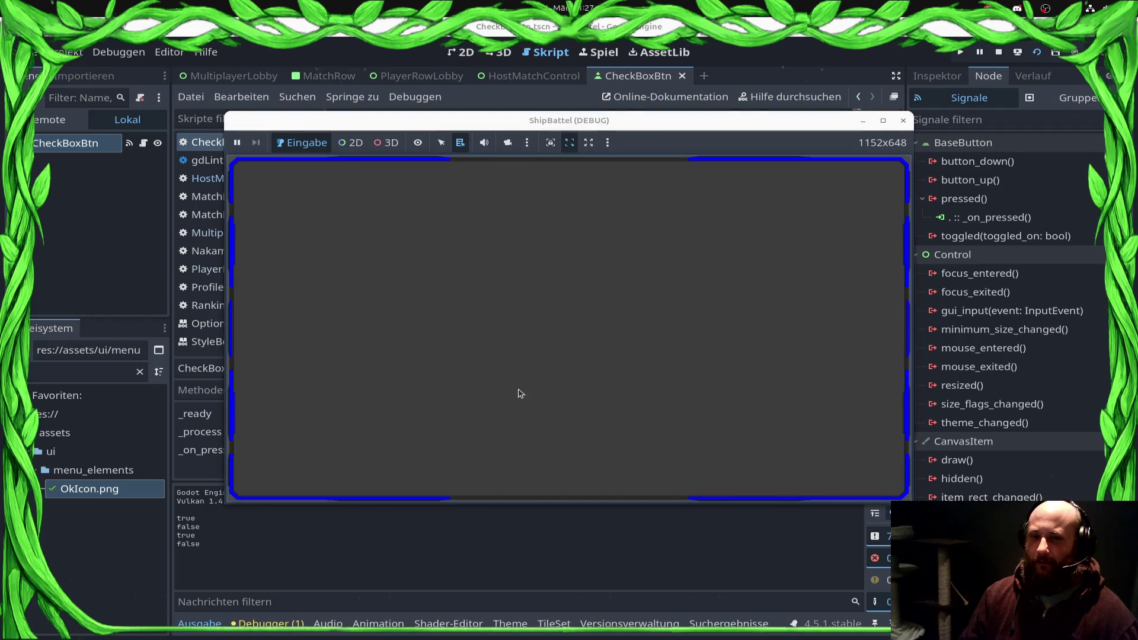
{"action": "left_click", "coordinate": [905, 122]}
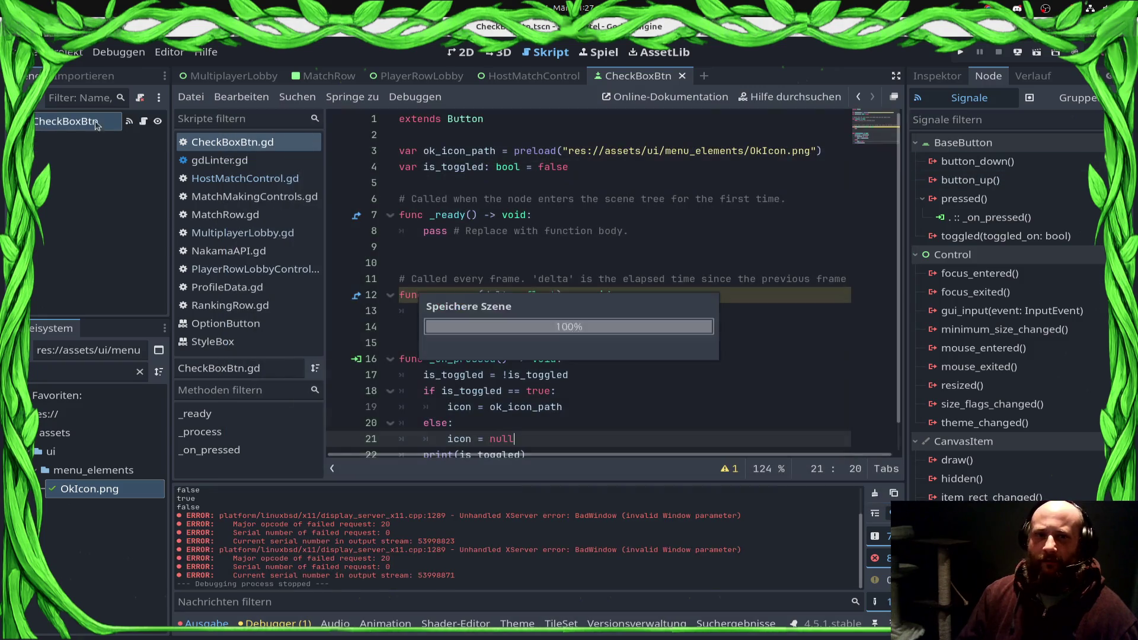
Step: Set the CheckBoxBtn's Icon Behavior > Icon Alignment to Center in the Inspector
{"action": "left_click", "coordinate": [461, 53]}
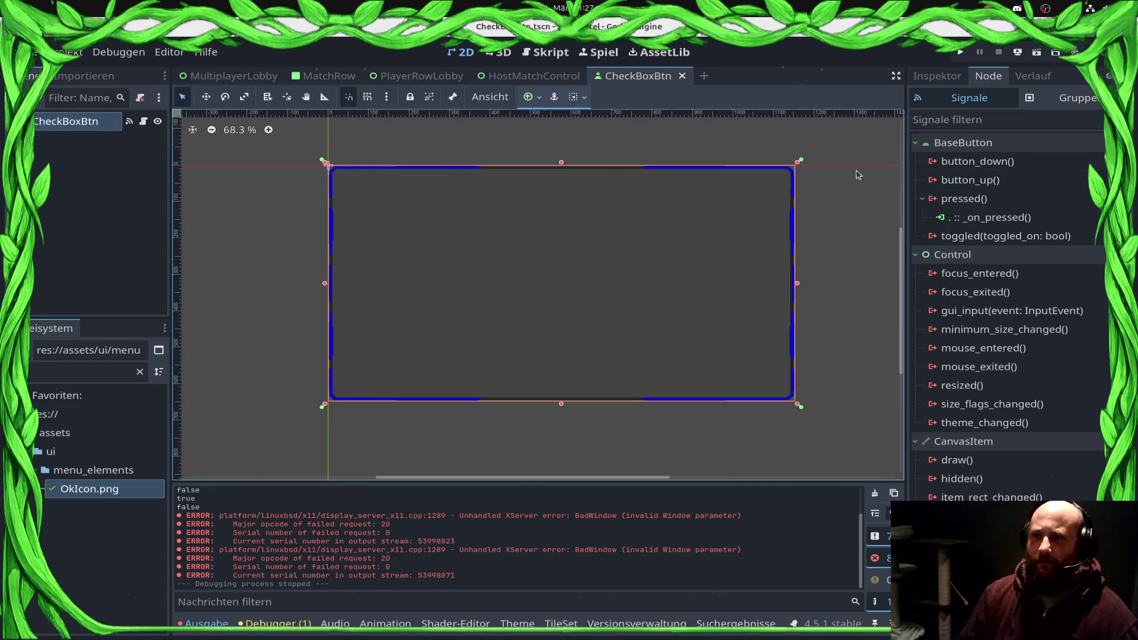
{"action": "left_click", "coordinate": [937, 76]}
{"action": "scroll", "coordinate": [1018, 226], "scroll_direction": "up", "scroll_amount": 2}
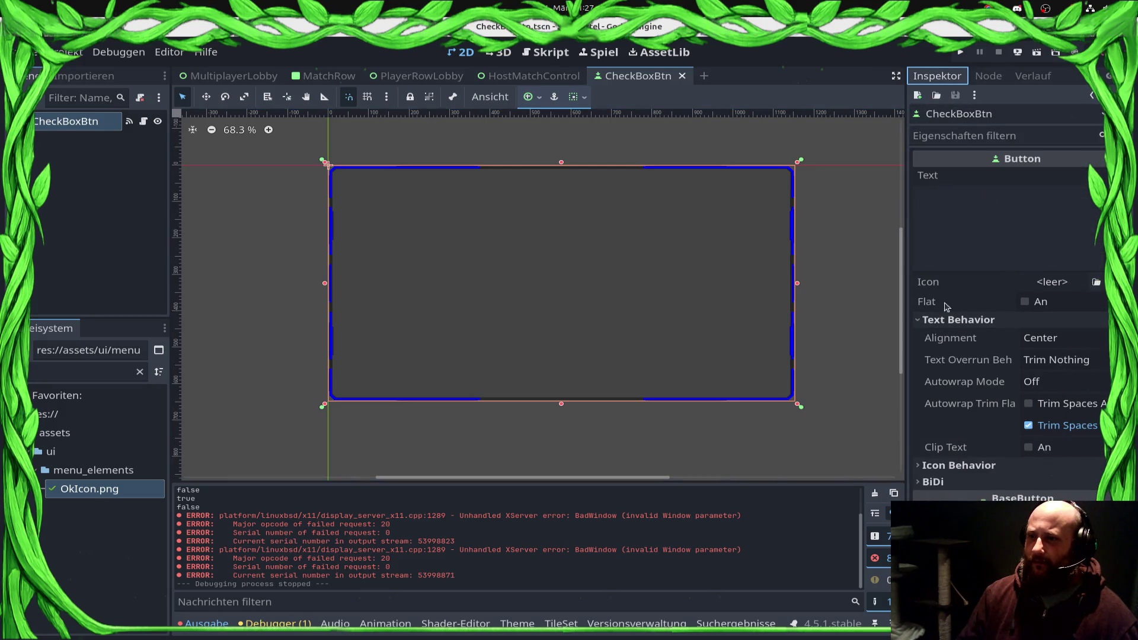
{"action": "left_click", "coordinate": [959, 466]}
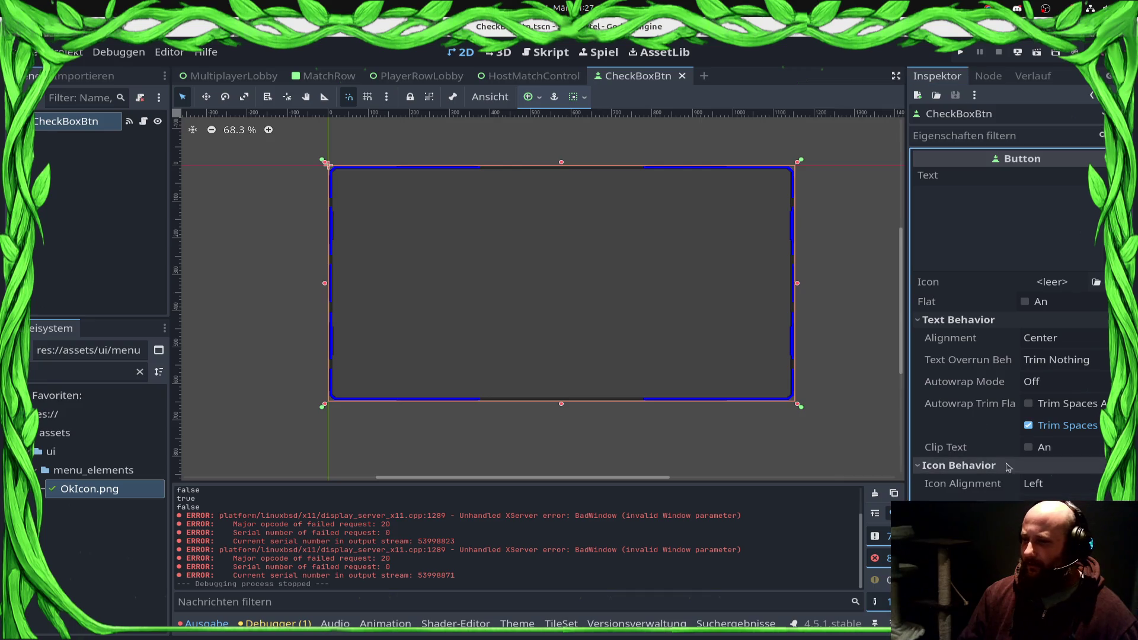
{"action": "left_click", "coordinate": [1043, 522]}
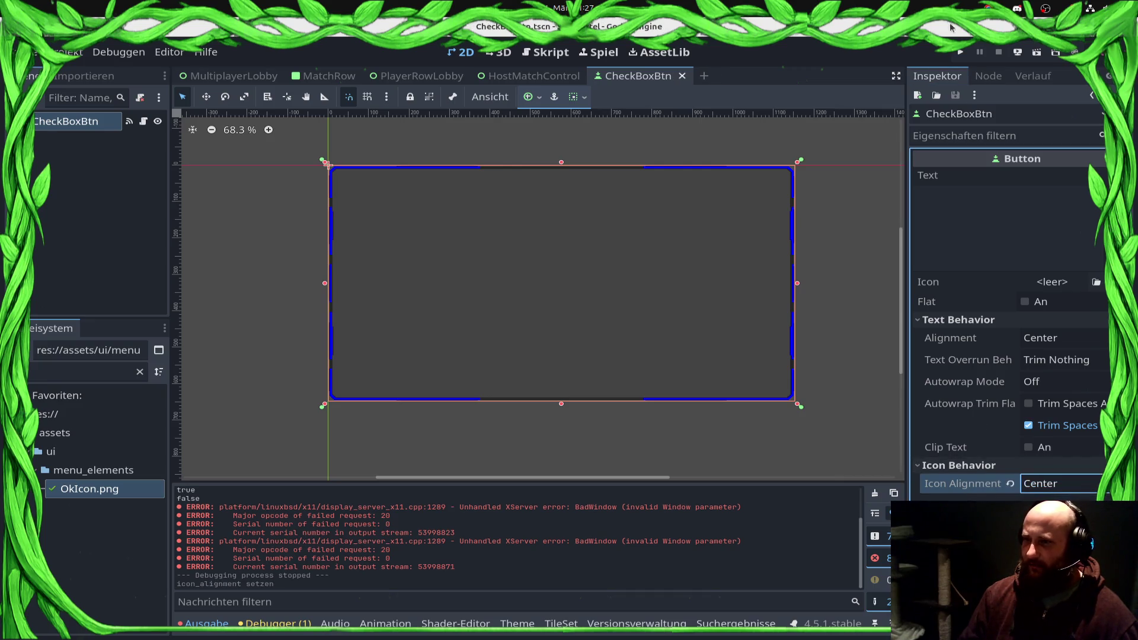
Step: Test the centered icon by toggling it in the running scene, then open MultiplayerLobby
{"action": "left_click", "coordinate": [1037, 52]}
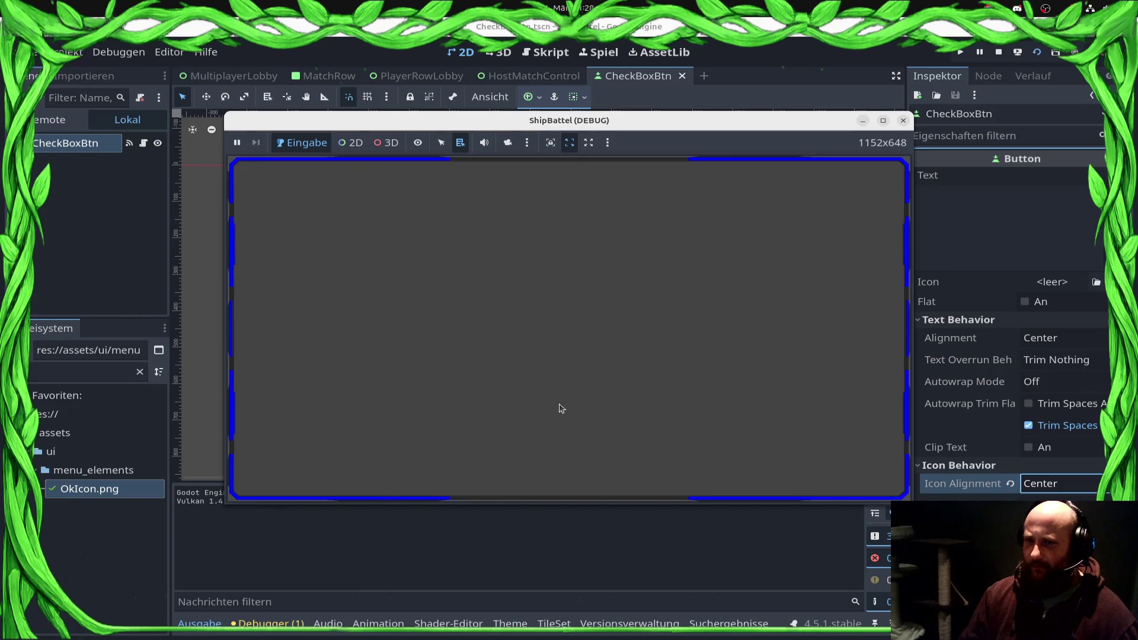
{"action": "left_click", "coordinate": [633, 358]}
{"action": "left_click", "coordinate": [633, 358]}
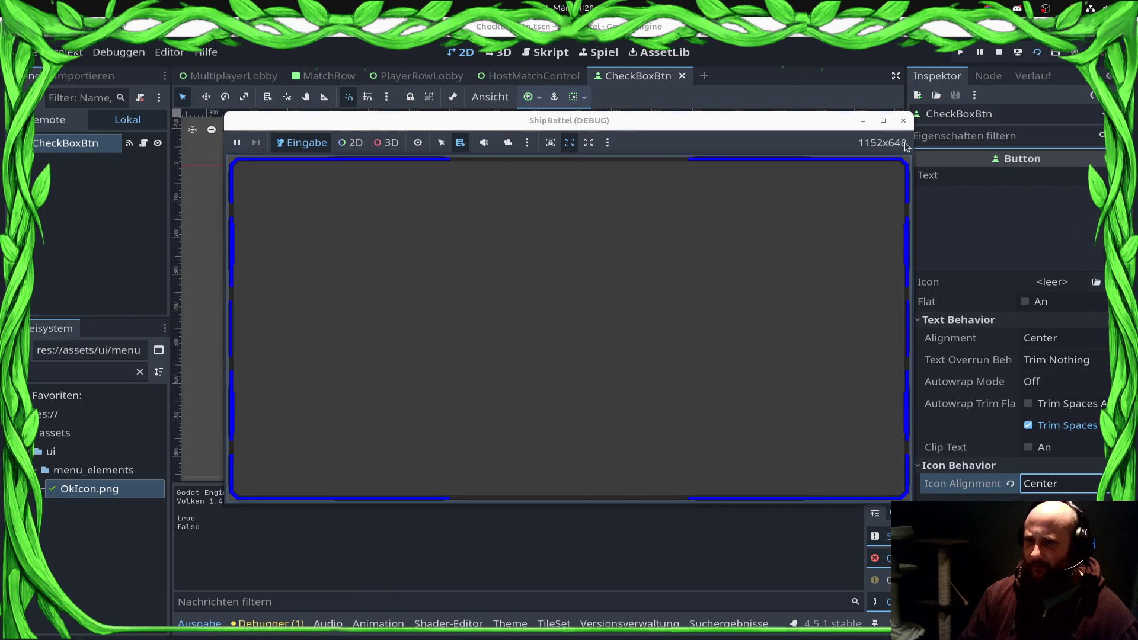
{"action": "left_click", "coordinate": [999, 52]}
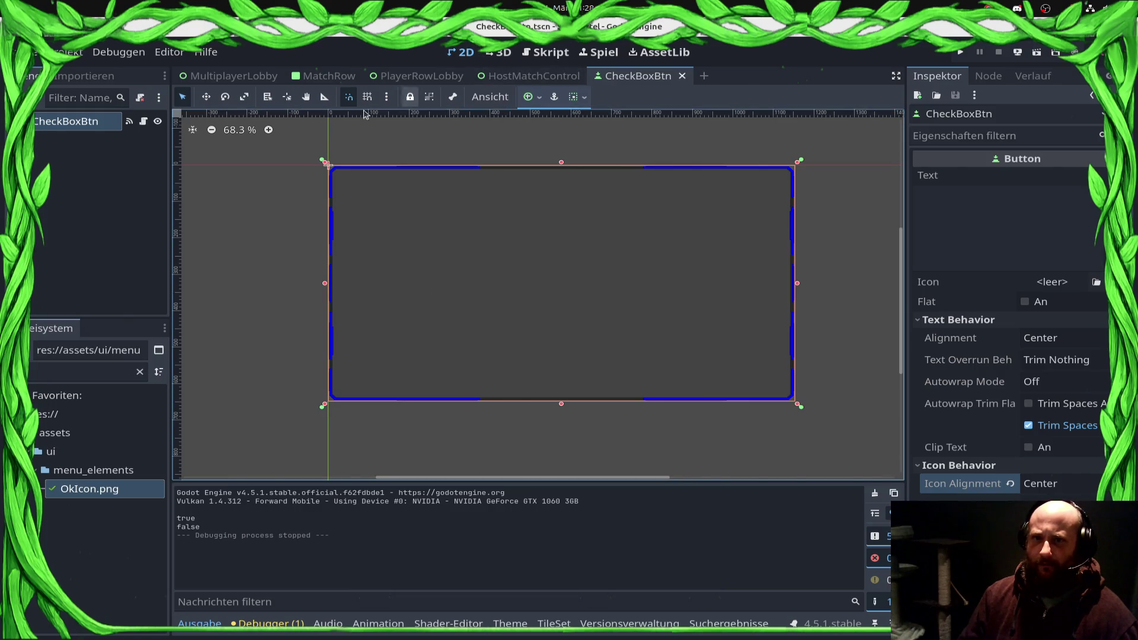
{"action": "left_click", "coordinate": [231, 76]}
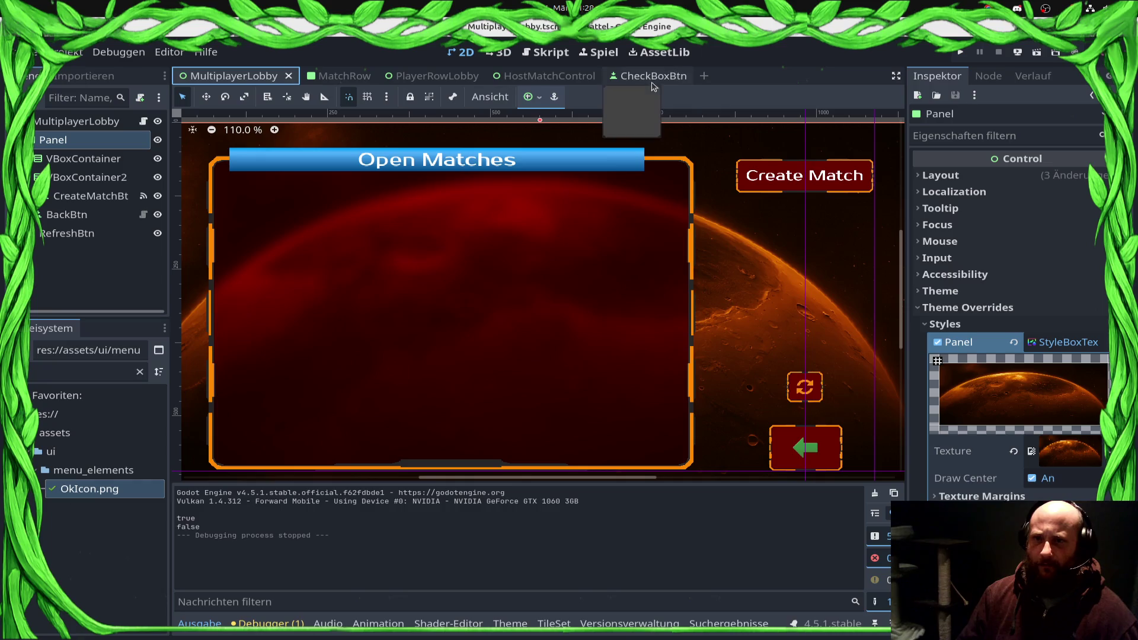
Step: Declare signal _icon_toggled(is_toggled: bool) below extends Button in CheckBoxBtn.gd
{"action": "left_click", "coordinate": [652, 76]}
{"action": "left_click", "coordinate": [645, 174]}
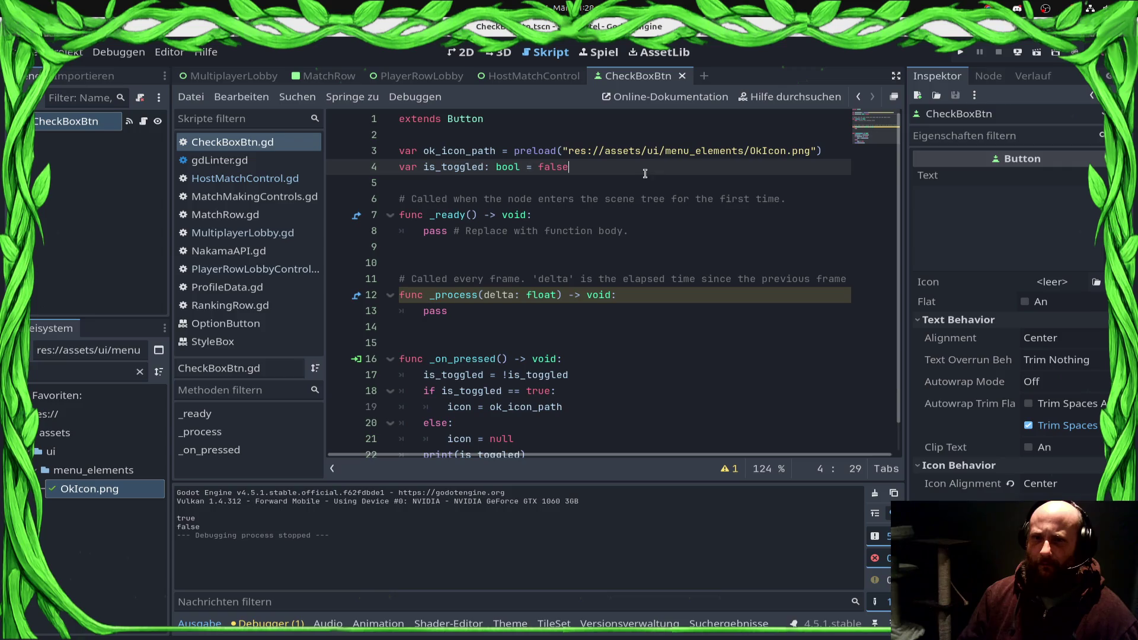
{"action": "key", "text": "Return"}
{"action": "type", "text": "vart"}
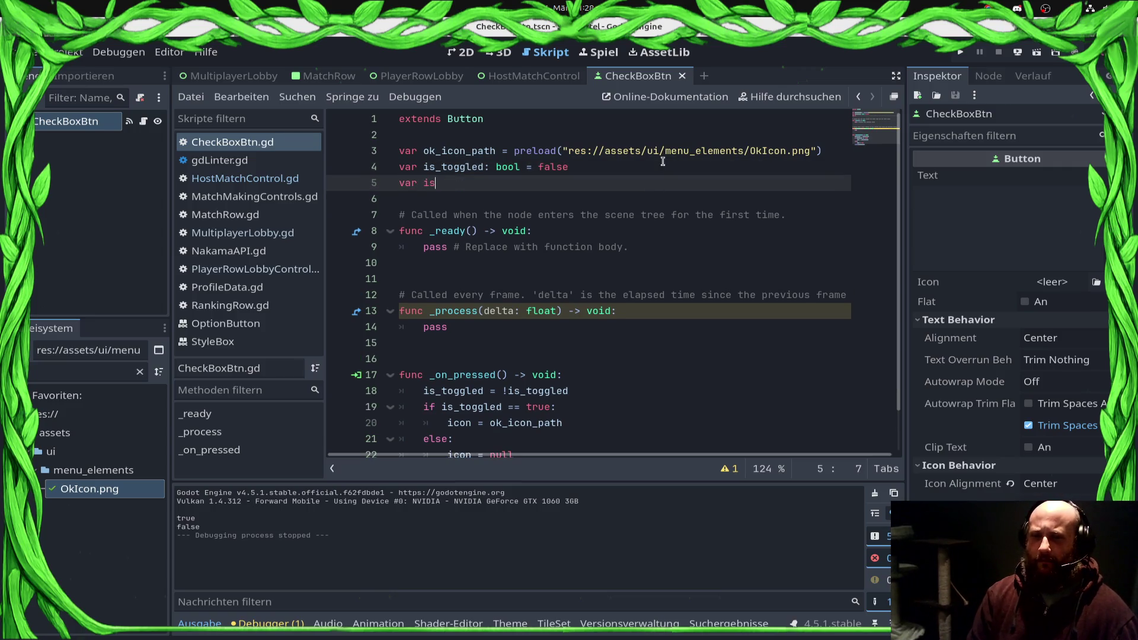
{"action": "key", "text": "BackSpace"}
{"action": "key", "text": "BackSpace"}
{"action": "key", "text": "BackSpace"}
{"action": "key", "text": "Up"}
{"action": "key", "text": "Up"}
{"action": "key", "text": "Up"}
{"action": "key", "text": "Return"}
{"action": "key", "text": "Return"}
{"action": "key", "text": "Up"}
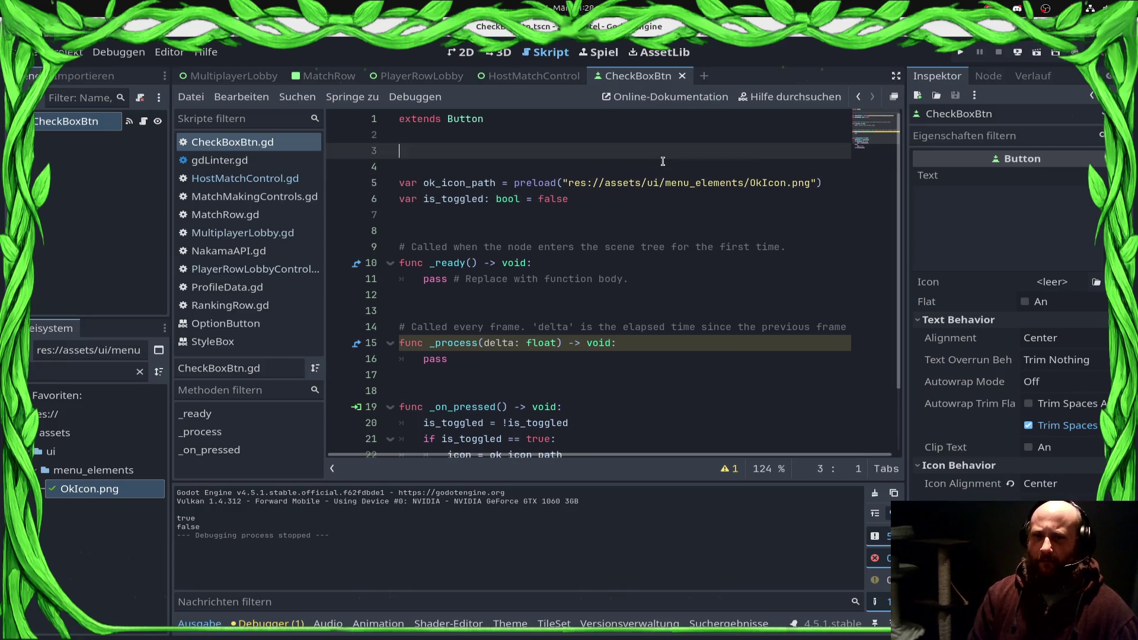
{"action": "key", "text": "BackSpace"}
{"action": "key", "text": "BackSpace"}
{"action": "key", "text": "BackSpace"}
{"action": "type", "text": "signal _"}
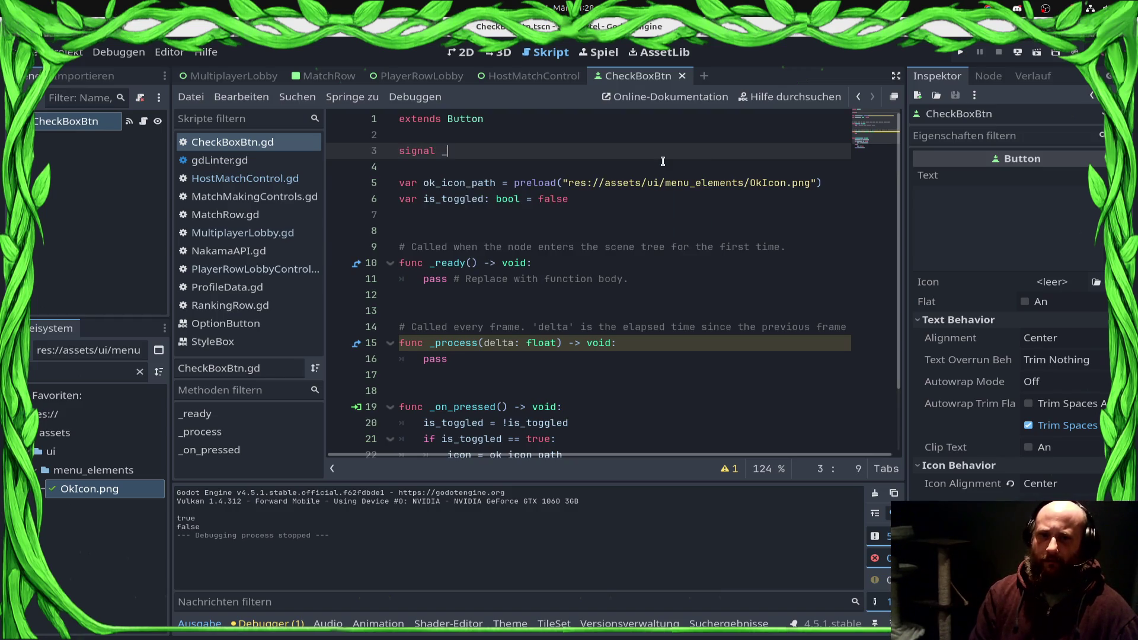
{"action": "type", "text": "icon_toggled"}
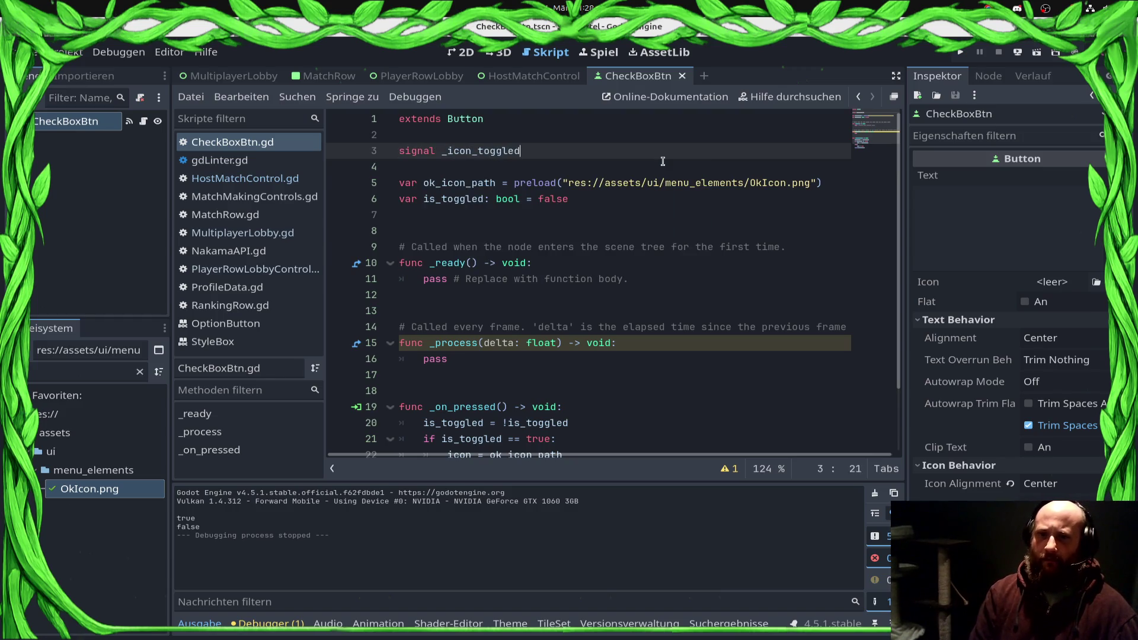
{"action": "type", "text": "(is_toggled:"}
{"action": "type", "text": " bool"}
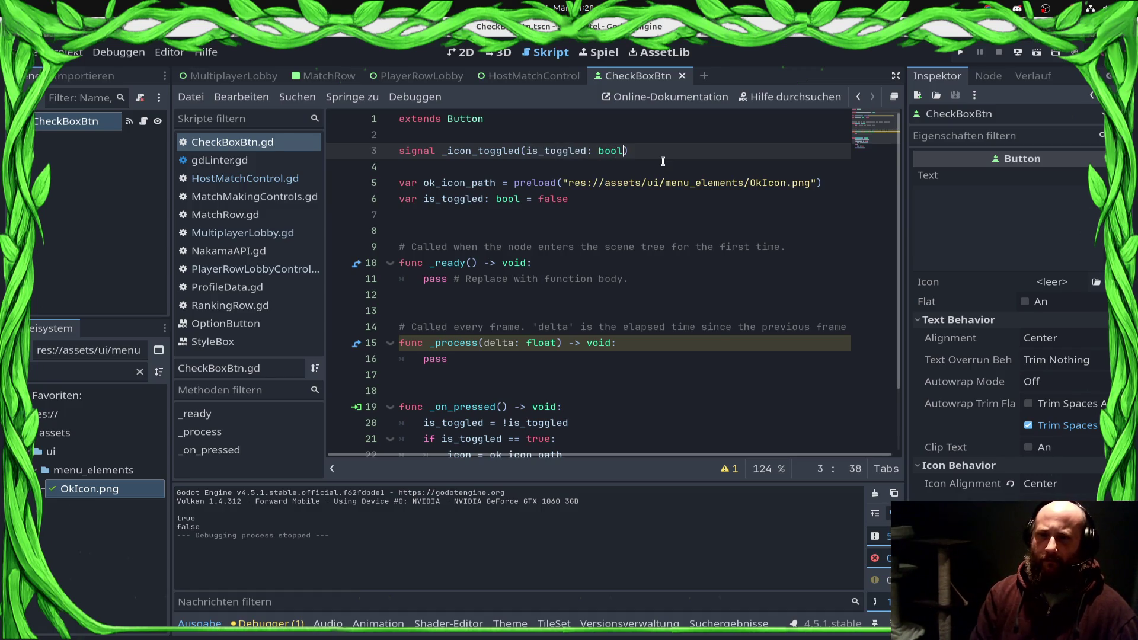
Step: Emit _icon_toggled(is_toggled) in _on_pressed, save, and open the MatchRow scene in 2D
{"action": "double_click", "coordinate": [442, 151]}
{"action": "key", "text": "ctrl+c"}
{"action": "scroll", "coordinate": [548, 361], "scroll_direction": "down", "scroll_amount": 2}
{"action": "left_click", "coordinate": [591, 344]}
{"action": "key", "text": "Return"}
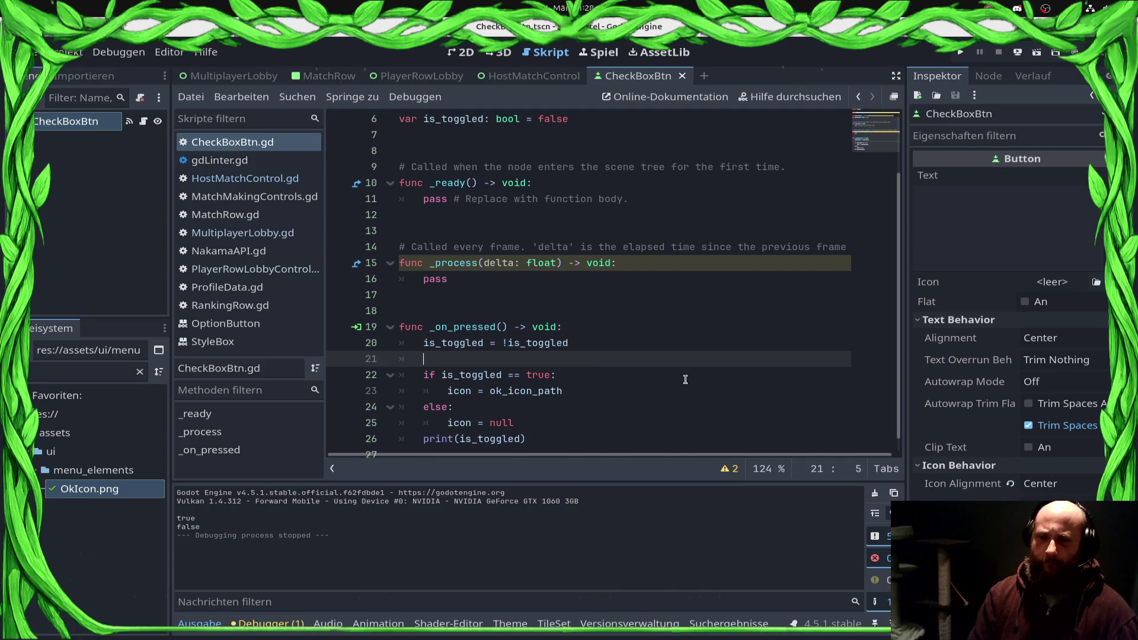
{"action": "key", "text": "ctrl+v"}
{"action": "type", "text": "em"}
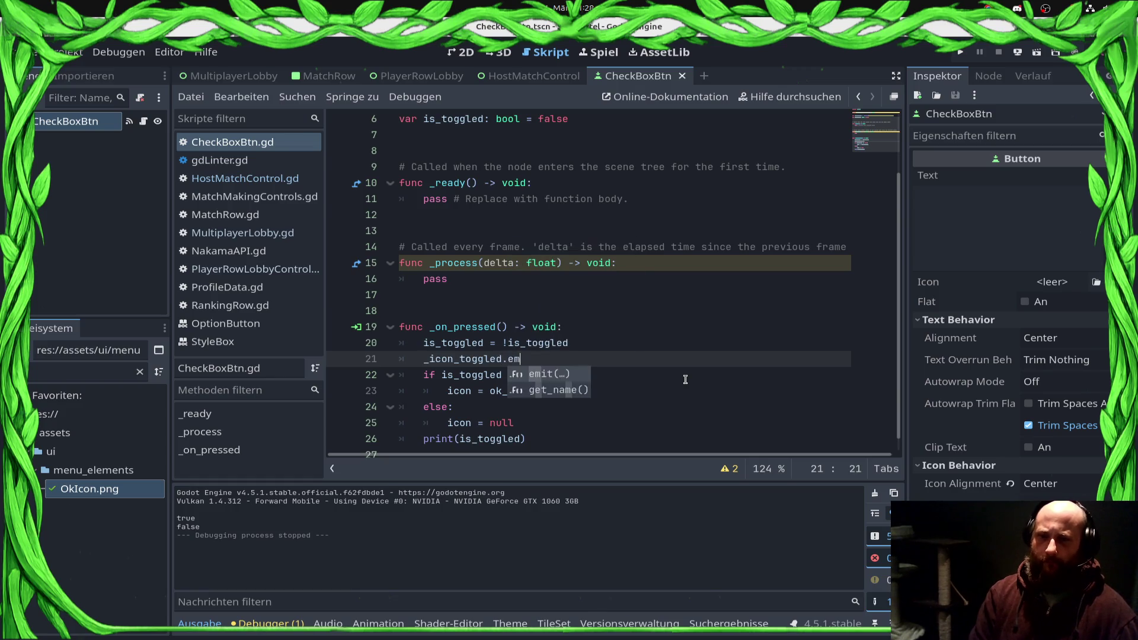
{"action": "type", "text": "it(is_toggled"}
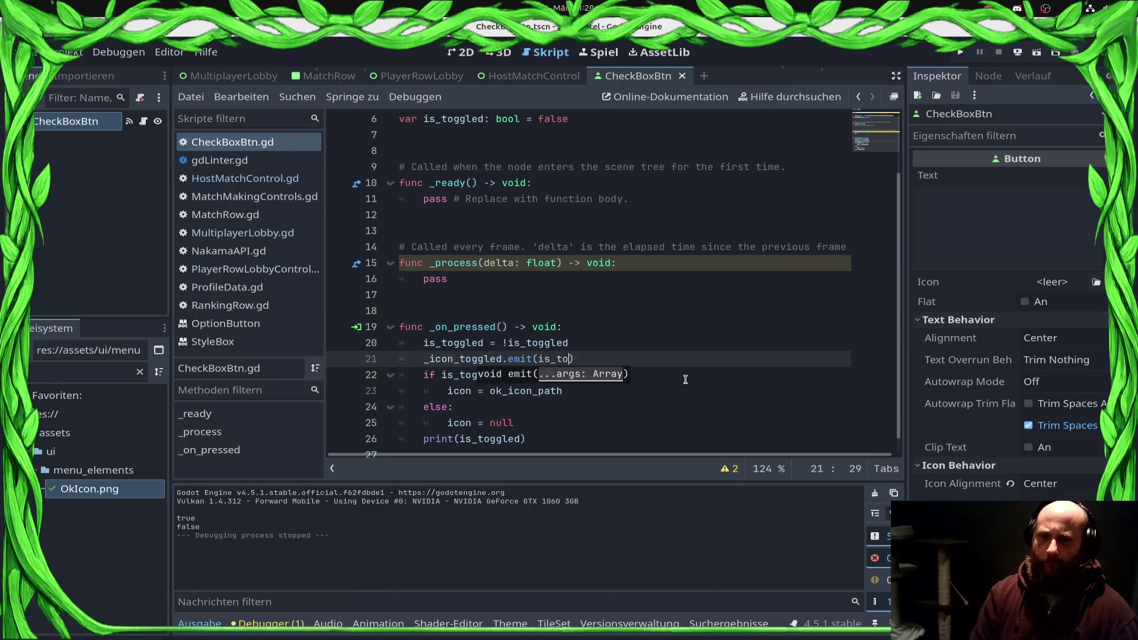
{"action": "key", "text": "ctrl+s"}
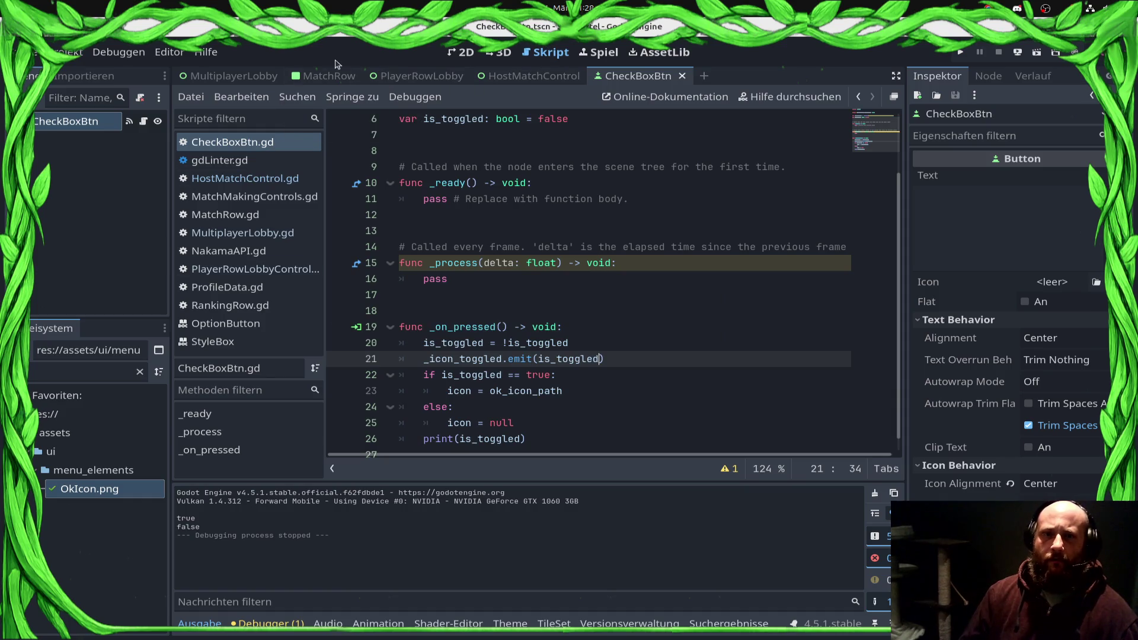
{"action": "left_click", "coordinate": [329, 76]}
{"action": "left_click", "coordinate": [461, 53]}
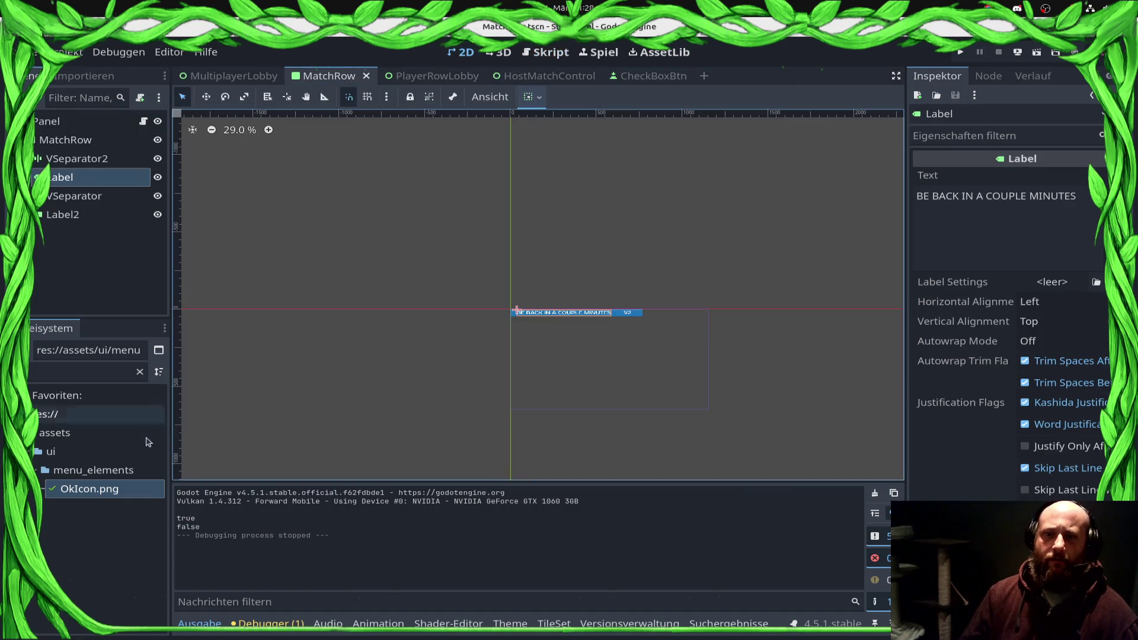
Step: Place a CheckBoxBtn instance beside Player 1's Ready label with a default material, and save
{"action": "left_click", "coordinate": [234, 76]}
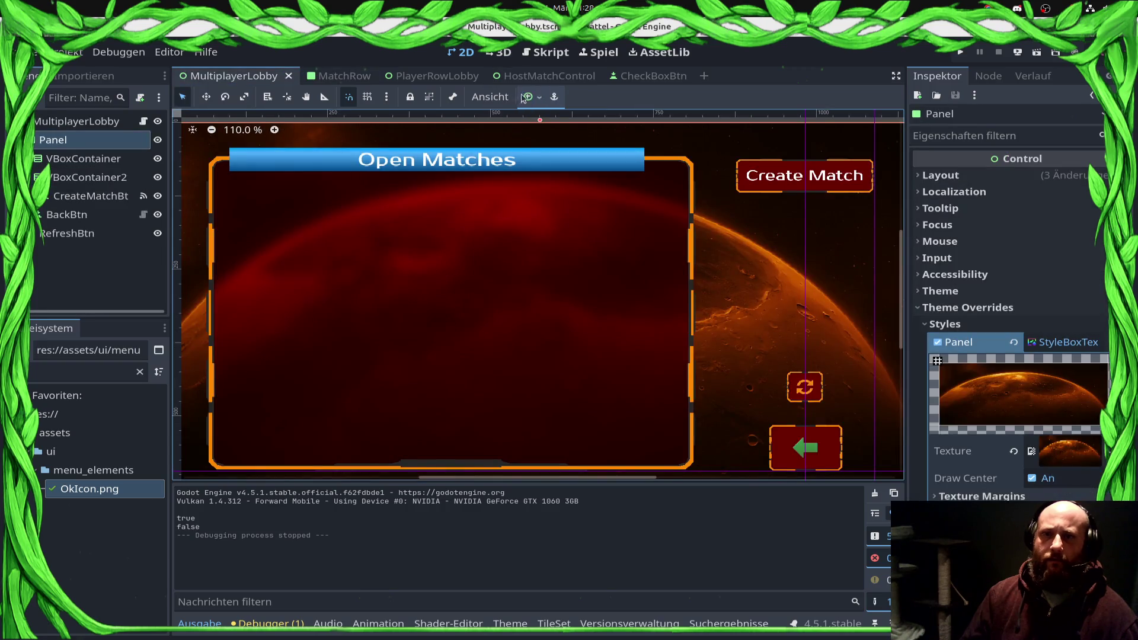
{"action": "left_click", "coordinate": [540, 82]}
{"action": "left_click", "coordinate": [107, 471]}
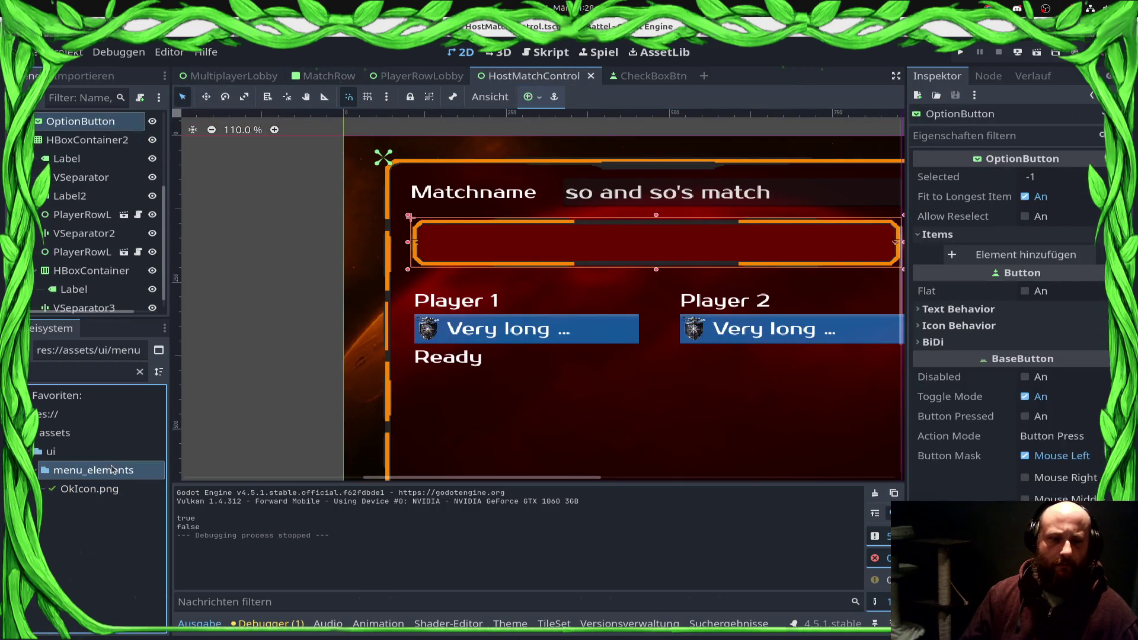
{"action": "left_click", "coordinate": [70, 373]}
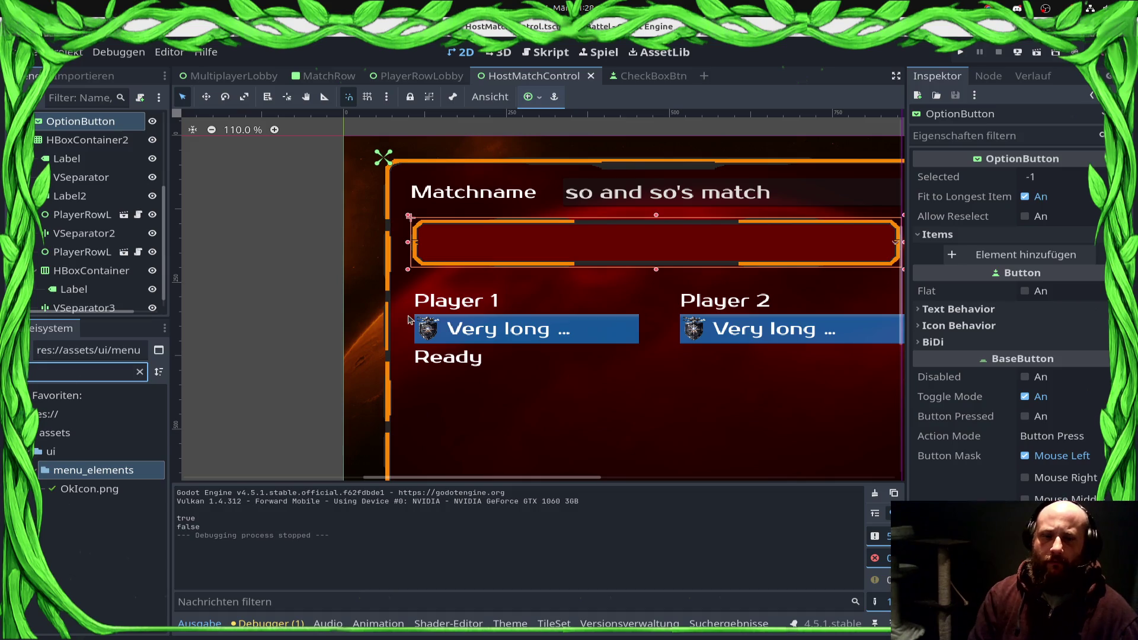
{"action": "type", "text": "check"}
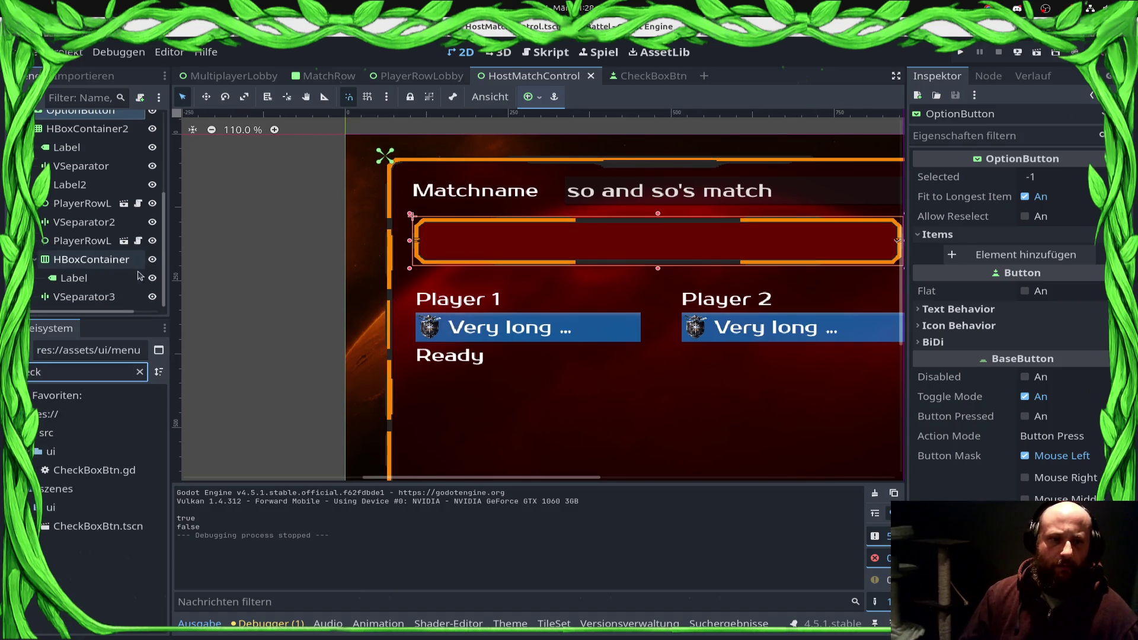
{"action": "mouse_move", "coordinate": [95, 526]}
{"action": "left_mouse_down"}
{"action": "mouse_move", "coordinate": [108, 250]}
{"action": "mouse_move", "coordinate": [106, 259]}
{"action": "left_mouse_up"}
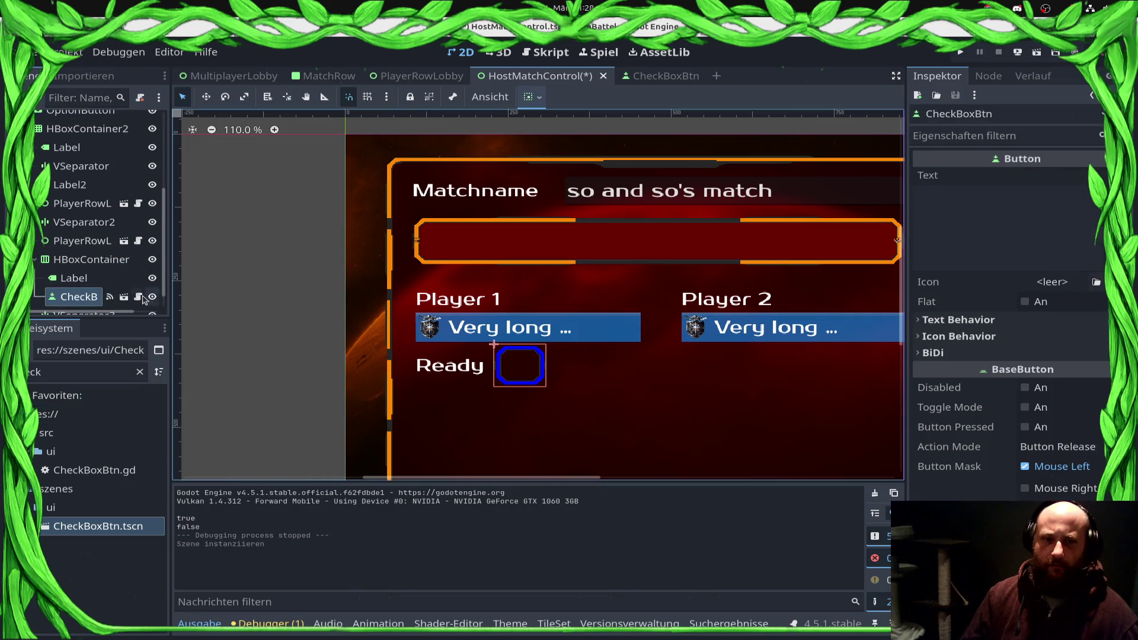
{"action": "scroll", "coordinate": [1008, 326], "scroll_direction": "down", "scroll_amount": 5}
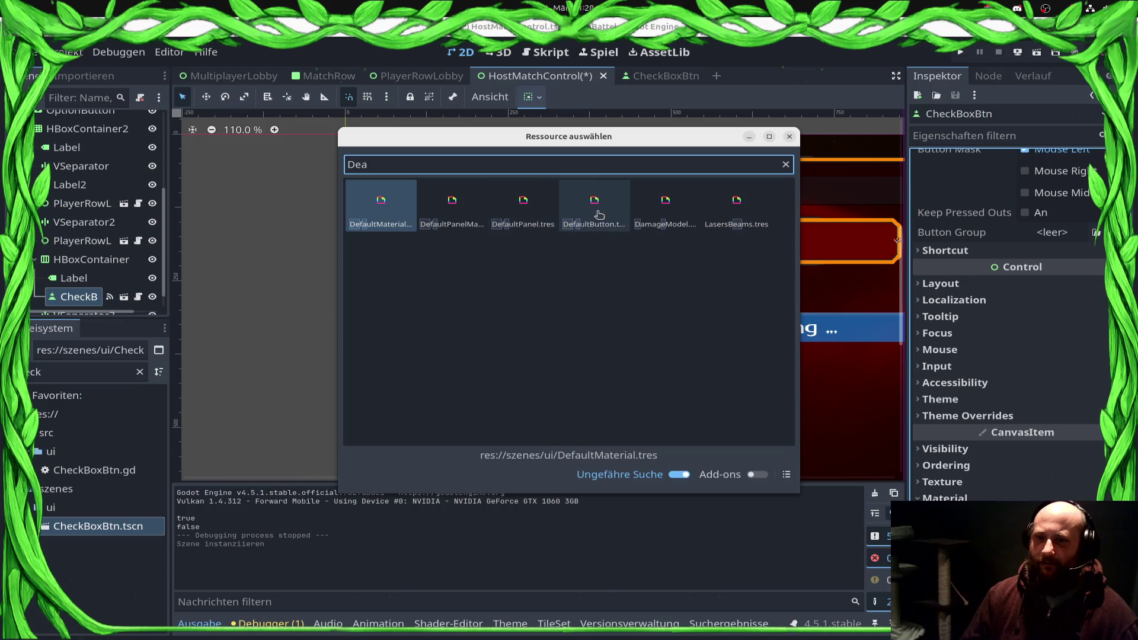
{"action": "double_click", "coordinate": [590, 205]}
{"action": "key", "text": "ctrl+s"}
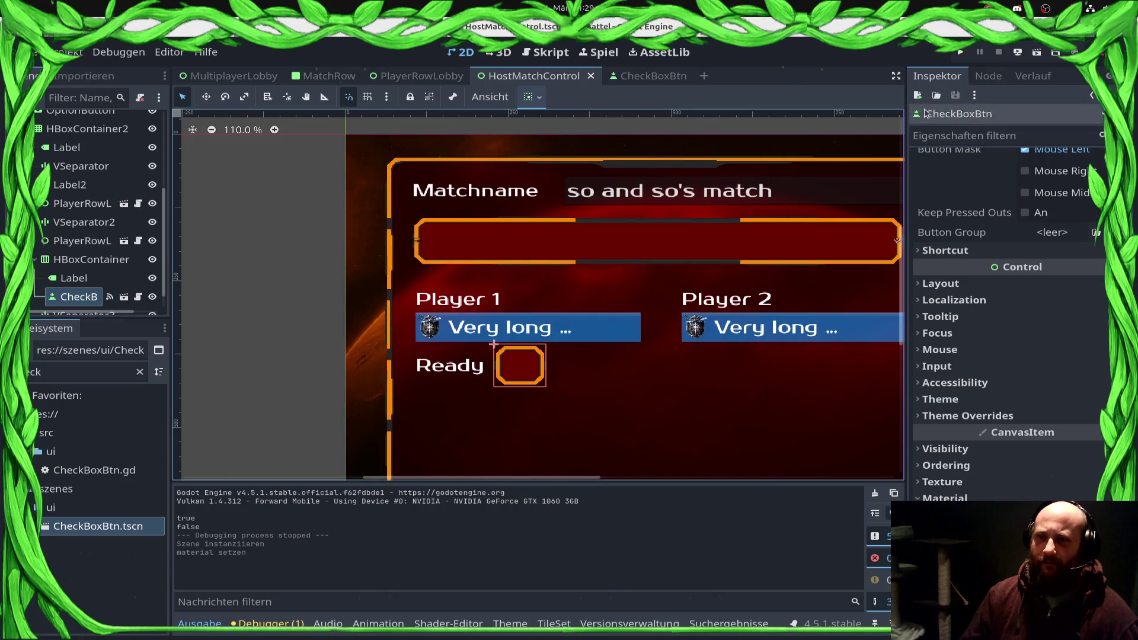
Step: Duplicate the Ready HBoxContainer for Player 2 and move it below VSeparator3
{"action": "left_click", "coordinate": [83, 261]}
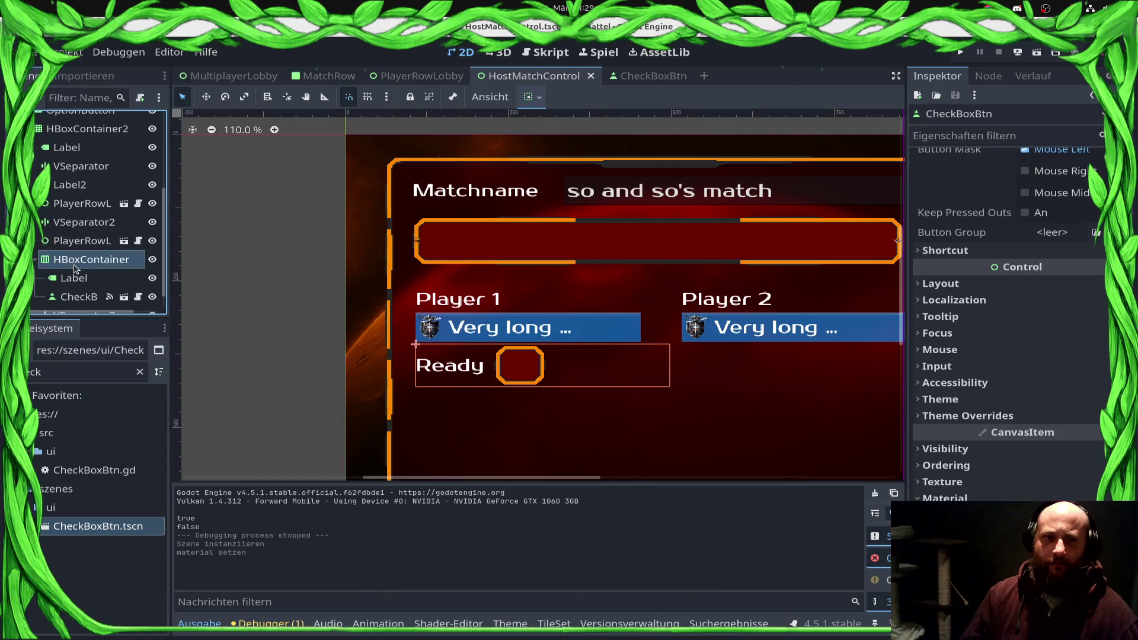
{"action": "scroll", "coordinate": [89, 267], "scroll_direction": "down", "scroll_amount": 1}
{"action": "key", "text": "ctrl+d"}
{"action": "scroll", "coordinate": [90, 274], "scroll_direction": "down", "scroll_amount": 2}
{"action": "right_click", "coordinate": [71, 241]}
{"action": "key", "text": "Escape"}
{"action": "right_click", "coordinate": [68, 241]}
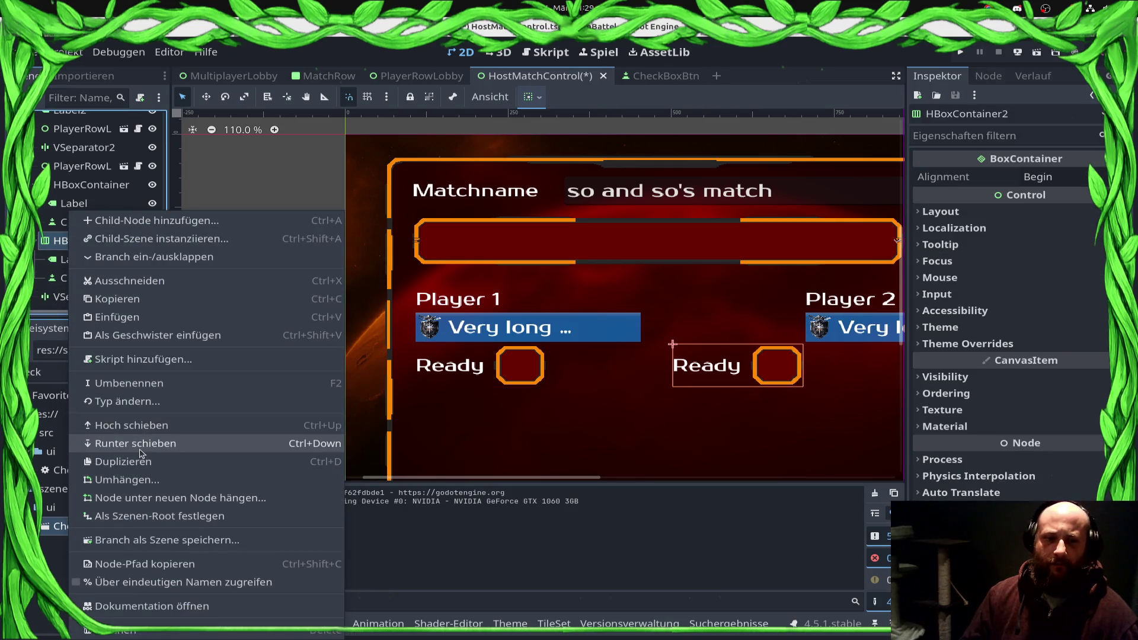
{"action": "left_click", "coordinate": [142, 446]}
Step: Run HostMatchControl, toggle the Player 1 Ready checkbox several times, then stop
{"action": "left_click", "coordinate": [1037, 52]}
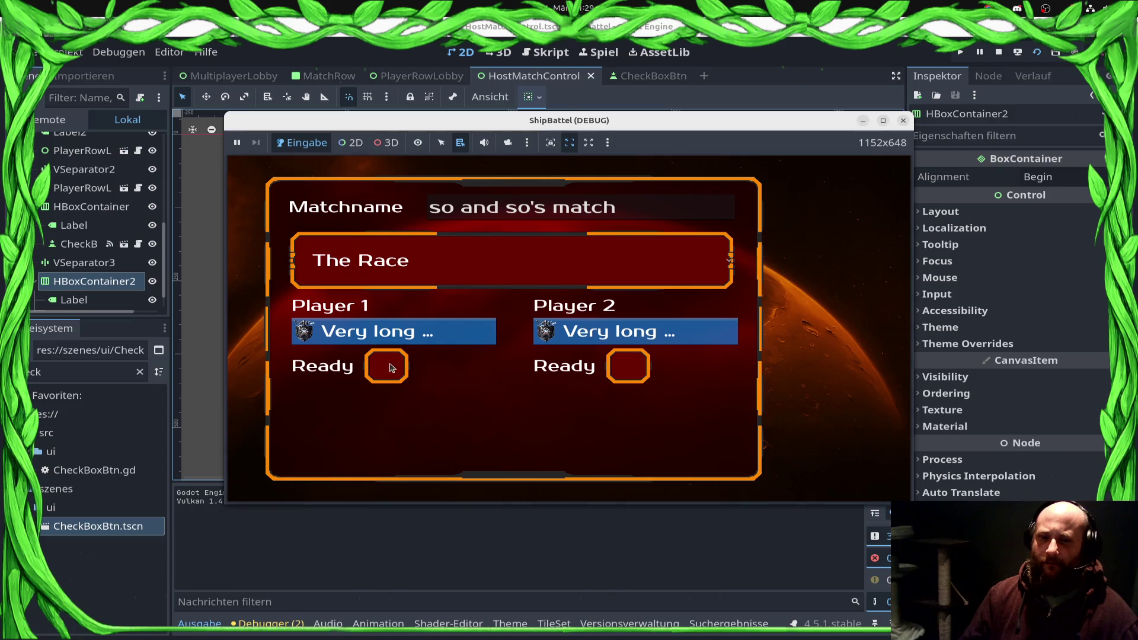
{"action": "left_click", "coordinate": [389, 367]}
{"action": "left_click", "coordinate": [440, 405]}
{"action": "left_click", "coordinate": [410, 371]}
{"action": "left_click", "coordinate": [416, 377]}
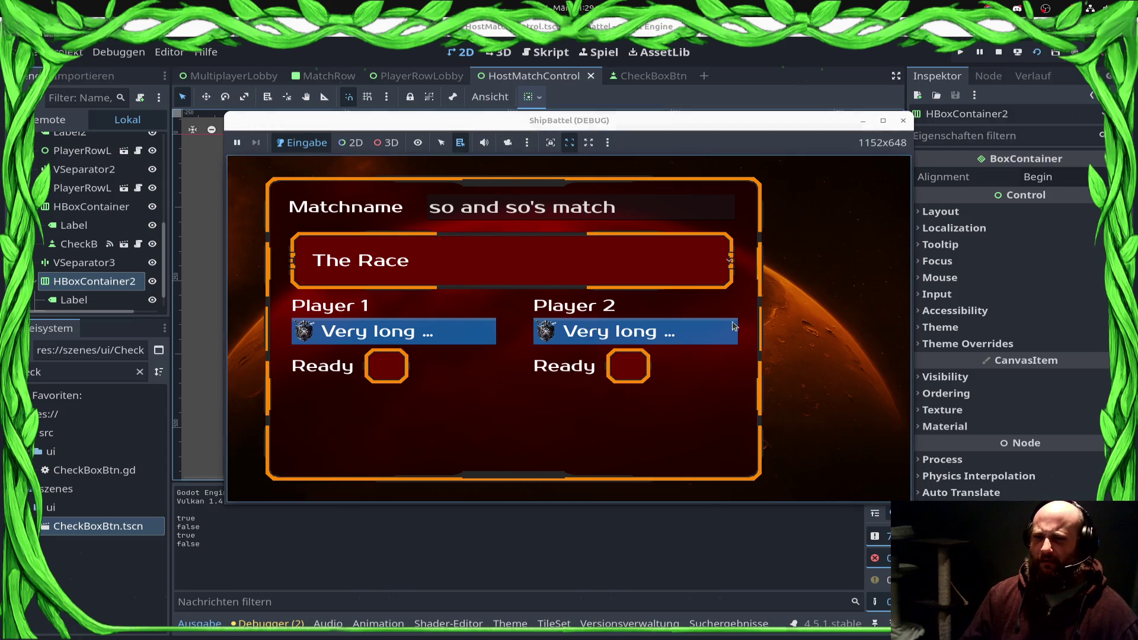
{"action": "left_click", "coordinate": [903, 120]}
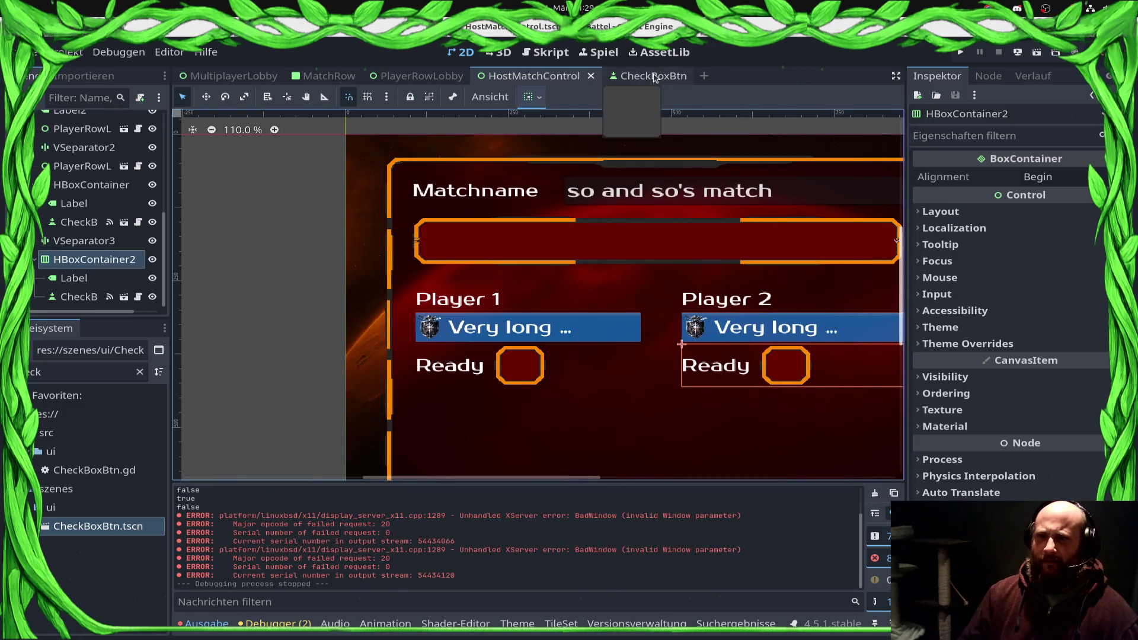
Step: Enable Expand Icon on CheckBoxBtn, then rerun HostMatchControl and toggle Player 1's Ready box repeatedly
{"action": "left_click", "coordinate": [638, 75]}
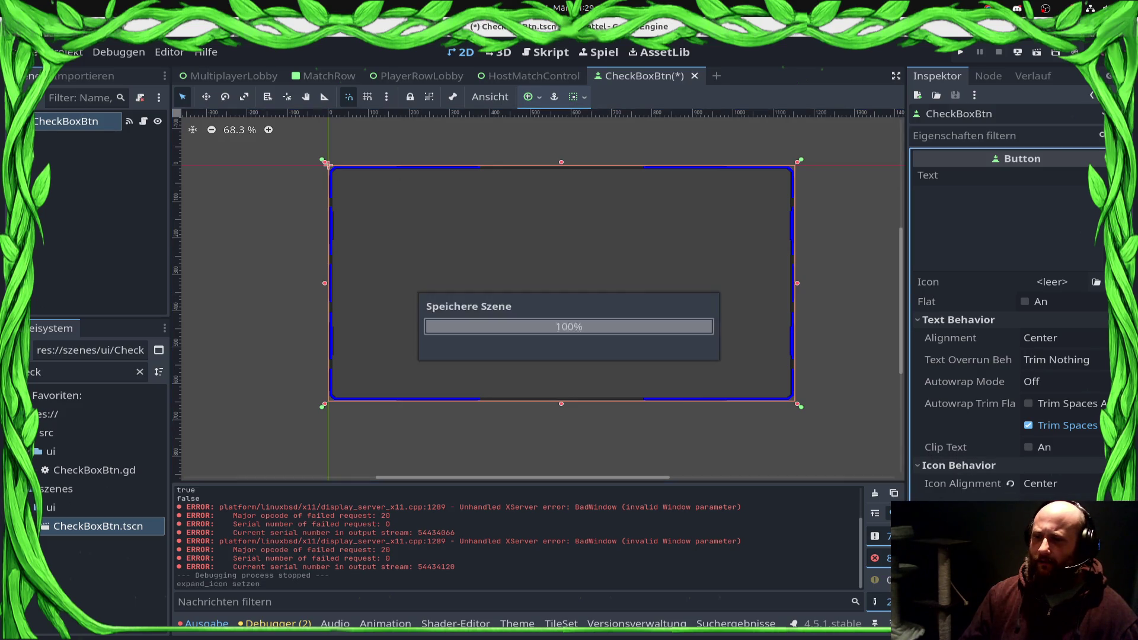
{"action": "left_click", "coordinate": [531, 76]}
{"action": "key", "text": "F6"}
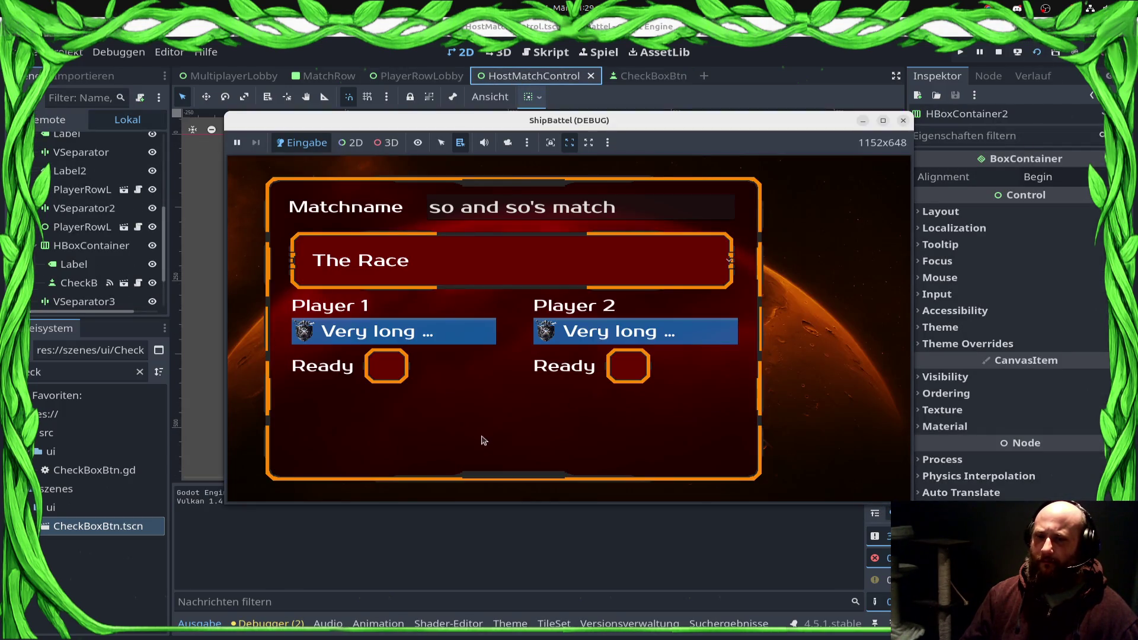
{"action": "left_click", "coordinate": [397, 376]}
{"action": "left_click", "coordinate": [393, 373]}
{"action": "left_click", "coordinate": [392, 372]}
{"action": "left_click", "coordinate": [392, 372]}
{"action": "left_click", "coordinate": [391, 372]}
{"action": "left_click", "coordinate": [392, 372]}
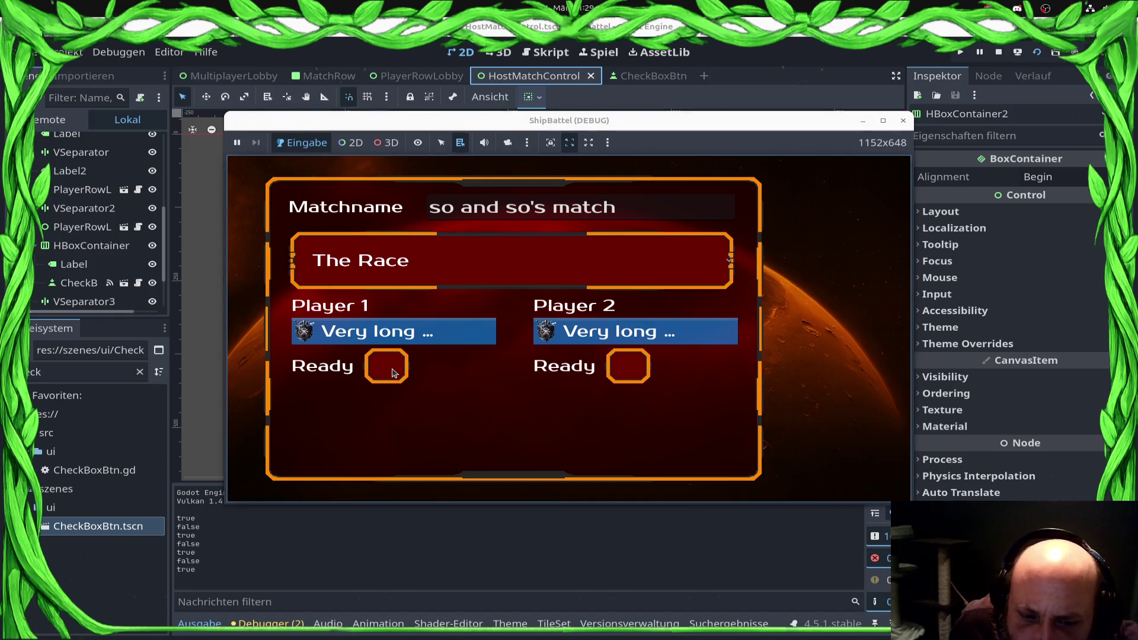
{"action": "left_click", "coordinate": [392, 372]}
{"action": "left_click", "coordinate": [392, 372]}
{"action": "left_click", "coordinate": [392, 373]}
{"action": "left_click", "coordinate": [392, 372]}
{"action": "left_click", "coordinate": [392, 372]}
{"action": "left_click", "coordinate": [392, 373]}
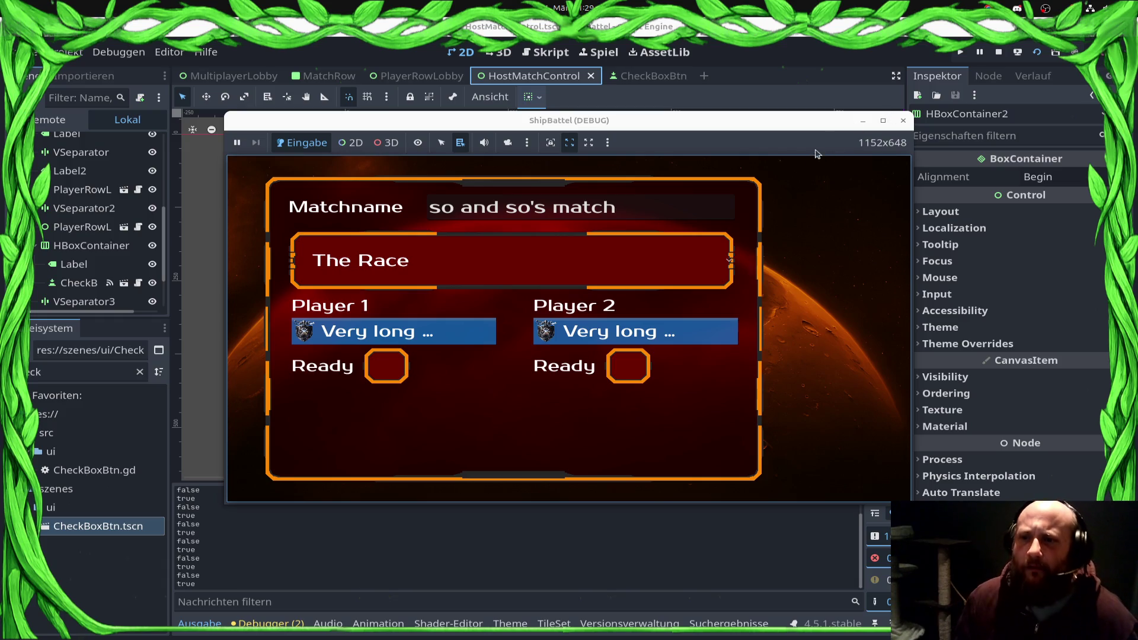
{"action": "left_click", "coordinate": [903, 121]}
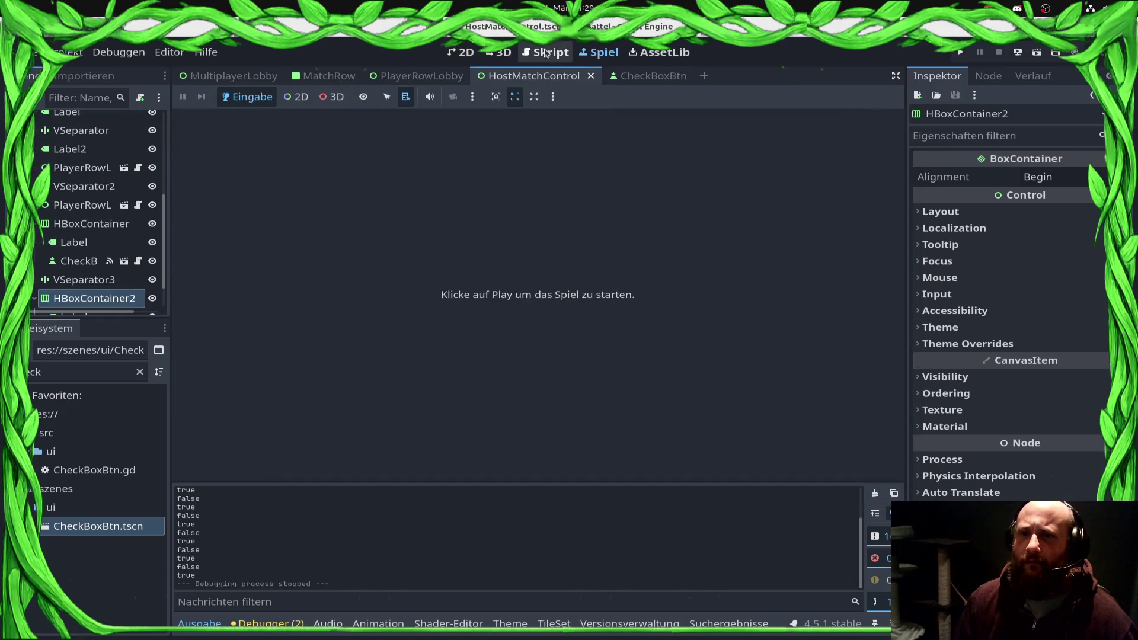
Step: Clear the file filter and set OkIcon.png as CheckBoxBtn's icon, then save
{"action": "left_click", "coordinate": [546, 52]}
{"action": "left_click", "coordinate": [462, 53]}
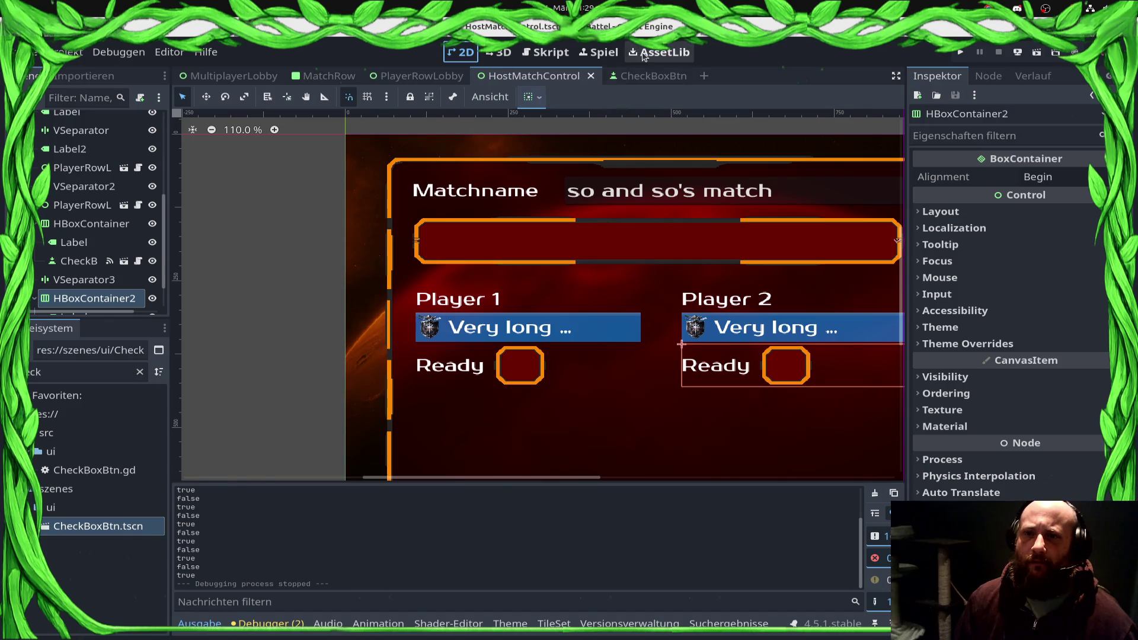
{"action": "left_click", "coordinate": [602, 55]}
{"action": "left_click", "coordinate": [640, 75]}
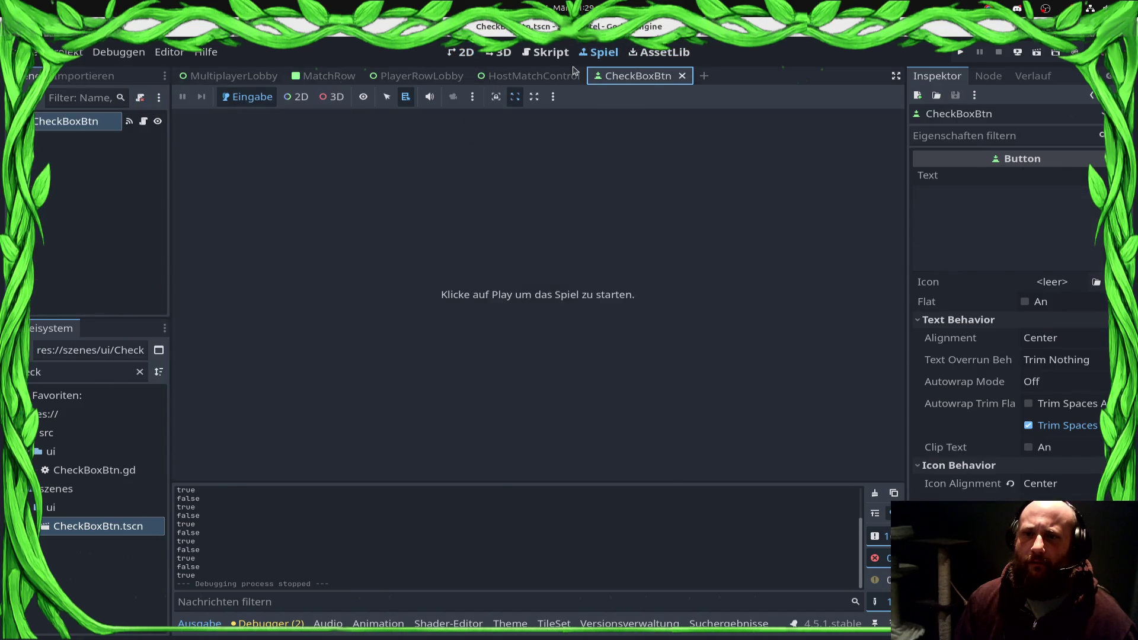
{"action": "left_click", "coordinate": [462, 52]}
{"action": "left_click", "coordinate": [65, 370]}
{"action": "key", "text": "BackSpace"}
{"action": "key", "text": "BackSpace"}
{"action": "key", "text": "BackSpace"}
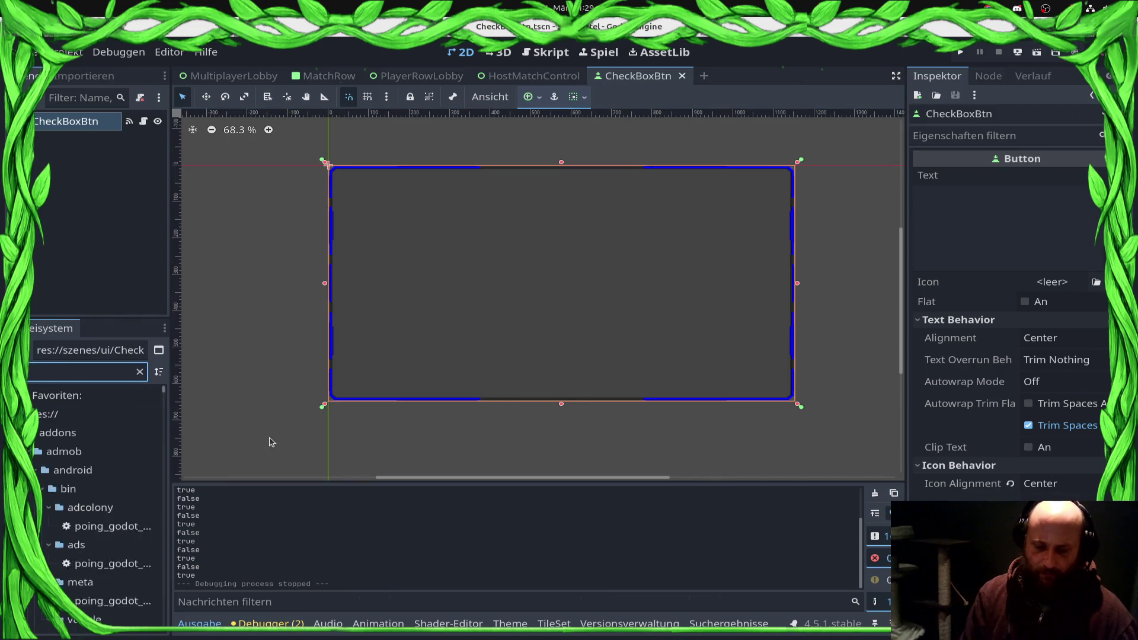
{"action": "mouse_move", "coordinate": [141, 519]}
{"action": "left_mouse_down"}
{"action": "mouse_move", "coordinate": [465, 464]}
{"action": "mouse_move", "coordinate": [1093, 284]}
{"action": "left_mouse_up"}
{"action": "key", "text": "ctrl+s"}
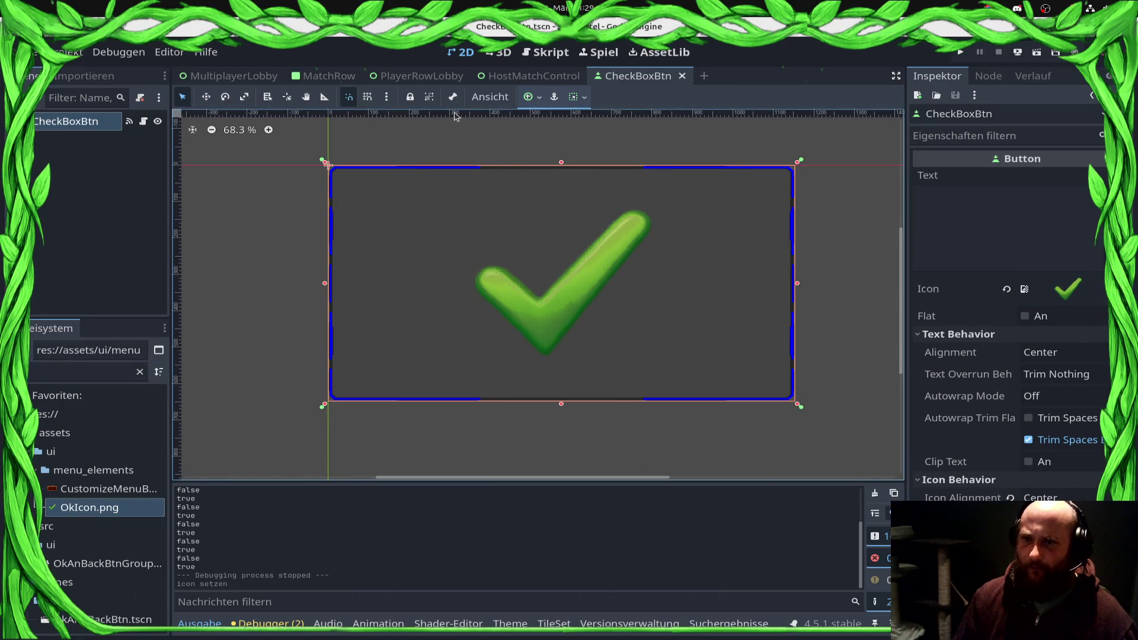
Step: Set the button's Layout > Transform scale to 0.4 and save the scene
{"action": "scroll", "coordinate": [982, 417], "scroll_direction": "down", "scroll_amount": 10}
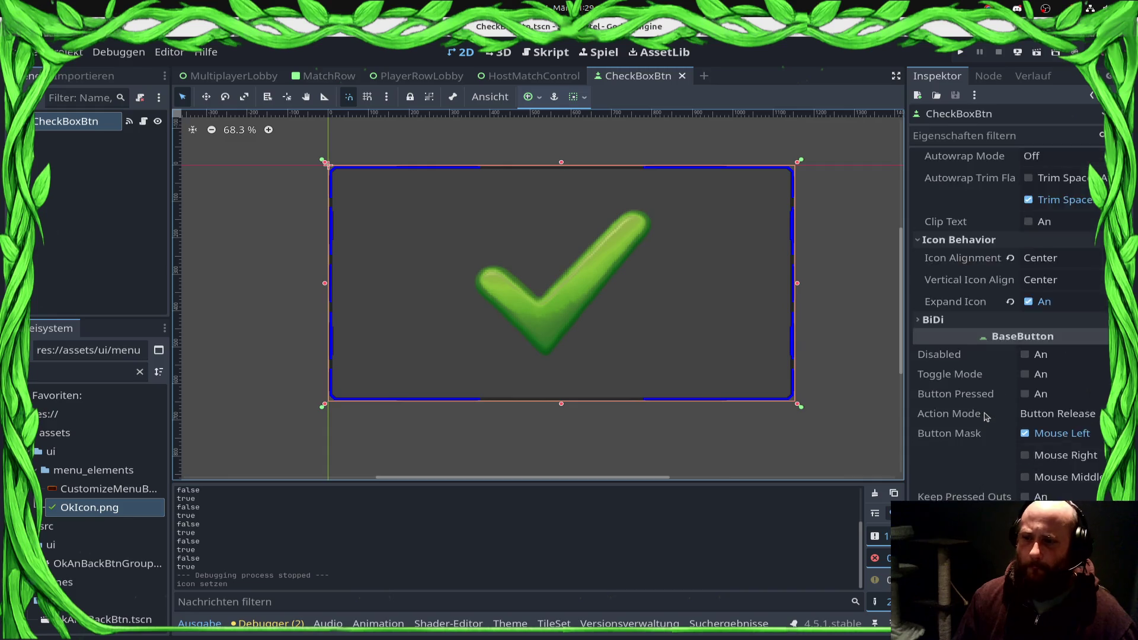
{"action": "scroll", "coordinate": [952, 484], "scroll_direction": "up", "scroll_amount": 10}
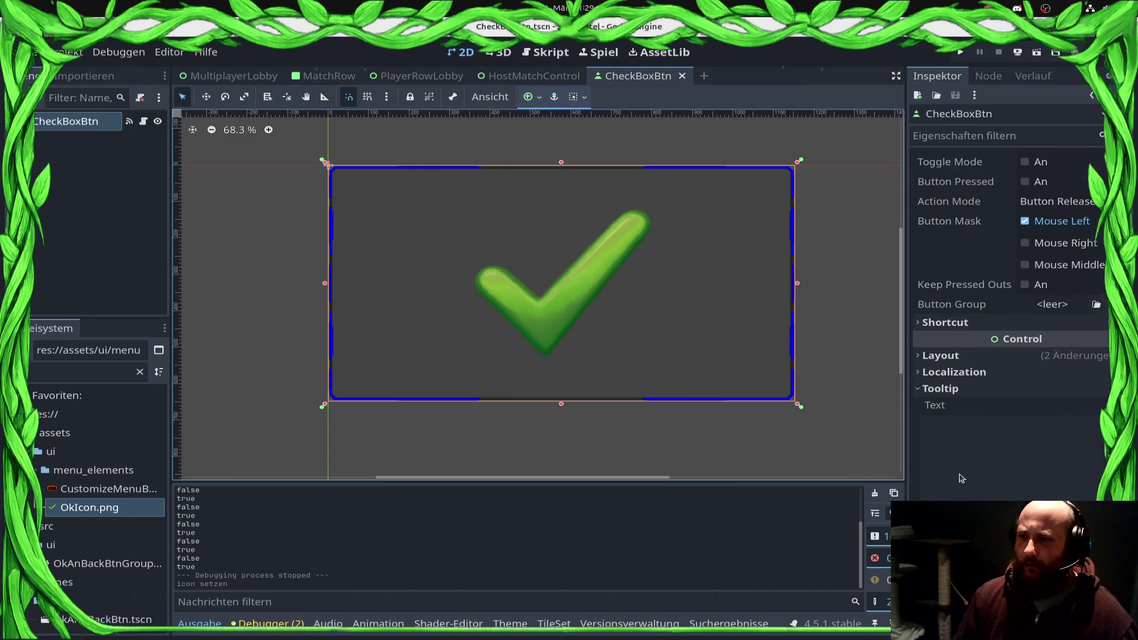
{"action": "left_click", "coordinate": [970, 356]}
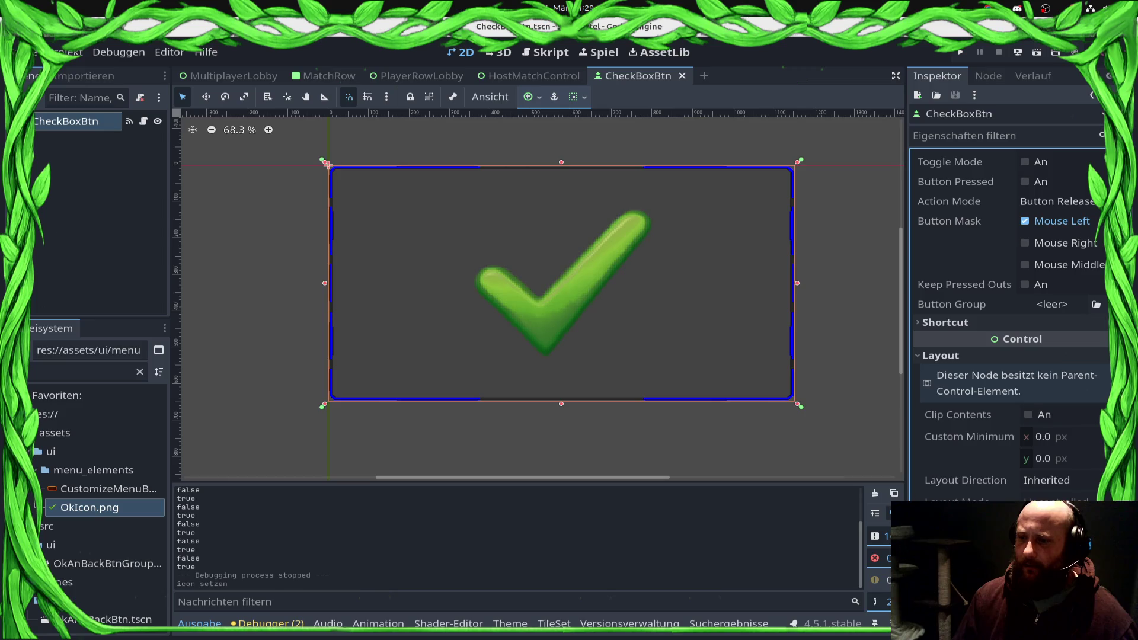
{"action": "scroll", "coordinate": [1008, 323], "scroll_direction": "down", "scroll_amount": 5}
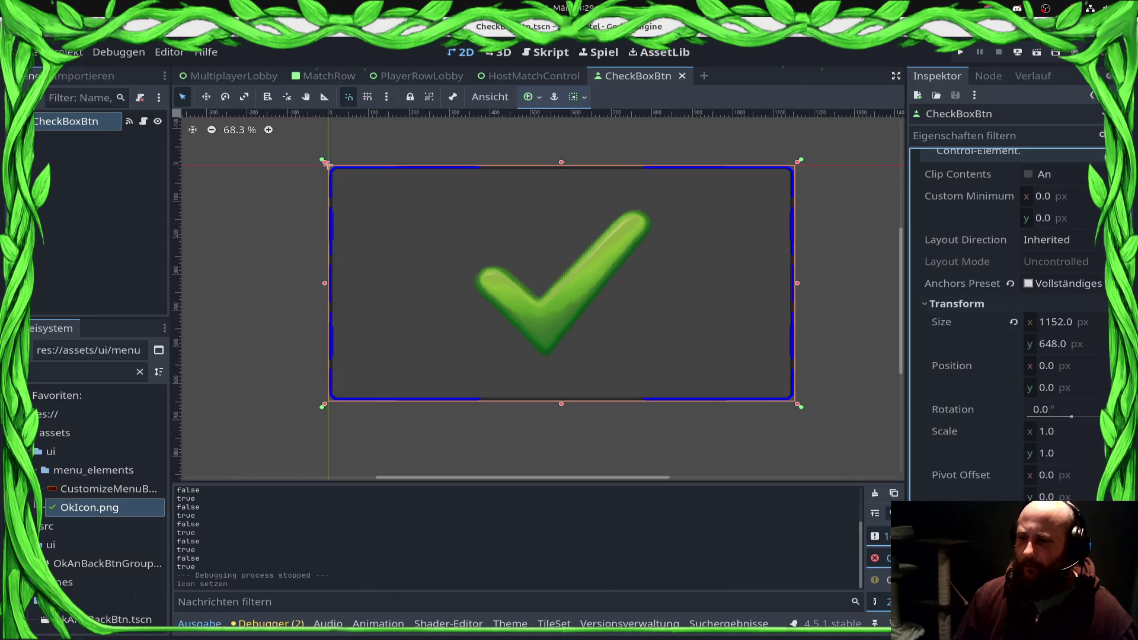
{"action": "left_click", "coordinate": [1076, 431]}
{"action": "type", "text": "4"}
{"action": "key", "text": "Tab"}
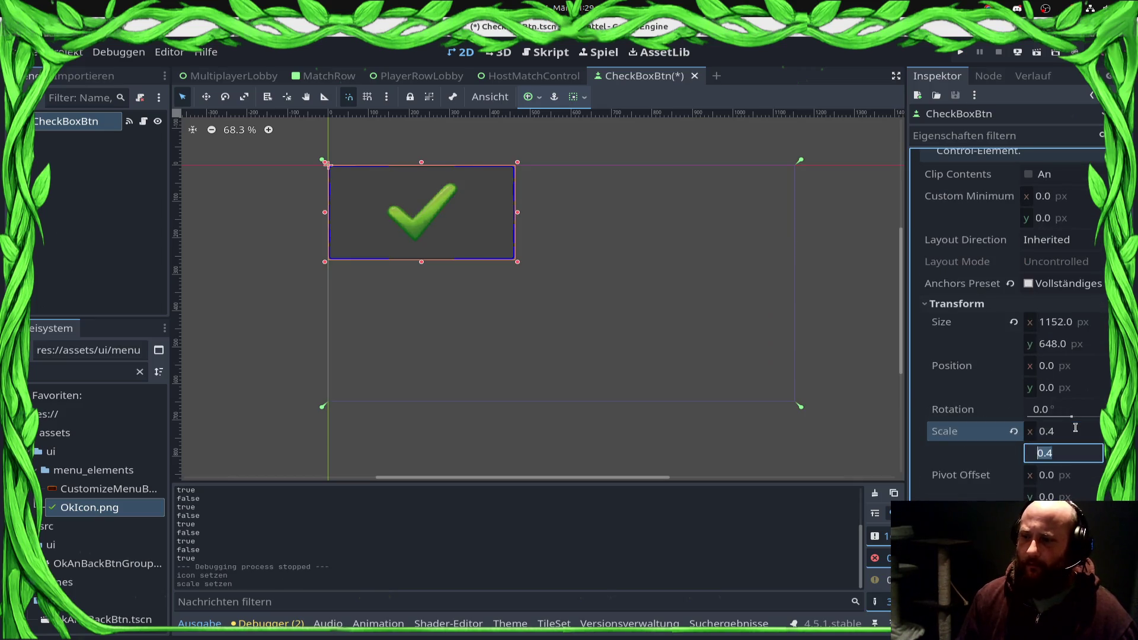
{"action": "key", "text": "ctrl+s"}
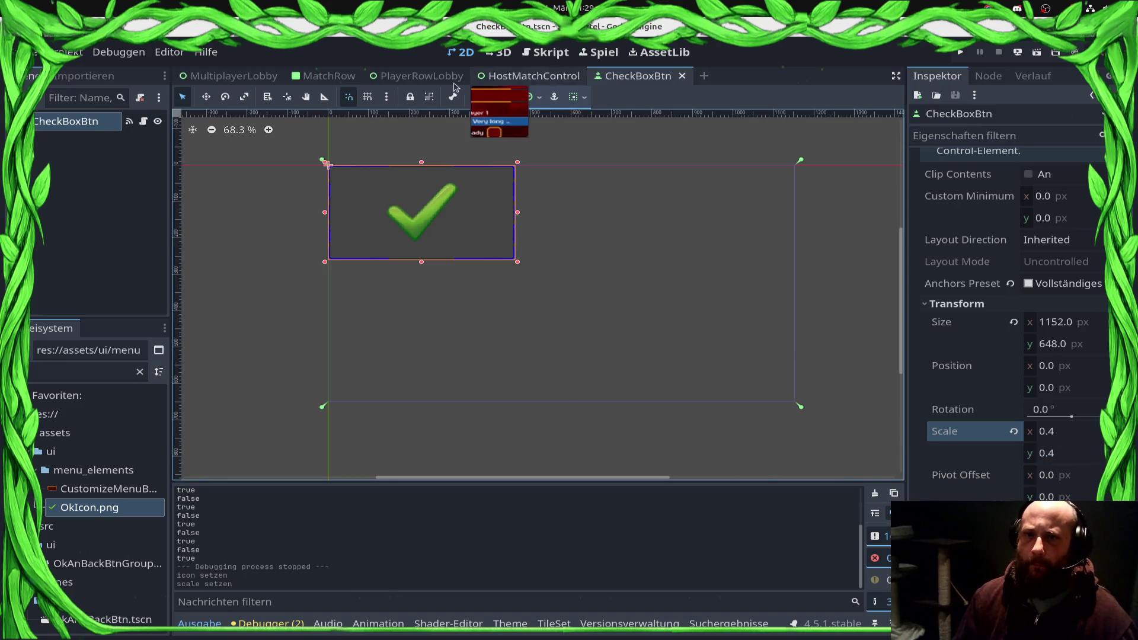
Step: Clear the Material on Player 1's Ready checkbox in HostMatchControl
{"action": "left_click", "coordinate": [328, 78]}
{"action": "left_click", "coordinate": [388, 78]}
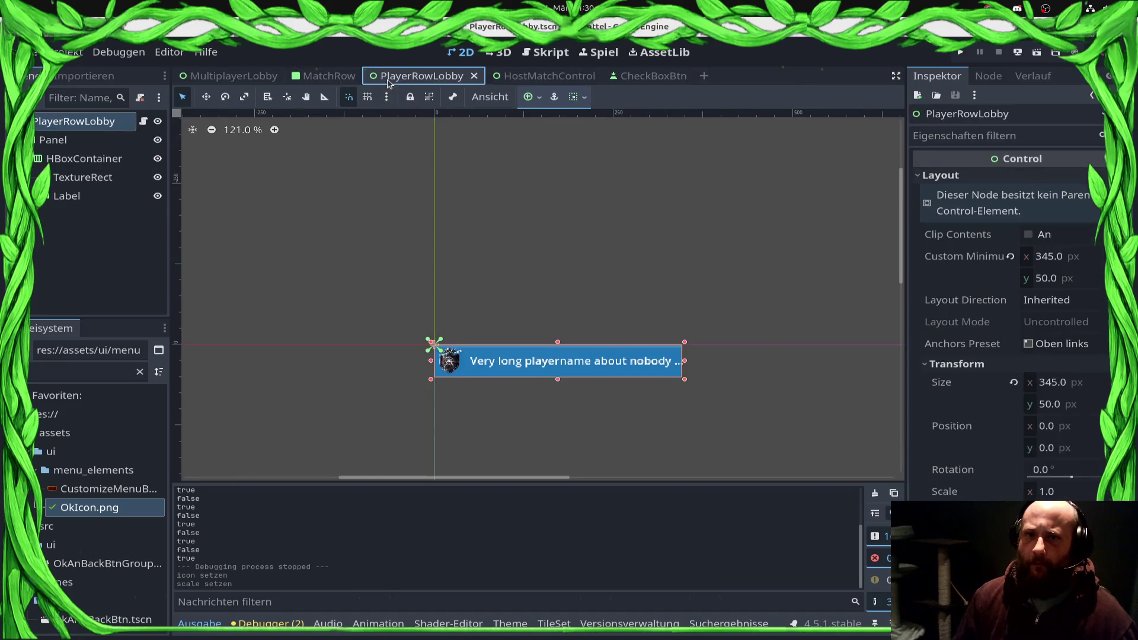
{"action": "left_click", "coordinate": [516, 75]}
{"action": "scroll", "coordinate": [591, 362], "scroll_direction": "down", "scroll_amount": 3}
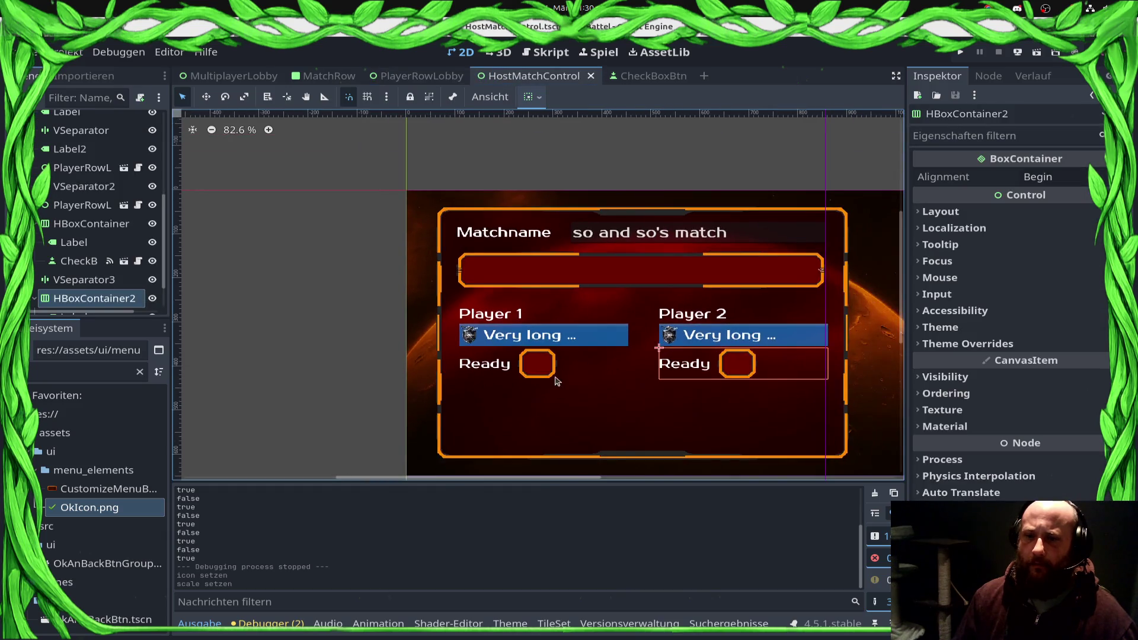
{"action": "left_click", "coordinate": [532, 371]}
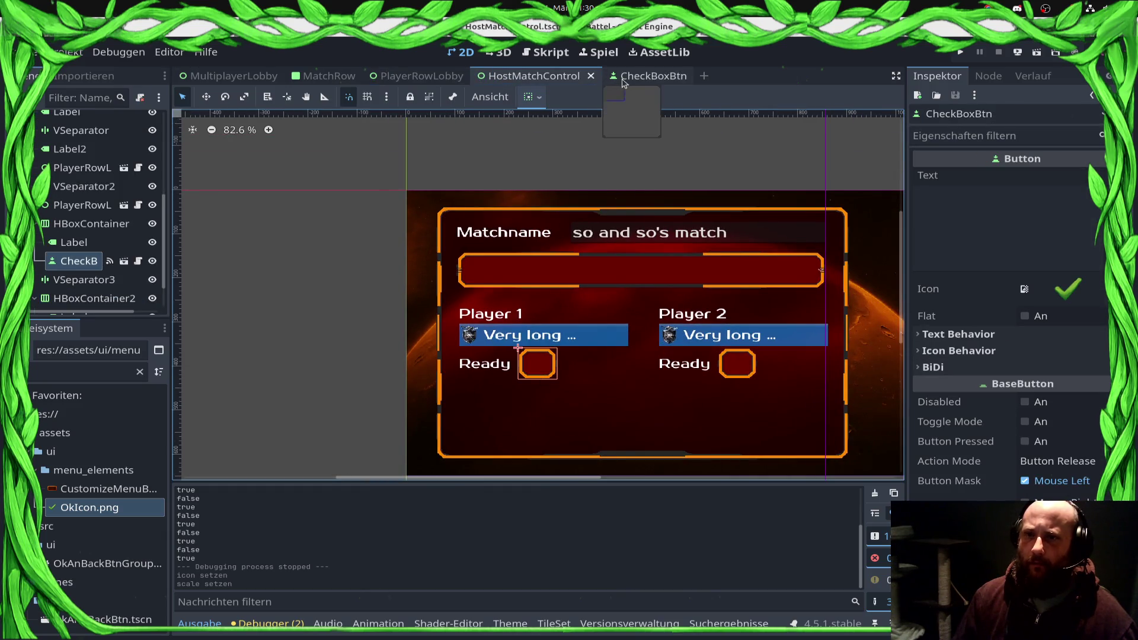
{"action": "left_click", "coordinate": [623, 80]}
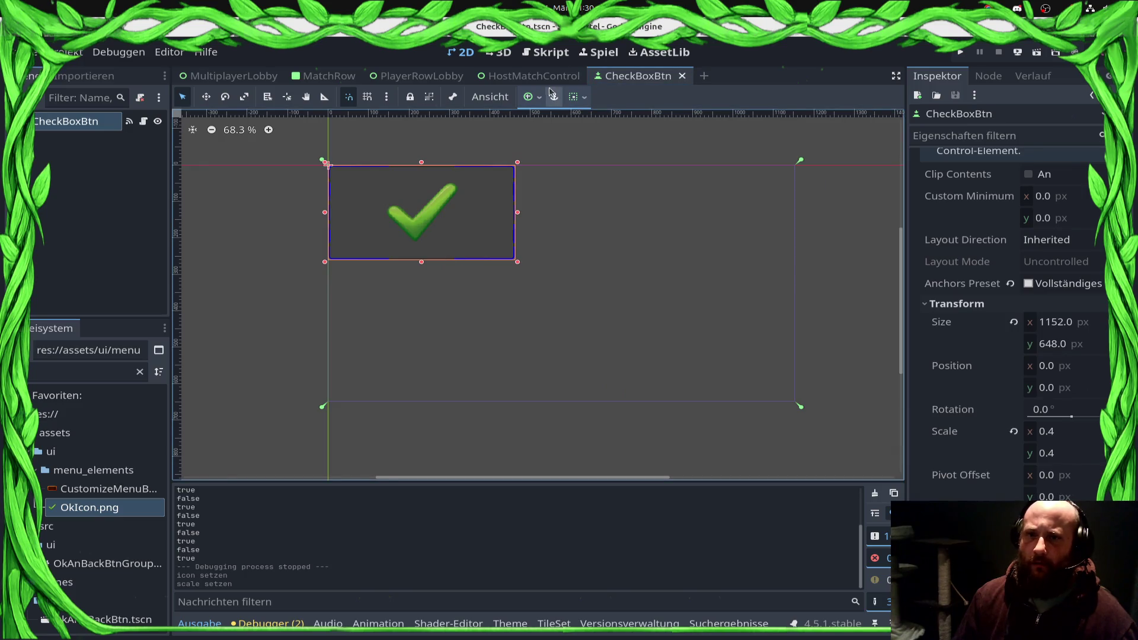
{"action": "left_click", "coordinate": [534, 76]}
{"action": "scroll", "coordinate": [988, 498], "scroll_direction": "down", "scroll_amount": 6}
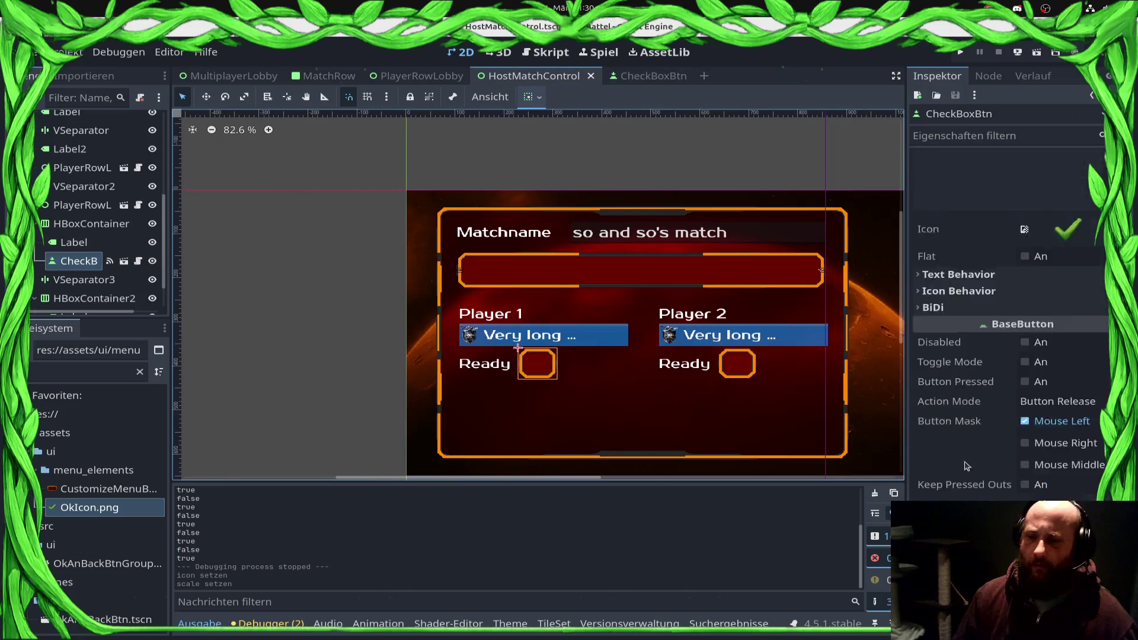
{"action": "left_click", "coordinate": [1010, 475]}
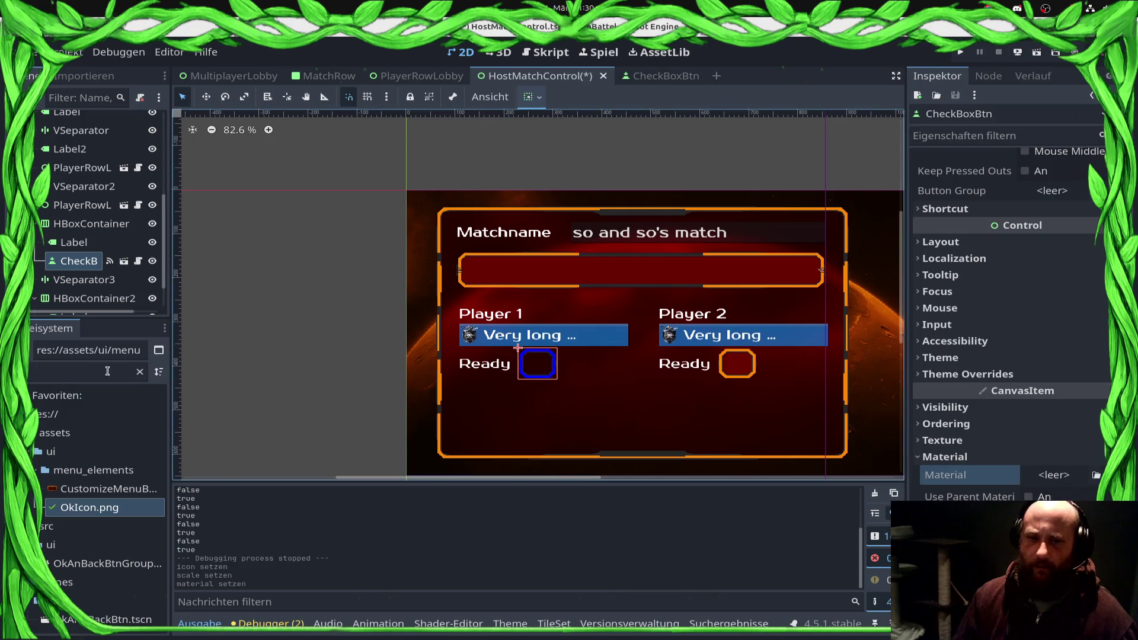
Step: Clear Player 2's Ready checkbox material, save HostMatchControl, and open CheckBoxBtn
{"action": "scroll", "coordinate": [70, 292], "scroll_direction": "down", "scroll_amount": 2}
{"action": "left_click", "coordinate": [70, 293]}
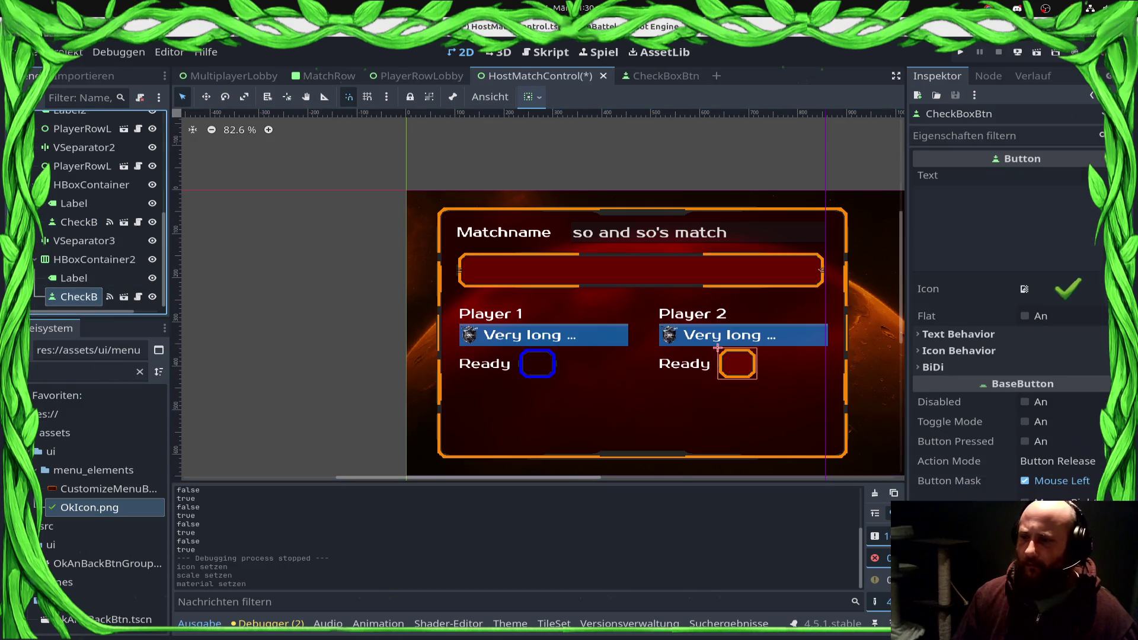
{"action": "scroll", "coordinate": [1007, 326], "scroll_direction": "down", "scroll_amount": 5}
{"action": "left_click", "coordinate": [987, 499]}
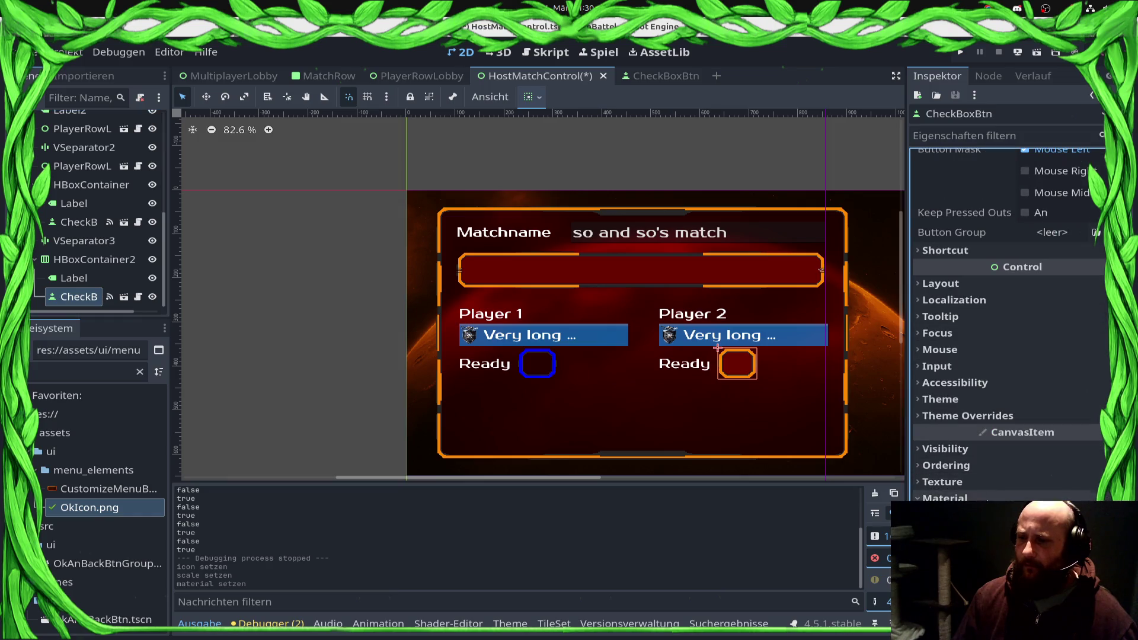
{"action": "scroll", "coordinate": [1014, 352], "scroll_direction": "down", "scroll_amount": 5}
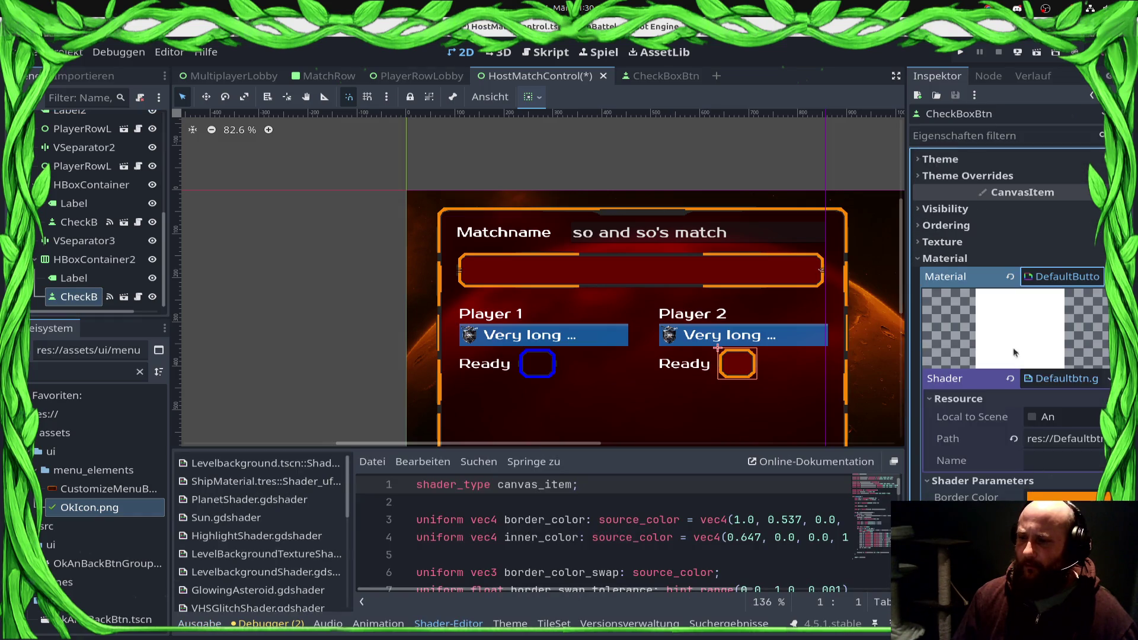
{"action": "left_click", "coordinate": [1011, 276]}
{"action": "key", "text": "ctrl+s"}
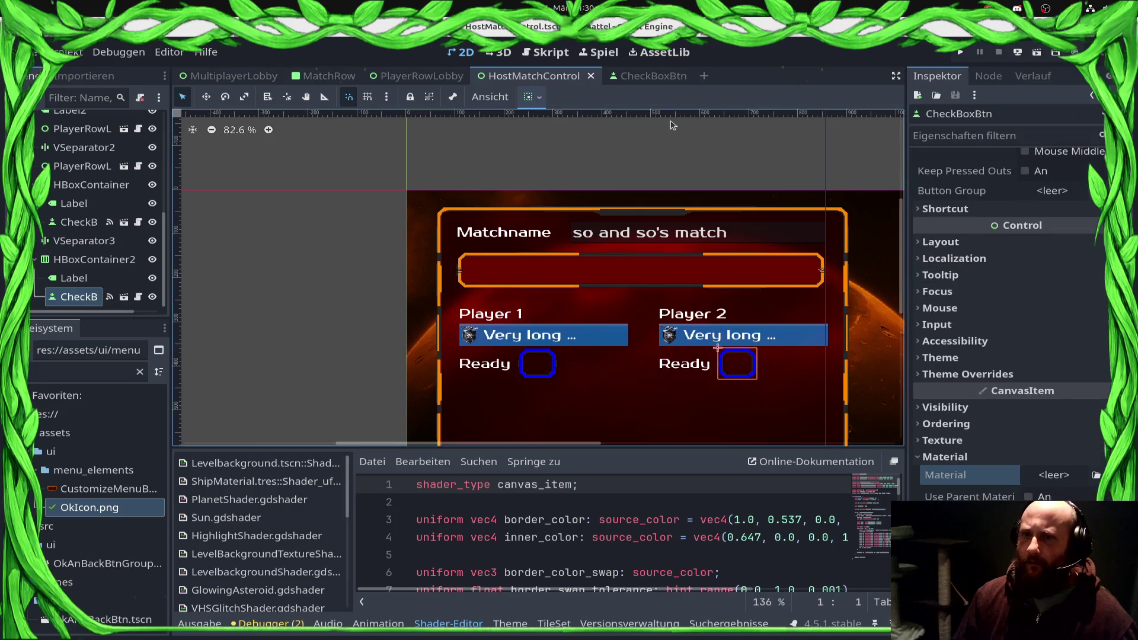
{"action": "left_click", "coordinate": [659, 79]}
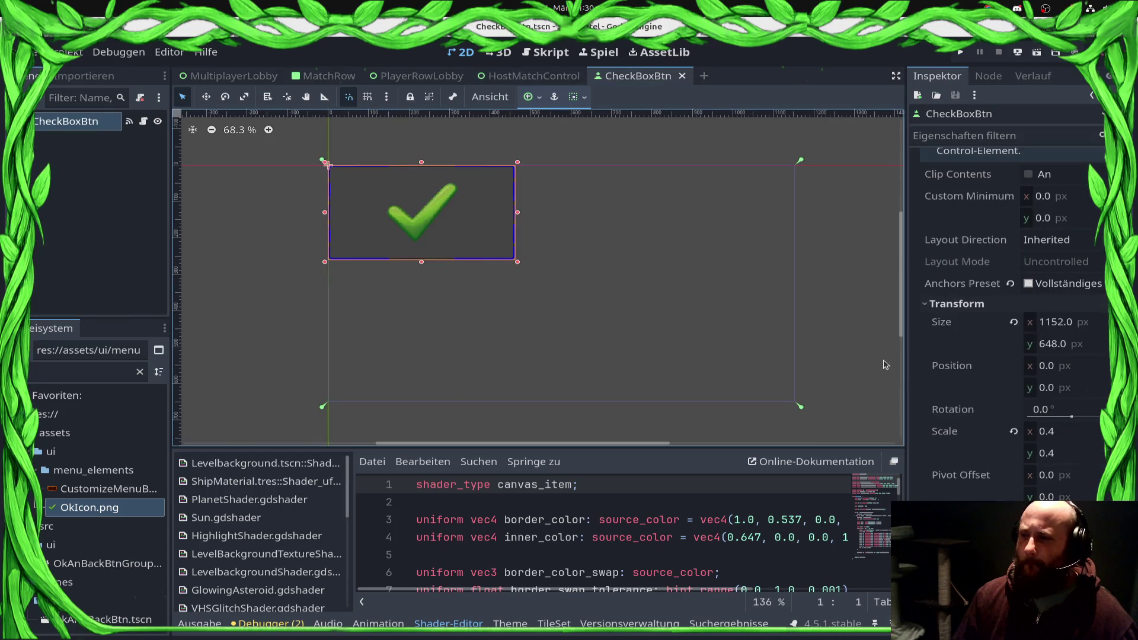
Step: Quick Load the Default material onto CheckBoxBtn and make the shader material unique
{"action": "scroll", "coordinate": [1051, 423], "scroll_direction": "down", "scroll_amount": 10}
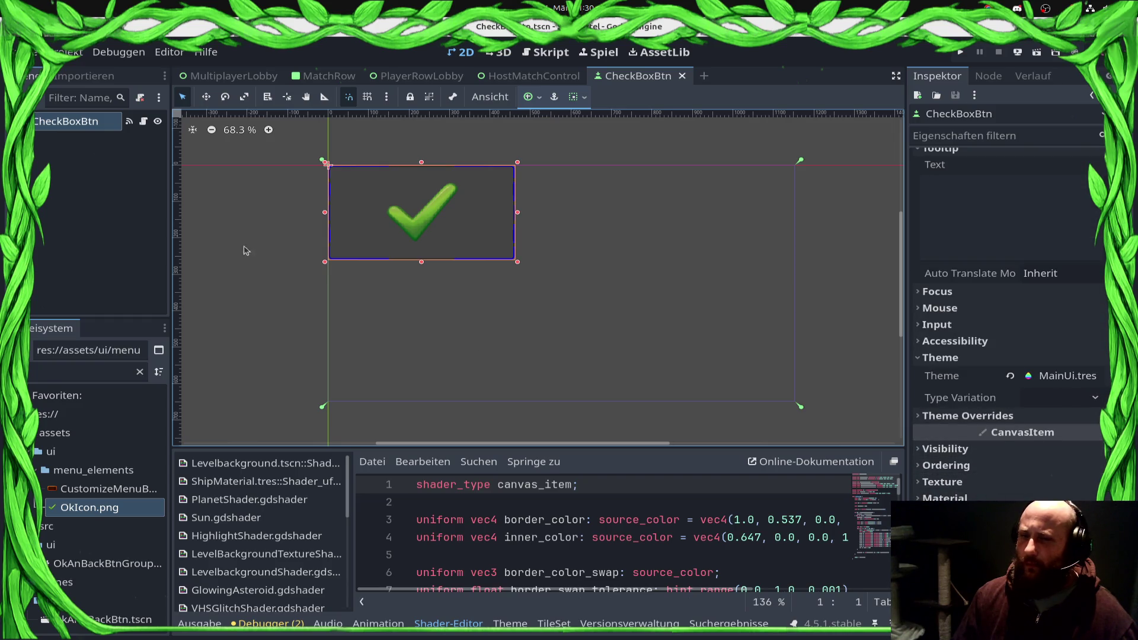
{"action": "left_click", "coordinate": [945, 498]}
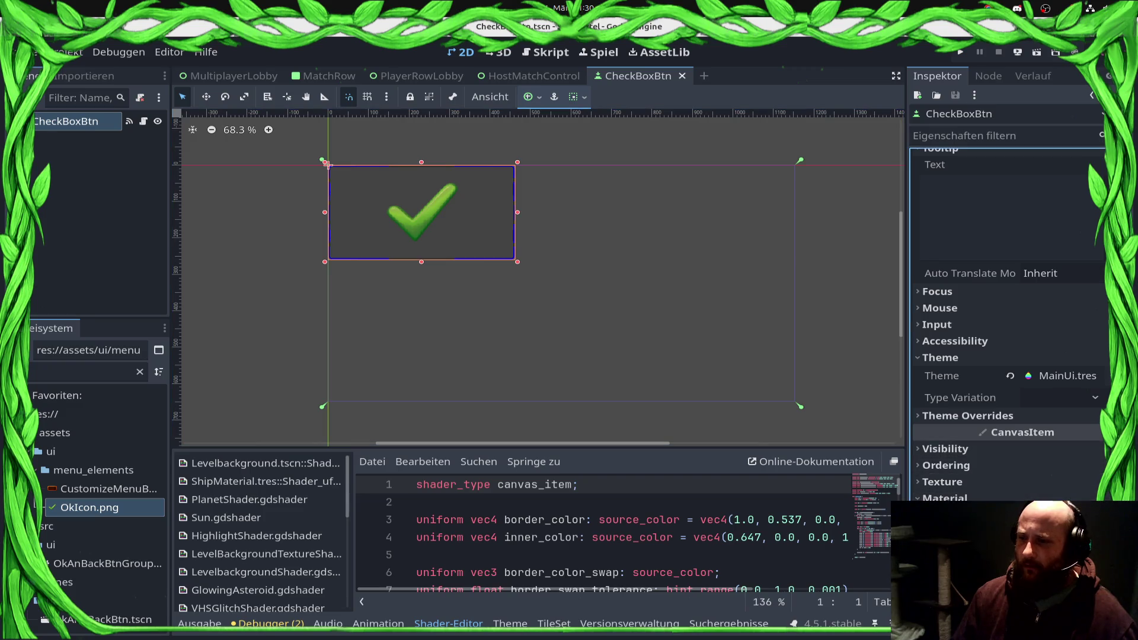
{"action": "type", "text": "De"}
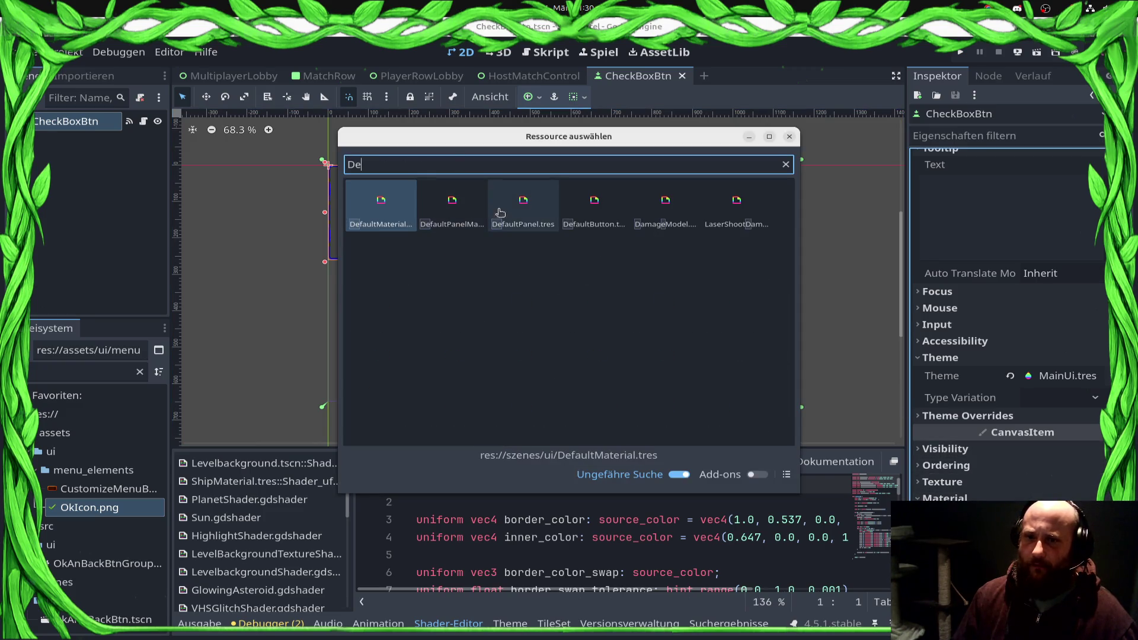
{"action": "double_click", "coordinate": [595, 202]}
{"action": "left_click", "coordinate": [1097, 516]}
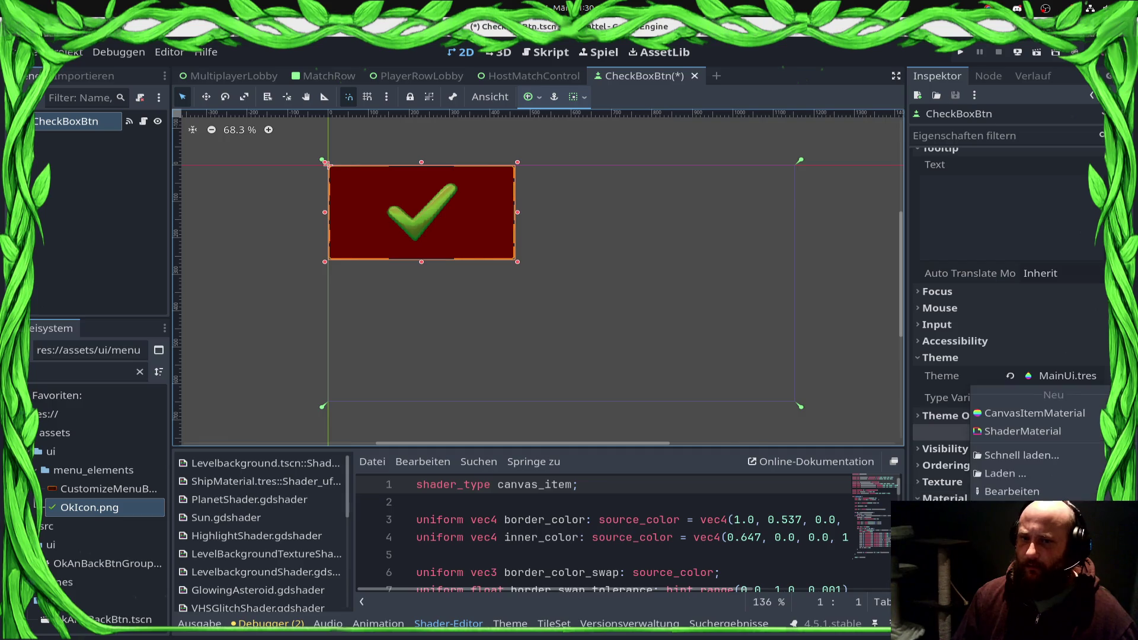
{"action": "left_click", "coordinate": [1032, 546]}
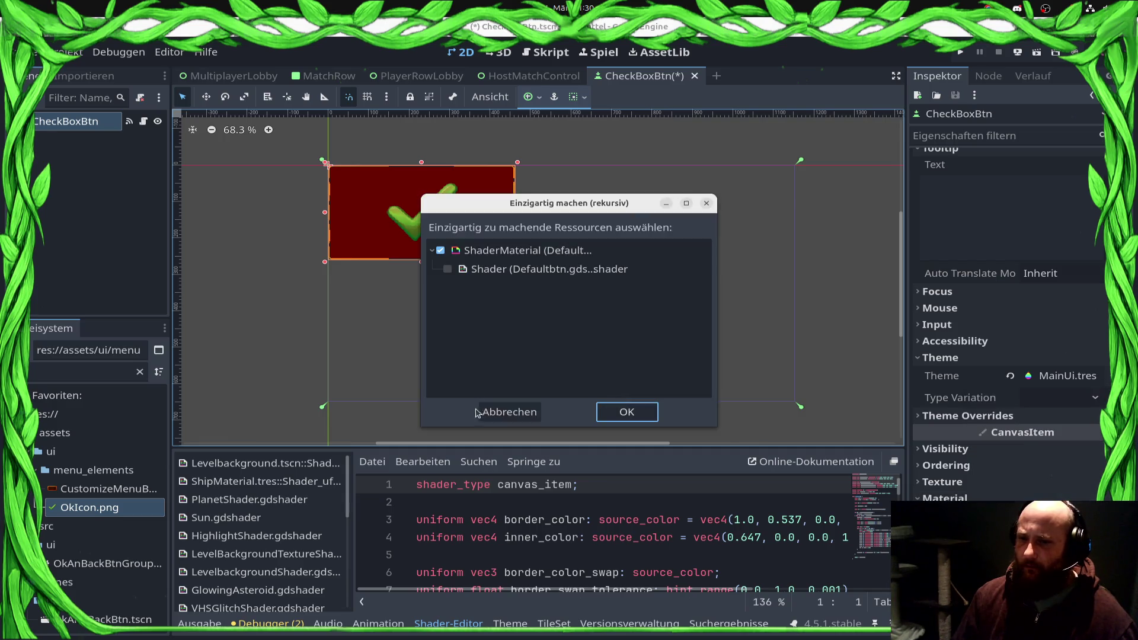
{"action": "left_click", "coordinate": [615, 415]}
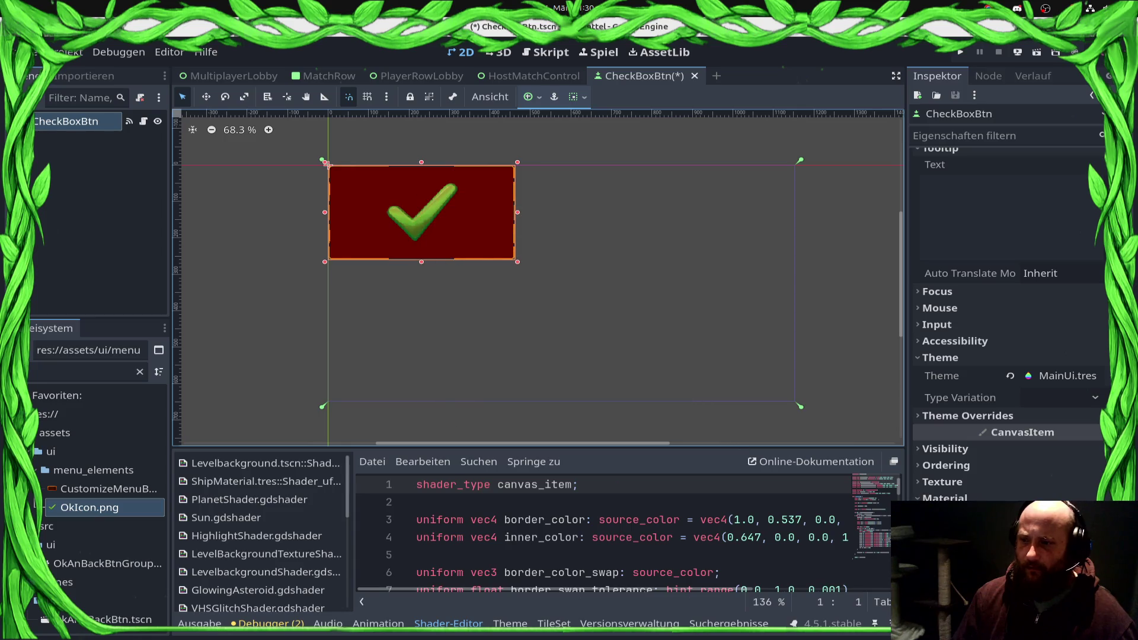
Step: Set the shader's Inner Color alpha to 0, save, and open PlayerRowLobby
{"action": "left_click", "coordinate": [982, 458]}
{"action": "scroll", "coordinate": [1007, 355], "scroll_direction": "down", "scroll_amount": 3}
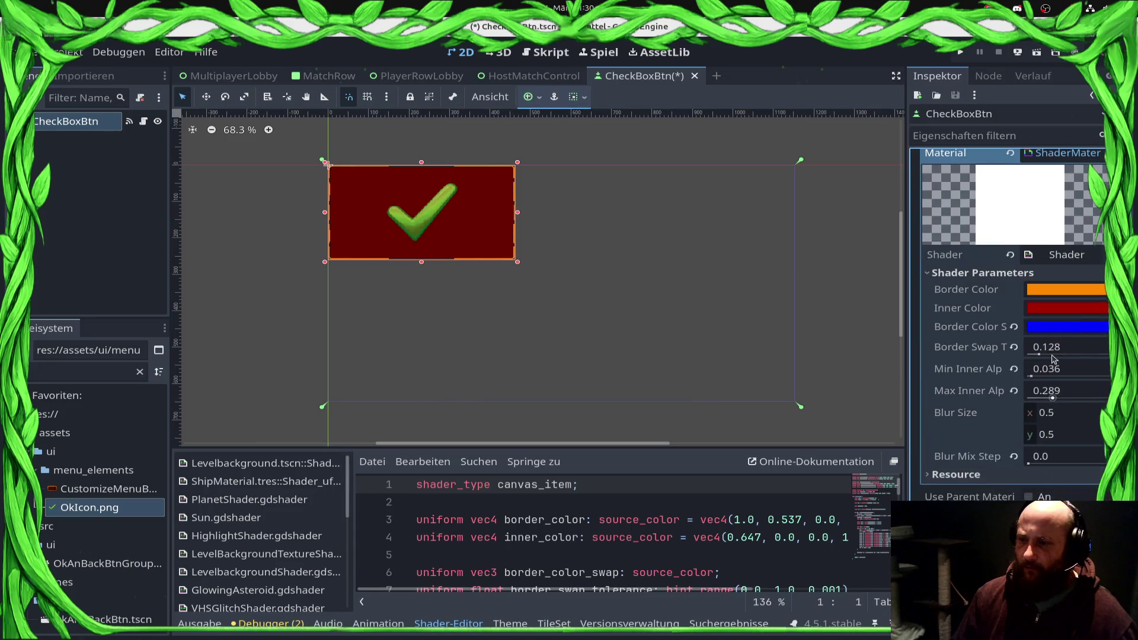
{"action": "left_click", "coordinate": [1064, 310]}
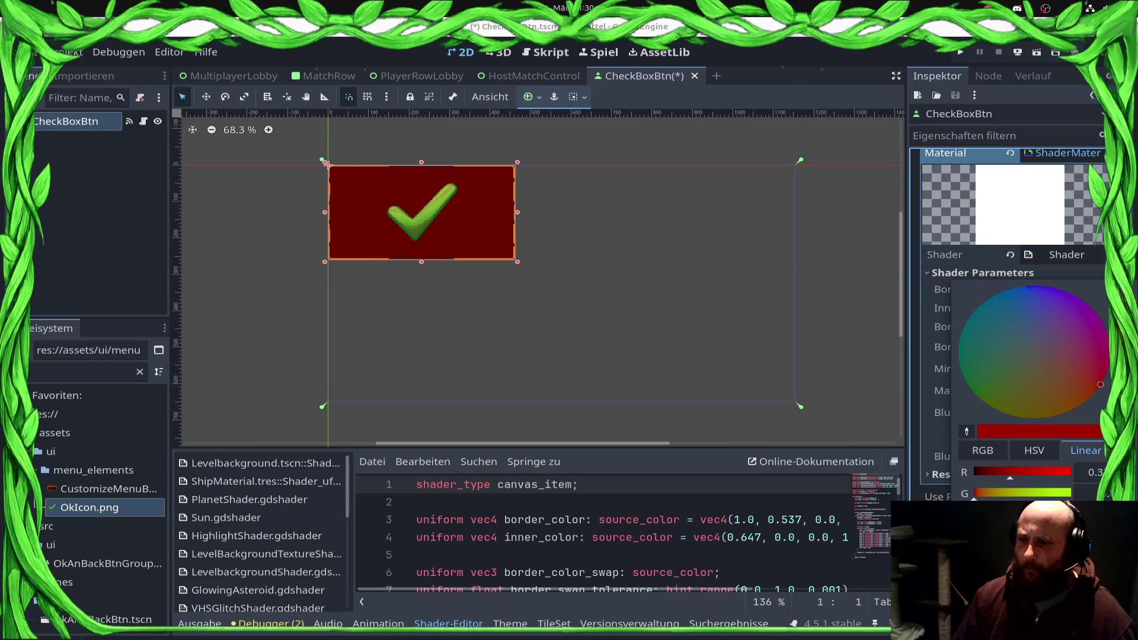
{"action": "left_click_drag", "start_coordinate": [1037, 536], "coordinate": [815, 561]}
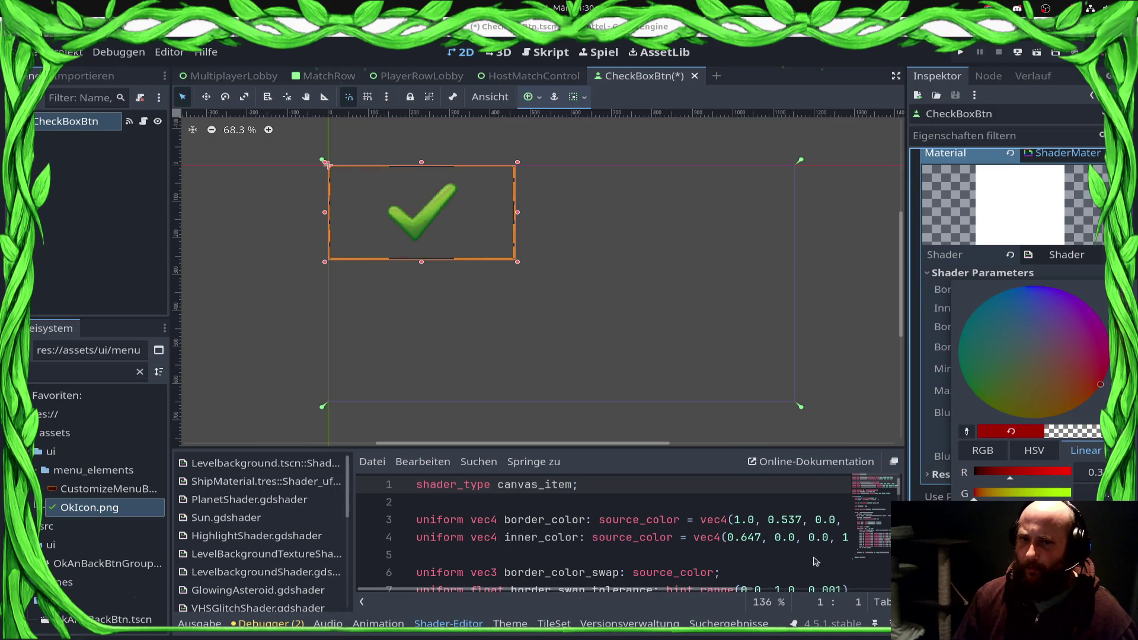
{"action": "left_click", "coordinate": [724, 354]}
{"action": "key", "text": "ctrl+s"}
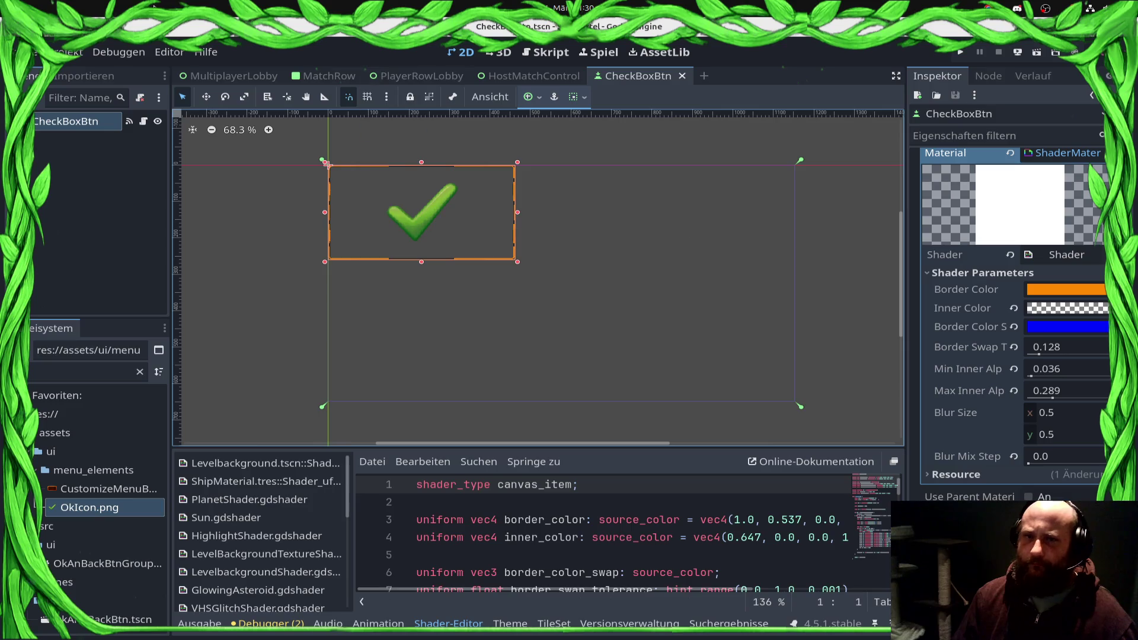
{"action": "left_click", "coordinate": [373, 76]}
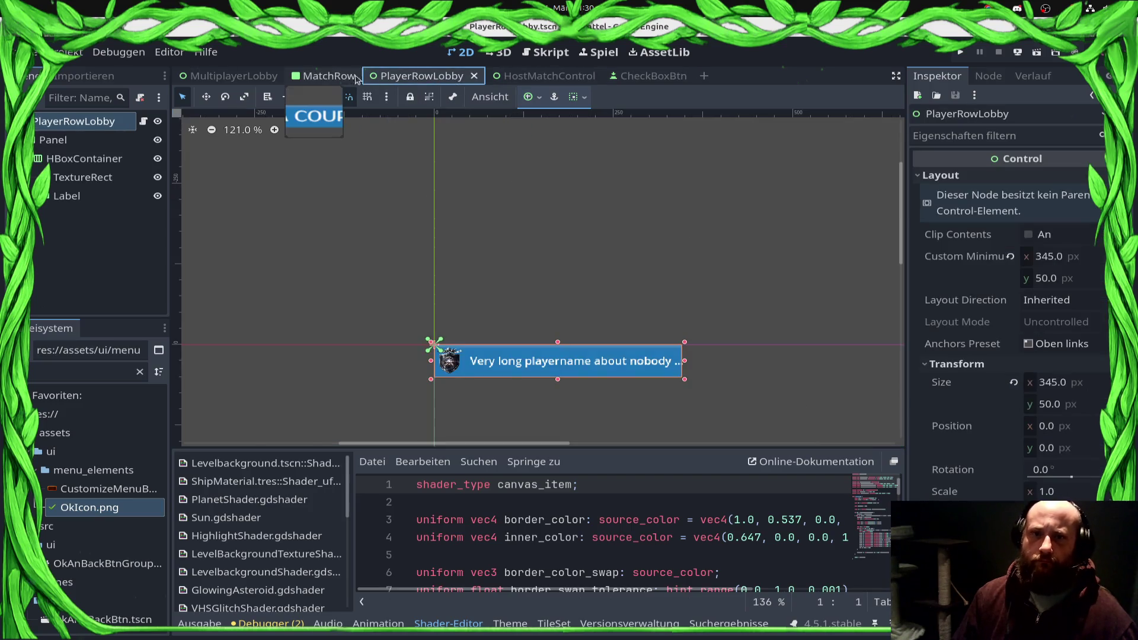
Step: Return to the HostMatchControl scene and select the player grid HBoxContainer2
{"action": "left_click", "coordinate": [530, 76]}
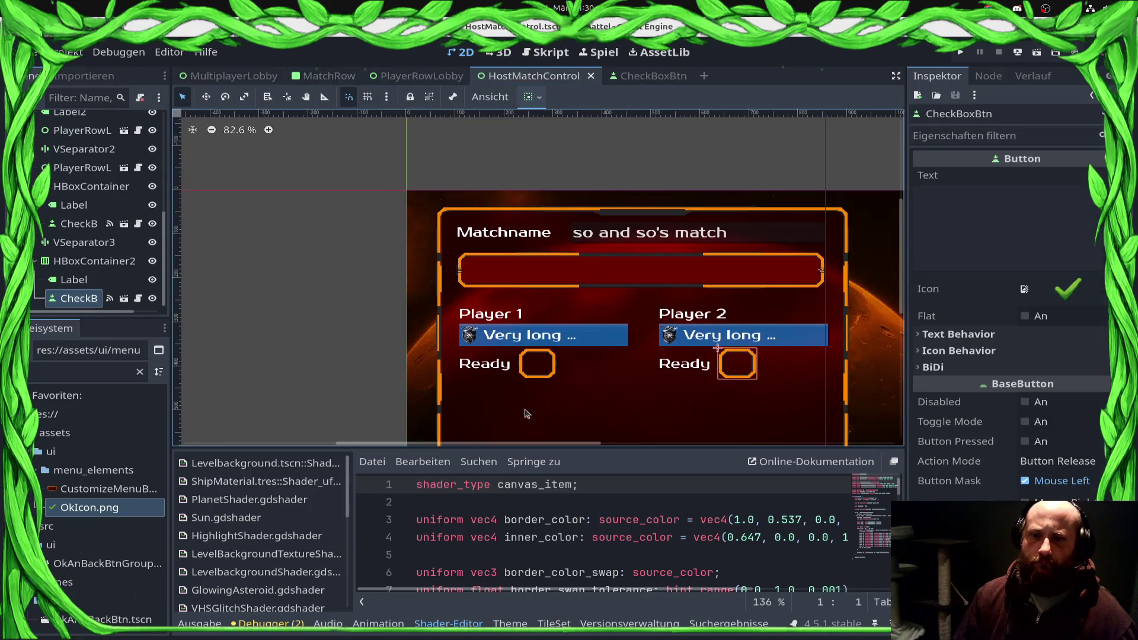
{"action": "scroll", "coordinate": [711, 368], "scroll_direction": "up", "scroll_amount": 5}
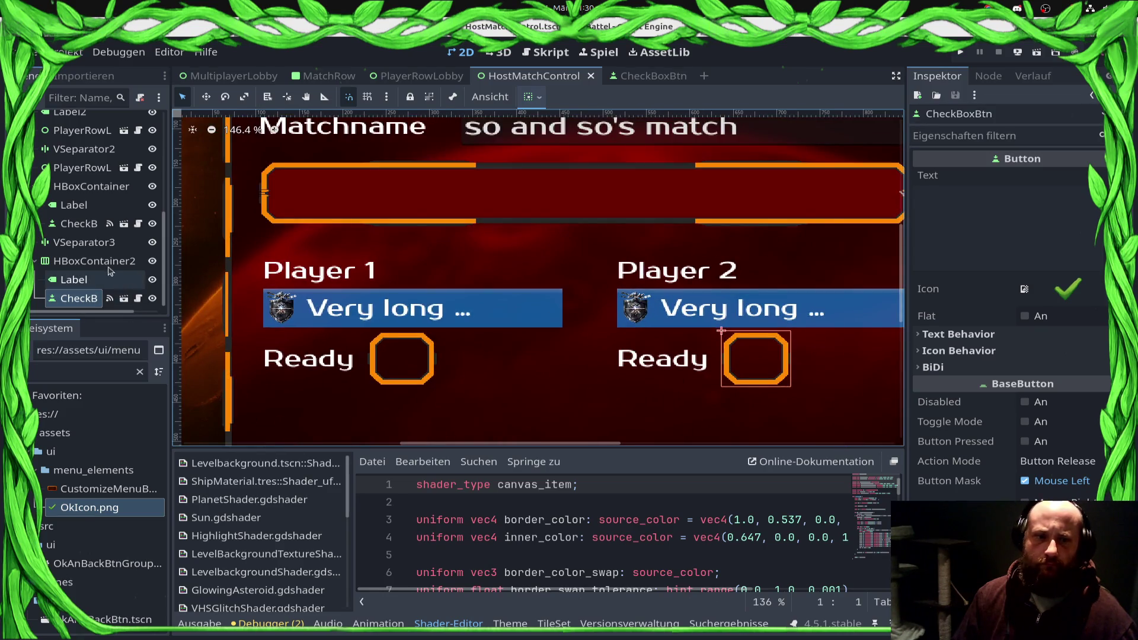
{"action": "left_click", "coordinate": [102, 262]}
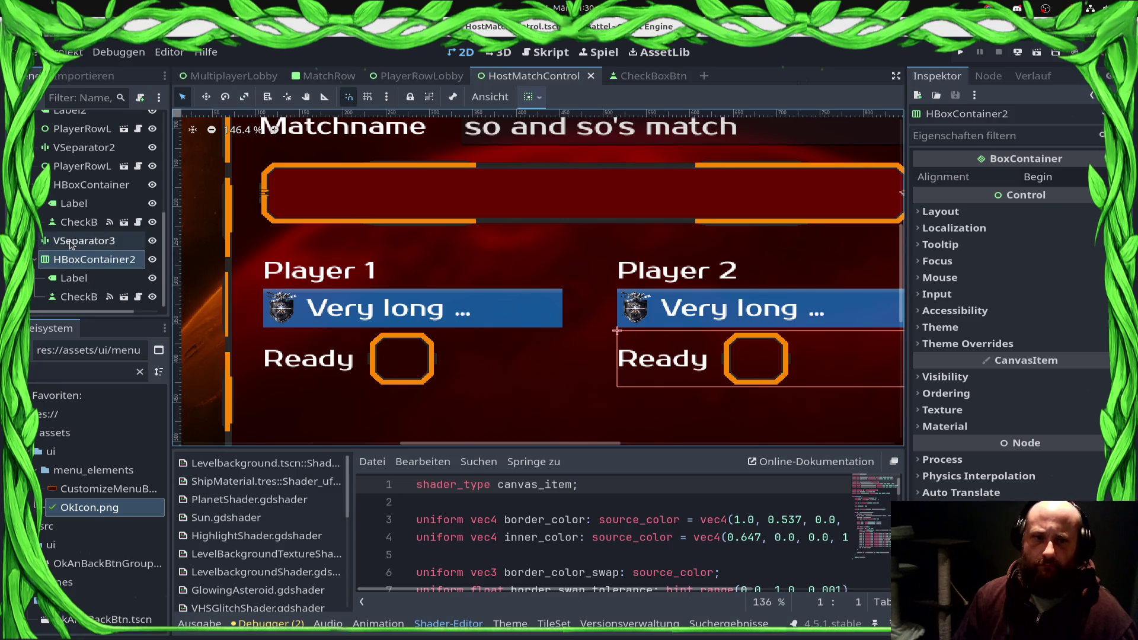
{"action": "scroll", "coordinate": [77, 213], "scroll_direction": "up", "scroll_amount": 4}
{"action": "left_click", "coordinate": [86, 177]}
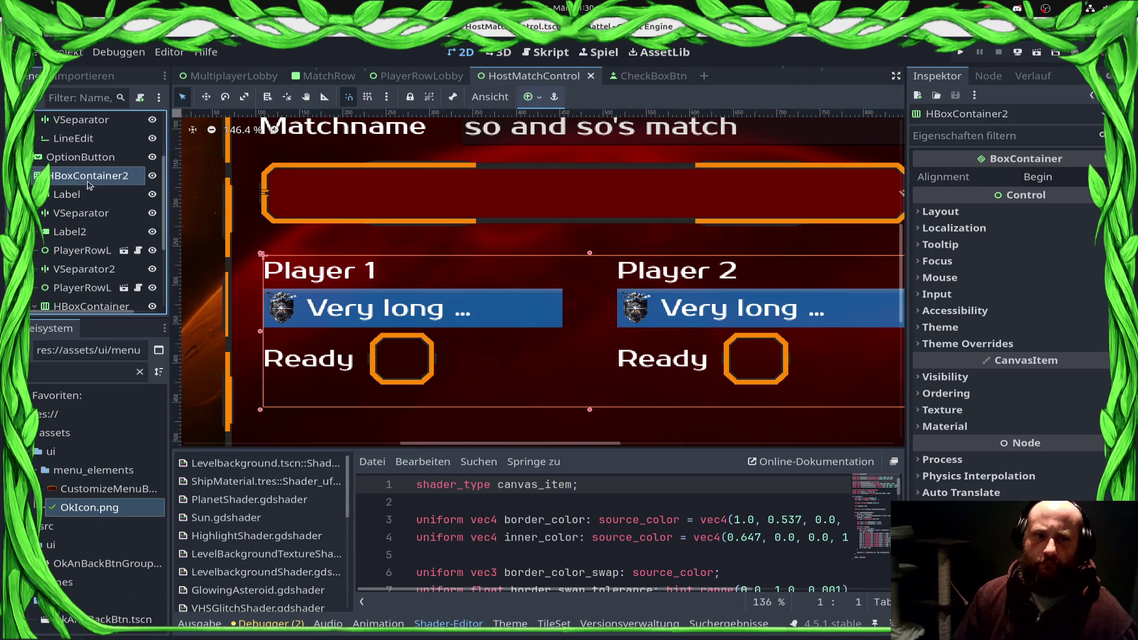
Step: Set HBoxContainer2's V Separation theme constant override to 16
{"action": "left_click", "coordinate": [951, 343]}
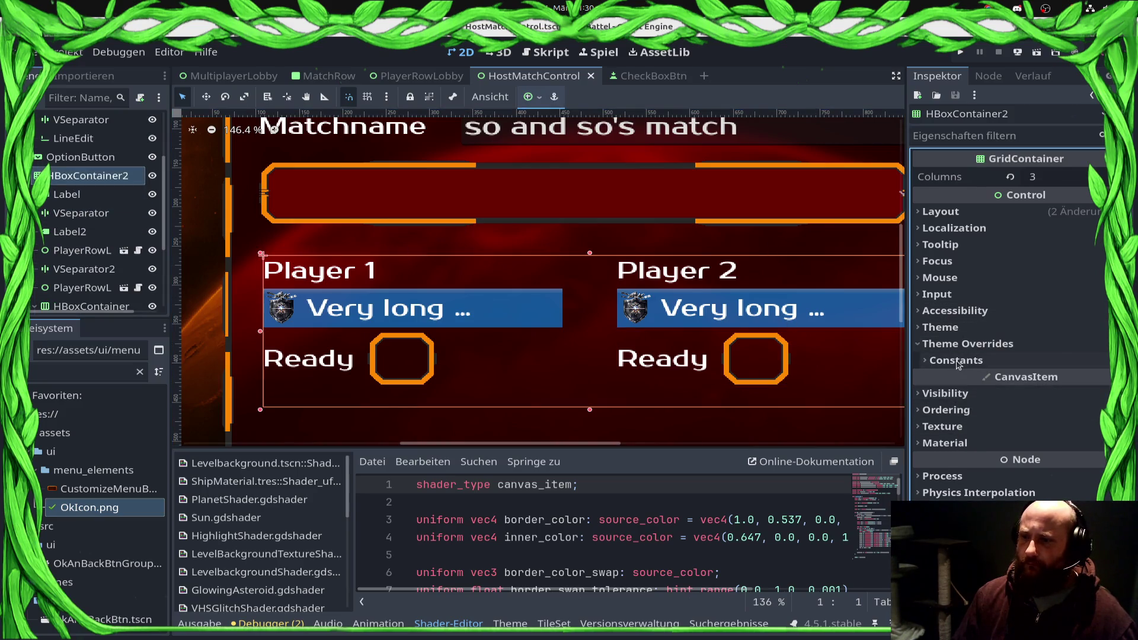
{"action": "left_click", "coordinate": [956, 361]}
{"action": "left_click", "coordinate": [1091, 405]}
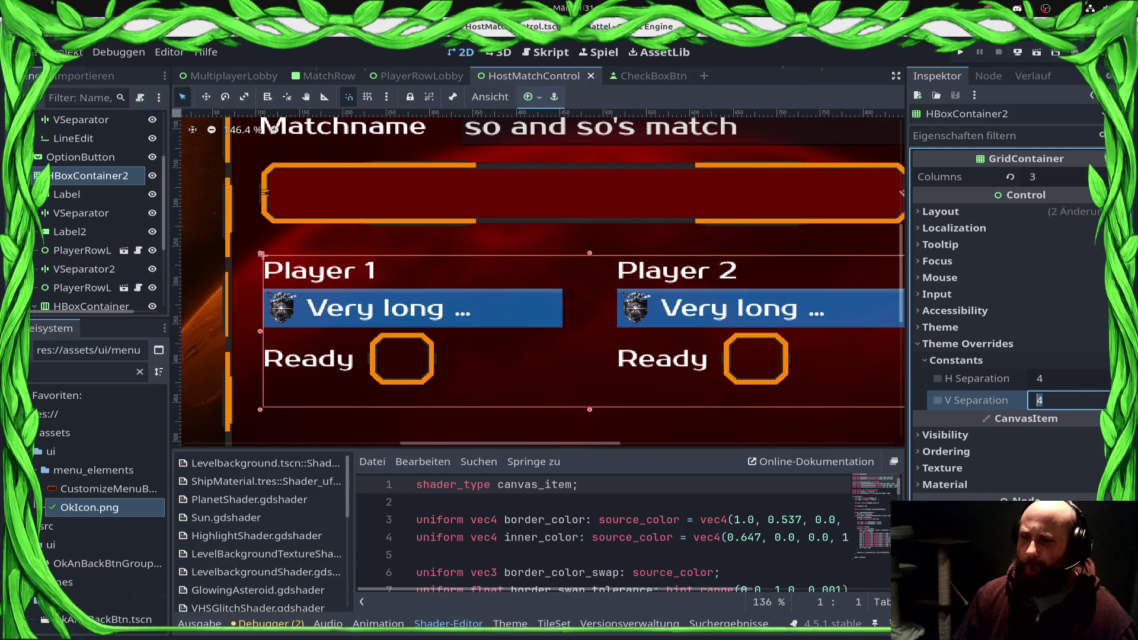
{"action": "type", "text": "32"}
{"action": "key", "text": "Return"}
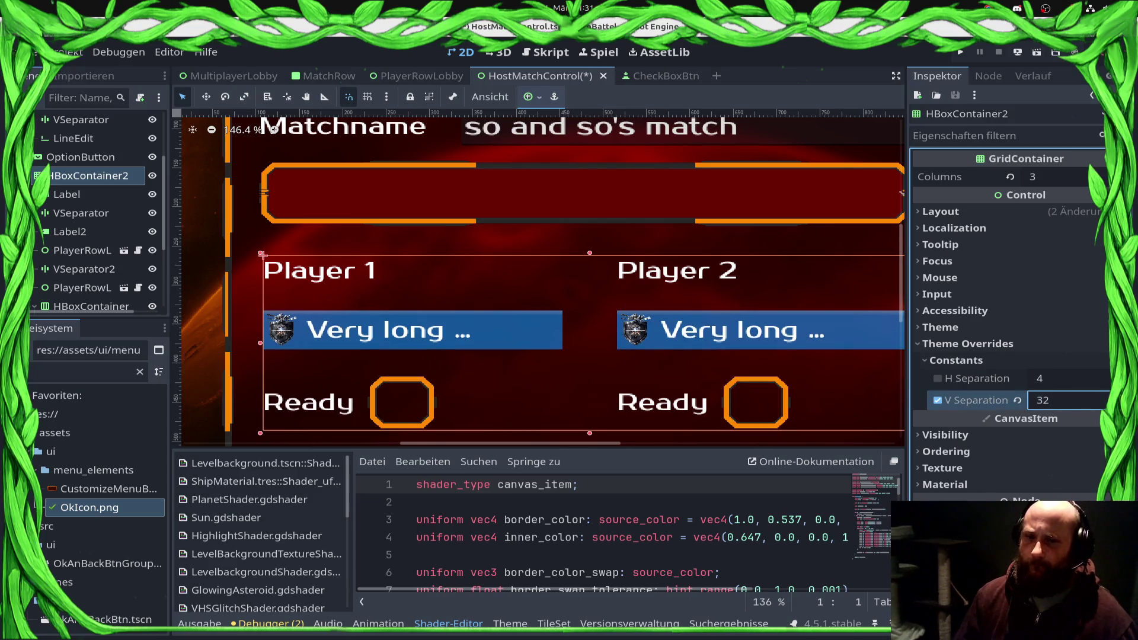
{"action": "left_click", "coordinate": [1077, 407]}
{"action": "mouse_move", "coordinate": [1089, 415]}
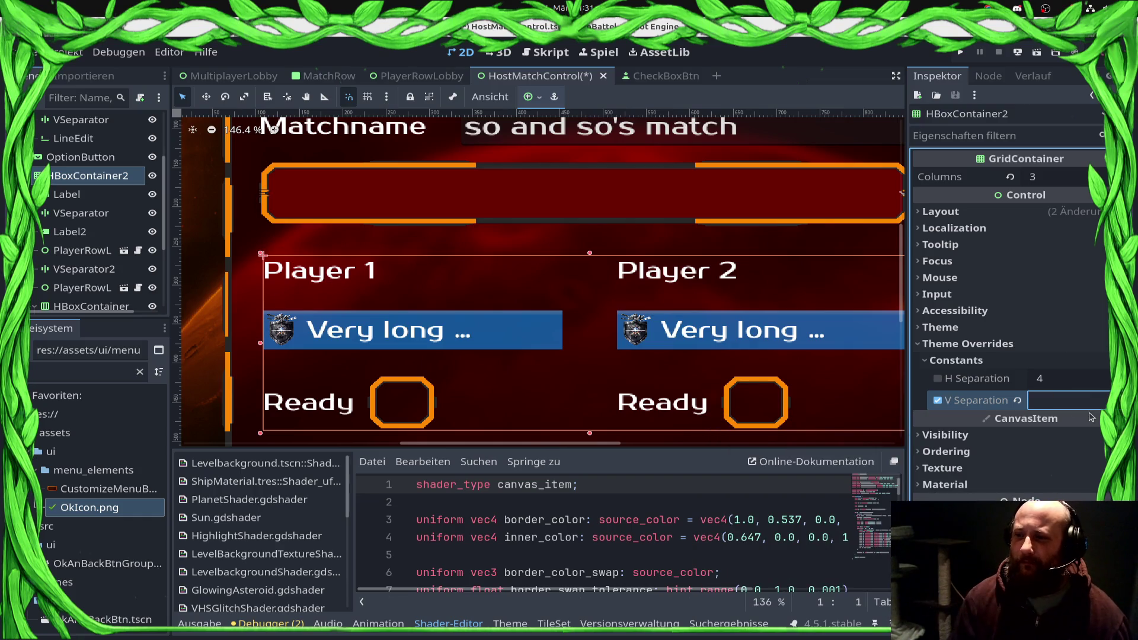
{"action": "type", "text": "16"}
{"action": "scroll", "coordinate": [342, 268], "scroll_direction": "down", "scroll_amount": 4}
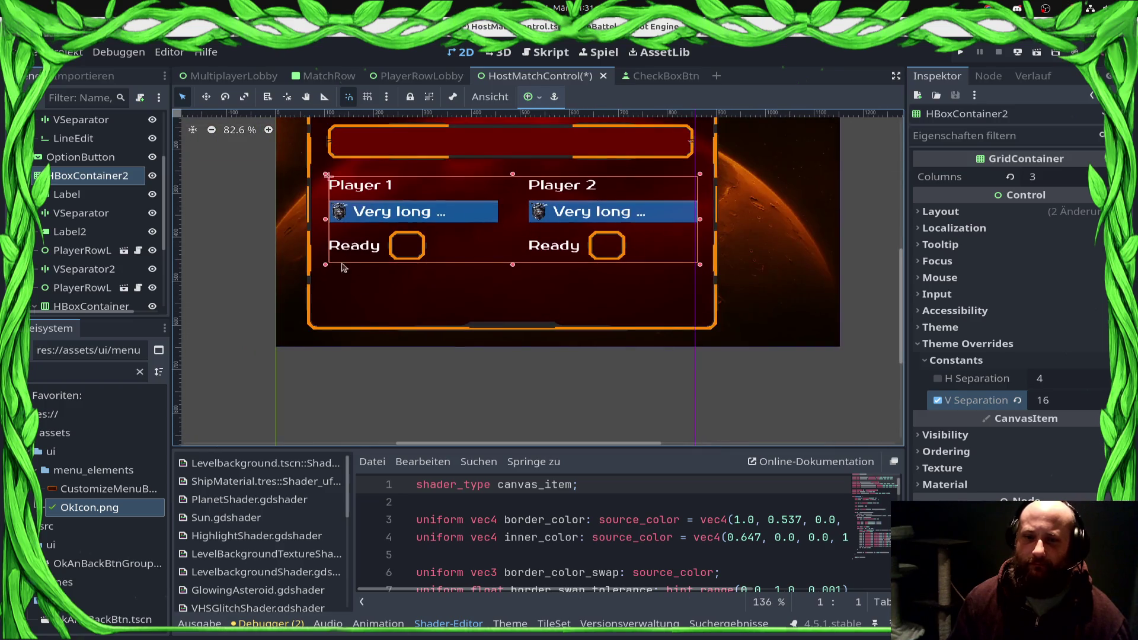
Step: Duplicate the first VSeparator in the player grid and save the scene
{"action": "right_click", "coordinate": [73, 184]}
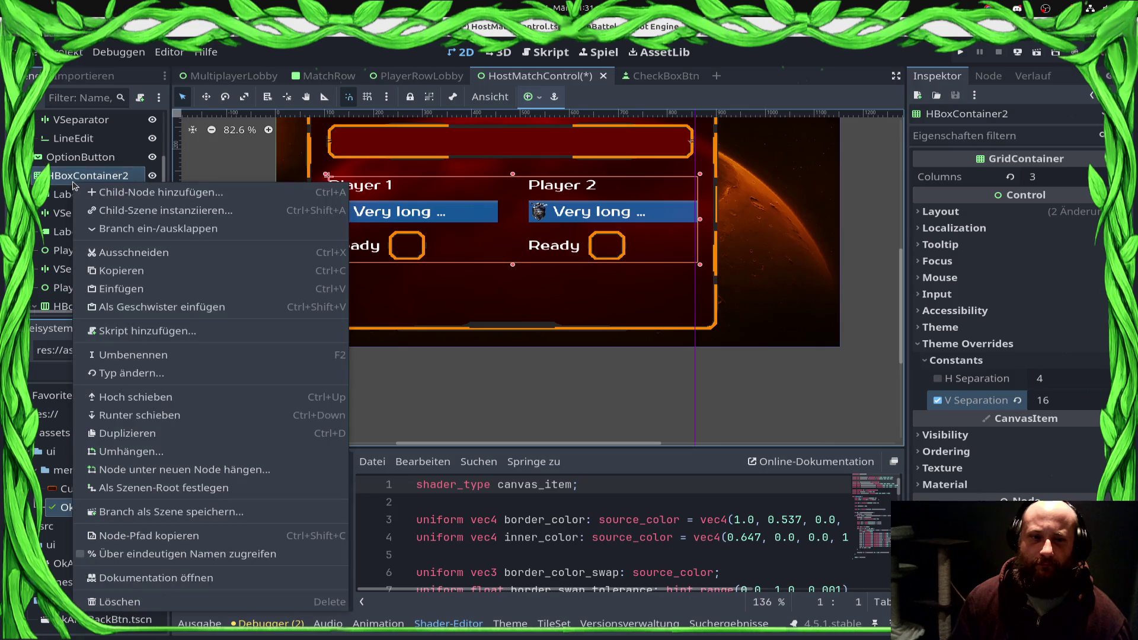
{"action": "scroll", "coordinate": [68, 193], "scroll_direction": "down", "scroll_amount": 5}
{"action": "left_click", "coordinate": [82, 153]}
{"action": "scroll", "coordinate": [70, 172], "scroll_direction": "up", "scroll_amount": 3}
{"action": "left_click", "coordinate": [69, 166]}
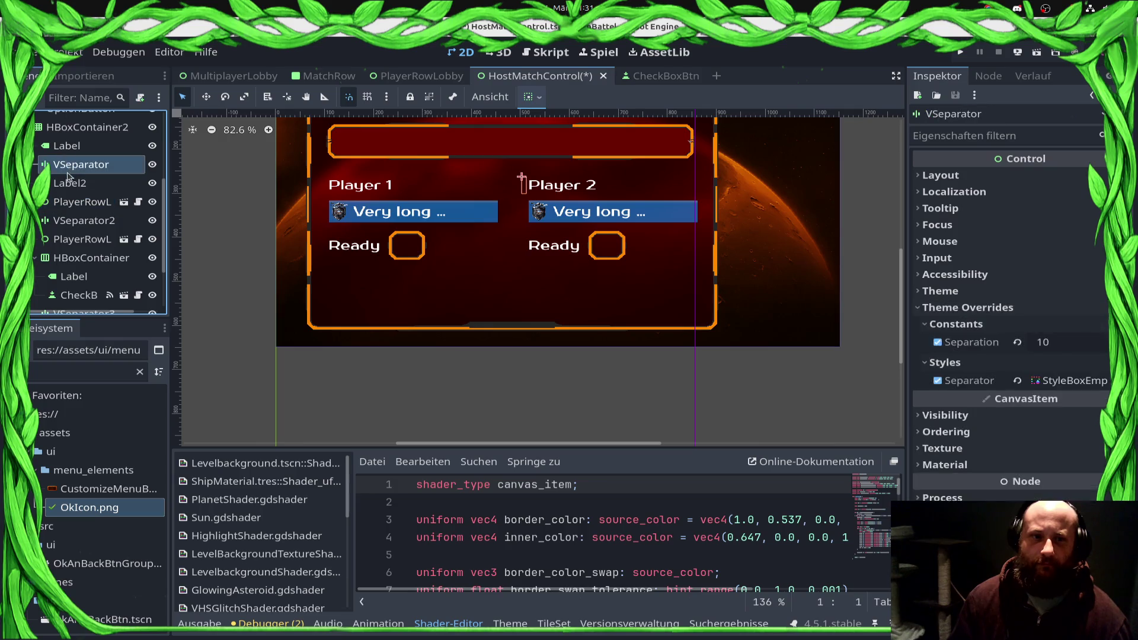
{"action": "key", "text": "ctrl+d"}
{"action": "key", "text": "ctrl+z"}
{"action": "key", "text": "ctrl+shift+z"}
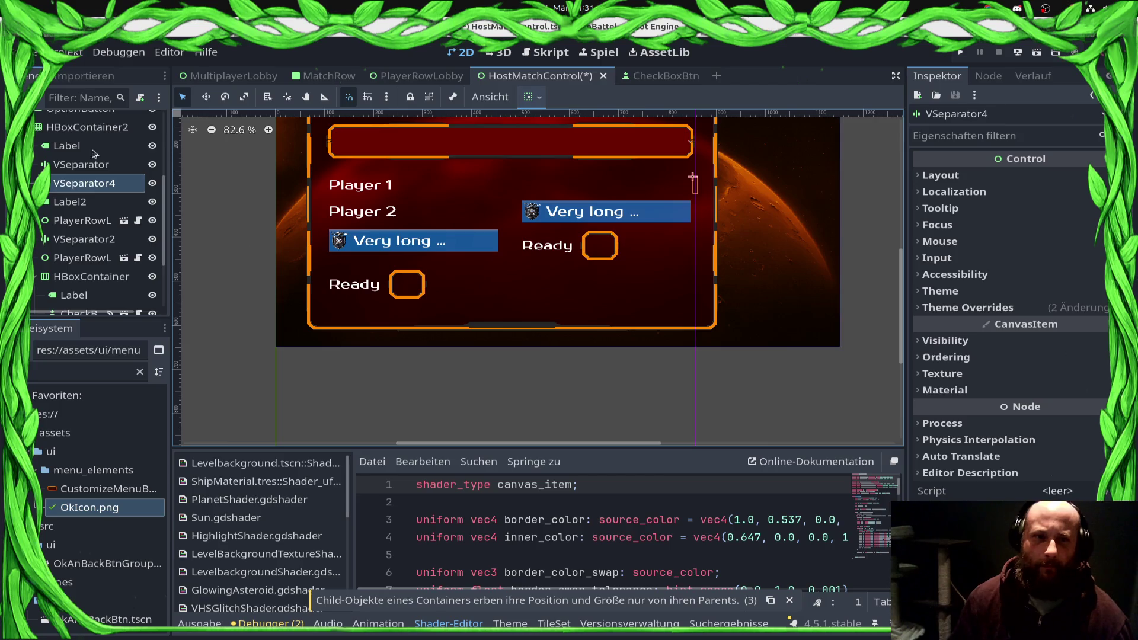
{"action": "left_click", "coordinate": [100, 189]}
{"action": "key", "text": "ctrl+s"}
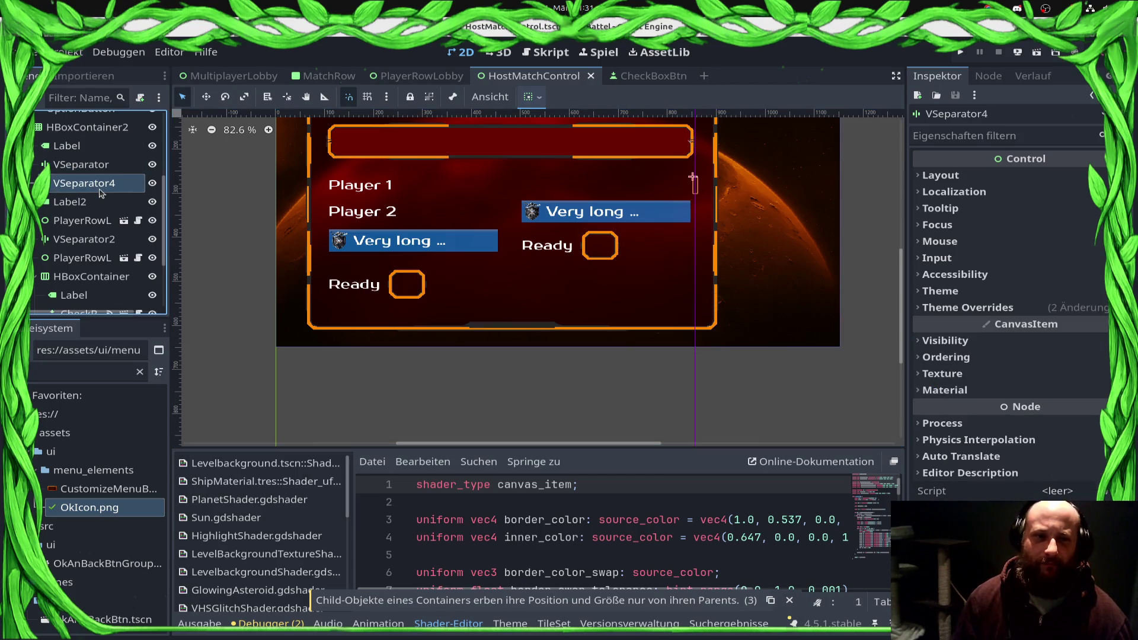
Step: Move VSeparator4 down below the second player row, then duplicate it again
{"action": "key", "text": "ctrl+Down"}
{"action": "key", "text": "ctrl+Down"}
{"action": "key", "text": "ctrl+Down"}
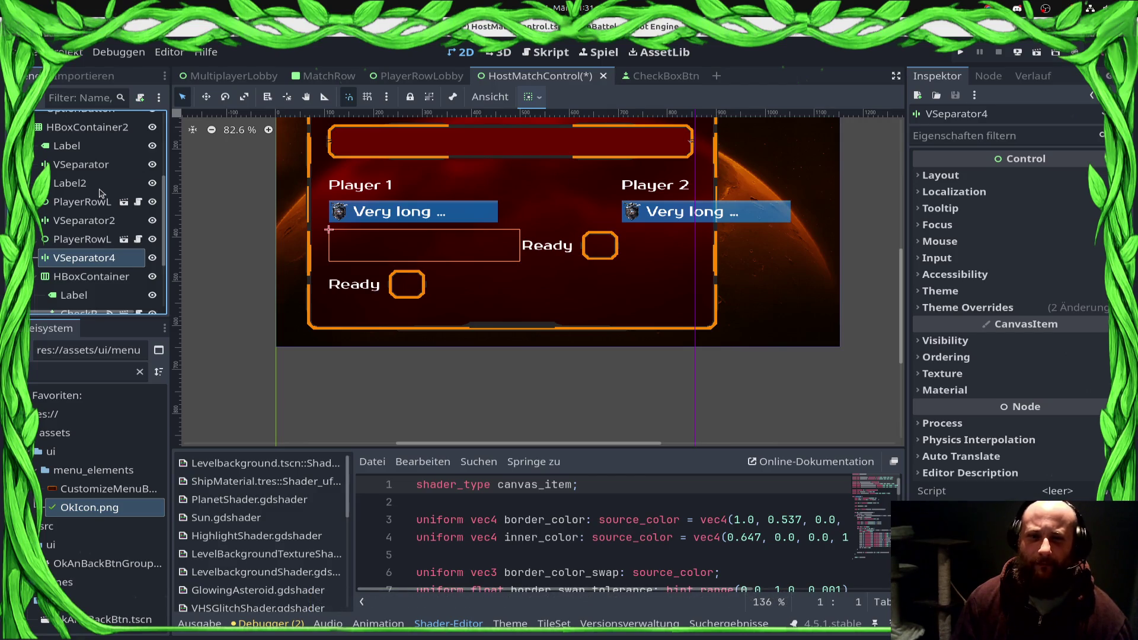
{"action": "key", "text": "ctrl+Down"}
{"action": "key", "text": "ctrl+Up"}
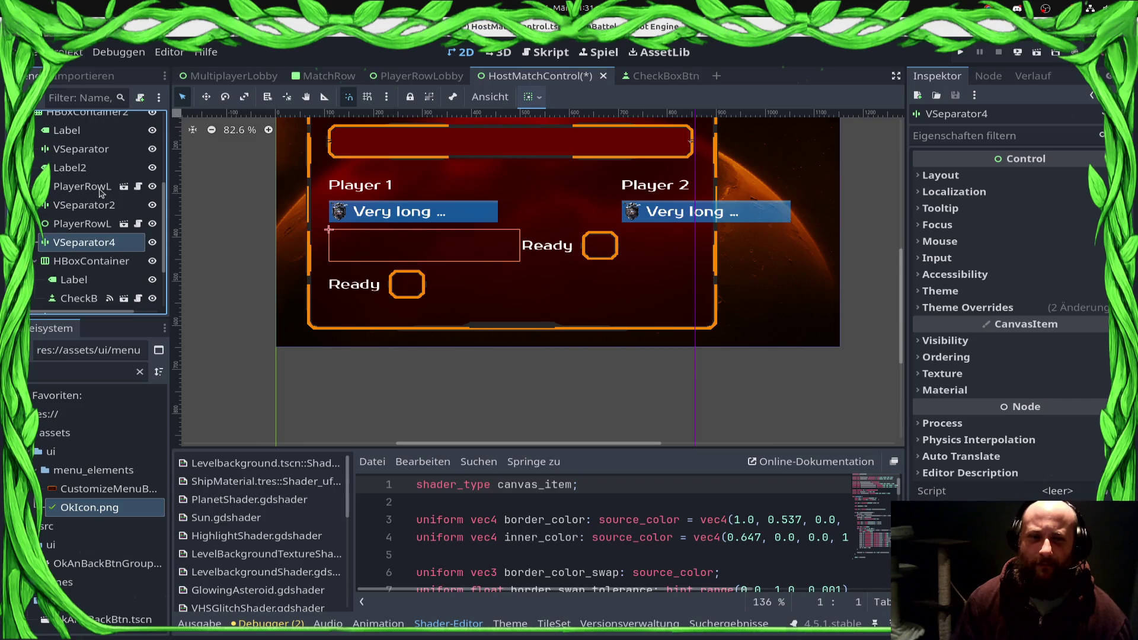
{"action": "key", "text": "ctrl+d"}
{"action": "key", "text": "ctrl+d"}
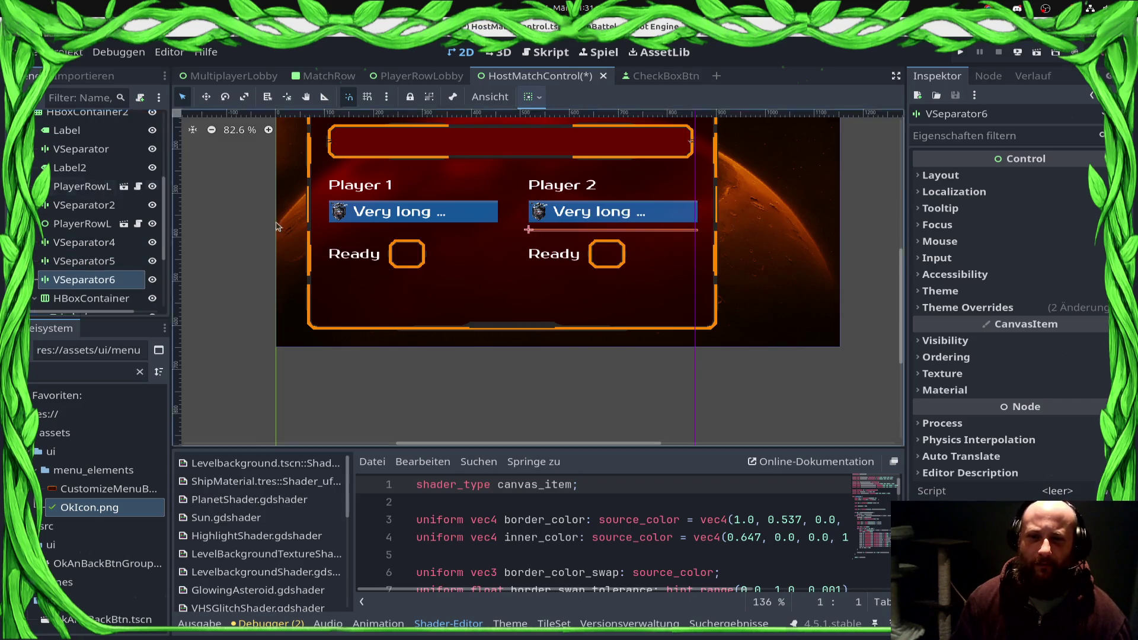
Step: Set VSeparator4's Separation theme constant override to 32
{"action": "left_click", "coordinate": [68, 261]}
{"action": "left_click", "coordinate": [80, 279]}
{"action": "left_click", "coordinate": [80, 243]}
{"action": "left_click", "coordinate": [989, 313]}
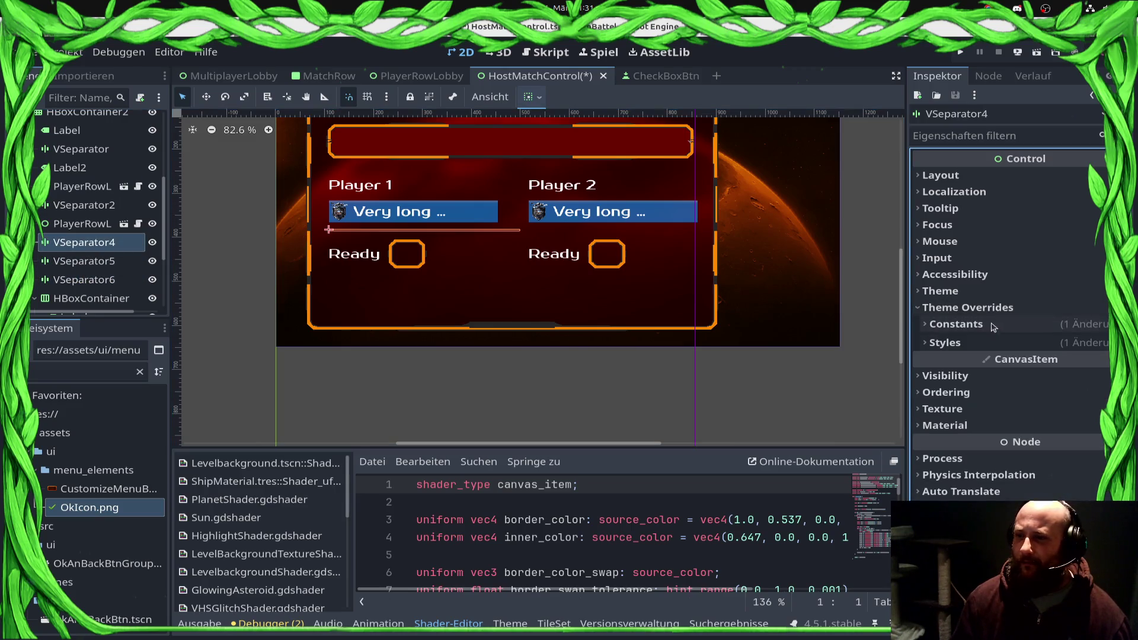
{"action": "left_click", "coordinate": [996, 325]}
{"action": "left_click", "coordinate": [1042, 342]}
{"action": "key", "text": "Return"}
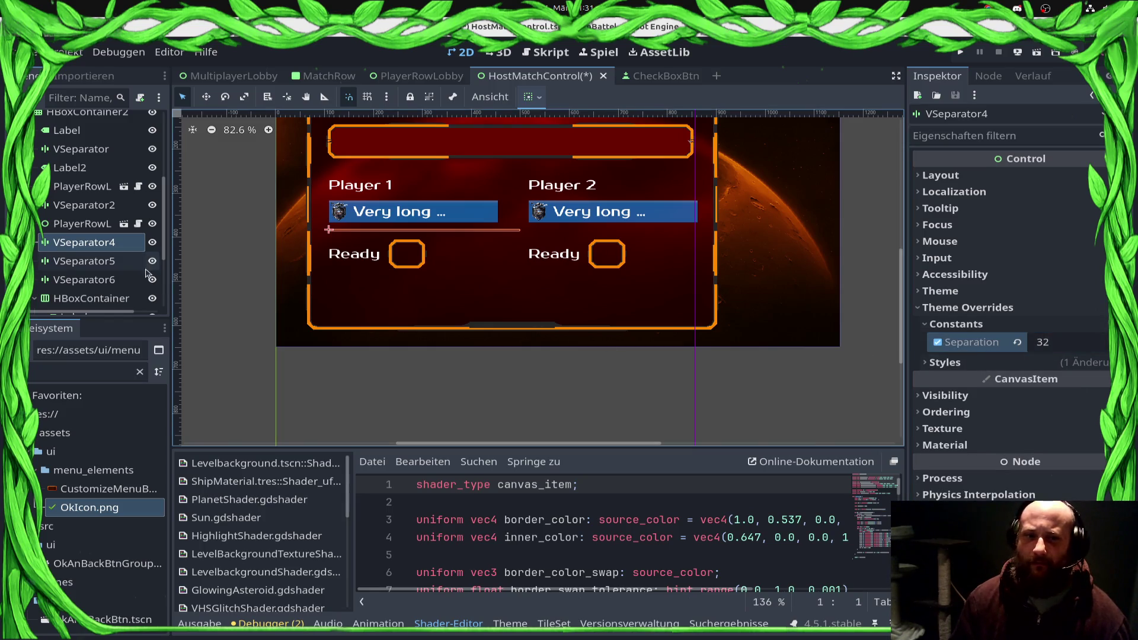
Step: Give VSeparator5 a Separation override of 32, pushing Player 2 right
{"action": "left_click", "coordinate": [136, 261]}
{"action": "left_click", "coordinate": [1029, 323]}
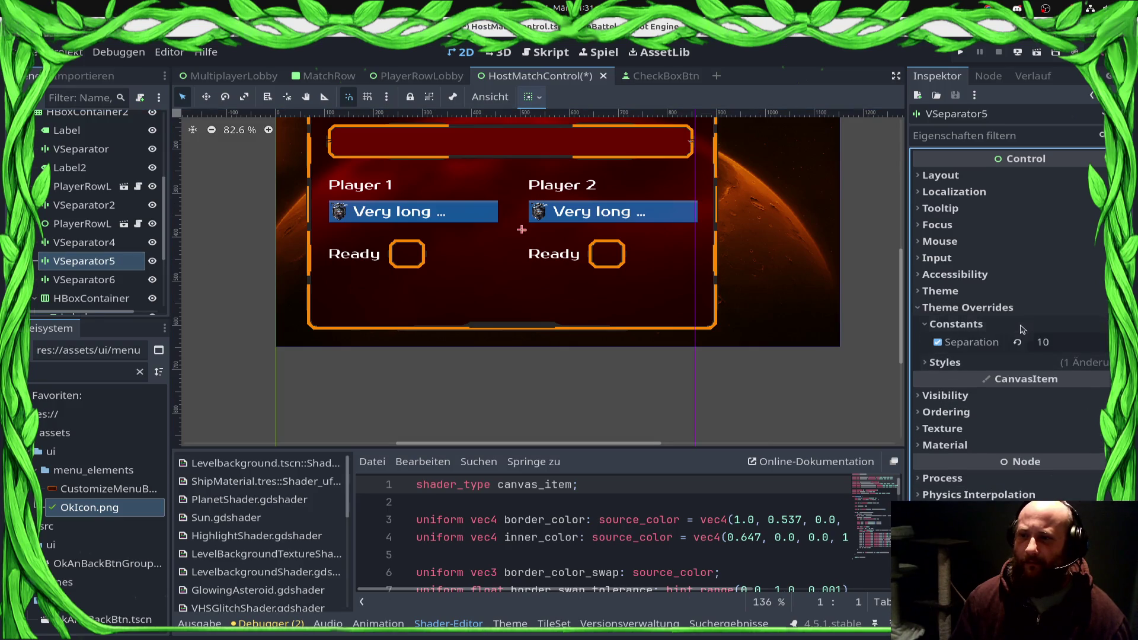
{"action": "left_click", "coordinate": [1073, 344]}
{"action": "type", "text": "32"}
{"action": "key", "text": "Return"}
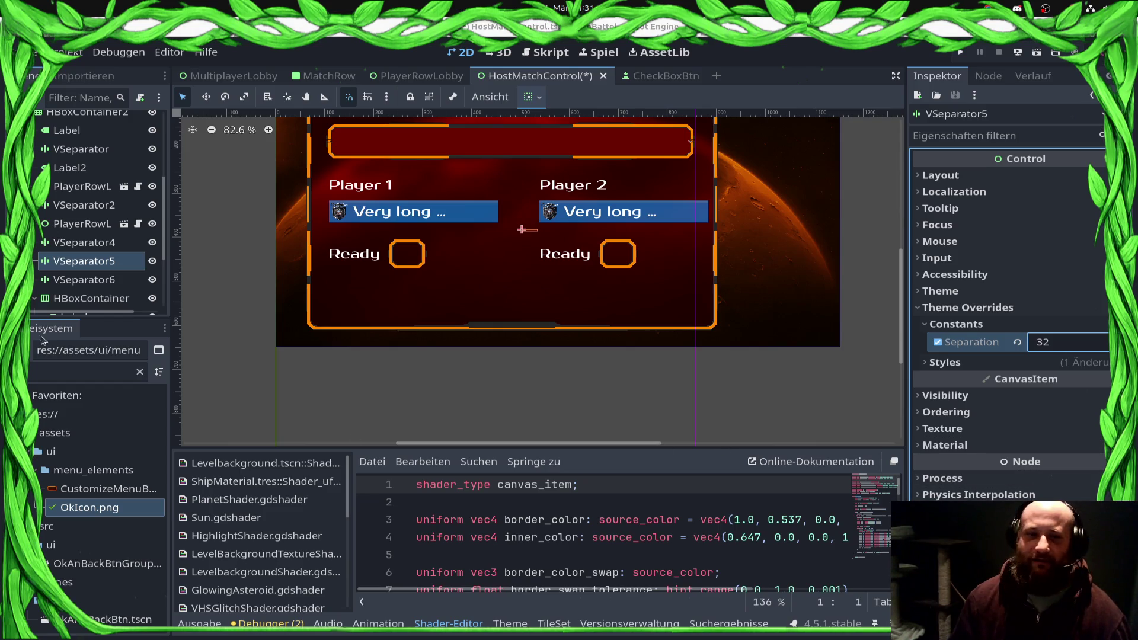
Step: Set VSeparator6's Separation override to 32 and save the scene
{"action": "left_click", "coordinate": [83, 279]}
{"action": "left_click", "coordinate": [1003, 307]}
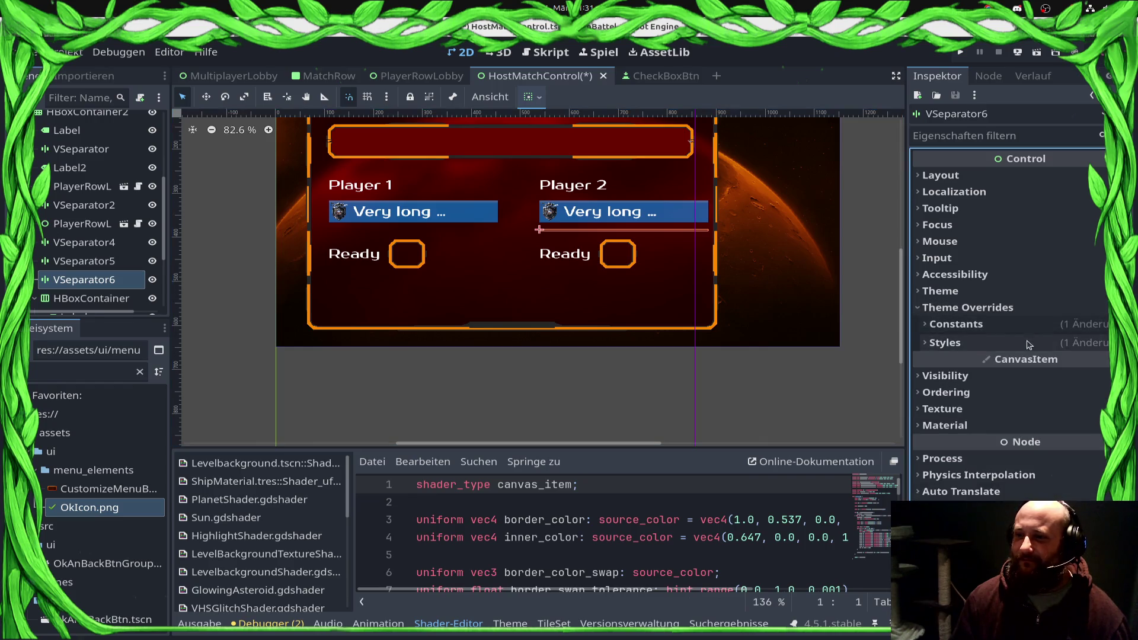
{"action": "left_click", "coordinate": [1002, 325]}
{"action": "left_click", "coordinate": [1070, 343]}
{"action": "type", "text": "32"}
{"action": "key", "text": "ctrl+s"}
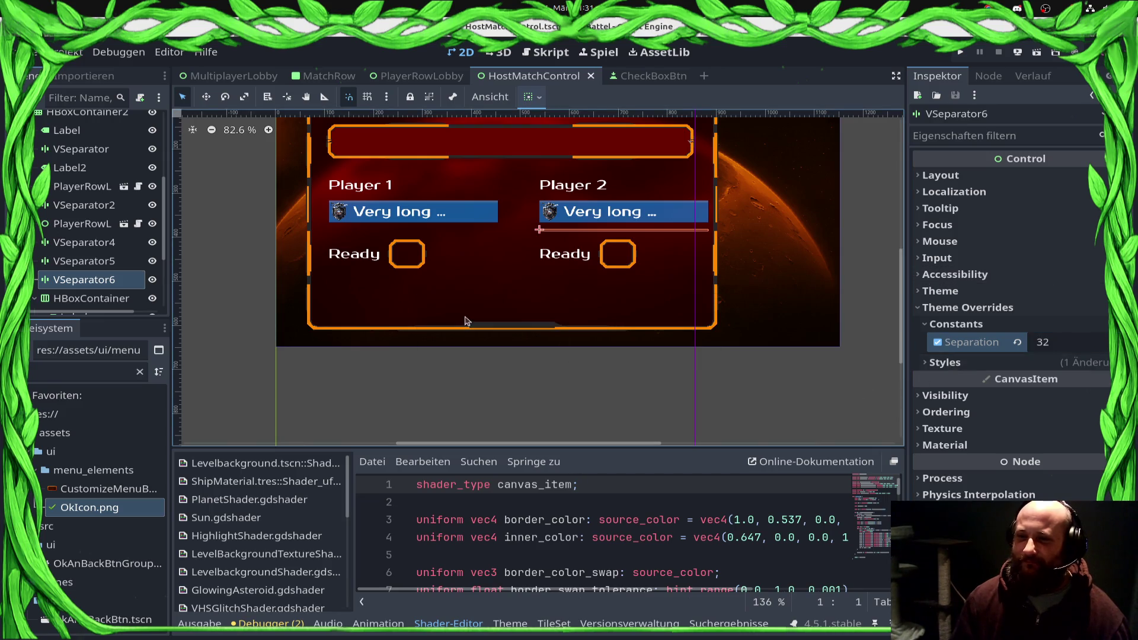
Step: Select VSeparator4 in the Scene dock and open its context menu
{"action": "left_click", "coordinate": [89, 243]}
{"action": "left_click", "coordinate": [89, 261], "text": "ctrl"}
{"action": "left_click", "coordinate": [71, 244]}
{"action": "left_click", "coordinate": [69, 260]}
{"action": "right_click", "coordinate": [65, 261]}
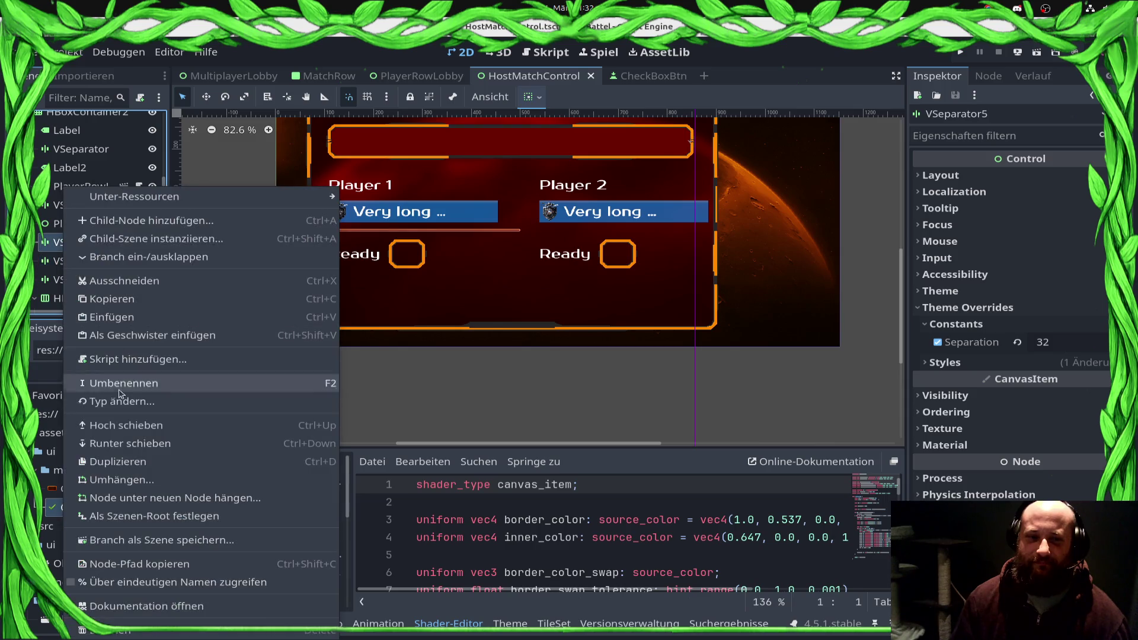
Step: Change the type of VSeparator4 and VSeparator5 to HSeparator
{"action": "left_click", "coordinate": [129, 404]}
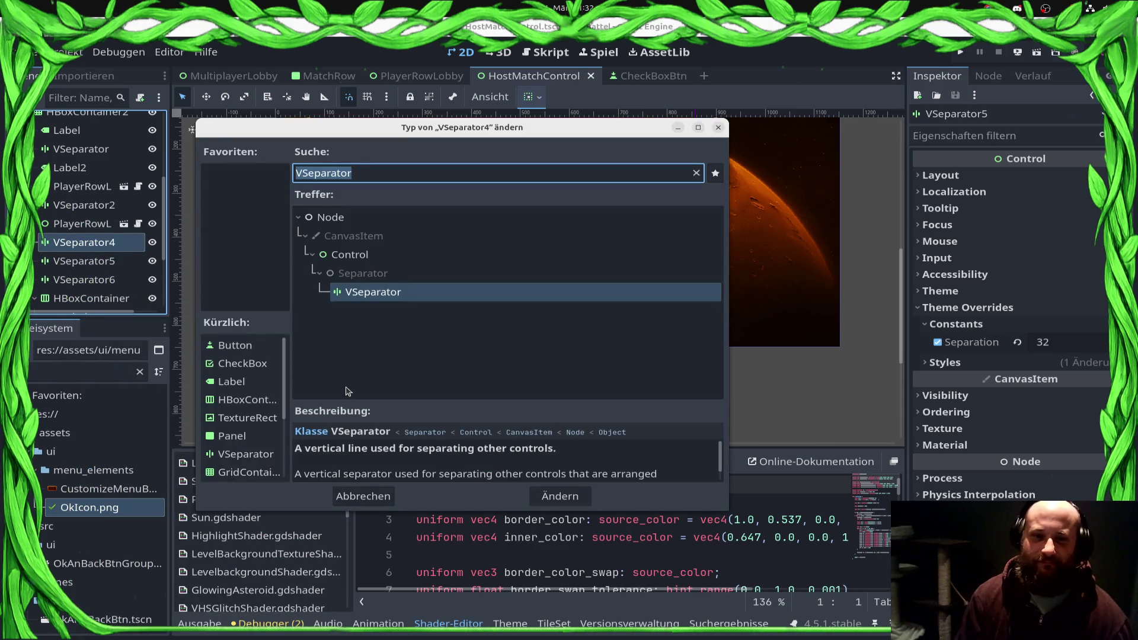
{"action": "type", "text": "HS"}
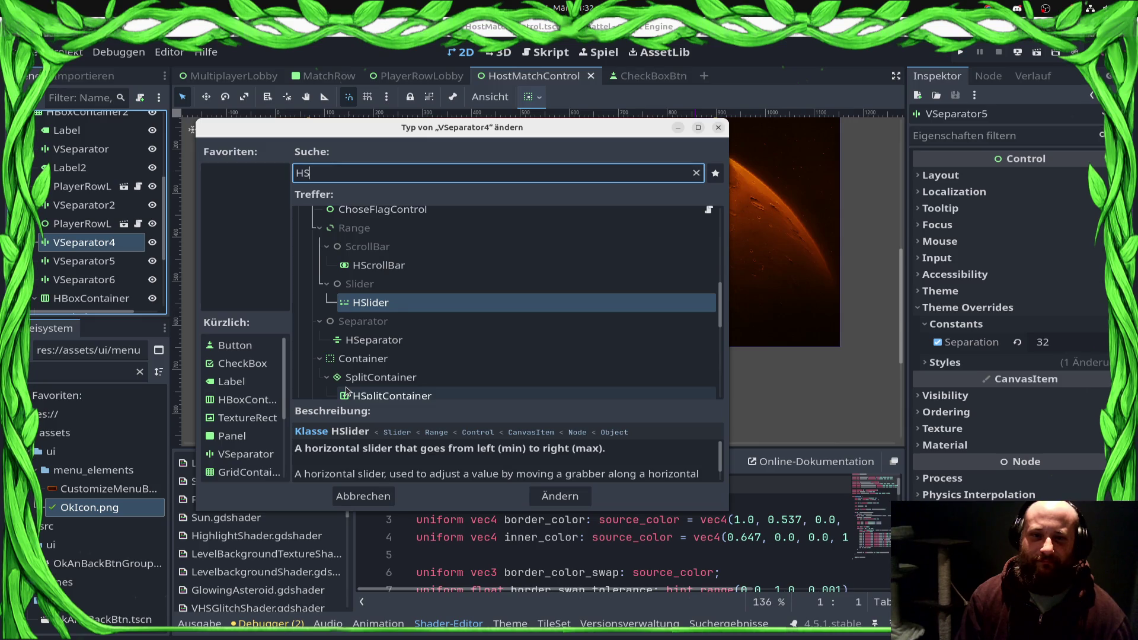
{"action": "type", "text": "ep"}
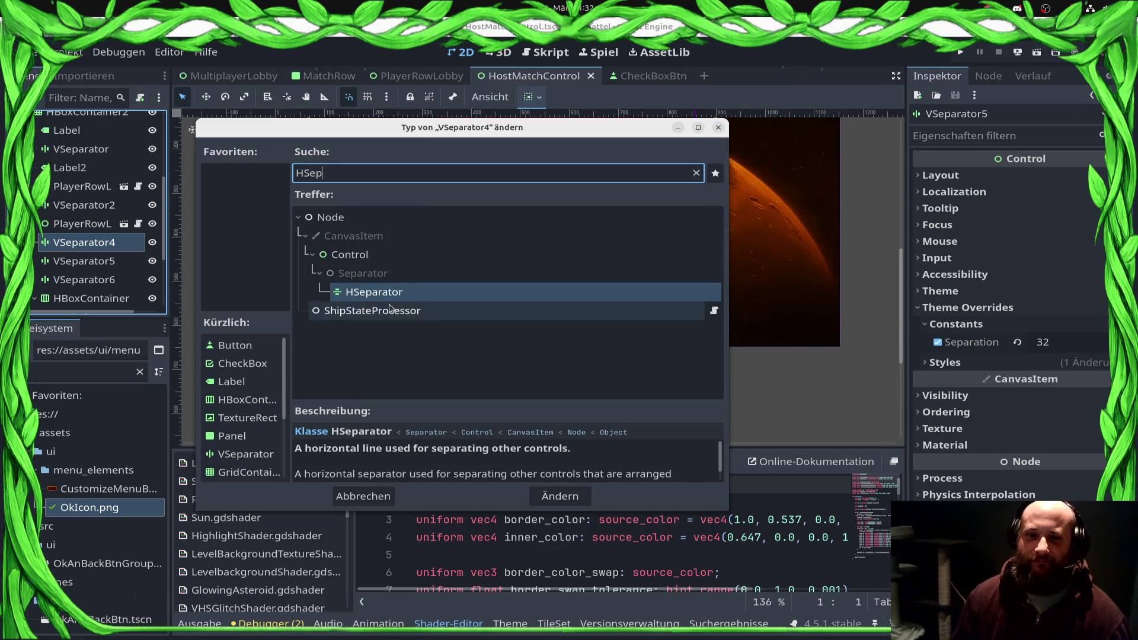
{"action": "key", "text": "Return"}
{"action": "right_click", "coordinate": [77, 262]}
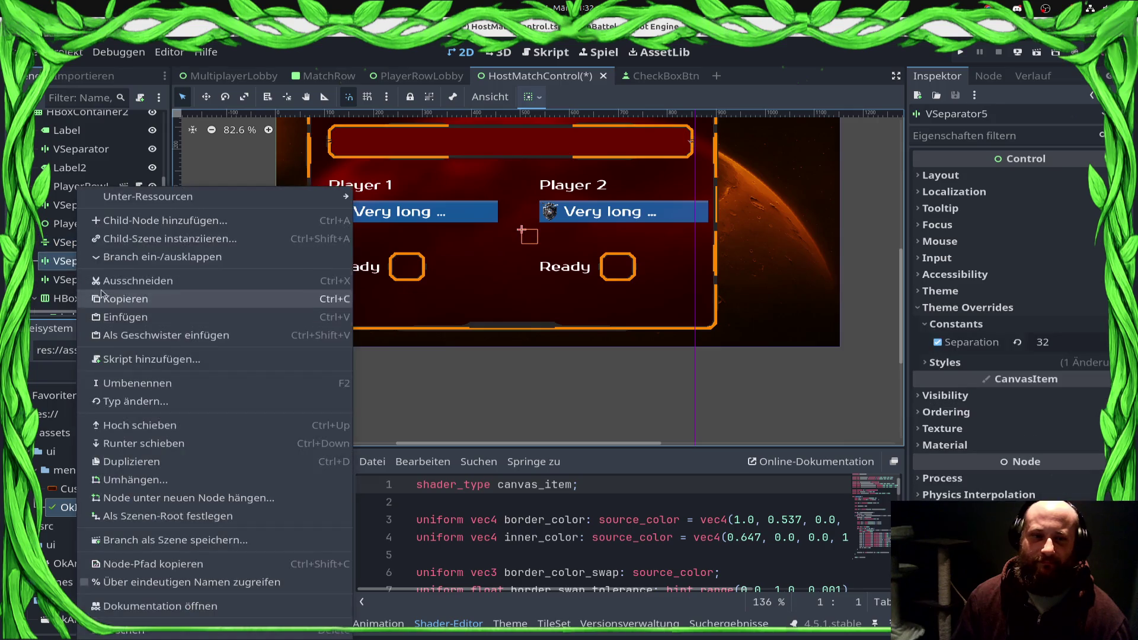
{"action": "left_click", "coordinate": [167, 401]}
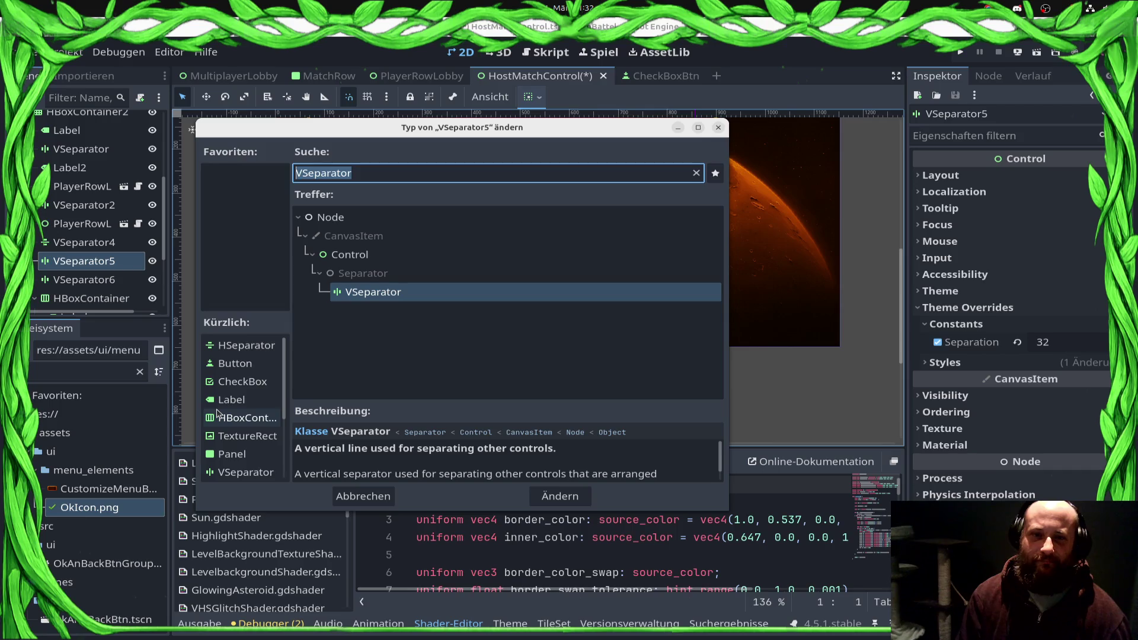
{"action": "double_click", "coordinate": [246, 345]}
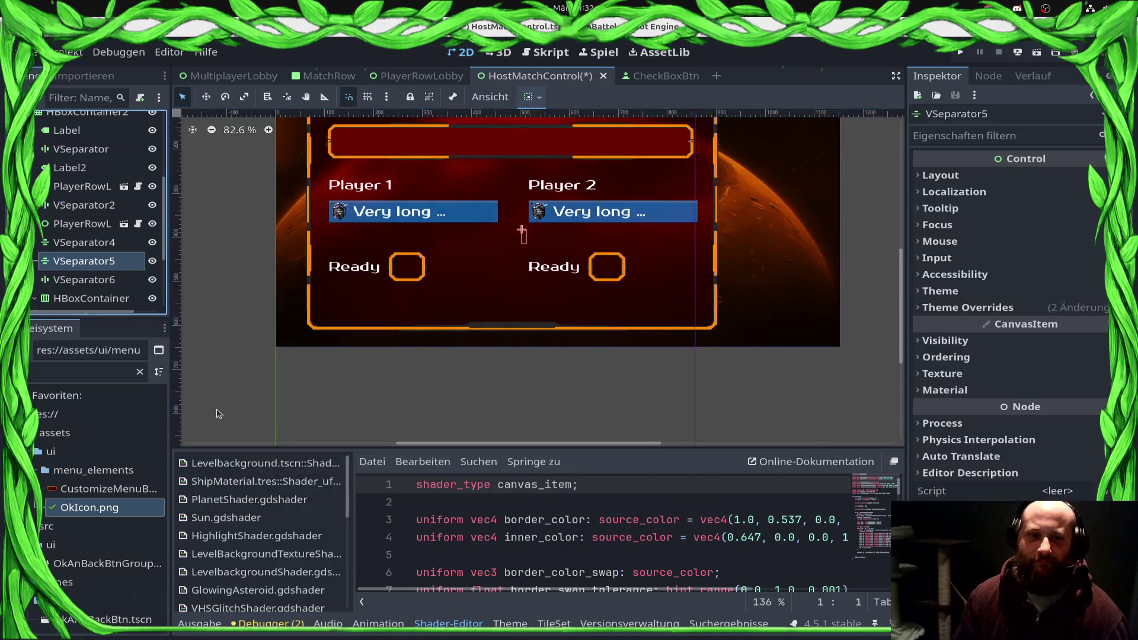
Step: Change VSeparator6's type to HSeparator as well
{"action": "left_click", "coordinate": [64, 279]}
{"action": "right_click", "coordinate": [64, 279]}
{"action": "left_click", "coordinate": [118, 401]}
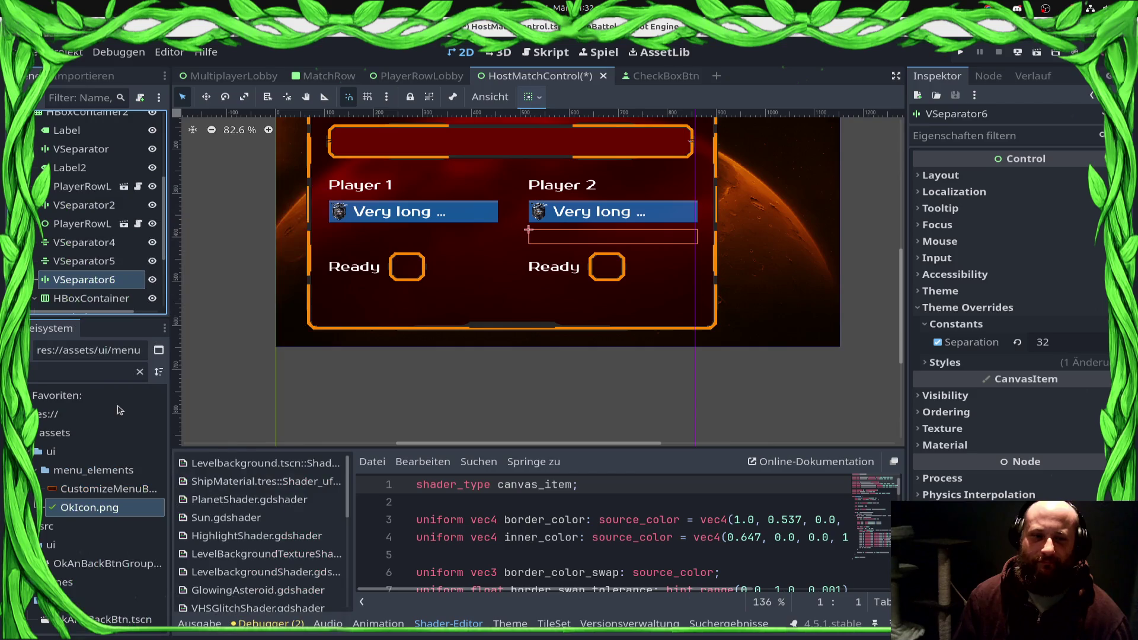
{"action": "type", "text": "VSep"}
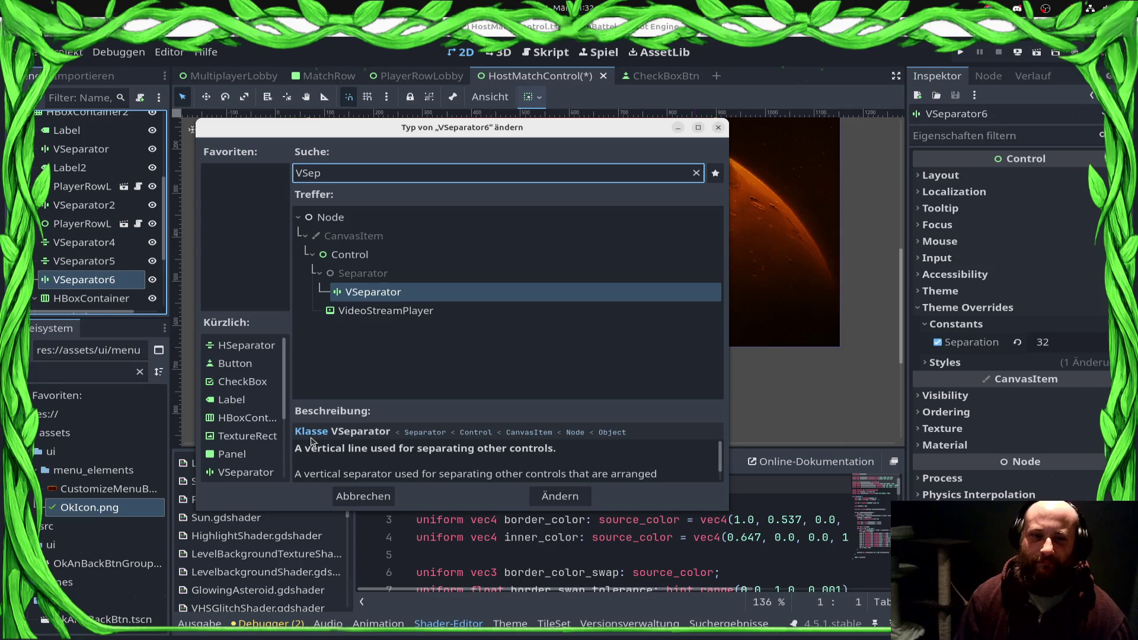
{"action": "key", "text": "BackSpace"}
{"action": "key", "text": "BackSpace"}
{"action": "key", "text": "BackSpace"}
{"action": "type", "text": "HSep"}
{"action": "key", "text": "Return"}
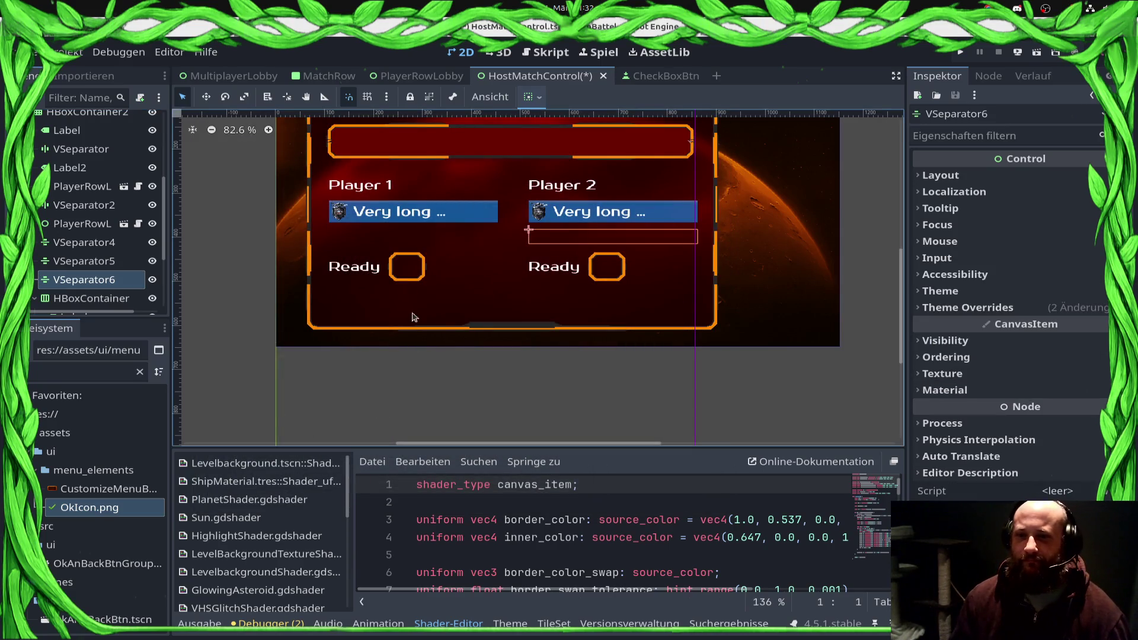
{"action": "left_click", "coordinate": [382, 326]}
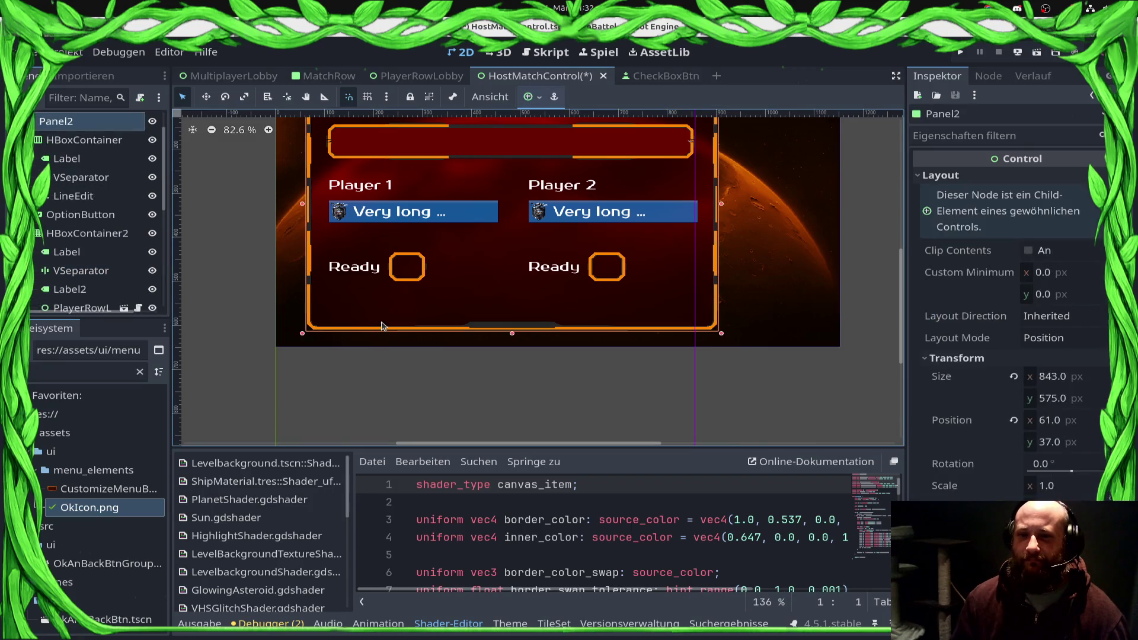
Step: Set VSeparator4's Separation override to 96 after trying 64 and 128, then save
{"action": "left_click", "coordinate": [410, 236]}
{"action": "scroll", "coordinate": [87, 266], "scroll_direction": "down", "scroll_amount": 5}
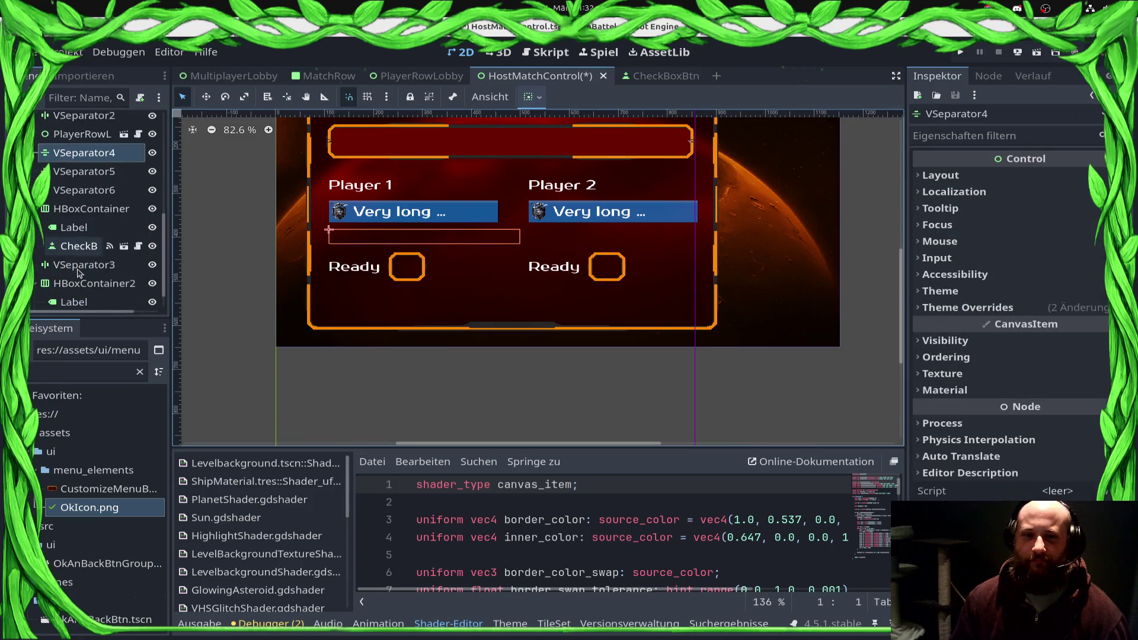
{"action": "left_click", "coordinate": [999, 310]}
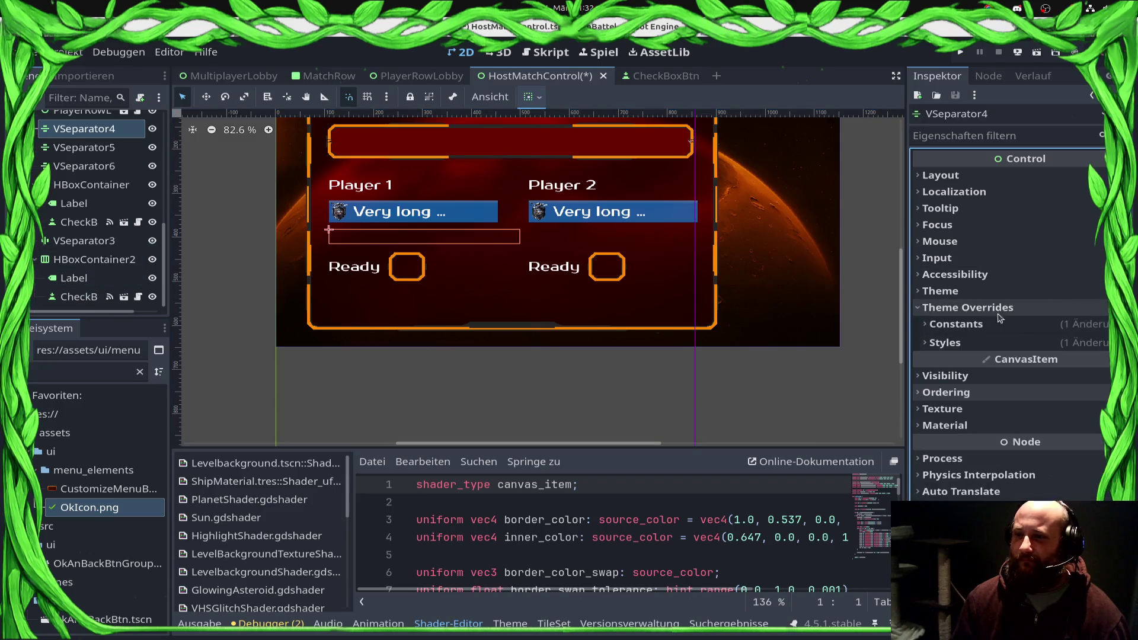
{"action": "left_click", "coordinate": [1007, 325]}
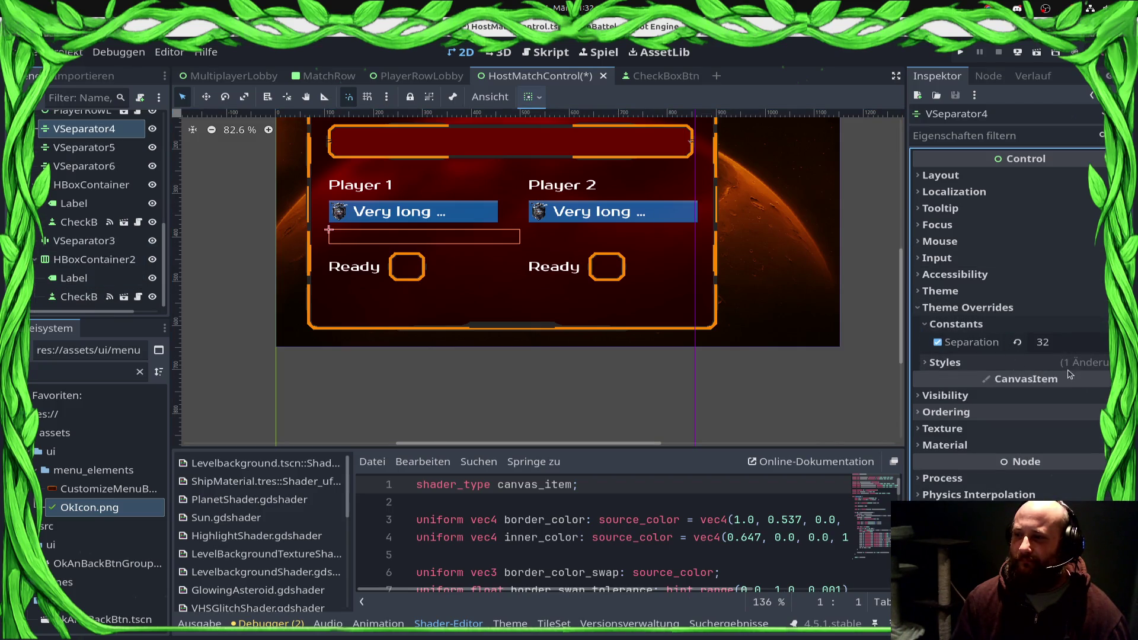
{"action": "left_click", "coordinate": [1079, 344]}
{"action": "type", "text": "64"}
{"action": "key", "text": "Return"}
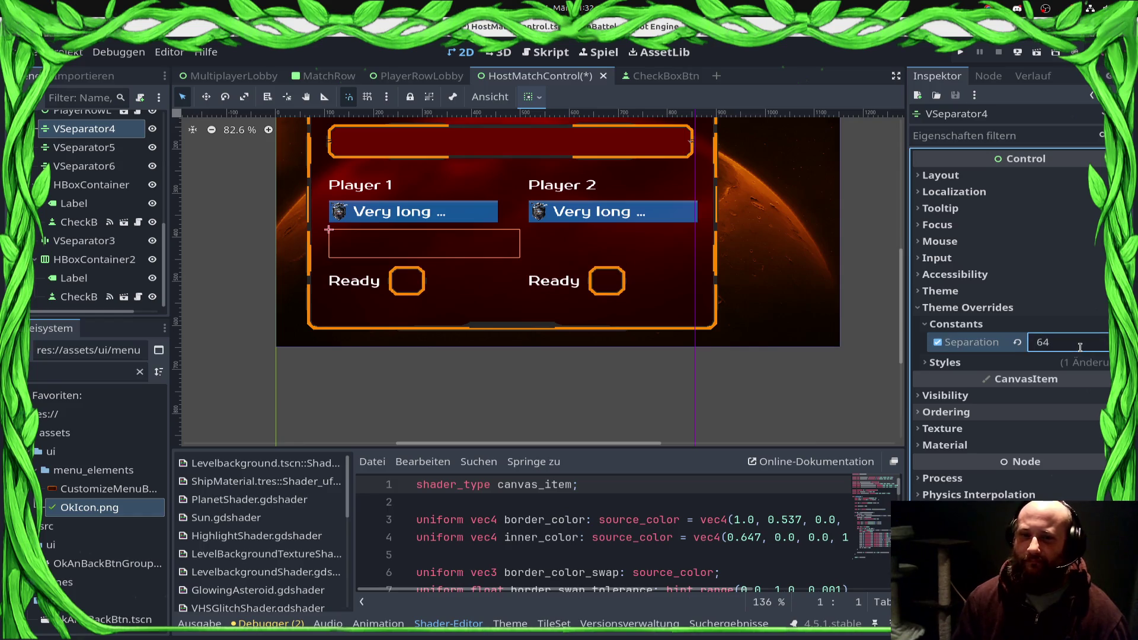
{"action": "left_click", "coordinate": [1080, 347]}
{"action": "type", "text": "8"}
{"action": "key", "text": "Return"}
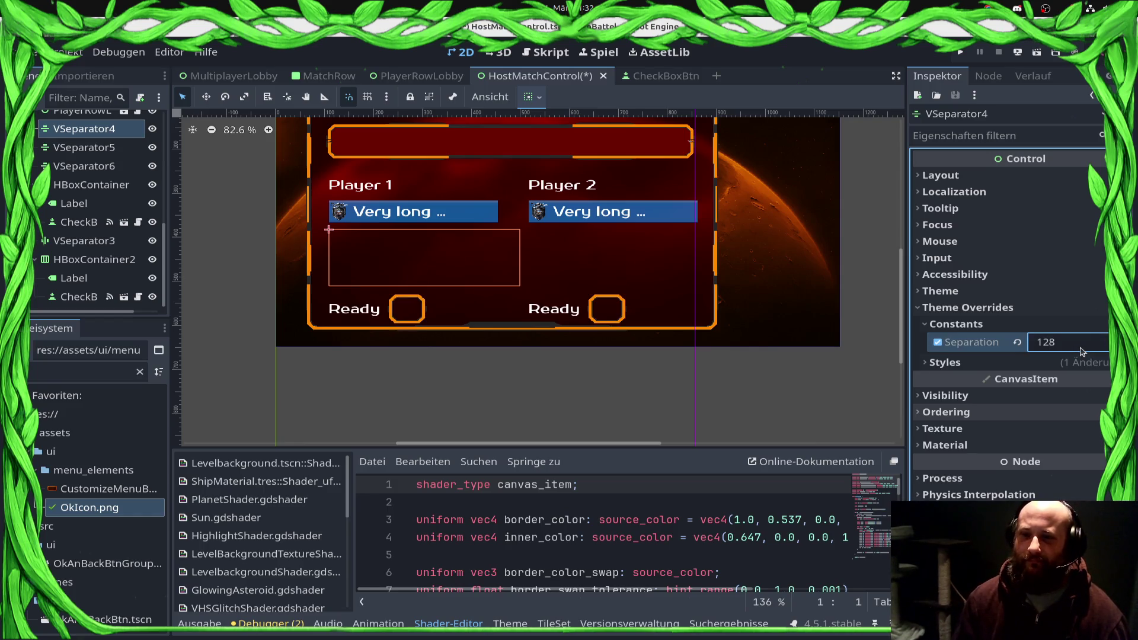
{"action": "left_click", "coordinate": [1081, 351]}
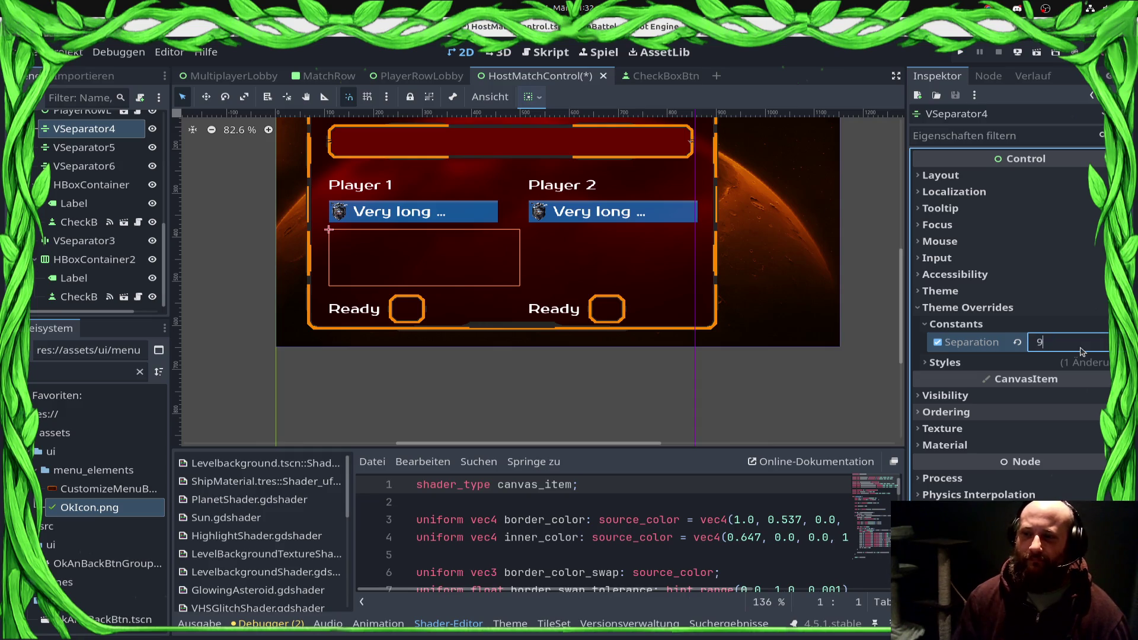
{"action": "type", "text": "6"}
{"action": "key", "text": "Return"}
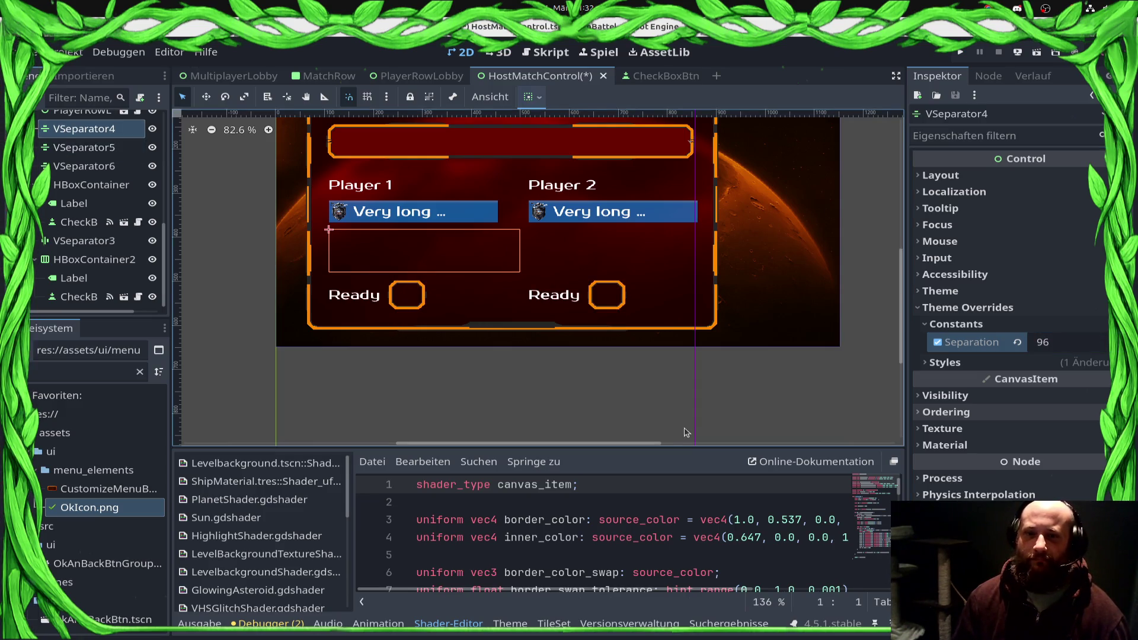
{"action": "scroll", "coordinate": [674, 428], "scroll_direction": "down", "scroll_amount": 2}
{"action": "key", "text": "ctrl+s"}
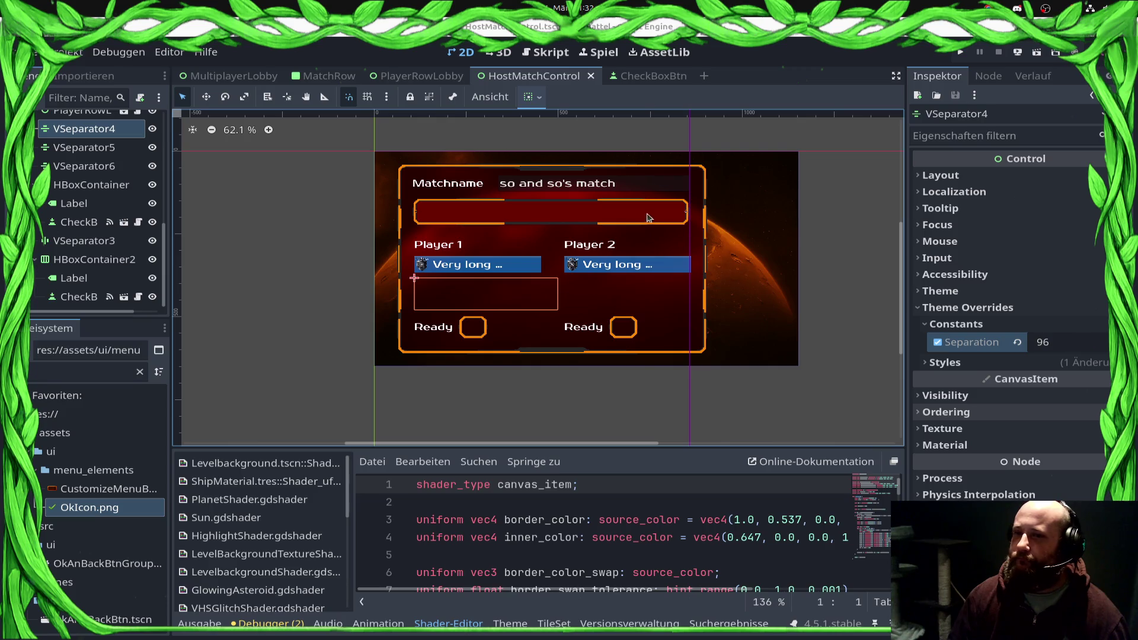
Step: Rename Panel2 to MatchOptions, drag it slightly left to x 38, and save
{"action": "left_click", "coordinate": [559, 175]}
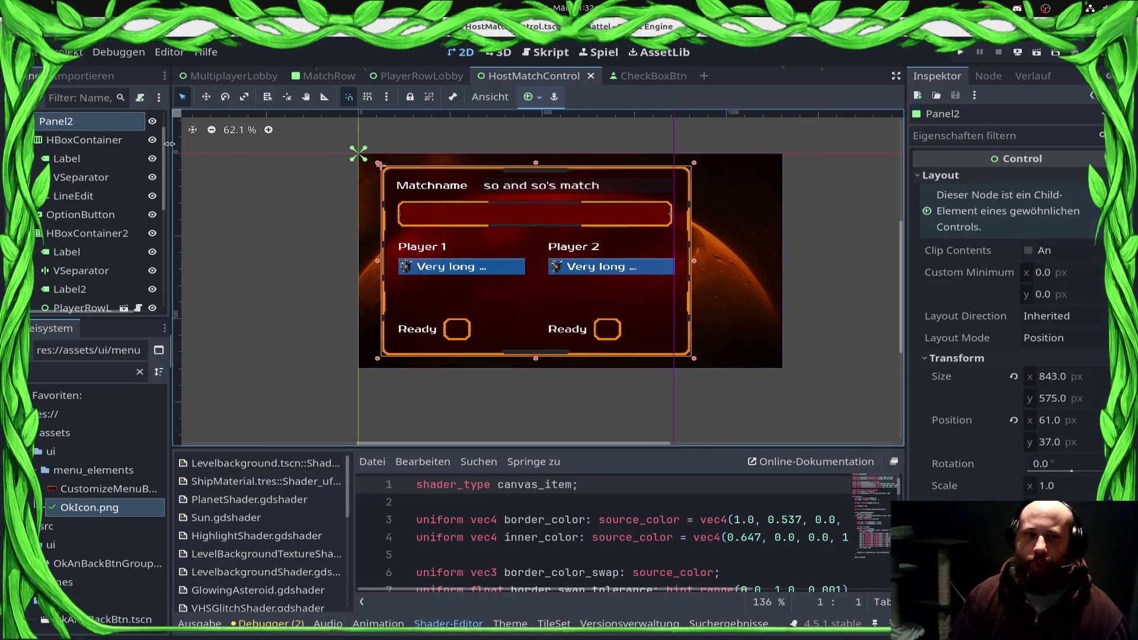
{"action": "scroll", "coordinate": [80, 155], "scroll_direction": "up", "scroll_amount": 2}
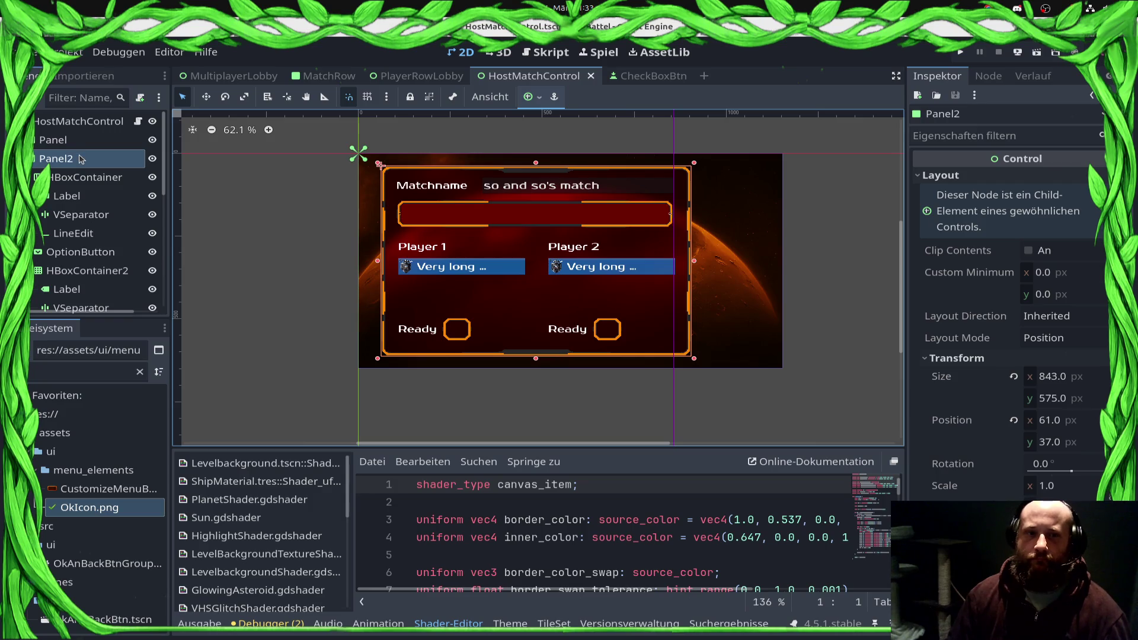
{"action": "double_click", "coordinate": [81, 159]}
{"action": "type", "text": "Cre"}
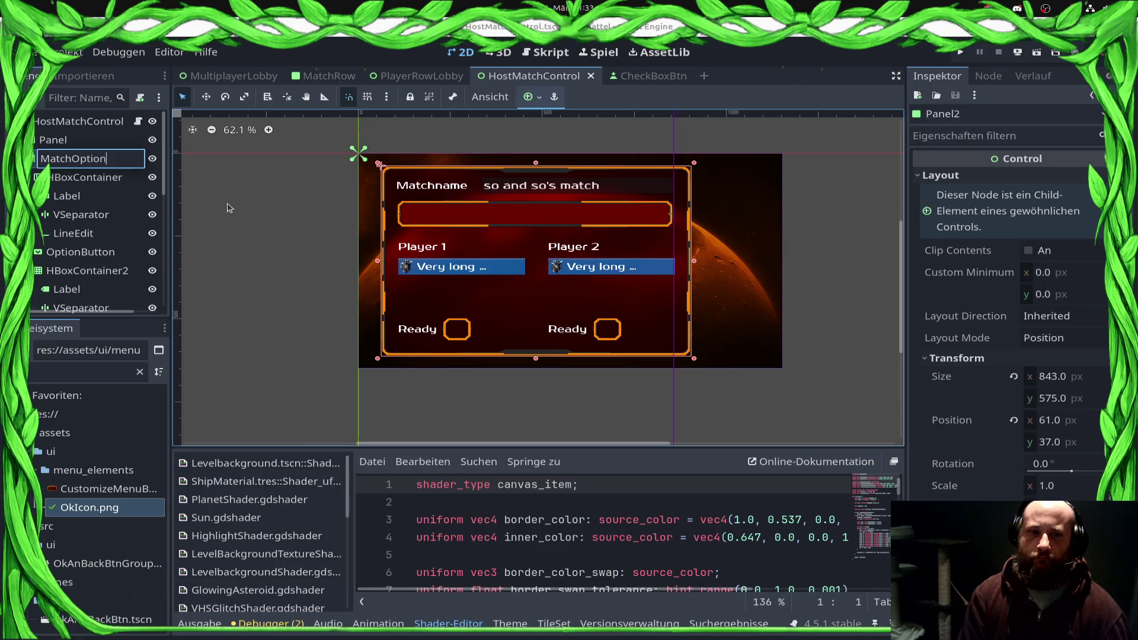
{"action": "key", "text": "Return"}
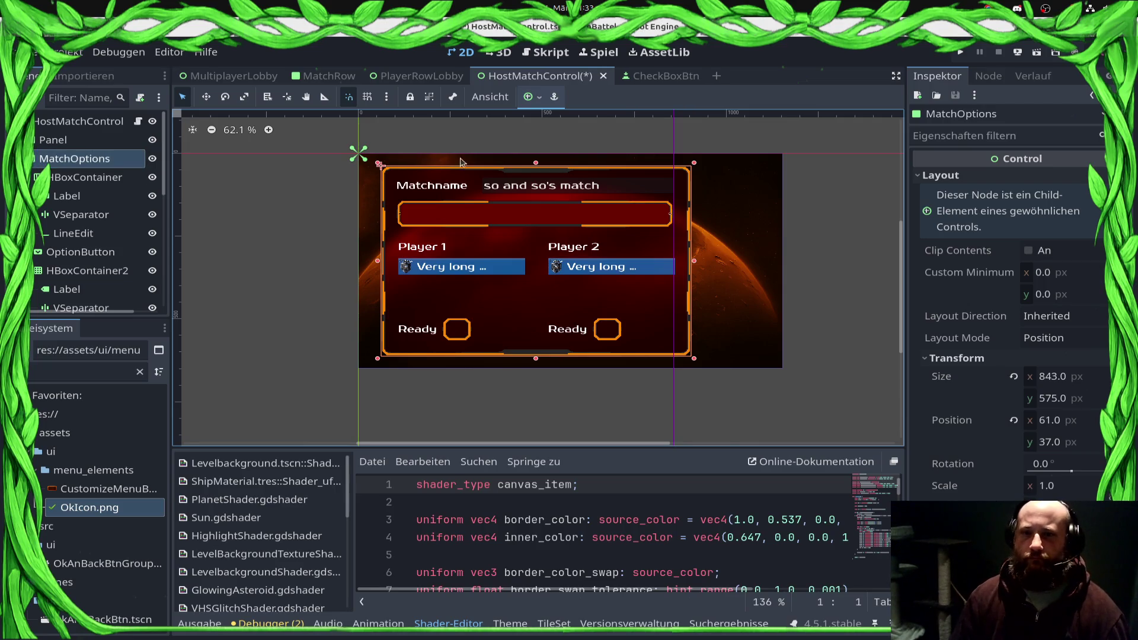
{"action": "key", "text": "w"}
{"action": "left_click_drag", "start_coordinate": [467, 178], "coordinate": [462, 176]}
{"action": "key", "text": "ctrl+s"}
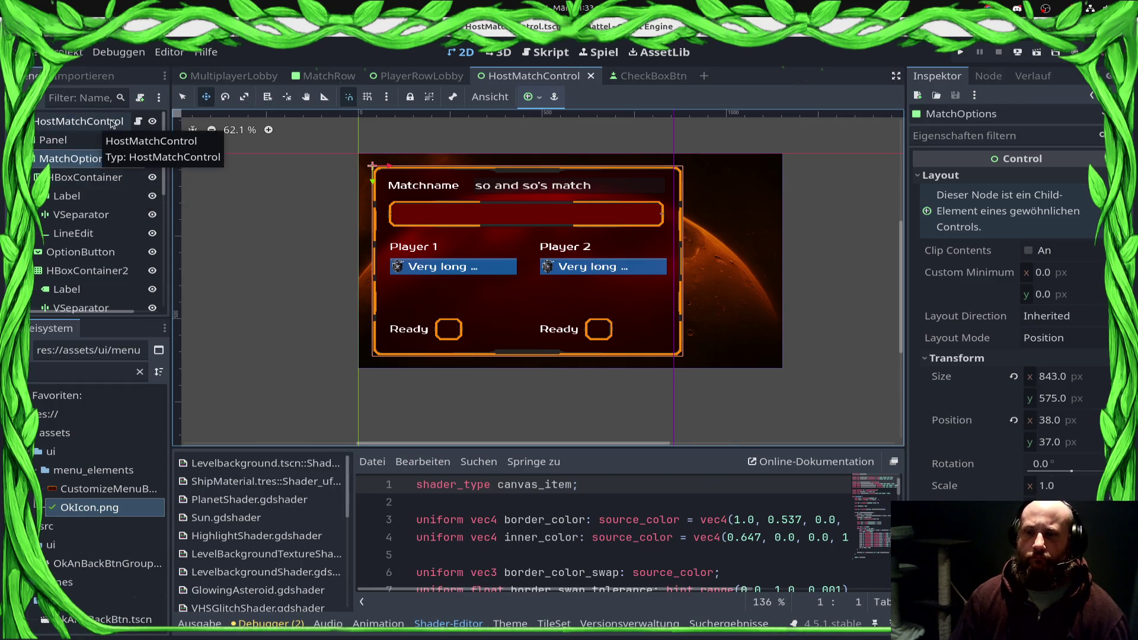
Step: Add a Button child node to HostMatchControl
{"action": "right_click", "coordinate": [109, 122]}
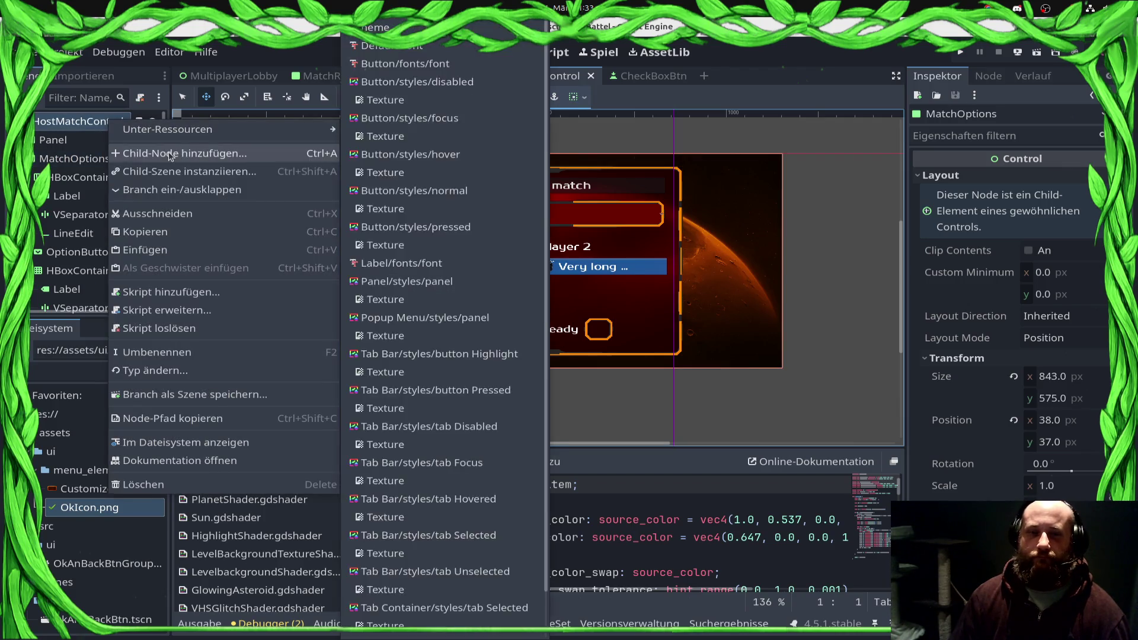
{"action": "left_click", "coordinate": [176, 136]}
{"action": "type", "text": "HSeBut"}
{"action": "key", "text": "Return"}
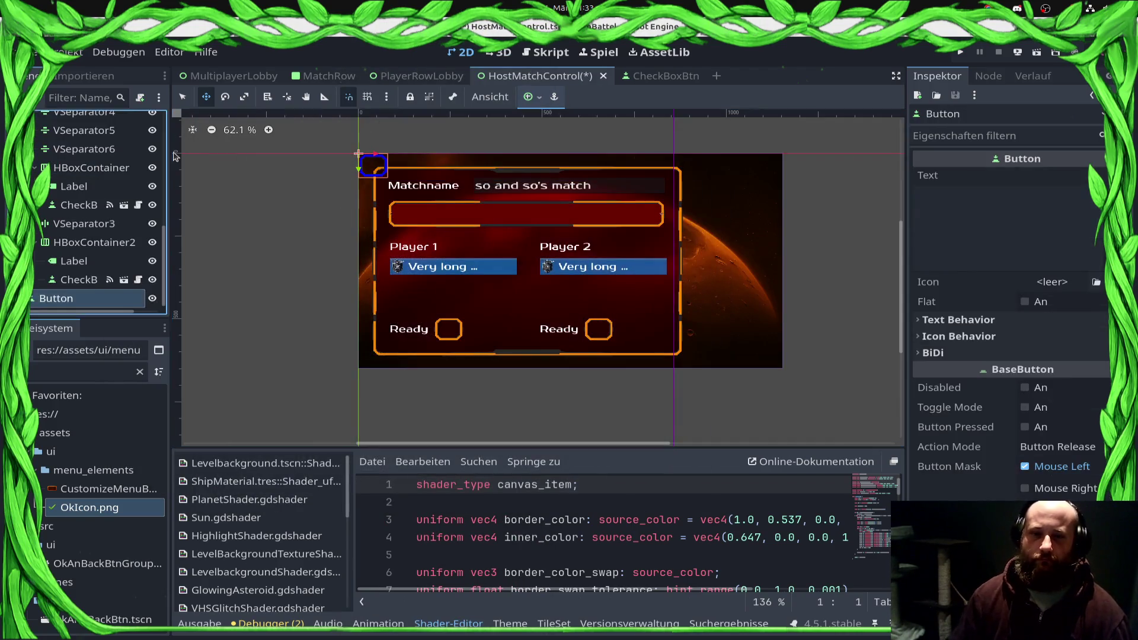
Step: Give the button a new AtlasTexture icon using IconsTileset as its atlas
{"action": "scroll", "coordinate": [96, 489], "scroll_direction": "down", "scroll_amount": 5}
{"action": "mouse_move", "coordinate": [107, 447]}
{"action": "left_mouse_down"}
{"action": "mouse_move", "coordinate": [122, 457]}
{"action": "mouse_move", "coordinate": [1072, 292]}
{"action": "left_mouse_up"}
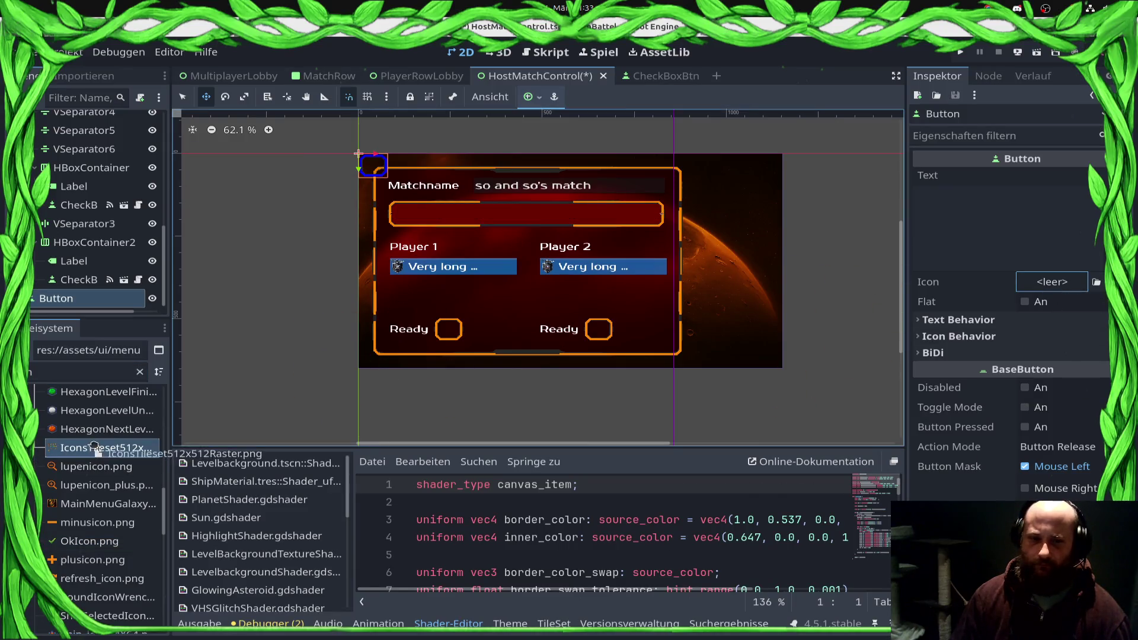
{"action": "left_click", "coordinate": [1097, 284]}
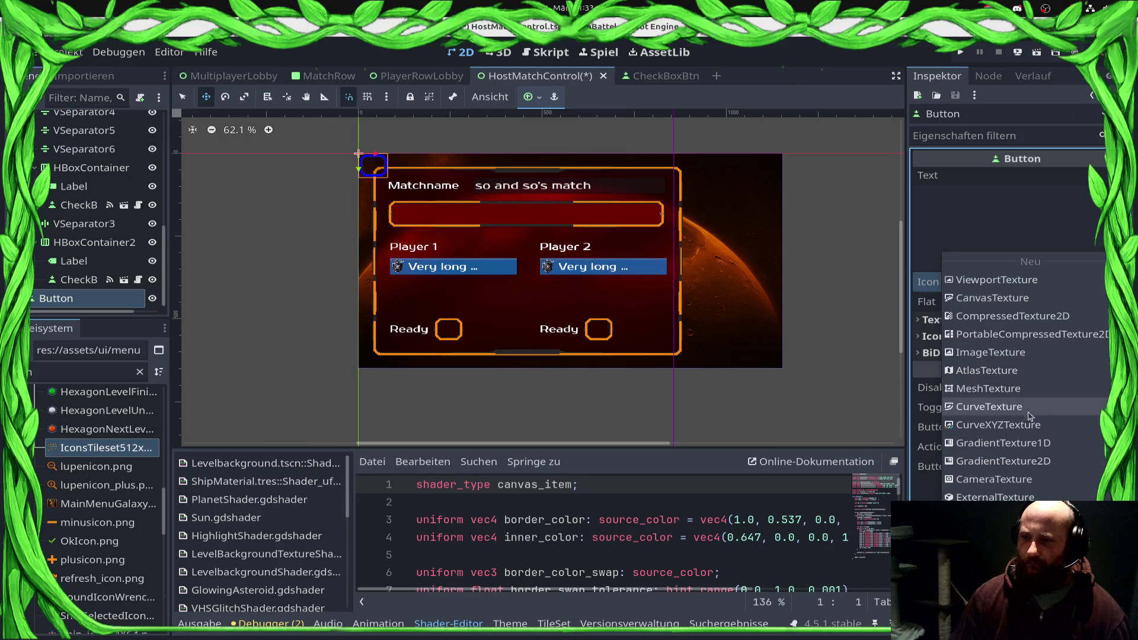
{"action": "left_click", "coordinate": [1020, 373]}
{"action": "left_click", "coordinate": [1066, 283]}
{"action": "mouse_move", "coordinate": [107, 448]}
{"action": "left_mouse_down"}
{"action": "mouse_move", "coordinate": [118, 465]}
{"action": "mouse_move", "coordinate": [1072, 444]}
{"action": "mouse_move", "coordinate": [1051, 445]}
{"action": "left_mouse_up"}
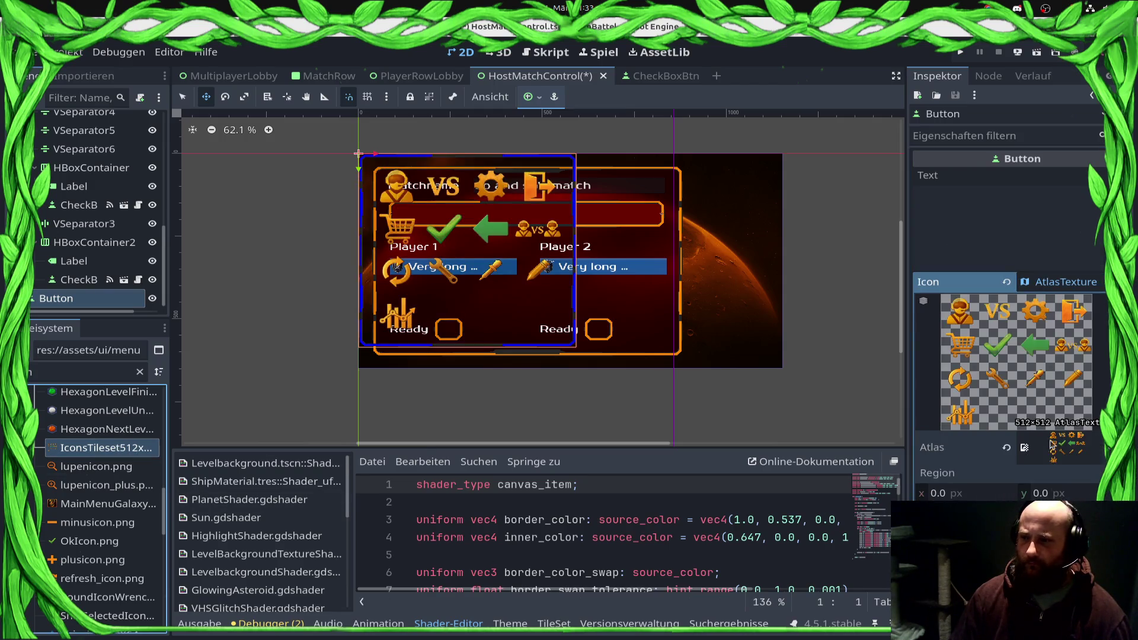
Step: Set the atlas Region to x 128, y 128, width 128, height 128
{"action": "left_click", "coordinate": [942, 494]}
{"action": "type", "text": "128"}
{"action": "key", "text": "Tab"}
{"action": "type", "text": "128"}
{"action": "key", "text": "Tab"}
{"action": "type", "text": "128"}
{"action": "key", "text": "Tab"}
{"action": "type", "text": "128"}
{"action": "key", "text": "Tab"}
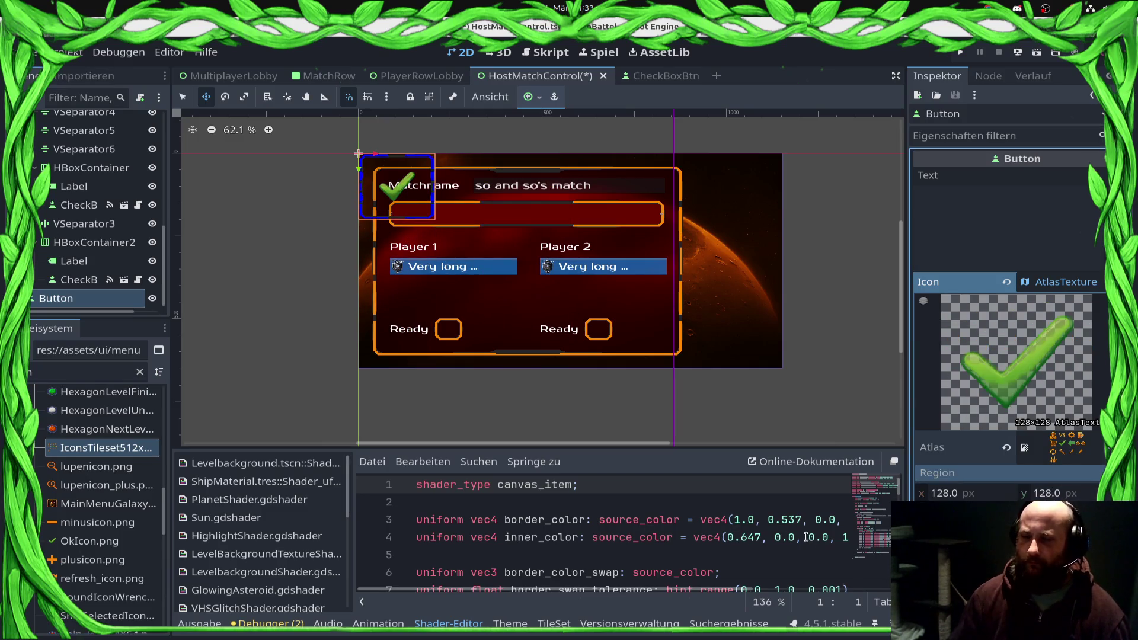
Step: Expand the button's Layout and Transform sections and save the scene
{"action": "scroll", "coordinate": [952, 354], "scroll_direction": "down", "scroll_amount": 5}
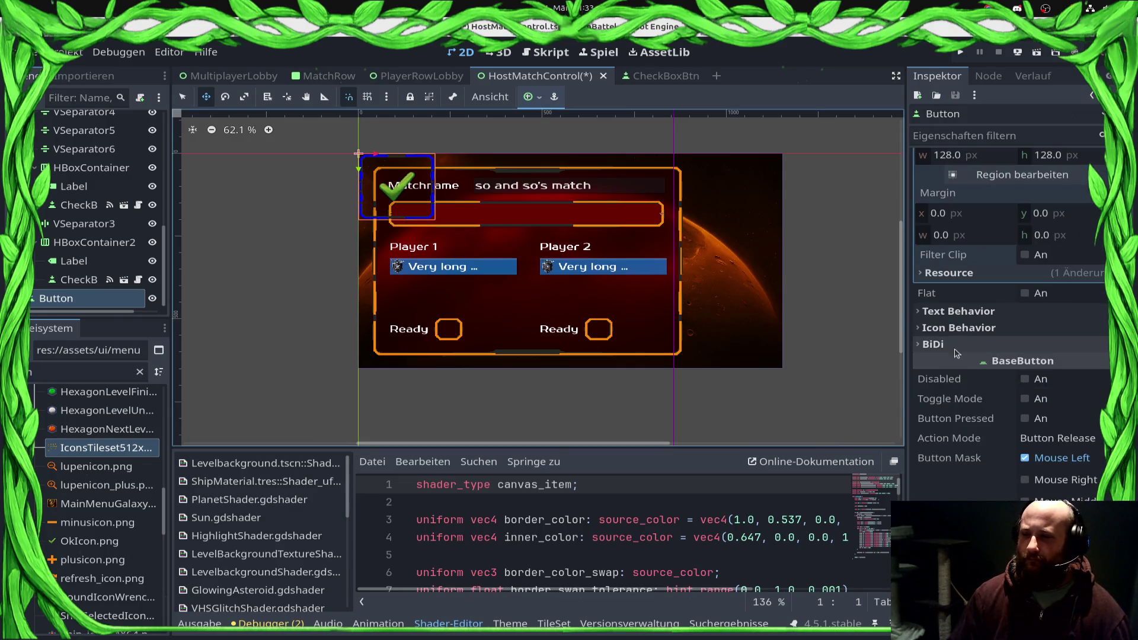
{"action": "scroll", "coordinate": [952, 355], "scroll_direction": "down", "scroll_amount": 3}
{"action": "left_click", "coordinate": [1090, 413]}
{"action": "scroll", "coordinate": [1097, 412], "scroll_direction": "down", "scroll_amount": 3}
{"action": "left_click", "coordinate": [1042, 415]}
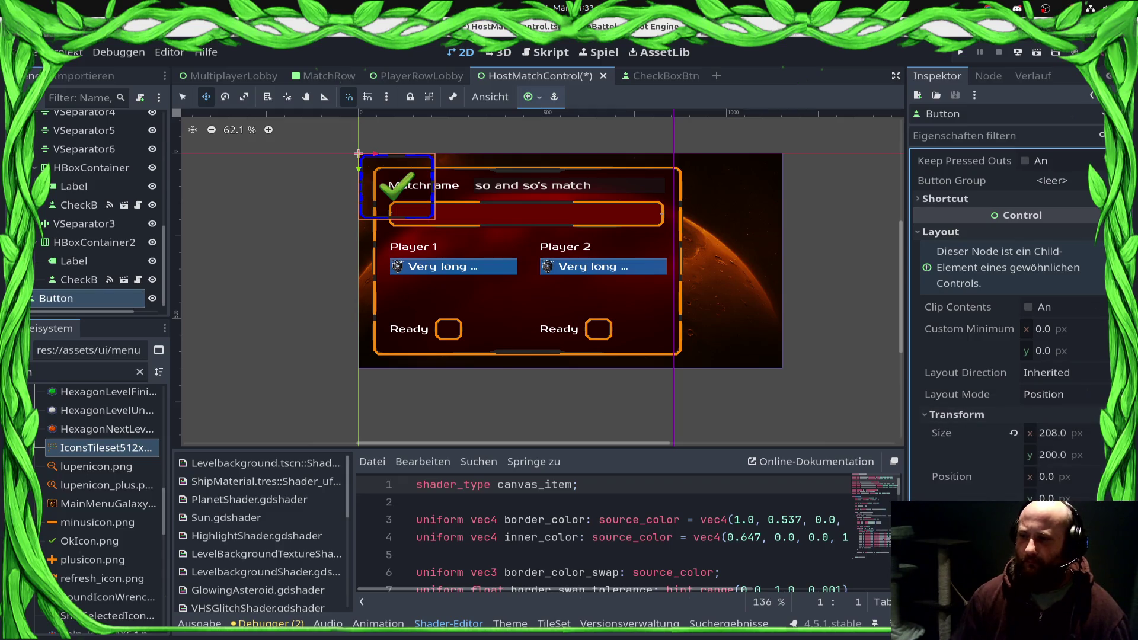
{"action": "key", "text": "ctrl+s"}
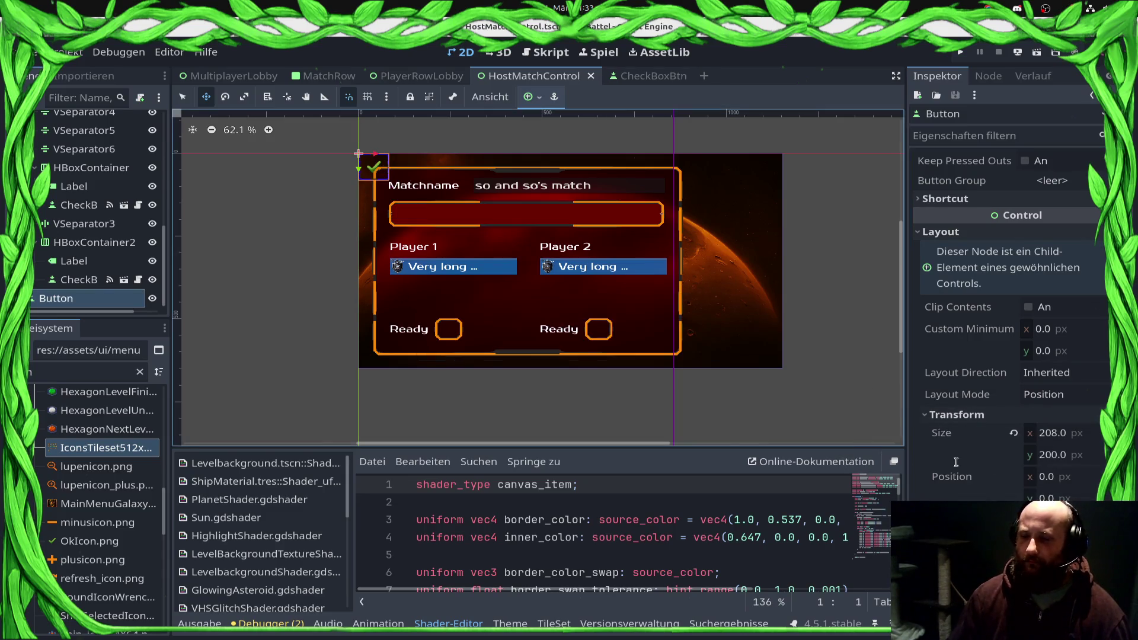
Step: Apply the DefaultButton.tres style to the button via quick load
{"action": "scroll", "coordinate": [1007, 320], "scroll_direction": "down", "scroll_amount": 5}
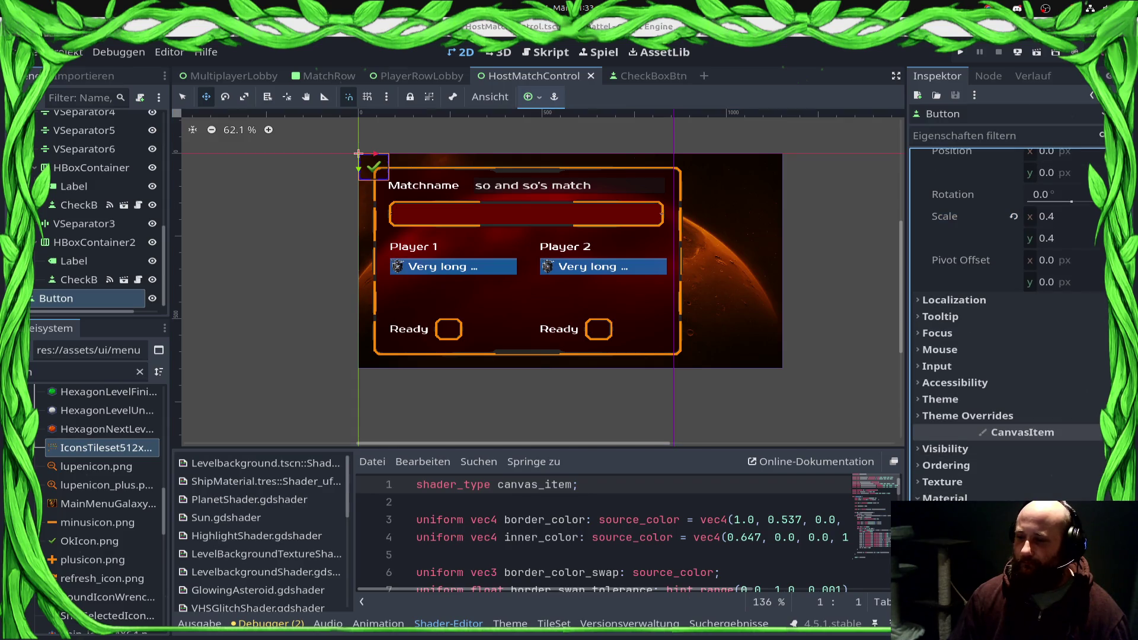
{"action": "key", "text": "shift+alt+o"}
{"action": "type", "text": "Dea"}
{"action": "double_click", "coordinate": [596, 234]}
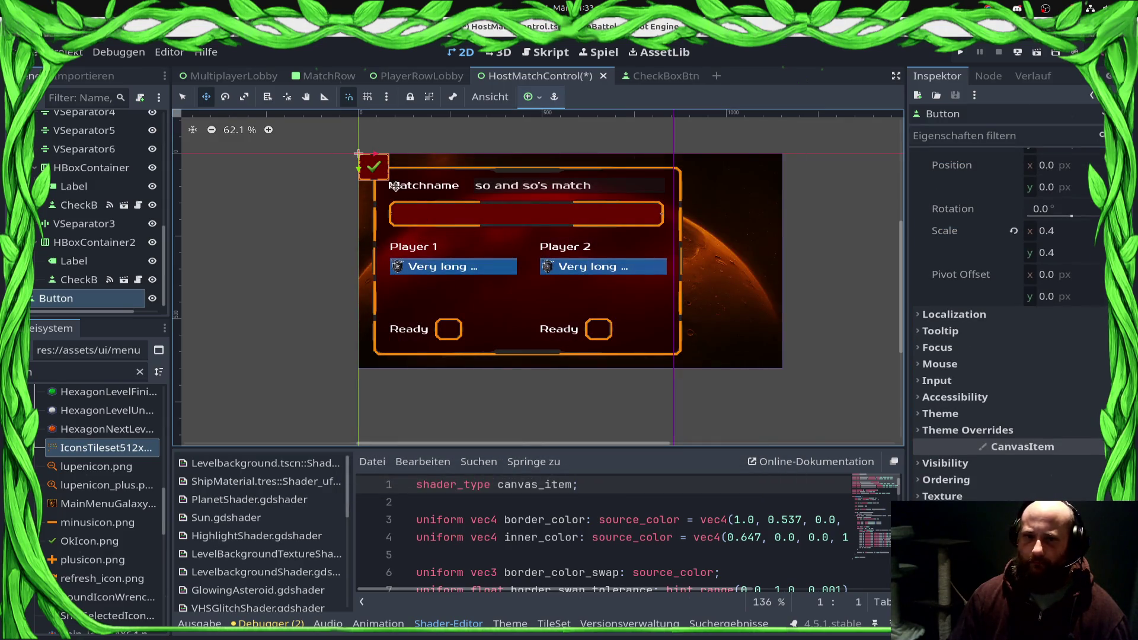
Step: Shift the icon's atlas region to the green left arrow
{"action": "scroll", "coordinate": [1043, 388], "scroll_direction": "up", "scroll_amount": 15}
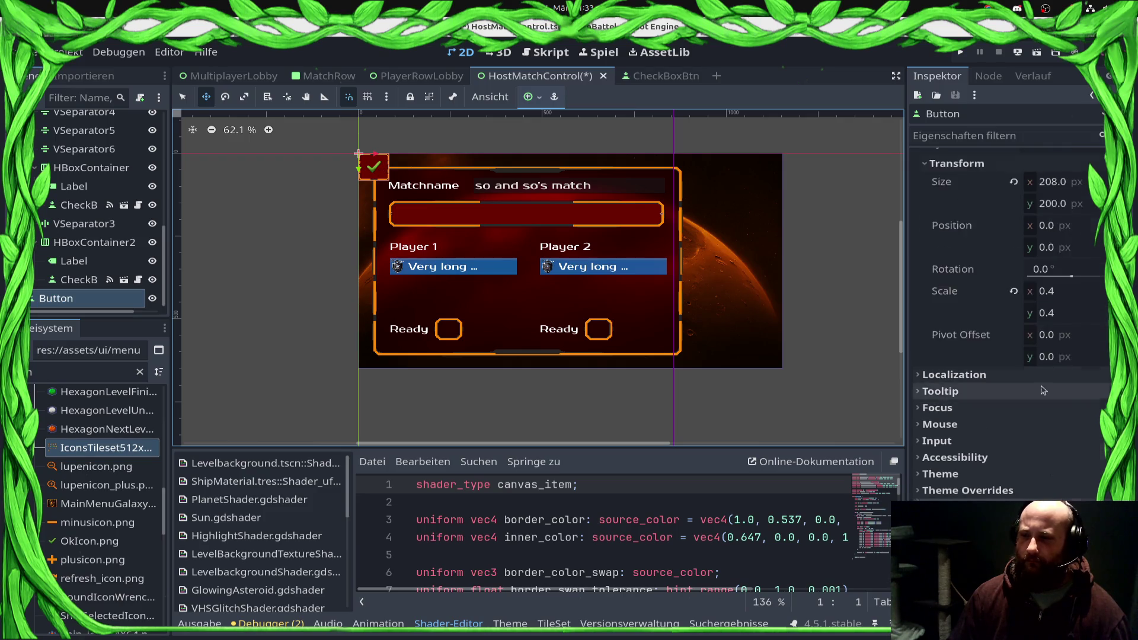
{"action": "scroll", "coordinate": [1044, 389], "scroll_direction": "up", "scroll_amount": 5}
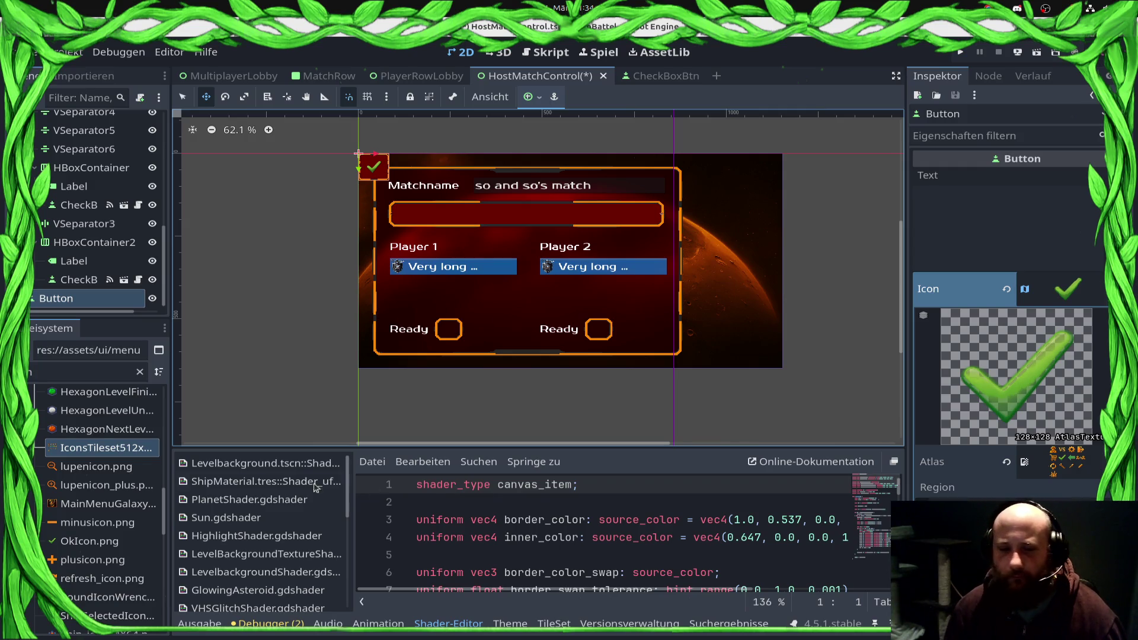
{"action": "scroll", "coordinate": [88, 521], "scroll_direction": "down", "scroll_amount": 10}
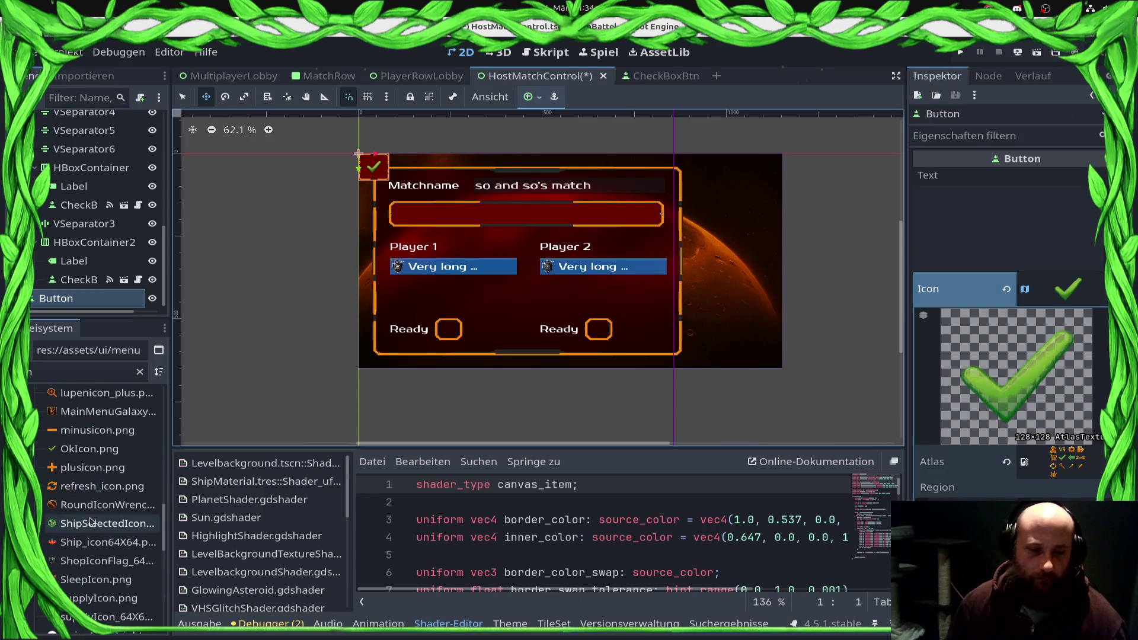
{"action": "scroll", "coordinate": [109, 495], "scroll_direction": "up", "scroll_amount": 10}
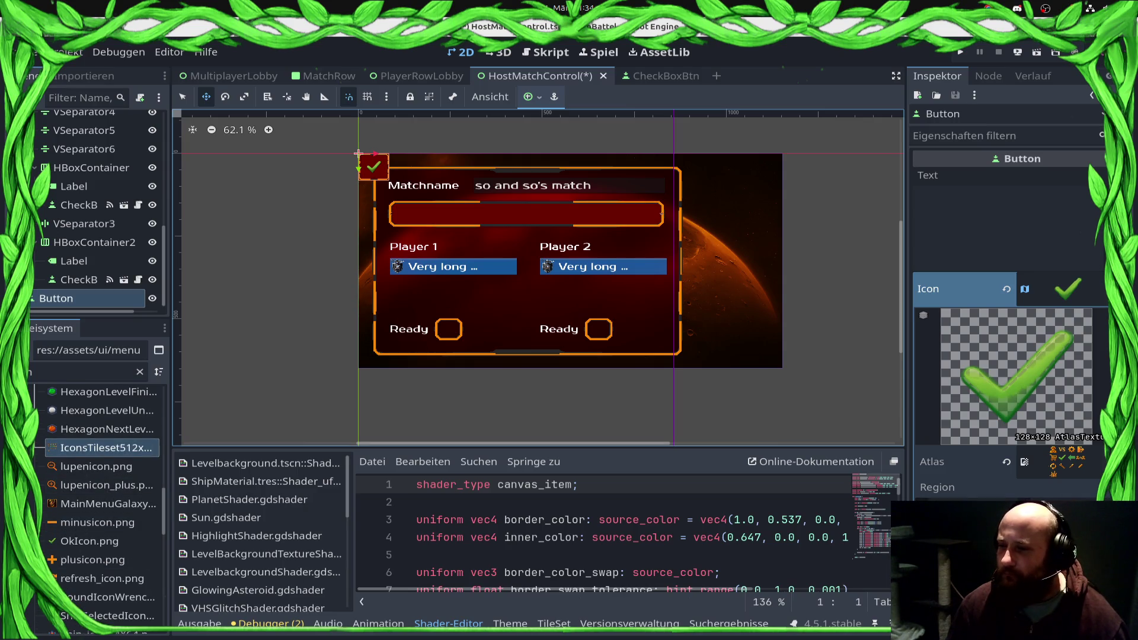
{"action": "left_click_drag", "start_coordinate": [101, 448], "coordinate": [107, 448]}
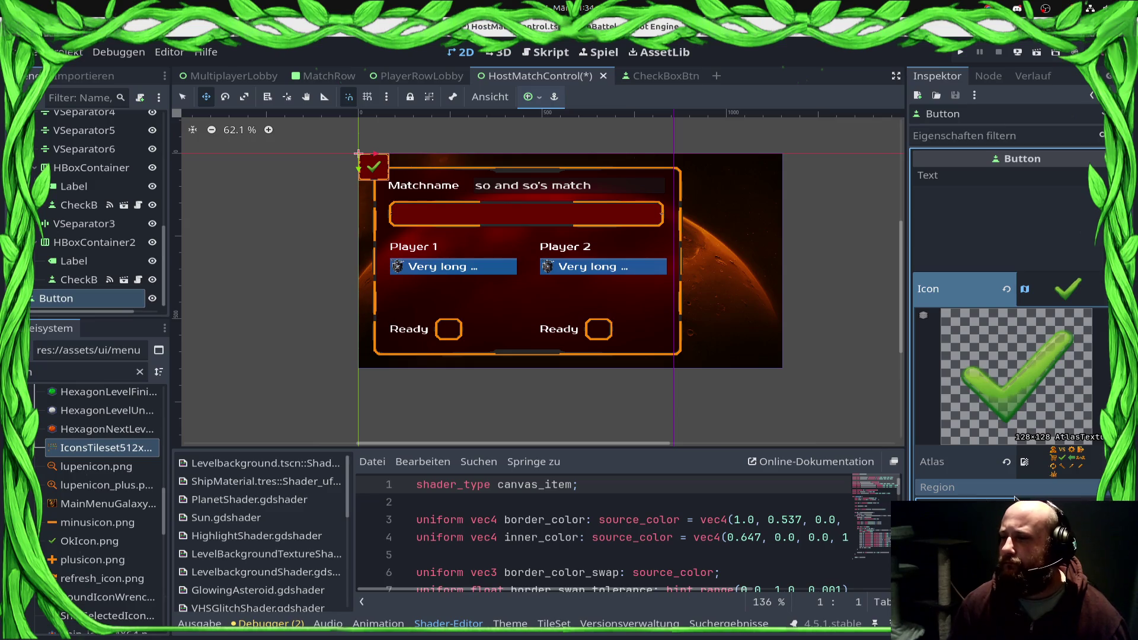
{"action": "key", "text": "Return"}
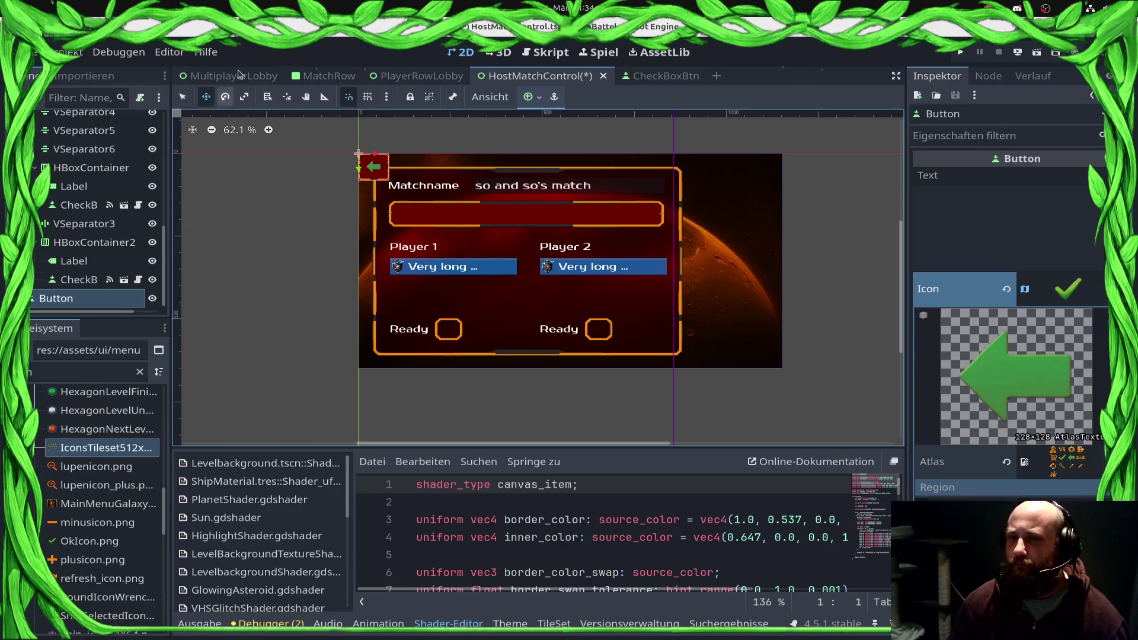
Step: Place the arrow button at the match panel's lower right, nudge it down, and save
{"action": "mouse_move", "coordinate": [377, 175]}
{"action": "left_mouse_down"}
{"action": "mouse_move", "coordinate": [712, 304]}
{"action": "mouse_move", "coordinate": [737, 346]}
{"action": "left_mouse_up"}
{"action": "mouse_move", "coordinate": [358, 111]}
{"action": "left_mouse_down"}
{"action": "mouse_move", "coordinate": [204, 122]}
{"action": "mouse_move", "coordinate": [239, 376]}
{"action": "mouse_move", "coordinate": [239, 356]}
{"action": "left_mouse_up"}
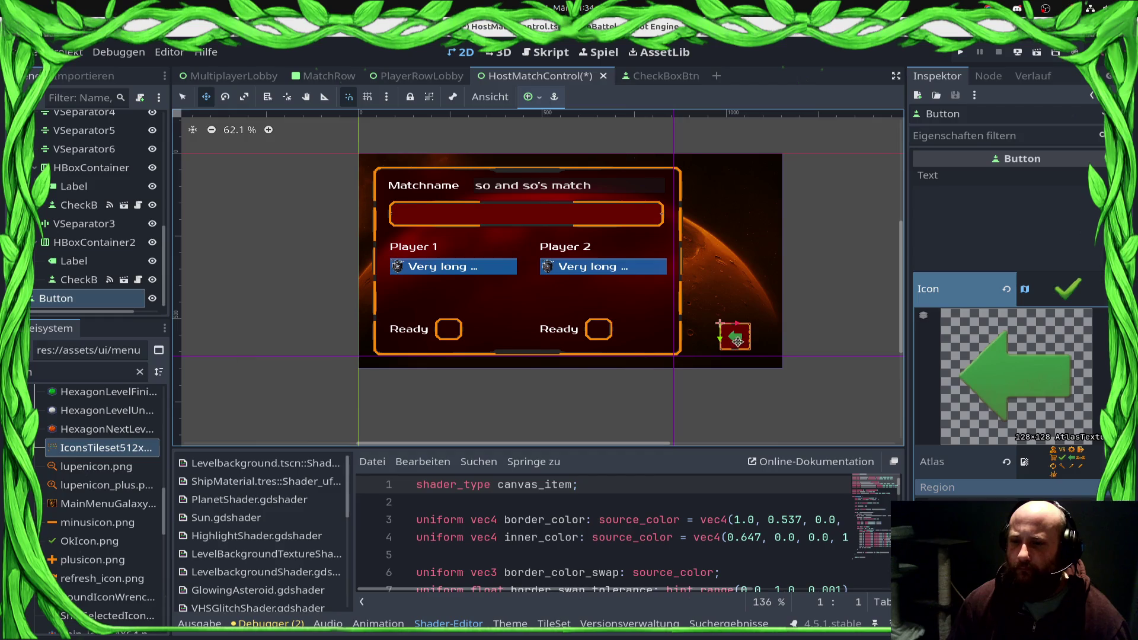
{"action": "left_click_drag", "start_coordinate": [732, 342], "coordinate": [732, 346]}
{"action": "scroll", "coordinate": [796, 354], "scroll_direction": "up", "scroll_amount": 8}
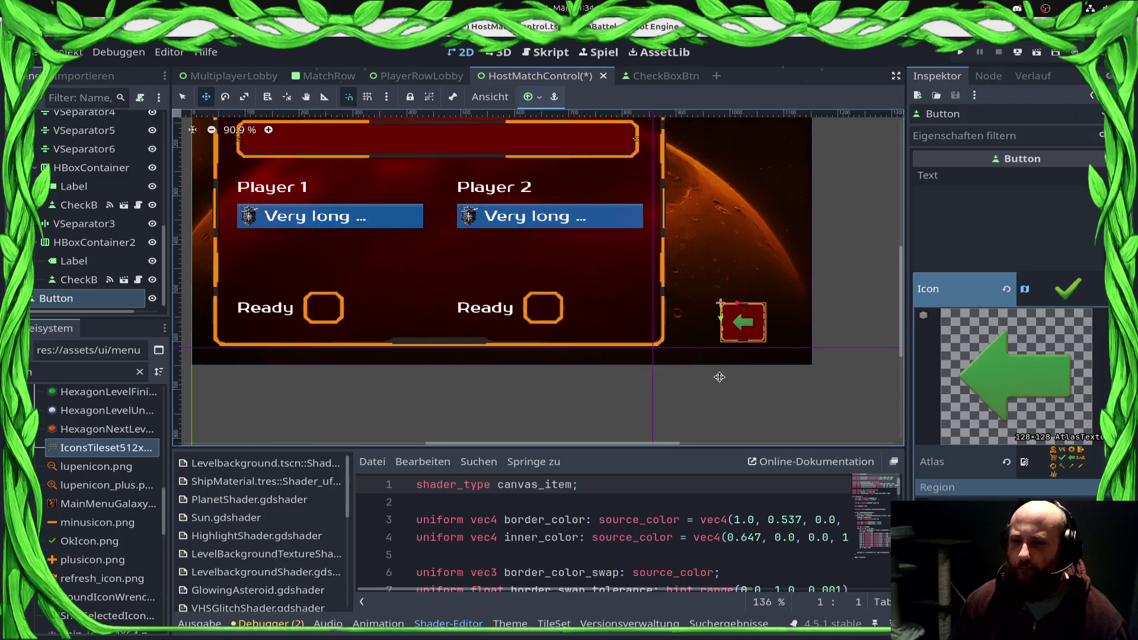
{"action": "key", "text": "Down"}
{"action": "key", "text": "Down"}
{"action": "key", "text": "Down"}
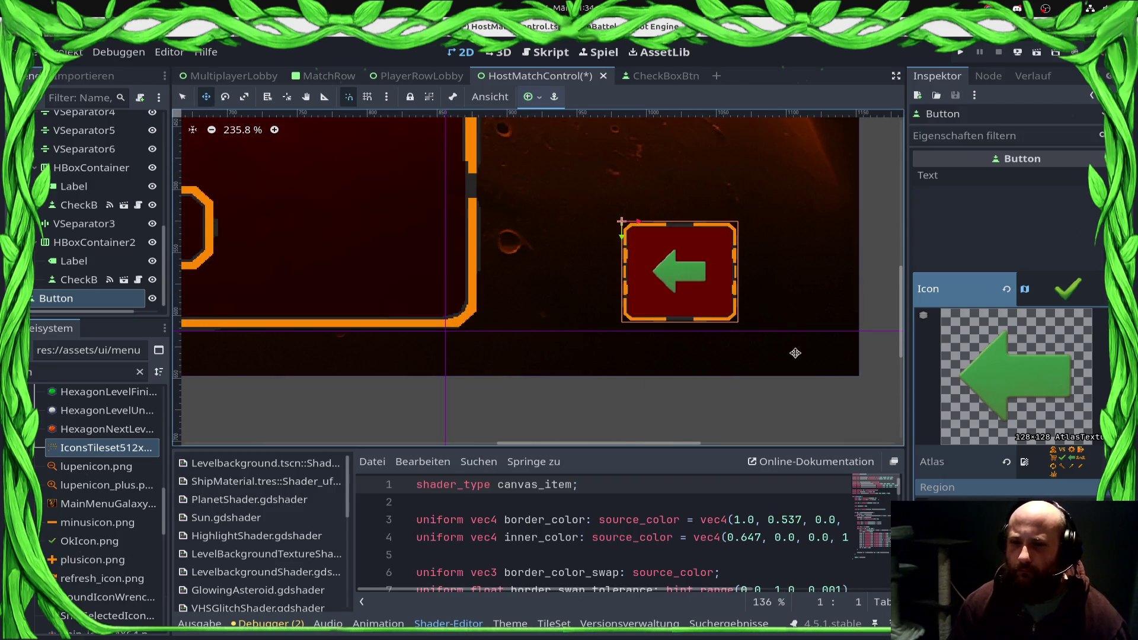
{"action": "key", "text": "Down"}
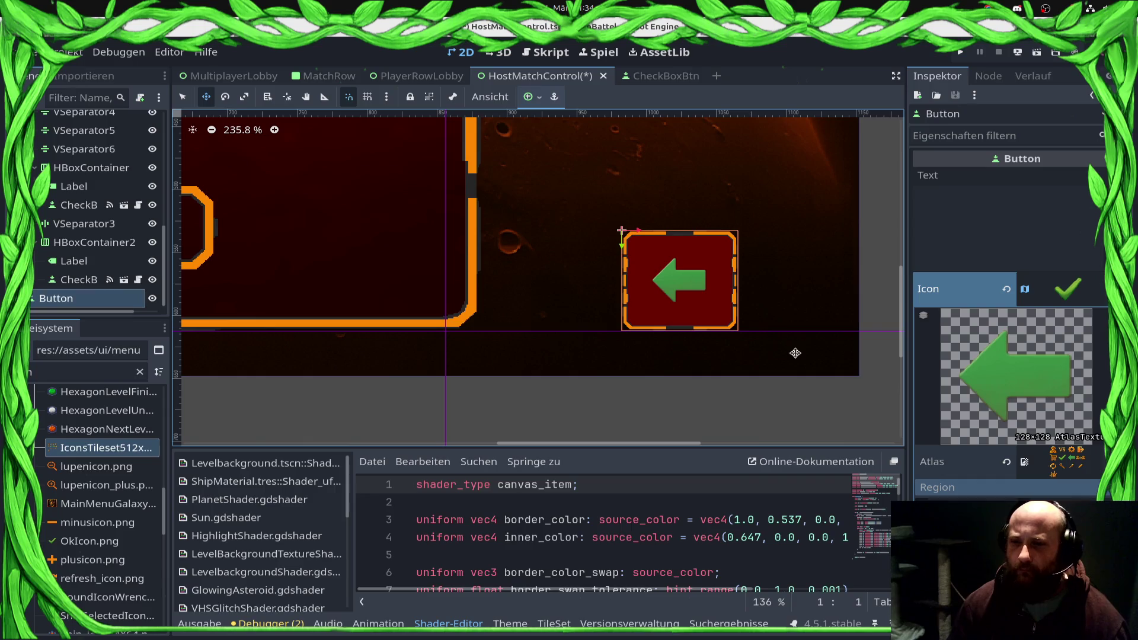
{"action": "scroll", "coordinate": [796, 354], "scroll_direction": "down", "scroll_amount": 9}
{"action": "key", "text": "ctrl+s"}
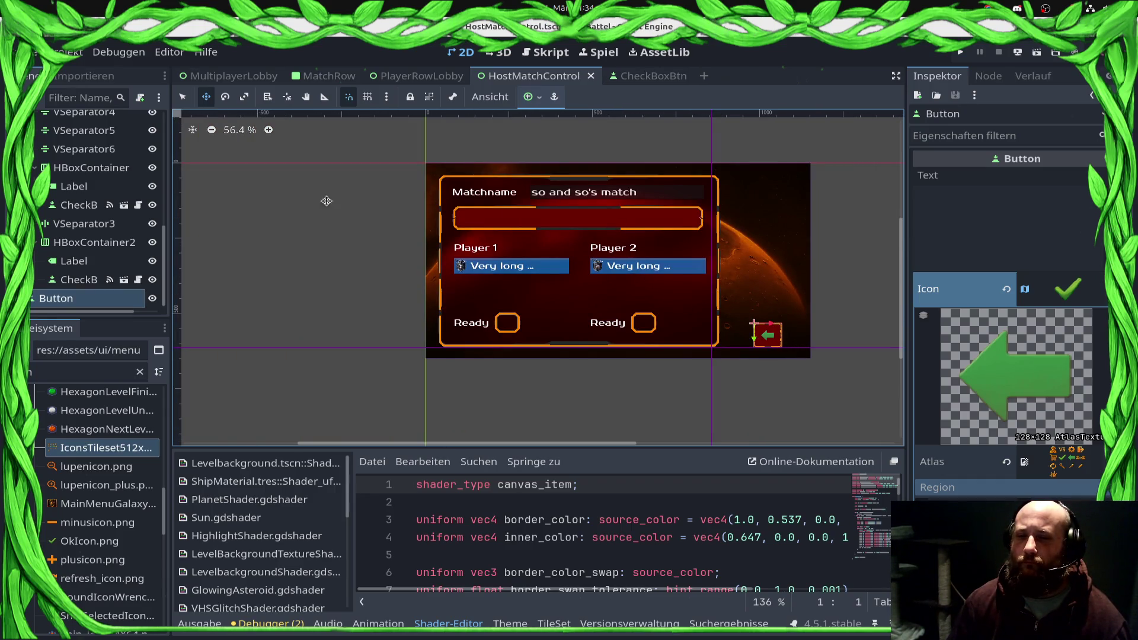
{"action": "scroll", "coordinate": [116, 182], "scroll_direction": "up", "scroll_amount": 6}
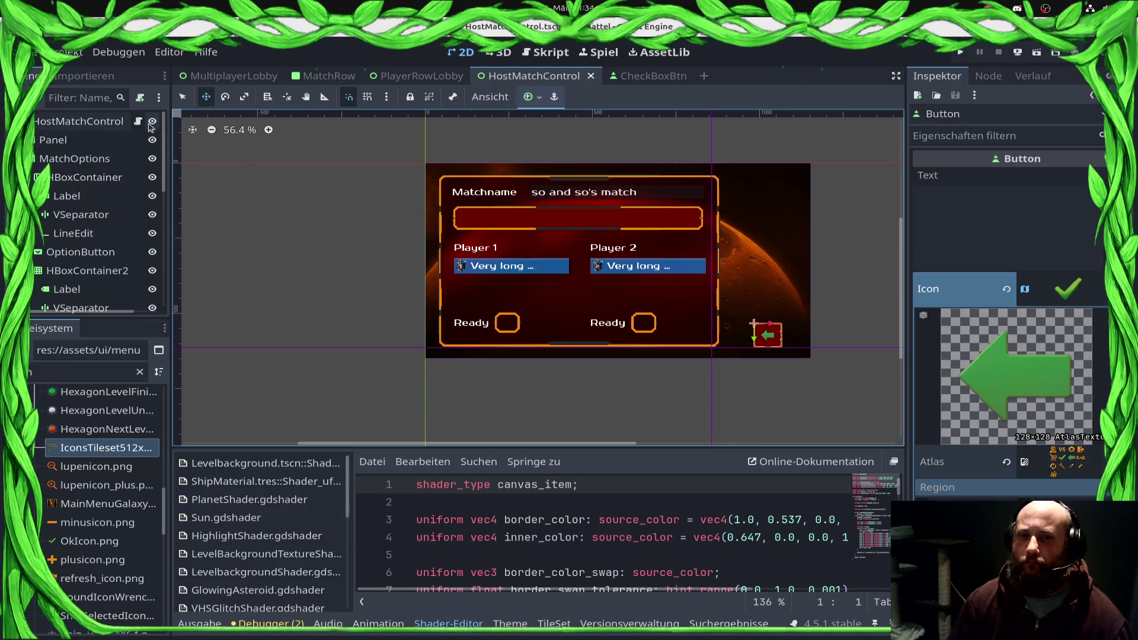
{"action": "left_click", "coordinate": [139, 122]}
Step: Start a 'var match_name: String' declaration on a new line inside _ready
{"action": "left_click", "coordinate": [533, 311]}
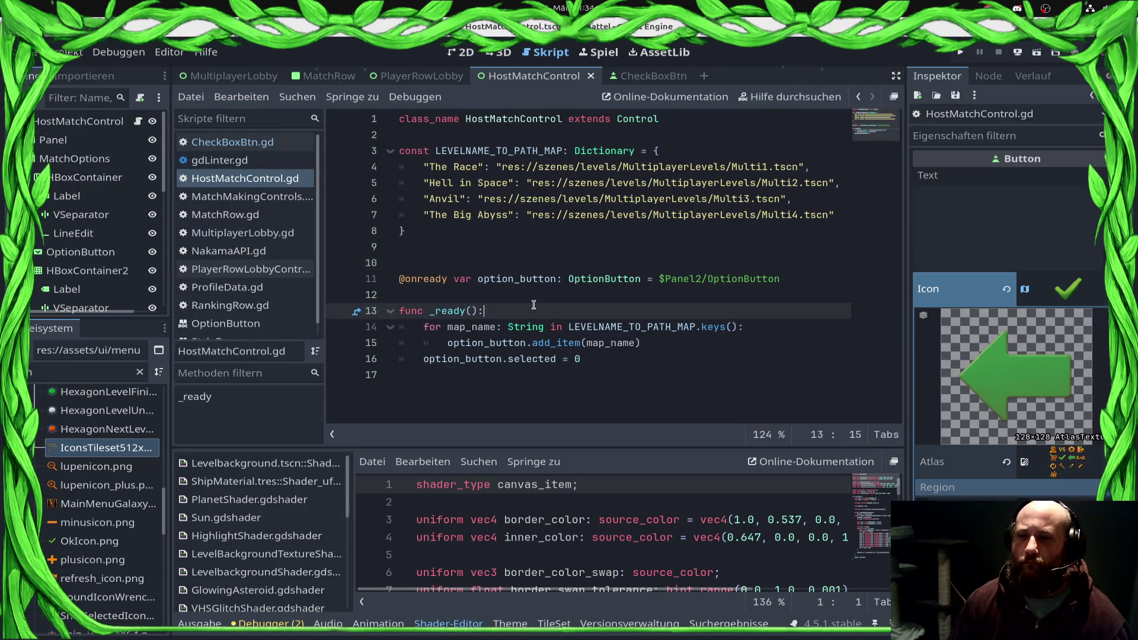
{"action": "key", "text": "Return"}
{"action": "type", "text": "P"}
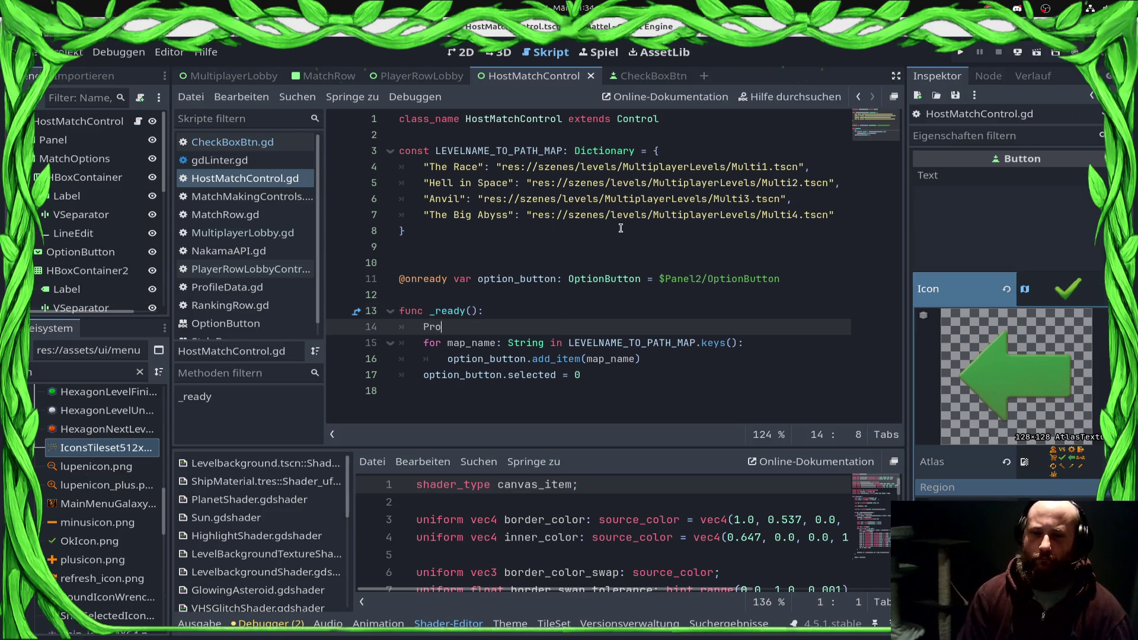
{"action": "key", "text": "BackSpace"}
{"action": "type", "text": "var match_name"}
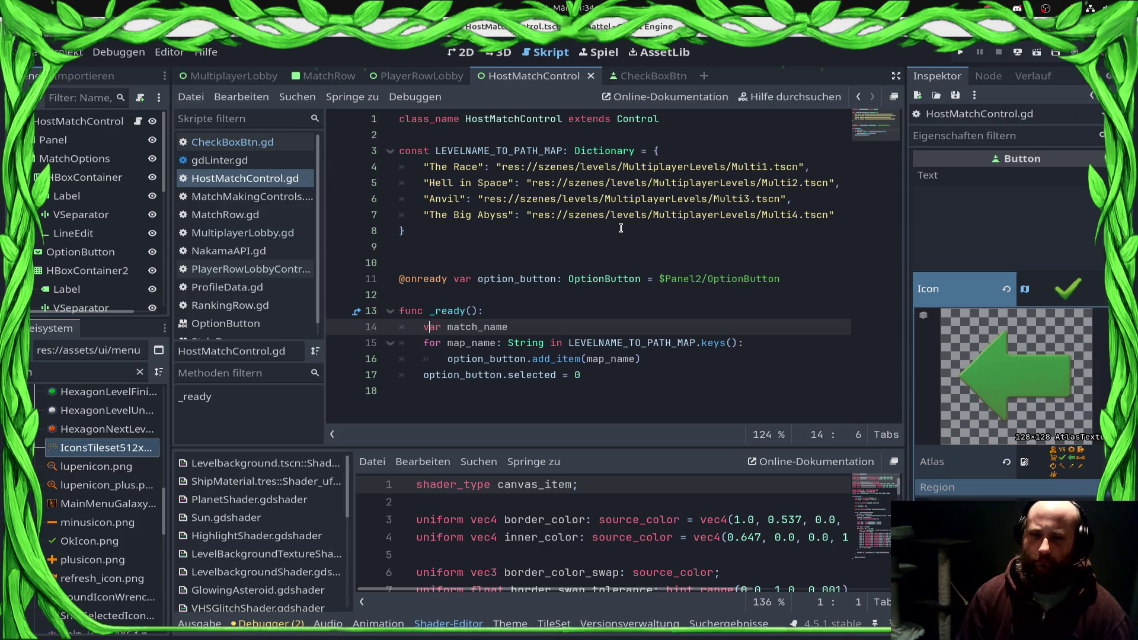
{"action": "key", "text": "End"}
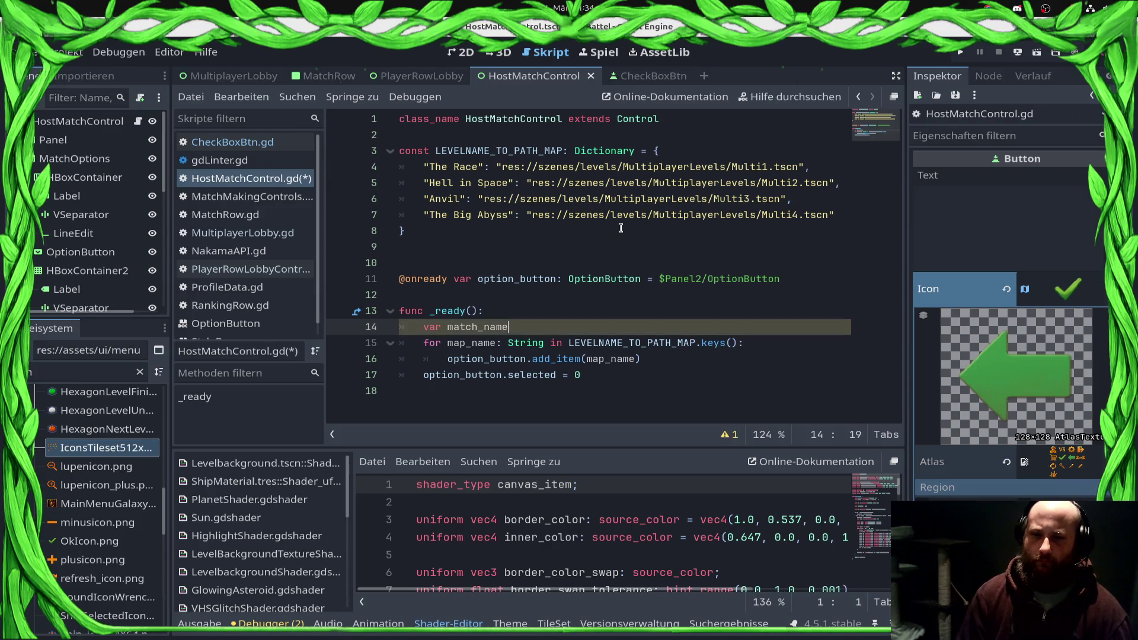
{"action": "type", "text": ": String = Prof"}
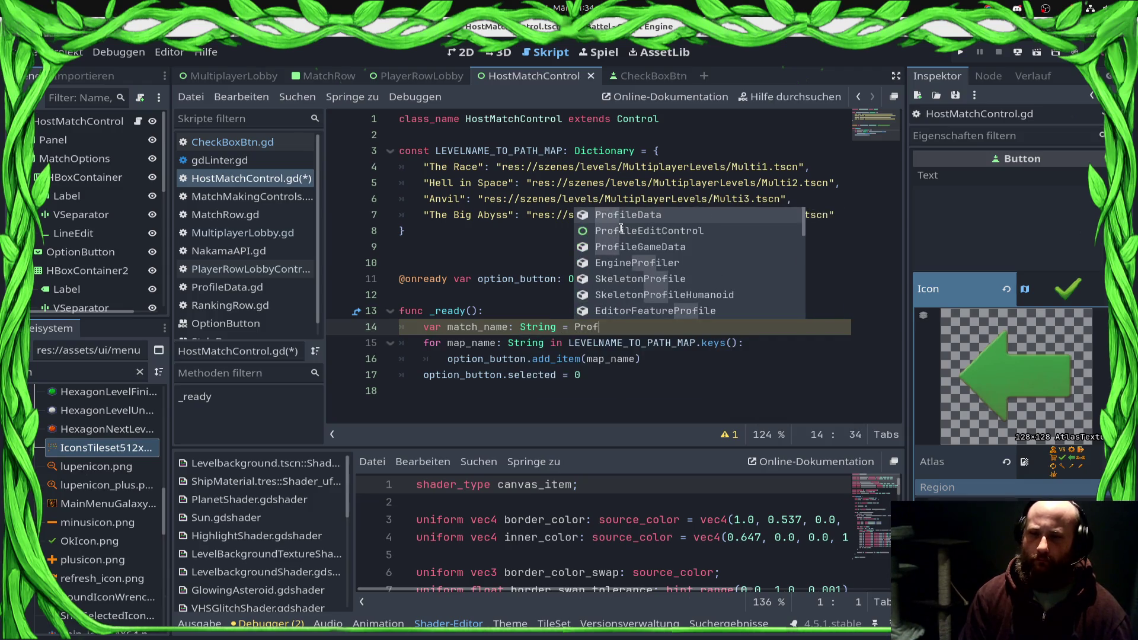
{"action": "key", "text": "Return"}
{"action": "type", "text": "."}
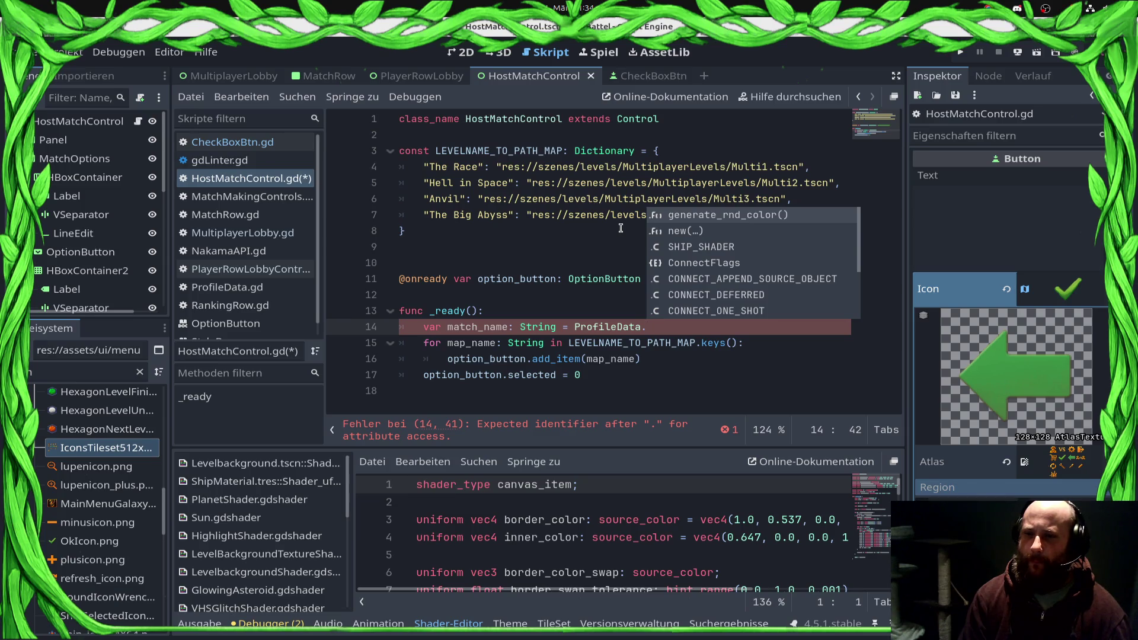
{"action": "type", "text": "pro"}
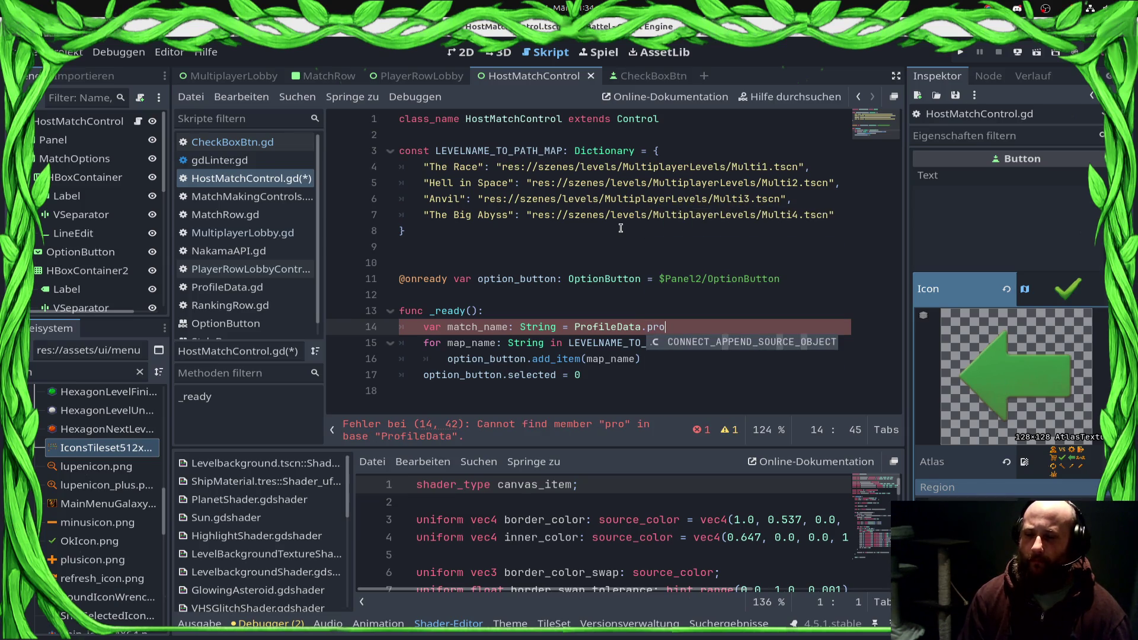
Step: Build match_name from GameStatics.profile_data.playername followed by "'s Match"
{"action": "key", "text": "ctrl+shift+Left"}
{"action": "key", "text": "ctrl+shift+Left"}
{"action": "key", "text": "ctrl+shift+Left"}
{"action": "type", "text": "GameS"}
{"action": "key", "text": "Return"}
{"action": "type", "text": ".pr"}
{"action": "key", "text": "Return"}
{"action": "type", "text": ".dis"}
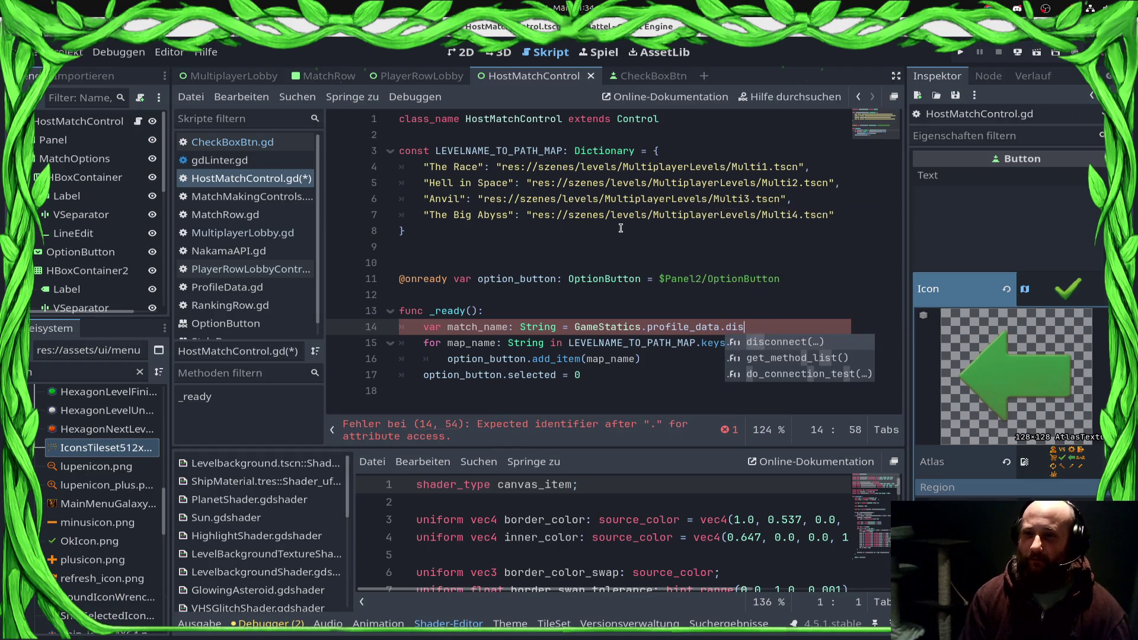
{"action": "key", "text": "BackSpace"}
{"action": "key", "text": "BackSpace"}
{"action": "key", "text": "BackSpace"}
{"action": "type", "text": "play"}
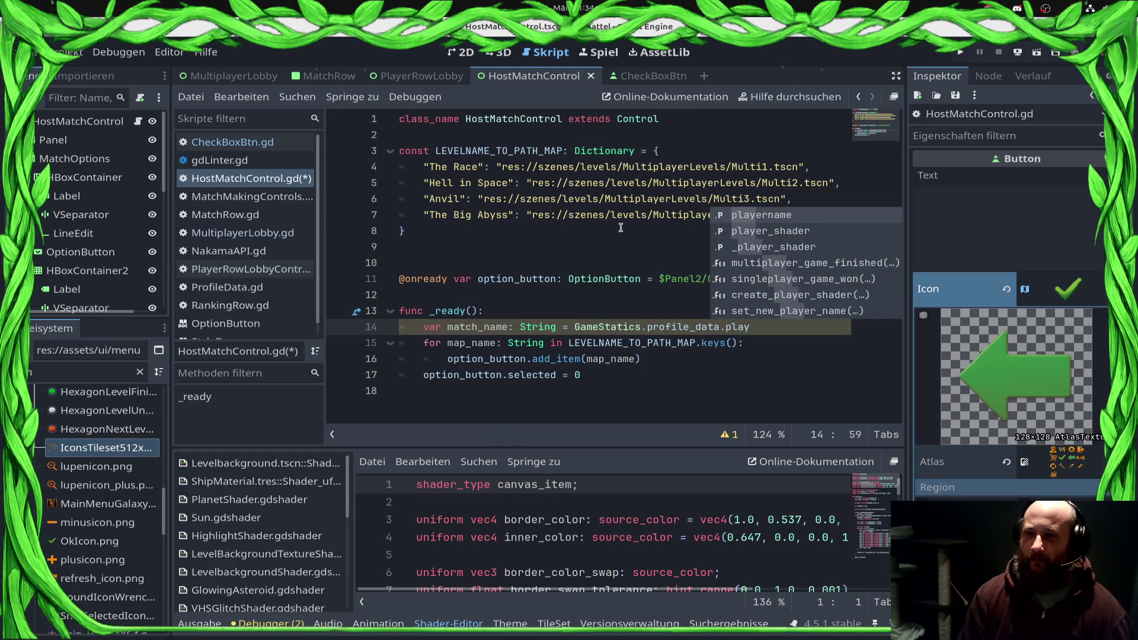
{"action": "key", "text": "Return"}
{"action": "key", "text": "ctrl+s"}
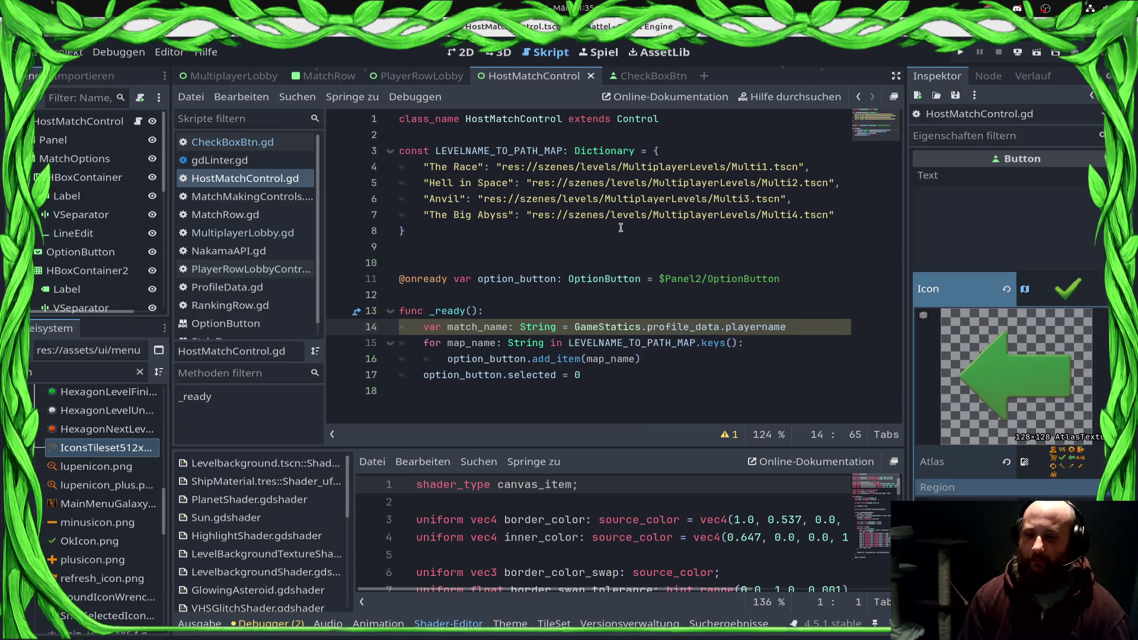
{"action": "type", "text": " + \"'s M"}
{"action": "type", "text": "atch"}
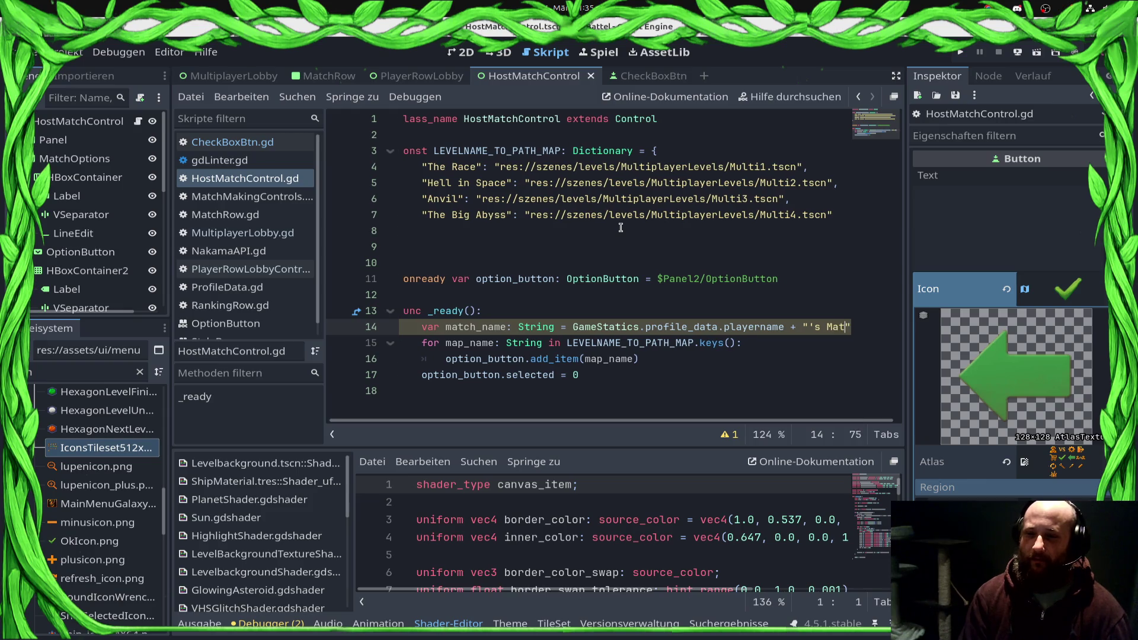
Step: Add a line setting the dragged-in LineEdit's text to match_name, and save
{"action": "key", "text": "End"}
{"action": "key", "text": "Return"}
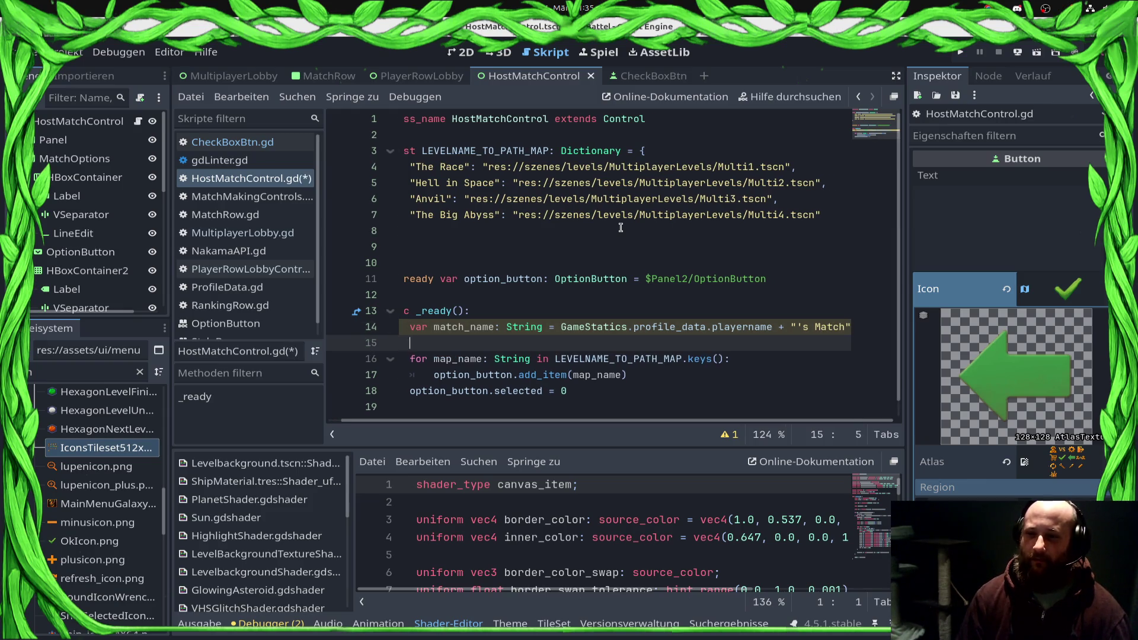
{"action": "key", "text": "BackSpace"}
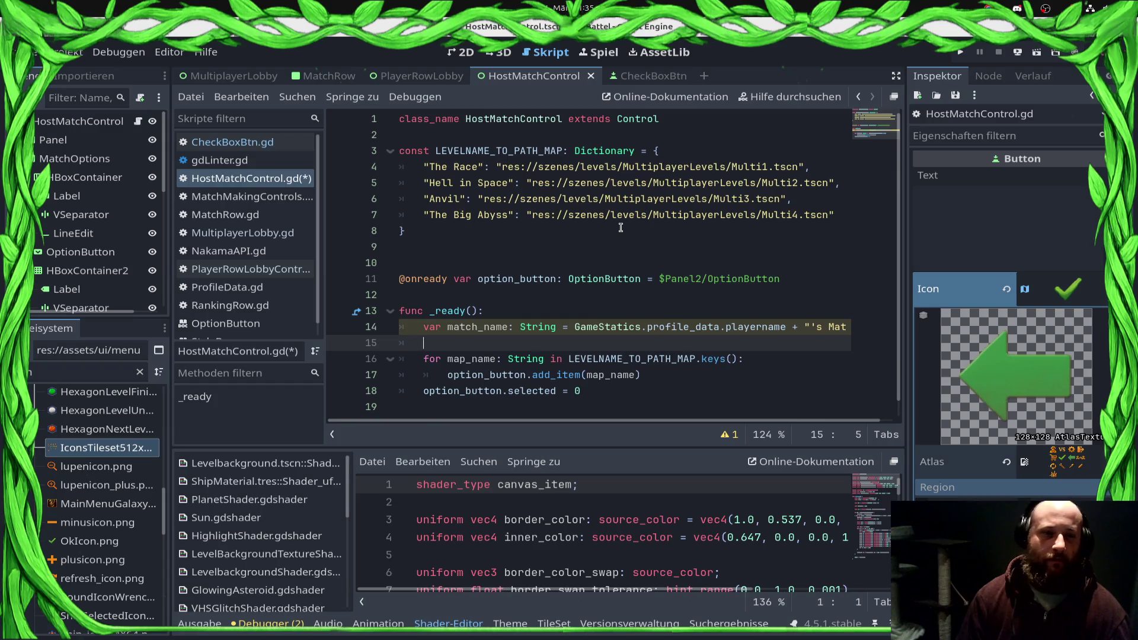
{"action": "left_click_drag", "start_coordinate": [74, 232], "coordinate": [424, 343]}
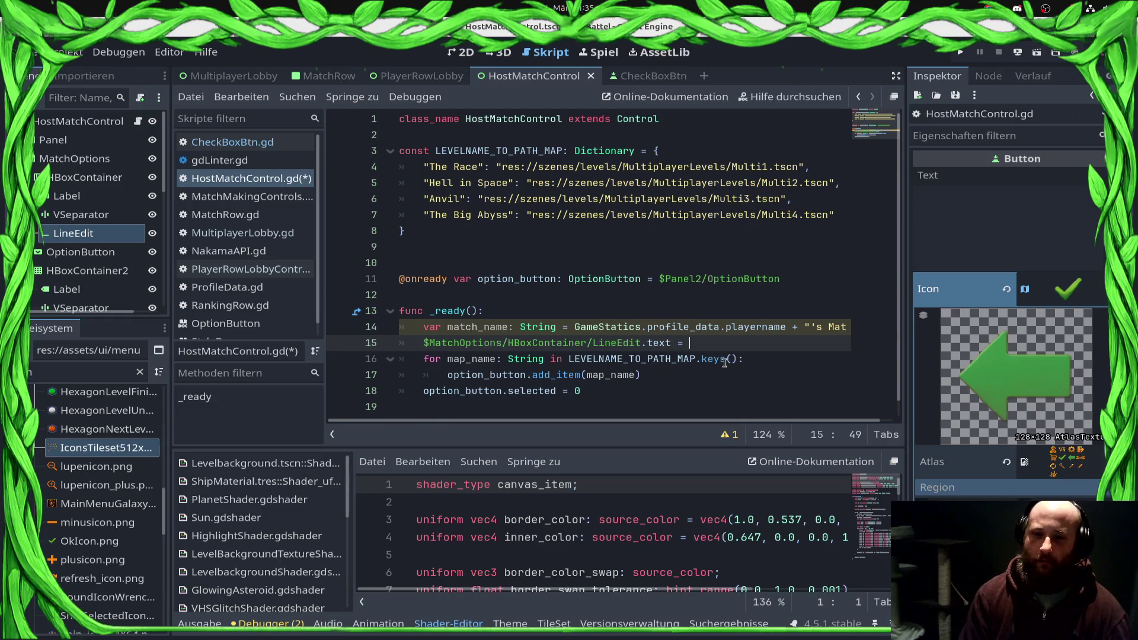
{"action": "type", "text": "match_name"}
{"action": "key", "text": "ctrl+s"}
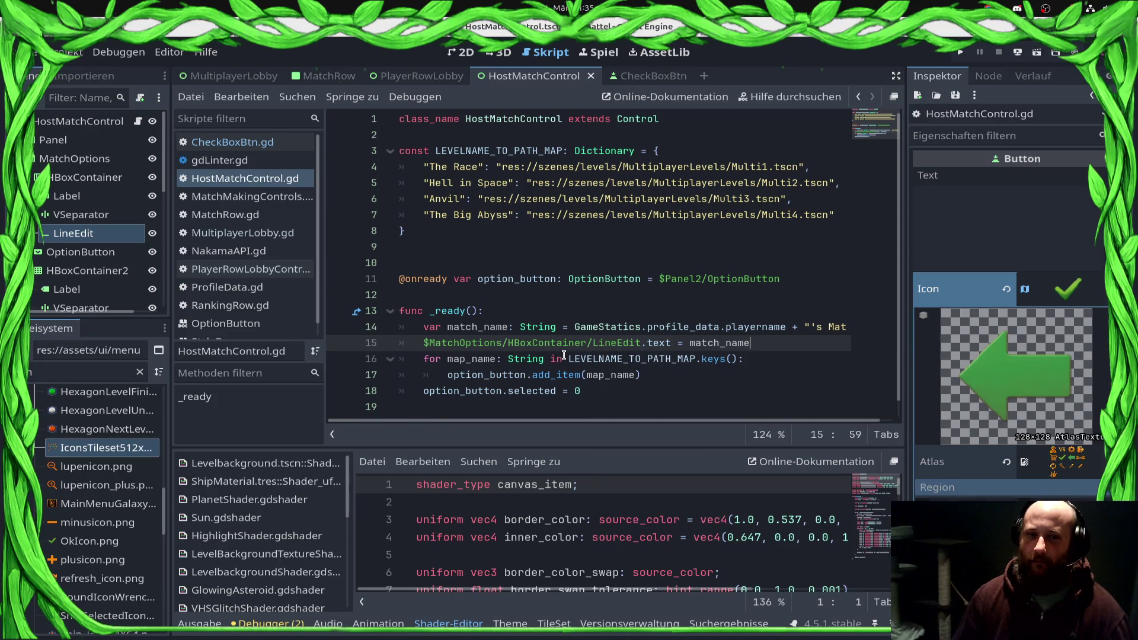
Step: Insert a blank line above func _ready() for a new variable declaration
{"action": "scroll", "coordinate": [564, 355], "scroll_direction": "down", "scroll_amount": 1}
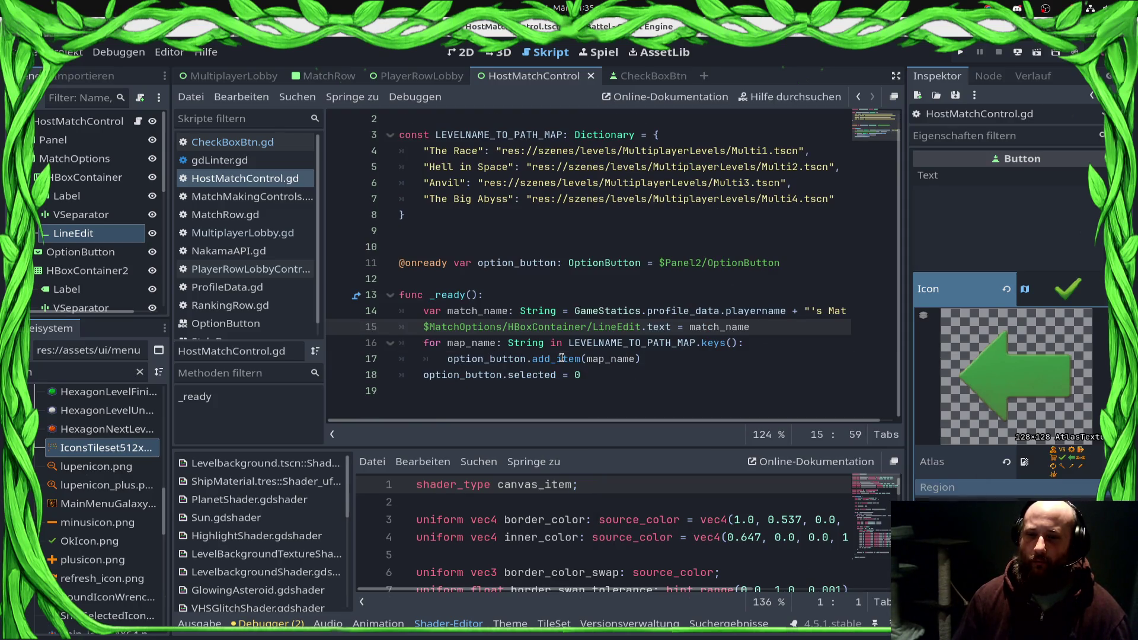
{"action": "left_click", "coordinate": [607, 378]}
{"action": "key", "text": "Return"}
{"action": "key", "text": "Up"}
{"action": "key", "text": "Up"}
{"action": "key", "text": "Up"}
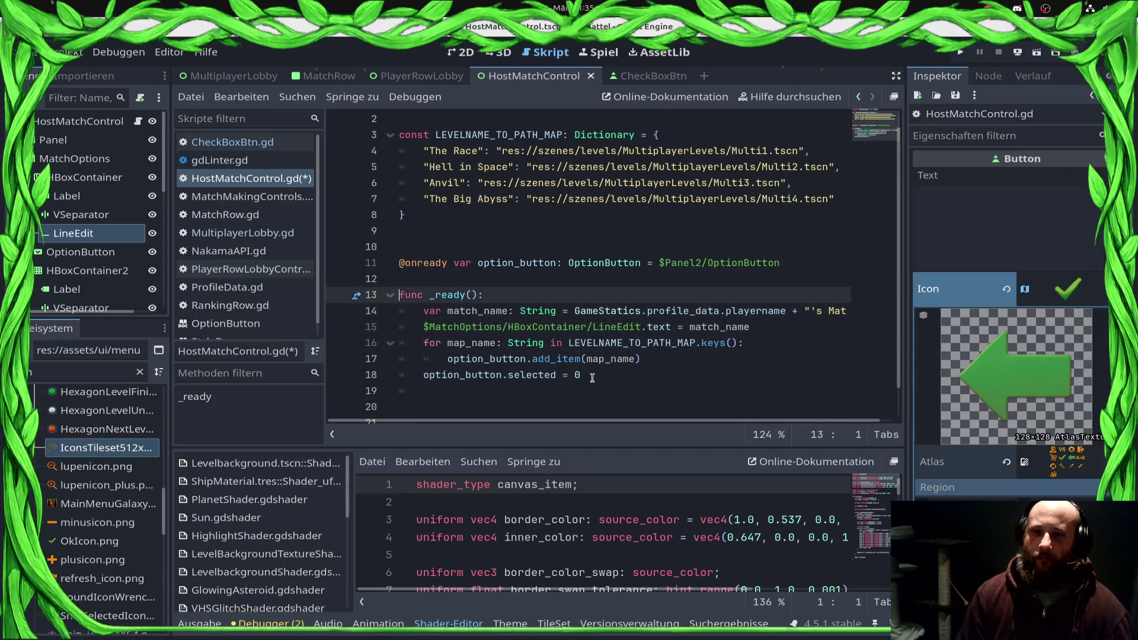
{"action": "key", "text": "Return"}
{"action": "key", "text": "Up"}
{"action": "key", "text": "Up"}
Step: Declare 'var socket: GalaxySocket = null' above _ready, then switch to MultiplayerLobby.gd
{"action": "type", "text": "var socket"}
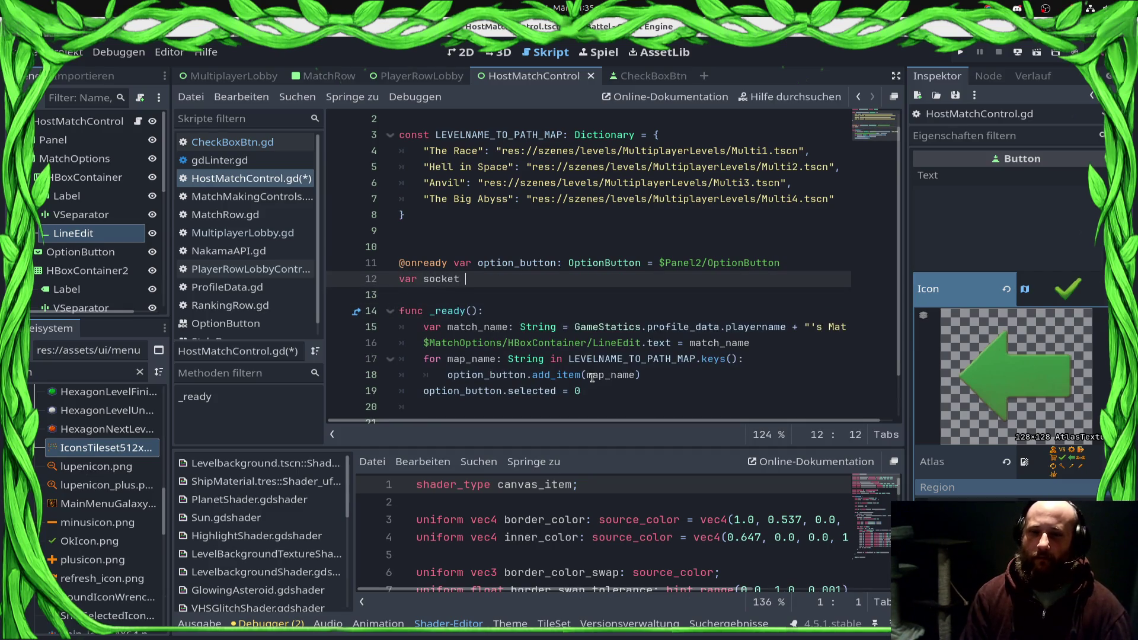
{"action": "key", "text": "BackSpace"}
{"action": "key", "text": "BackSpace"}
{"action": "key", "text": "BackSpace"}
{"action": "type", "text": ": G"}
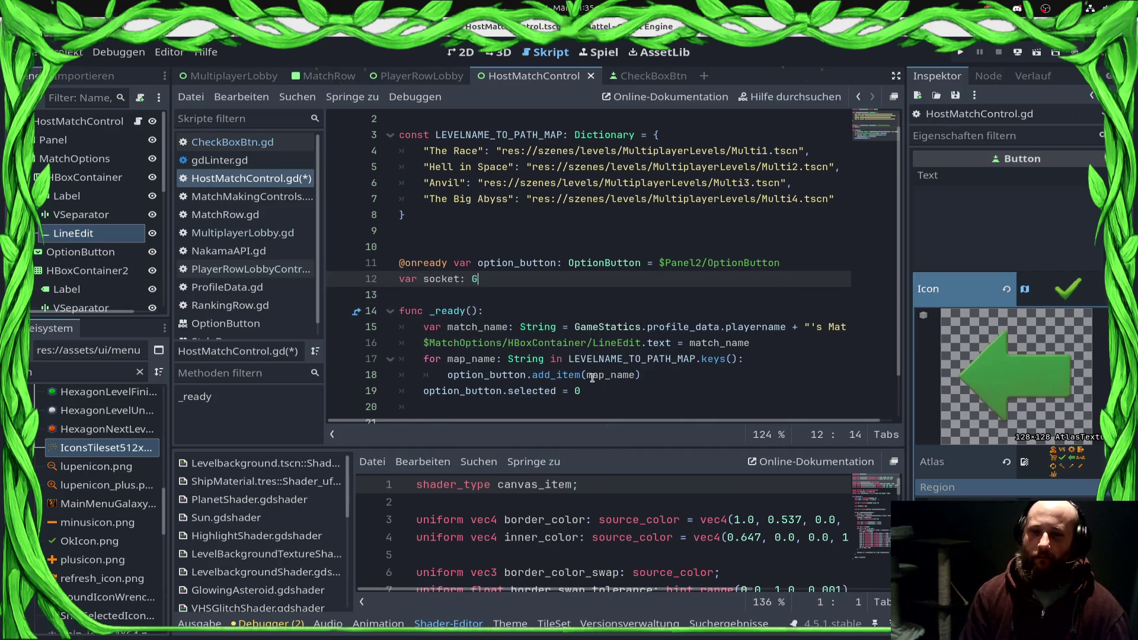
{"action": "type", "text": "alaxySoc"}
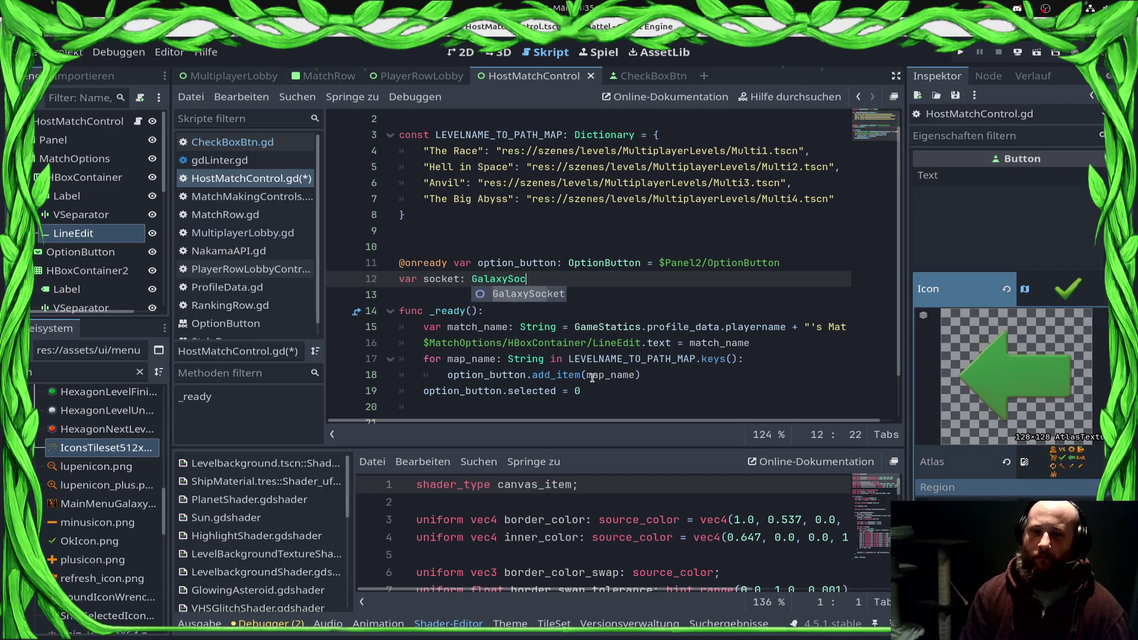
{"action": "type", "text": "ket = null"}
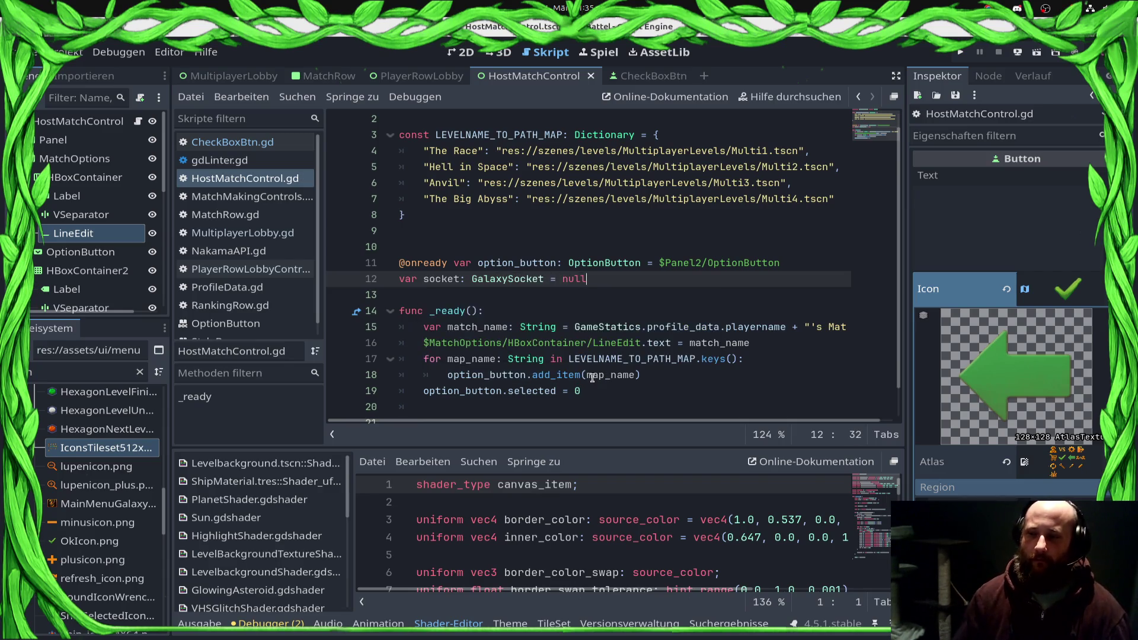
{"action": "scroll", "coordinate": [589, 284], "scroll_direction": "down", "scroll_amount": 1}
{"action": "left_click", "coordinate": [243, 233]}
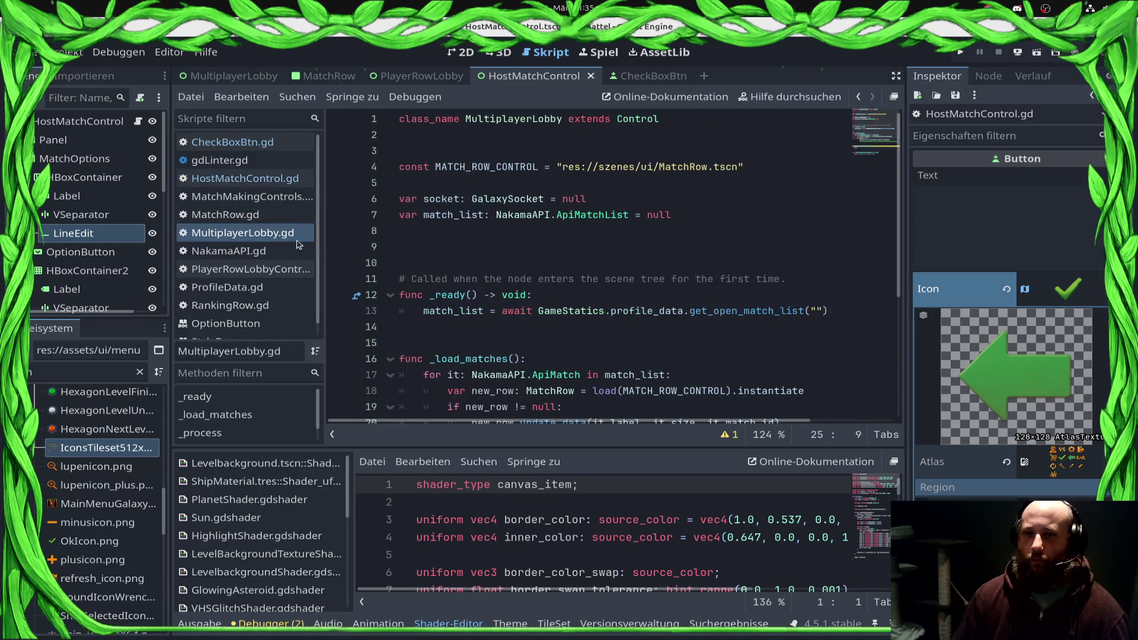
Step: Delete the unused _process function and the create-match handler's placeholder comment
{"action": "scroll", "coordinate": [738, 346], "scroll_direction": "down", "scroll_amount": 3}
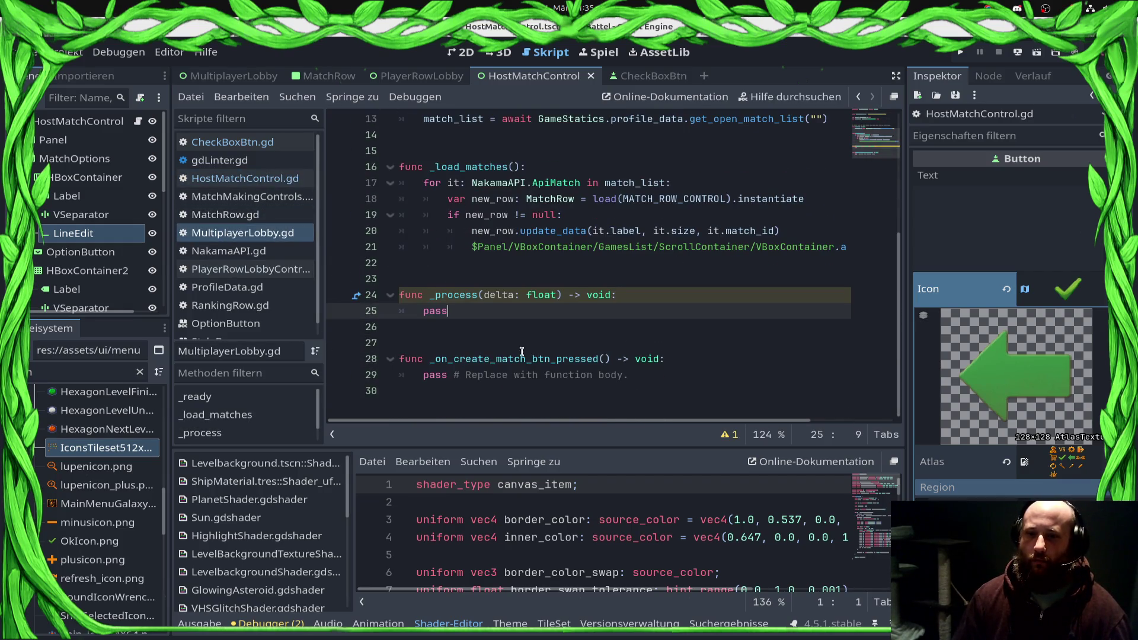
{"action": "left_click_drag", "start_coordinate": [454, 312], "coordinate": [329, 264]}
{"action": "key", "text": "BackSpace"}
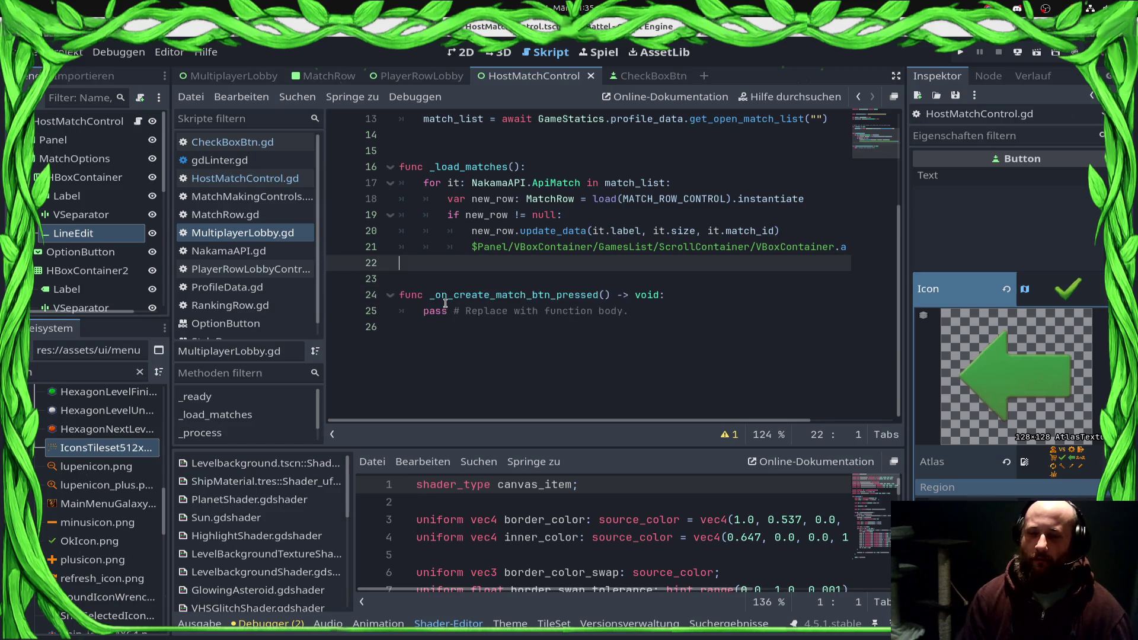
{"action": "key", "text": "Down"}
{"action": "key", "text": "shift+End"}
{"action": "key", "text": "BackSpace"}
Step: Filter the FileSystem dock down to the HostMatchControl files
{"action": "type", "text": "ss"}
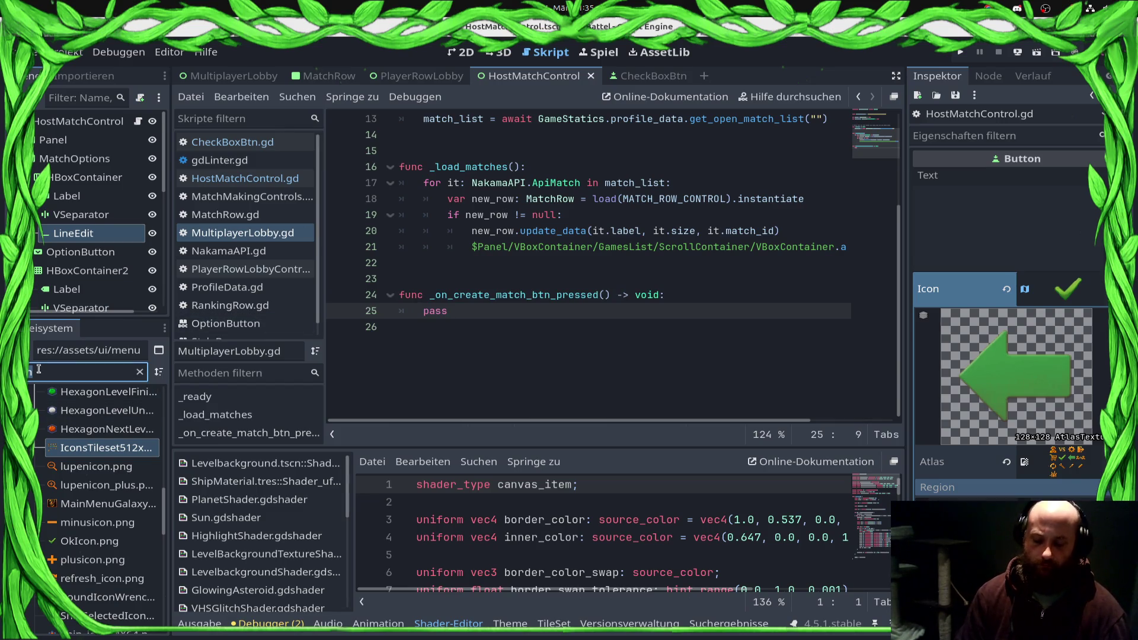
{"action": "type", "text": "ultiPlay"}
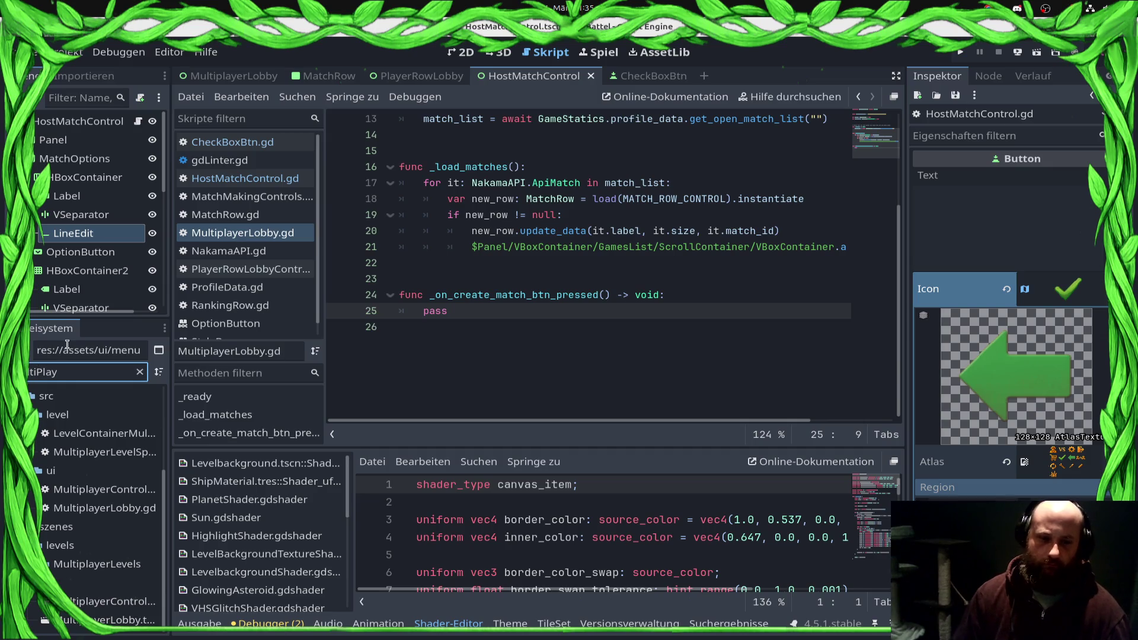
{"action": "key", "text": "ctrl+a"}
{"action": "key", "text": "BackSpace"}
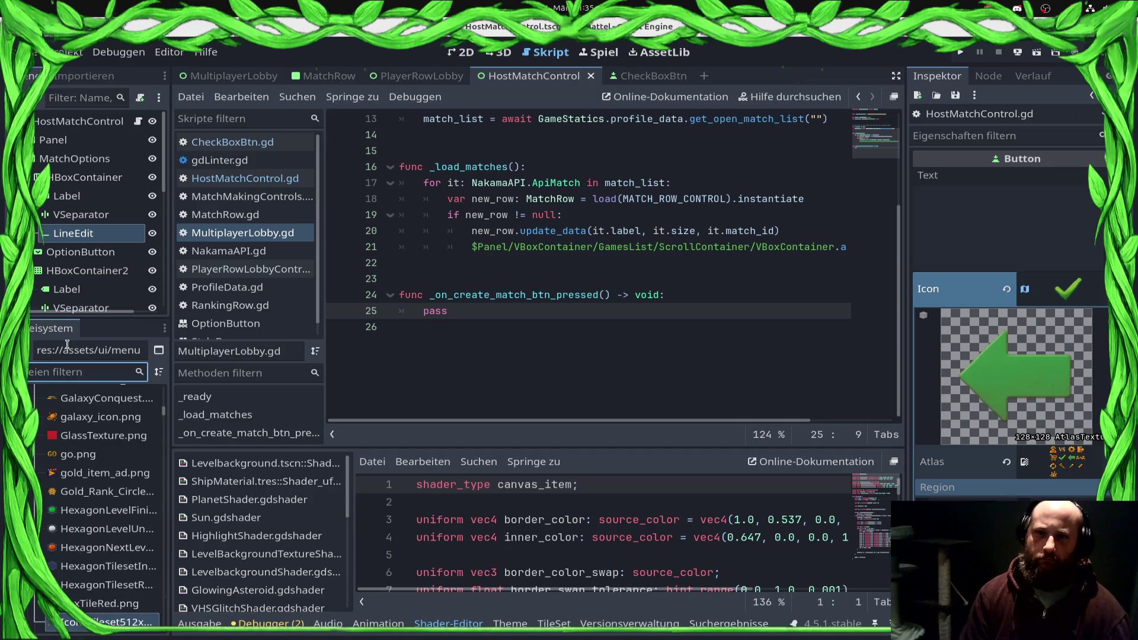
{"action": "type", "text": "a"}
{"action": "key", "text": "BackSpace"}
{"action": "type", "text": "ost"}
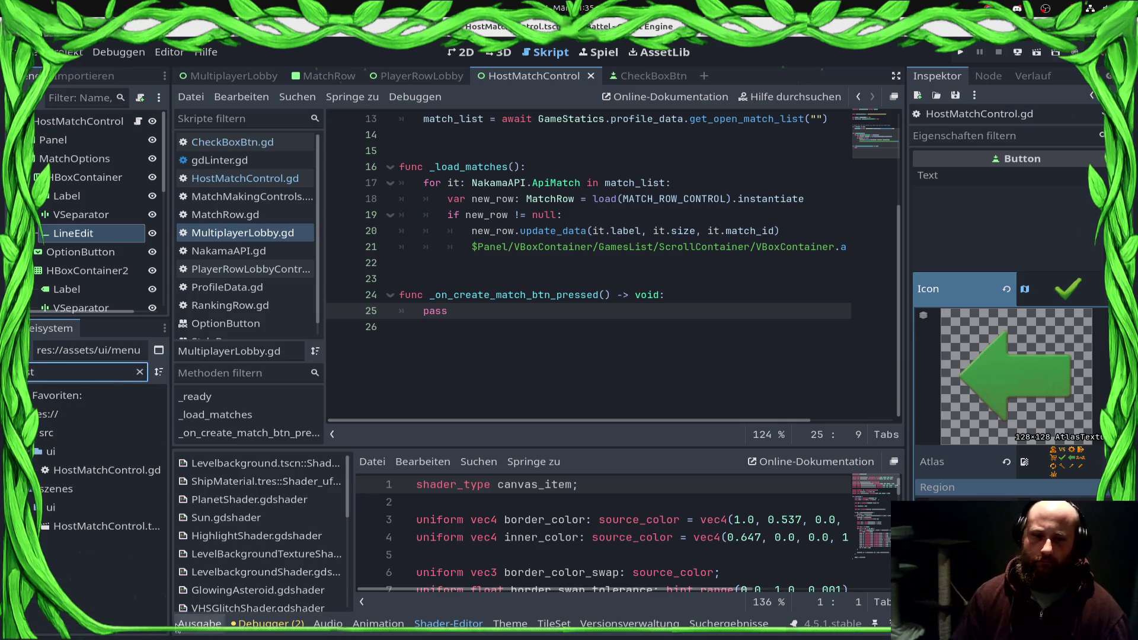
Step: Drop HostMatchControl.tscn in as a HOST_MATCH_CONTROL constant, stripped to a quoted string, and save
{"action": "mouse_move", "coordinate": [107, 526]}
{"action": "left_mouse_down"}
{"action": "mouse_move", "coordinate": [590, 327]}
{"action": "mouse_move", "coordinate": [587, 286]}
{"action": "mouse_move", "coordinate": [474, 233]}
{"action": "mouse_move", "coordinate": [431, 189]}
{"action": "left_mouse_up"}
{"action": "double_click", "coordinate": [572, 183]}
{"action": "key", "text": "BackSpace"}
{"action": "key", "text": "Delete"}
{"action": "key", "text": "Delete"}
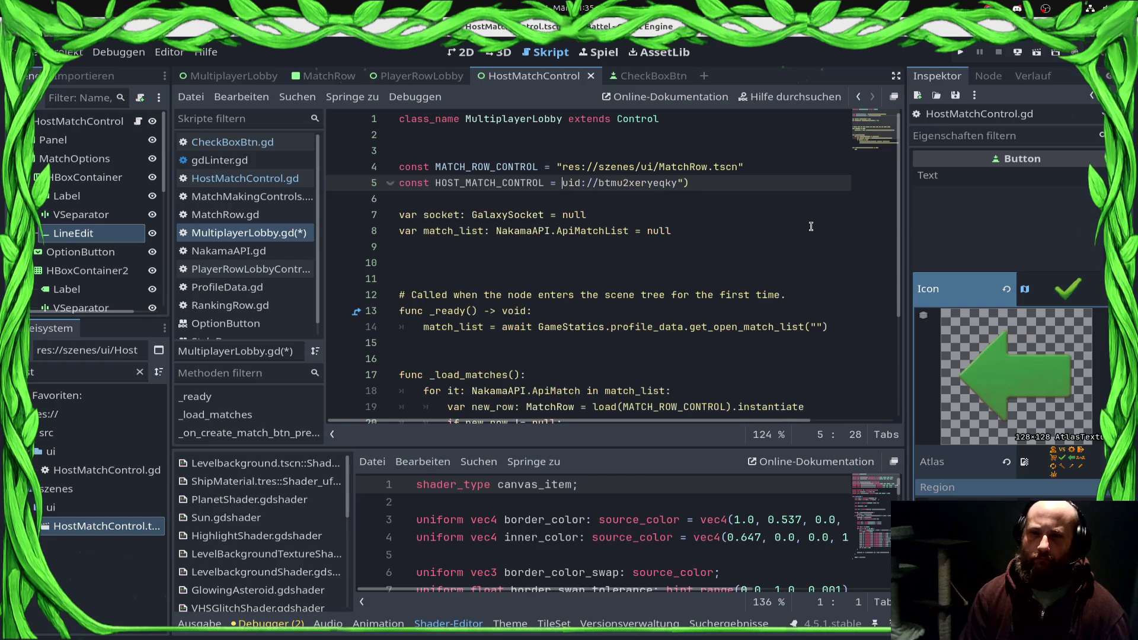
{"action": "type", "text": "\""}
{"action": "key", "text": "End"}
{"action": "key", "text": "BackSpace"}
{"action": "key", "text": "ctrl+s"}
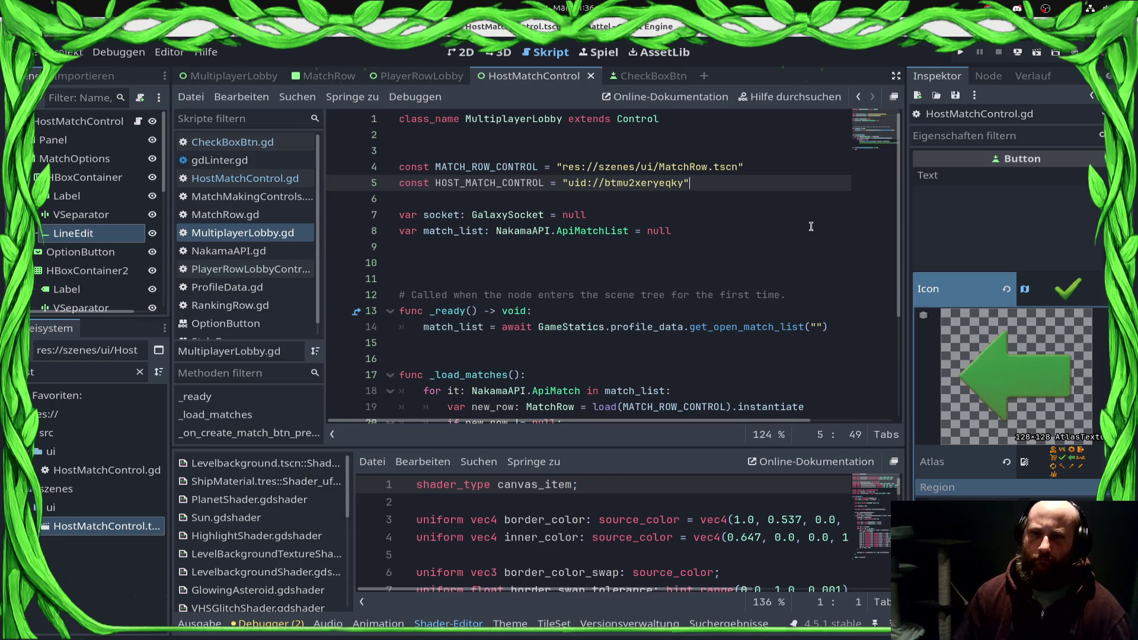
Step: Replace the constant's uid with the copied path res://szenes/ui/HostMatchControl.tscn
{"action": "right_click", "coordinate": [115, 526]}
{"action": "left_click", "coordinate": [632, 182]}
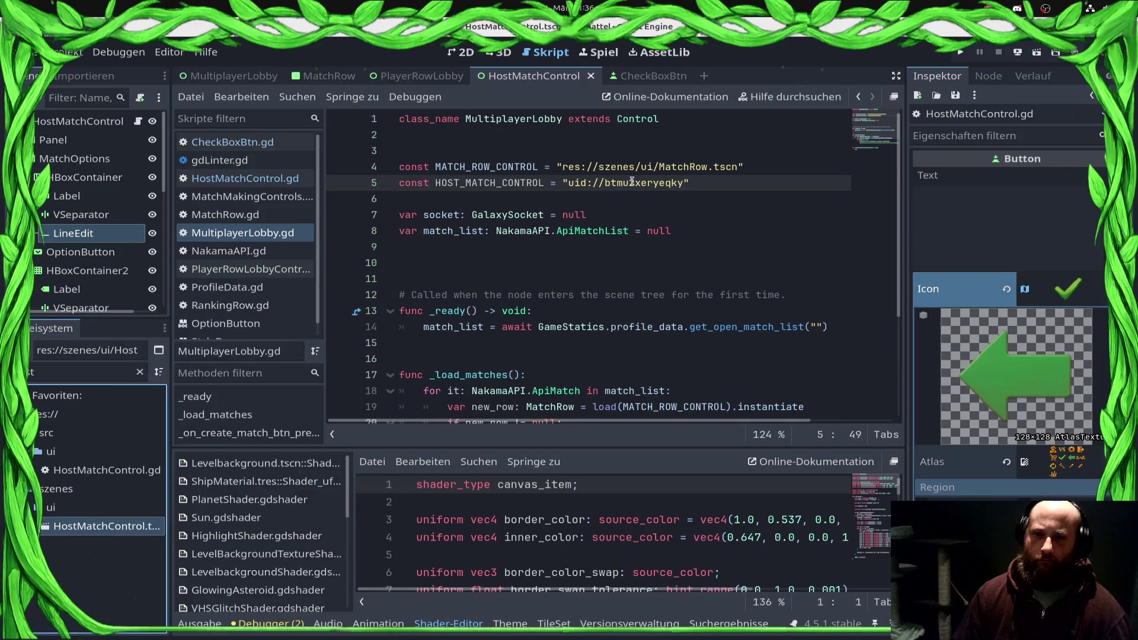
{"action": "left_click", "coordinate": [568, 181]}
{"action": "left_click", "coordinate": [680, 183], "text": "shift"}
{"action": "type", "text": "res://szenes/ui/HostMatchControl.tscn"}
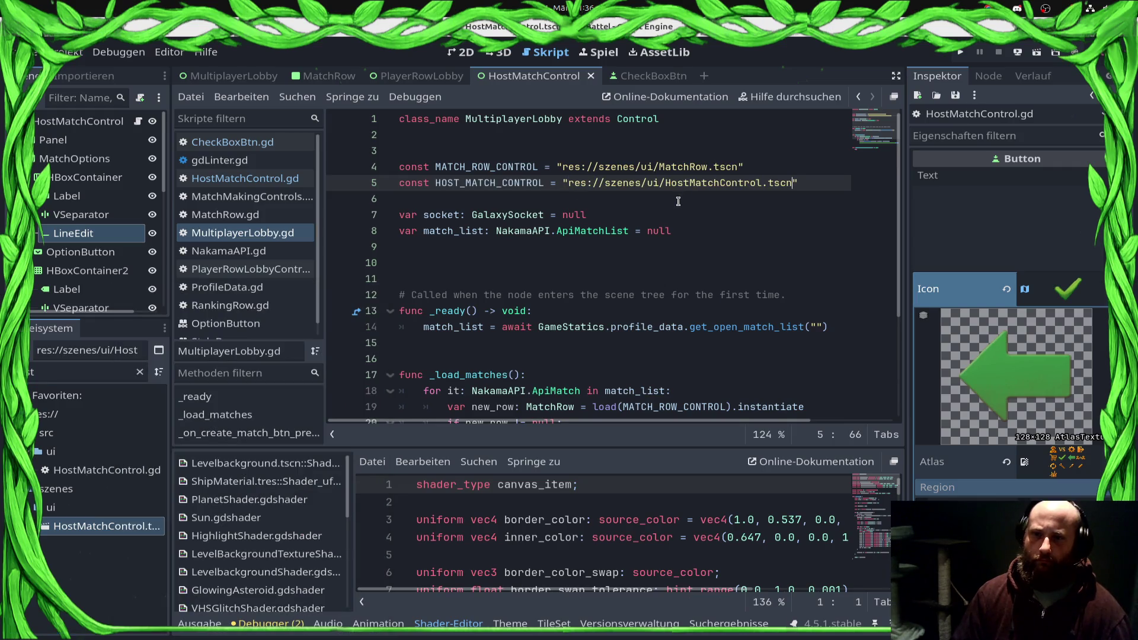
Step: Select the pass placeholder inside the create-match handler
{"action": "scroll", "coordinate": [593, 380], "scroll_direction": "down", "scroll_amount": 3}
{"action": "left_click", "coordinate": [496, 386]}
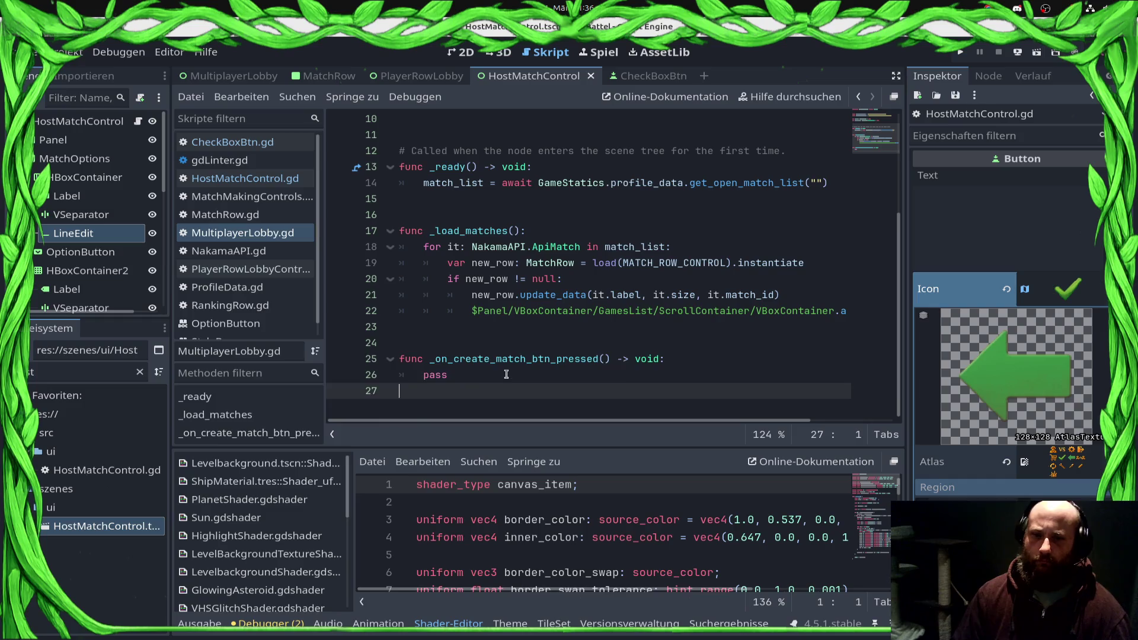
{"action": "left_click", "coordinate": [505, 375]}
{"action": "double_click", "coordinate": [527, 377]}
{"action": "type", "text": "var select_match"}
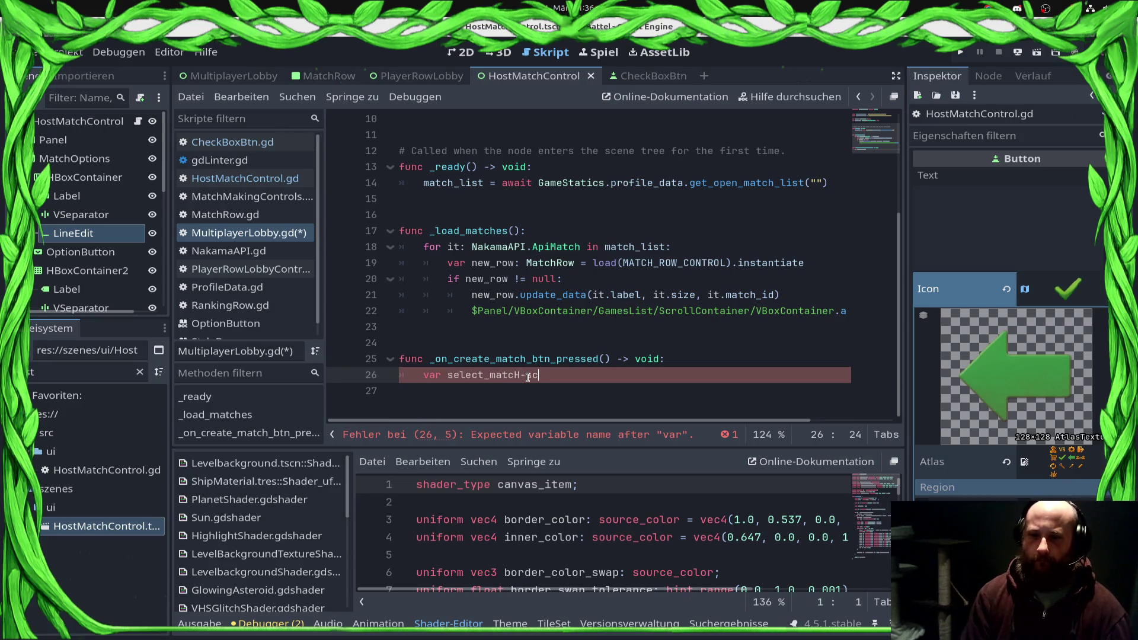
Step: Start declaring host_match_screen: HostMatchControl = load(...) in the create-match handler
{"action": "type", "text": "_"}
{"action": "key", "text": "BackSpace"}
{"action": "key", "text": "BackSpace"}
{"action": "key", "text": "BackSpace"}
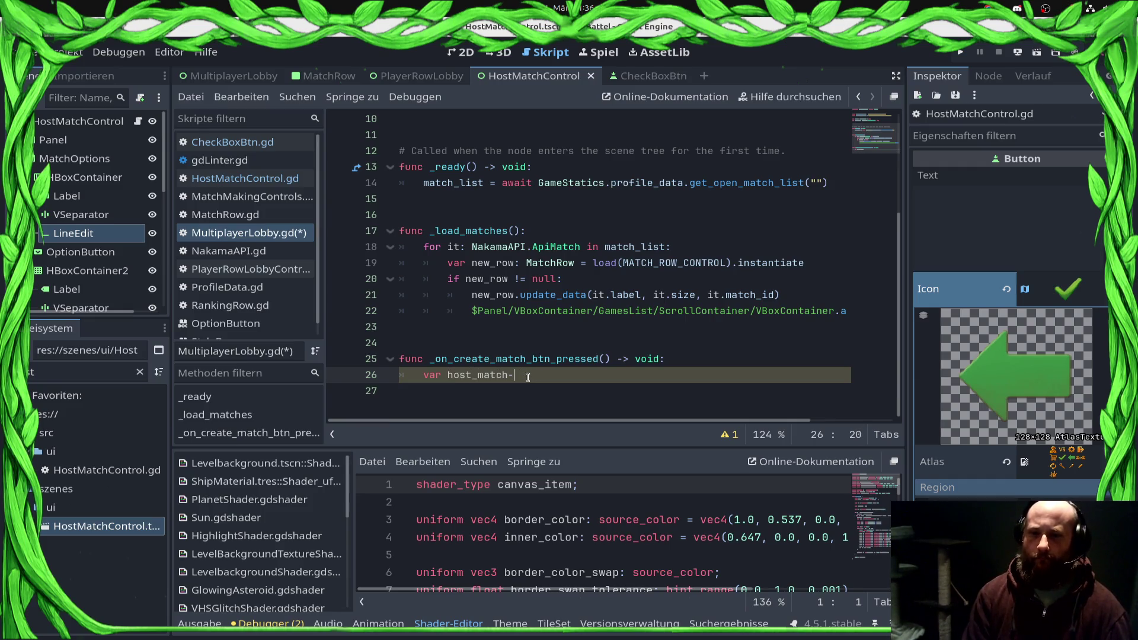
{"action": "type", "text": "()"}
{"action": "key", "text": "BackSpace"}
{"action": "key", "text": "BackSpace"}
{"action": "key", "text": "BackSpace"}
{"action": "key", "text": "BackSpace"}
{"action": "type", "text": ": Ho"}
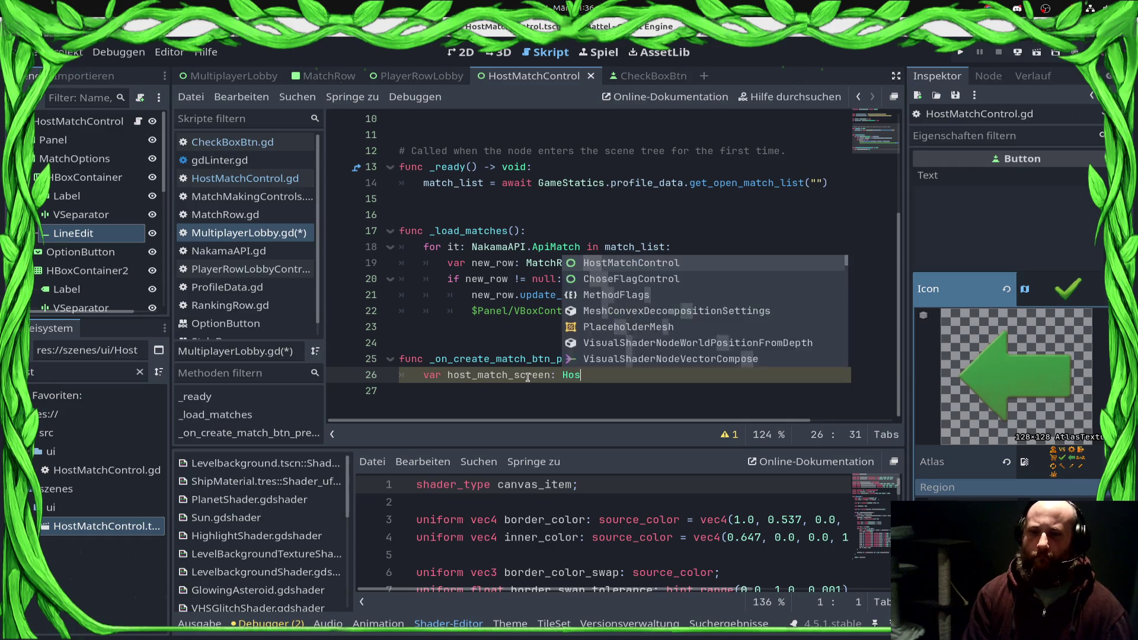
{"action": "key", "text": "Return"}
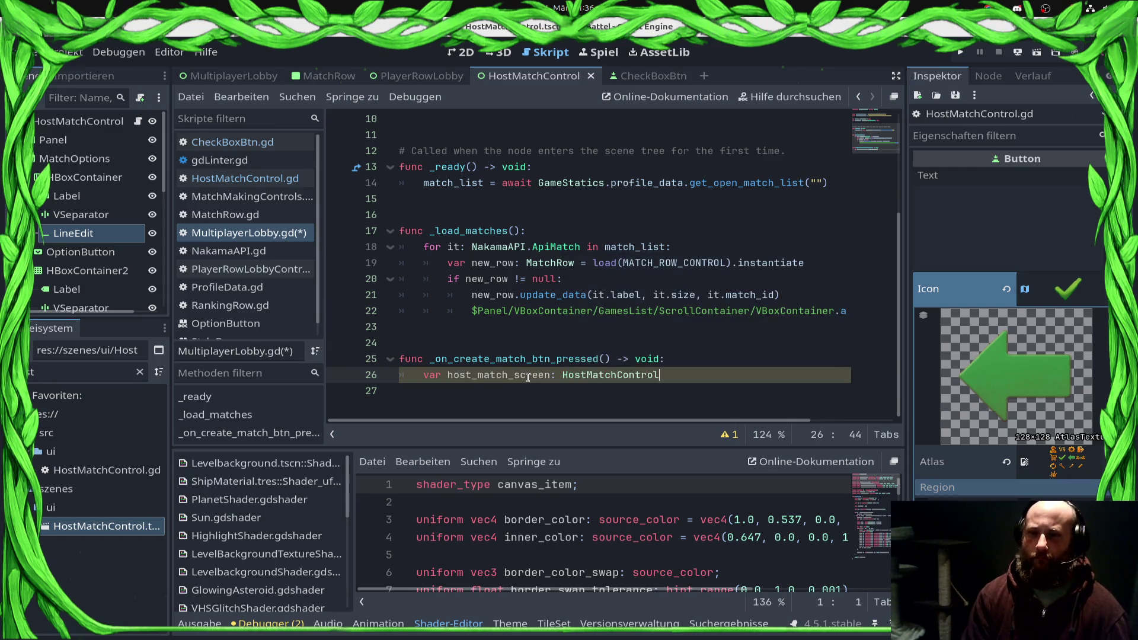
{"action": "type", "text": "= load"}
{"action": "key", "text": "Return"}
{"action": "type", "text": "HO"}
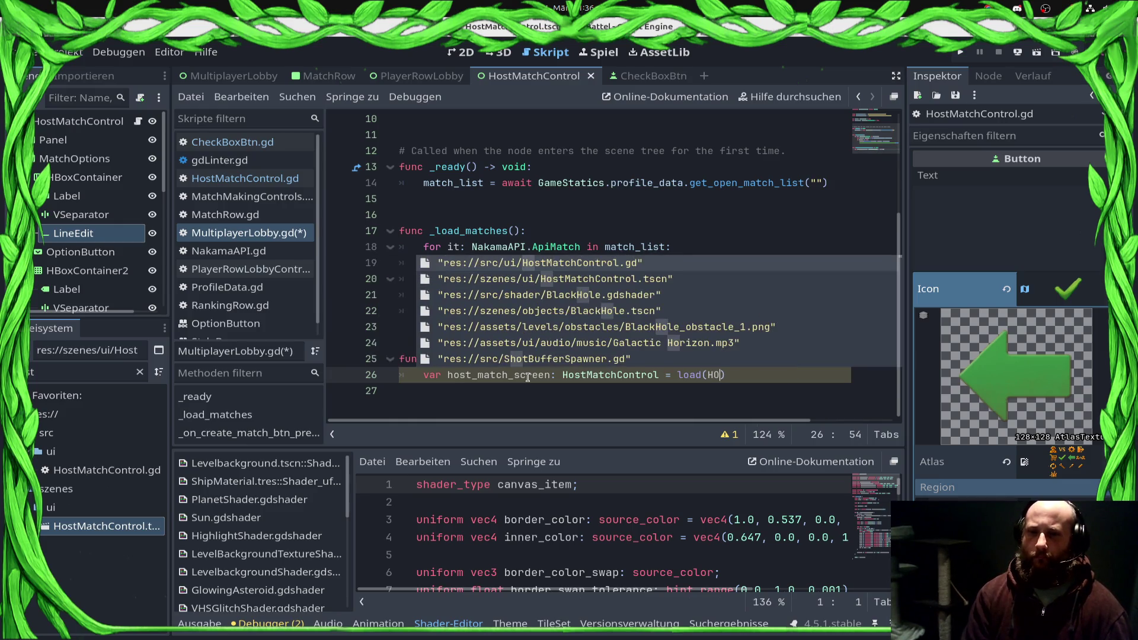
Step: Use the copied HOST_MATCH_CONTROL constant name as the load argument, and save
{"action": "scroll", "coordinate": [528, 377], "scroll_direction": "up", "scroll_amount": 3}
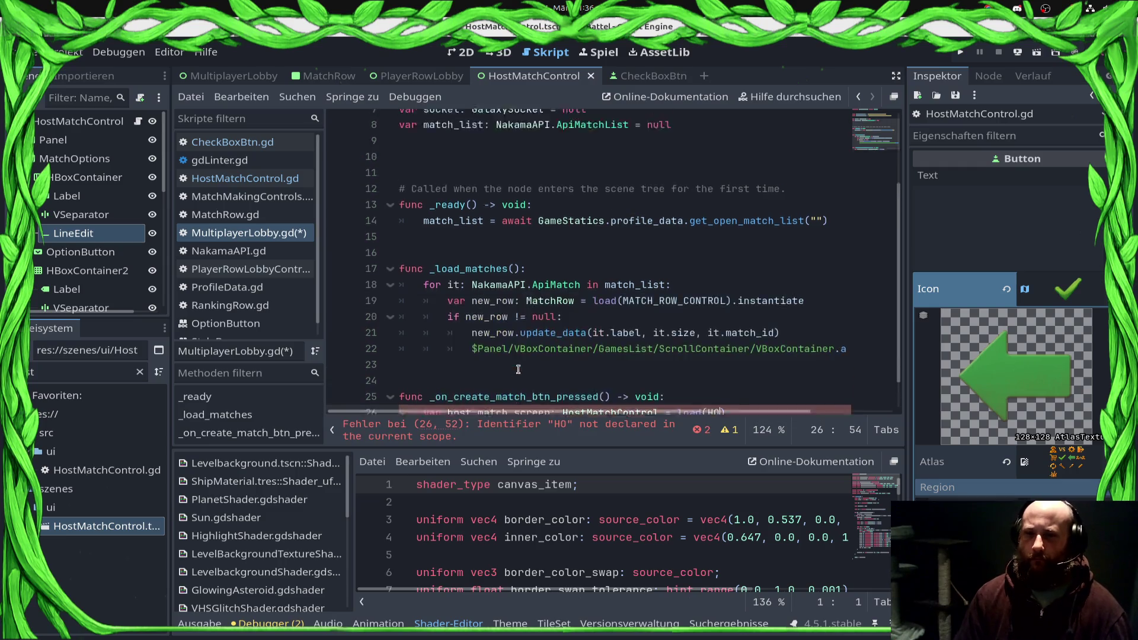
{"action": "left_click", "coordinate": [467, 182]}
{"action": "double_click", "coordinate": [467, 182]}
{"action": "key", "text": "ctrl+c"}
{"action": "scroll", "coordinate": [593, 296], "scroll_direction": "down", "scroll_amount": 3}
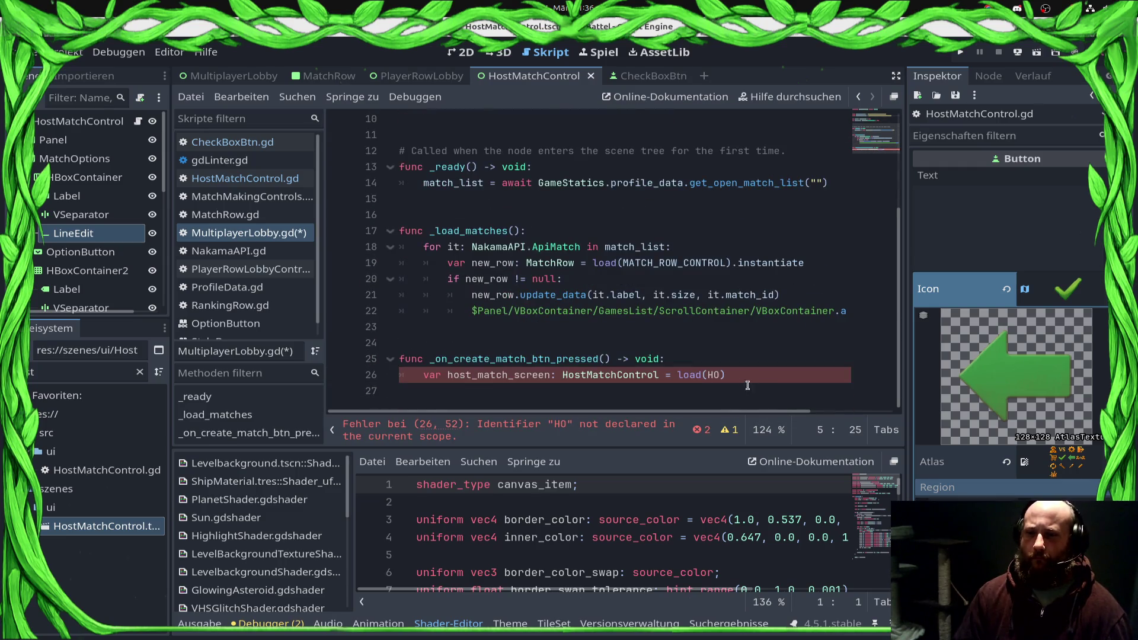
{"action": "double_click", "coordinate": [715, 374]}
{"action": "key", "text": "ctrl+v"}
{"action": "key", "text": "ctrl+s"}
Step: Add () after instantiate on line 19 and append .instantiate() to the load call
{"action": "left_click", "coordinate": [813, 265]}
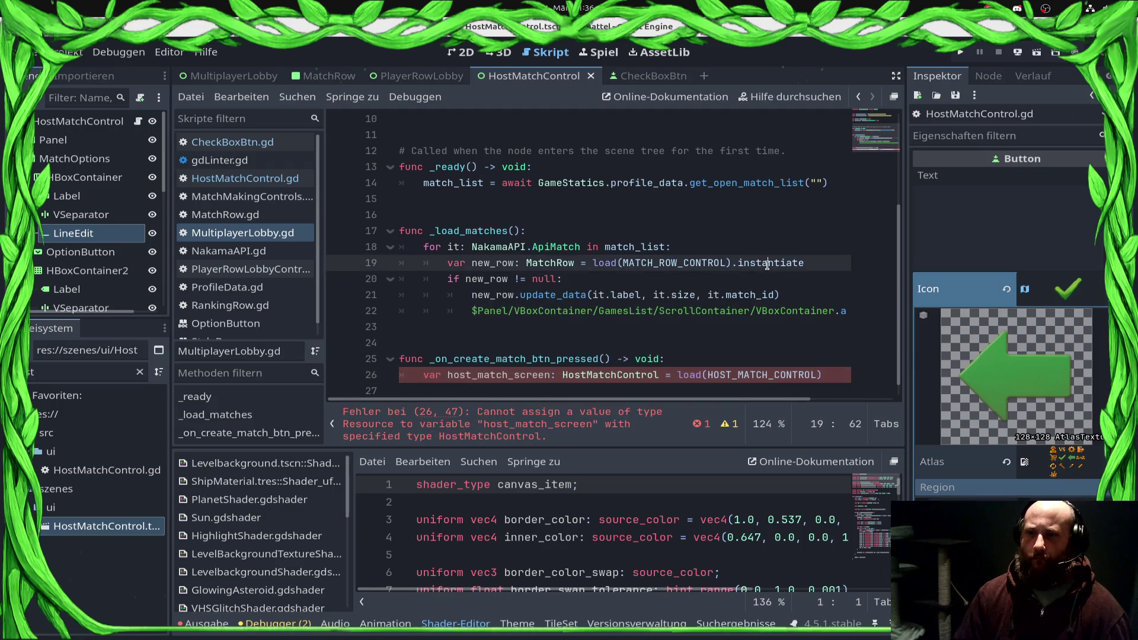
{"action": "type", "text": "()"}
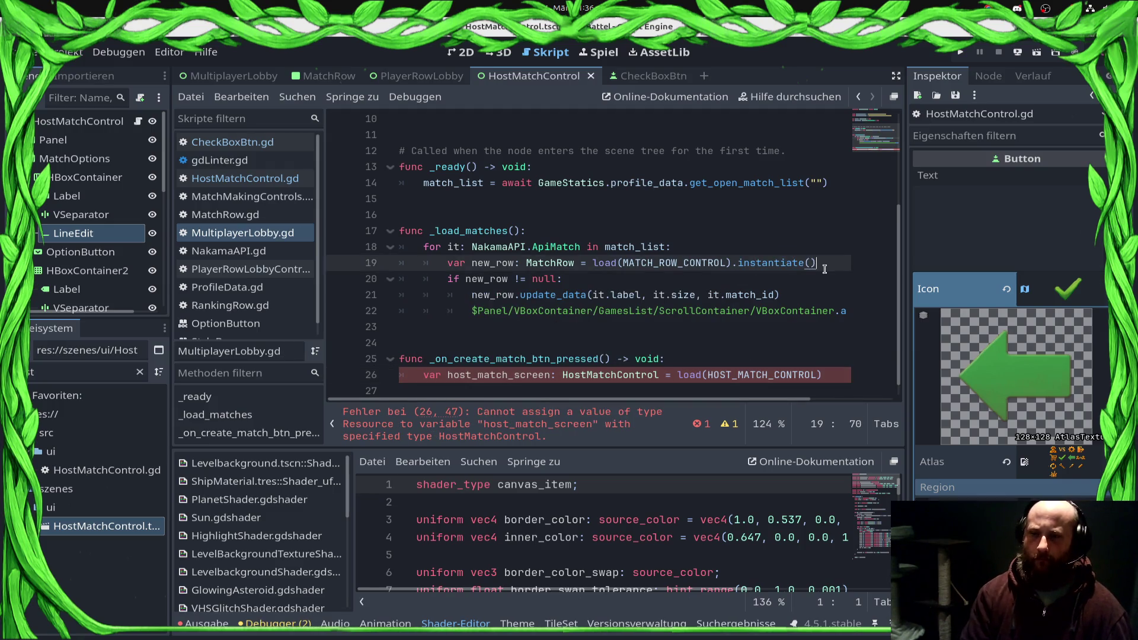
{"action": "left_click", "coordinate": [829, 376]}
{"action": "type", "text": ".instantiate()"}
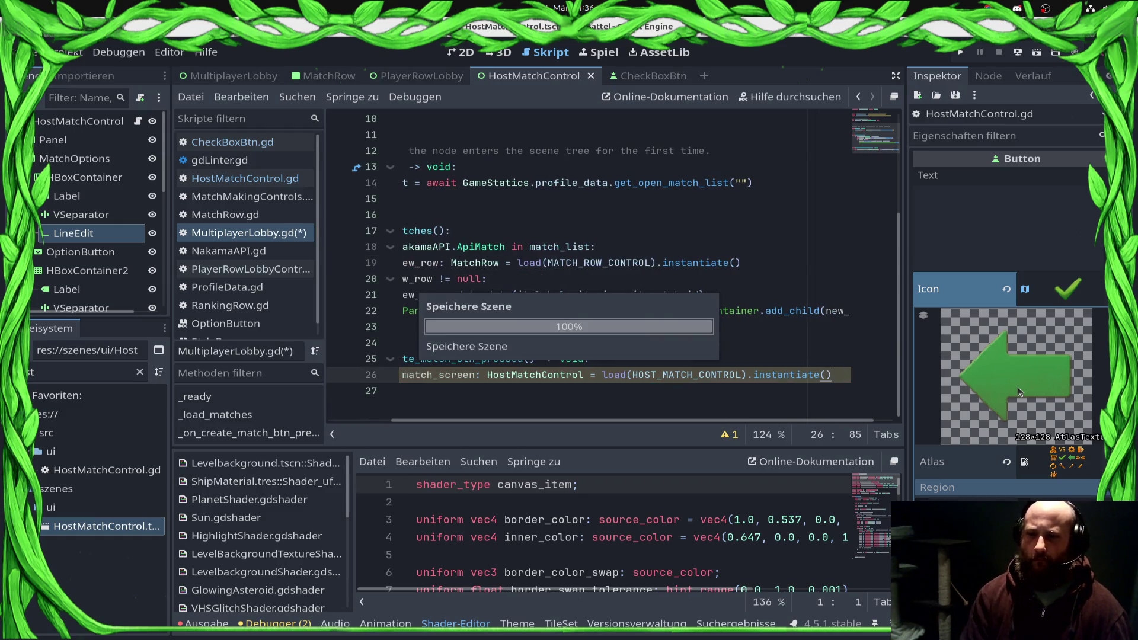
Step: Add an 'if host_match_screen != null:' check with an empty indented body line, saving
{"action": "key", "text": "Return"}
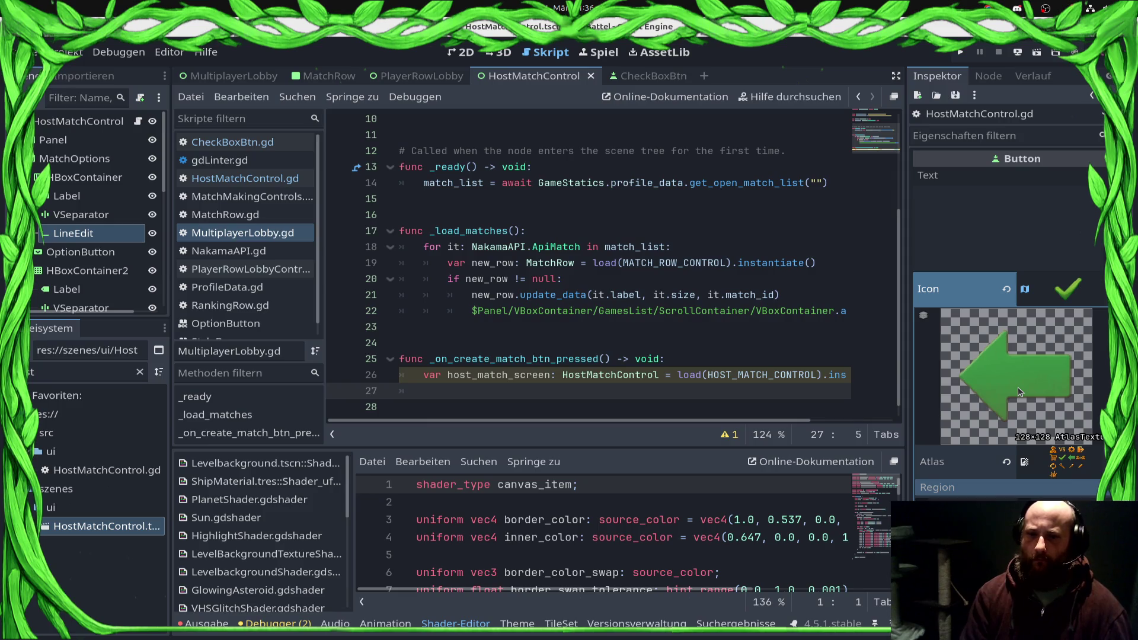
{"action": "type", "text": "ifhost_match_screen != nu"}
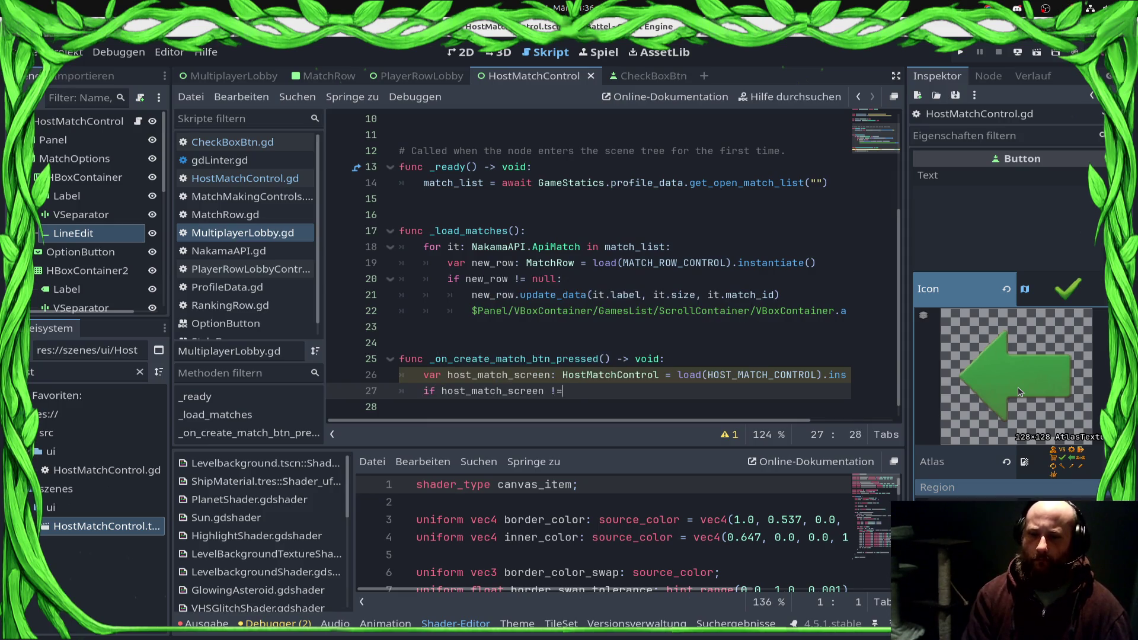
{"action": "type", "text": "ll:"}
{"action": "key", "text": "Return"}
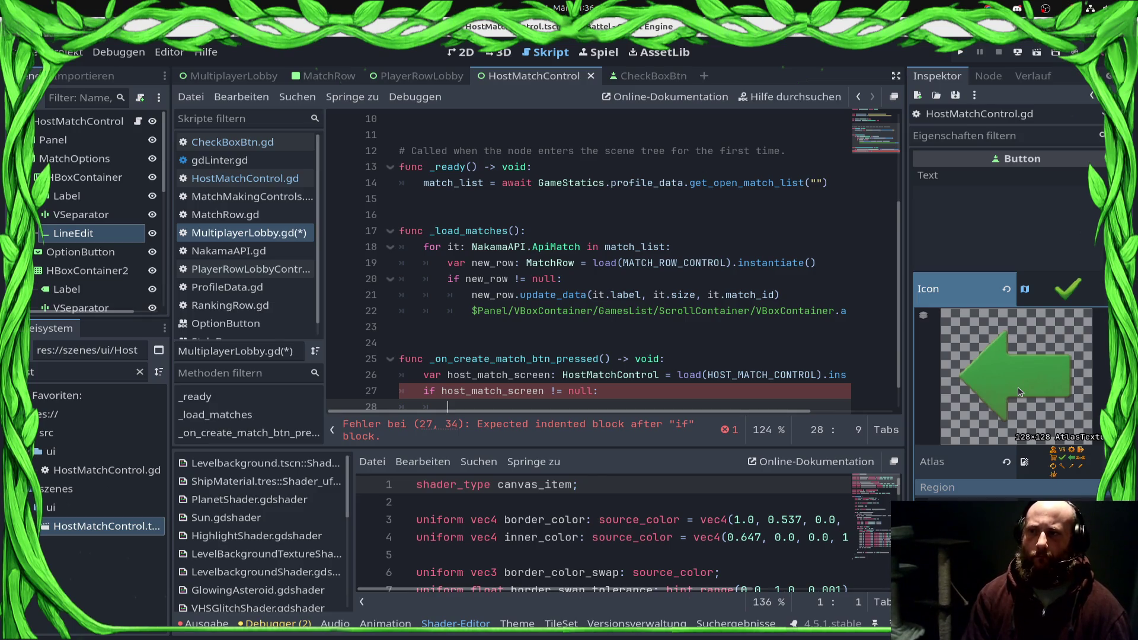
{"action": "scroll", "coordinate": [600, 234], "scroll_direction": "up", "scroll_amount": 2}
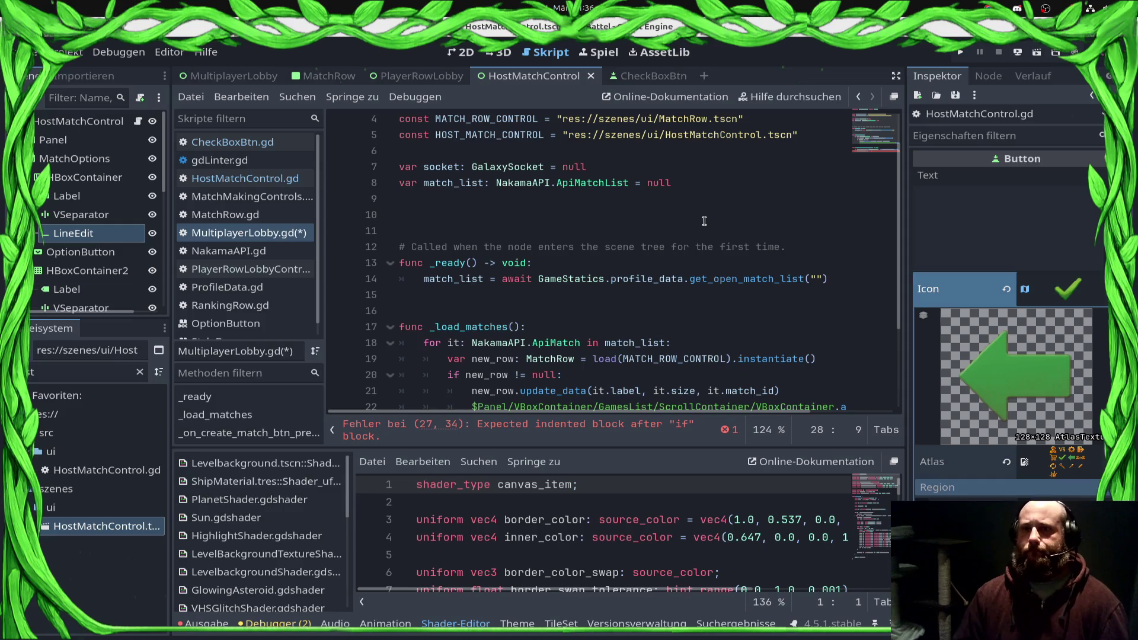
{"action": "left_click", "coordinate": [752, 189]}
{"action": "key", "text": "ctrl+s"}
{"action": "scroll", "coordinate": [682, 203], "scroll_direction": "down", "scroll_amount": 3}
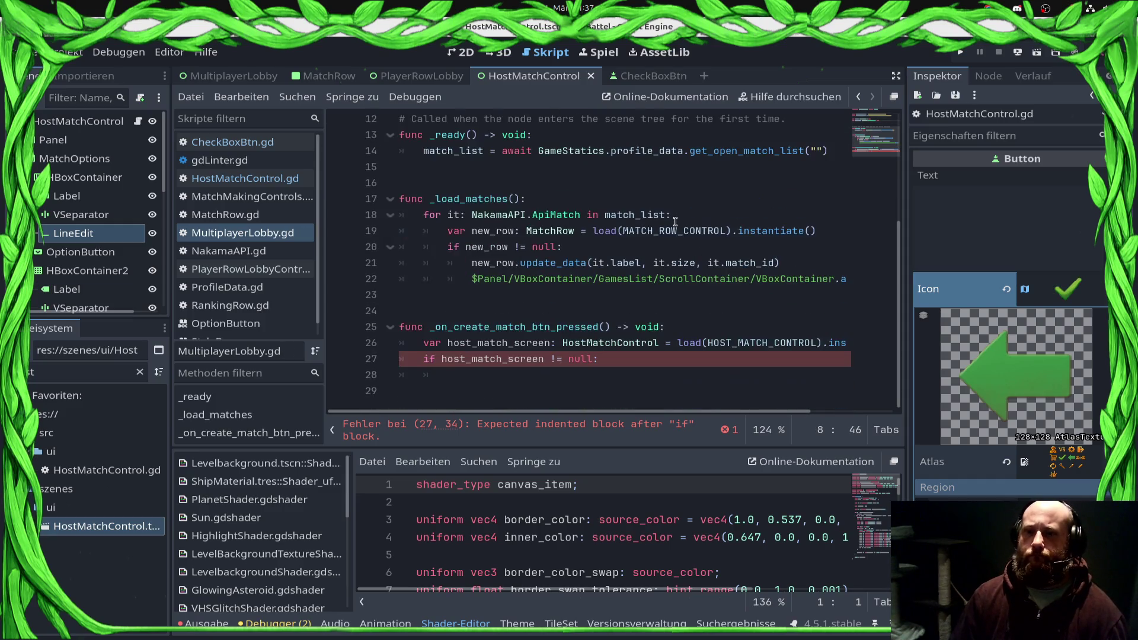
{"action": "left_click", "coordinate": [610, 359]}
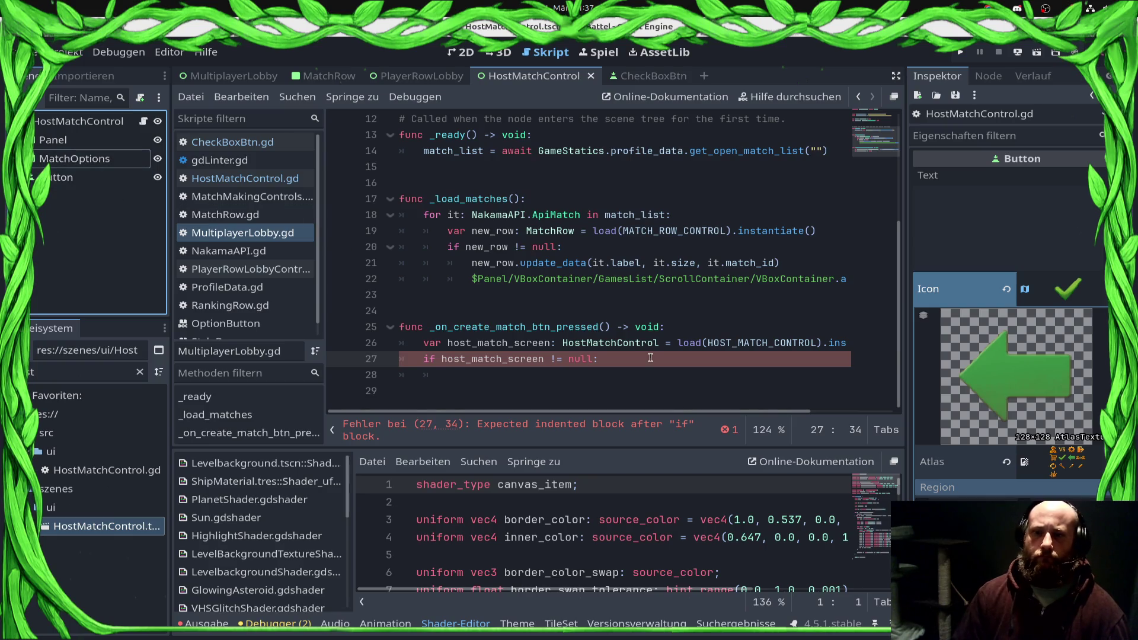
{"action": "key", "text": "Return"}
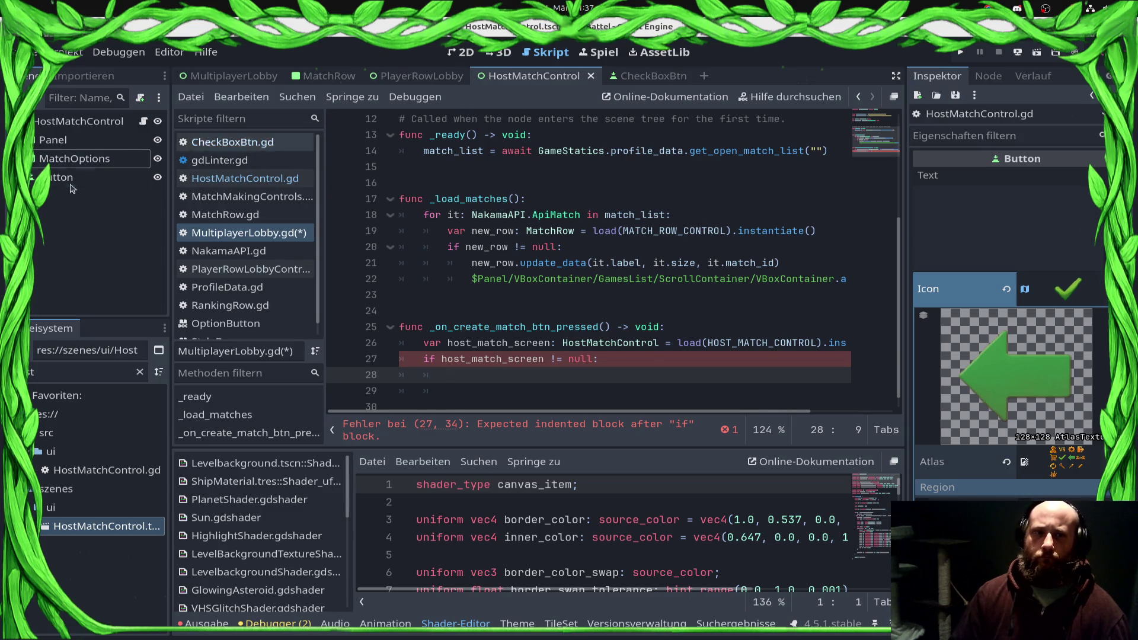
Step: Try moving the back Button under Panel, undo it, collapse MatchOptions, and save HostMatchControl
{"action": "left_click", "coordinate": [459, 53]}
{"action": "left_click", "coordinate": [77, 121]}
{"action": "right_click", "coordinate": [79, 122]}
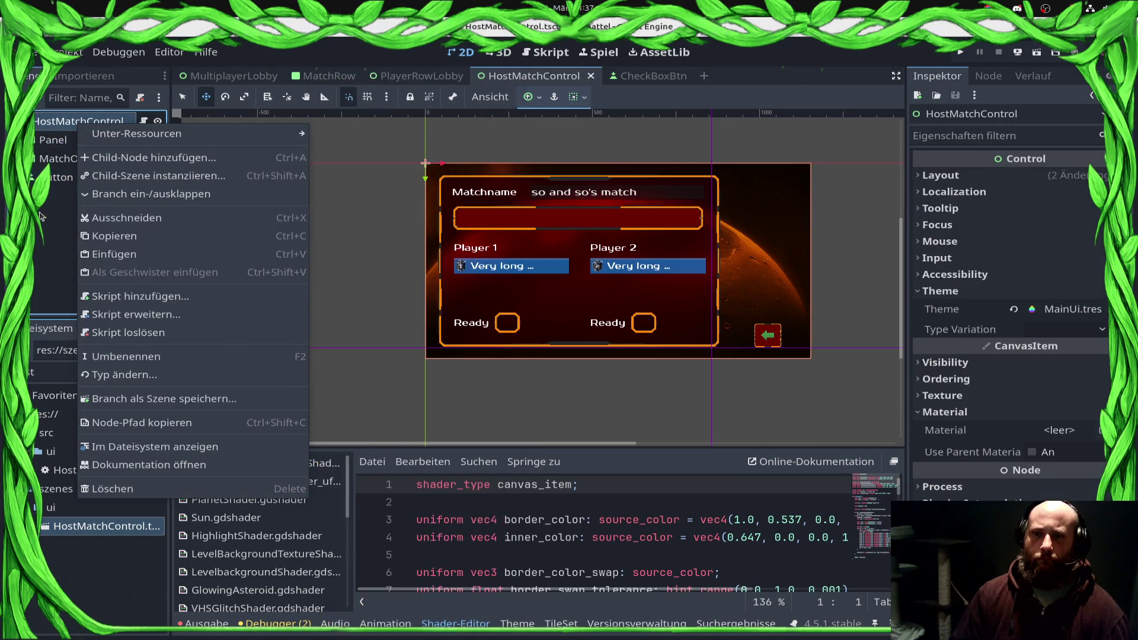
{"action": "left_click", "coordinate": [59, 176]}
{"action": "left_click_drag", "start_coordinate": [60, 177], "coordinate": [66, 144]}
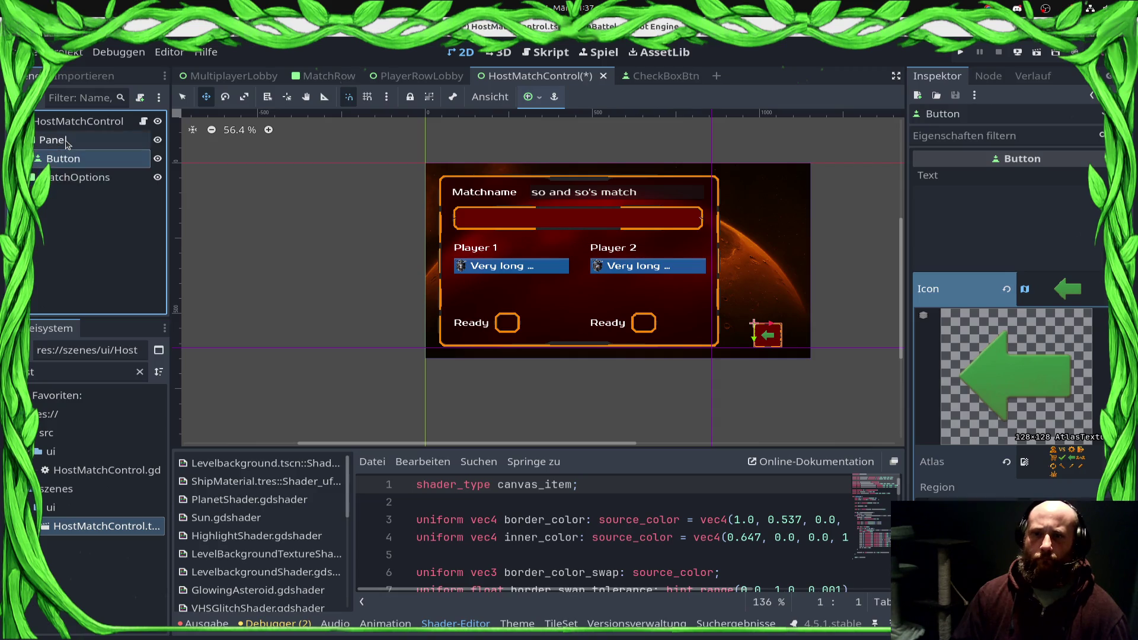
{"action": "key", "text": "ctrl+z"}
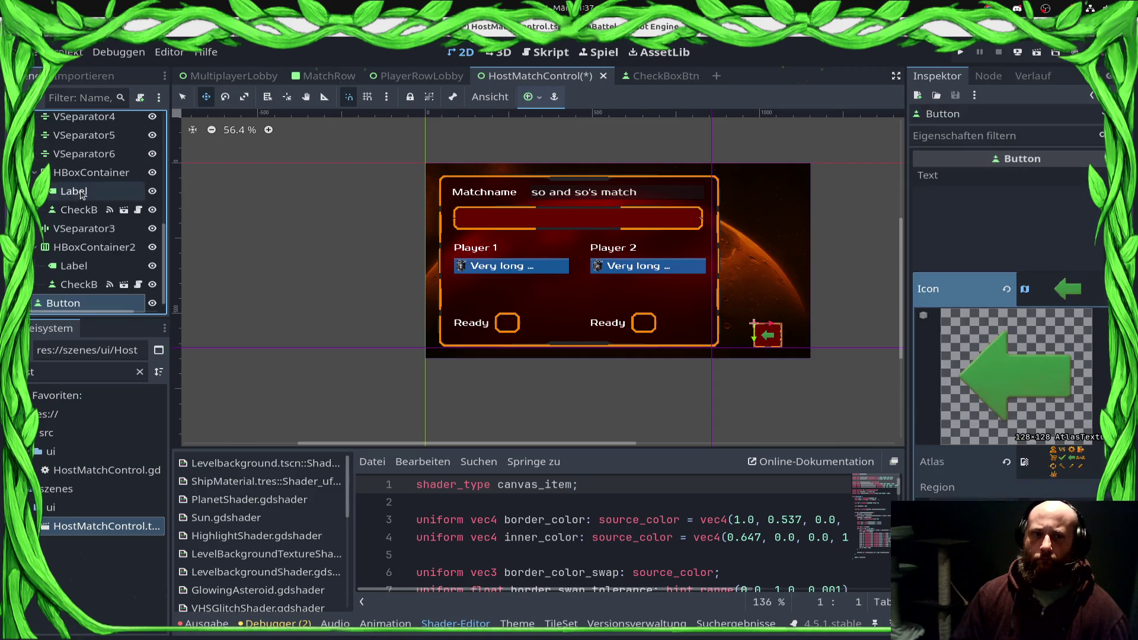
{"action": "scroll", "coordinate": [71, 199], "scroll_direction": "up", "scroll_amount": 6}
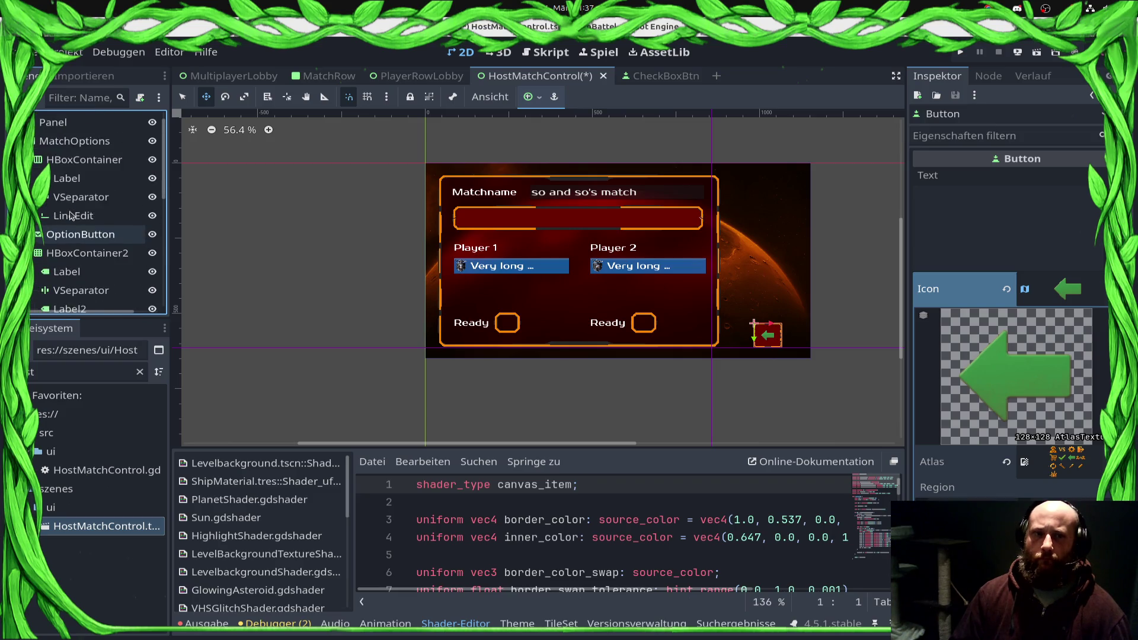
{"action": "left_click", "coordinate": [33, 158]}
{"action": "key", "text": "ctrl+s"}
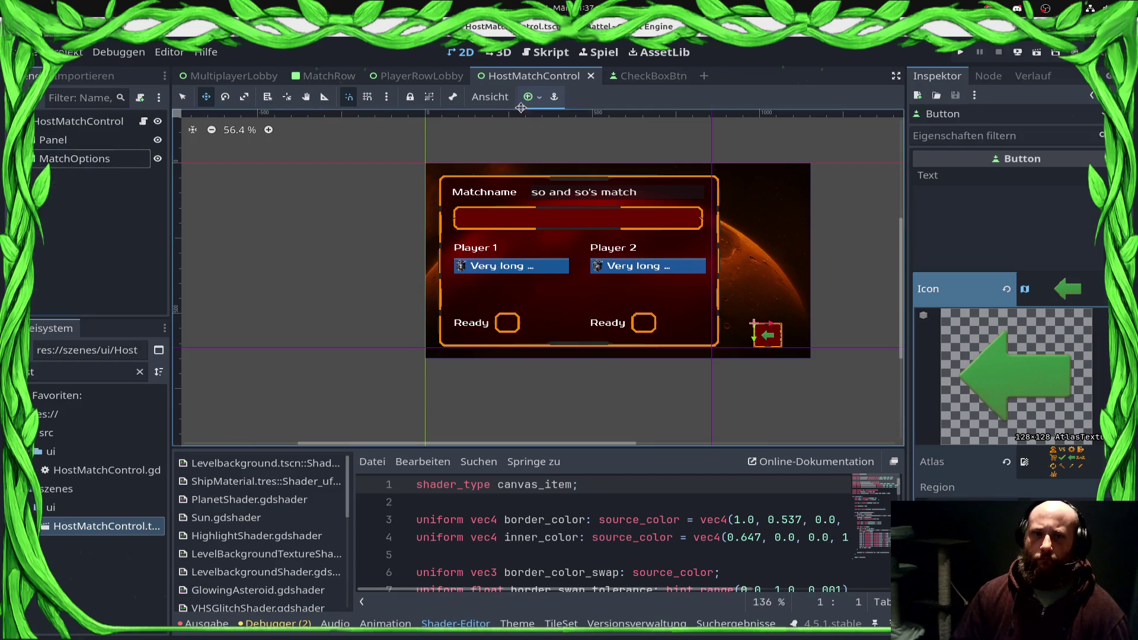
Step: Expand MatchOptions to review its children, then switch to the MultiplayerLobby scene
{"action": "left_click", "coordinate": [550, 58]}
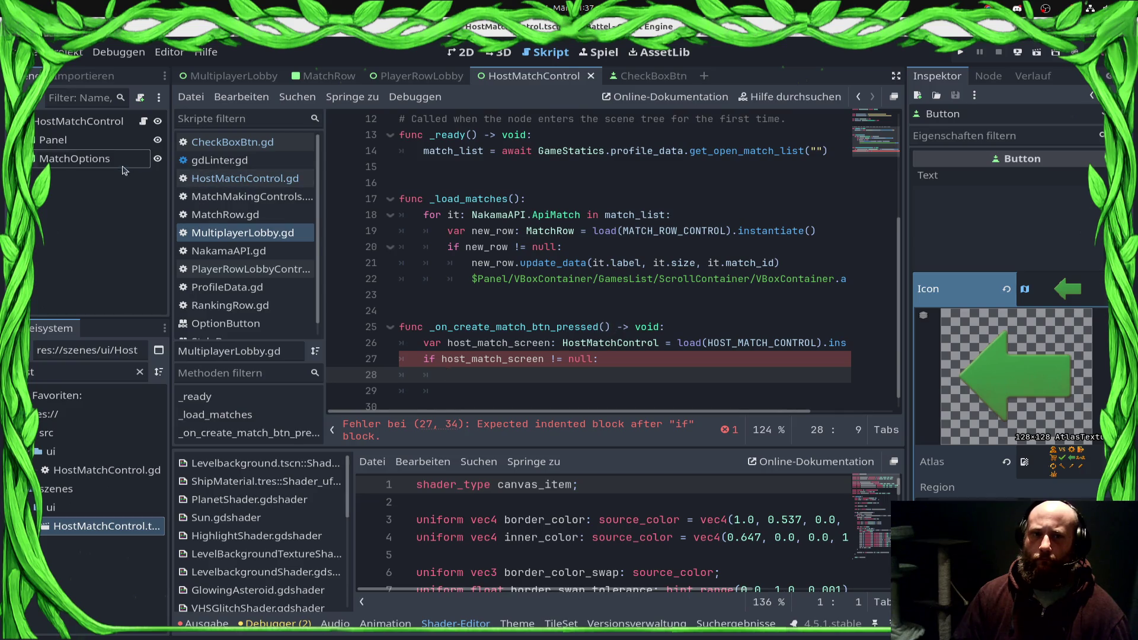
{"action": "left_click", "coordinate": [456, 58]}
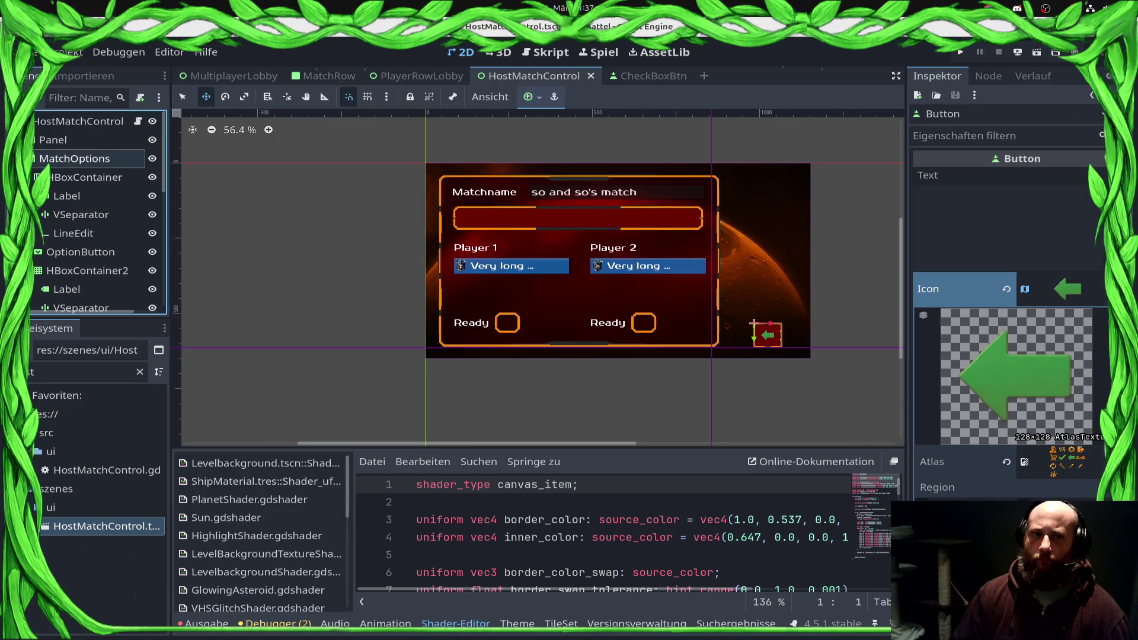
{"action": "left_click", "coordinate": [33, 159]}
{"action": "scroll", "coordinate": [89, 267], "scroll_direction": "down", "scroll_amount": 5}
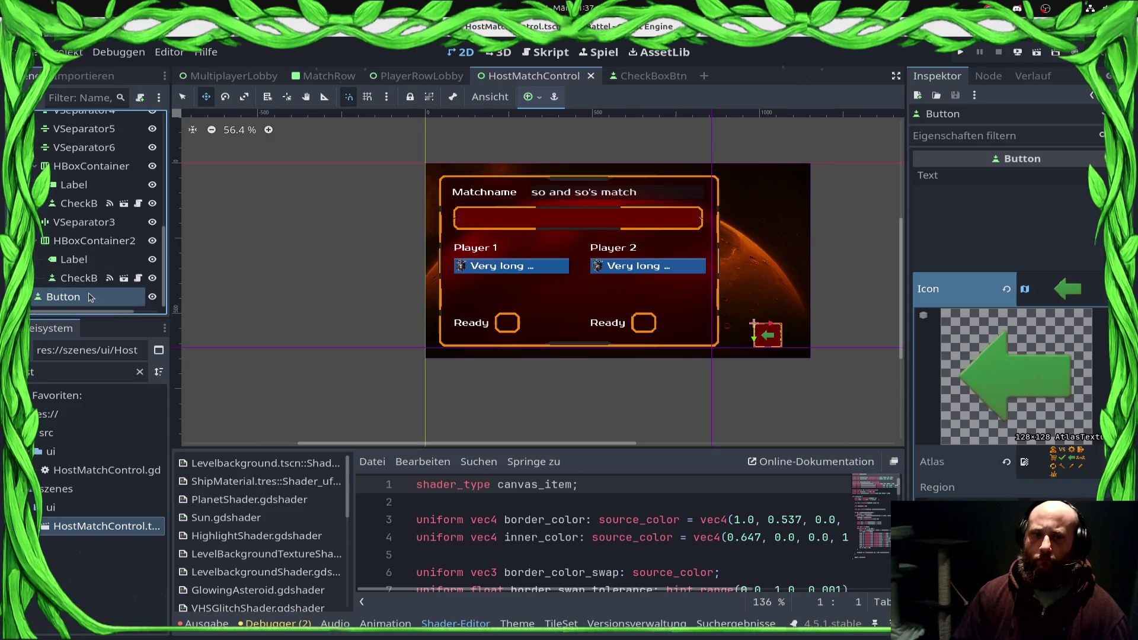
{"action": "scroll", "coordinate": [84, 293], "scroll_direction": "up", "scroll_amount": 8}
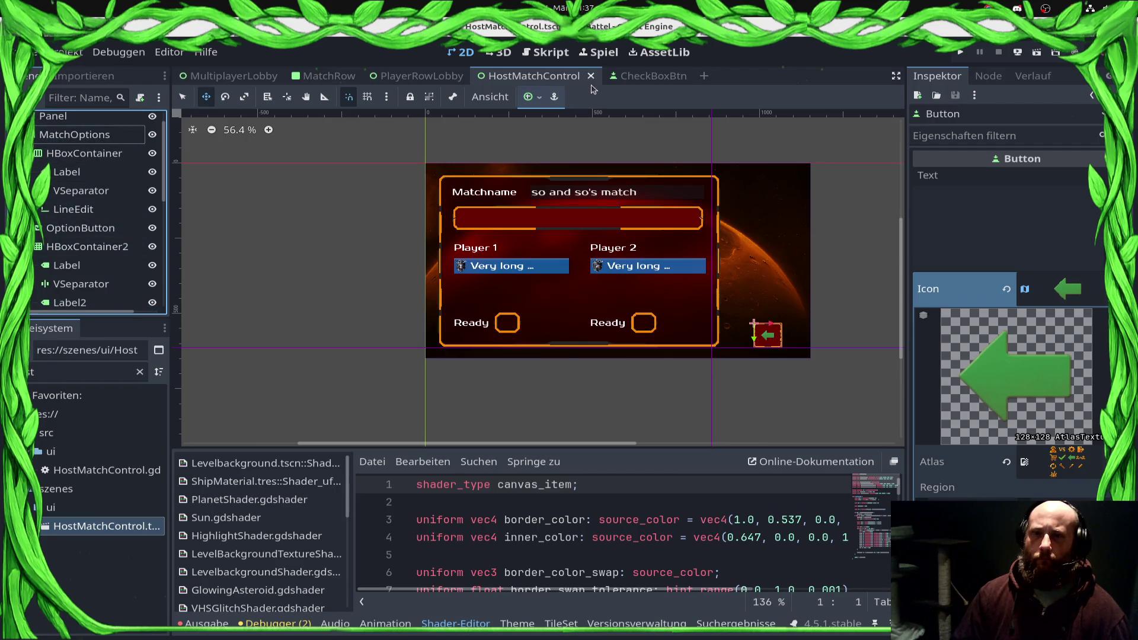
{"action": "left_click", "coordinate": [202, 76]}
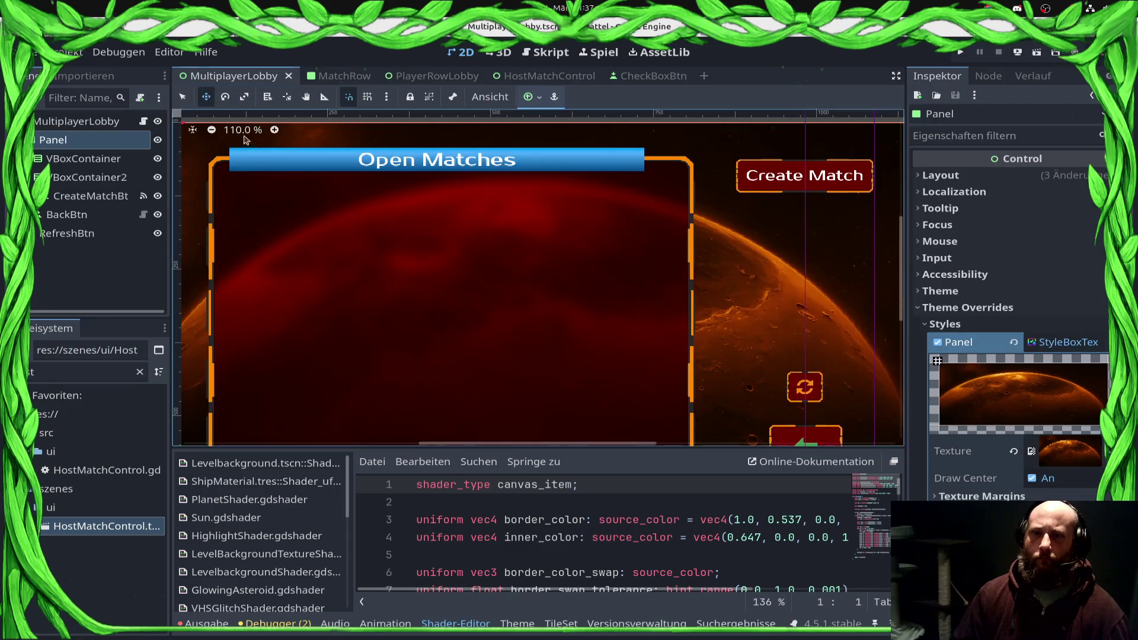
Step: Move RefreshBtn onto the Panel node, accidentally renaming it 's', and save the lobby scene
{"action": "left_click", "coordinate": [74, 233]}
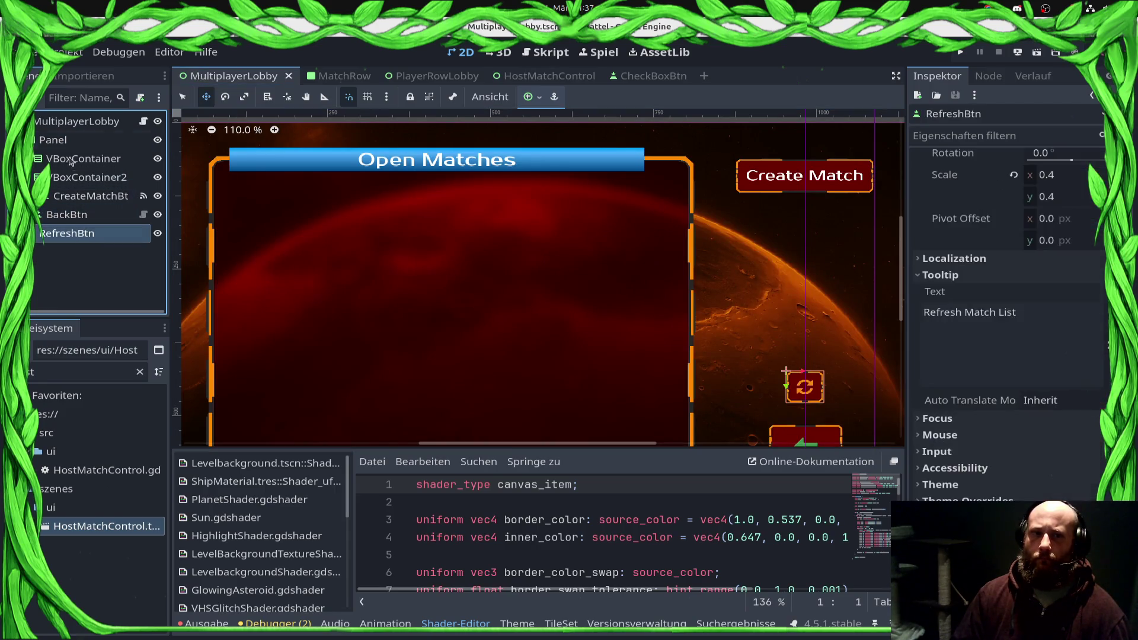
{"action": "left_click", "coordinate": [54, 139]}
{"action": "left_click_drag", "start_coordinate": [67, 233], "coordinate": [55, 142]}
{"action": "key", "text": "F2"}
{"action": "type", "text": "s"}
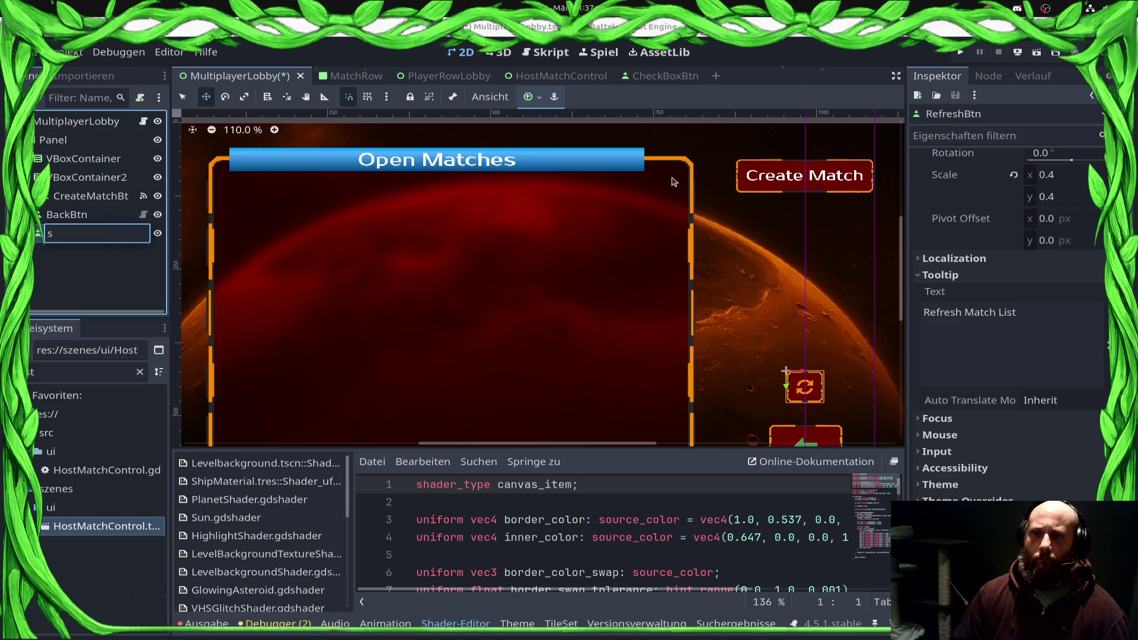
{"action": "left_click", "coordinate": [102, 160]}
{"action": "left_click", "coordinate": [98, 195]}
{"action": "left_click", "coordinate": [85, 209]}
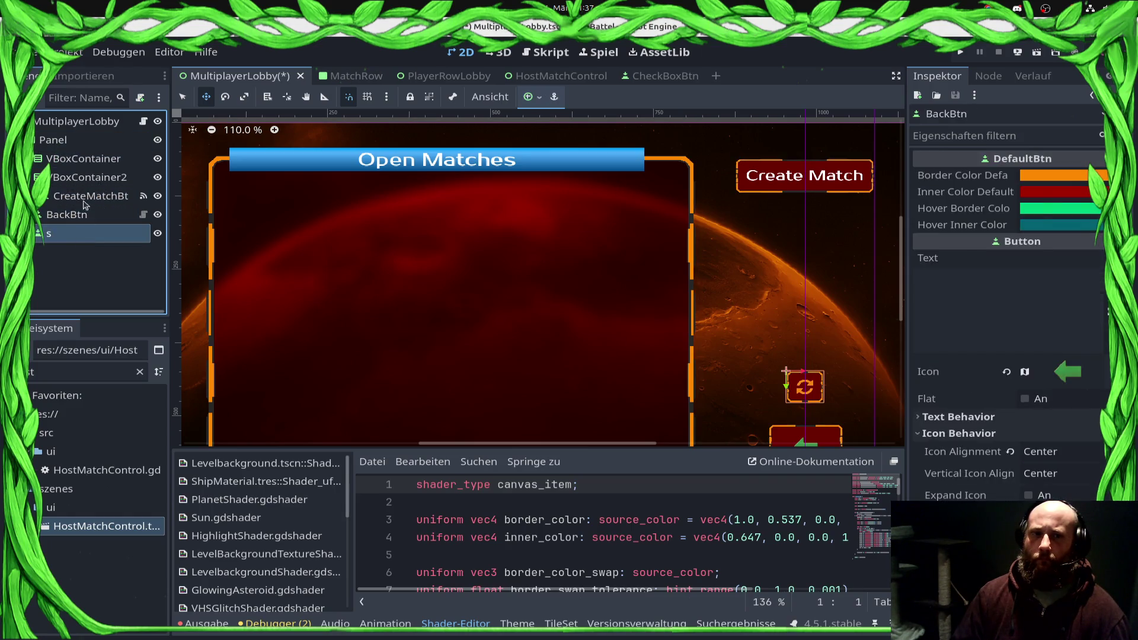
{"action": "left_click", "coordinate": [53, 140]}
{"action": "scroll", "coordinate": [623, 307], "scroll_direction": "down", "scroll_amount": 4}
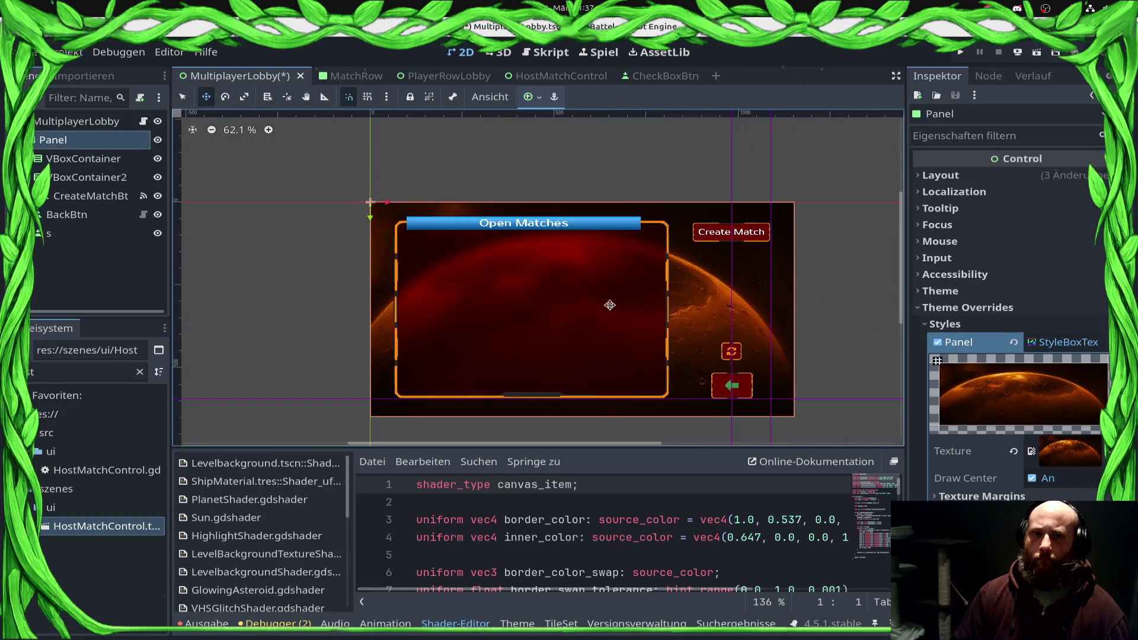
{"action": "key", "text": "ctrl+s"}
Step: Write add_child(host_match_screen) inside the null check, save, then select the 's' node
{"action": "left_click", "coordinate": [144, 121]}
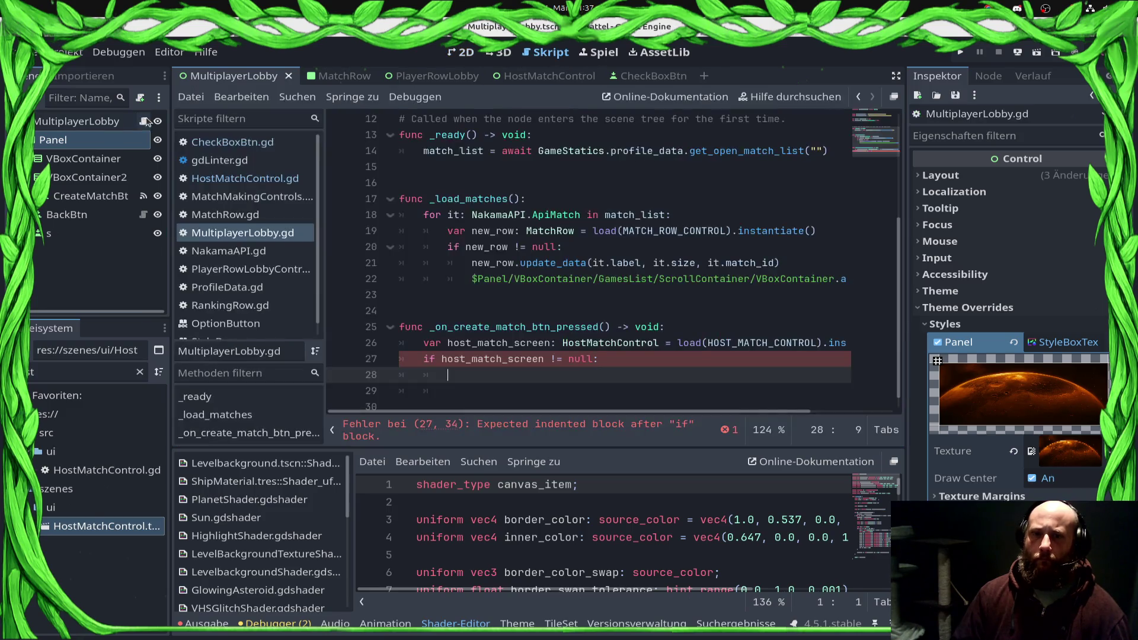
{"action": "type", "text": "add_c"}
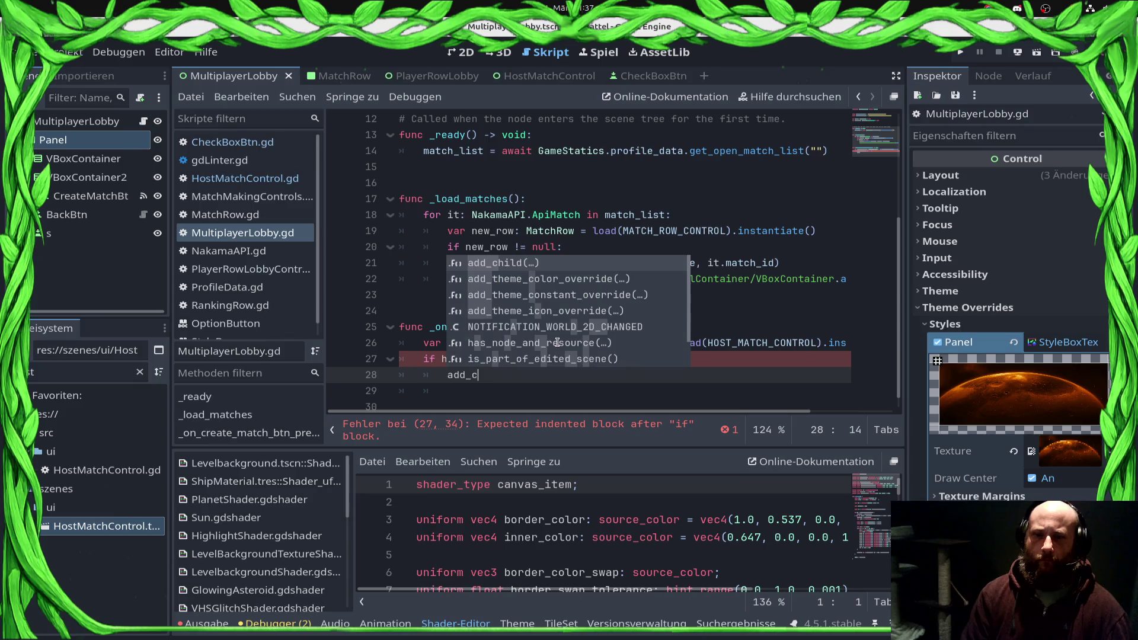
{"action": "key", "text": "Return"}
{"action": "type", "text": "host"}
{"action": "key", "text": "Return"}
{"action": "key", "text": "ctrl+s"}
{"action": "key", "text": "Return"}
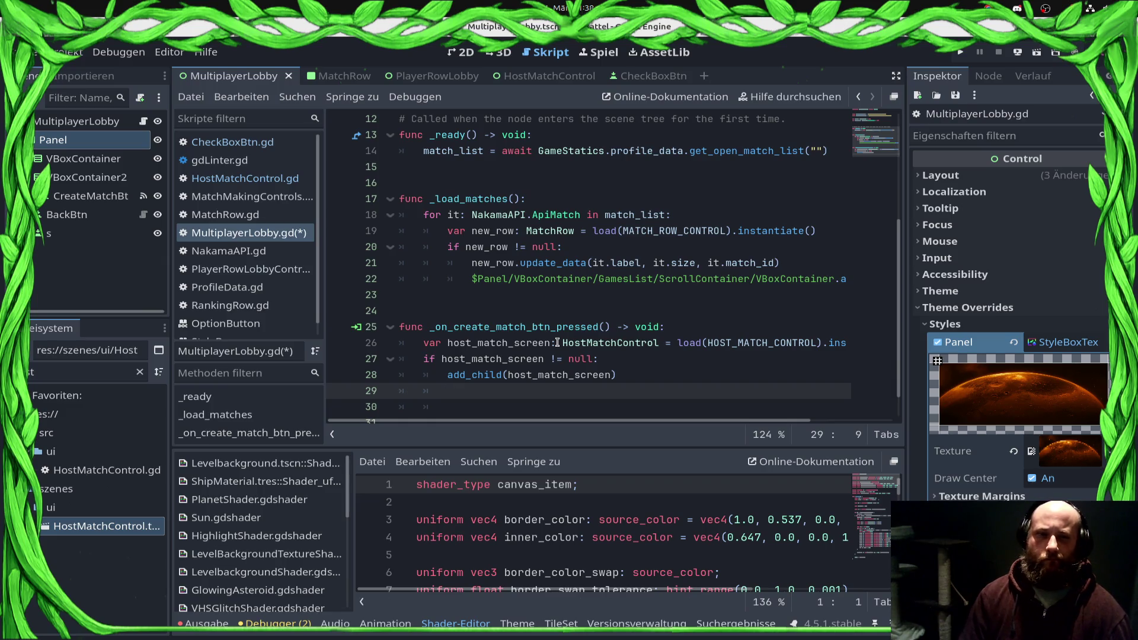
{"action": "left_click", "coordinate": [71, 233]}
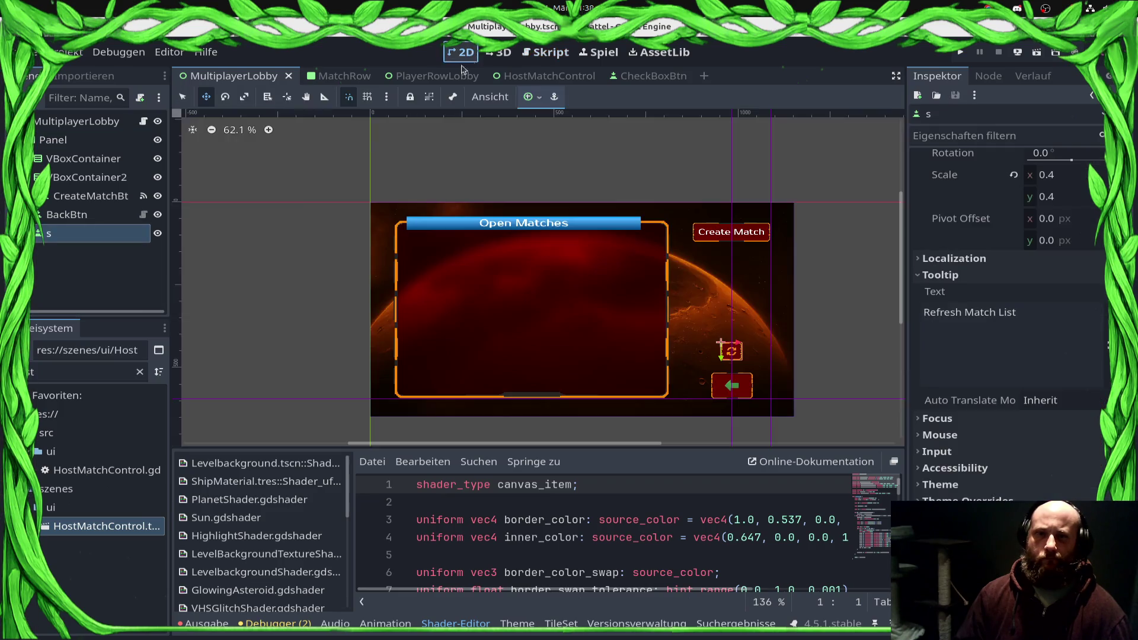
Step: Rename the scene nodes to RefreshBtn and BgPanel
{"action": "key", "text": "F2"}
{"action": "type", "text": "RefreshBtn"}
{"action": "key", "text": "Return"}
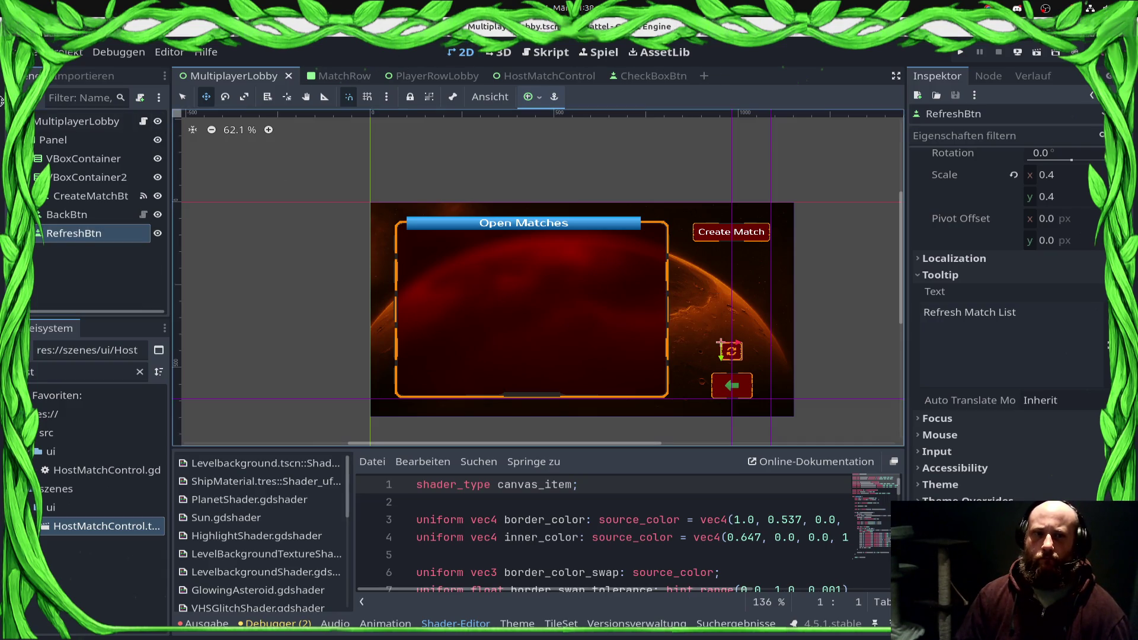
{"action": "left_click", "coordinate": [74, 141]}
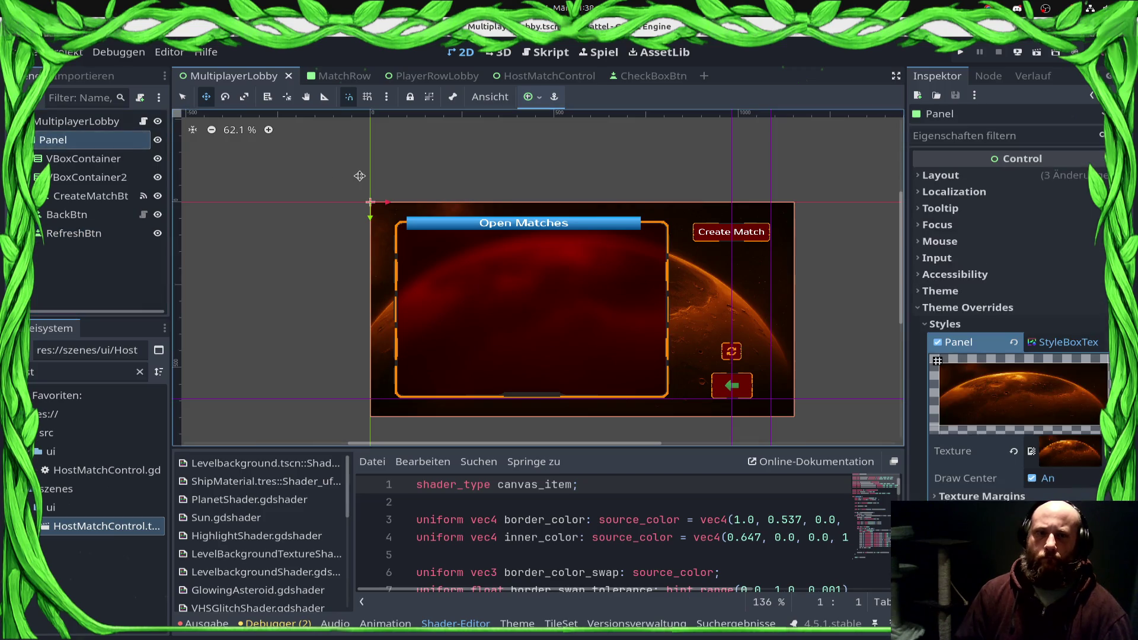
{"action": "key", "text": "F2"}
{"action": "type", "text": "Bg"}
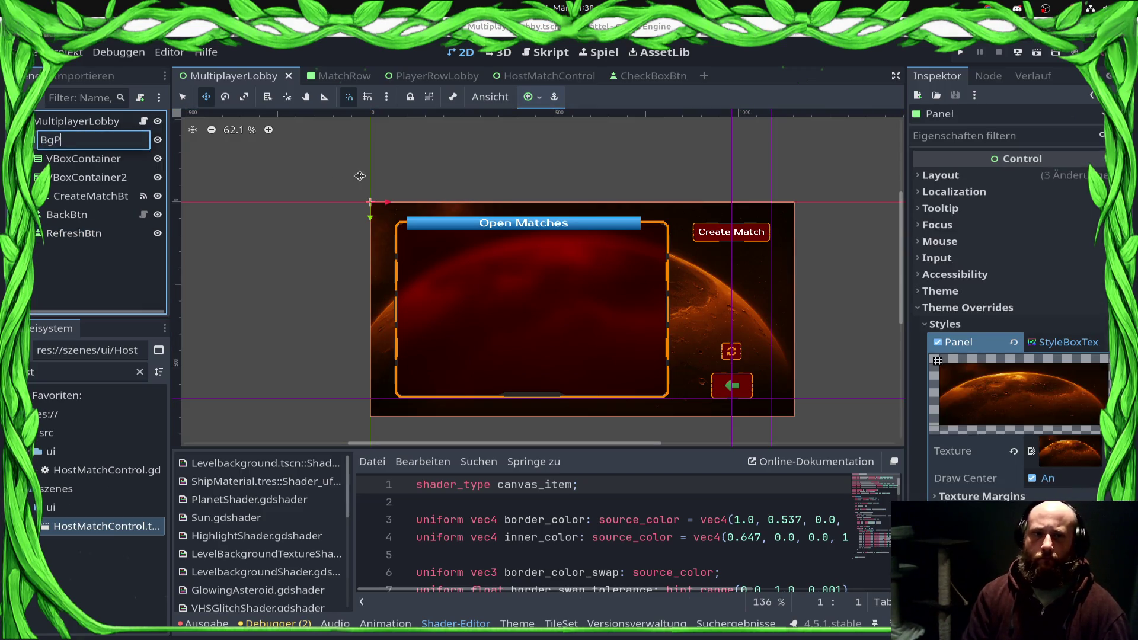
{"action": "key", "text": "Return"}
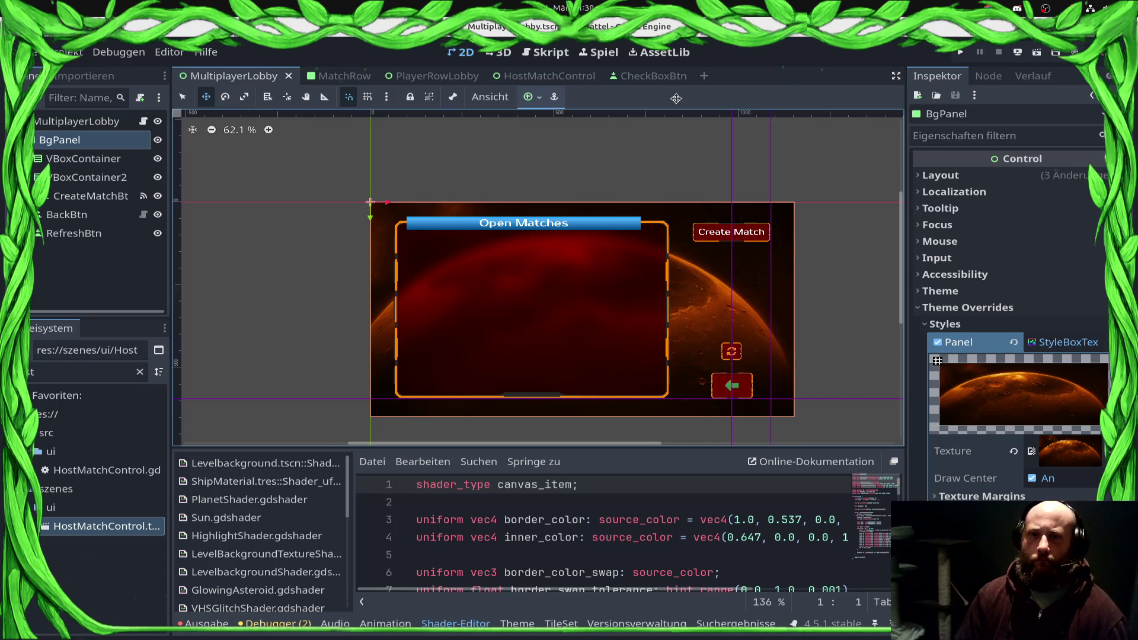
{"action": "left_click", "coordinate": [544, 52]}
{"action": "scroll", "coordinate": [661, 203], "scroll_direction": "up", "scroll_amount": 5}
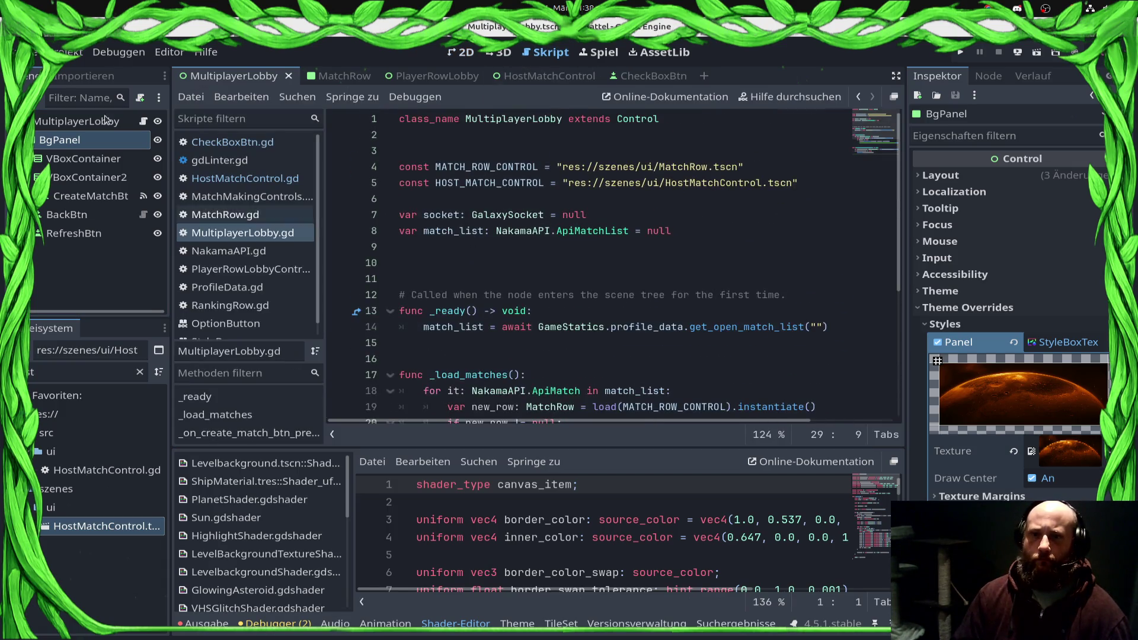
{"action": "mouse_move", "coordinate": [62, 140]}
{"action": "left_mouse_down"}
{"action": "mouse_move", "coordinate": [480, 168]}
{"action": "mouse_move", "coordinate": [474, 199]}
{"action": "left_mouse_up"}
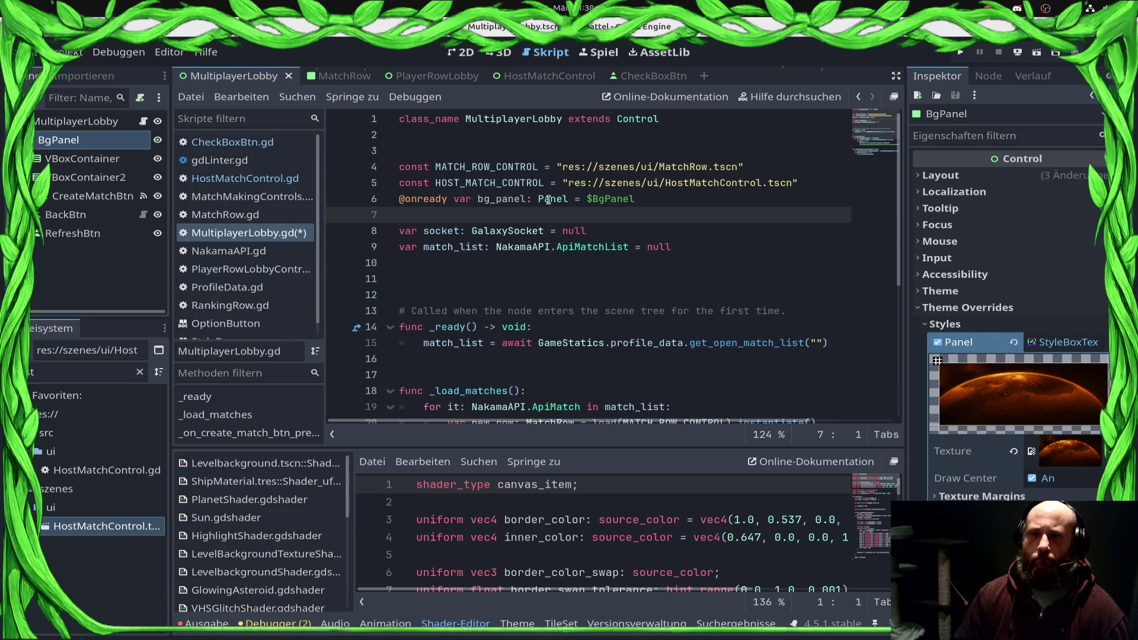
{"action": "scroll", "coordinate": [529, 257], "scroll_direction": "down", "scroll_amount": 1}
{"action": "scroll", "coordinate": [529, 257], "scroll_direction": "down", "scroll_amount": 4}
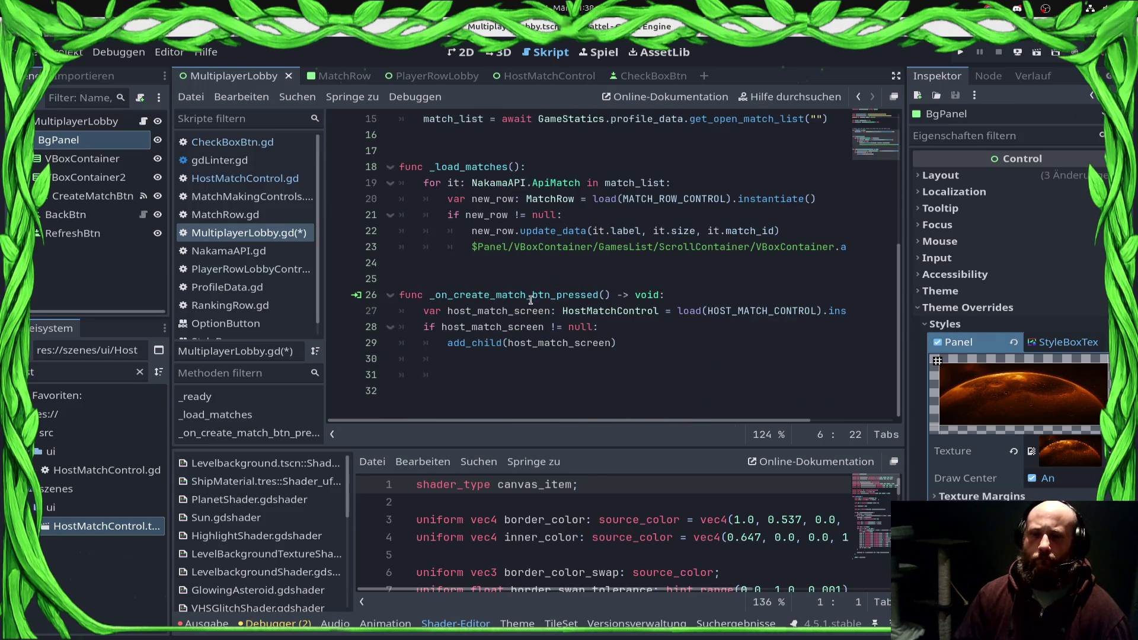
Step: In the create-match handler add 'bg_panel.visible = false' and 'host_match_screen.visible = true', then save
{"action": "left_click", "coordinate": [593, 363]}
{"action": "type", "text": "bg_panel.v"}
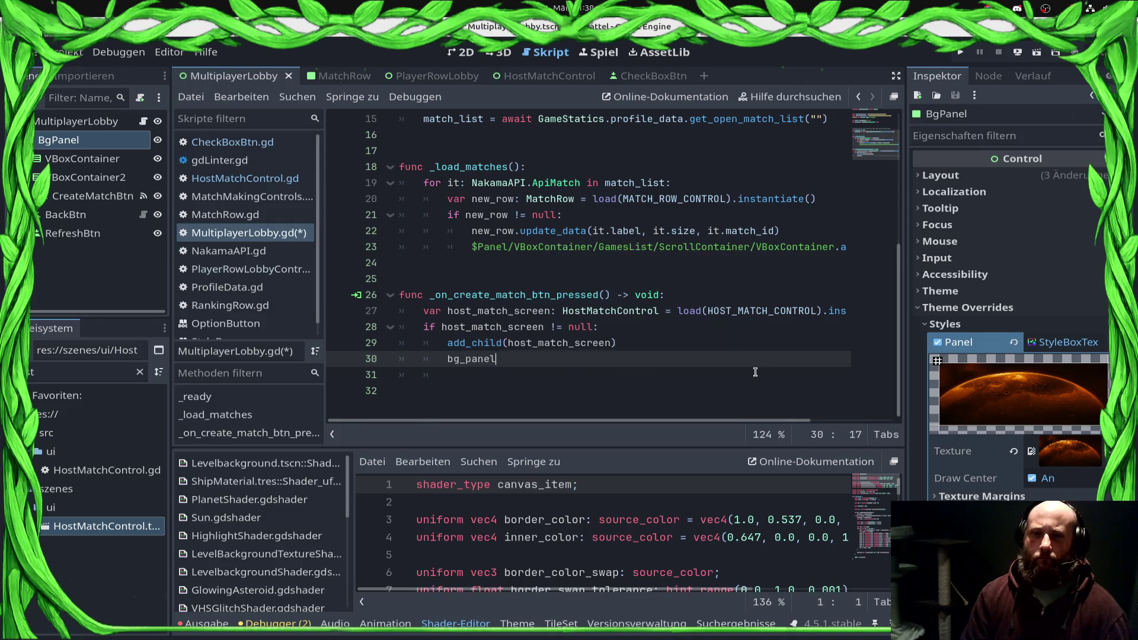
{"action": "type", "text": "is"}
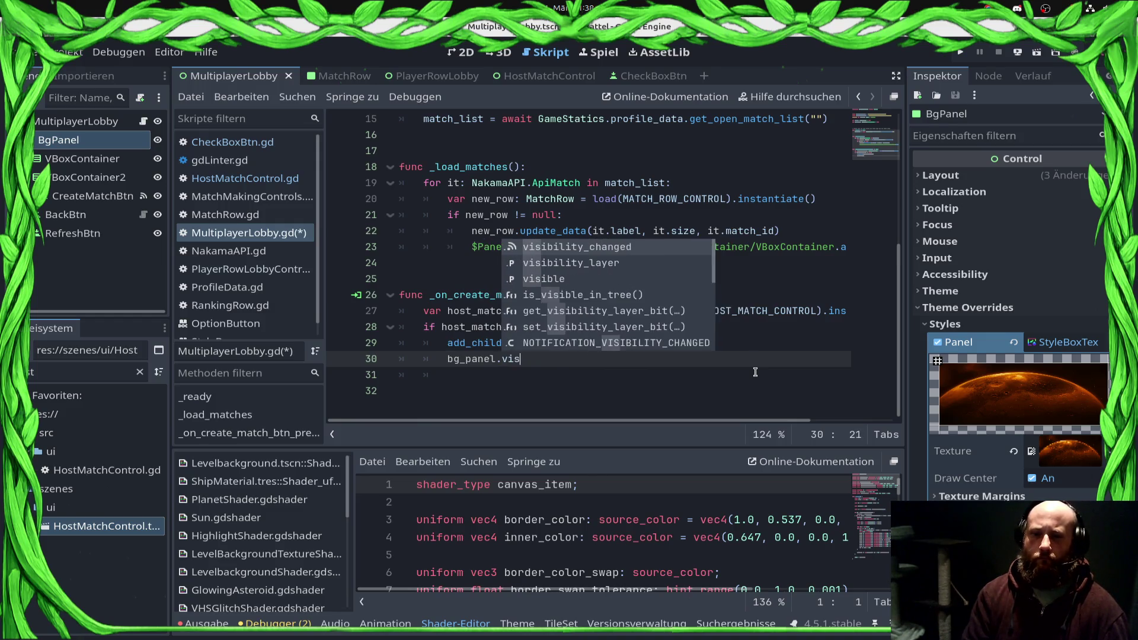
{"action": "type", "text": "ible = false"}
{"action": "key", "text": "ctrl+s"}
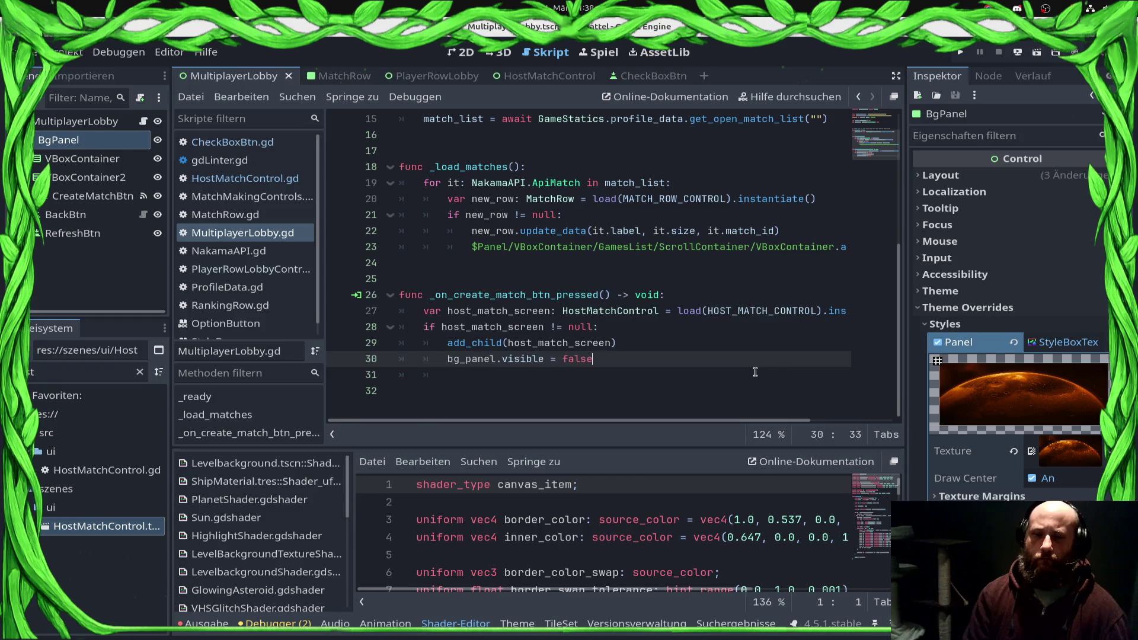
{"action": "key", "text": "Return"}
{"action": "type", "text": "host"}
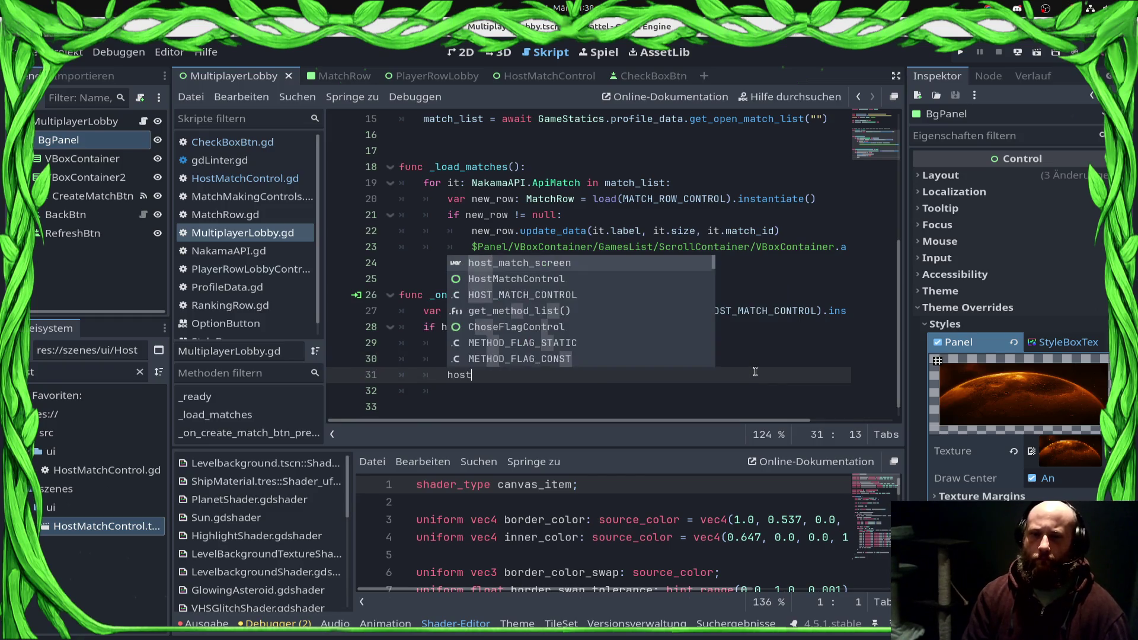
{"action": "key", "text": "Return"}
{"action": "type", "text": "visible = true"}
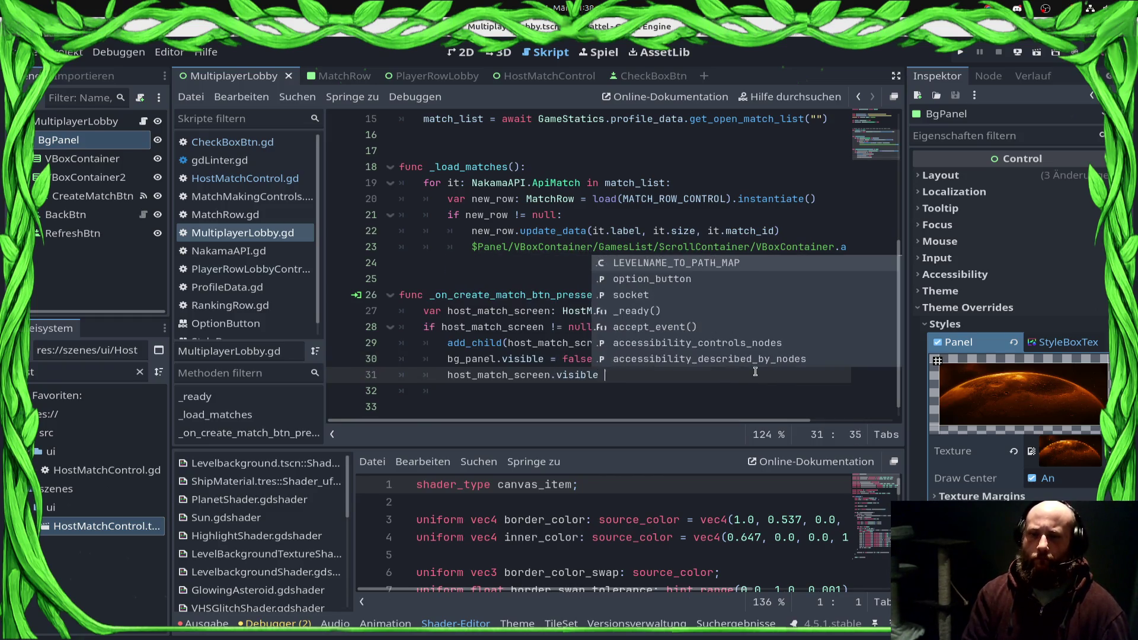
{"action": "key", "text": "ctrl+s"}
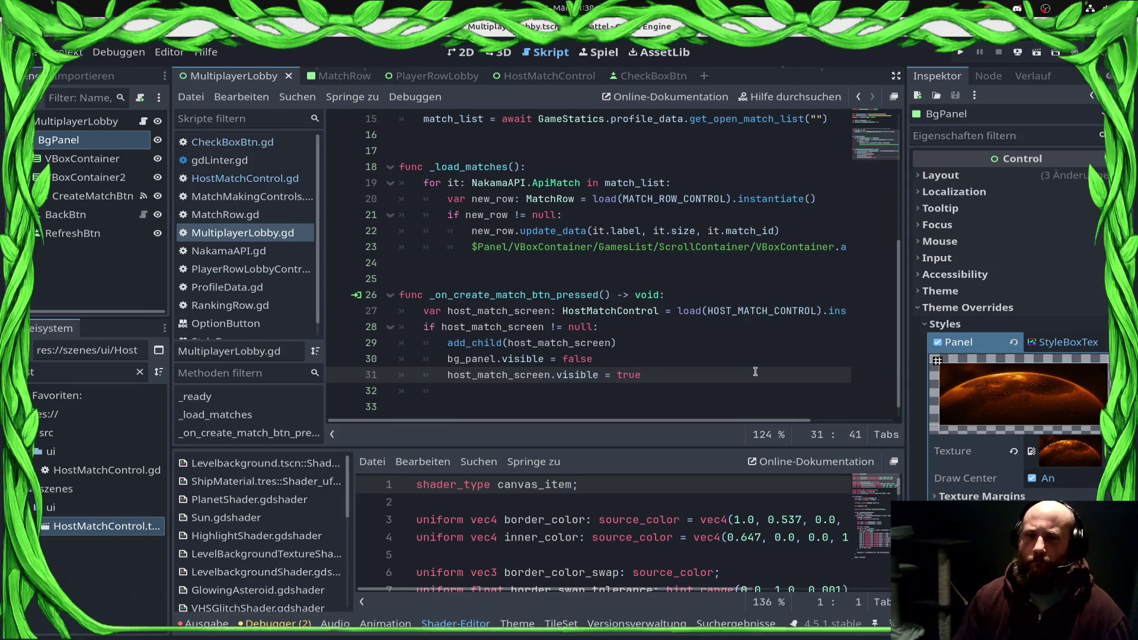
Step: Run the game, get past the playername error, confirm Create Match opens the host screen, then stop
{"action": "left_click", "coordinate": [1020, 55]}
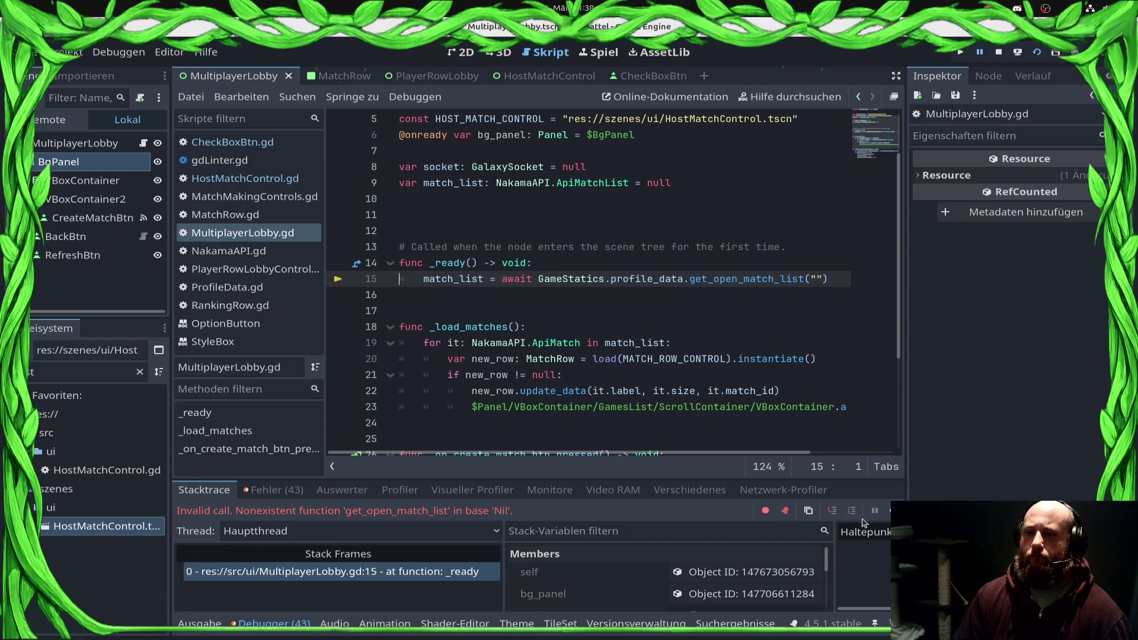
{"action": "left_click", "coordinate": [891, 510]}
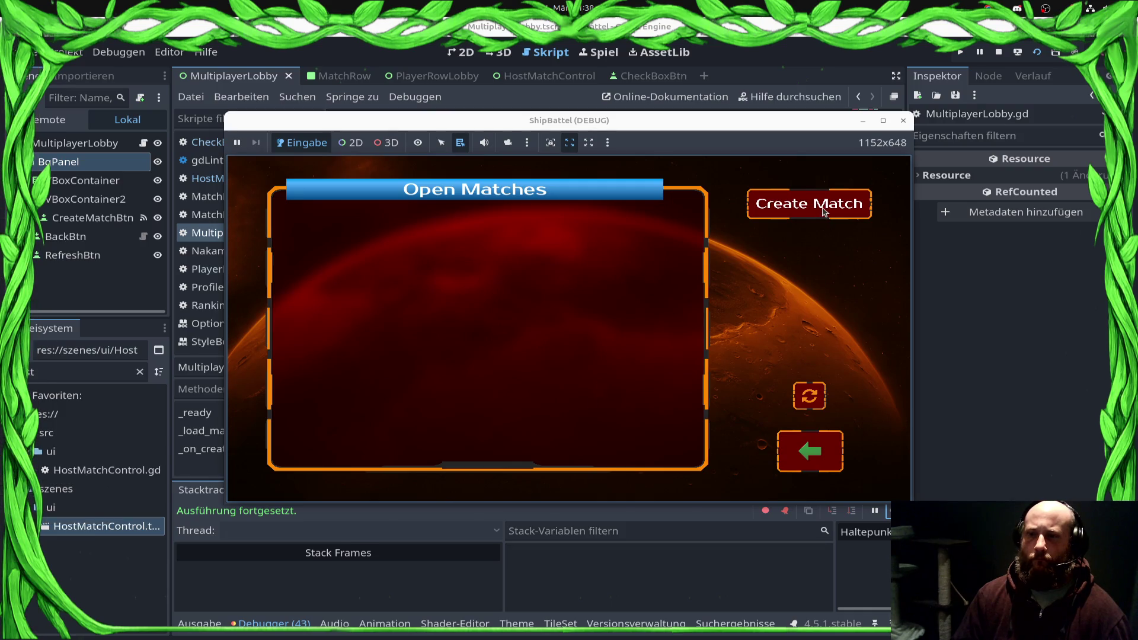
{"action": "left_click", "coordinate": [825, 211]}
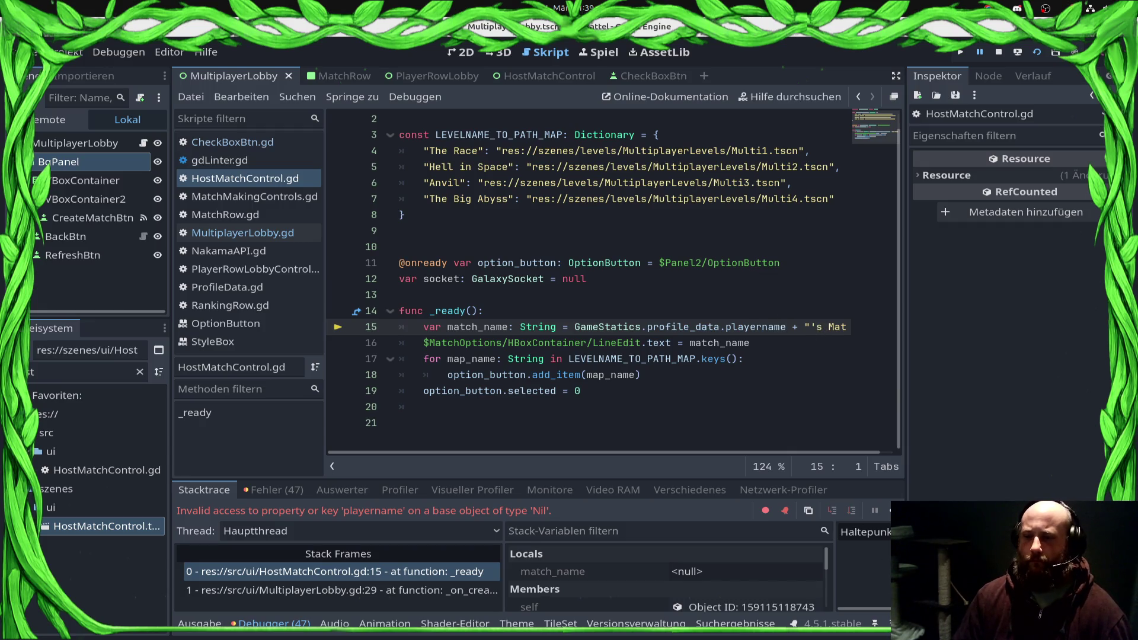
{"action": "key", "text": "F12"}
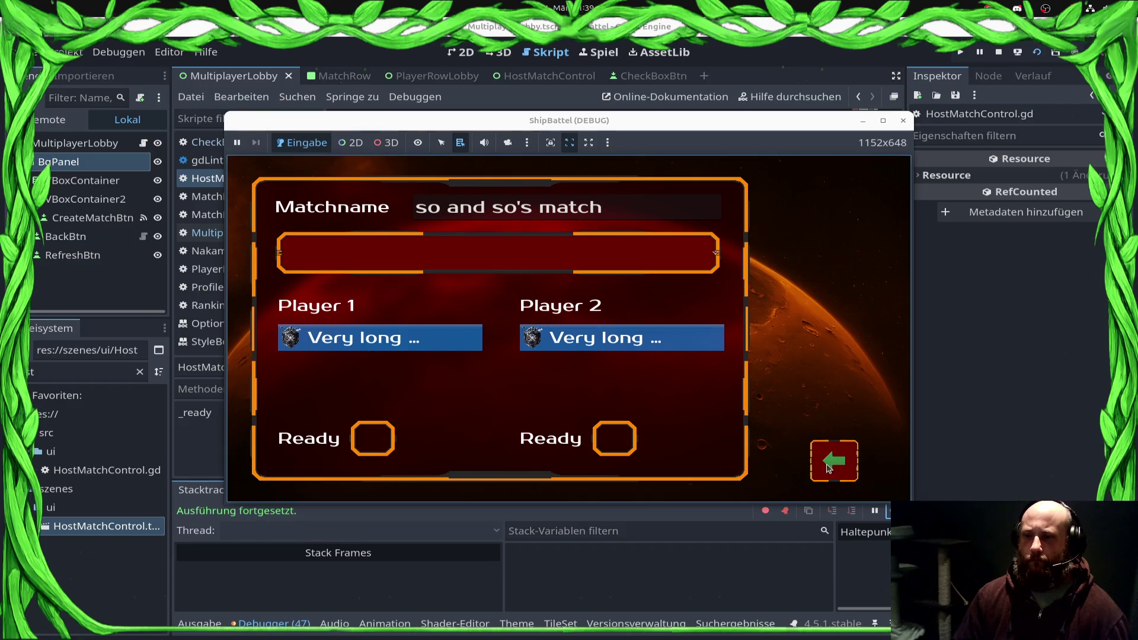
{"action": "left_click", "coordinate": [999, 52]}
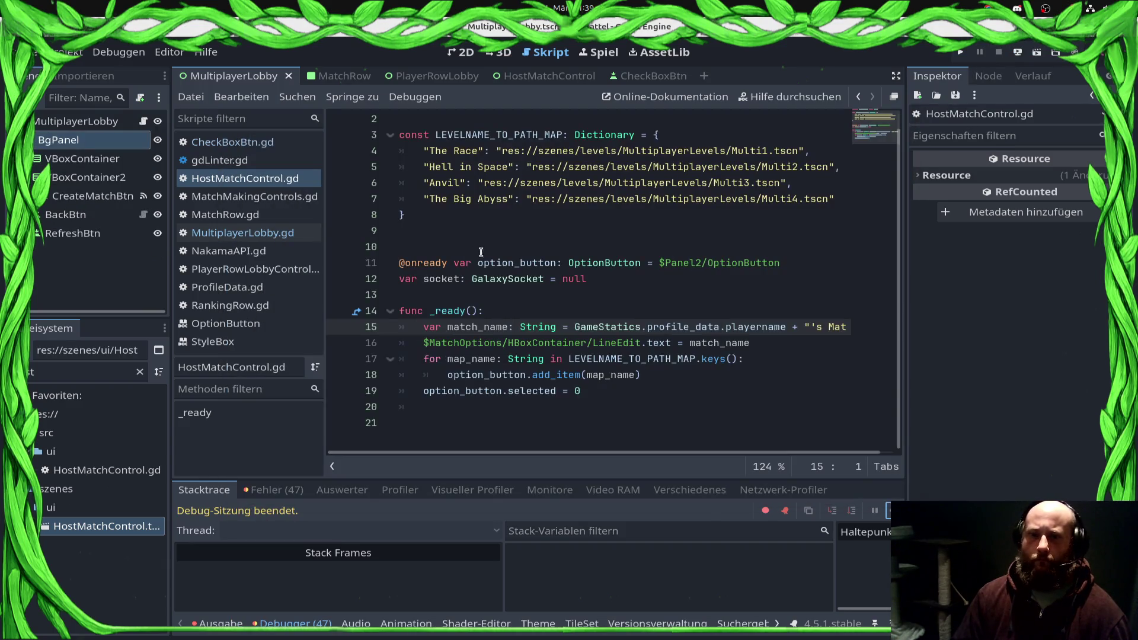
Step: In HostMatchControl.gd, write 'signal _on_close_match()' on a new line below class_name
{"action": "left_click", "coordinate": [537, 76]}
{"action": "scroll", "coordinate": [89, 178], "scroll_direction": "down", "scroll_amount": 3}
{"action": "scroll", "coordinate": [89, 161], "scroll_direction": "up", "scroll_amount": 5}
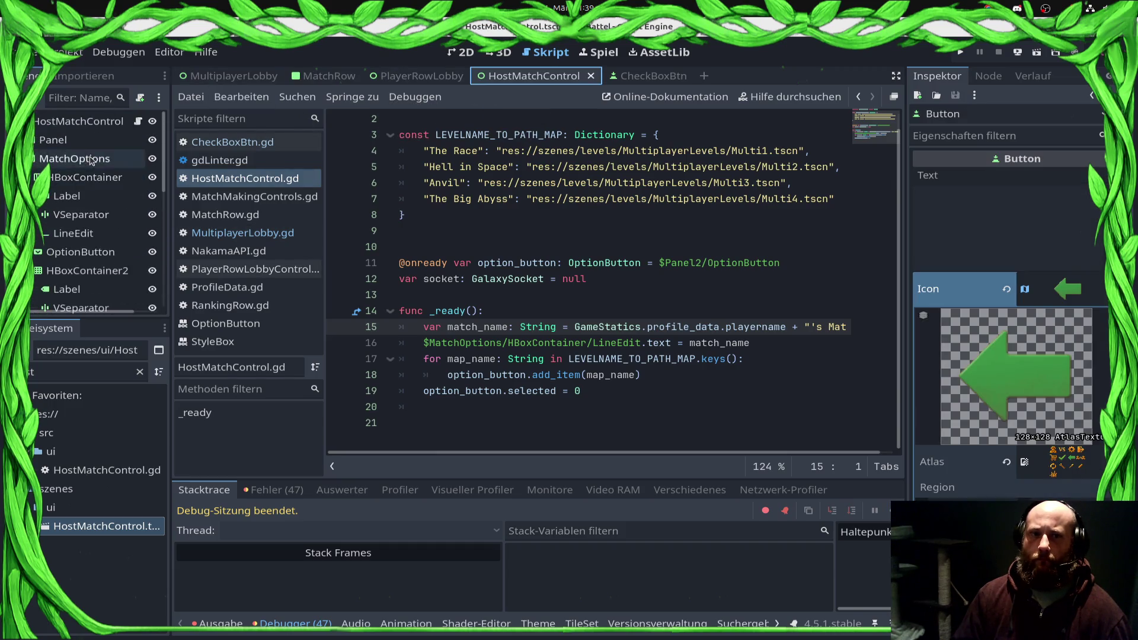
{"action": "scroll", "coordinate": [480, 147], "scroll_direction": "up", "scroll_amount": 2}
{"action": "left_click", "coordinate": [508, 136]}
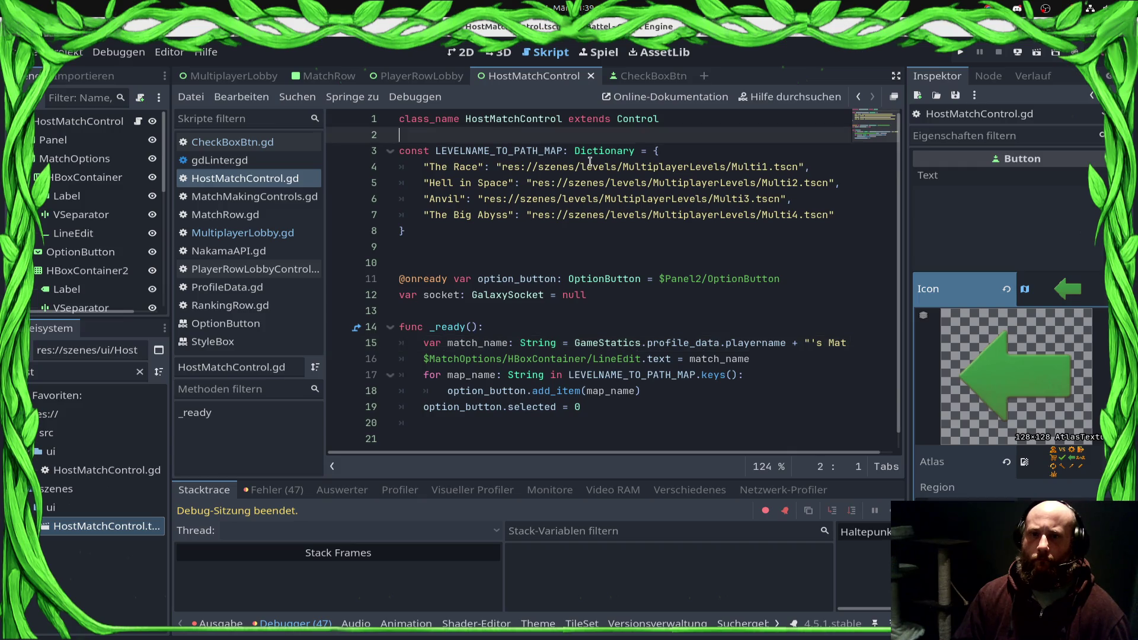
{"action": "key", "text": "Return"}
{"action": "key", "text": "Return"}
{"action": "key", "text": "Up"}
{"action": "type", "text": "signal _on_c"}
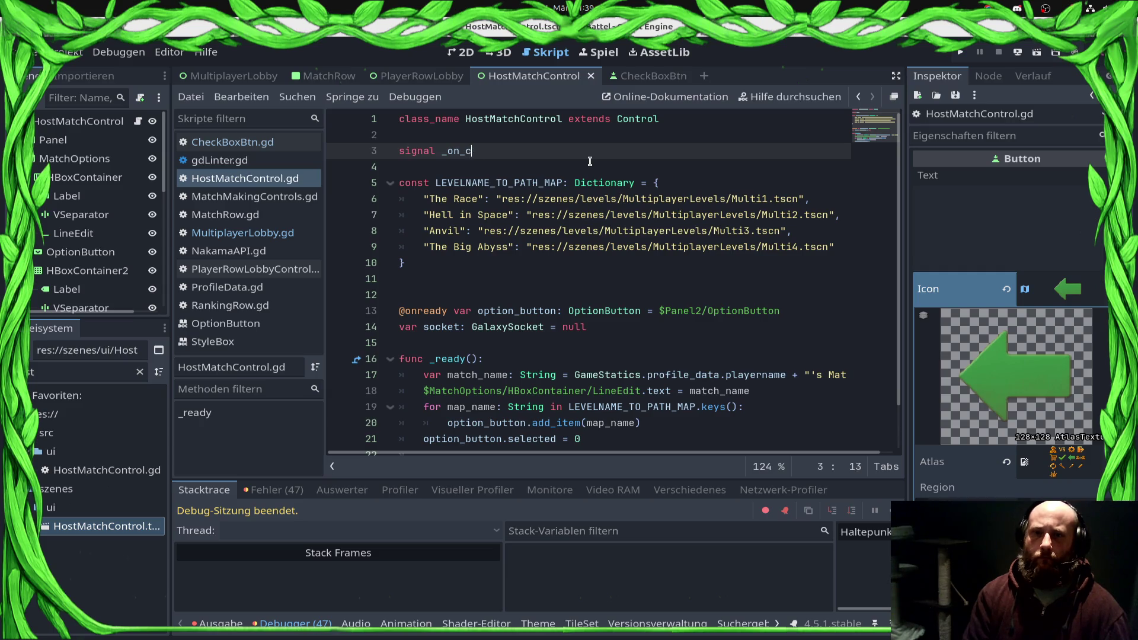
{"action": "key", "text": "BackSpace"}
{"action": "type", "text": "back_btn_pressed()"}
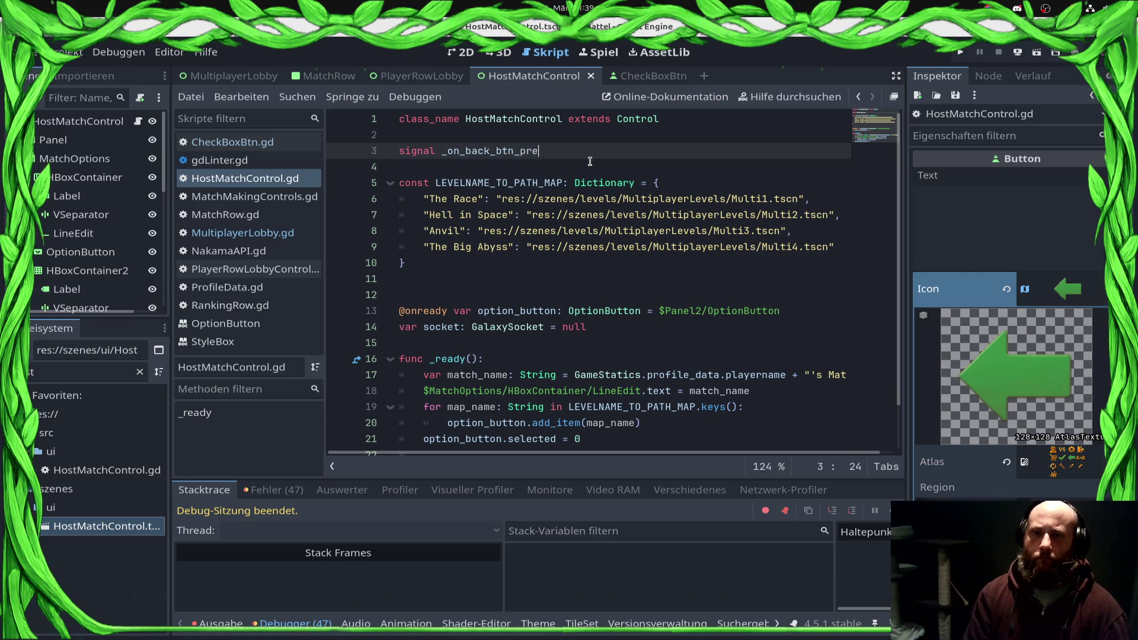
{"action": "key", "text": "BackSpace"}
{"action": "key", "text": "BackSpace"}
{"action": "key", "text": "BackSpace"}
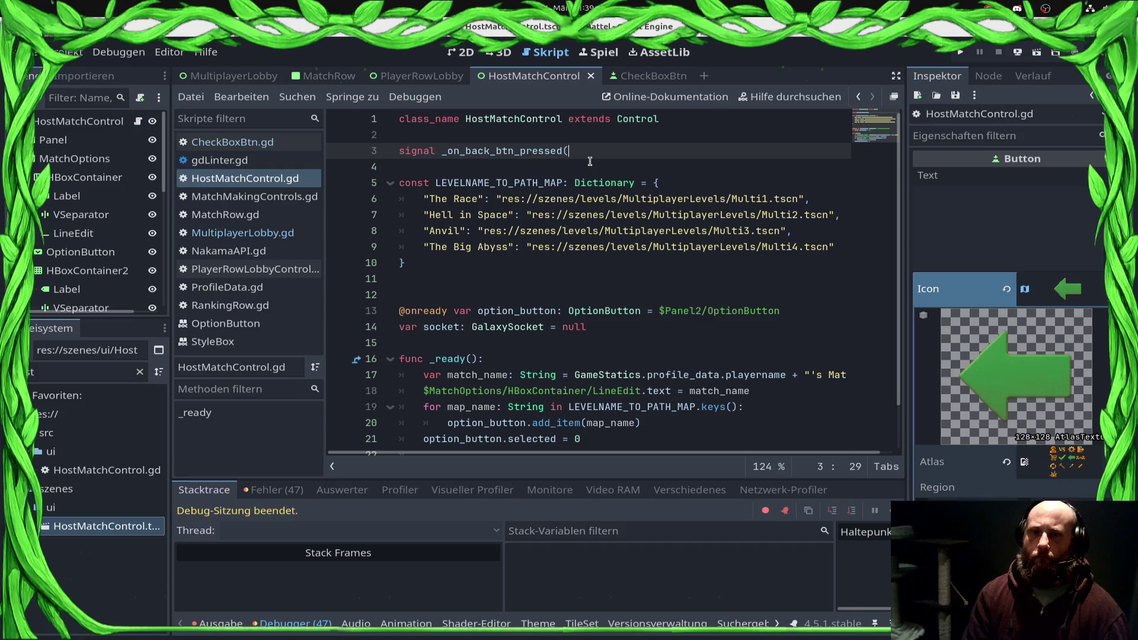
{"action": "key", "text": "BackSpace"}
{"action": "key", "text": "BackSpace"}
{"action": "key", "text": "BackSpace"}
{"action": "type", "text": "clos"}
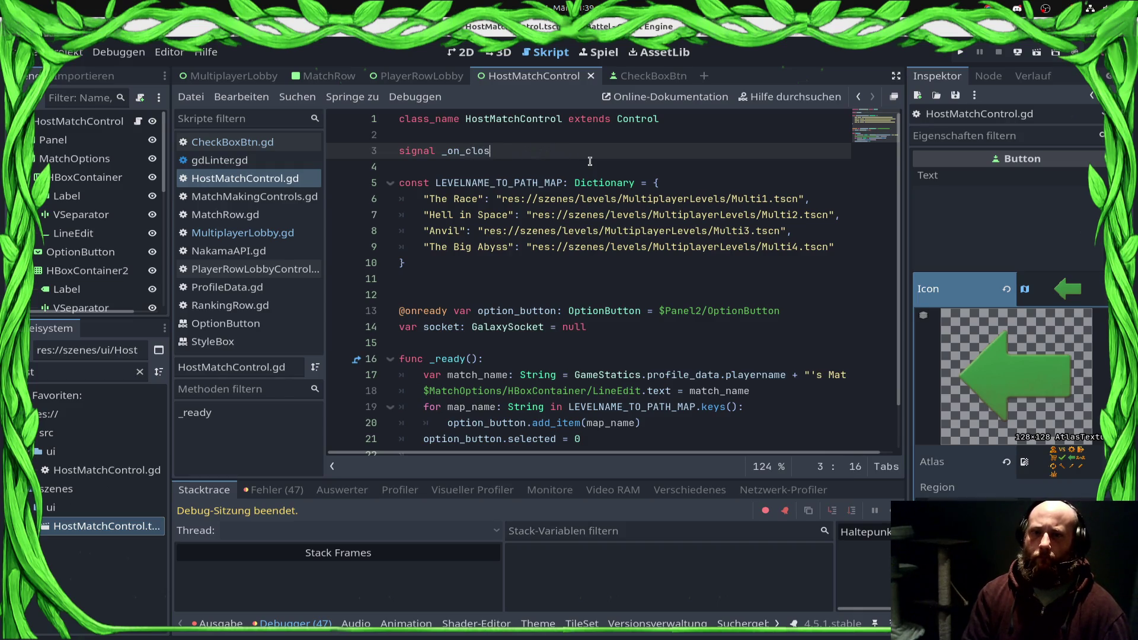
{"action": "type", "text": "e_match()"}
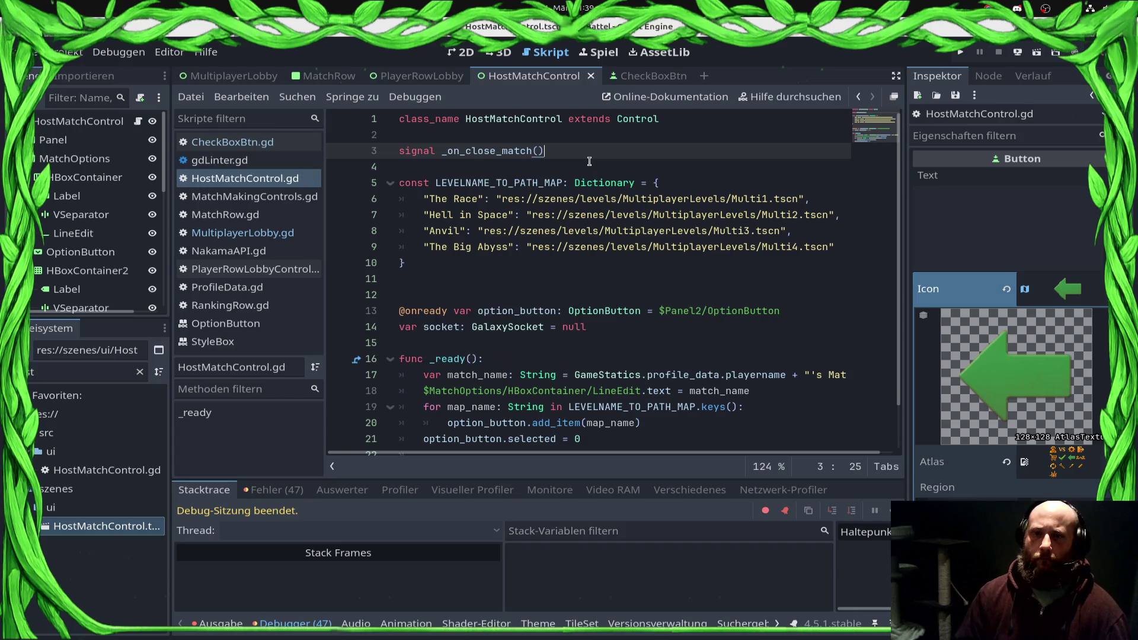
{"action": "scroll", "coordinate": [89, 255], "scroll_direction": "down", "scroll_amount": 10}
{"action": "left_click", "coordinate": [83, 299]}
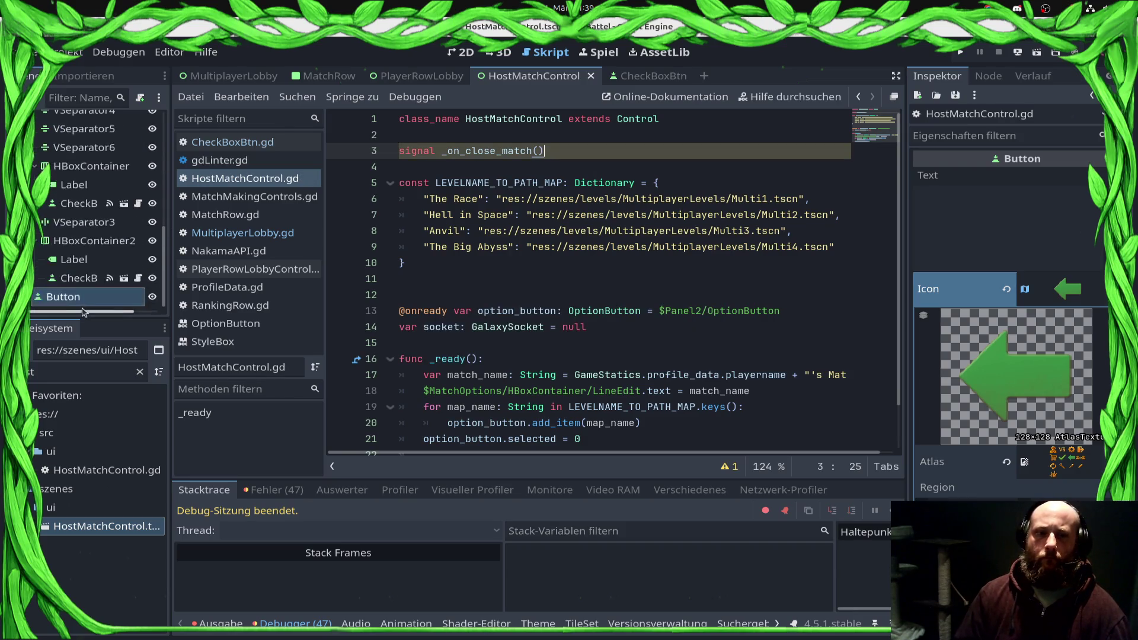
Step: Connect the back button's pressed() signal to a new _on_button_pressed handler
{"action": "left_click", "coordinate": [988, 76]}
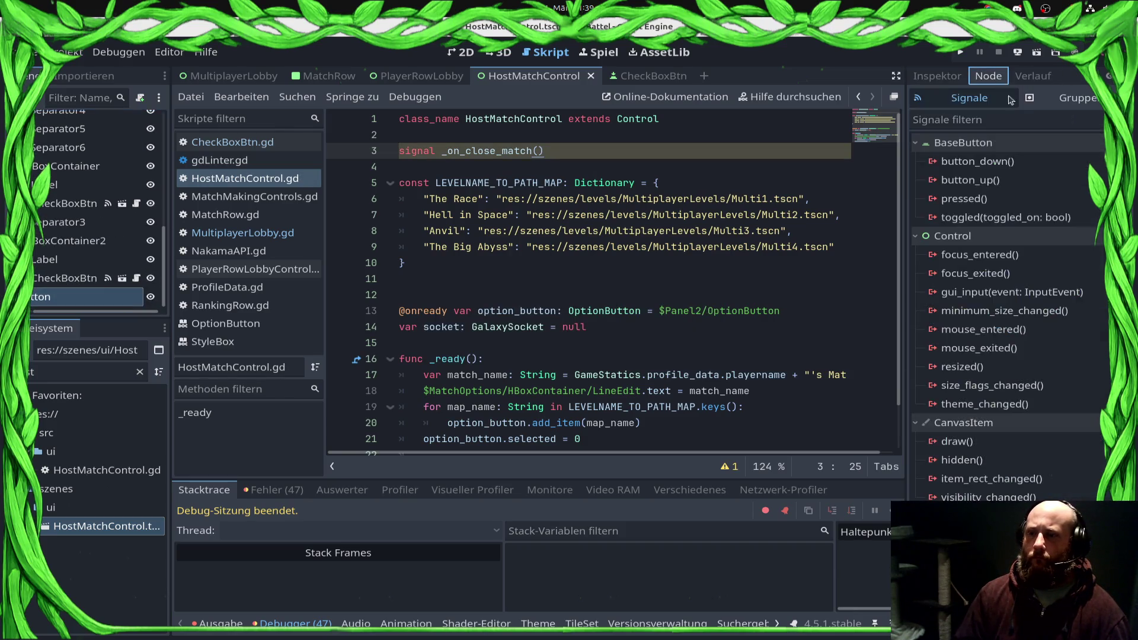
{"action": "left_click", "coordinate": [972, 200]}
{"action": "double_click", "coordinate": [972, 199]}
{"action": "left_click", "coordinate": [620, 438]}
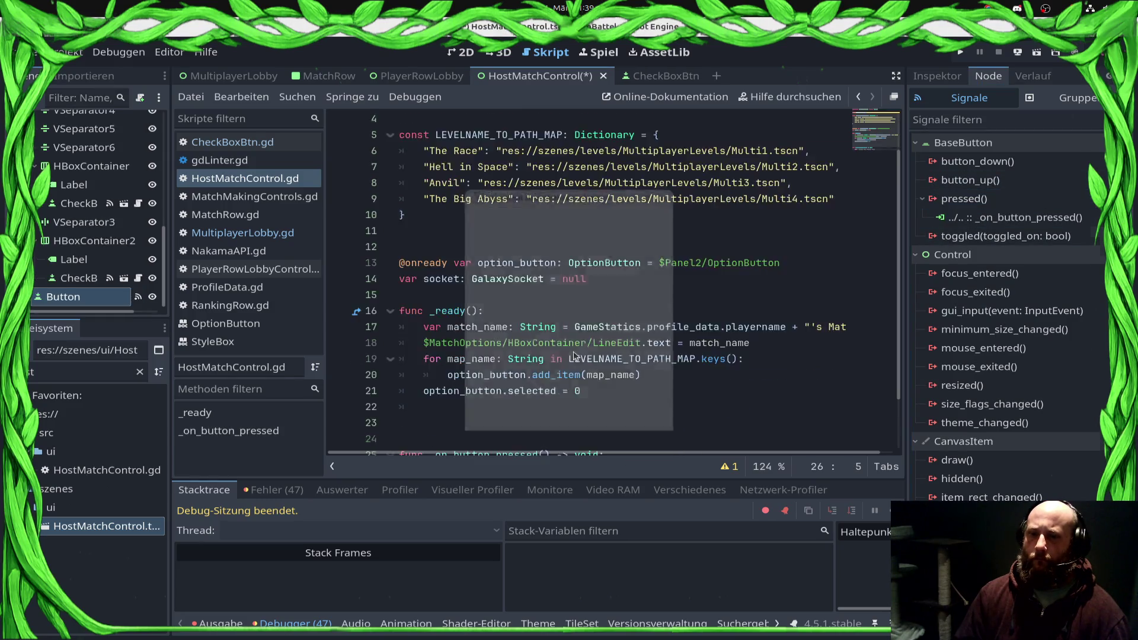
Step: Replace the handler's pass with '_on_close_match.emit()' and save the script
{"action": "key", "text": "shift+Home"}
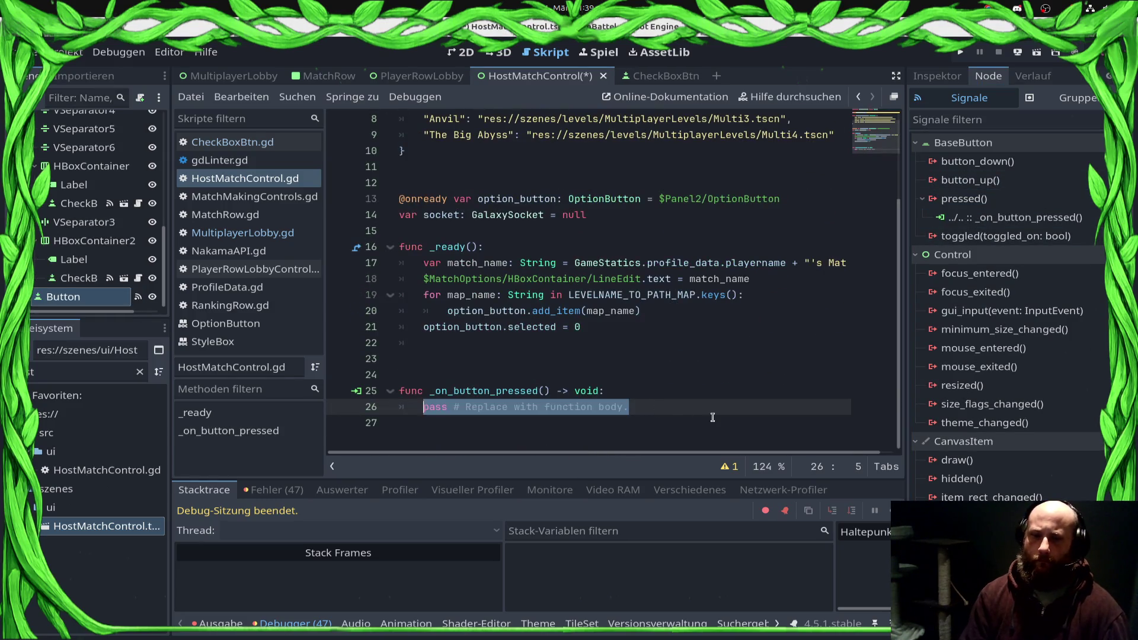
{"action": "key", "text": "BackSpace"}
{"action": "type", "text": "_"}
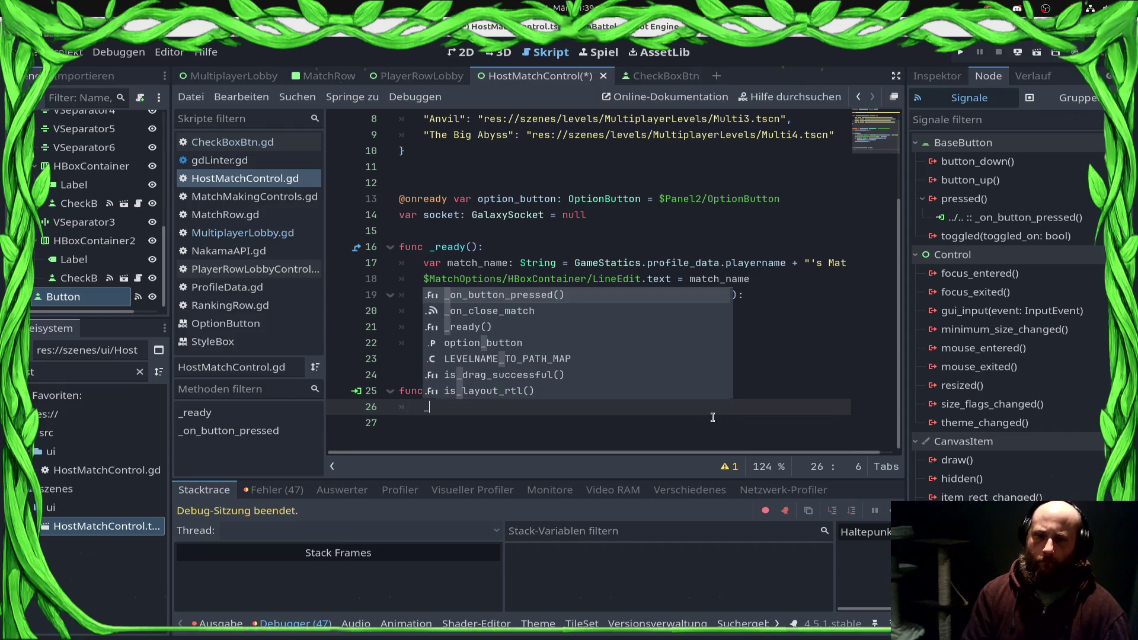
{"action": "type", "text": "p"}
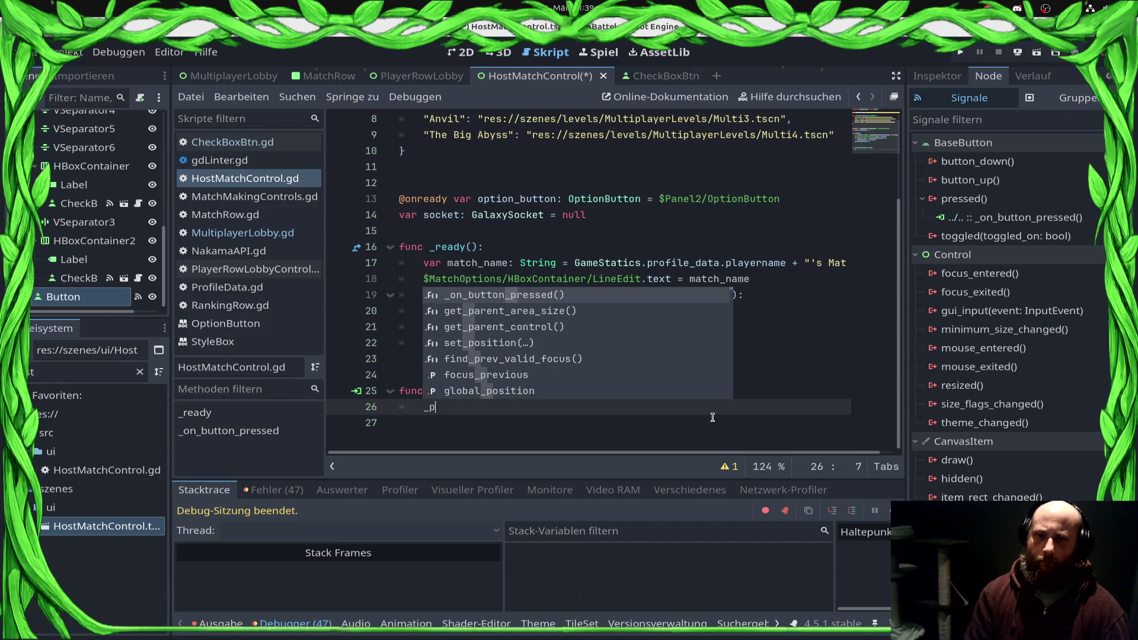
{"action": "key", "text": "BackSpace"}
{"action": "key", "text": "BackSpace"}
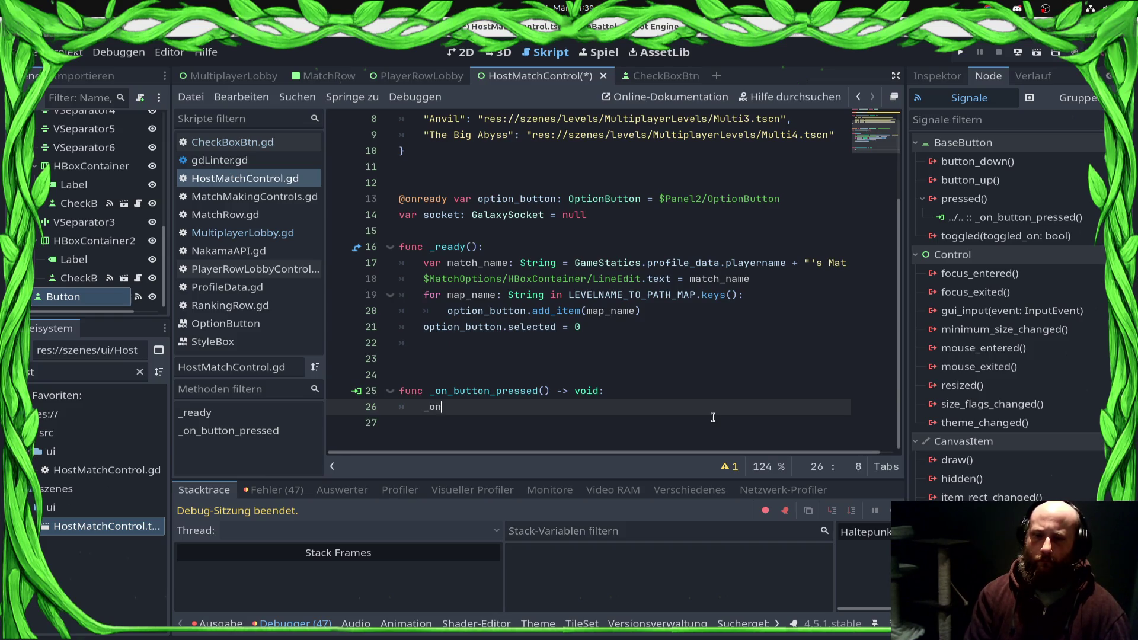
{"action": "type", "text": "_close_match"}
{"action": "key", "text": "ctrl+s"}
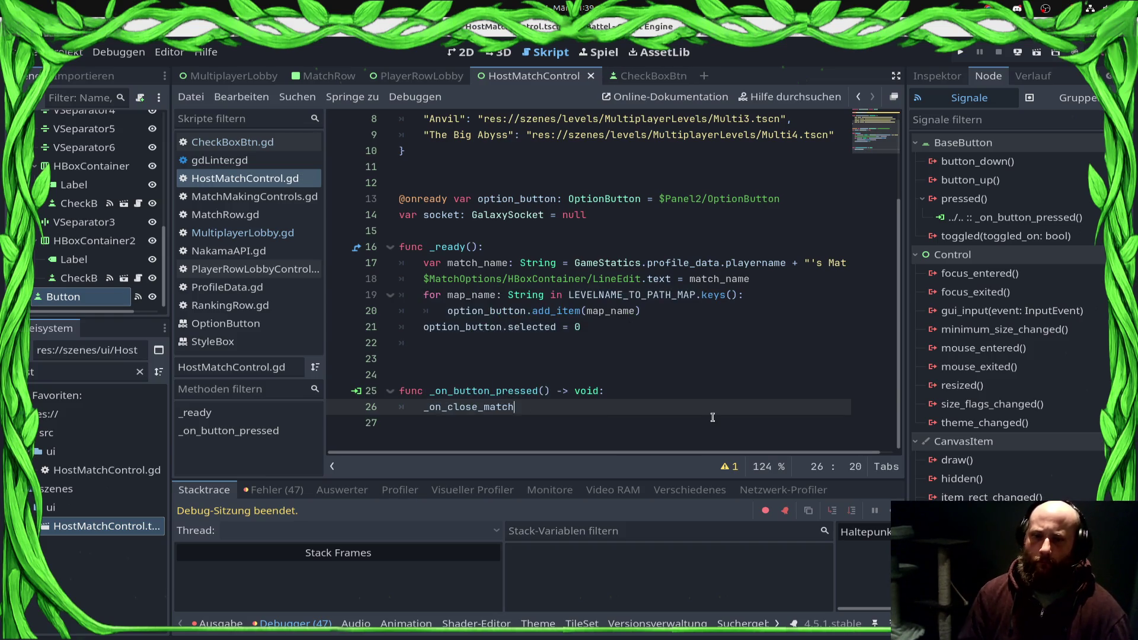
{"action": "type", "text": ".emit()"}
{"action": "key", "text": "ctrl+s"}
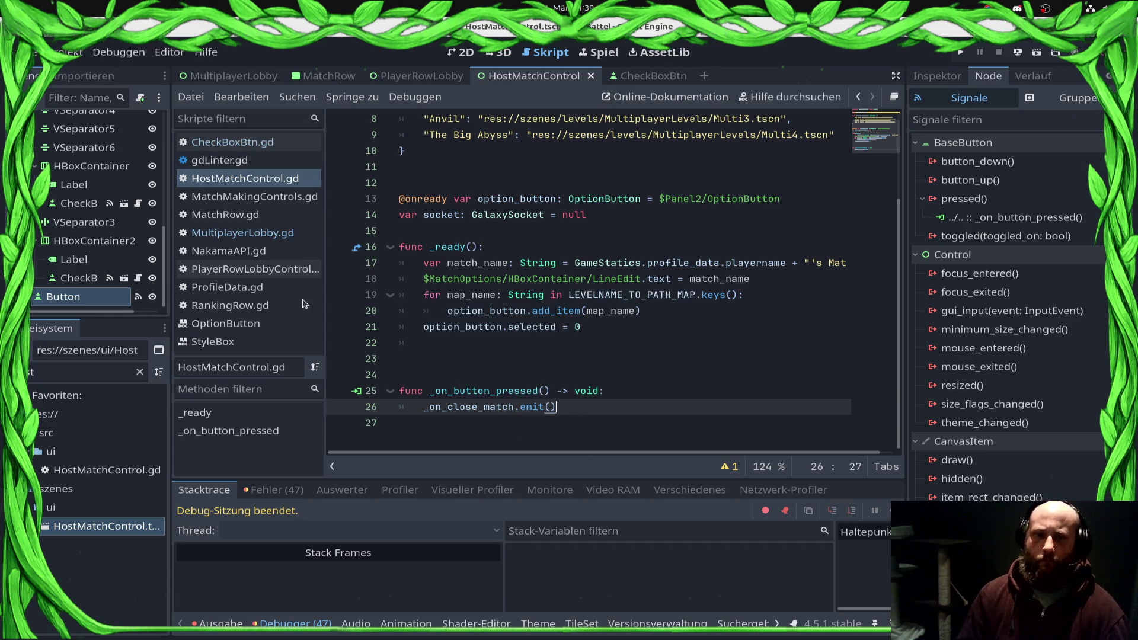
{"action": "left_click", "coordinate": [230, 228]}
Step: Add a new func _on_close_match() at the end of MultiplayerLobby.gd
{"action": "scroll", "coordinate": [418, 287], "scroll_direction": "down", "scroll_amount": 4}
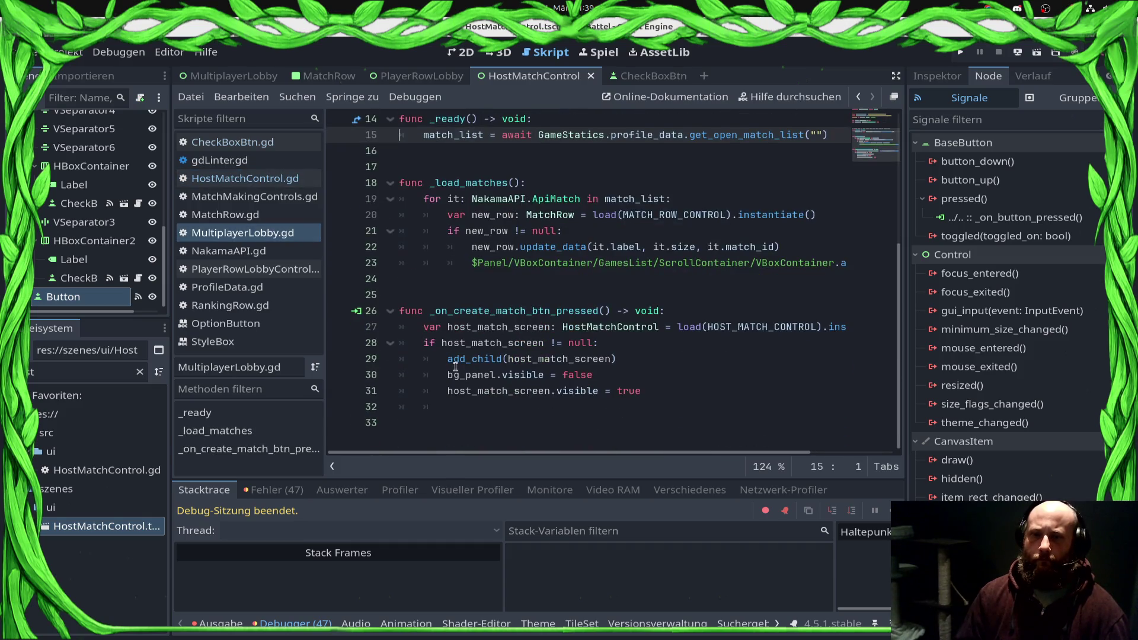
{"action": "left_click", "coordinate": [418, 422]}
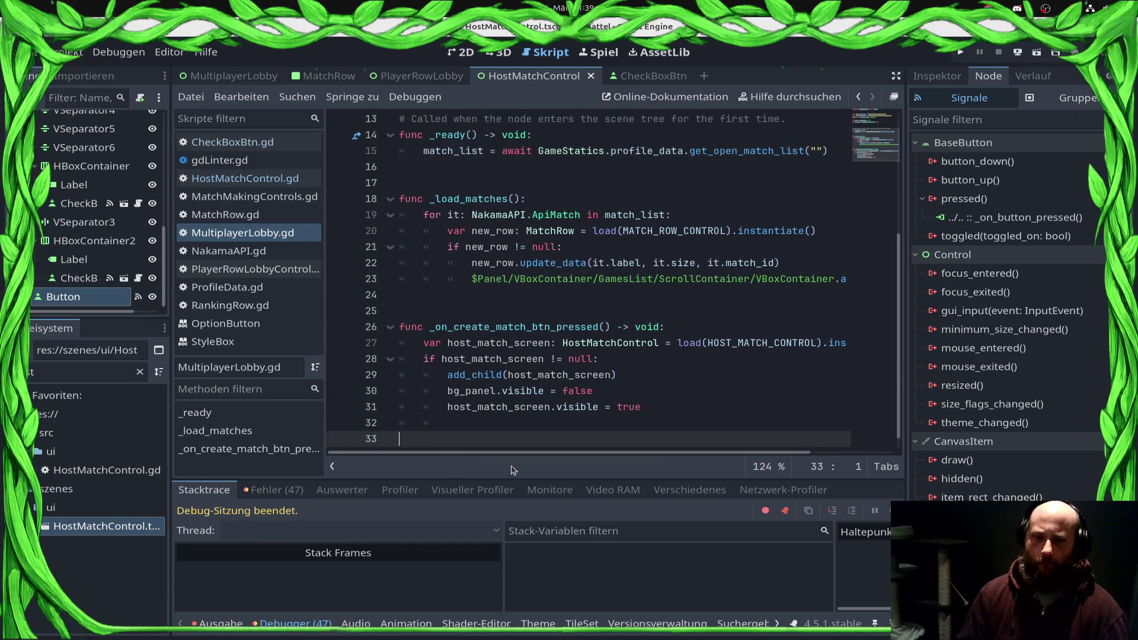
{"action": "key", "text": "Return"}
{"action": "key", "text": "Return"}
{"action": "type", "text": "func _on_cl"}
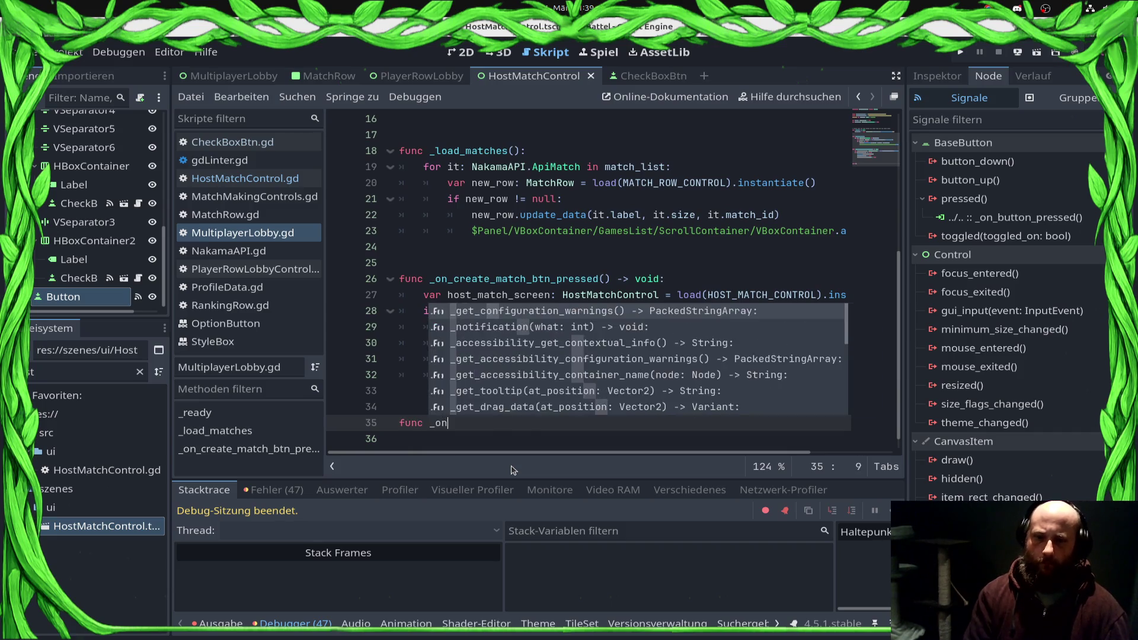
{"action": "type", "text": "ose_matcH("}
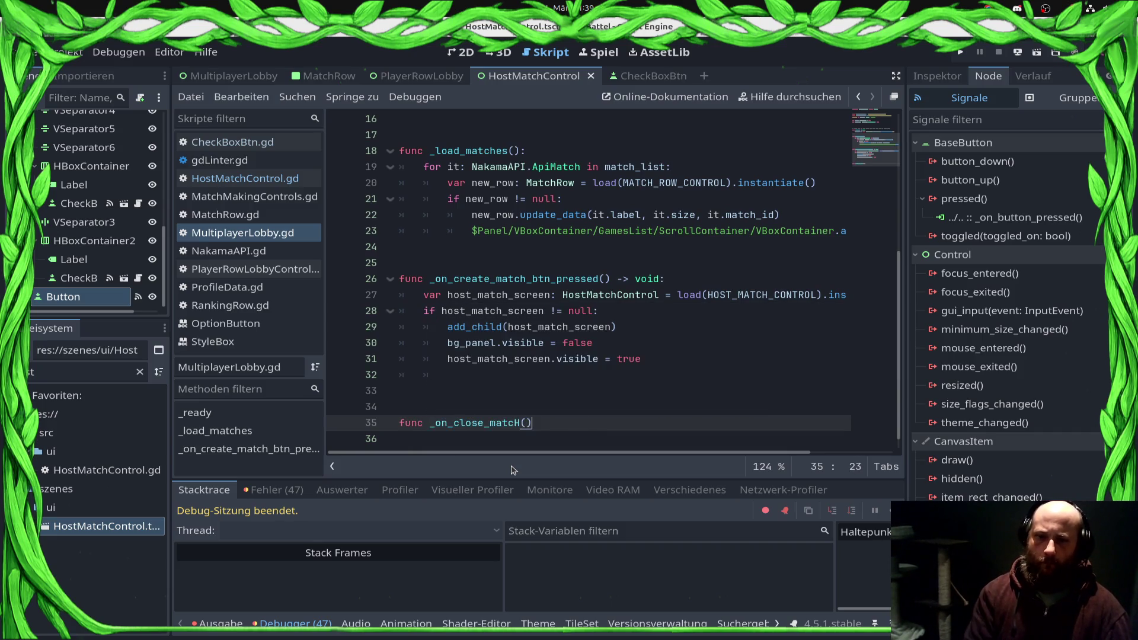
{"action": "type", "text": ":"}
{"action": "key", "text": "Return"}
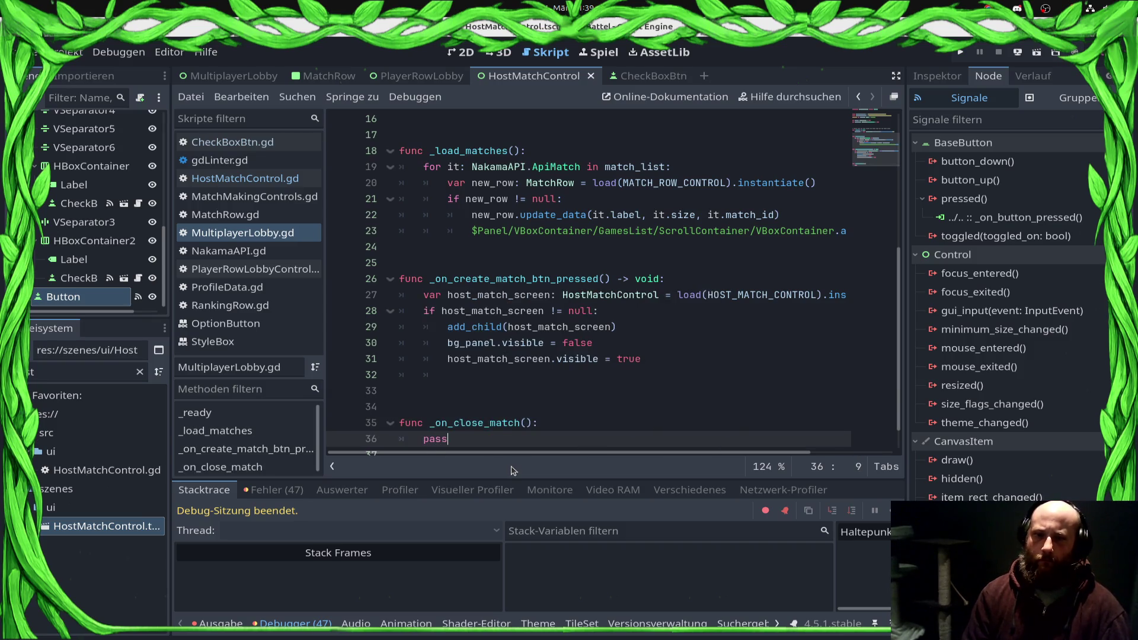
Step: After the null check, add 'host_match_screen._on_close_match.connect(_on_close_match)' and save
{"action": "key", "text": "Up"}
{"action": "key", "text": "Up"}
{"action": "key", "text": "Up"}
{"action": "key", "text": "End"}
{"action": "key", "text": "Return"}
{"action": "type", "text": "o"}
{"action": "key", "text": "Return"}
{"action": "key", "text": "BackSpace"}
{"action": "type", "text": "o"}
{"action": "key", "text": "BackSpace"}
{"action": "type", "text": "_o"}
{"action": "key", "text": "Down"}
{"action": "key", "text": "Return"}
{"action": "type", "text": ".con"}
{"action": "key", "text": "Return"}
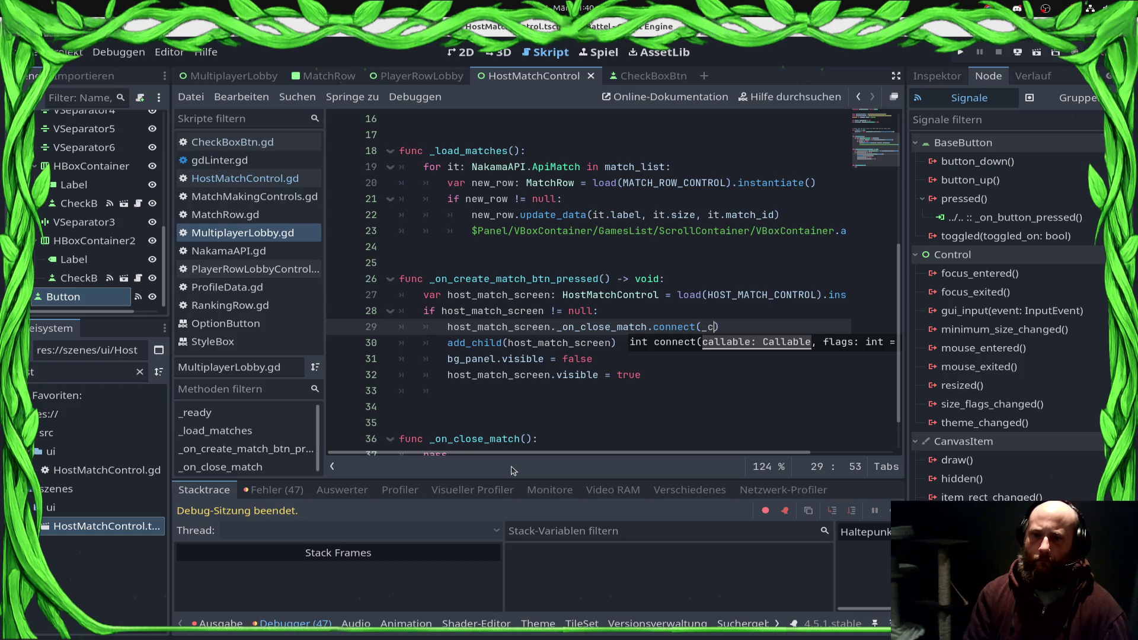
{"action": "key", "text": "Return"}
{"action": "key", "text": "ctrl+s"}
Step: Replace pass in _on_close_match with a copy of the 'bg_panel.visible = false' line
{"action": "key", "text": "Down"}
{"action": "key", "text": "Down"}
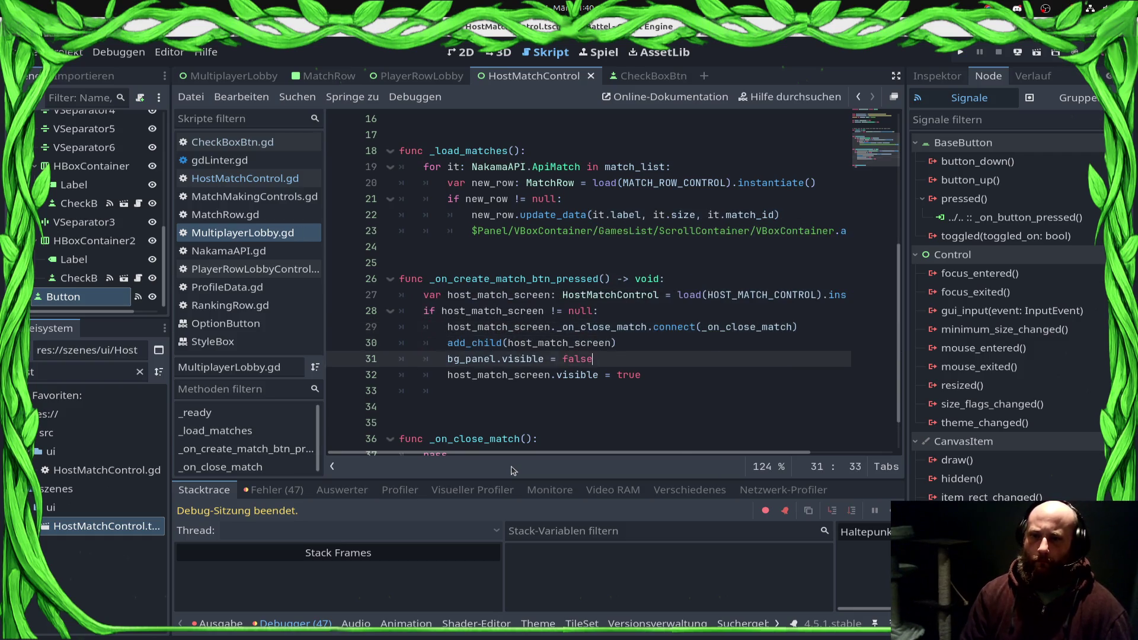
{"action": "key", "text": "Down"}
{"action": "key", "text": "Down"}
{"action": "key", "text": "Down"}
{"action": "key", "text": "shift+Home"}
{"action": "key", "text": "BackSpace"}
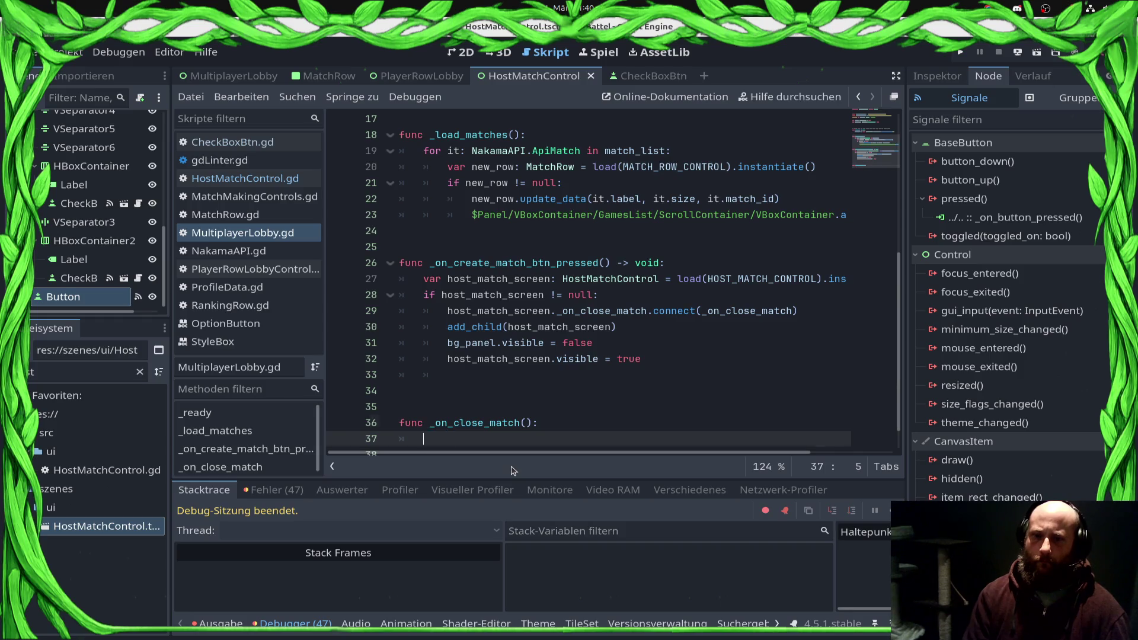
{"action": "key", "text": "Up"}
{"action": "key", "text": "Up"}
{"action": "key", "text": "Up"}
{"action": "key", "text": "End"}
{"action": "key", "text": "shift+Home"}
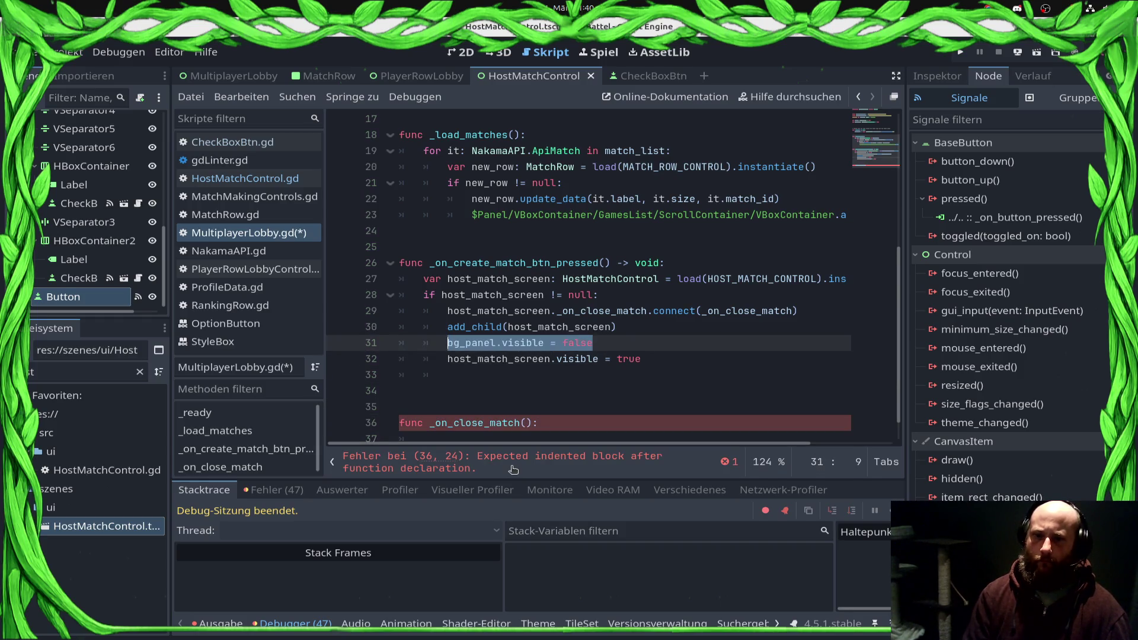
{"action": "key", "text": "ctrl+c"}
{"action": "key", "text": "Down"}
{"action": "key", "text": "Down"}
{"action": "key", "text": "Down"}
{"action": "key", "text": "ctrl+v"}
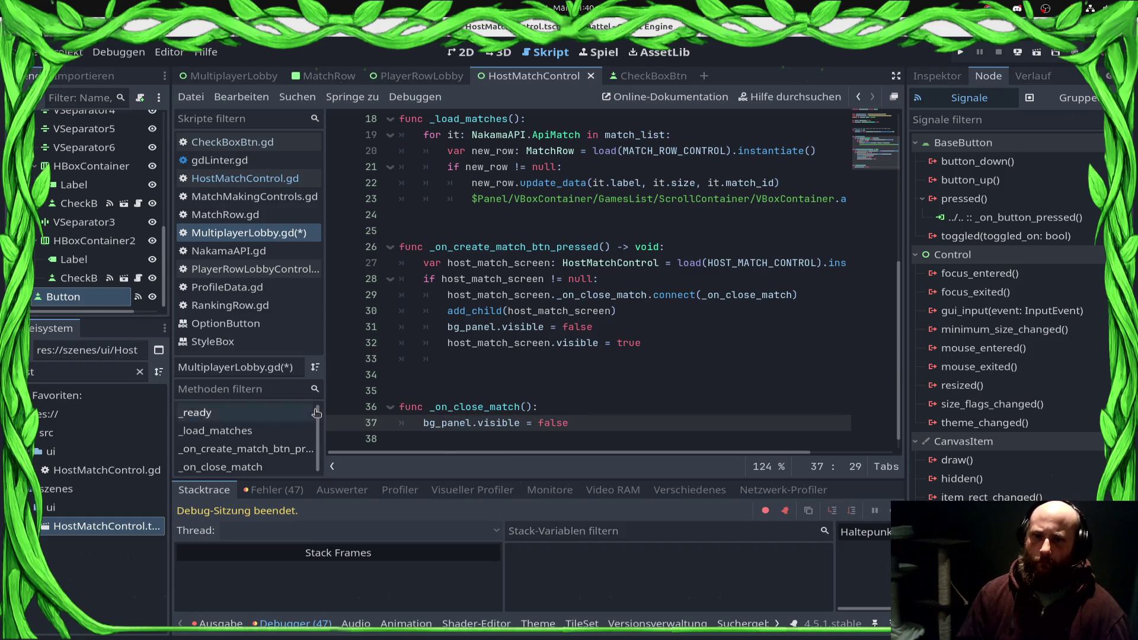
{"action": "double_click", "coordinate": [520, 278]}
{"action": "scroll", "coordinate": [521, 278], "scroll_direction": "up", "scroll_amount": 6}
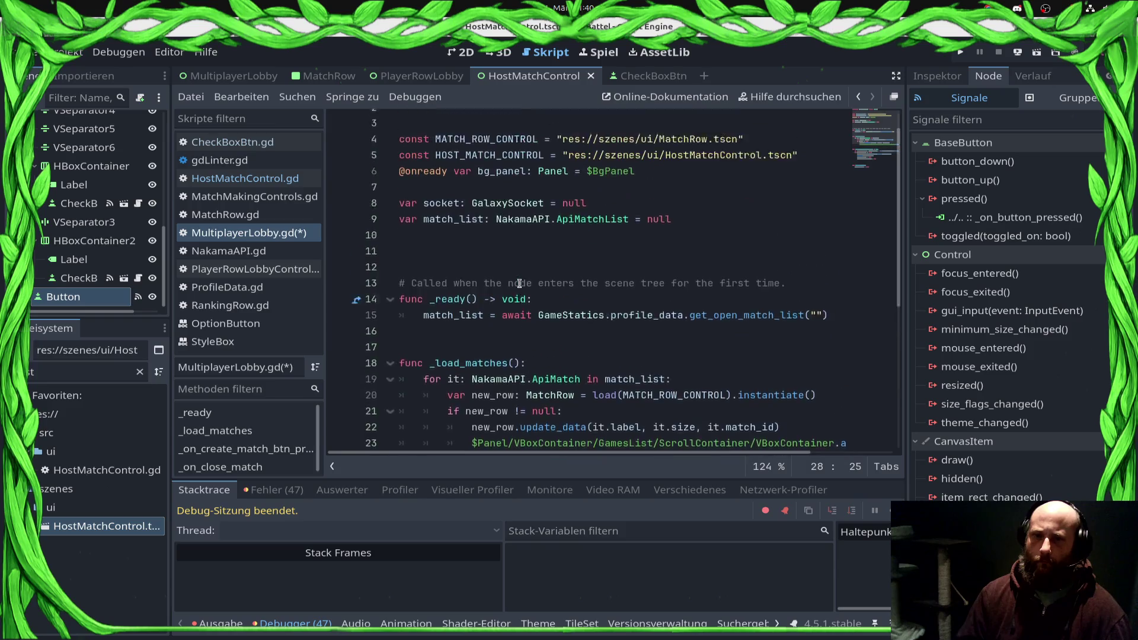
Step: Declare a host_match_screen member variable on line 10 and start a host_match_screen line in _on_close_match
{"action": "left_click", "coordinate": [557, 263]}
{"action": "type", "text": "var host_match_screen = null"}
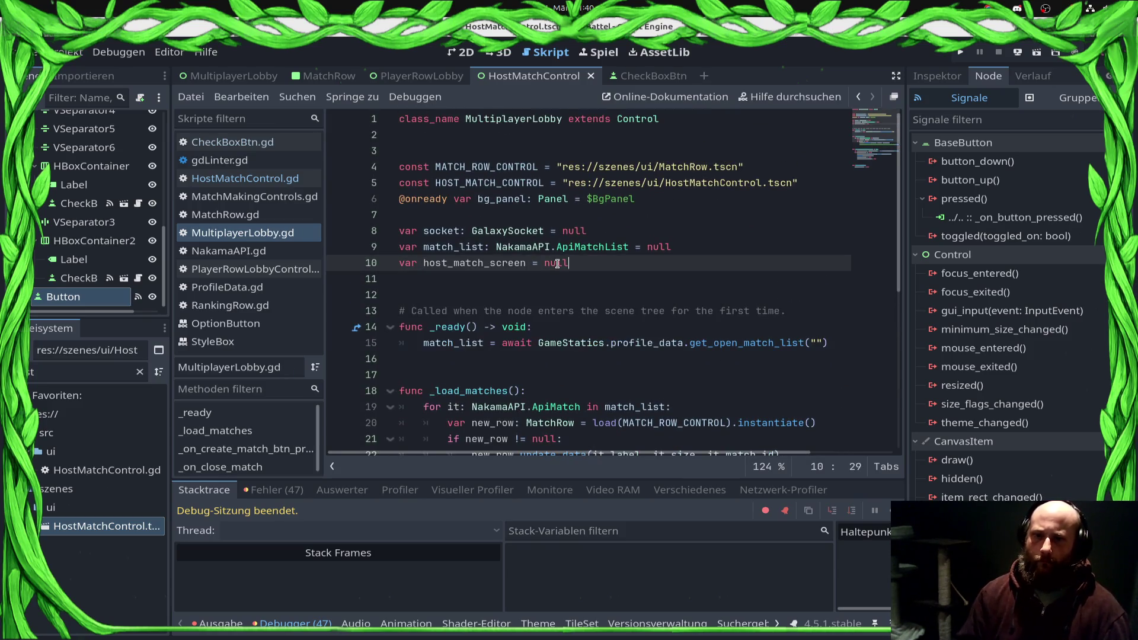
{"action": "scroll", "coordinate": [551, 356], "scroll_direction": "down", "scroll_amount": 6}
{"action": "left_click", "coordinate": [537, 410]}
{"action": "left_click", "coordinate": [592, 394]}
{"action": "key", "text": "Return"}
{"action": "type", "text": "host_match_screen.qu"}
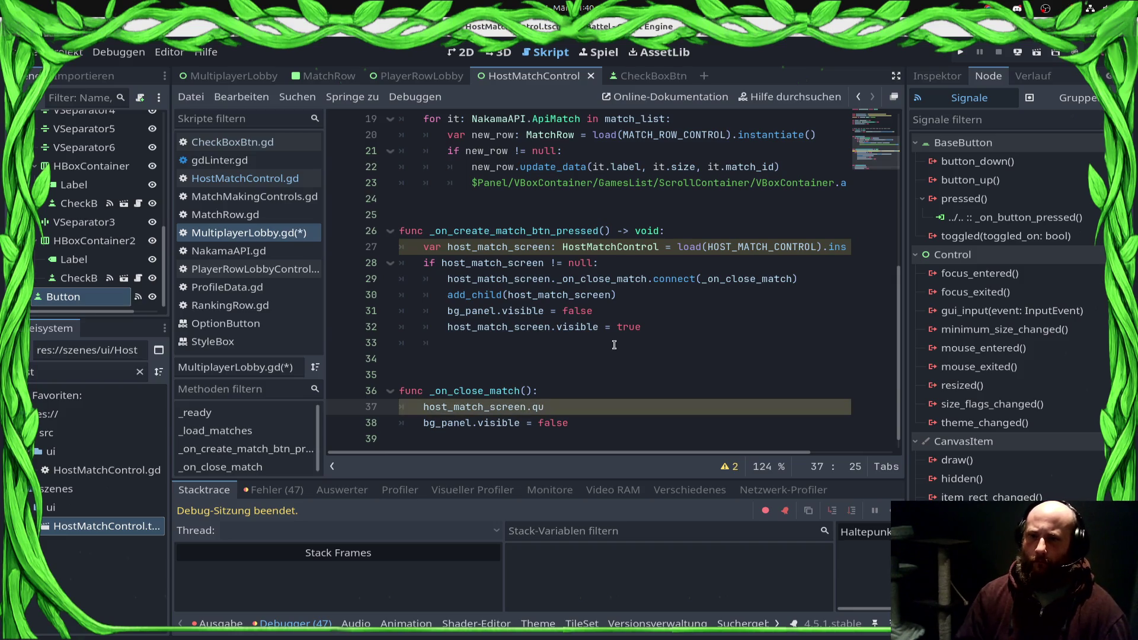
Step: Remove the var keyword and type annotation from the local host_match_screen declaration on line 27
{"action": "double_click", "coordinate": [538, 247]}
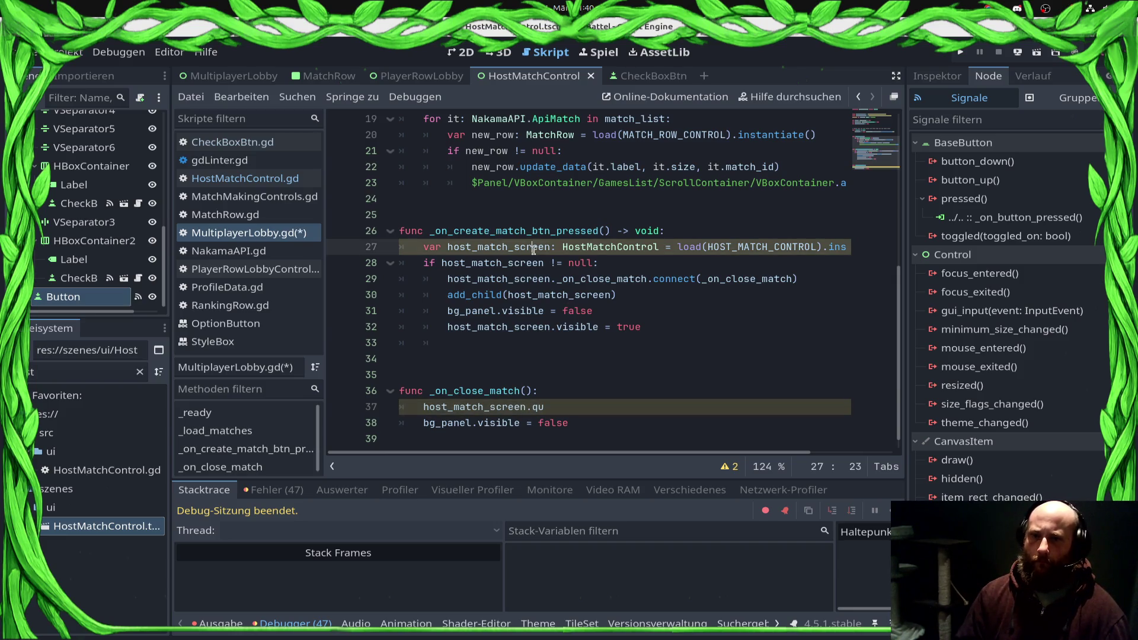
{"action": "left_click", "coordinate": [448, 247]}
{"action": "key", "text": "BackSpace"}
{"action": "key", "text": "BackSpace"}
{"action": "key", "text": "BackSpace"}
{"action": "key", "text": "ctrl+s"}
{"action": "key", "text": "Right"}
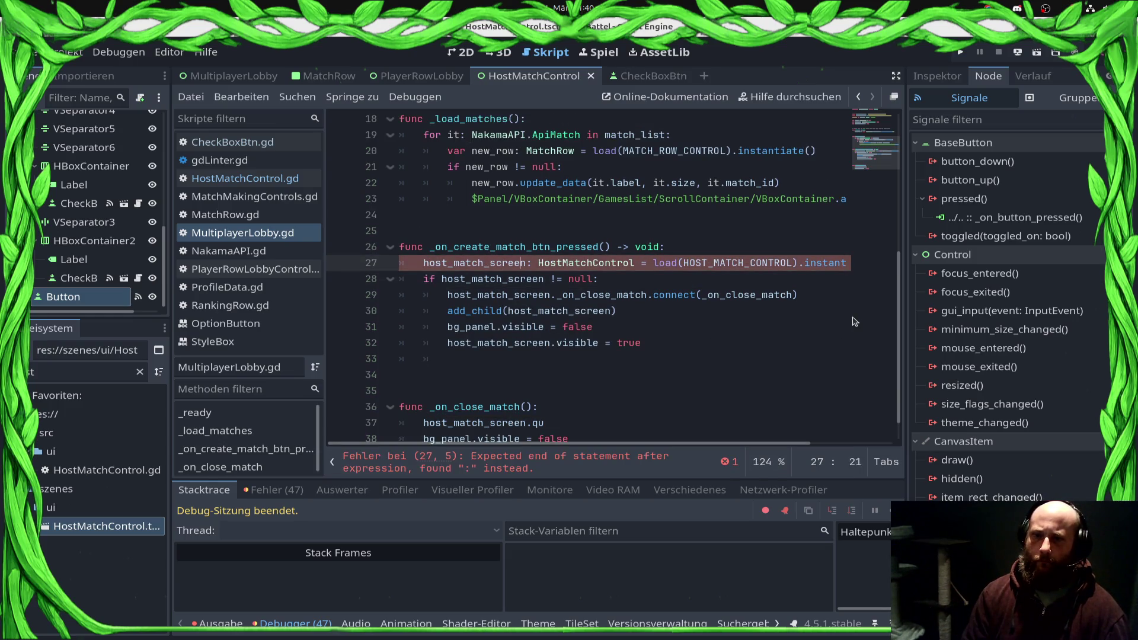
{"action": "key", "text": "shift+Right"}
{"action": "key", "text": "shift+Right"}
{"action": "key", "text": "shift+Right"}
{"action": "key", "text": "Delete"}
{"action": "key", "text": "ctrl+s"}
{"action": "key", "text": "ctrl+s"}
{"action": "key", "text": "Down"}
{"action": "key", "text": "Down"}
{"action": "key", "text": "Down"}
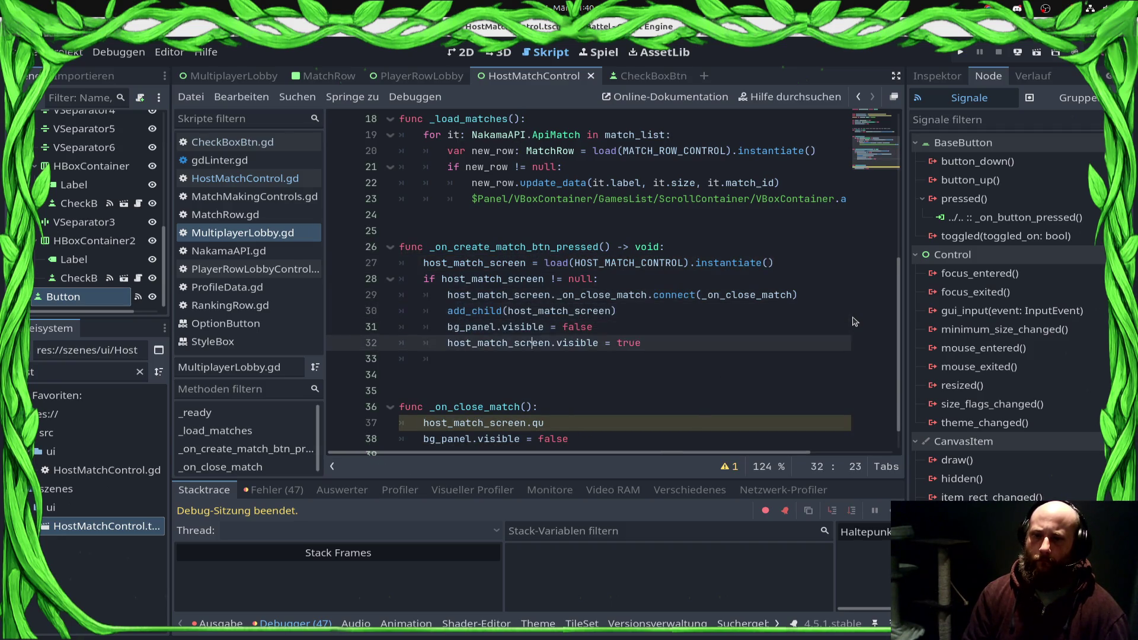
{"action": "key", "text": "Down"}
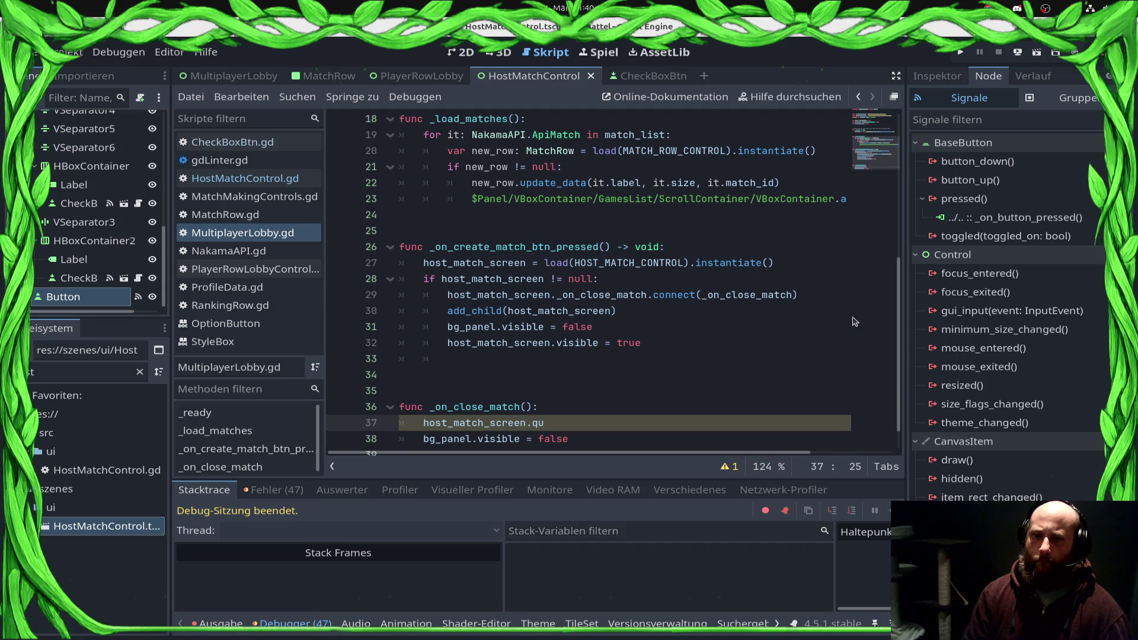
{"action": "key", "text": "BackSpace"}
{"action": "key", "text": "BackSpace"}
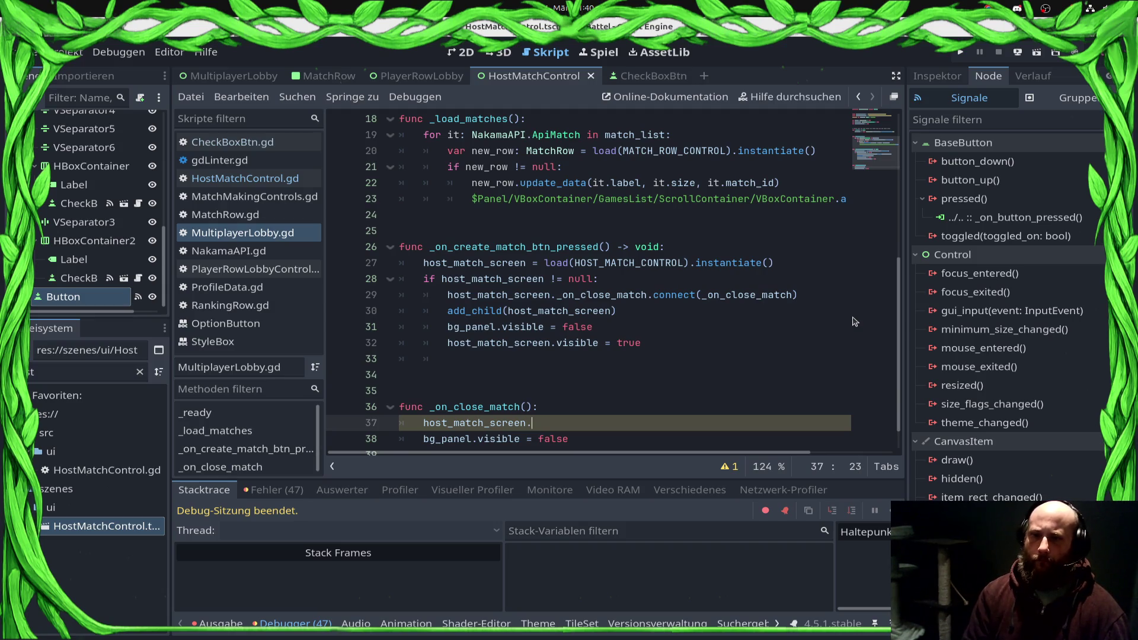
Step: Type the host_match_screen member as HostMatchControl and save
{"action": "scroll", "coordinate": [556, 212], "scroll_direction": "up", "scroll_amount": 6}
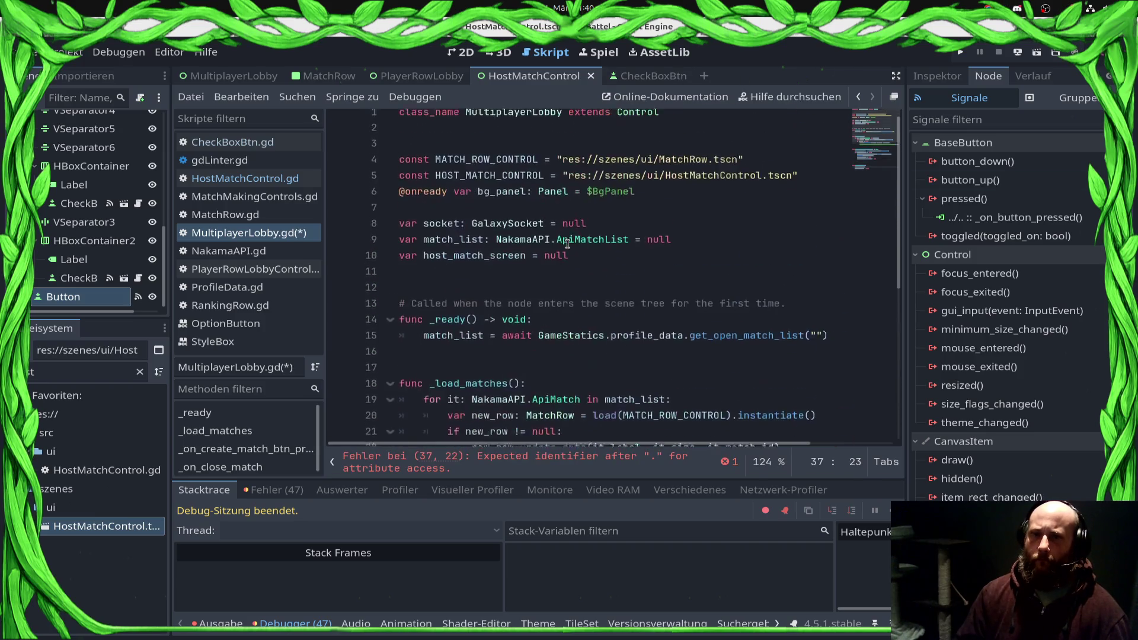
{"action": "left_click", "coordinate": [527, 262]}
{"action": "type", "text": ": "}
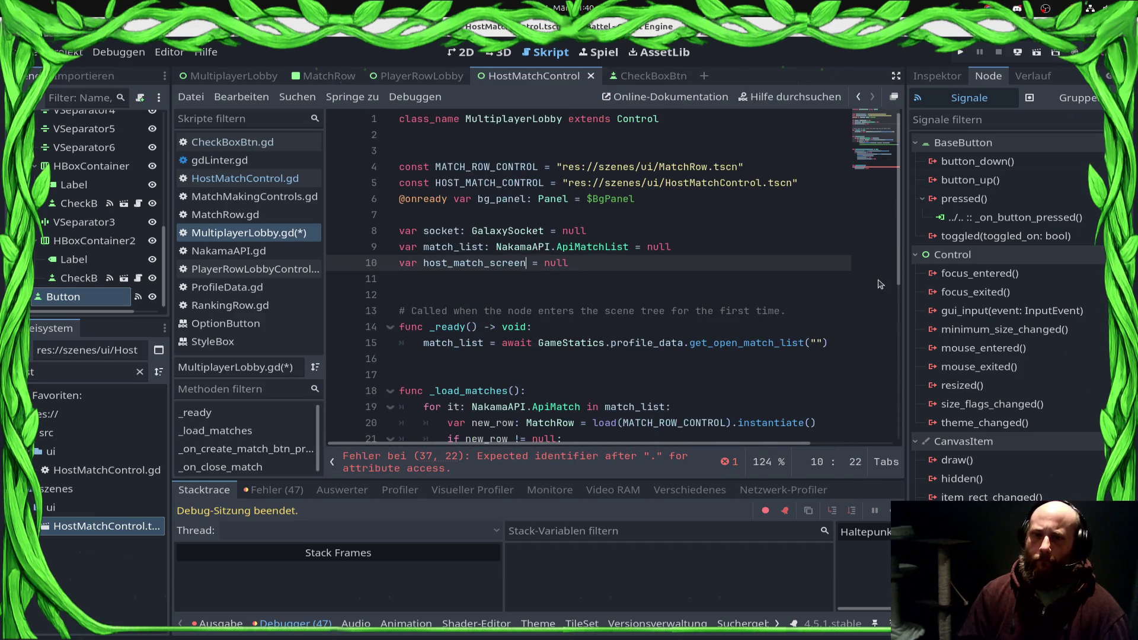
{"action": "type", "text": "Hos"}
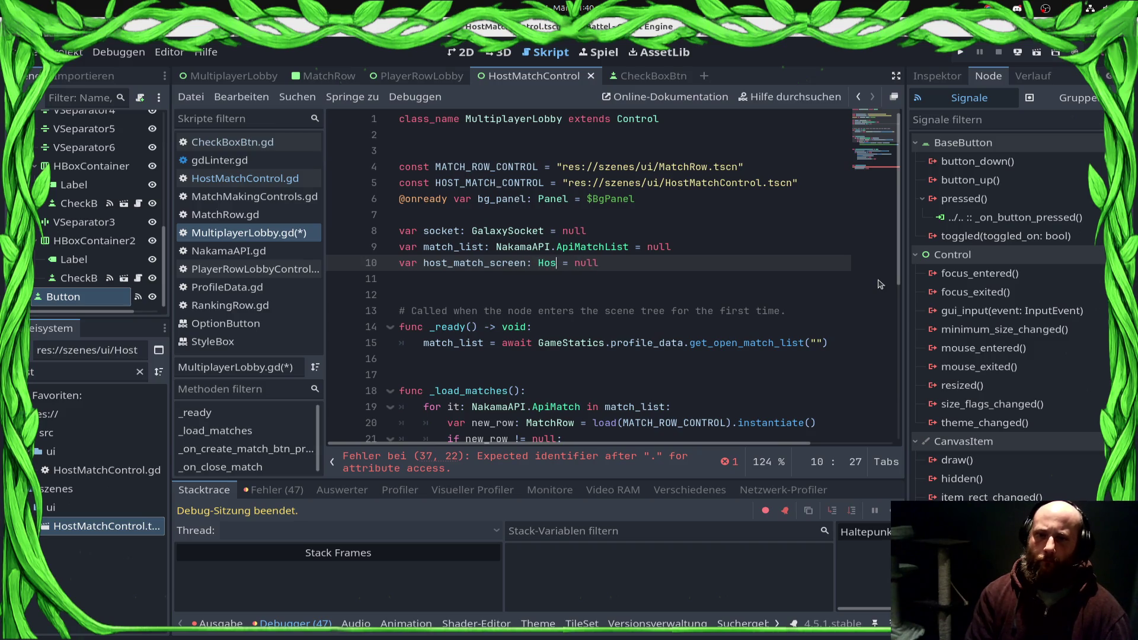
{"action": "key", "text": "Return"}
{"action": "key", "text": "ctrl+s"}
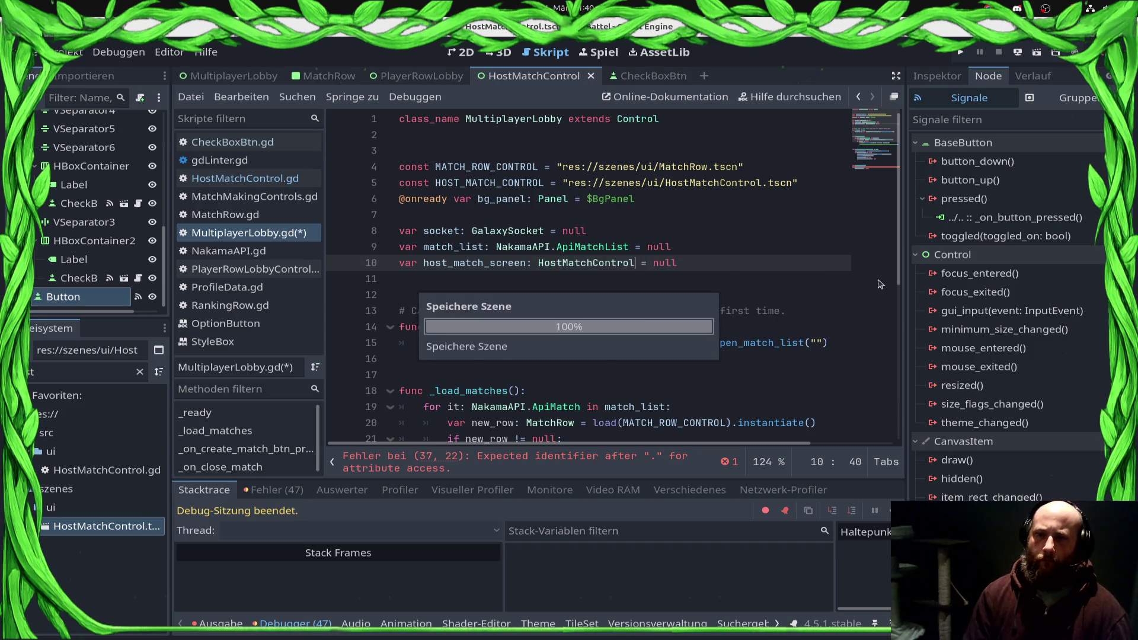
Step: Call host_match_screen.queue_free() at the start of _on_close_match and save
{"action": "scroll", "coordinate": [713, 373], "scroll_direction": "down", "scroll_amount": 5}
{"action": "scroll", "coordinate": [714, 374], "scroll_direction": "down", "scroll_amount": 2}
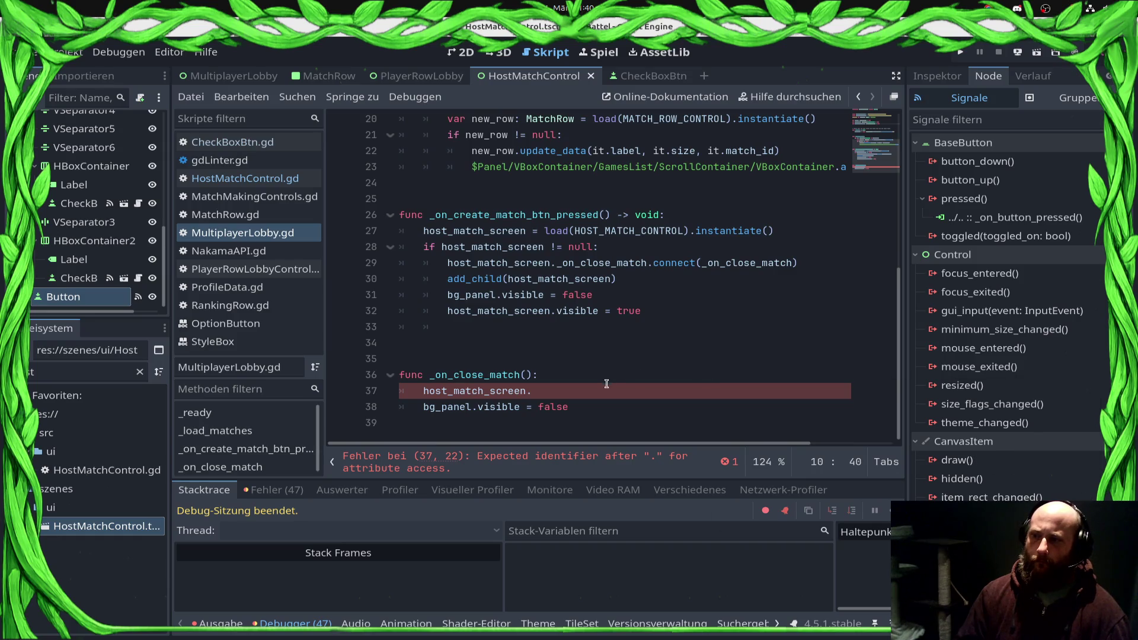
{"action": "left_click", "coordinate": [715, 392]}
{"action": "key", "text": "ctrl+space"}
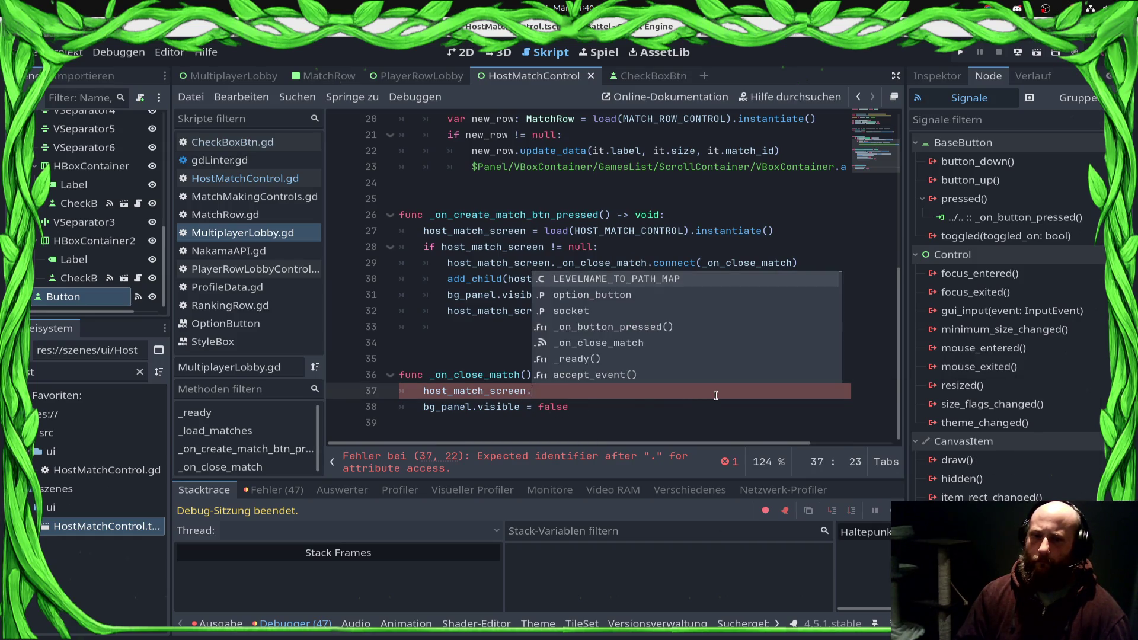
{"action": "type", "text": "hos"}
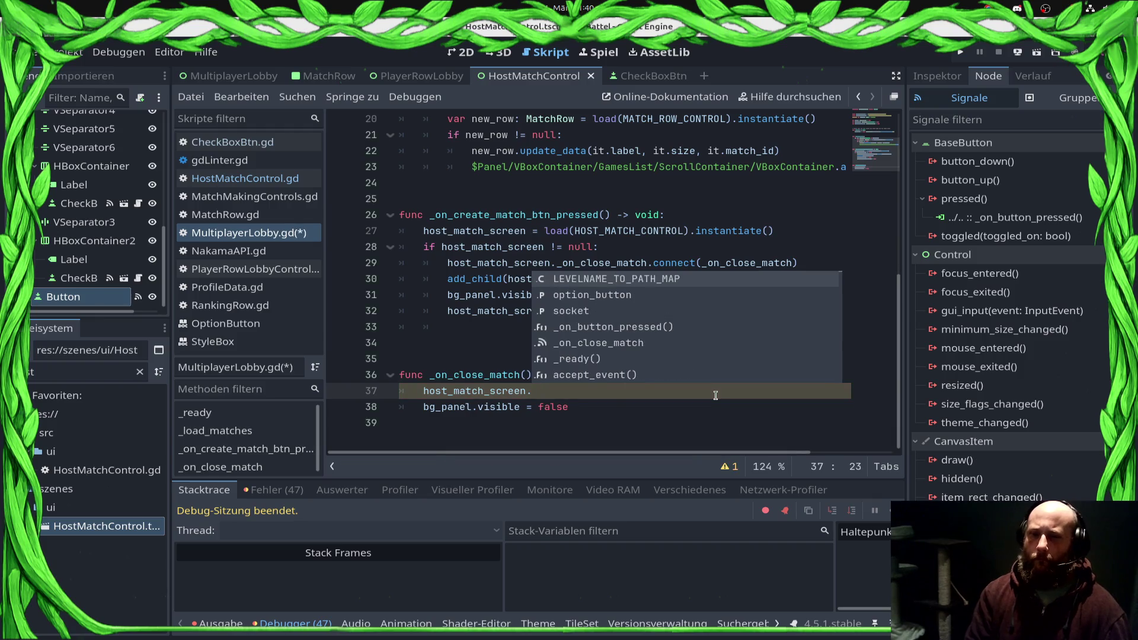
{"action": "key", "text": "BackSpace"}
{"action": "key", "text": "BackSpace"}
{"action": "key", "text": "BackSpace"}
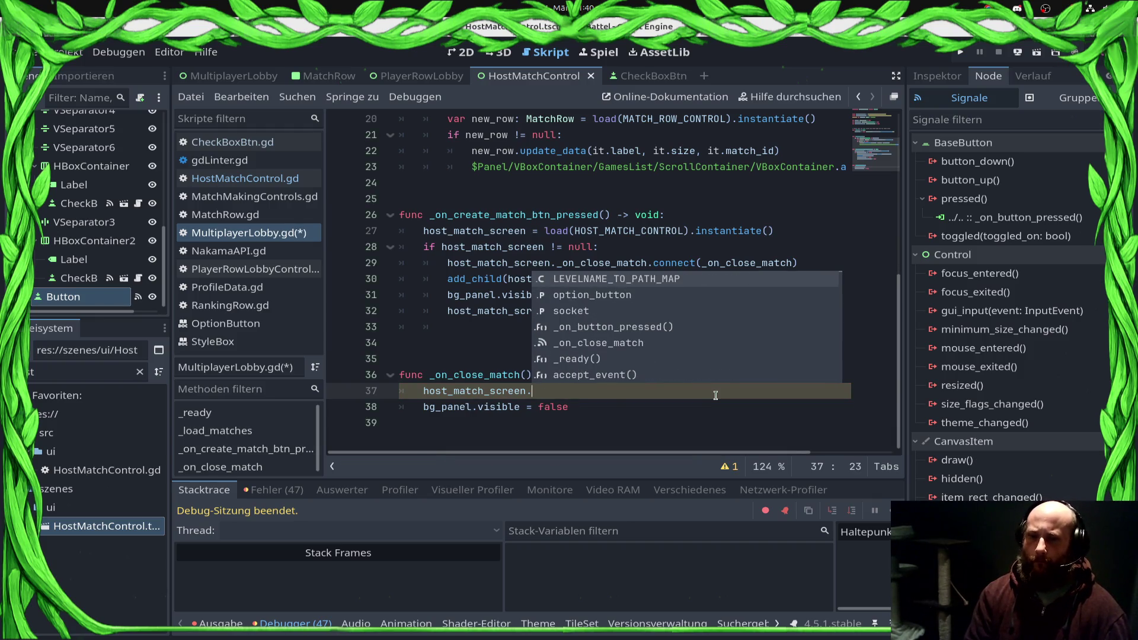
{"action": "type", "text": "q"}
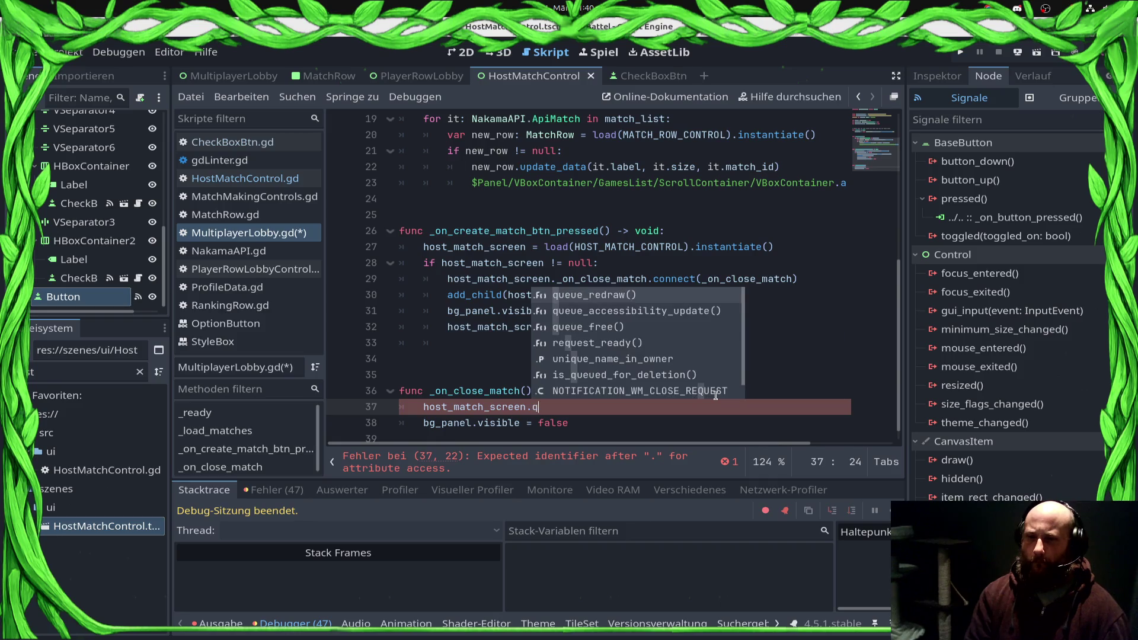
{"action": "key", "text": "Down"}
{"action": "key", "text": "Down"}
{"action": "key", "text": "Return"}
{"action": "key", "text": "ctrl+s"}
Step: Set host_match_screen = null and change the bg_panel line to visible = true, then save
{"action": "key", "text": "Return"}
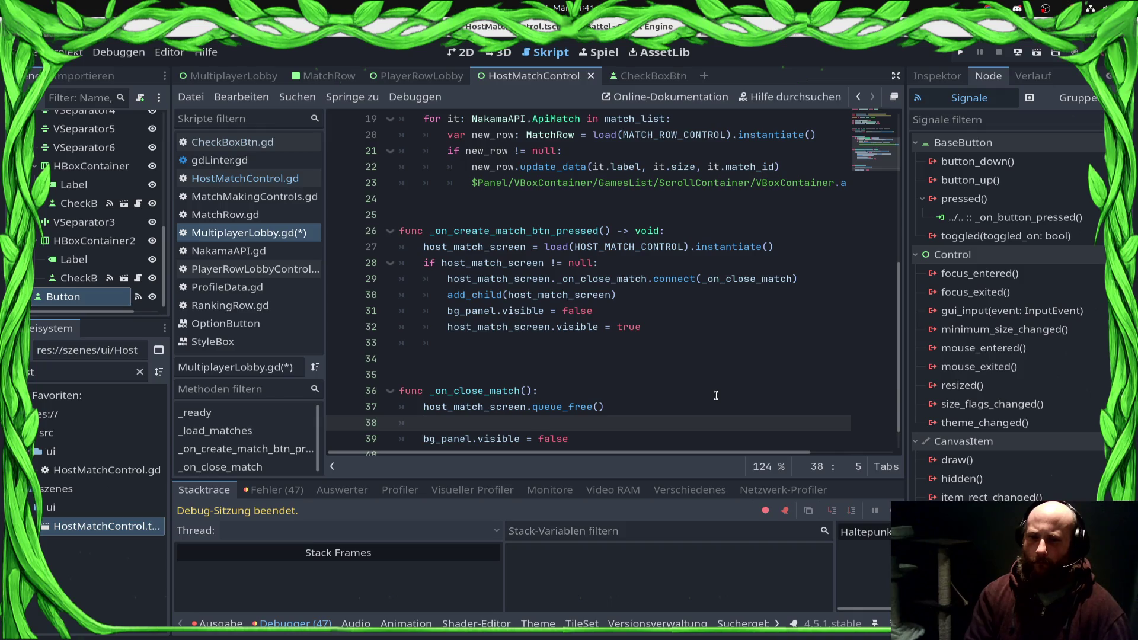
{"action": "key", "text": "Return"}
{"action": "type", "text": "ull"}
{"action": "key", "text": "ctrl+s"}
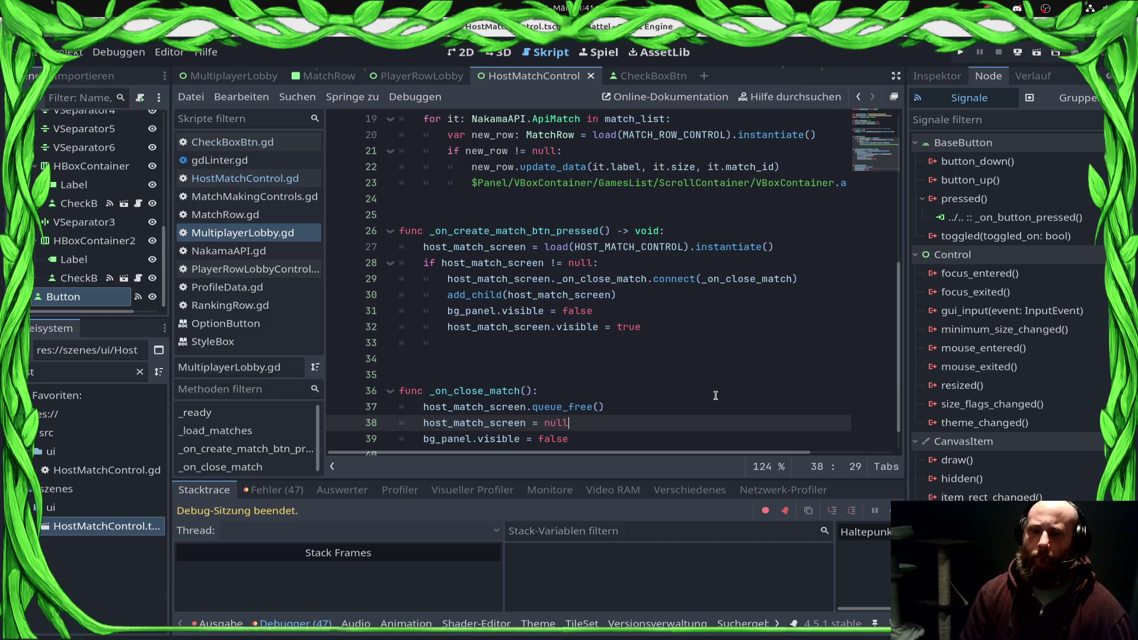
{"action": "key", "text": "Down"}
{"action": "key", "text": "BackSpace"}
{"action": "key", "text": "BackSpace"}
{"action": "key", "text": "BackSpace"}
{"action": "type", "text": "true"}
{"action": "key", "text": "ctrl+s"}
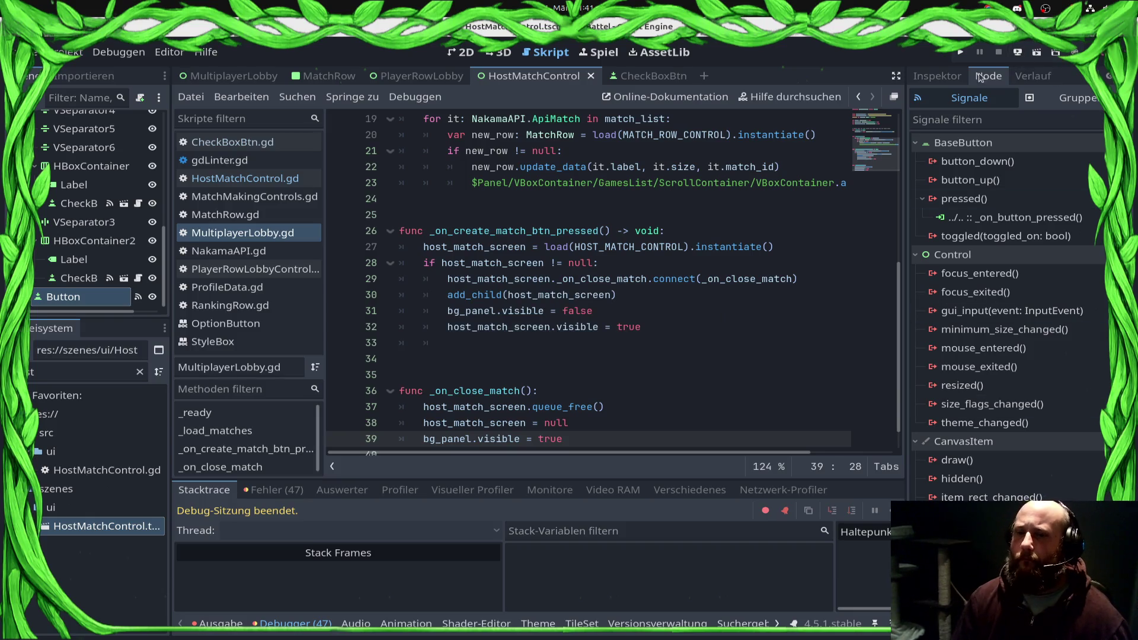
Step: Run the project and continue past the Nil playername break at HostMatchControl.gd line 17
{"action": "left_click", "coordinate": [1018, 53]}
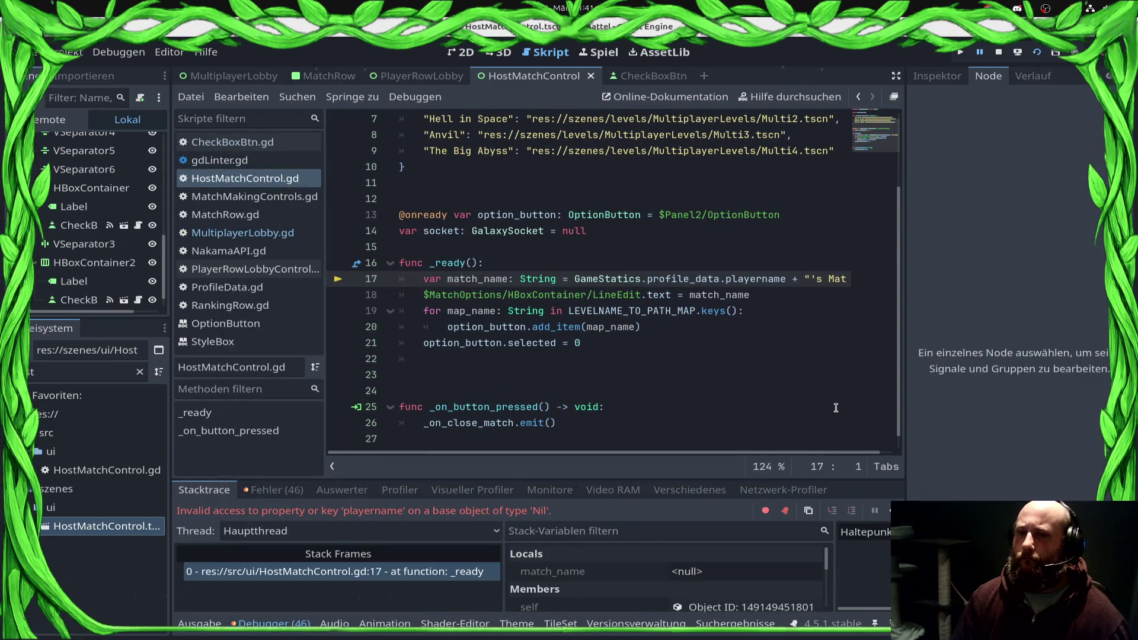
{"action": "key", "text": "F12"}
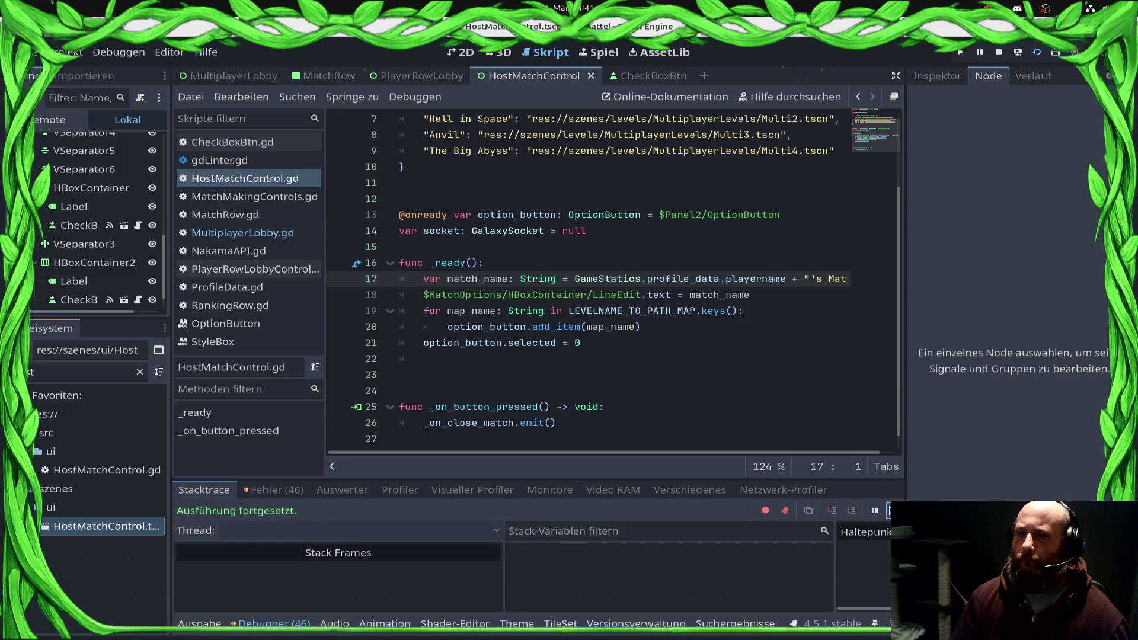
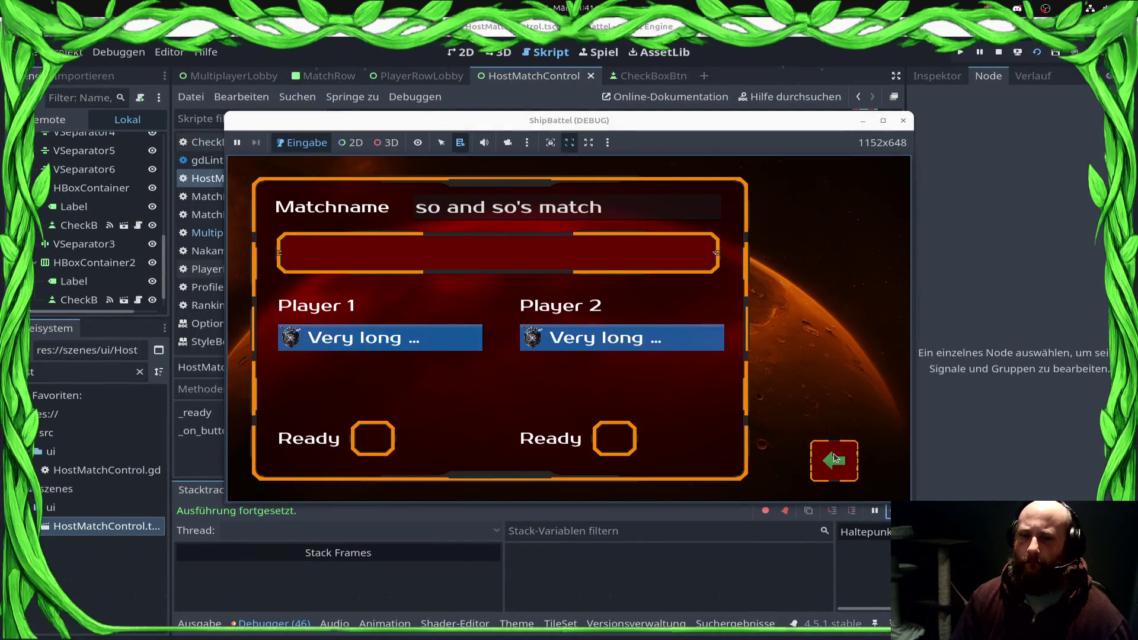
Step: Set a breakpoint on line 26 of HostMatchControl.gd and trigger it with the game's back arrow
{"action": "left_click", "coordinate": [952, 258]}
{"action": "left_click", "coordinate": [344, 412]}
{"action": "left_click", "coordinate": [832, 461]}
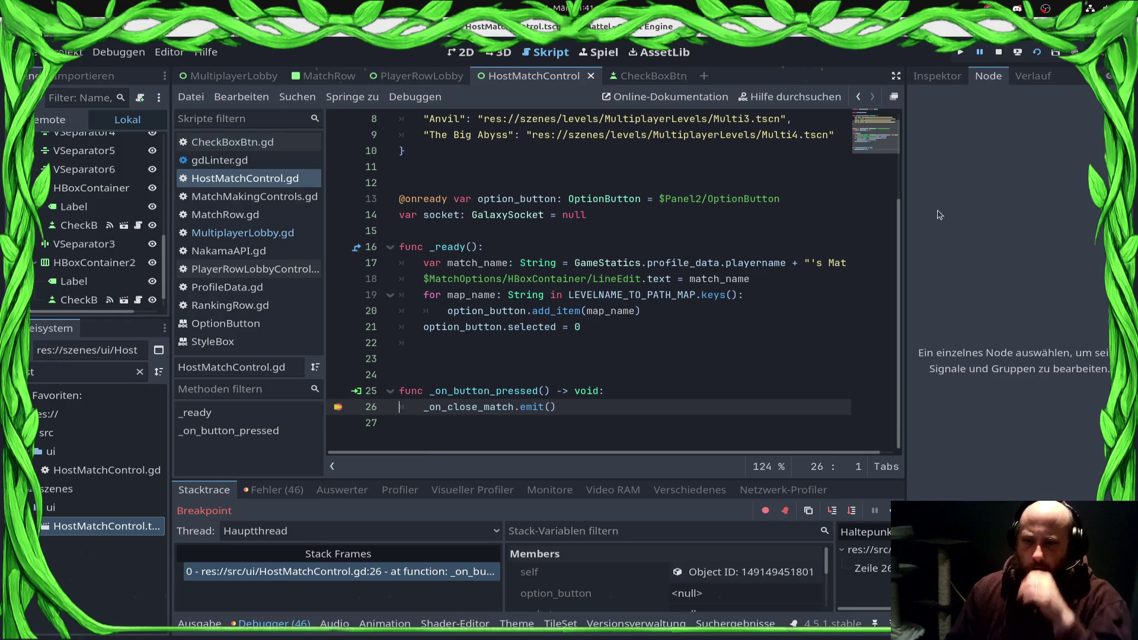
Step: Add a breakpoint at line 37 in MultiplayerLobby.gd's _on_close_match and test the back arrow again, resuming each time
{"action": "left_click", "coordinate": [291, 236]}
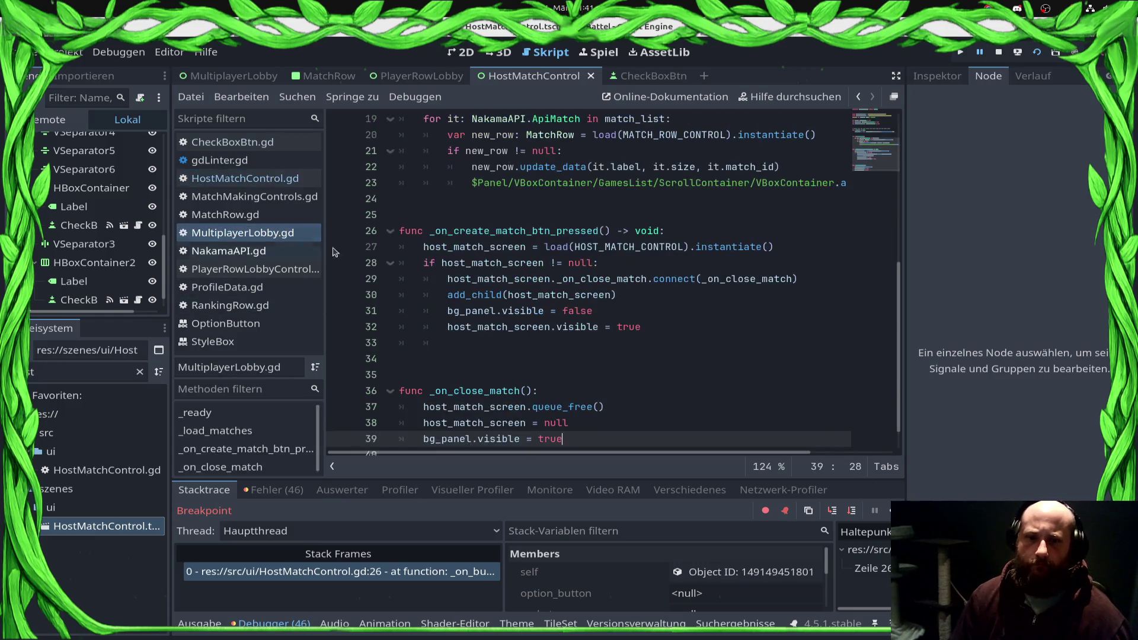
{"action": "scroll", "coordinate": [341, 407], "scroll_direction": "down", "scroll_amount": 1}
{"action": "left_click", "coordinate": [338, 375]}
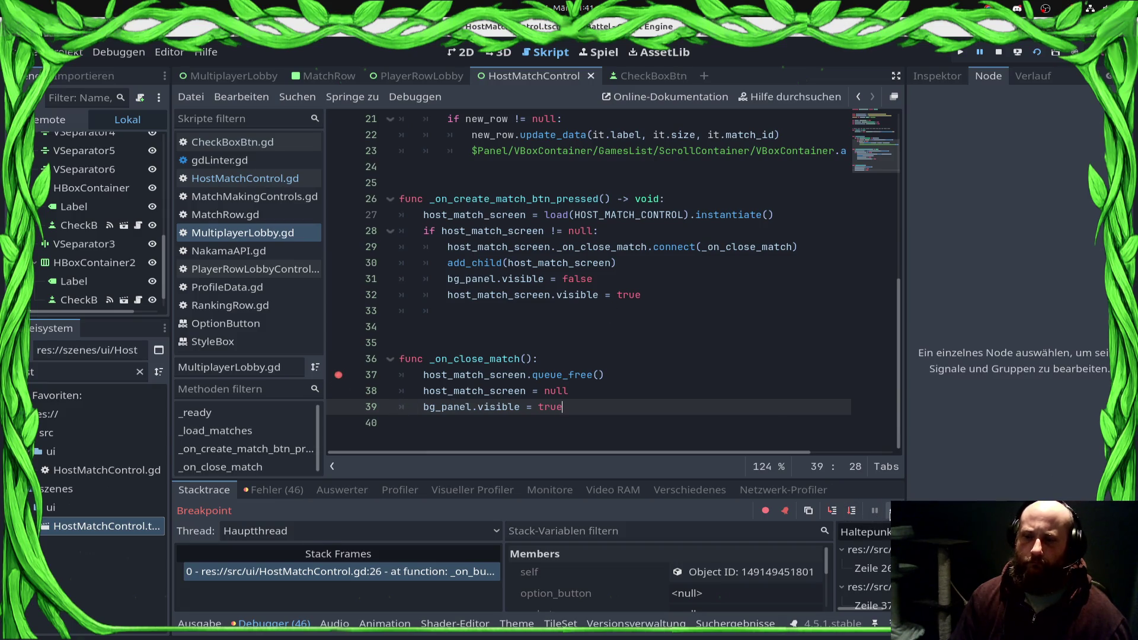
{"action": "left_click", "coordinate": [889, 511]}
{"action": "left_click", "coordinate": [850, 461]}
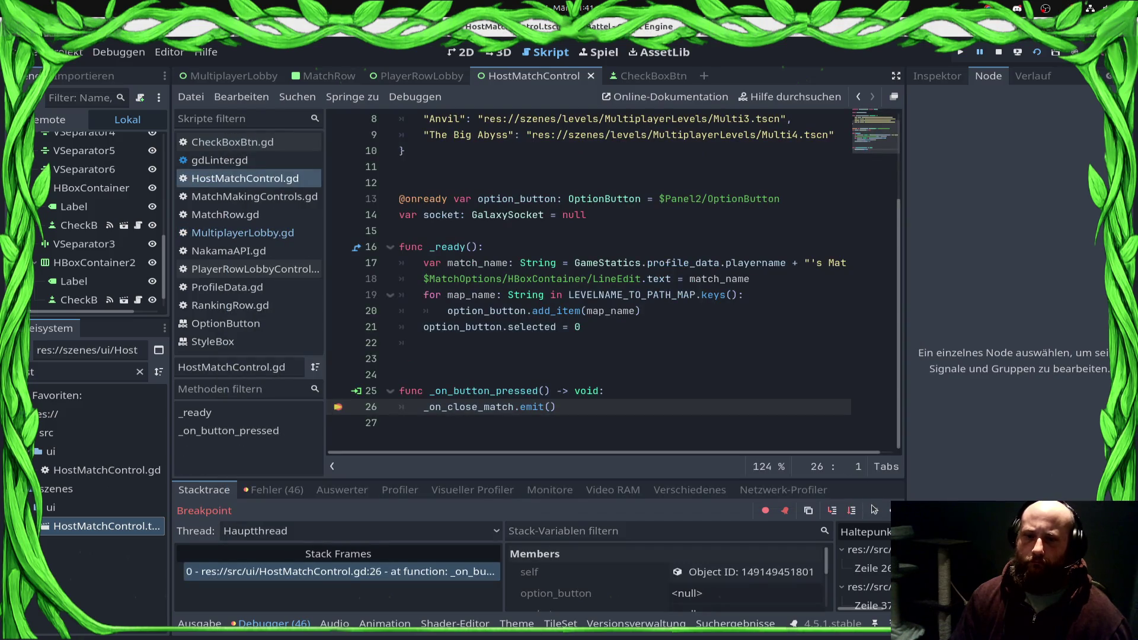
{"action": "left_click", "coordinate": [889, 511]}
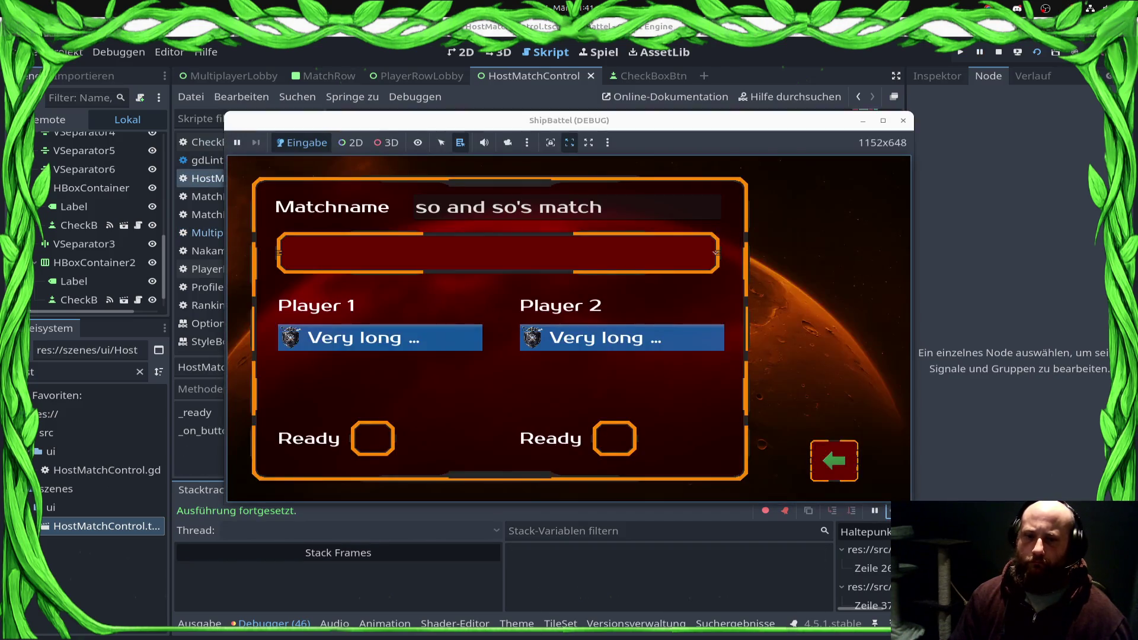
{"action": "left_click", "coordinate": [272, 624]}
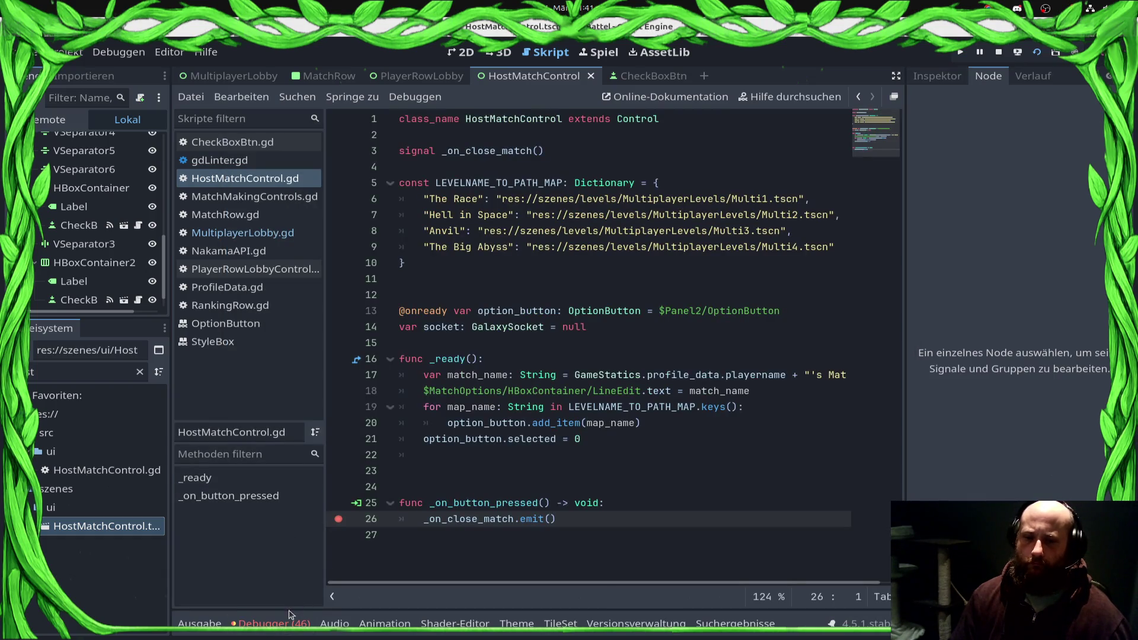
Step: Go to the line 13 node-not-found error in HostMatchControl.gd from the debugger's error list
{"action": "left_click", "coordinate": [289, 622]}
{"action": "left_click", "coordinate": [273, 490]}
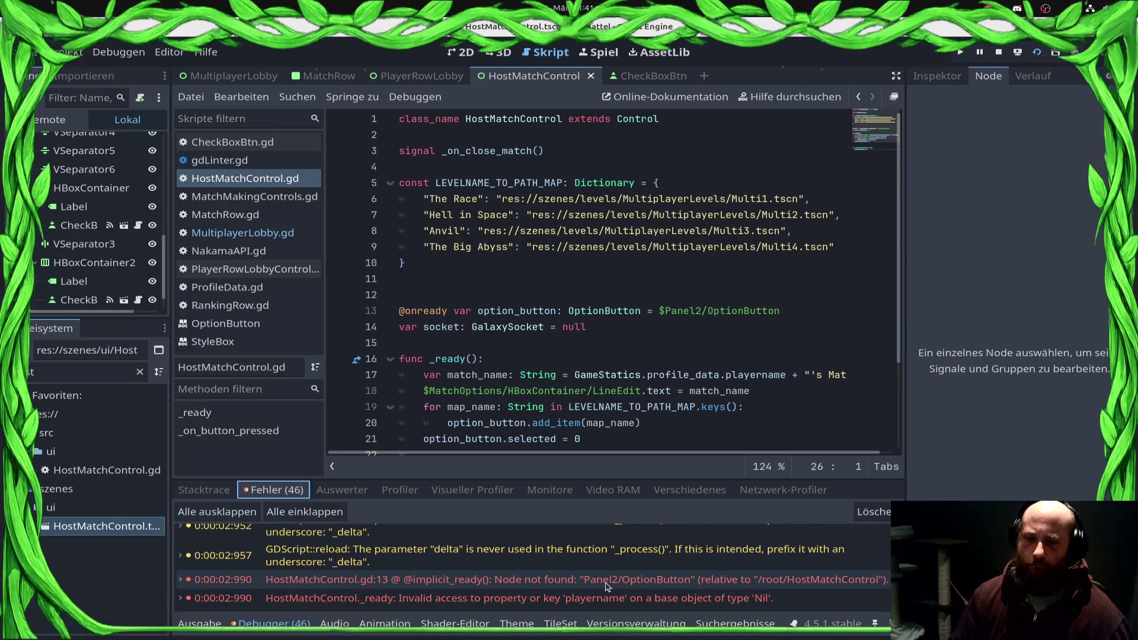
{"action": "double_click", "coordinate": [852, 579]}
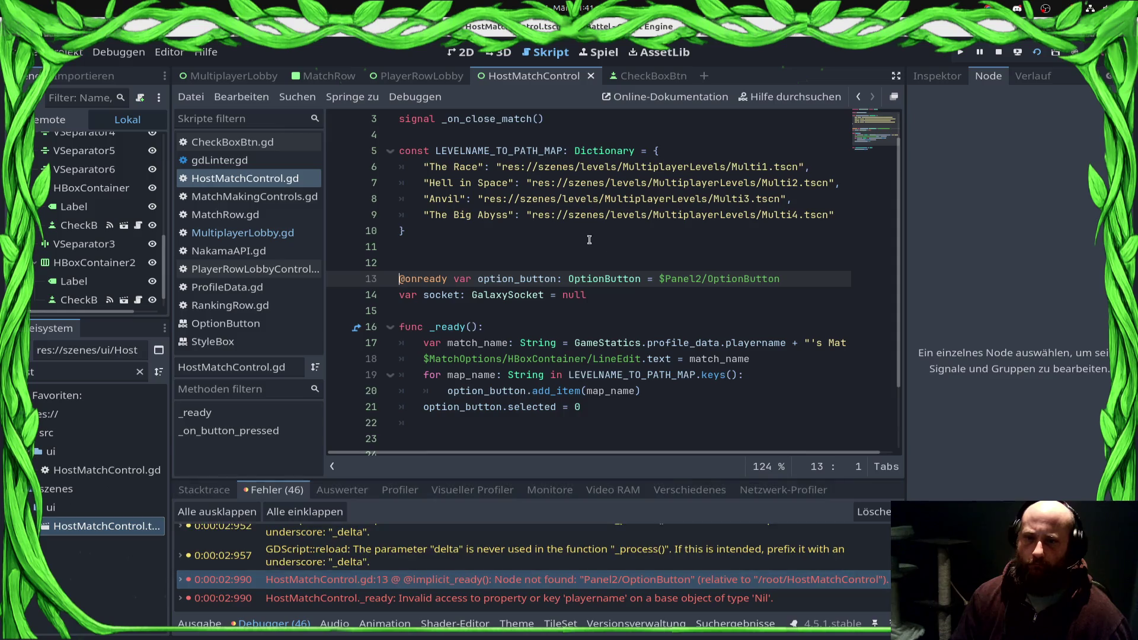
{"action": "left_click", "coordinate": [797, 296]}
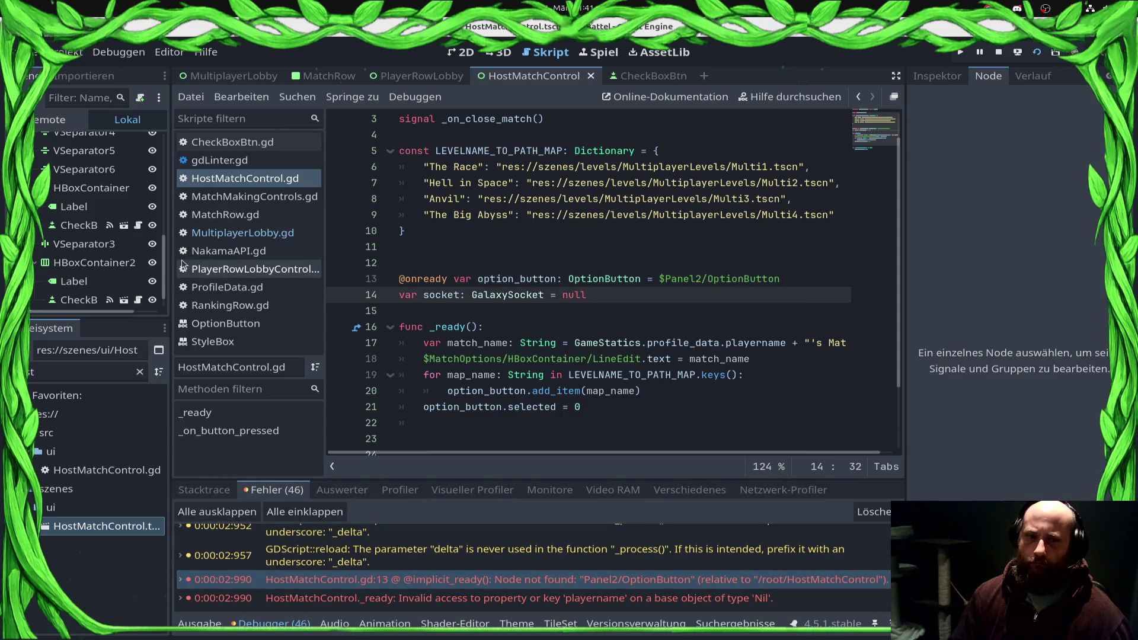
{"action": "scroll", "coordinate": [103, 221], "scroll_direction": "up", "scroll_amount": 3}
{"action": "scroll", "coordinate": [103, 221], "scroll_direction": "up", "scroll_amount": 5}
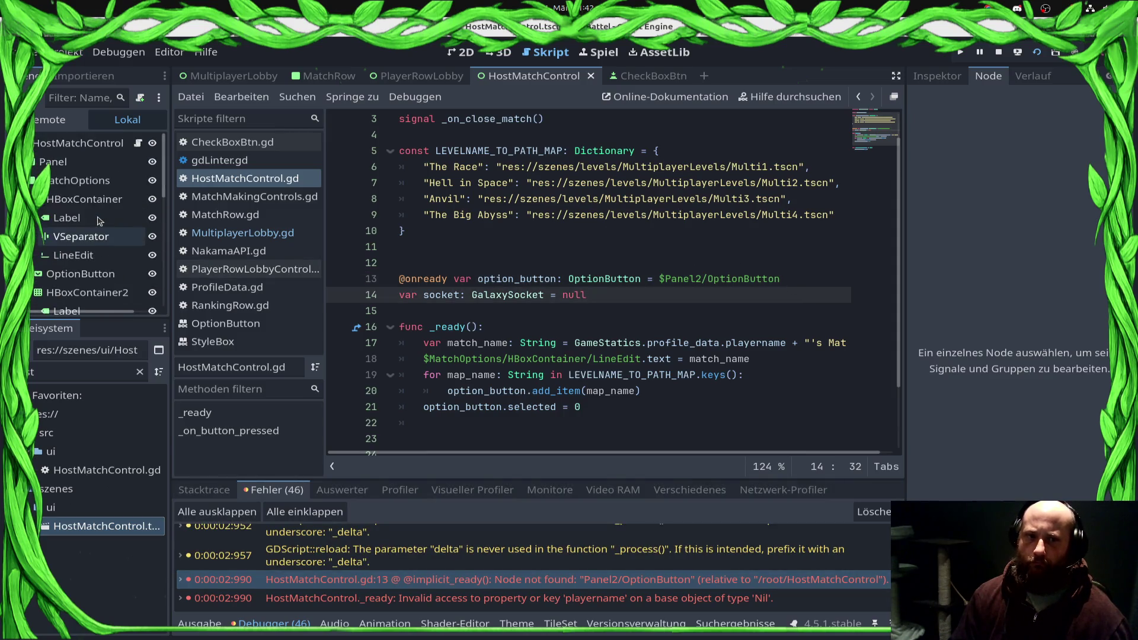
{"action": "left_click", "coordinate": [98, 273]}
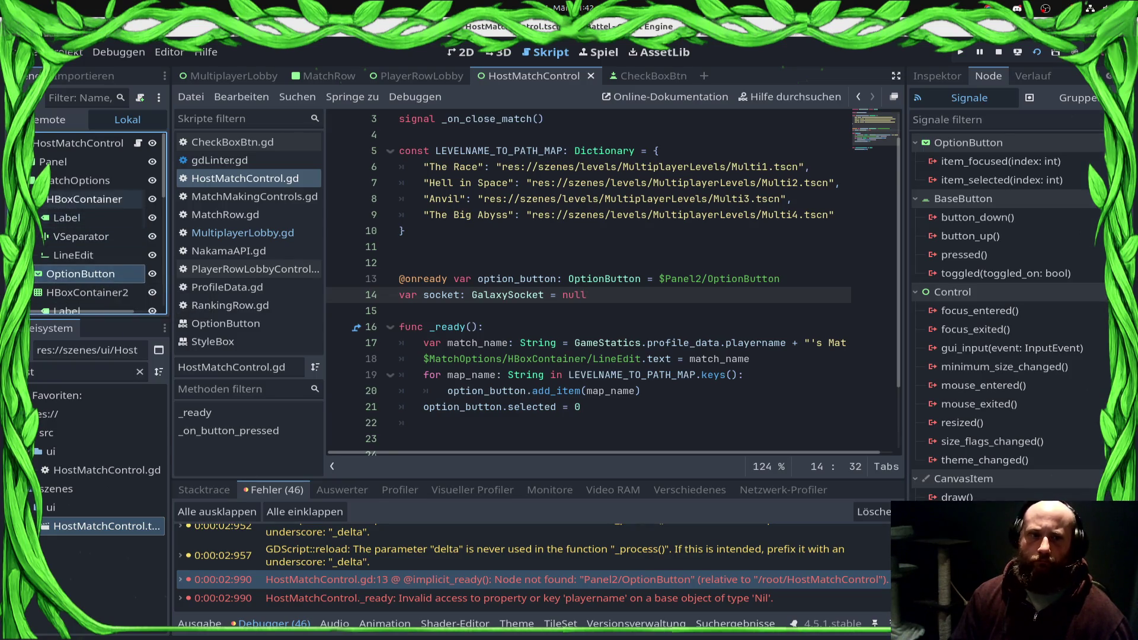
{"action": "double_click", "coordinate": [684, 280]}
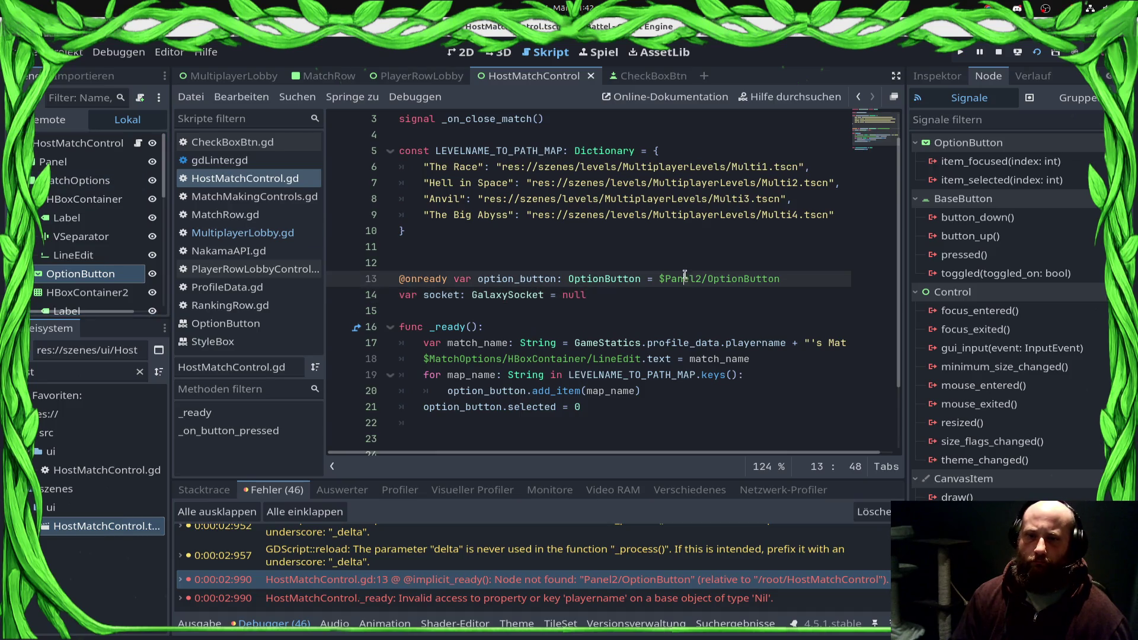
{"action": "left_click", "coordinate": [791, 283]}
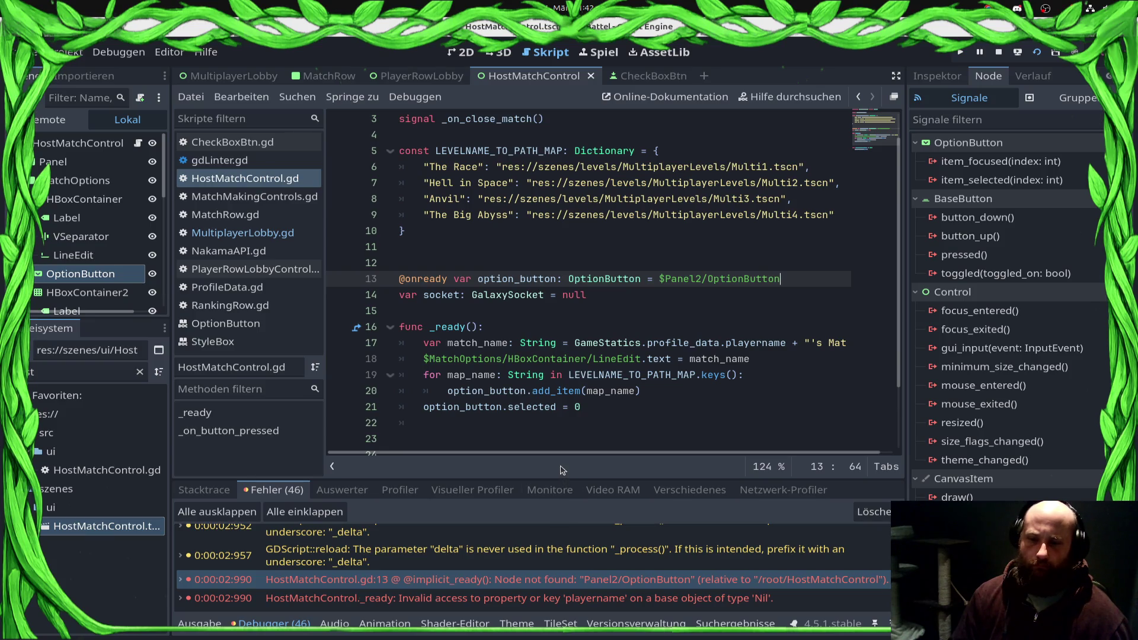
{"action": "key", "text": "shift+Home"}
{"action": "key", "text": "BackSpace"}
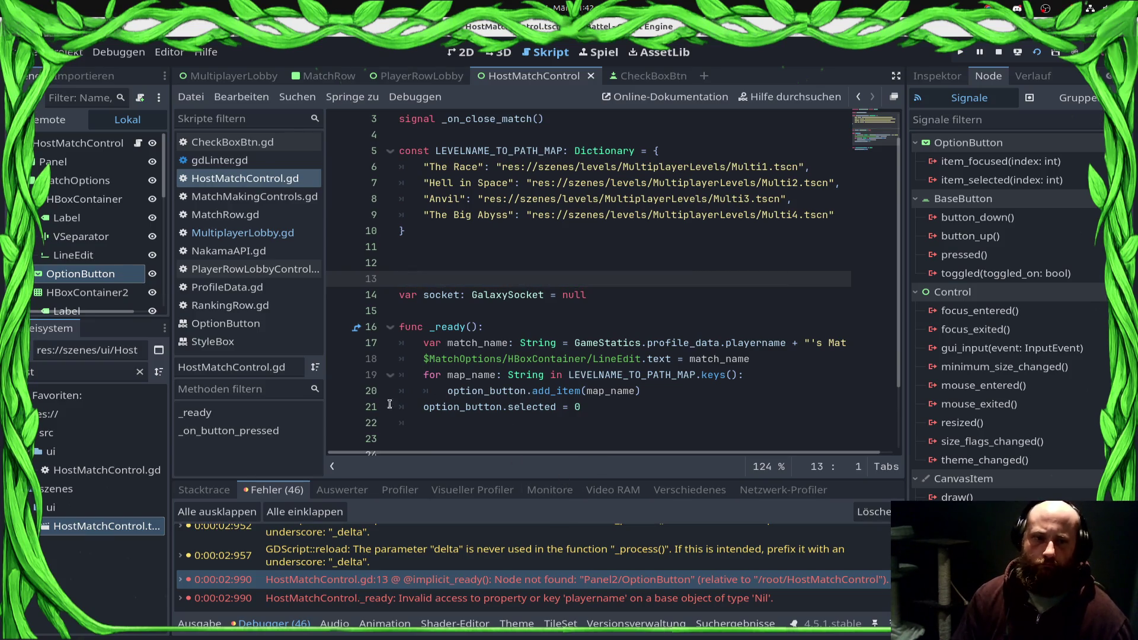
{"action": "left_click_drag", "start_coordinate": [80, 273], "coordinate": [415, 279]}
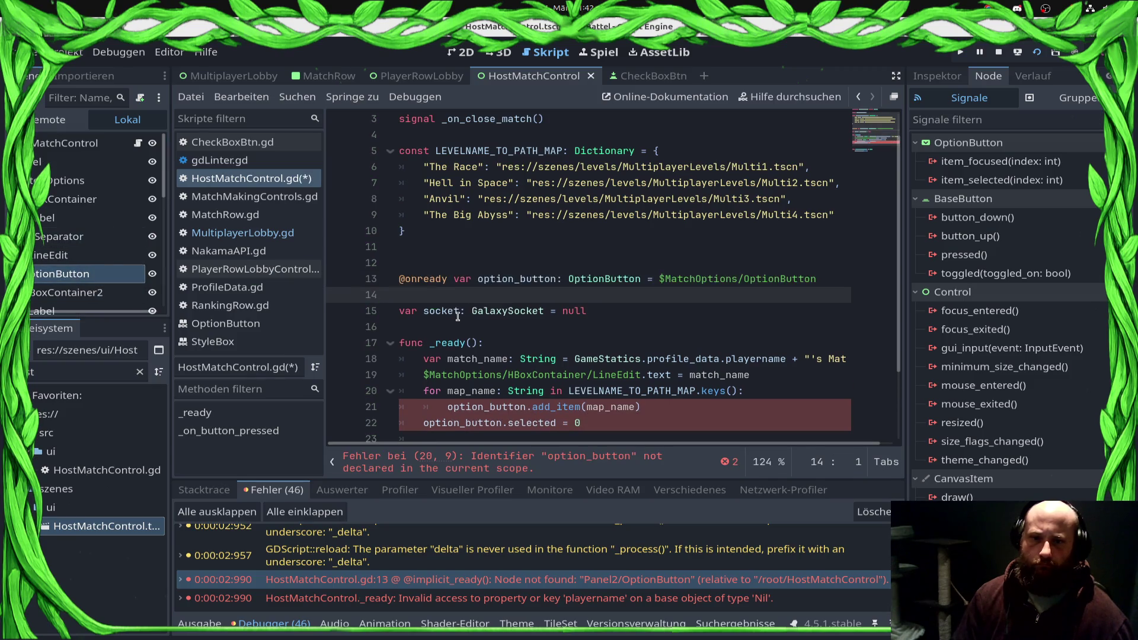
{"action": "key", "text": "ctrl+s"}
Step: Run the match screen scene again
{"action": "left_click", "coordinate": [709, 332]}
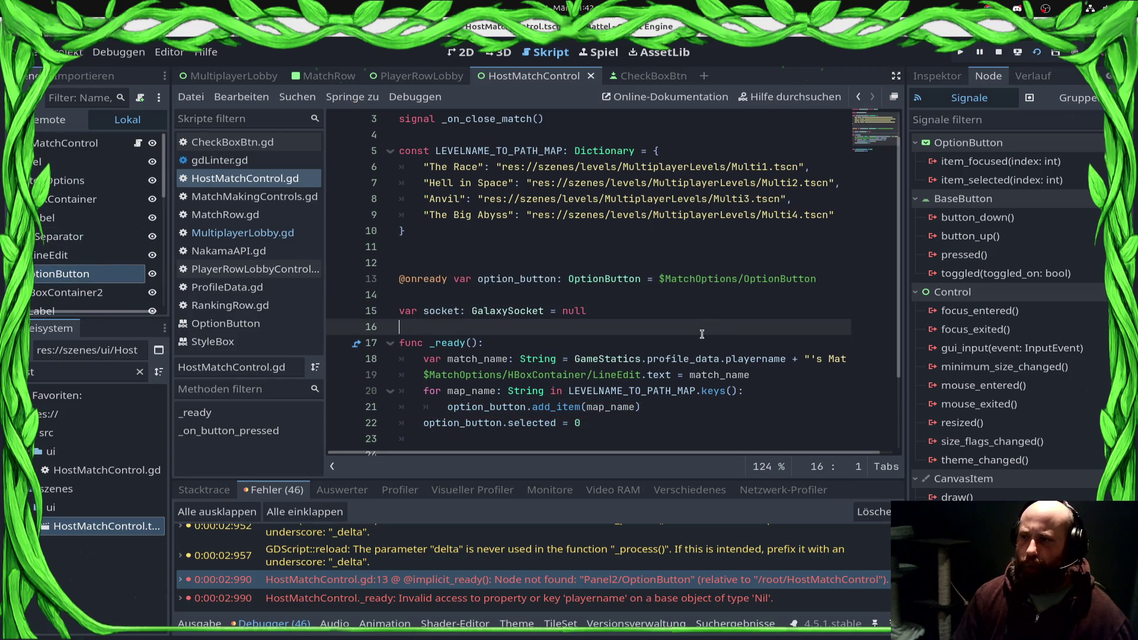
{"action": "scroll", "coordinate": [780, 312], "scroll_direction": "down", "scroll_amount": 2}
{"action": "left_click", "coordinate": [1018, 52]}
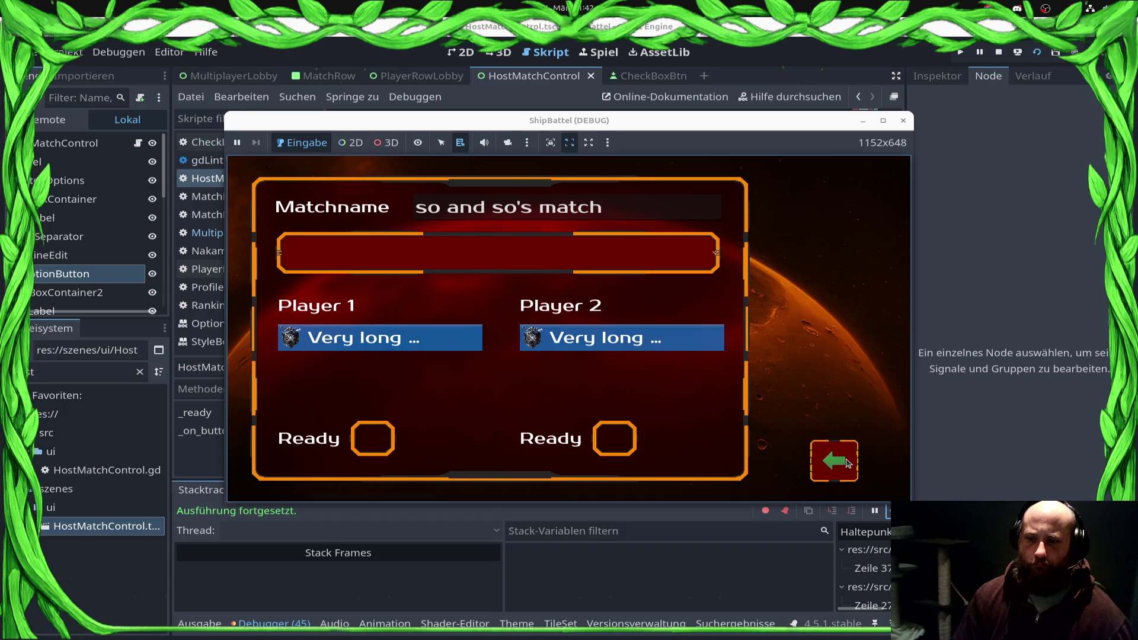
Step: Resume from the breakpoint and go to the playername error on line 18
{"action": "left_click", "coordinate": [848, 462]}
{"action": "left_click", "coordinate": [889, 511]}
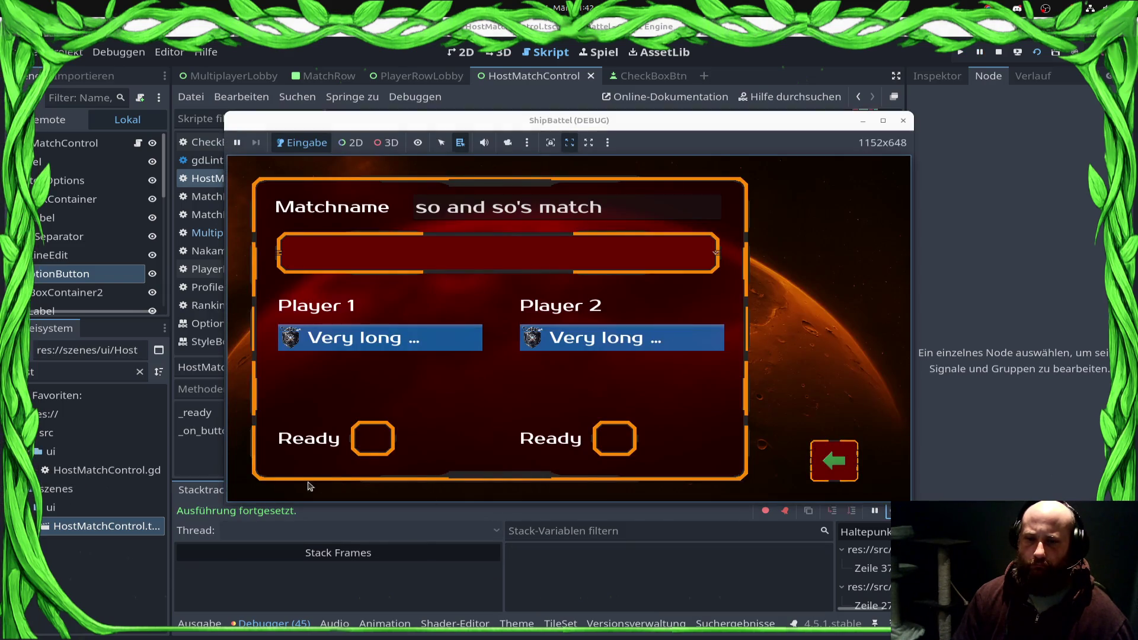
{"action": "left_click", "coordinate": [306, 593]}
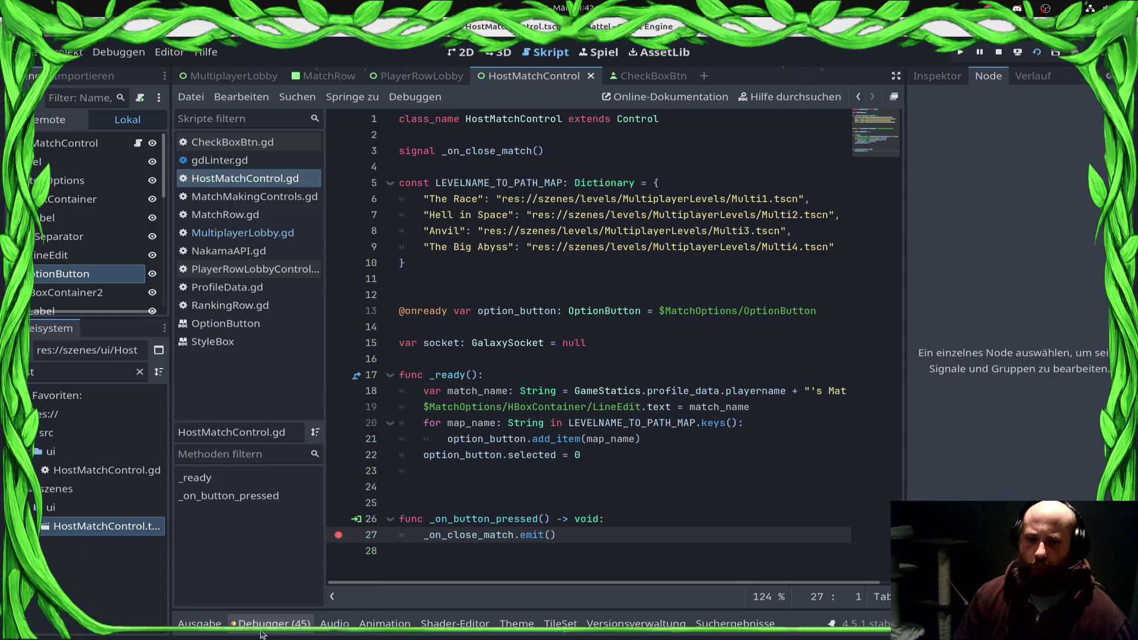
{"action": "left_click", "coordinate": [273, 490]}
{"action": "scroll", "coordinate": [803, 586], "scroll_direction": "down", "scroll_amount": 2}
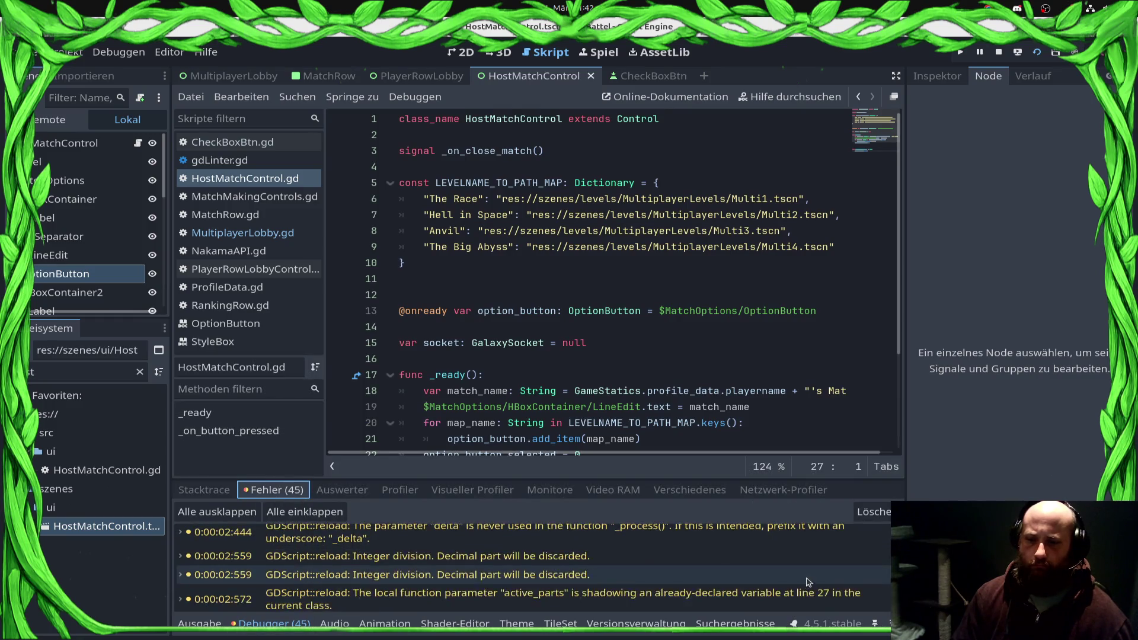
{"action": "scroll", "coordinate": [803, 586], "scroll_direction": "down", "scroll_amount": 3}
{"action": "left_click", "coordinate": [801, 598]}
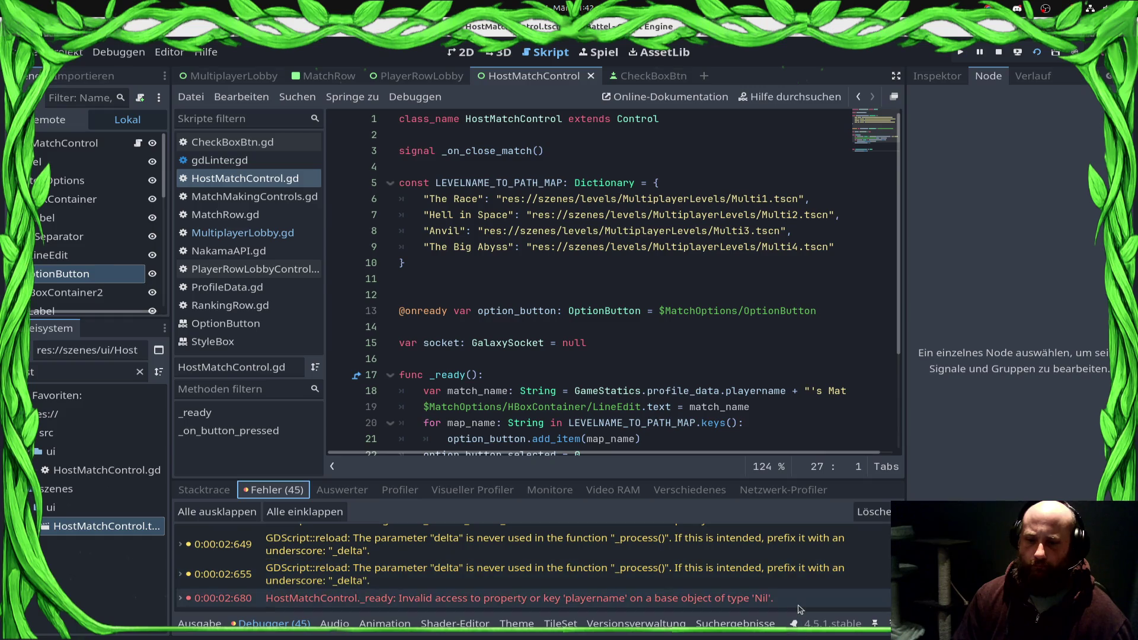
{"action": "mouse_move", "coordinate": [805, 605]}
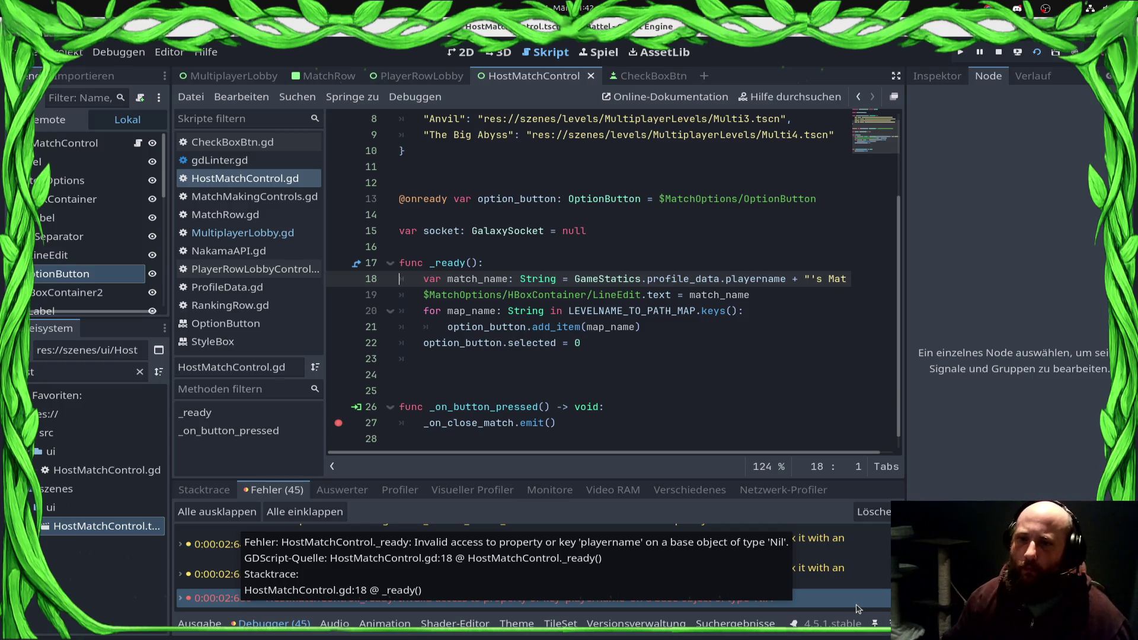
Step: Remove the player name expression so match_name is just "'s Match", save, and relaunch the scene
{"action": "left_click", "coordinate": [575, 278]}
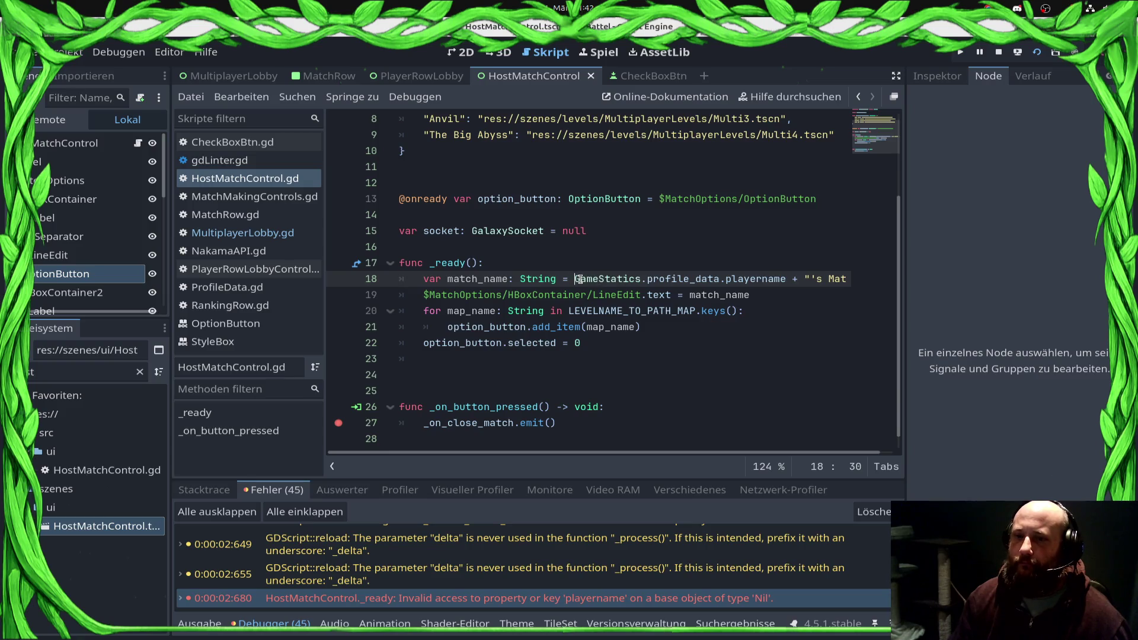
{"action": "left_click", "coordinate": [787, 281], "text": "shift"}
{"action": "key", "text": "Delete"}
{"action": "key", "text": "Delete"}
{"action": "key", "text": "Delete"}
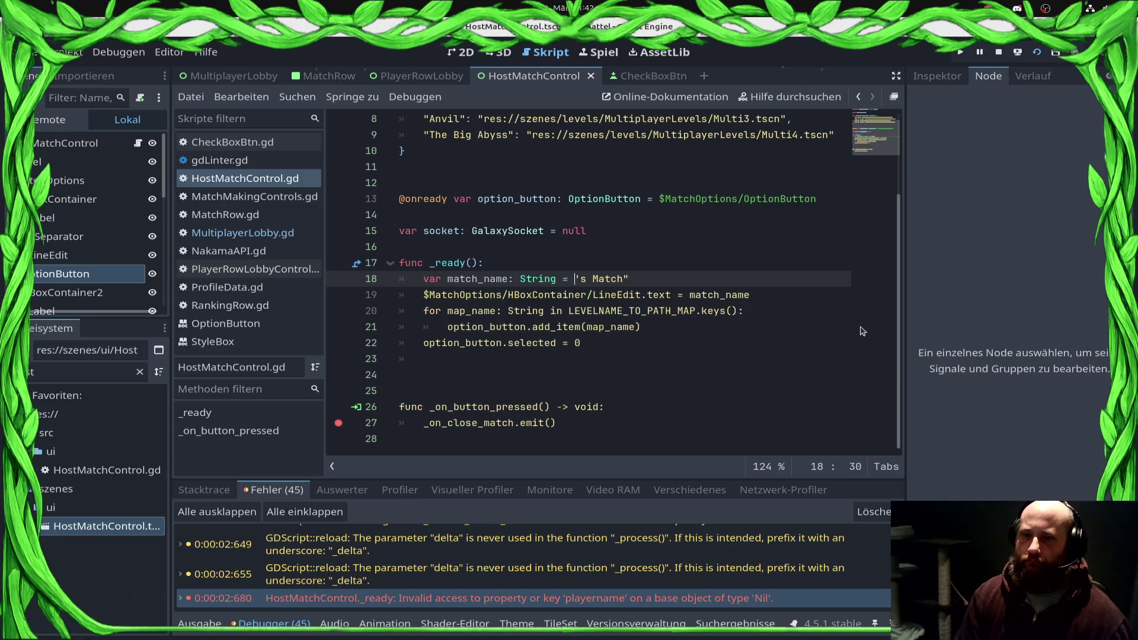
{"action": "type", "text": "\""}
{"action": "key", "text": "ctrl+s"}
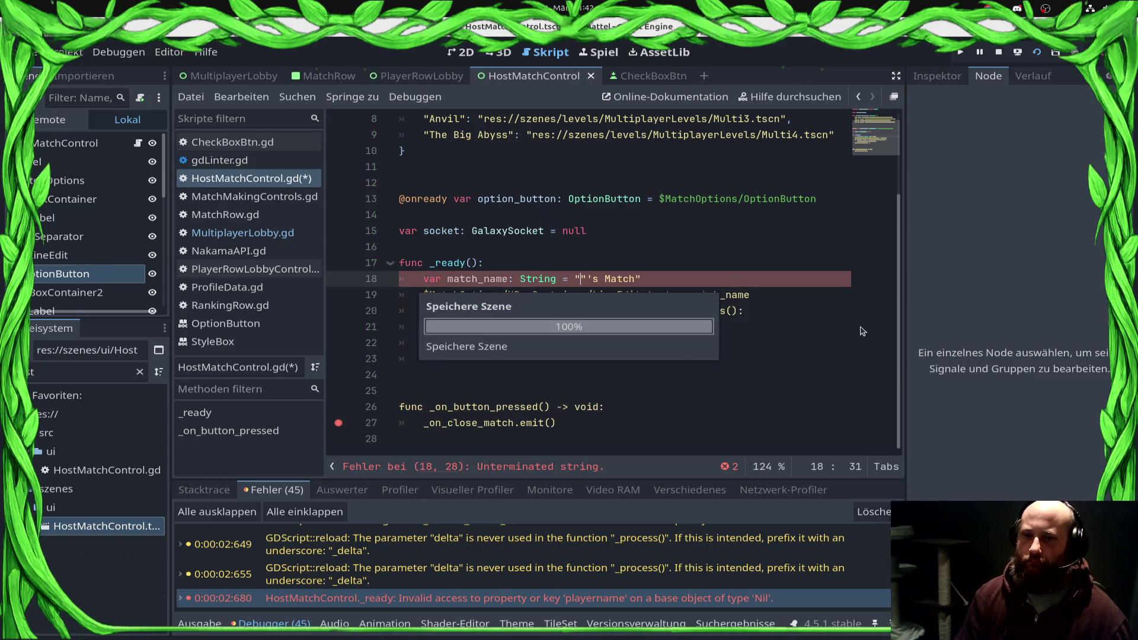
{"action": "key", "text": "ctrl+s"}
{"action": "left_click", "coordinate": [998, 52]}
{"action": "left_click", "coordinate": [1037, 52]}
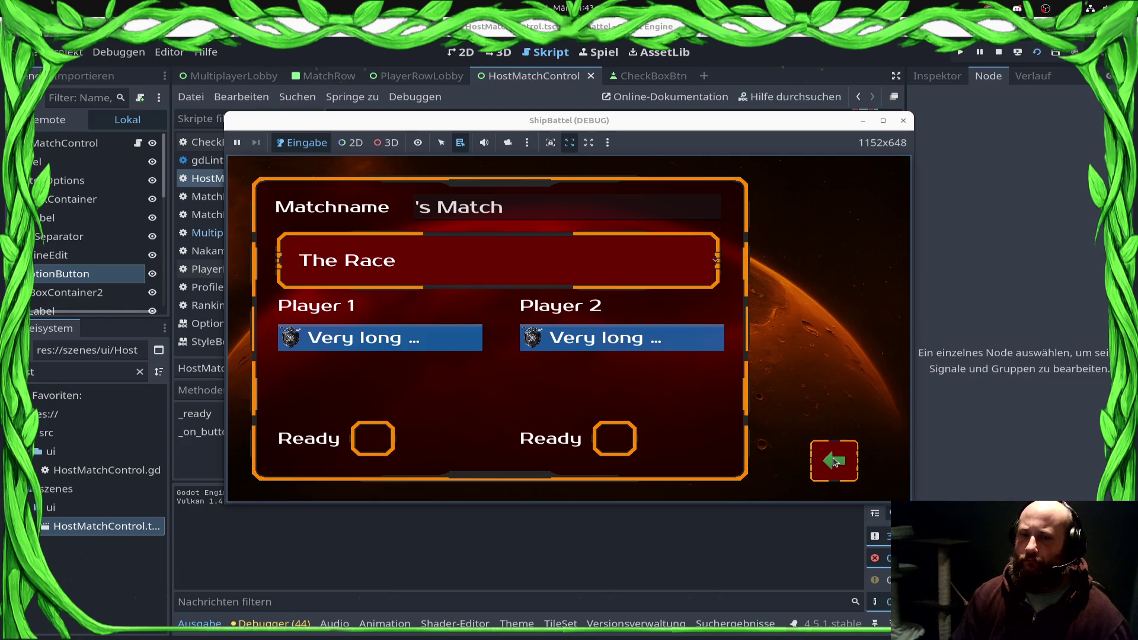
Step: Restart the game from the MultiplayerLobby scene and continue past the first breakpoint
{"action": "left_click", "coordinate": [903, 121]}
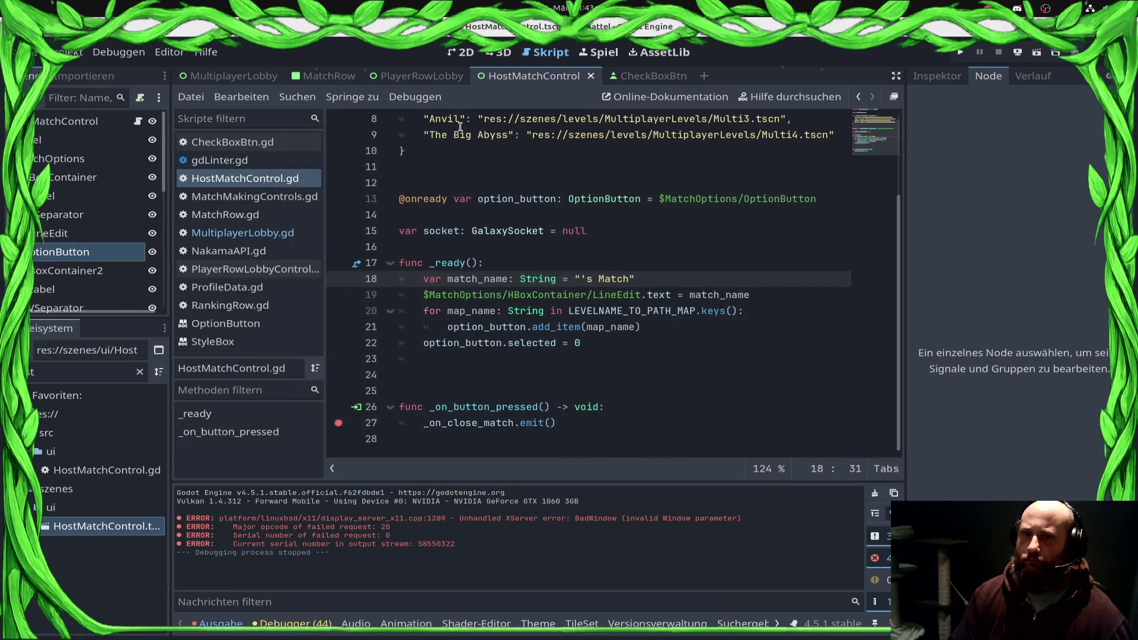
{"action": "left_click", "coordinate": [418, 75]}
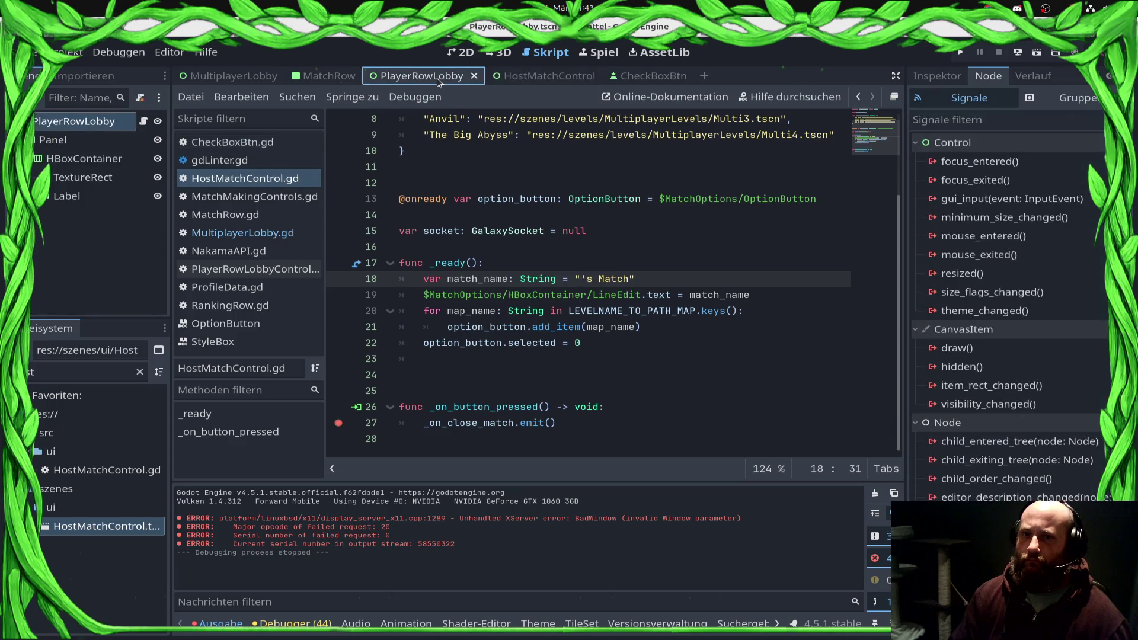
{"action": "left_click", "coordinate": [236, 76]}
{"action": "left_click", "coordinate": [1036, 52]}
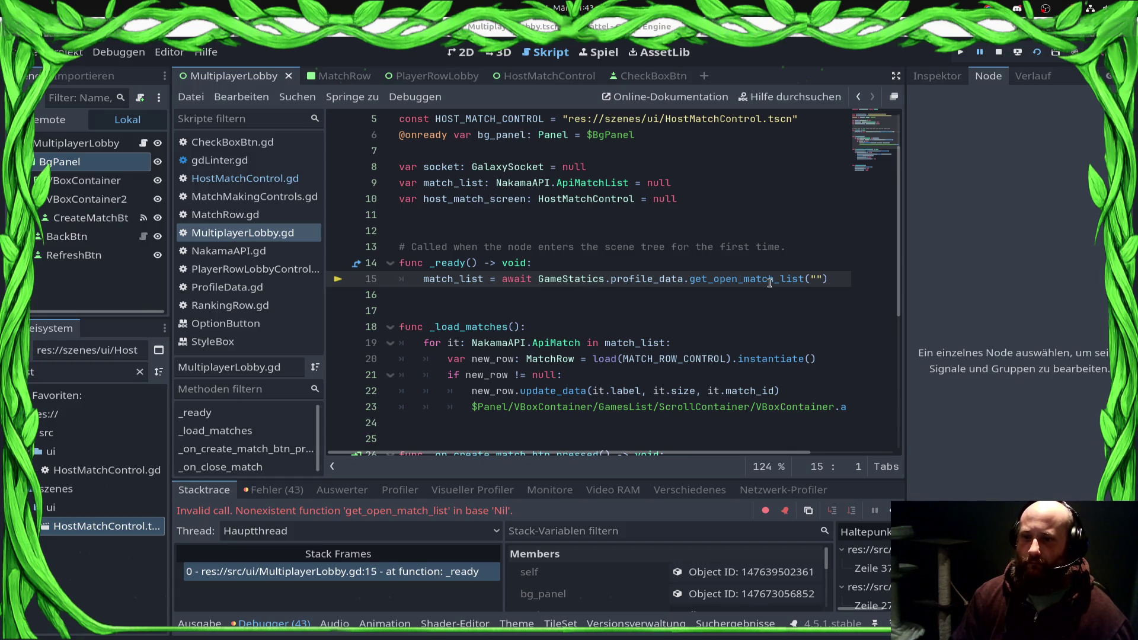
{"action": "left_click", "coordinate": [889, 511]}
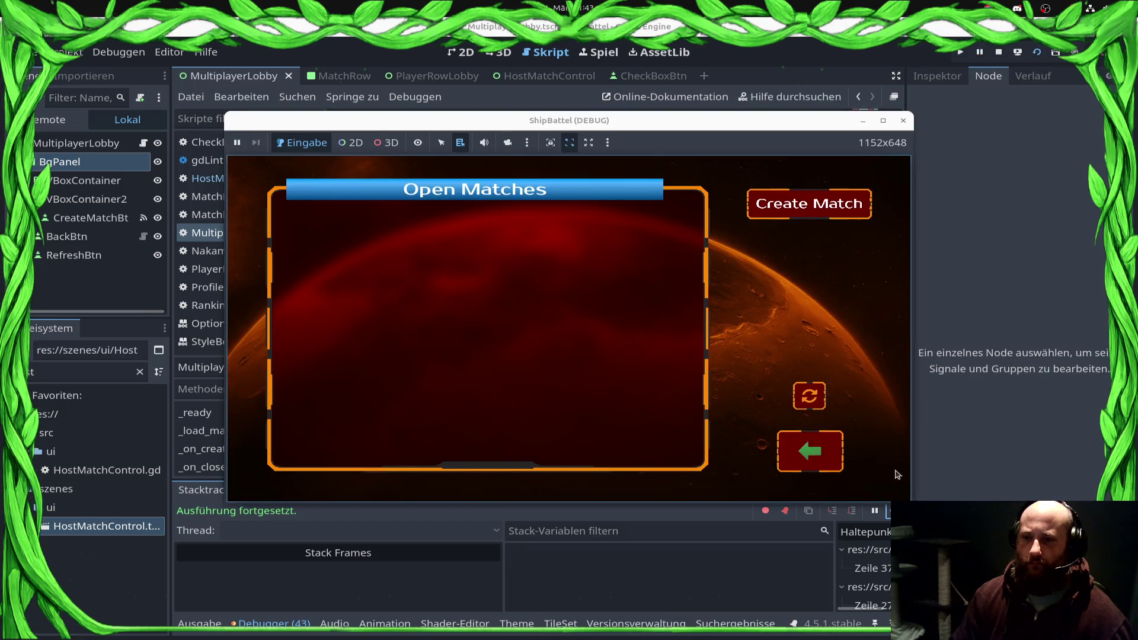
Step: Open the match-hosting screen, leave it via the back arrow, continue past breakpoints, then stop the game
{"action": "left_click", "coordinate": [822, 216]}
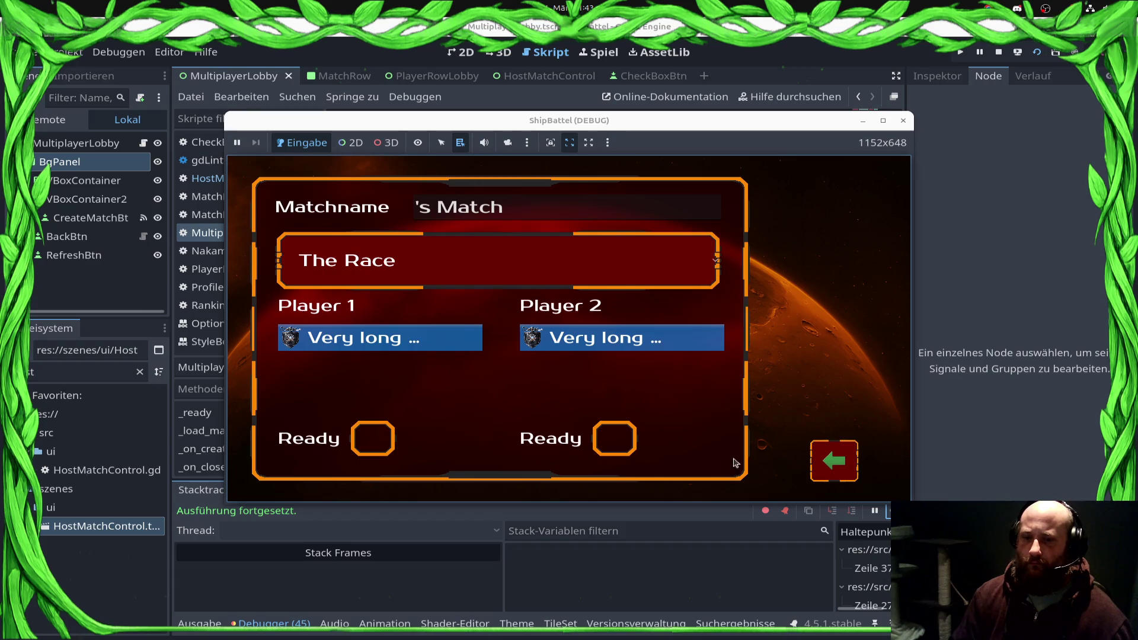
{"action": "left_click", "coordinate": [842, 467]}
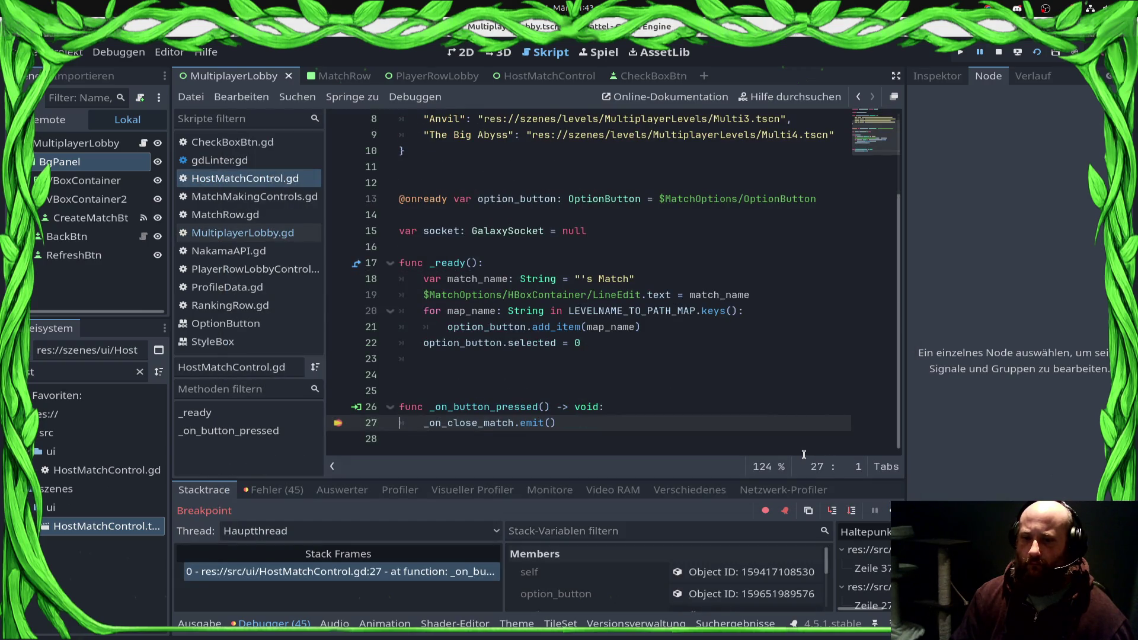
{"action": "left_click", "coordinate": [889, 511]}
{"action": "left_click", "coordinate": [889, 511]}
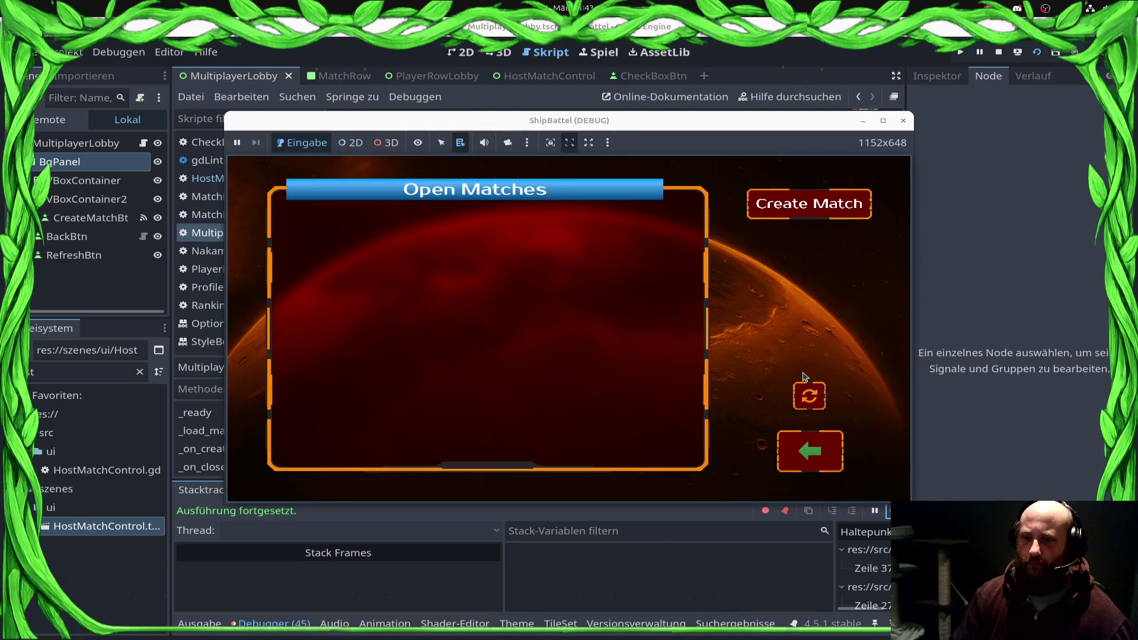
{"action": "left_click", "coordinate": [999, 52]}
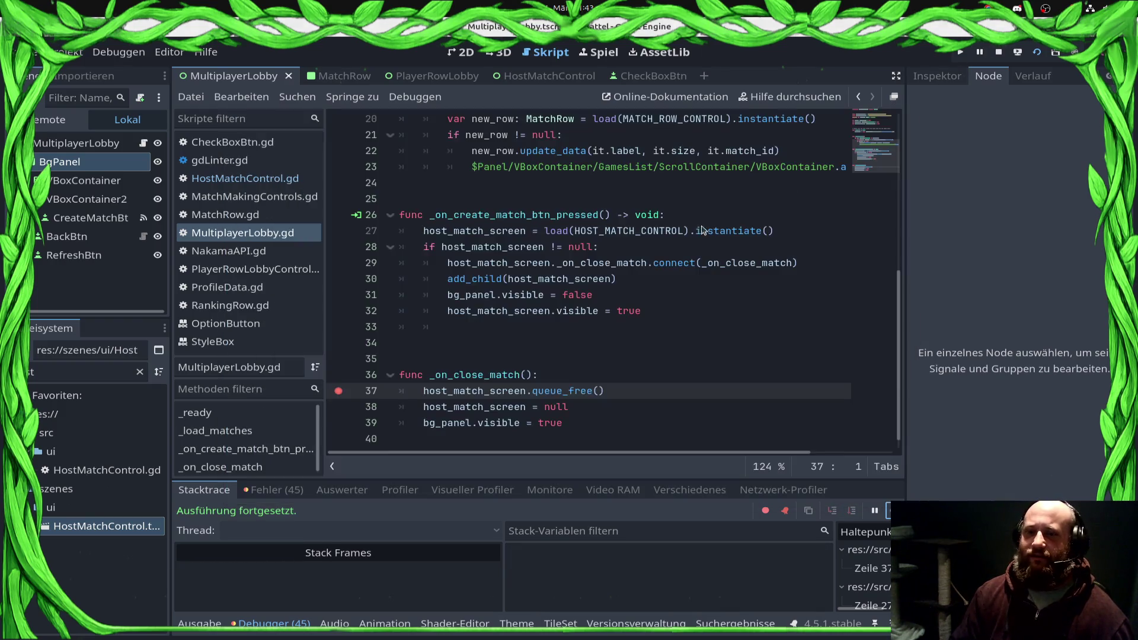
Step: Remove the breakpoints on line 37 of MultiplayerLobby.gd and line 27 of HostMatchControl.gd
{"action": "left_click", "coordinate": [348, 391]}
{"action": "left_click", "coordinate": [245, 178]}
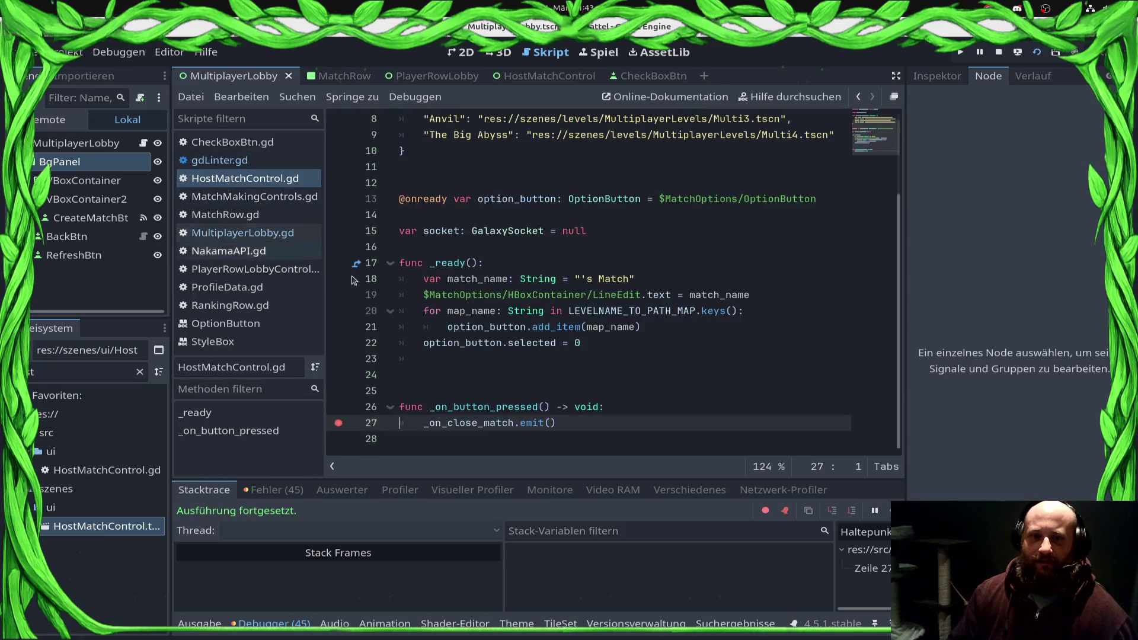
{"action": "left_click", "coordinate": [338, 423]}
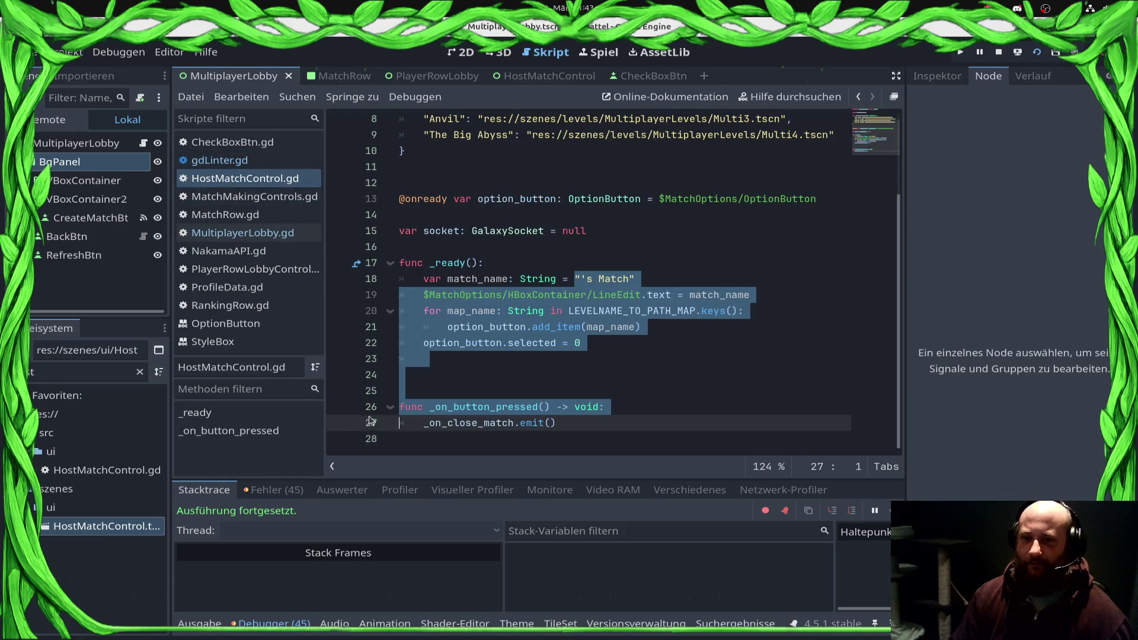
Step: Delete the surplus blank lines in HostMatchControl.gd
{"action": "left_click", "coordinate": [424, 389]}
{"action": "key", "text": "shift+Up"}
{"action": "key", "text": "shift+Up"}
{"action": "key", "text": "Delete"}
{"action": "key", "text": "Down"}
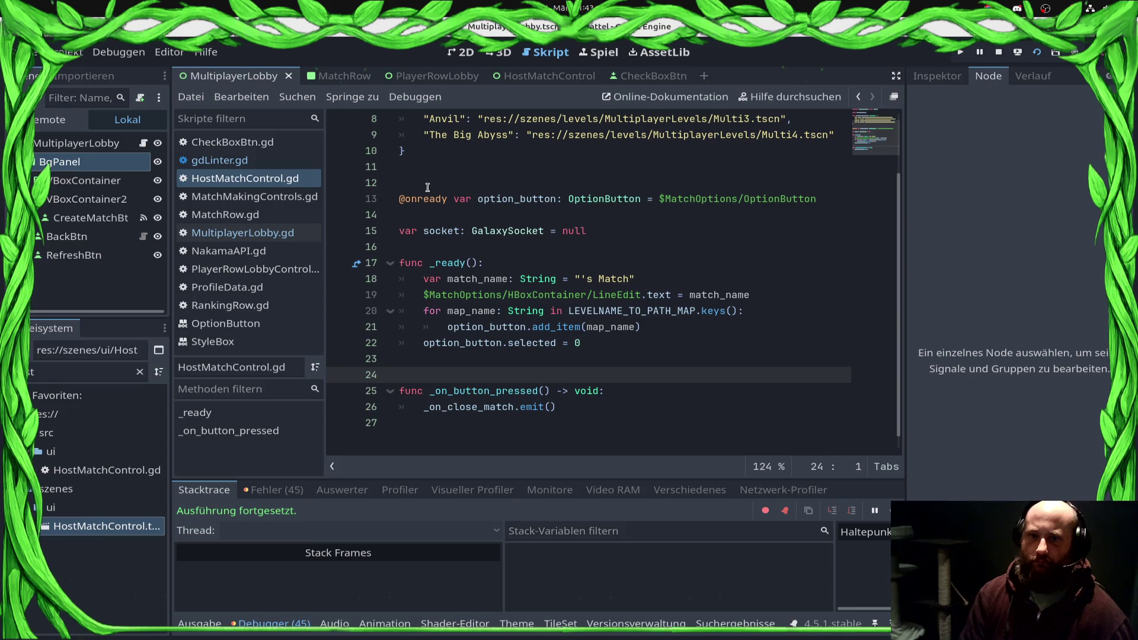
{"action": "left_click", "coordinate": [428, 187]}
{"action": "key", "text": "BackSpace"}
{"action": "key", "text": "BackSpace"}
{"action": "key", "text": "Down"}
Step: Move the option_button declaration above the LEVELNAME_TO_PATH_MAP dictionary and open a new line after _ready
{"action": "key", "text": "shift+End"}
{"action": "key", "text": "ctrl+x"}
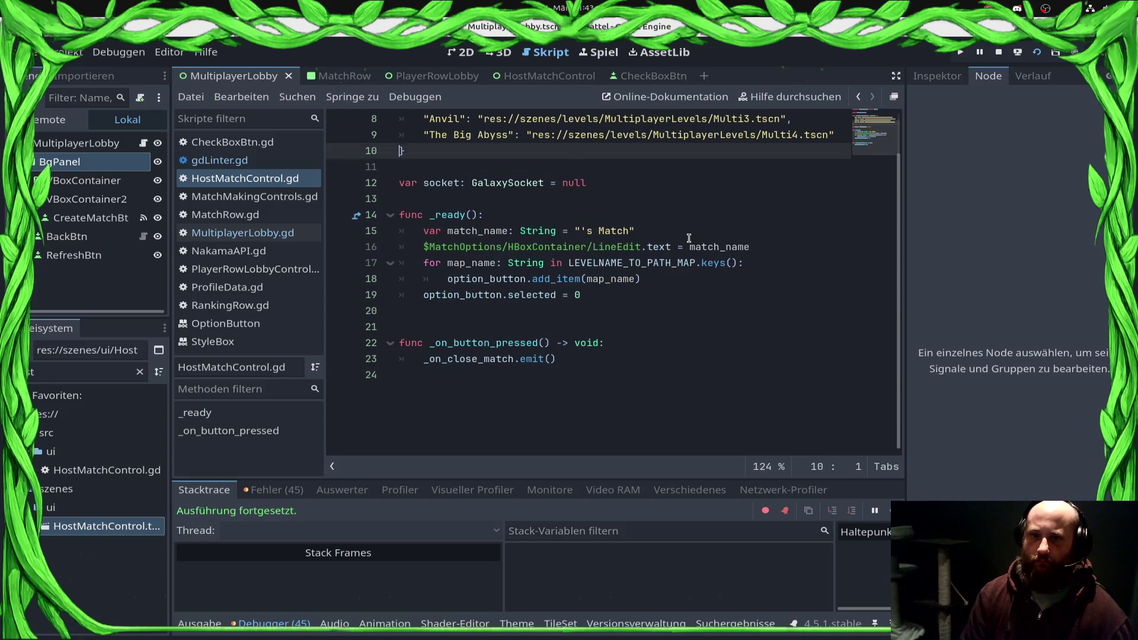
{"action": "key", "text": "Up"}
{"action": "key", "text": "Up"}
{"action": "key", "text": "Up"}
{"action": "key", "text": "Down"}
{"action": "key", "text": "Return"}
{"action": "key", "text": "Return"}
{"action": "key", "text": "Up"}
{"action": "key", "text": "ctrl+v"}
{"action": "key", "text": "Down"}
{"action": "key", "text": "Down"}
{"action": "key", "text": "Down"}
{"action": "key", "text": "Down"}
{"action": "key", "text": "Down"}
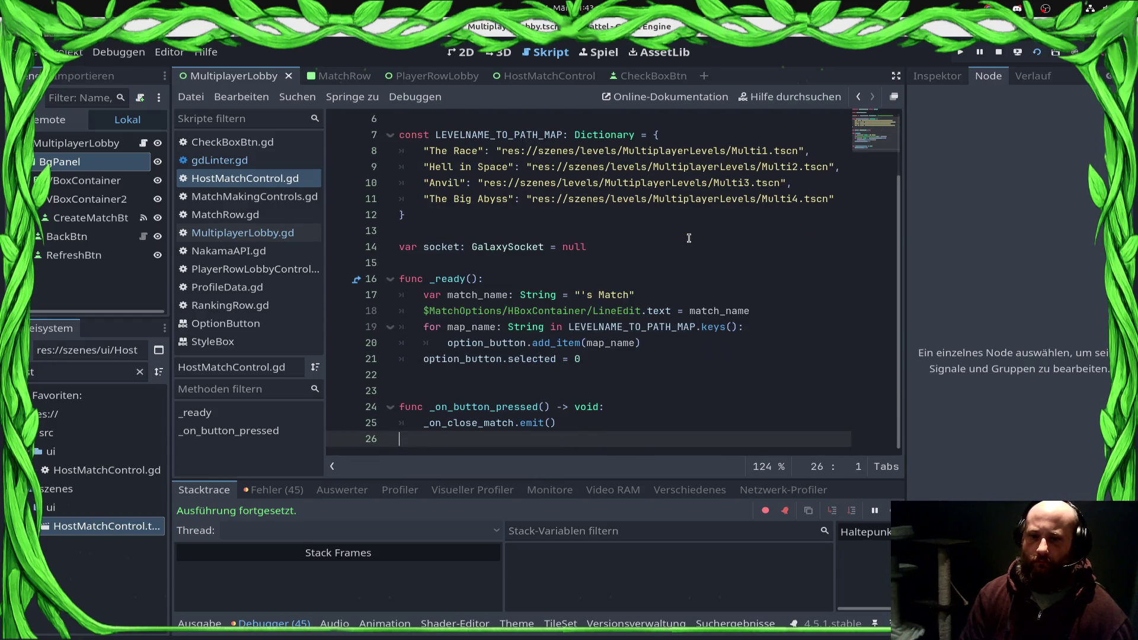
{"action": "key", "text": "Up"}
{"action": "key", "text": "Up"}
{"action": "key", "text": "Up"}
{"action": "key", "text": "Return"}
Step: Add a func _create_match(): stub with a pass body and save
{"action": "type", "text": "func _create_matcH"}
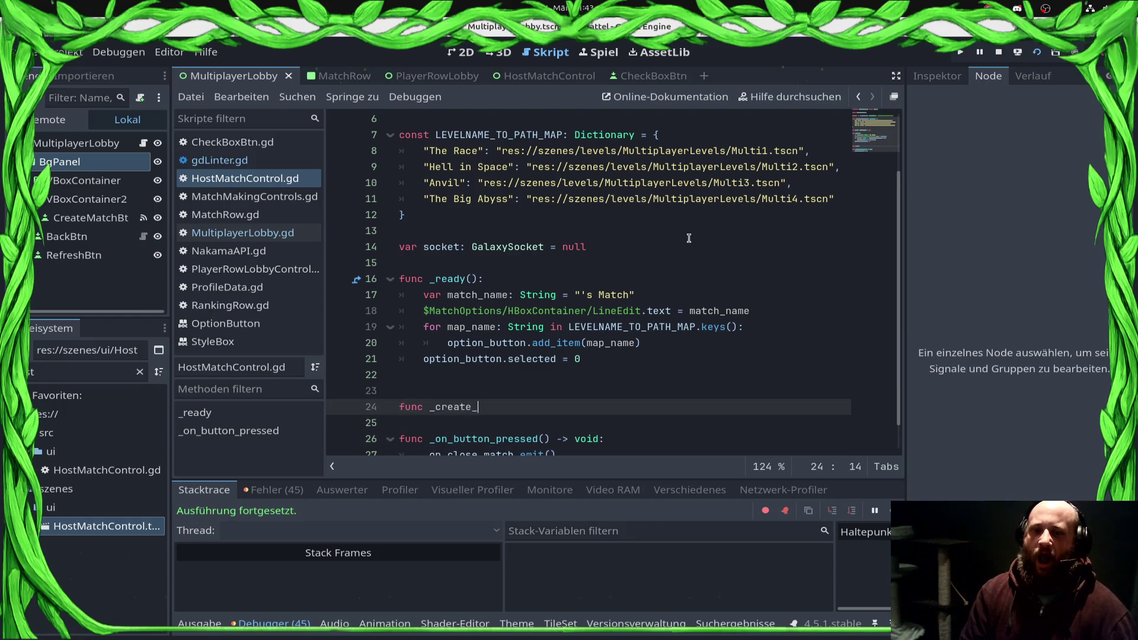
{"action": "key", "text": "BackSpace"}
{"action": "type", "text": "h()_"}
{"action": "key", "text": "Return"}
{"action": "key", "text": "BackSpace"}
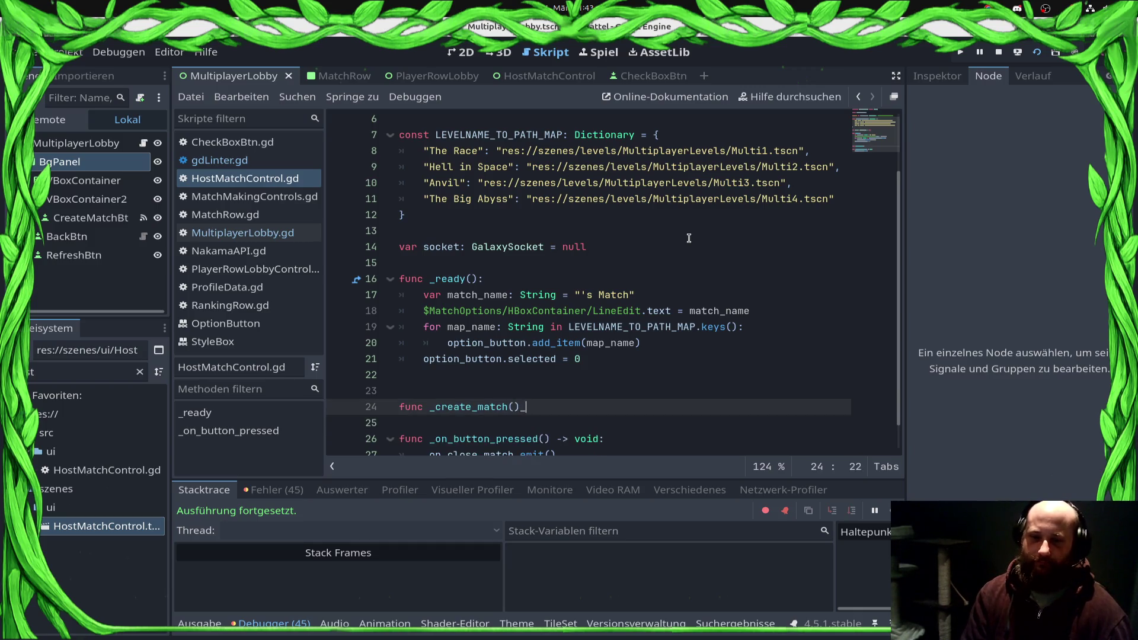
{"action": "key", "text": "BackSpace"}
{"action": "type", "text": ":"}
{"action": "key", "text": "Return"}
{"action": "type", "text": "pass"}
{"action": "key", "text": "ctrl+s"}
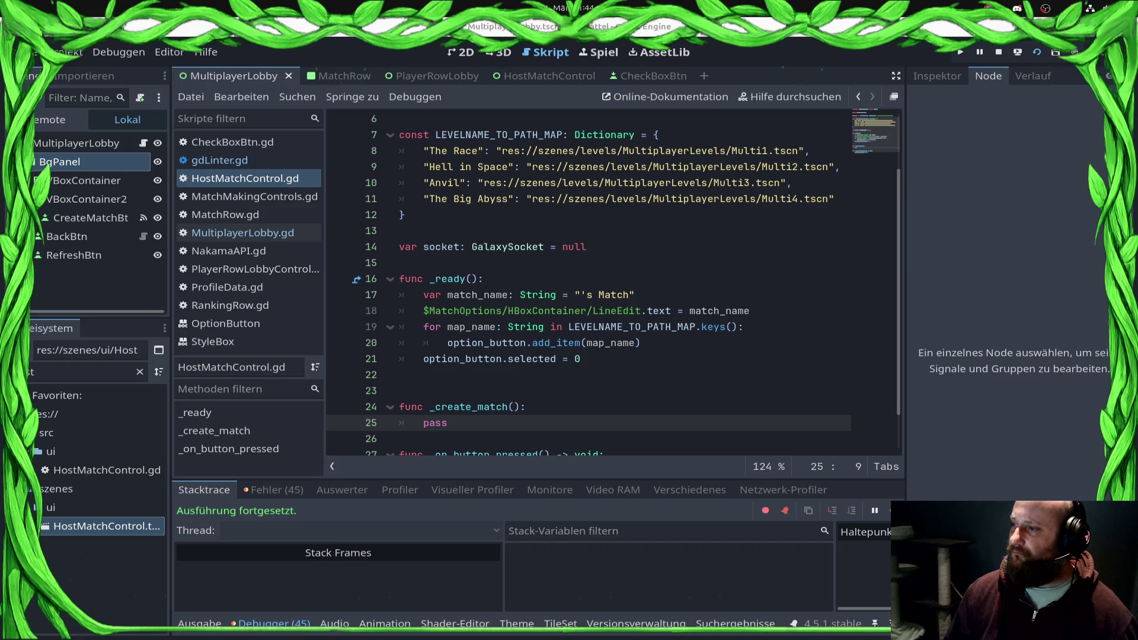
Step: Replace pass with var galaxy_match = #await socket.create_m, save, and open the GalaxySocket script
{"action": "key", "text": "shift+Home"}
{"action": "type", "text": "var match"}
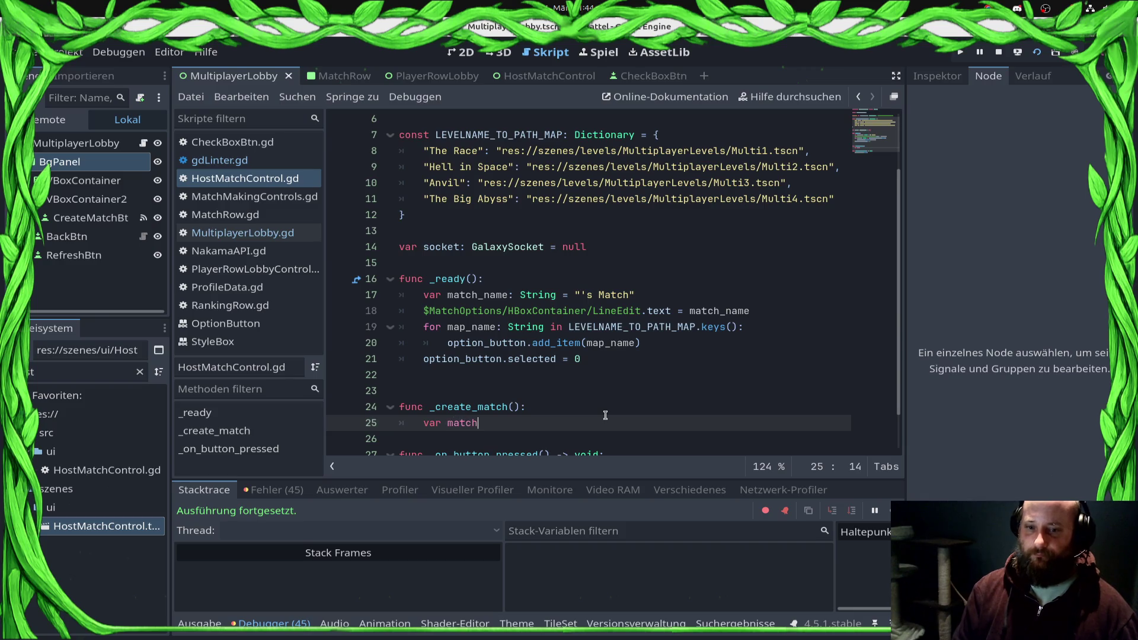
{"action": "key", "text": "BackSpace"}
{"action": "key", "text": "BackSpace"}
{"action": "key", "text": "BackSpace"}
{"action": "type", "text": "na"}
{"action": "key", "text": "BackSpace"}
{"action": "key", "text": "BackSpace"}
{"action": "type", "text": "gal"}
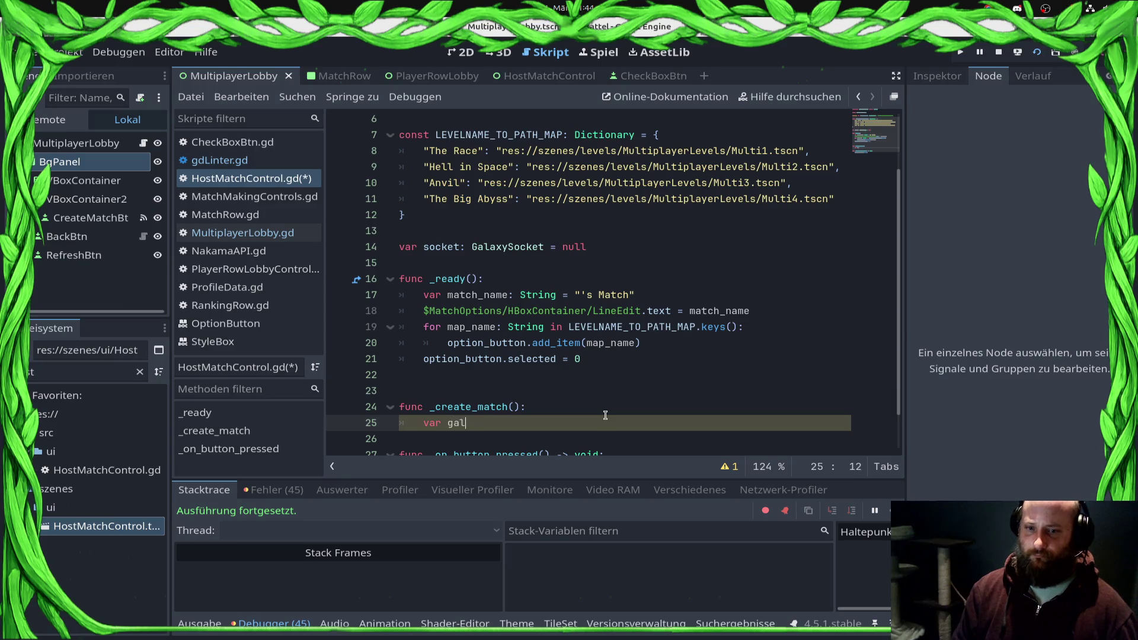
{"action": "type", "text": "axy_match = "}
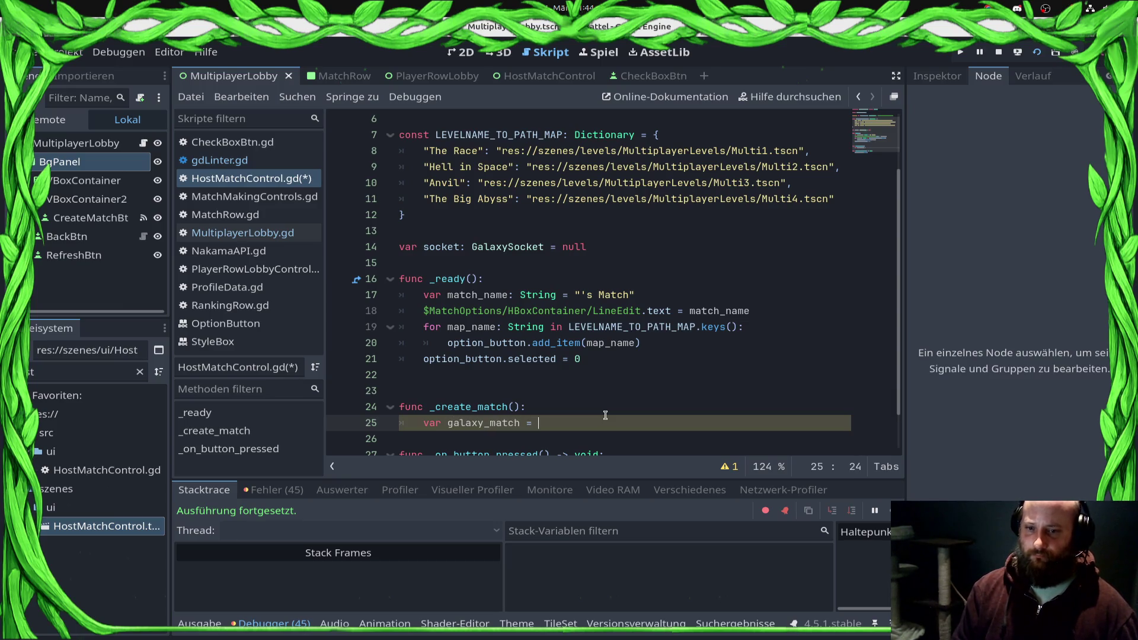
{"action": "type", "text": "awa"}
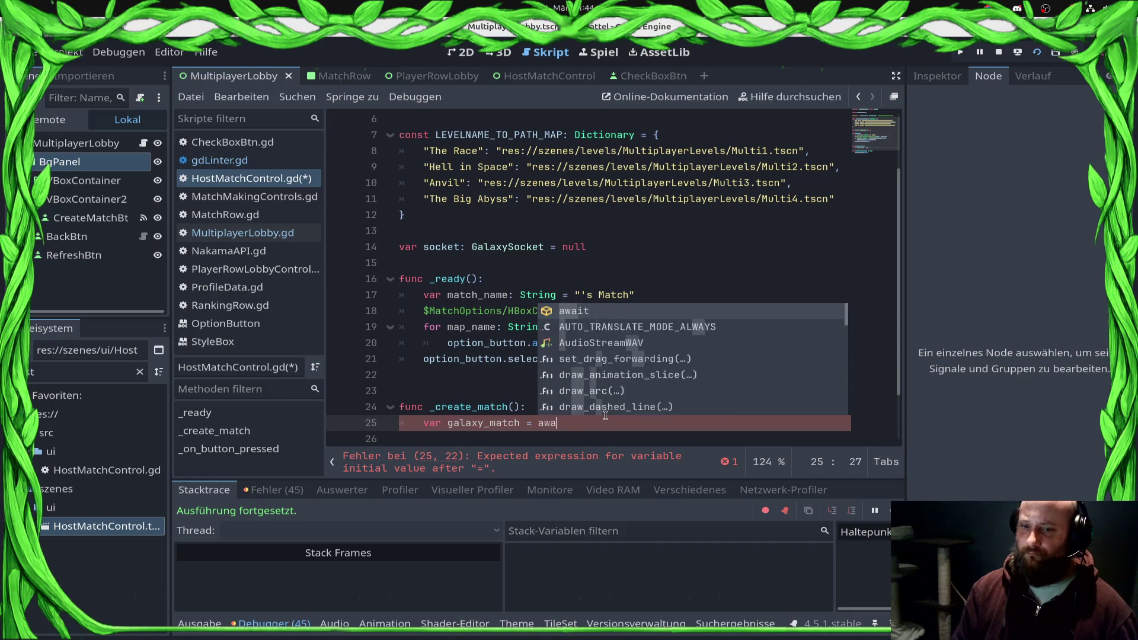
{"action": "type", "text": "it socket."}
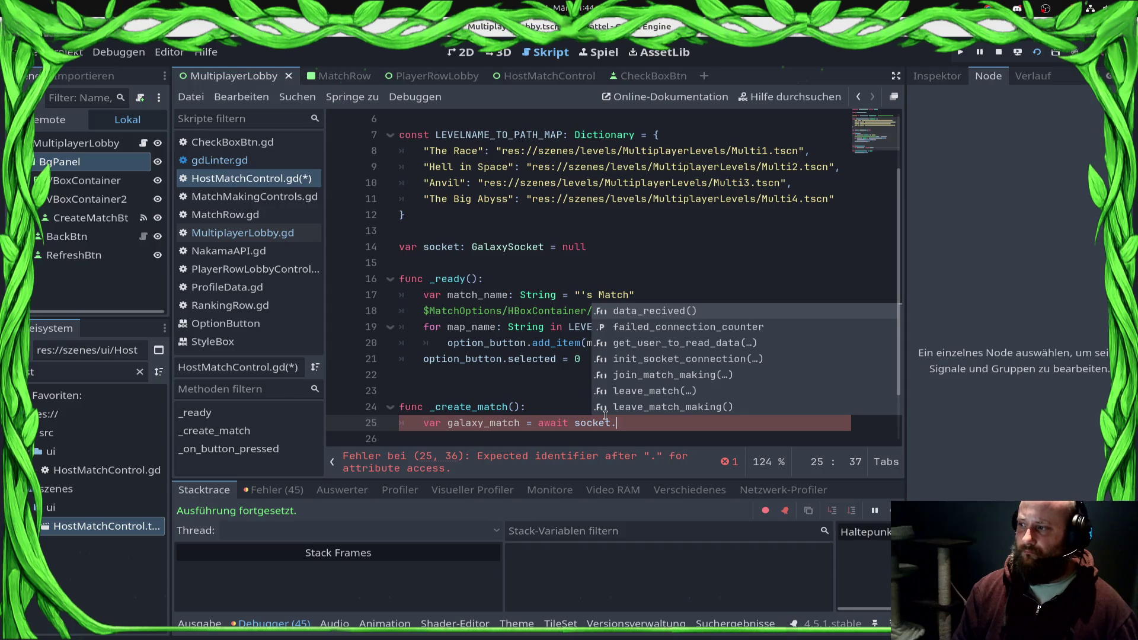
{"action": "type", "text": "create"}
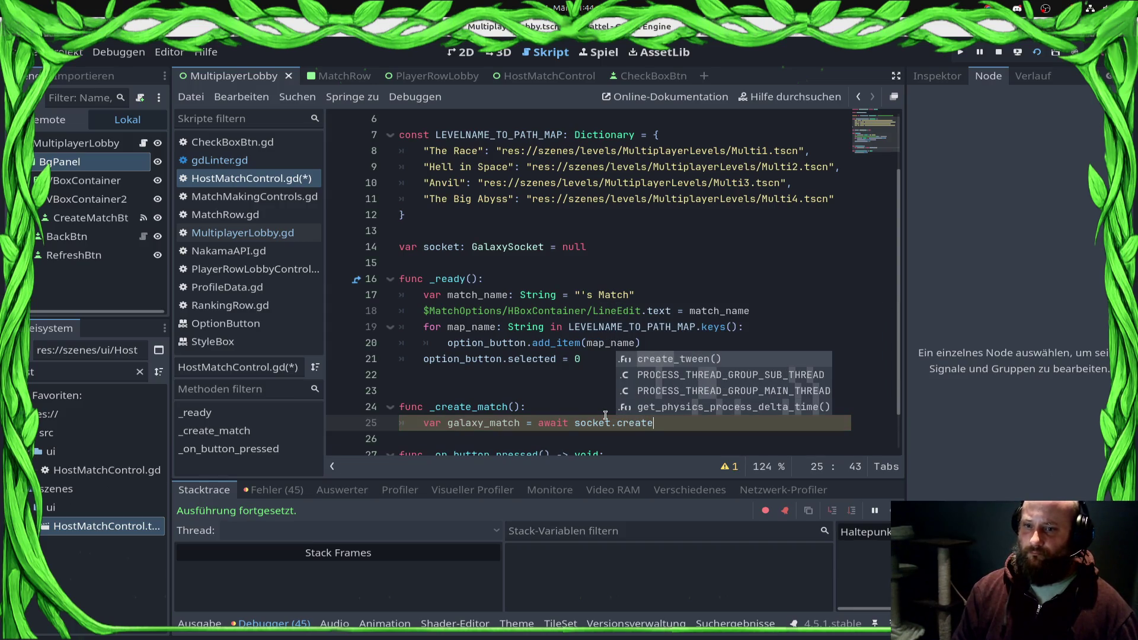
{"action": "type", "text": "_m"}
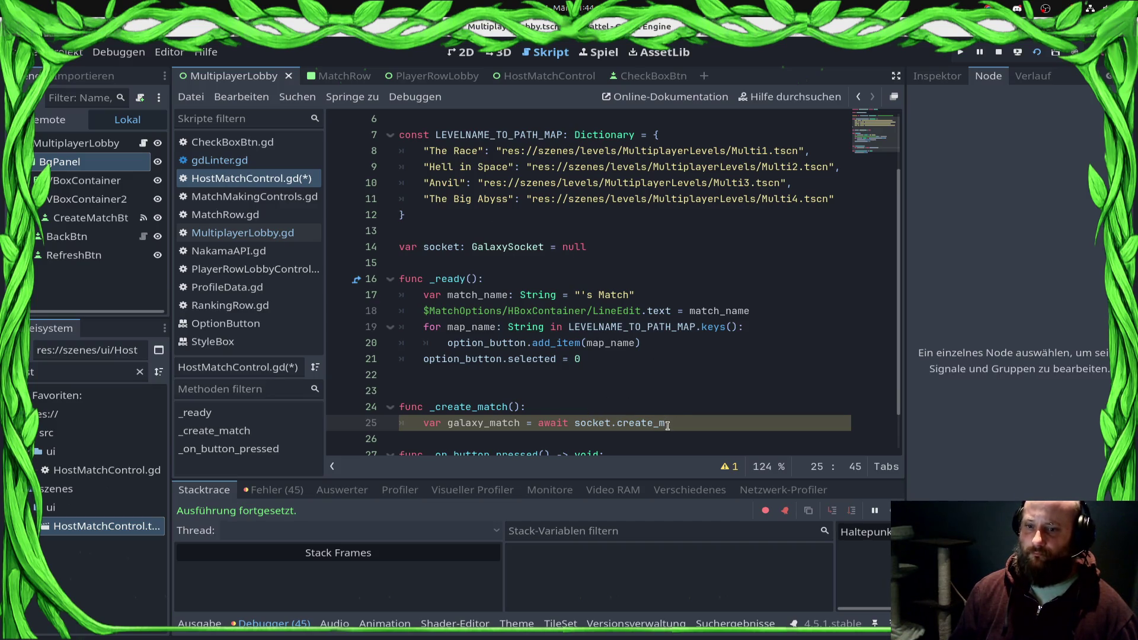
{"action": "left_click", "coordinate": [539, 423]}
{"action": "type", "text": "#"}
{"action": "key", "text": "ctrl+s"}
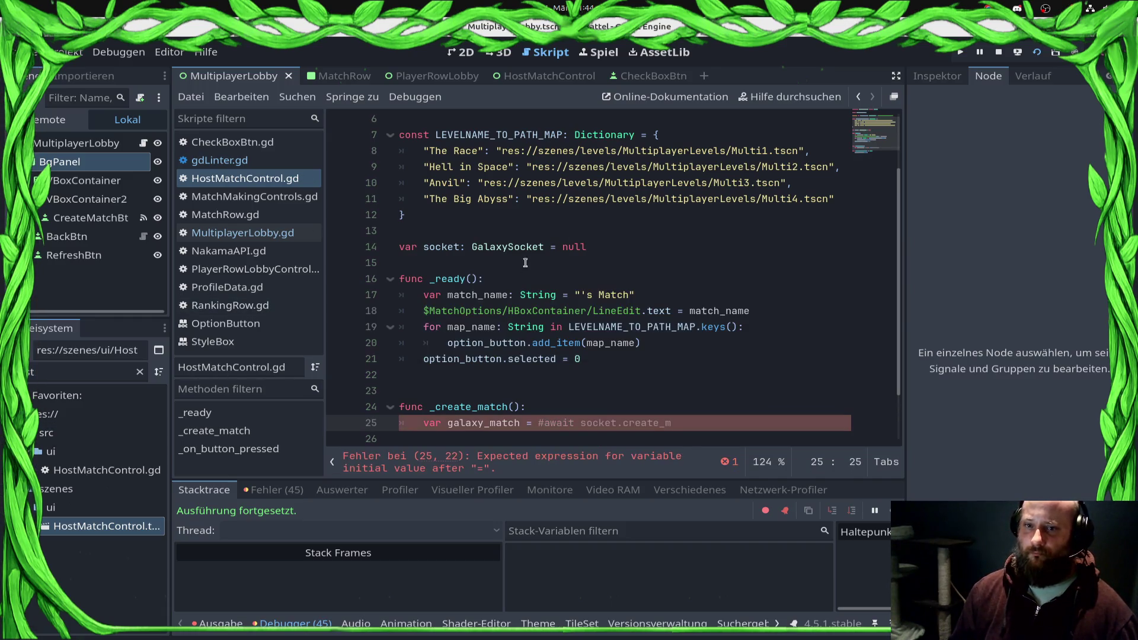
{"action": "left_click", "coordinate": [522, 249], "text": "ctrl"}
Step: Append a func create_match(match_name: String): header at the end of GalaxySocket.gd and save
{"action": "key", "text": "Return"}
{"action": "key", "text": "Return"}
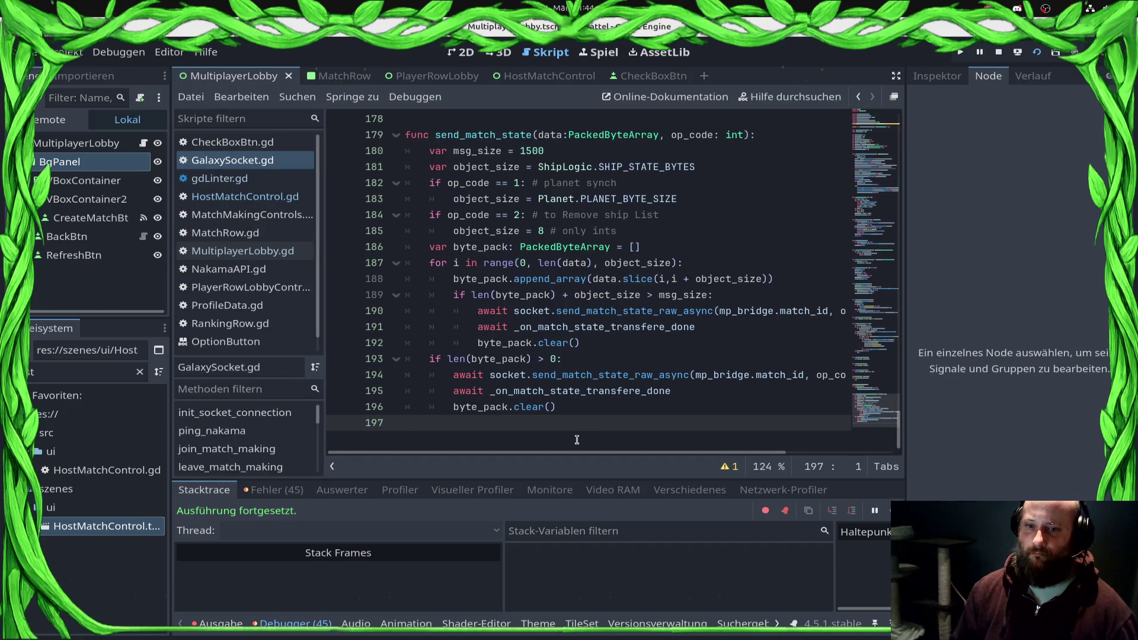
{"action": "key", "text": "Up"}
{"action": "type", "text": "func _cre"}
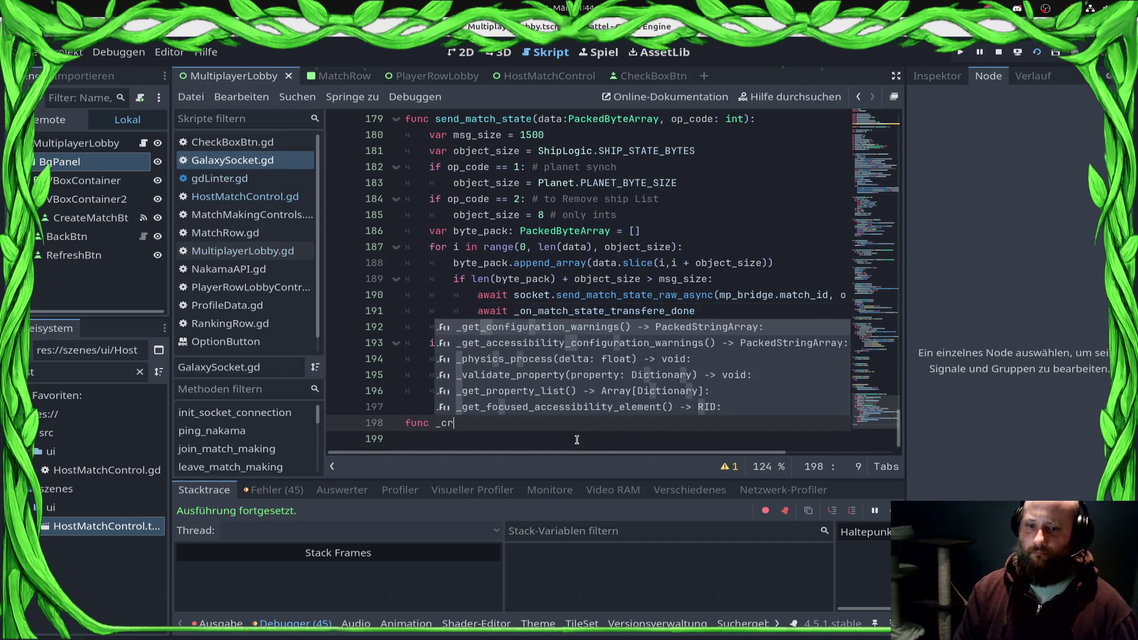
{"action": "key", "text": "BackSpace"}
{"action": "key", "text": "BackSpace"}
{"action": "key", "text": "BackSpace"}
{"action": "type", "text": "create_socket"}
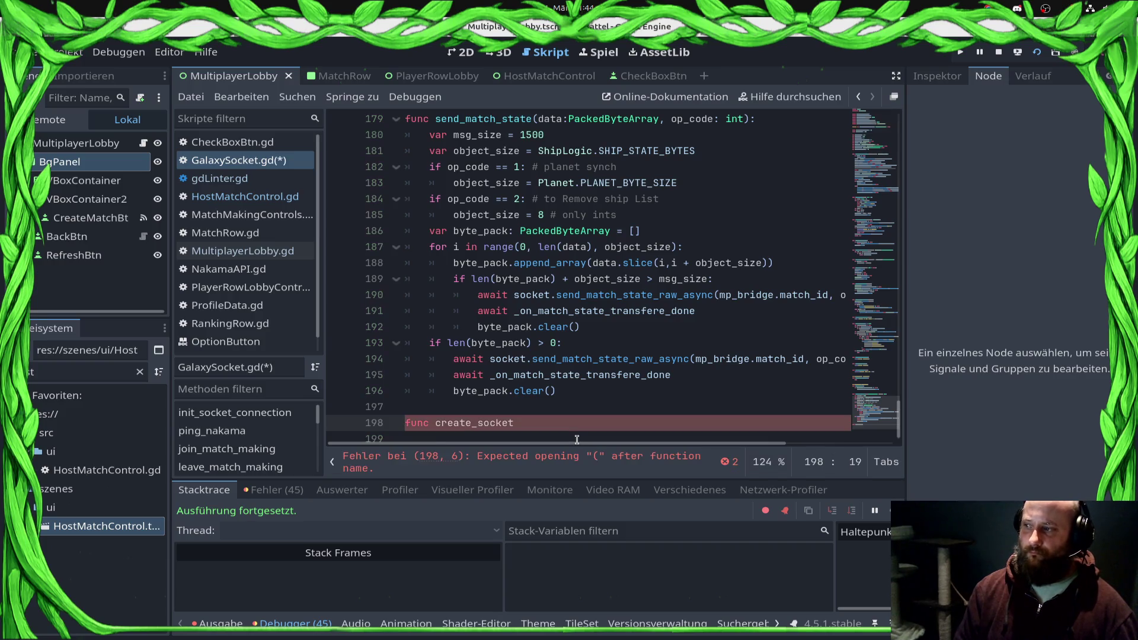
{"action": "key", "text": "BackSpace"}
{"action": "key", "text": "BackSpace"}
{"action": "key", "text": "BackSpace"}
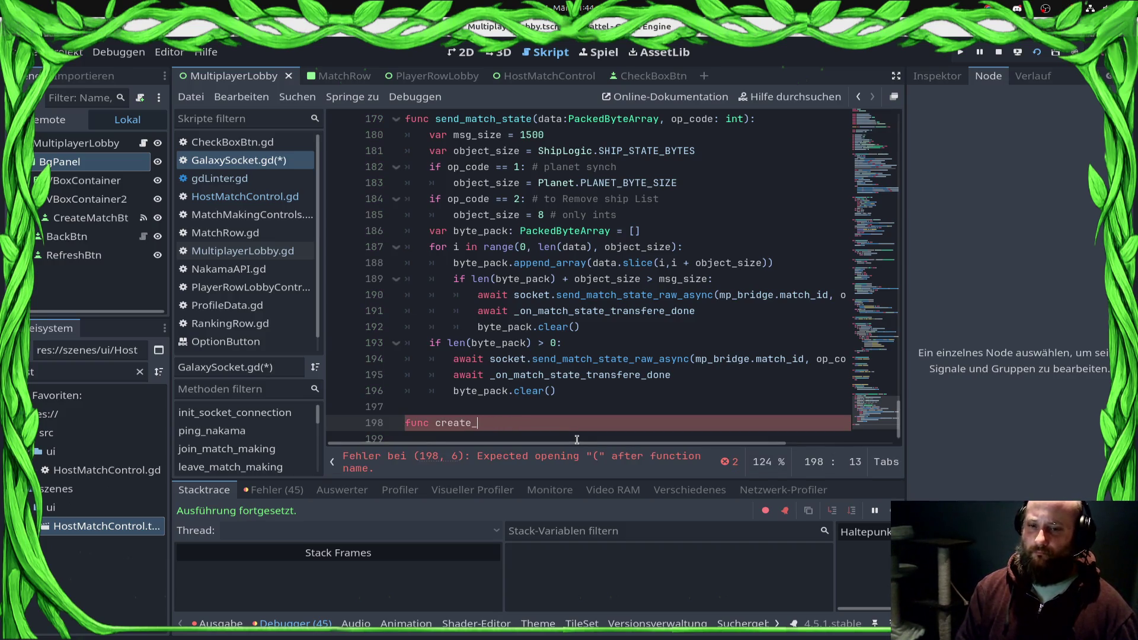
{"action": "type", "text": "match()"}
{"action": "key", "text": "Left"}
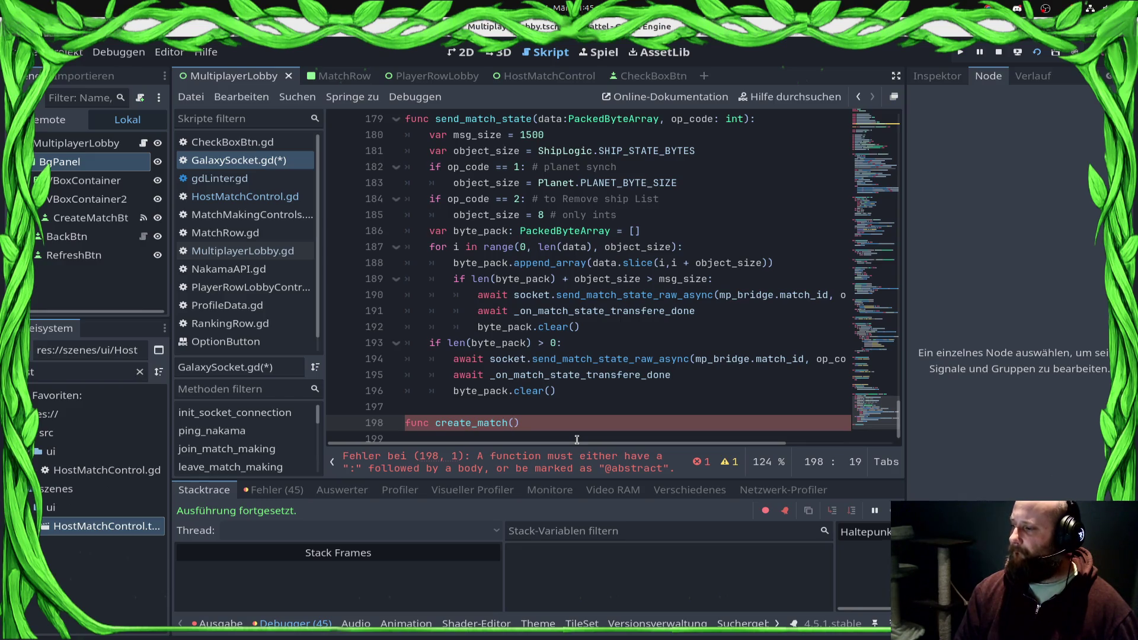
{"action": "type", "text": "):"}
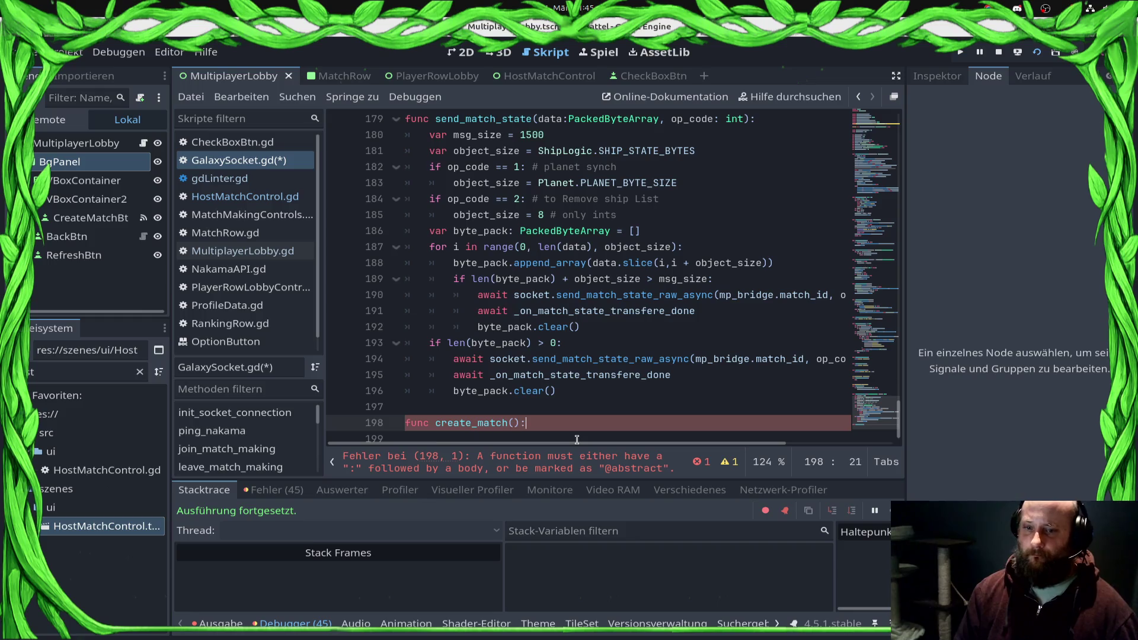
{"action": "key", "text": "Left"}
{"action": "key", "text": "Left"}
{"action": "type", "text": "match_name"}
{"action": "key", "text": "ctrl+s"}
{"action": "type", "text": ": String"}
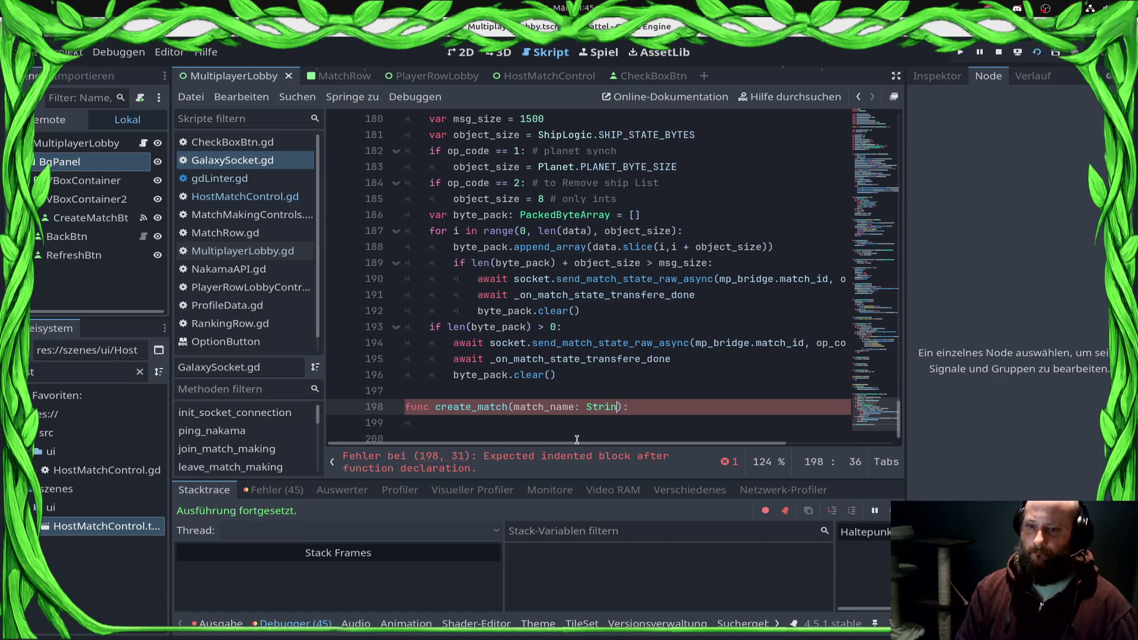
{"action": "key", "text": "ctrl+s"}
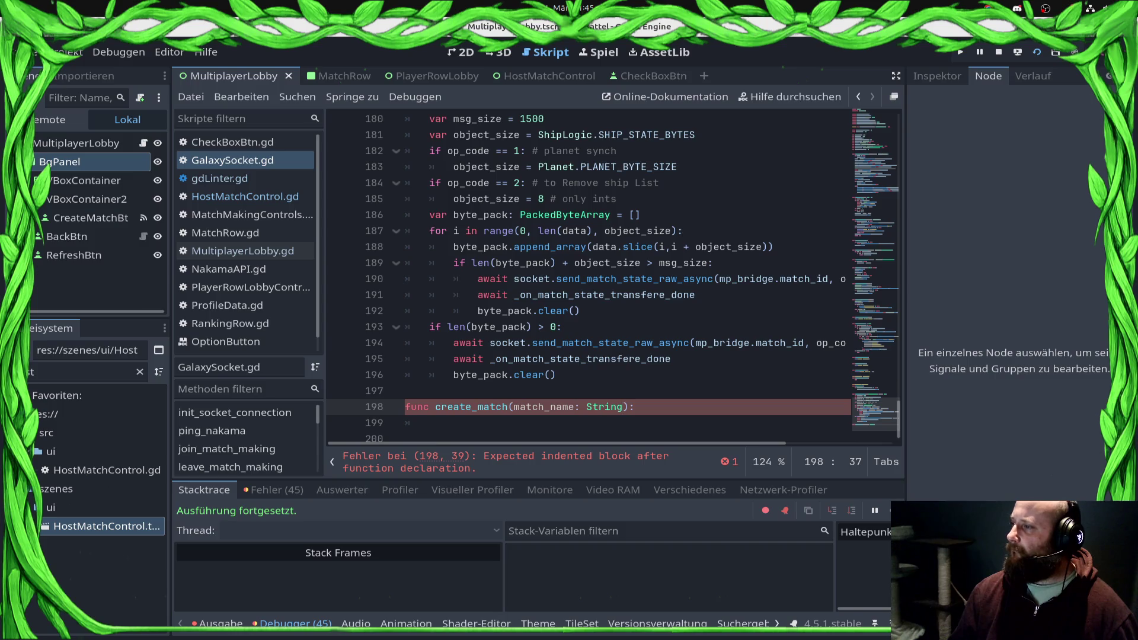
{"action": "left_click", "coordinate": [644, 414]}
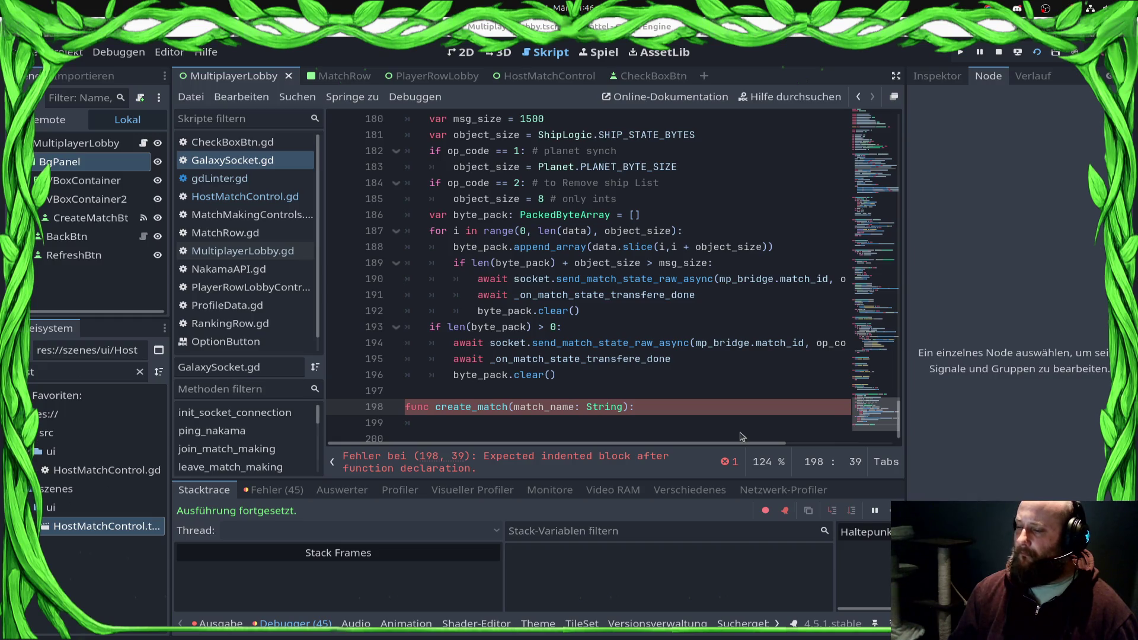
Step: Write socket.create_match_async(match_name) on line 199 using autocomplete
{"action": "left_click", "coordinate": [544, 423]}
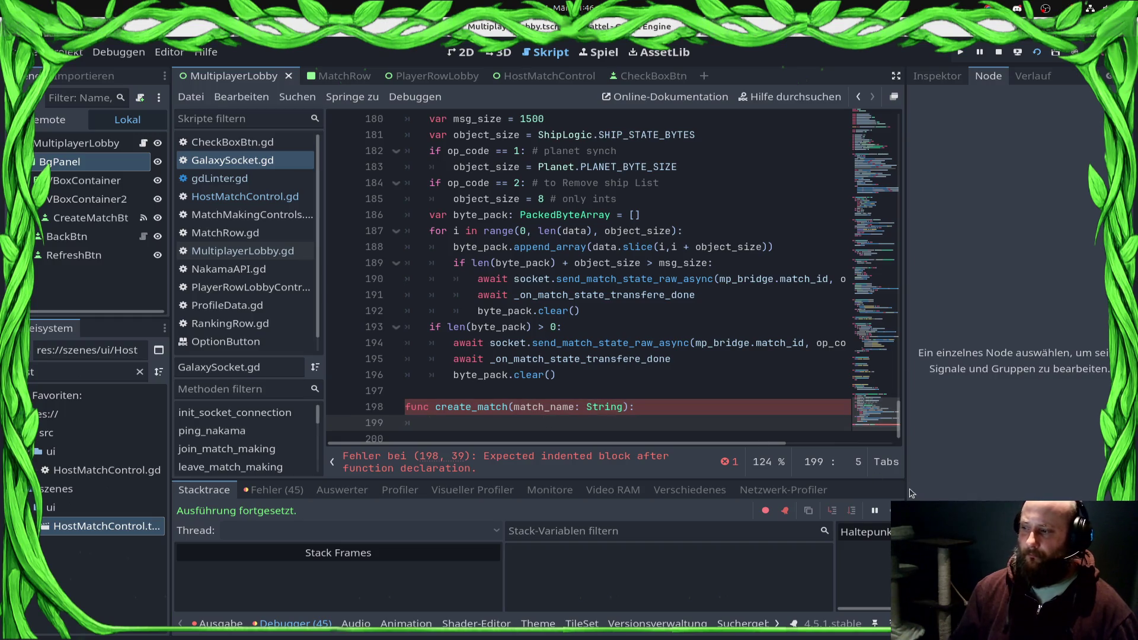
{"action": "type", "text": "sock"}
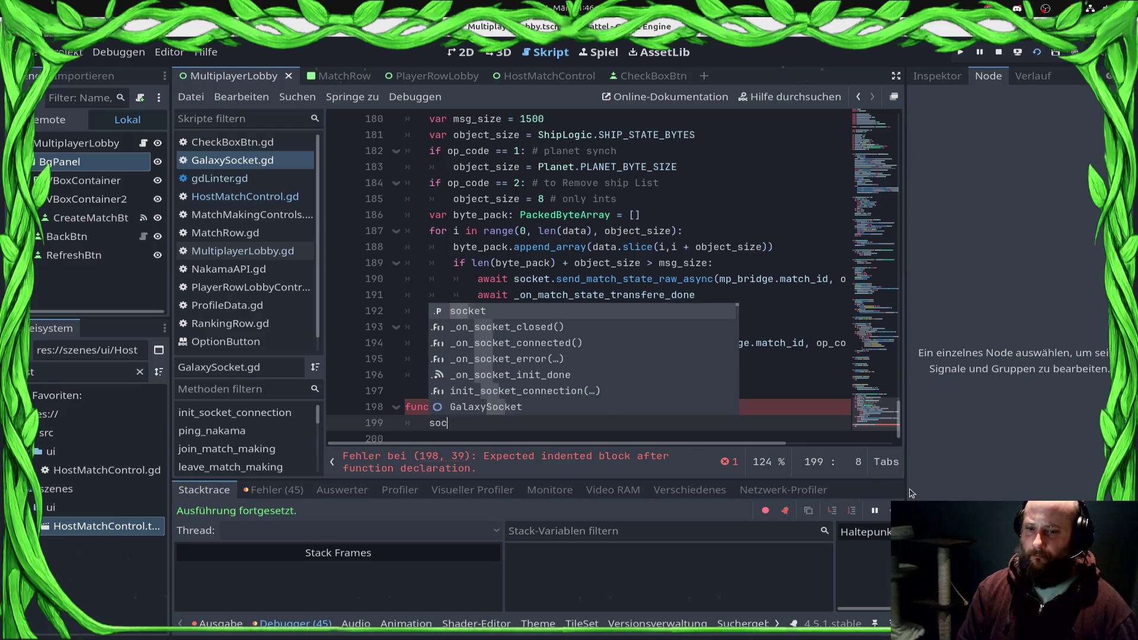
{"action": "key", "text": "Return"}
{"action": "type", "text": ".create"}
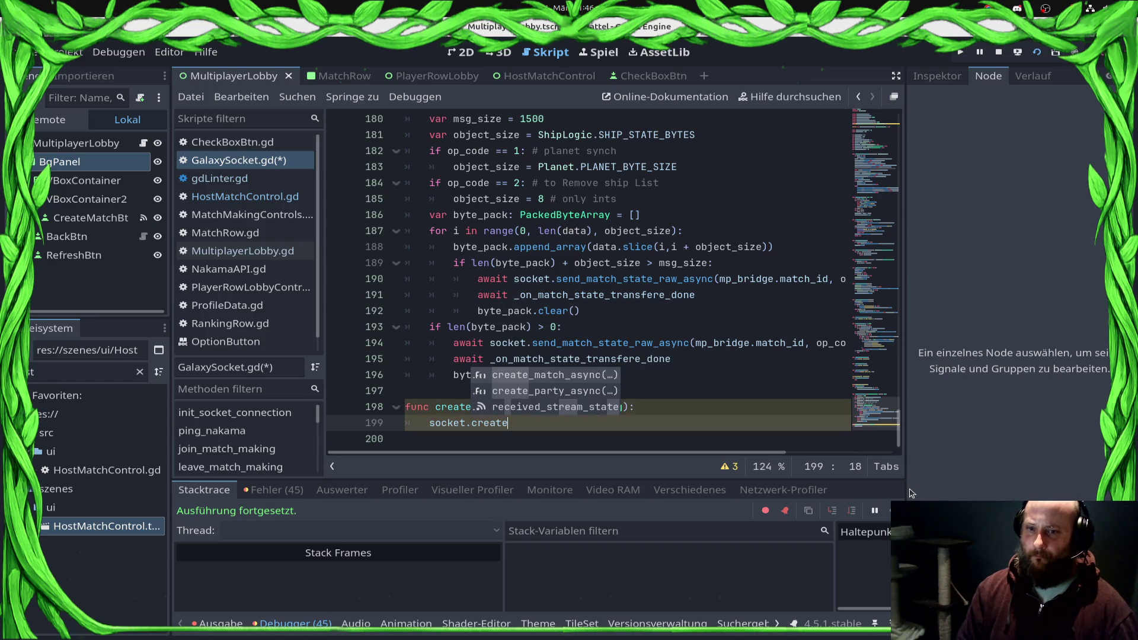
{"action": "key", "text": "Return"}
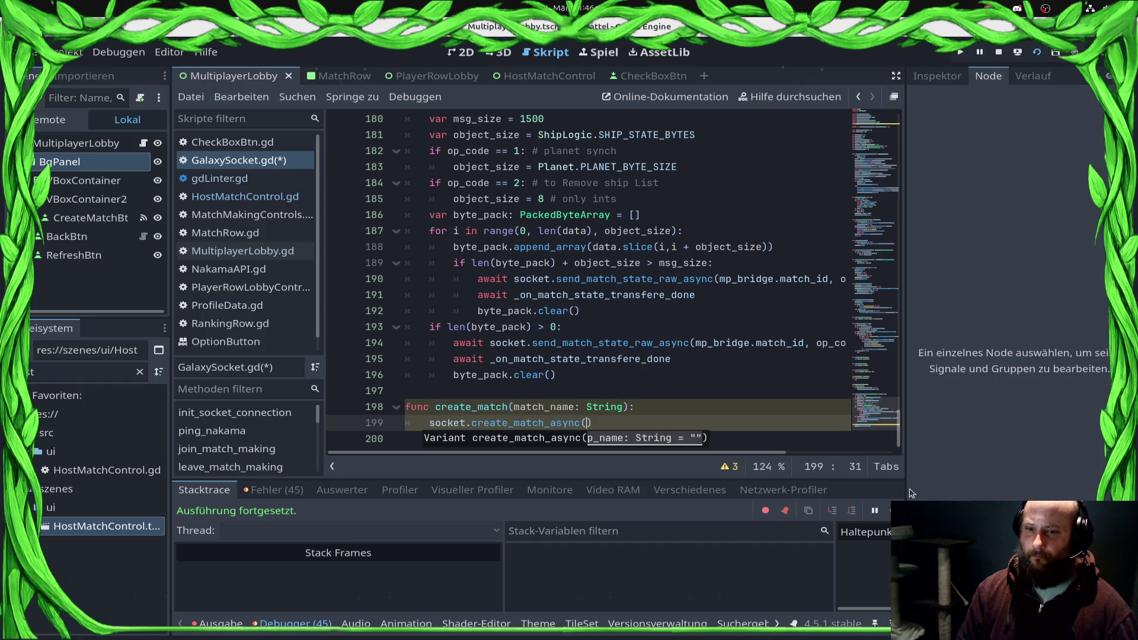
{"action": "type", "text": "match"}
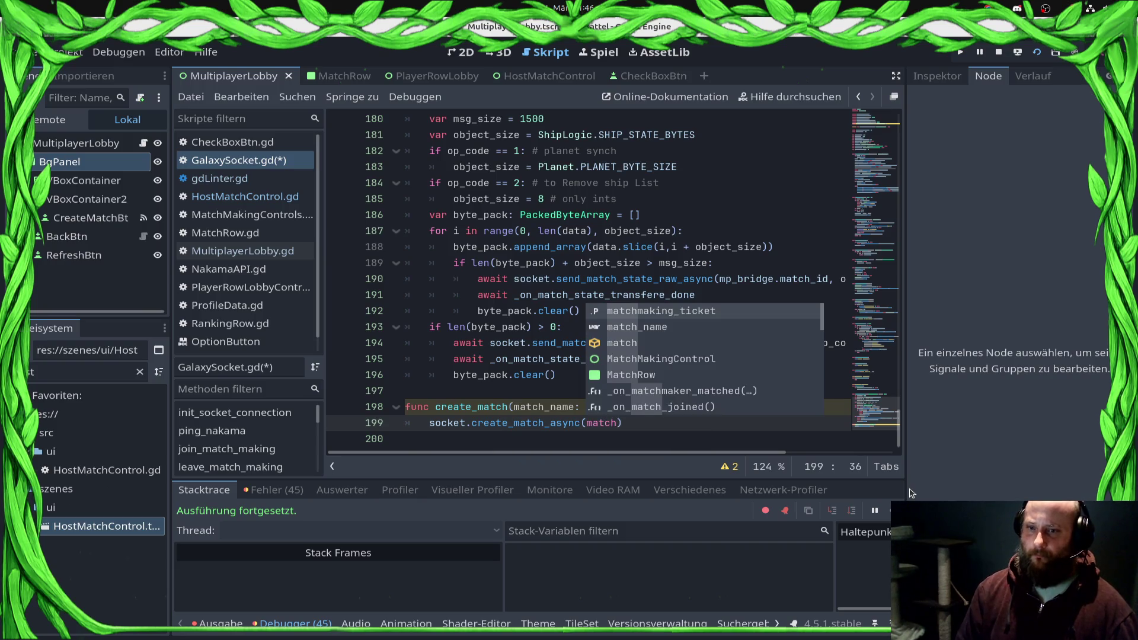
{"action": "key", "text": "Down"}
{"action": "key", "text": "Return"}
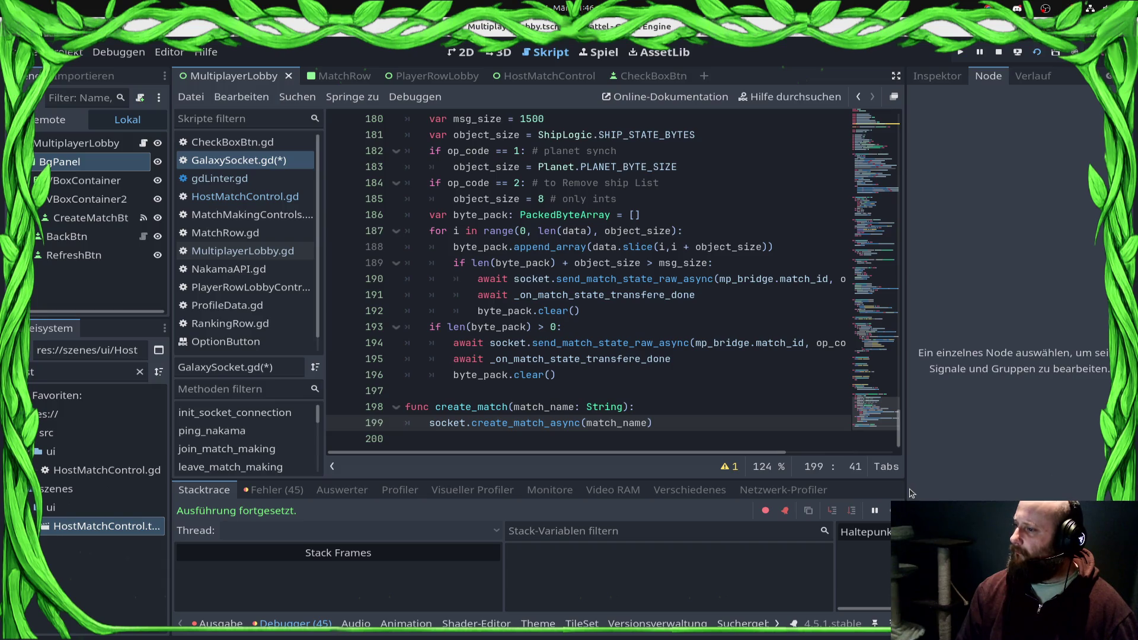
Step: Assign the call's result to a variable named nakama_match and save
{"action": "key", "text": "Home"}
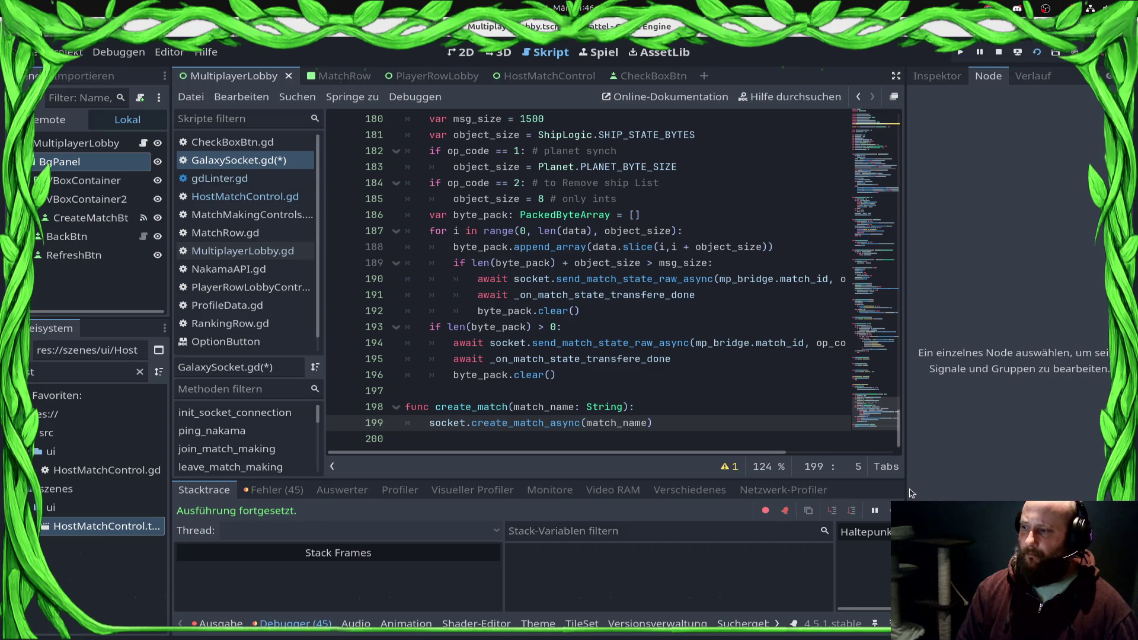
{"action": "type", "text": "var match ?="}
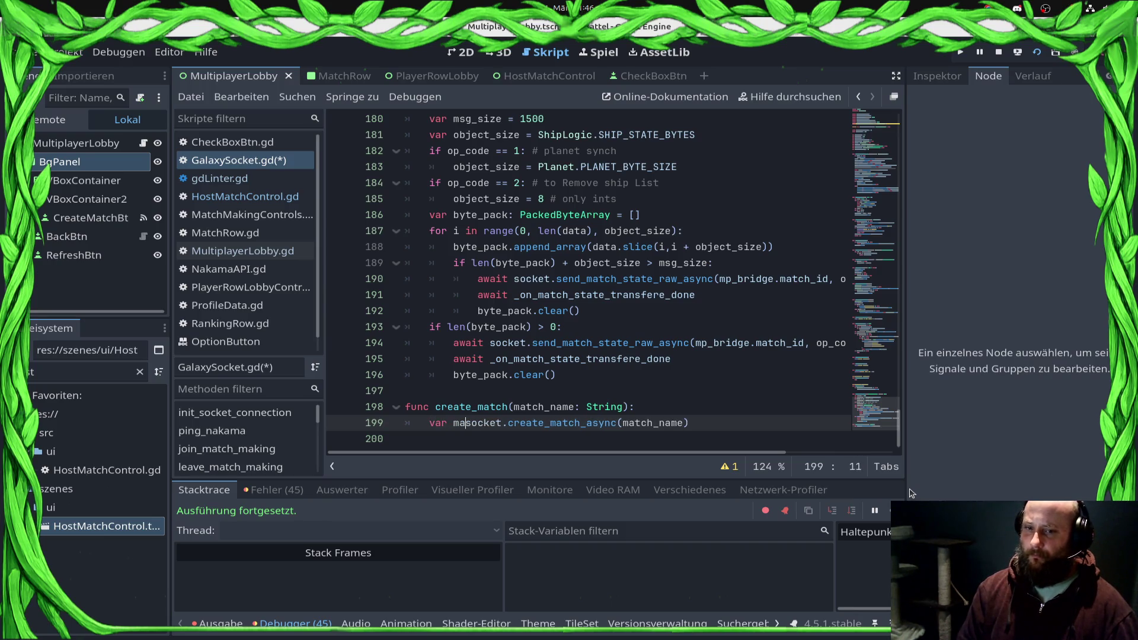
{"action": "key", "text": "BackSpace"}
{"action": "key", "text": "BackSpace"}
{"action": "key", "text": "BackSpace"}
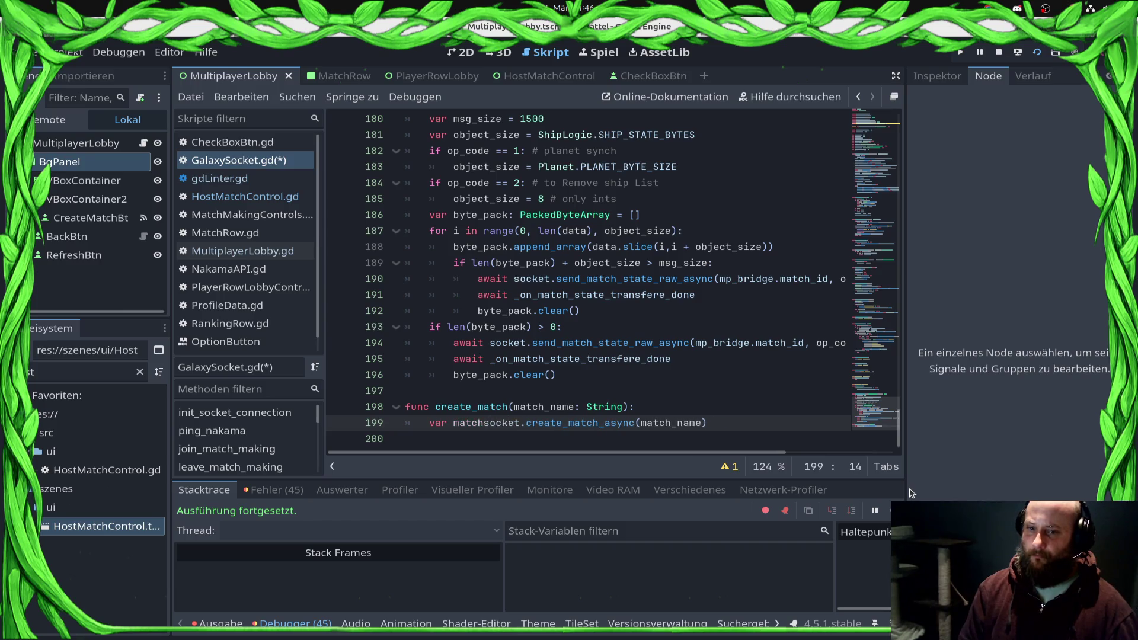
{"action": "key", "text": "BackSpace"}
{"action": "key", "text": "BackSpace"}
{"action": "key", "text": "BackSpace"}
{"action": "type", "text": "nakama"}
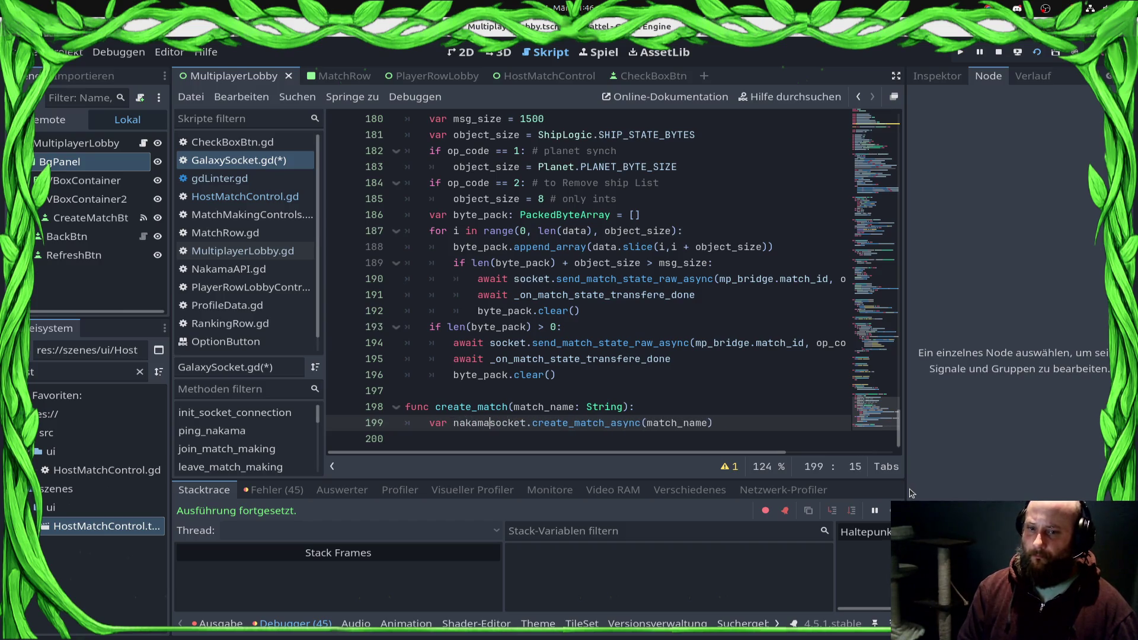
{"action": "type", "text": "_match ="}
{"action": "key", "text": "ctrl+s"}
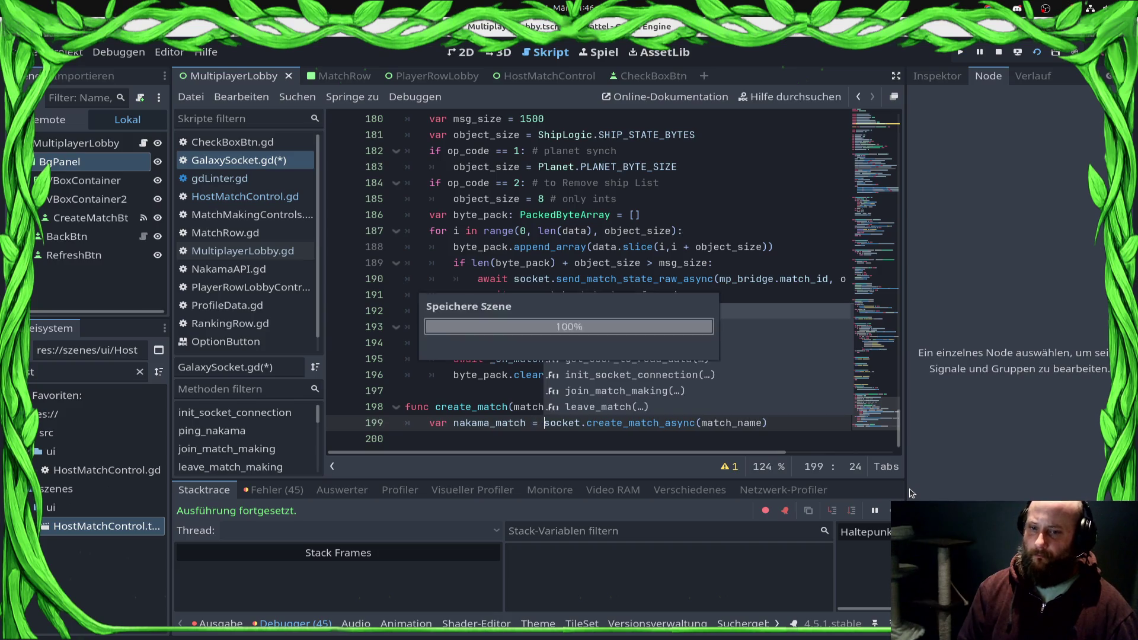
Step: Type nakama_match as NakamaRTAPI.Match and save
{"action": "key", "text": "Left"}
{"action": "key", "text": "Left"}
{"action": "key", "text": "Left"}
{"action": "type", "text": ": Naka"}
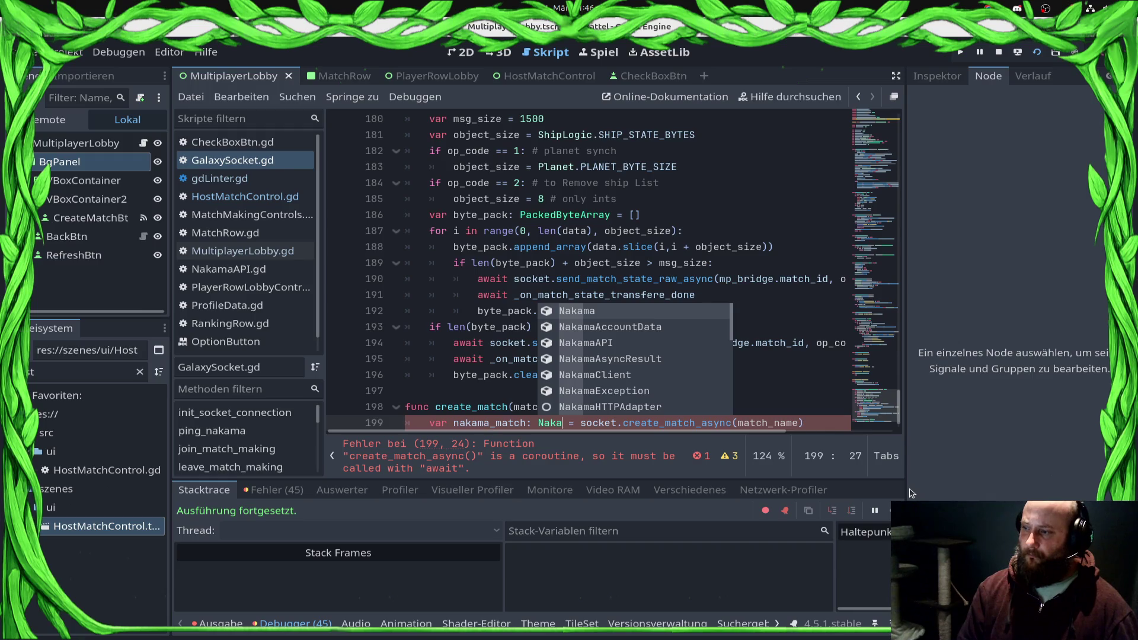
{"action": "key", "text": "Down"}
{"action": "key", "text": "Down"}
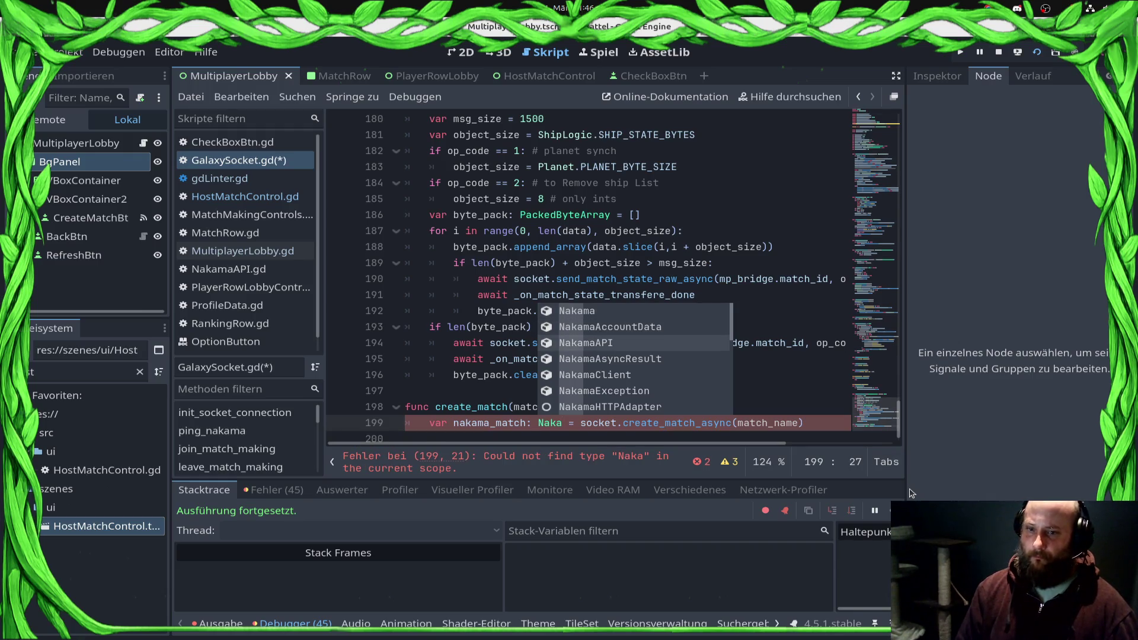
{"action": "type", "text": "maR"}
{"action": "key", "text": "Return"}
{"action": "type", "text": "."}
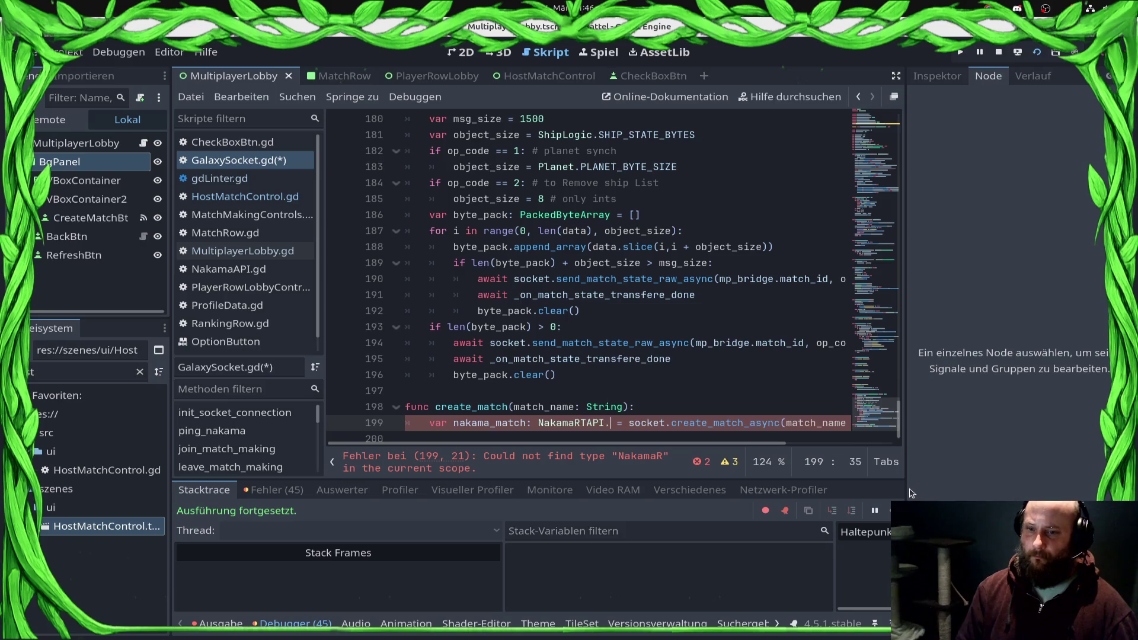
{"action": "type", "text": "Naka"}
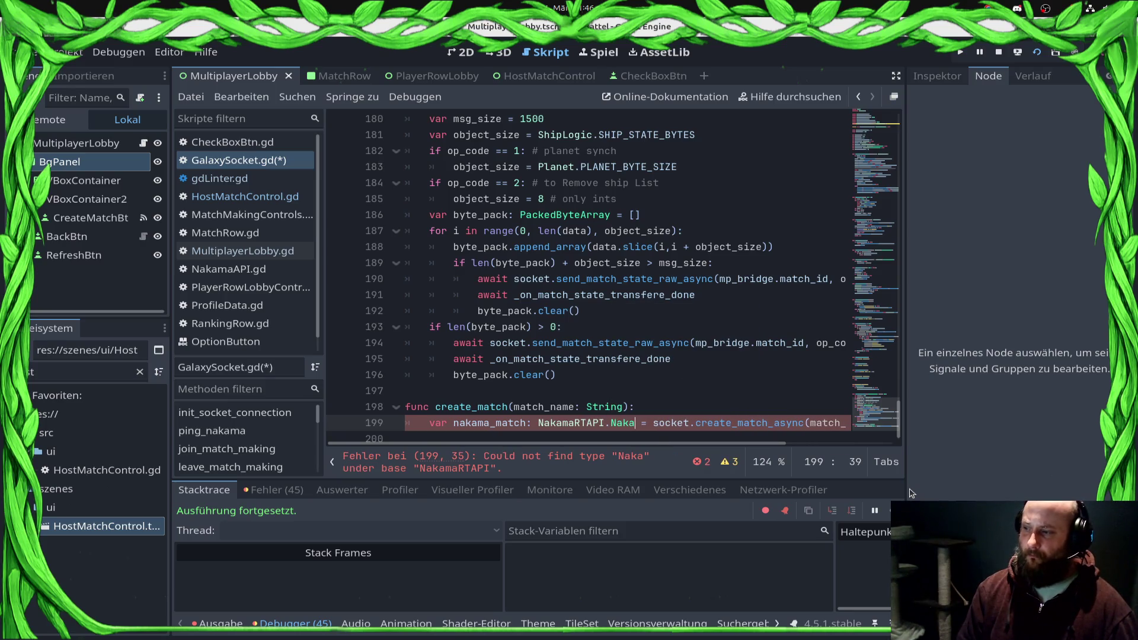
{"action": "key", "text": "BackSpace"}
{"action": "key", "text": "BackSpace"}
{"action": "key", "text": "BackSpace"}
{"action": "type", "text": "Ma"}
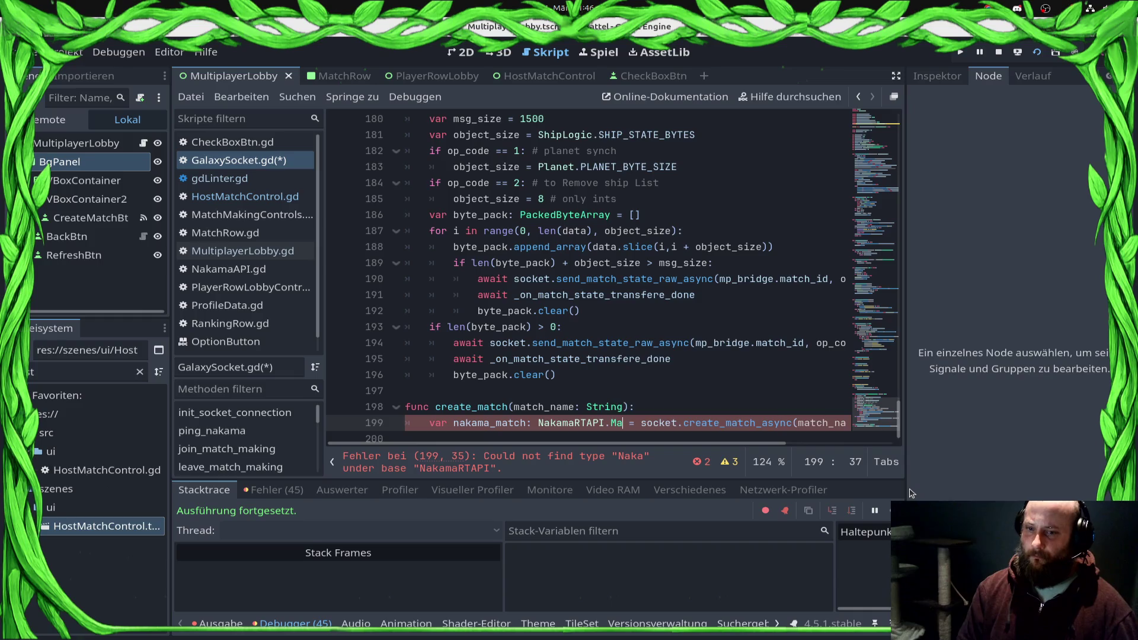
{"action": "key", "text": "Return"}
{"action": "key", "text": "ctrl+s"}
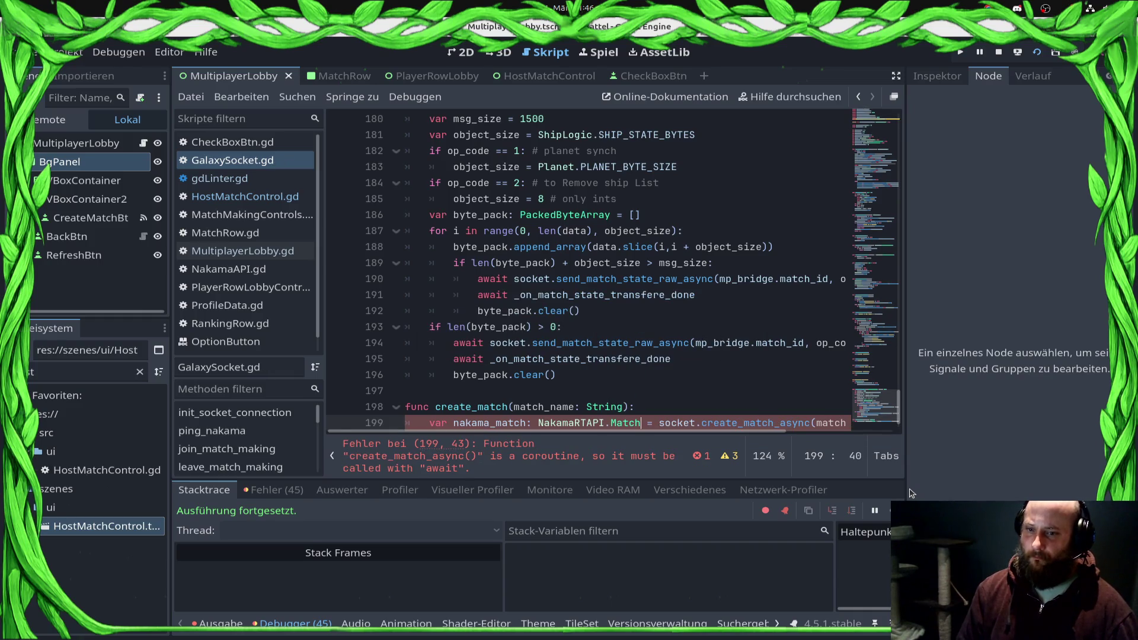
Step: Put await before the socket call and add an empty line below the assignment
{"action": "key", "text": "Right"}
{"action": "key", "text": "Right"}
{"action": "key", "text": "Right"}
{"action": "type", "text": "await"}
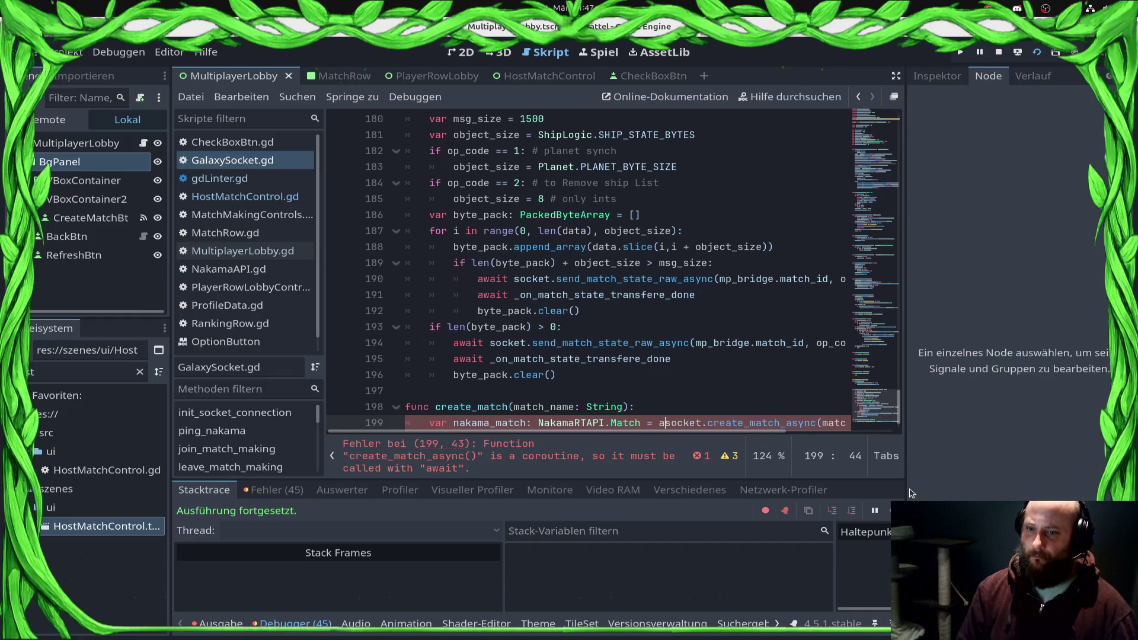
{"action": "key", "text": "End"}
{"action": "key", "text": "Return"}
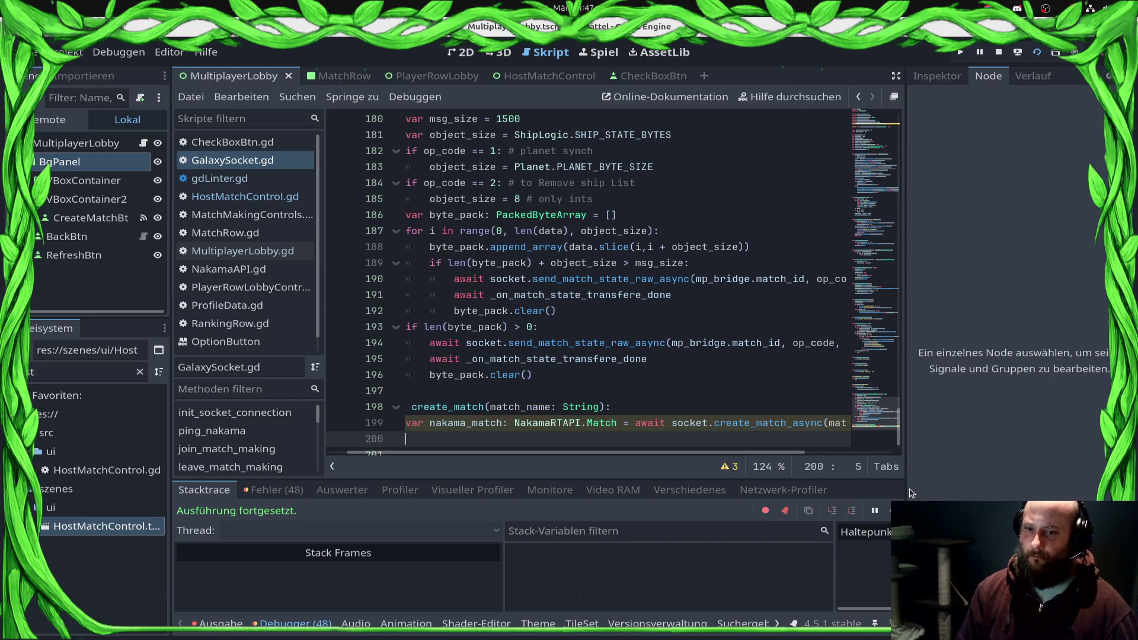
{"action": "key", "text": "Up"}
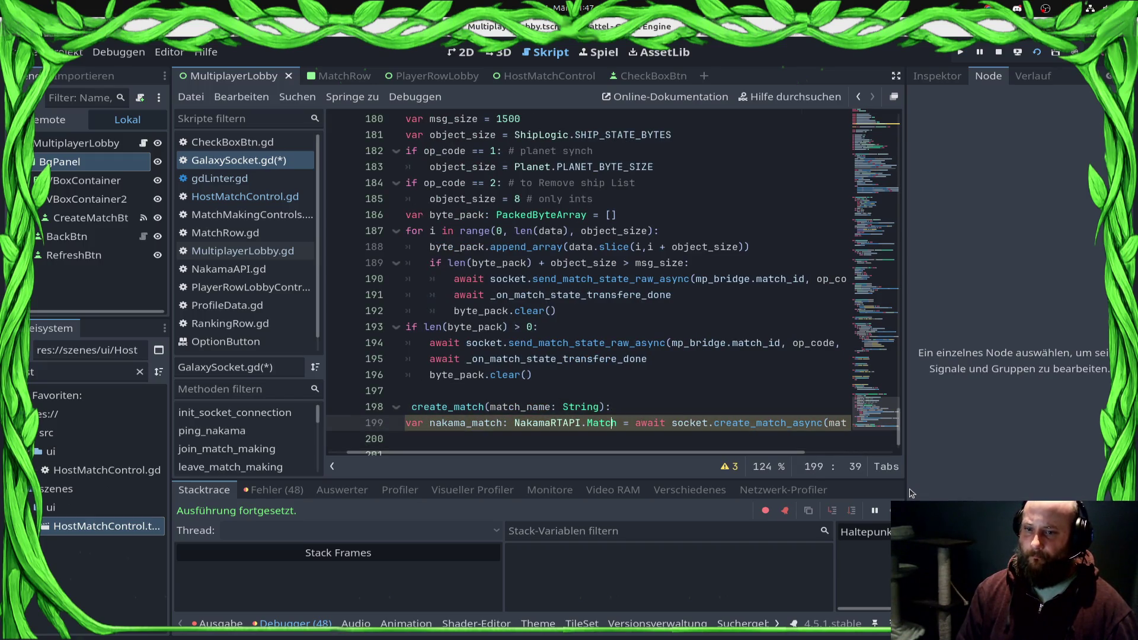
{"action": "key", "text": "ctrl+shift+Left"}
{"action": "key", "text": "ctrl+shift+Left"}
{"action": "key", "text": "ctrl+shift+Left"}
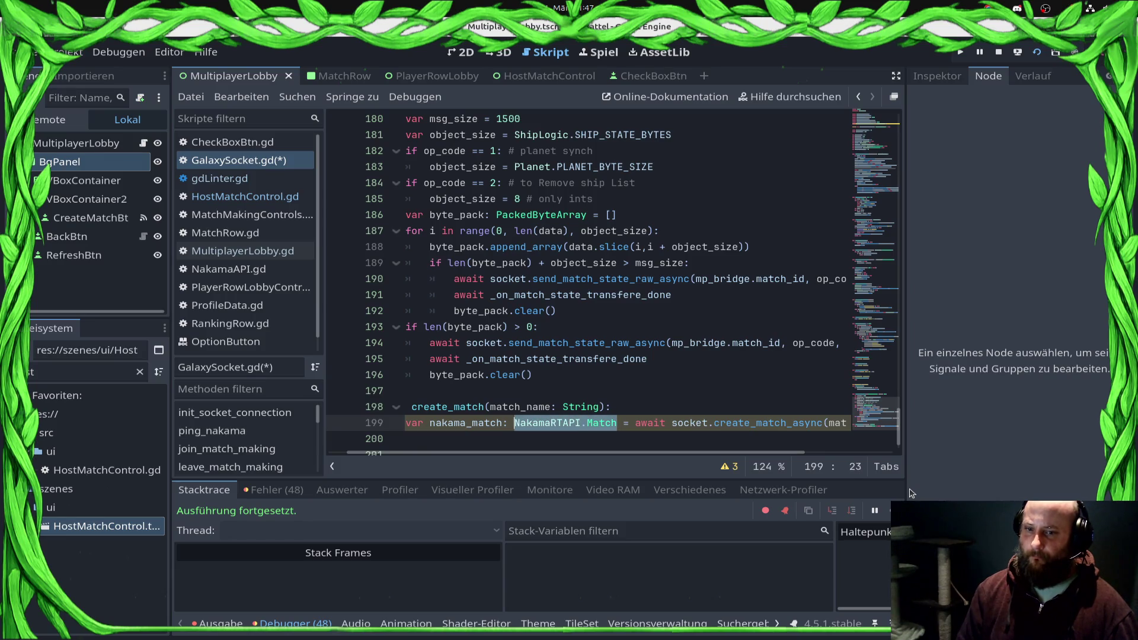